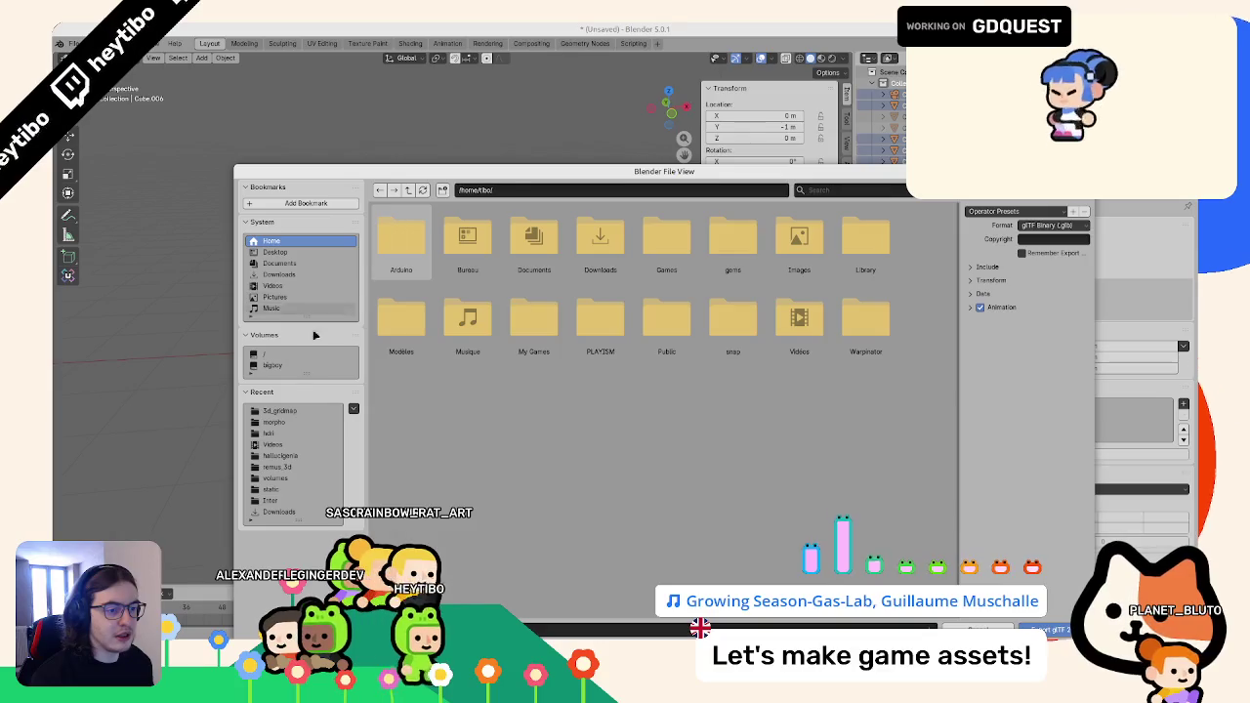
- Browse to the 3d_gridmap folder and expand the Include, Data and Mesh export options
click(282, 411)
drag(483, 171, 359, 75)
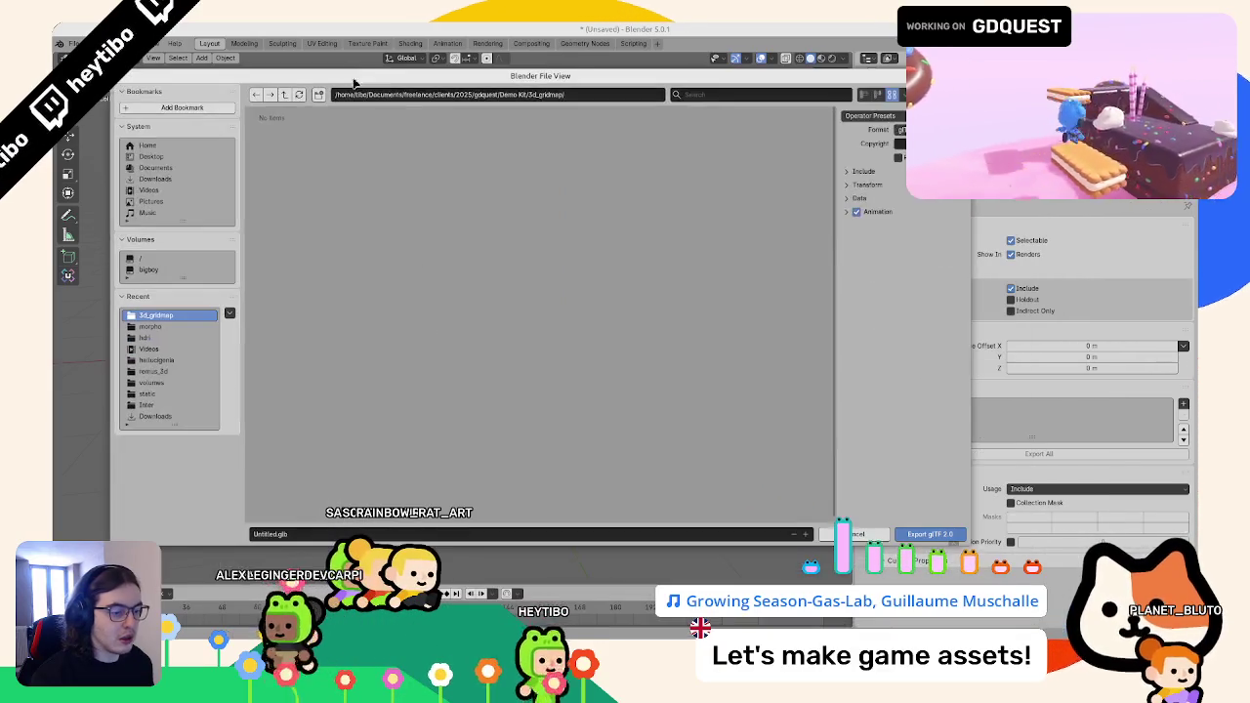
click(846, 171)
click(883, 308)
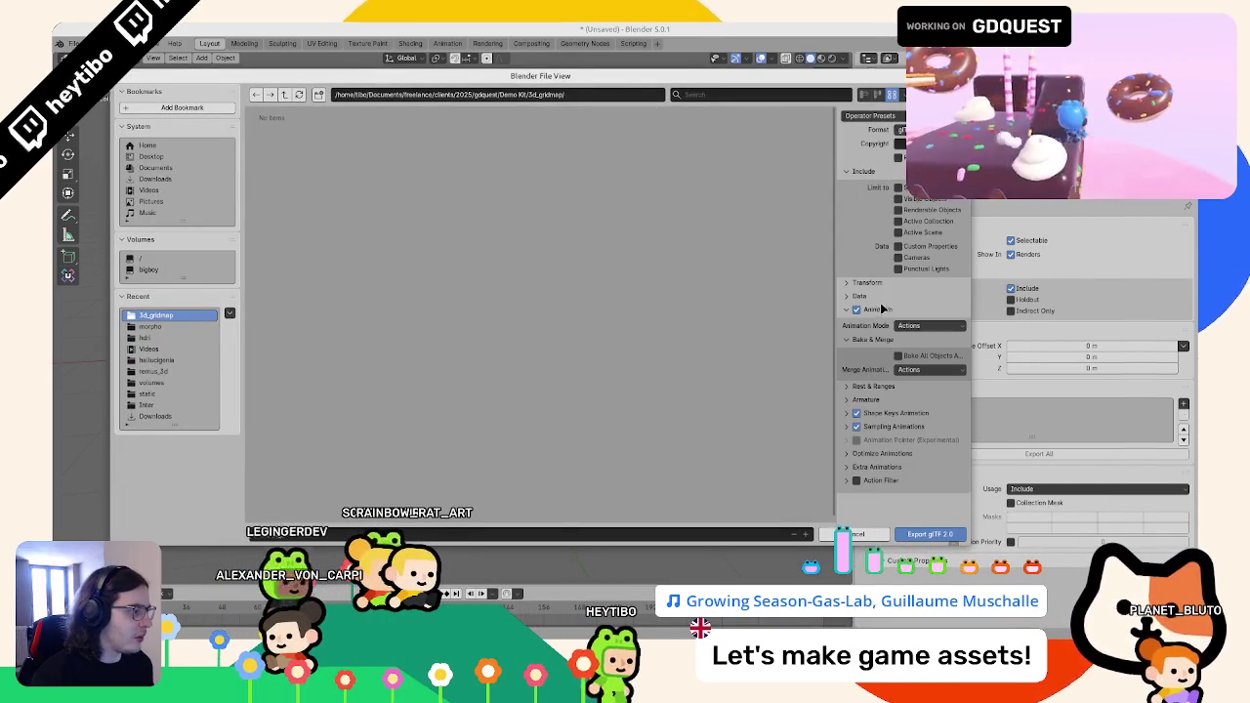
click(877, 309)
click(859, 296)
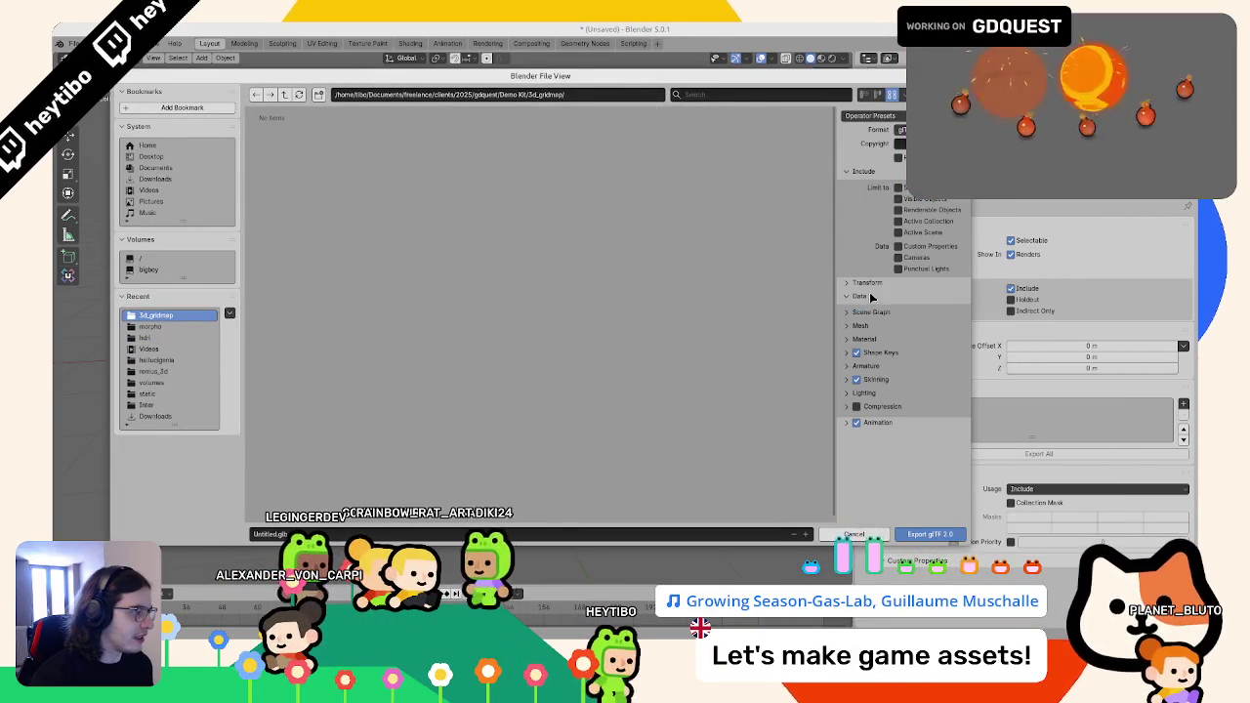
click(863, 325)
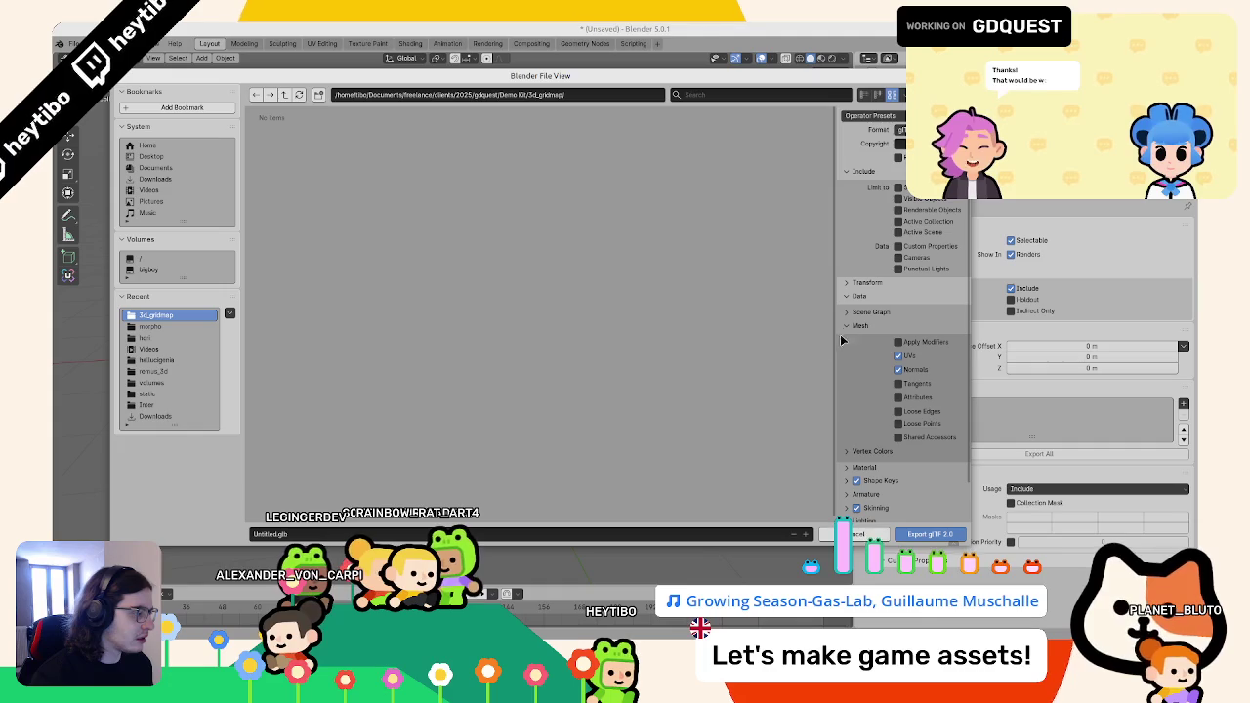
- Check the Scene Graph and Transform options in a widened panel, then cancel the export
click(867, 313)
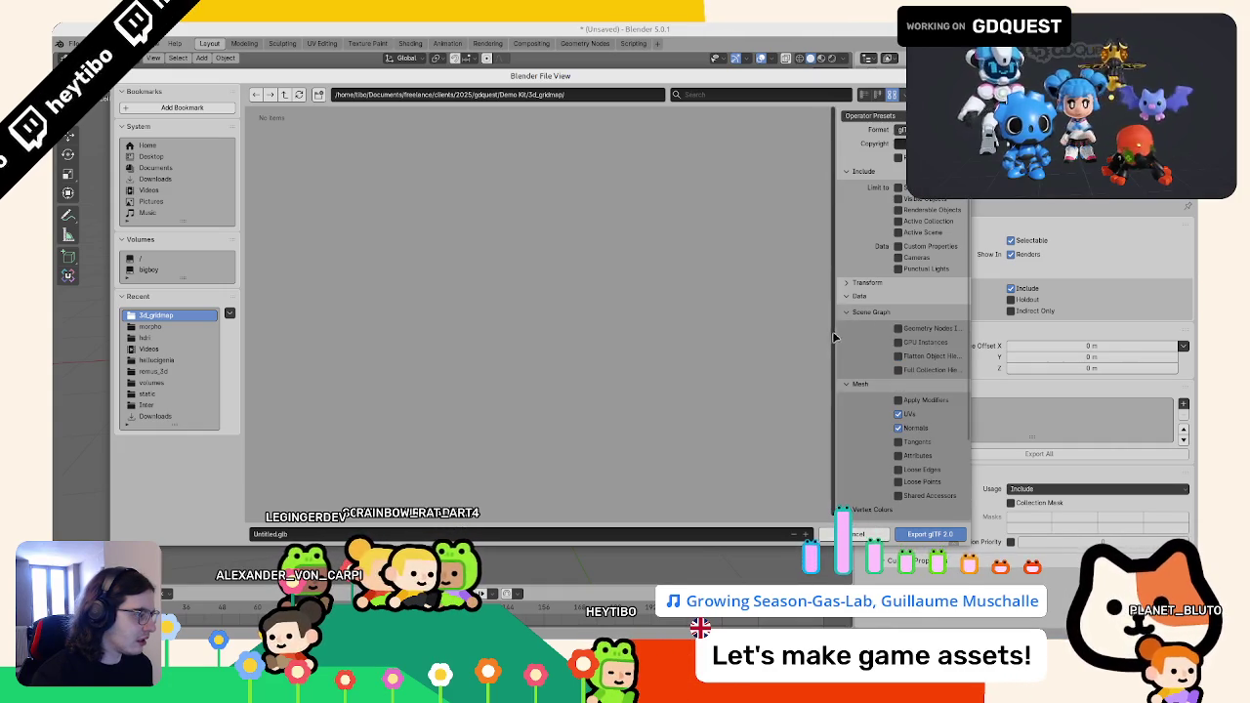
drag(836, 335, 673, 323)
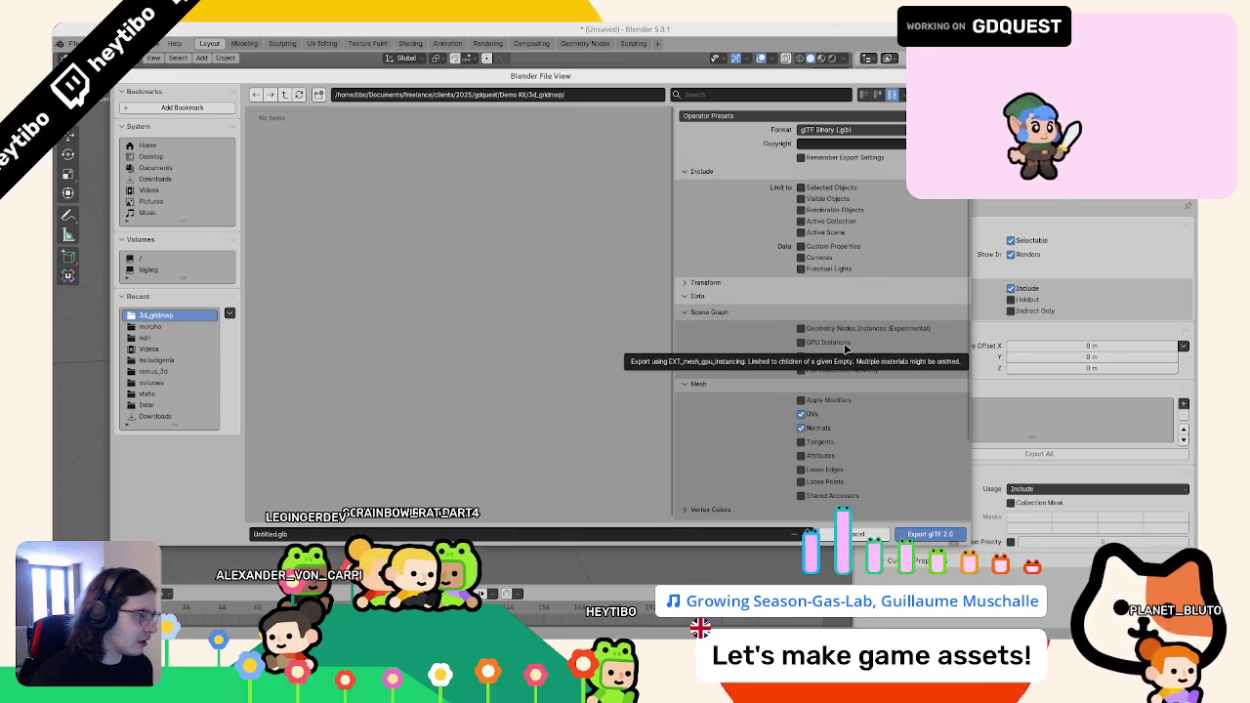
click(734, 283)
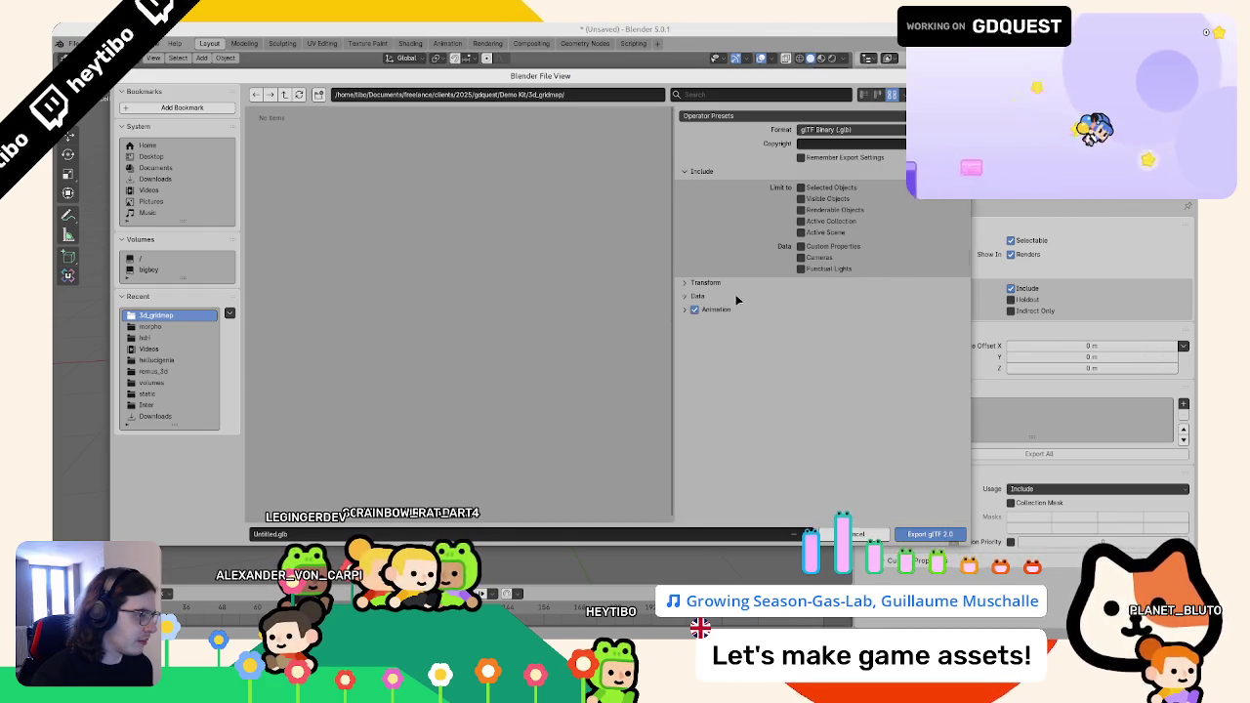
click(734, 283)
scroll(722, 345, down, 2)
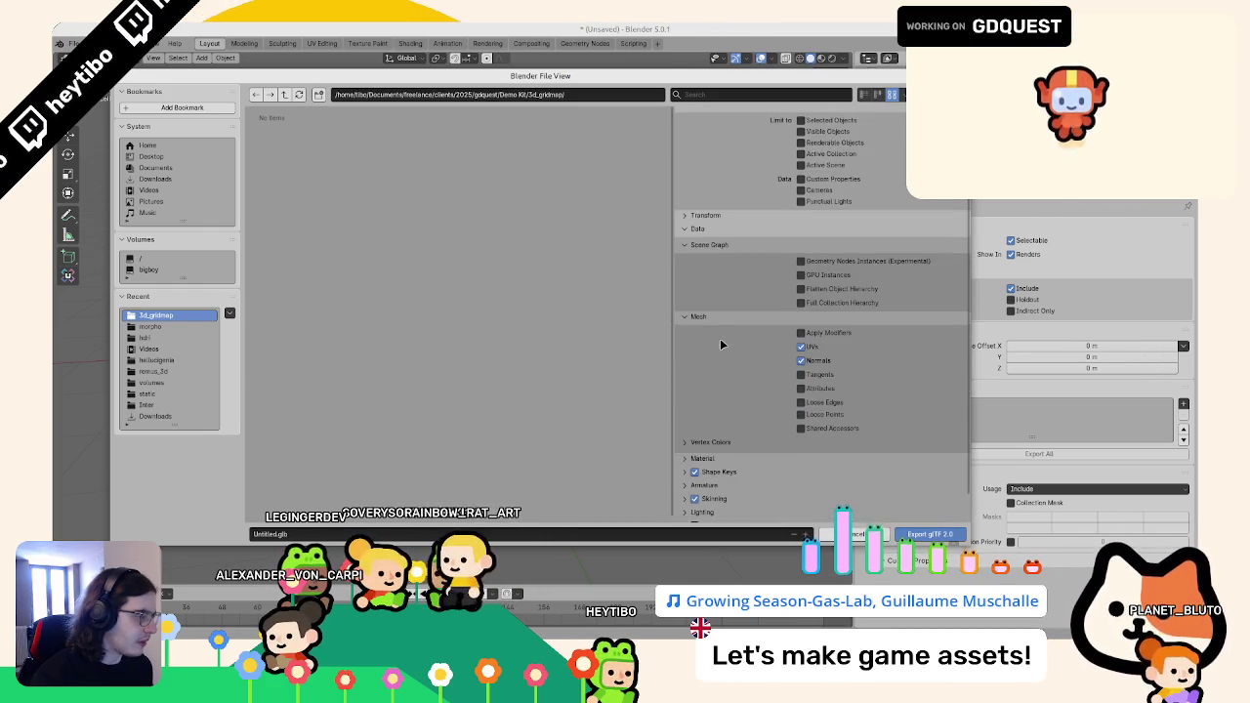
scroll(721, 357, down, 1)
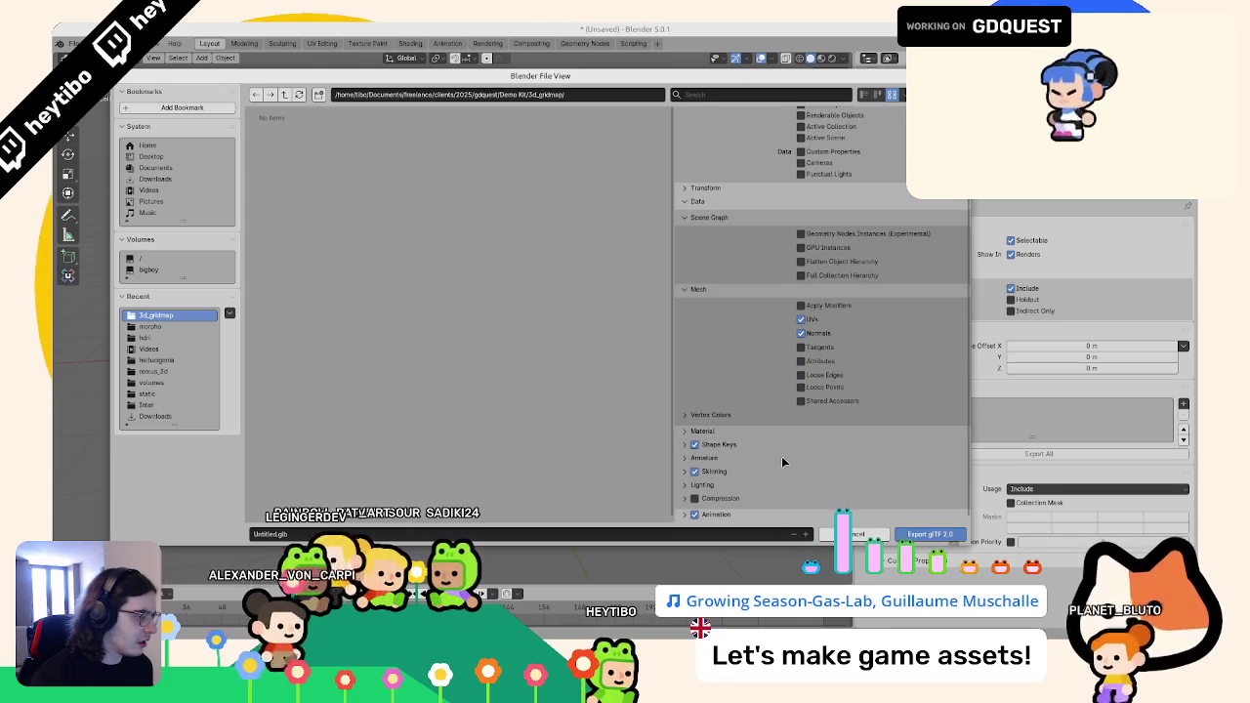
key(Escape)
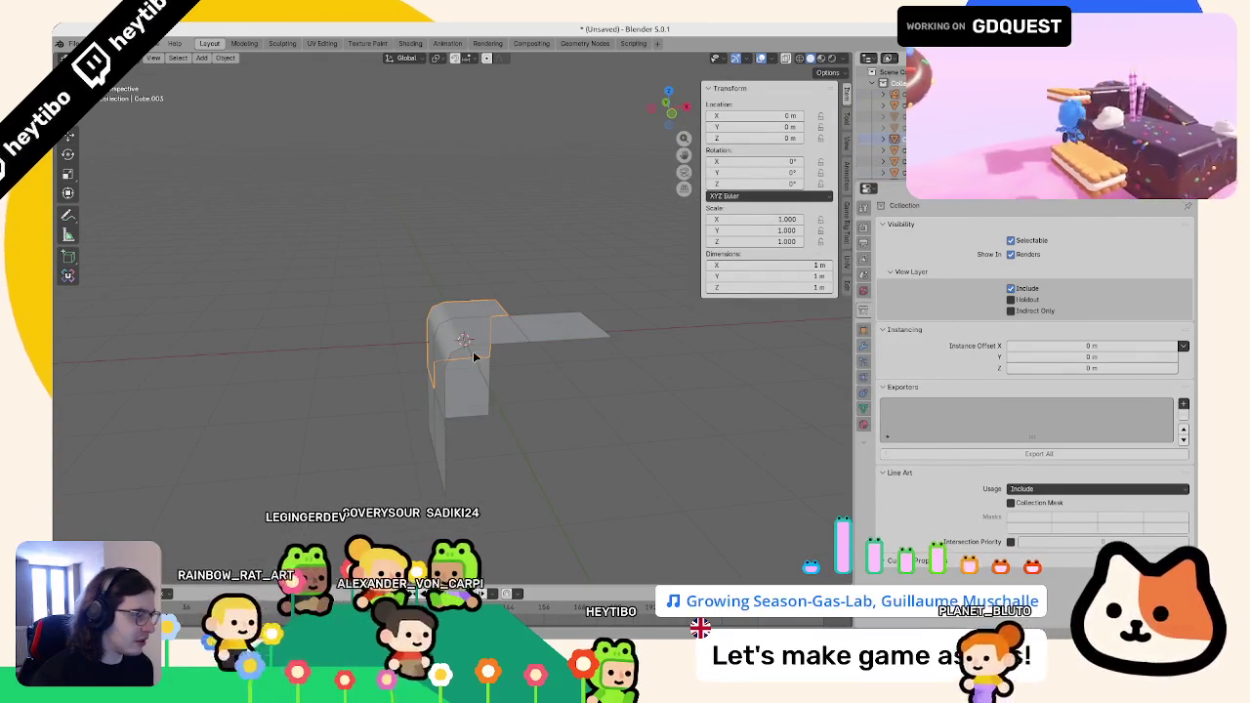
- Select Cube.006, add a glTF 2.0 collection exporter and review its Collection and Include options
click(523, 342)
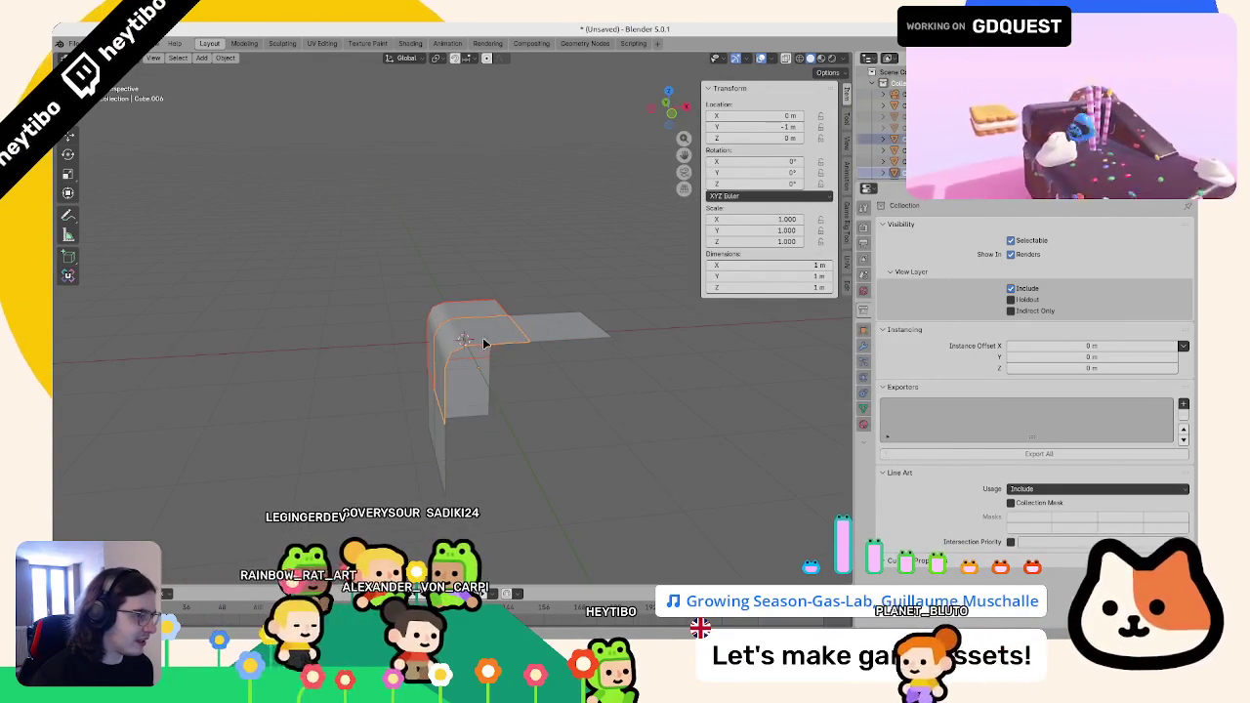
click(1182, 404)
click(1104, 483)
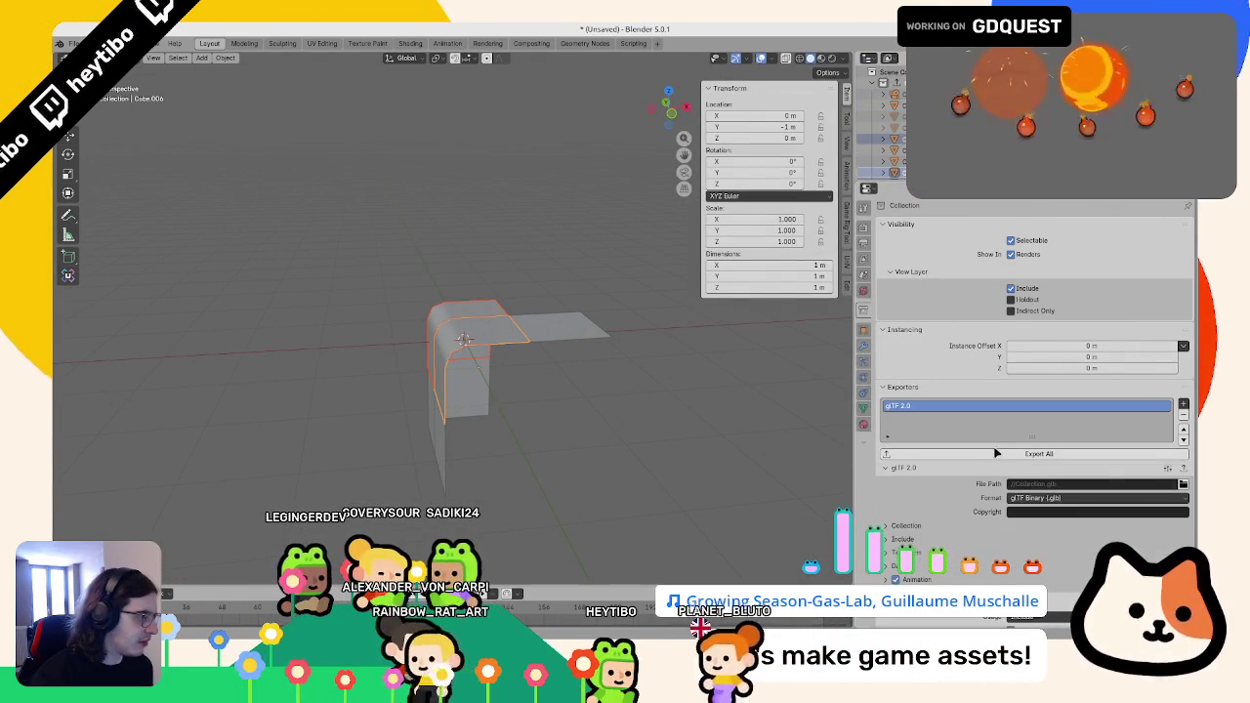
click(937, 528)
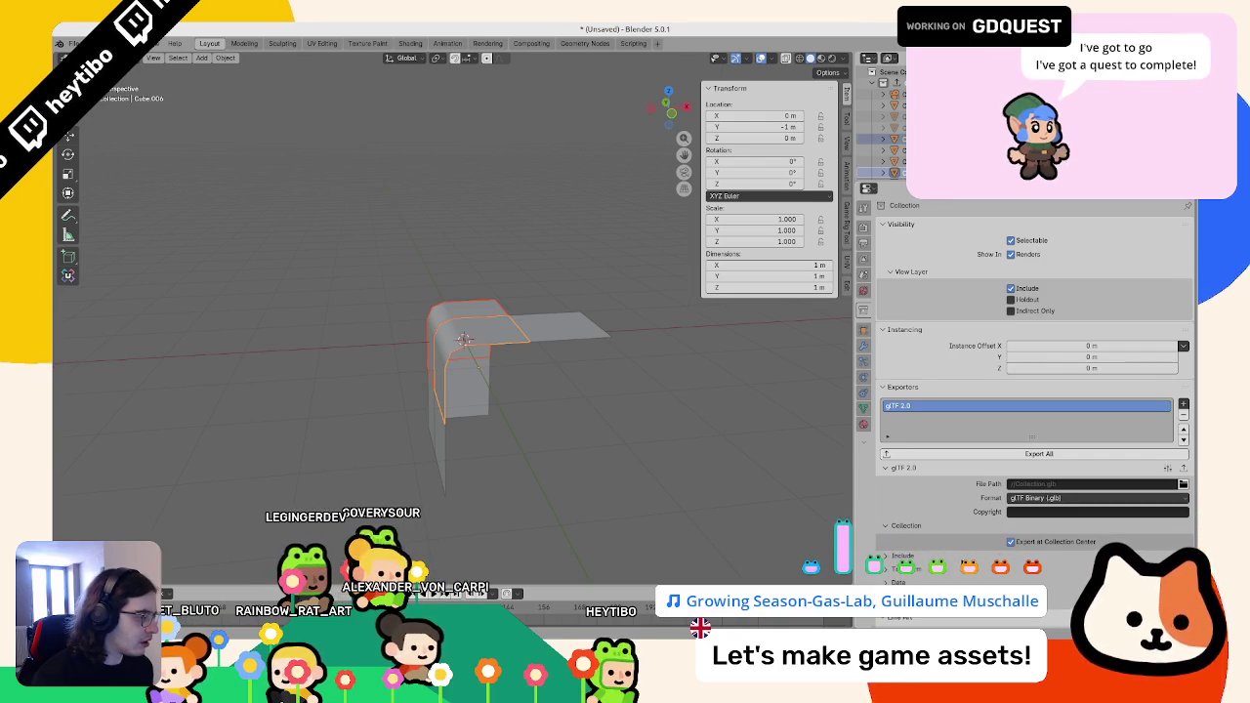
click(900, 555)
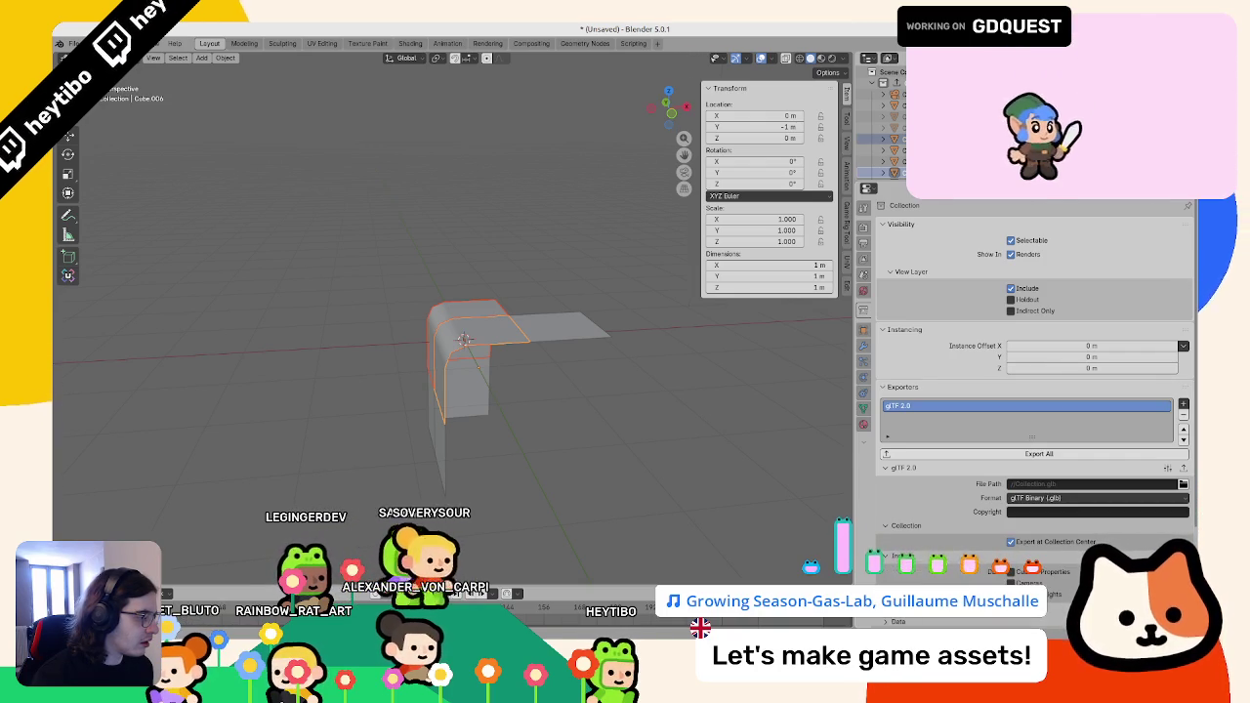
scroll(923, 524, down, 3)
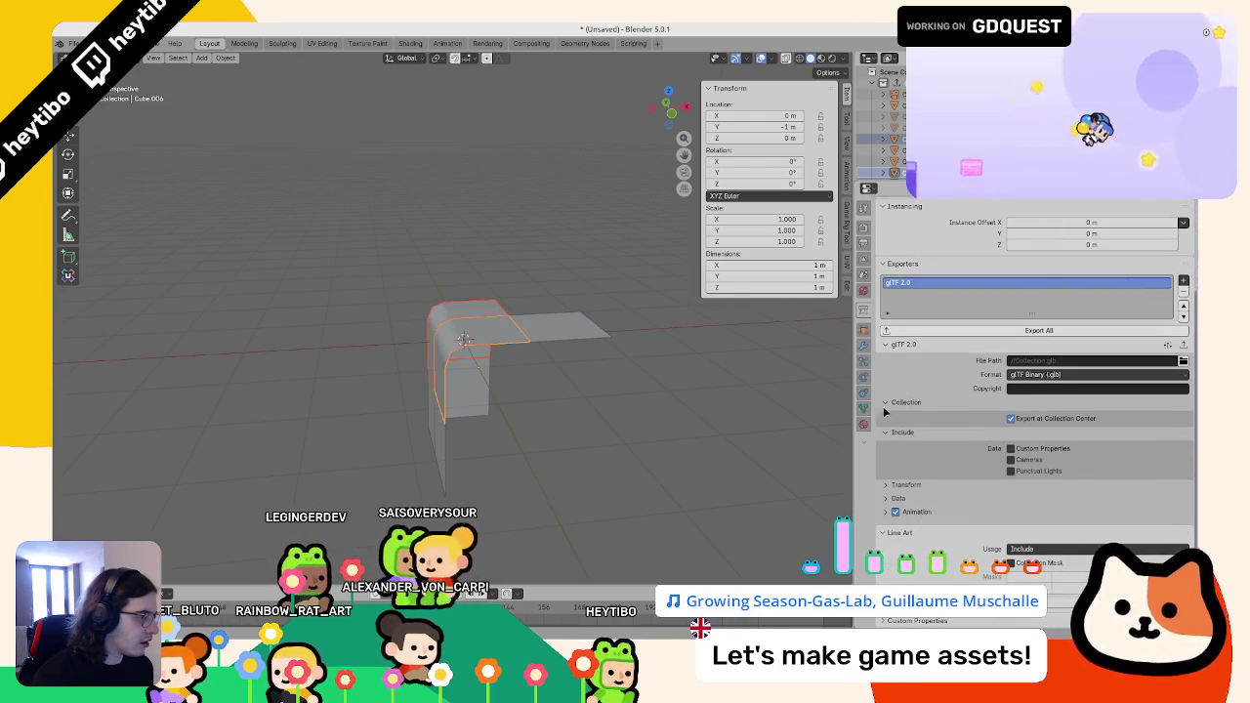
click(894, 401)
click(893, 446)
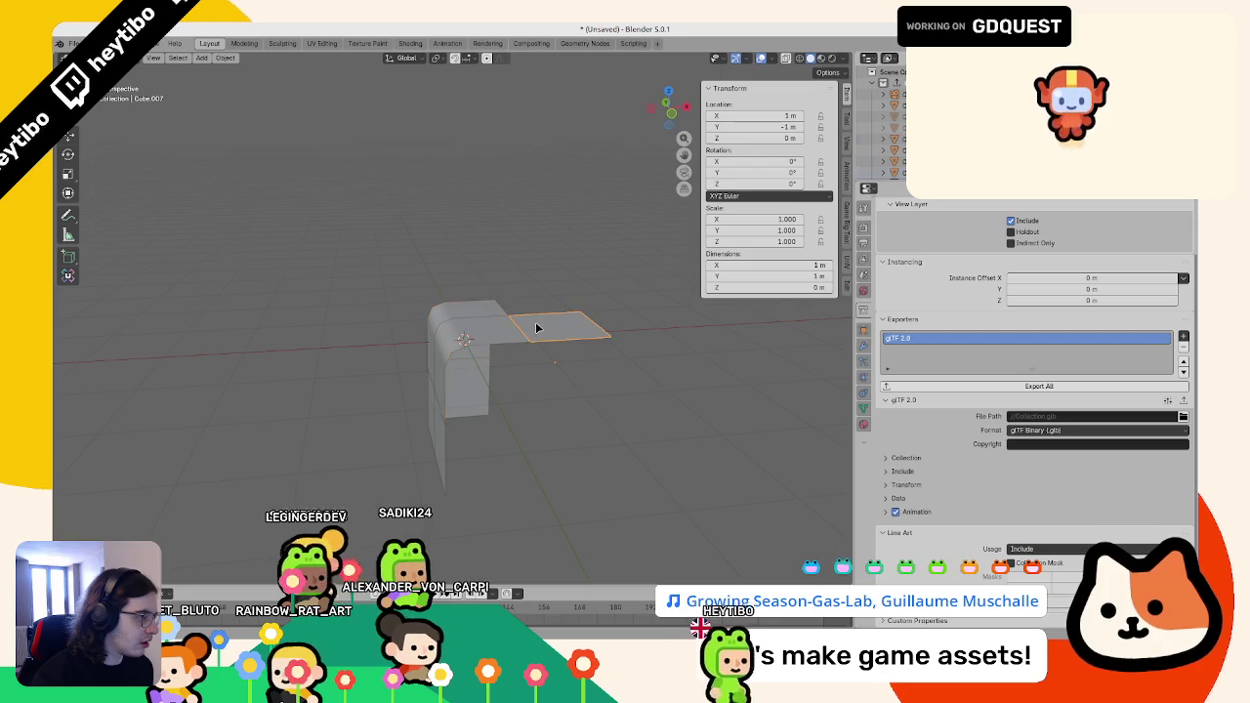
- Select Cube.007 and re-check the exporter's Collection and Include options
click(449, 352)
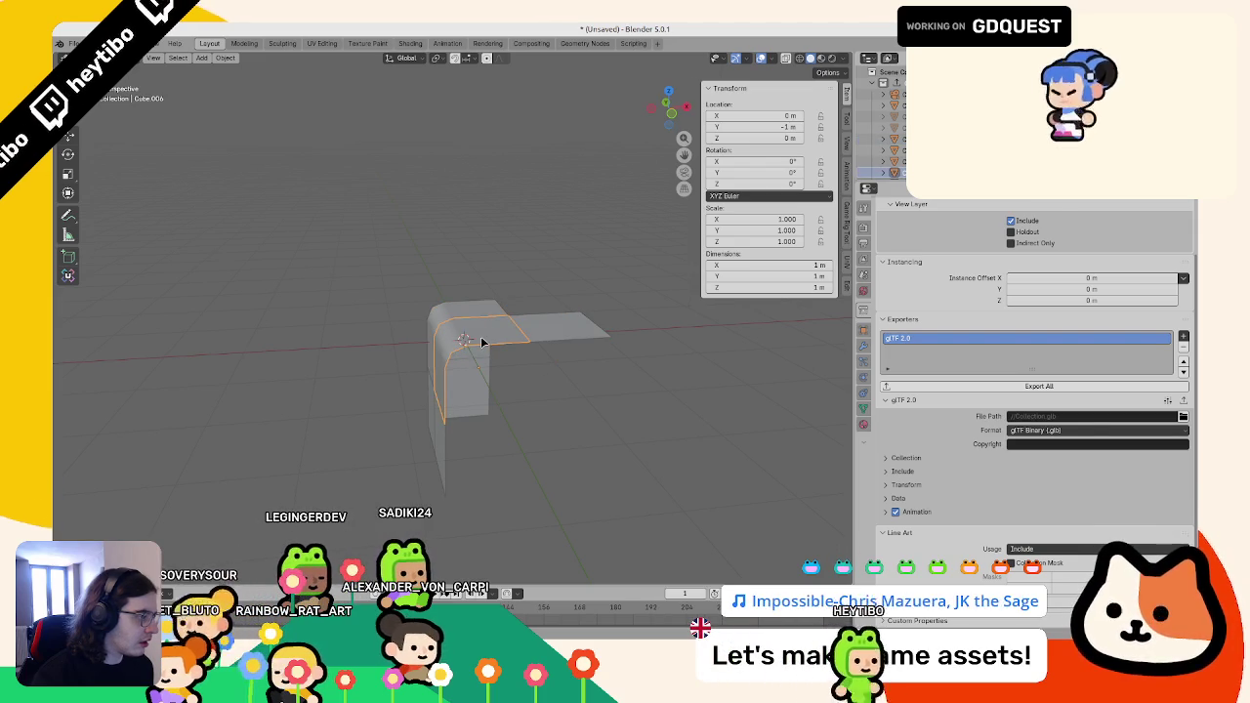
click(908, 458)
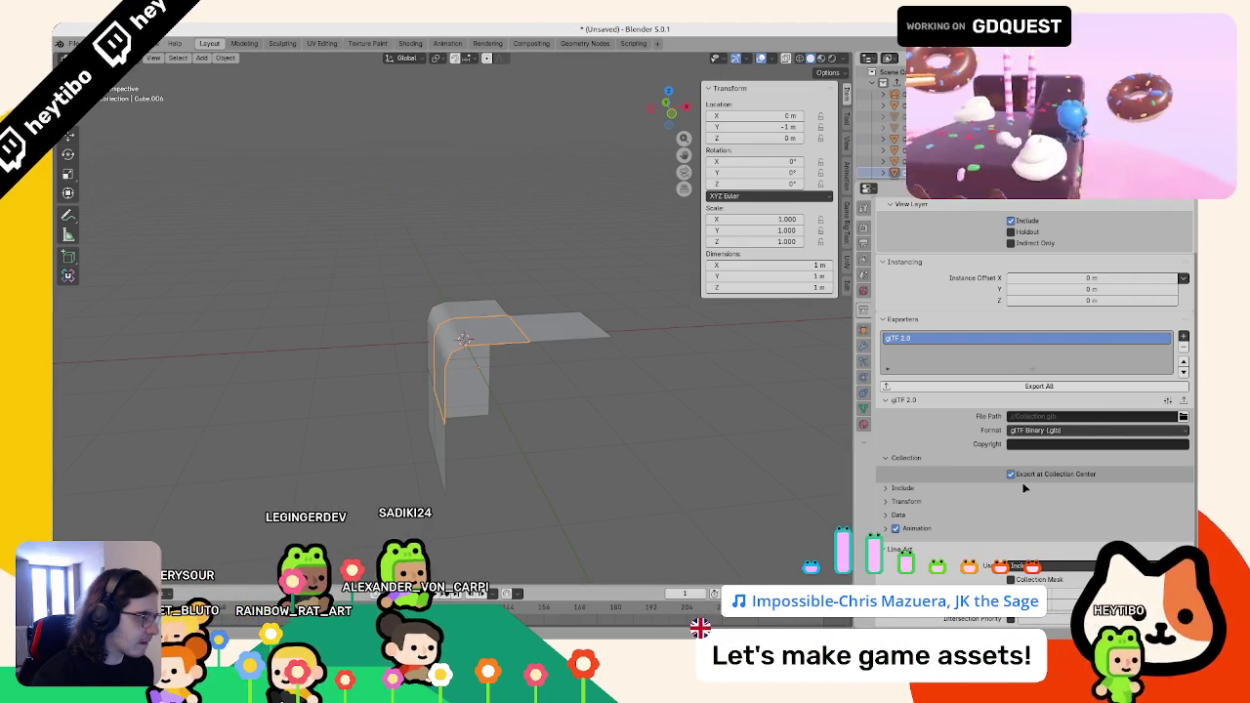
scroll(988, 493, down, 1)
click(898, 472)
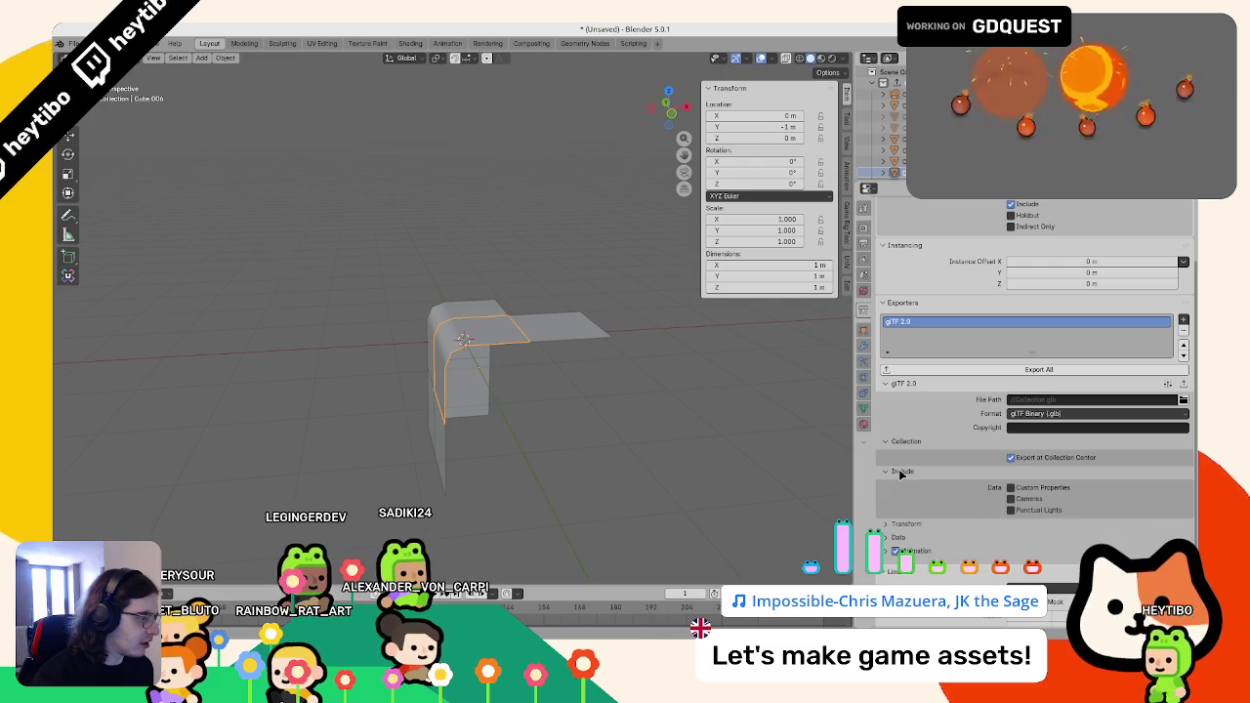
click(902, 473)
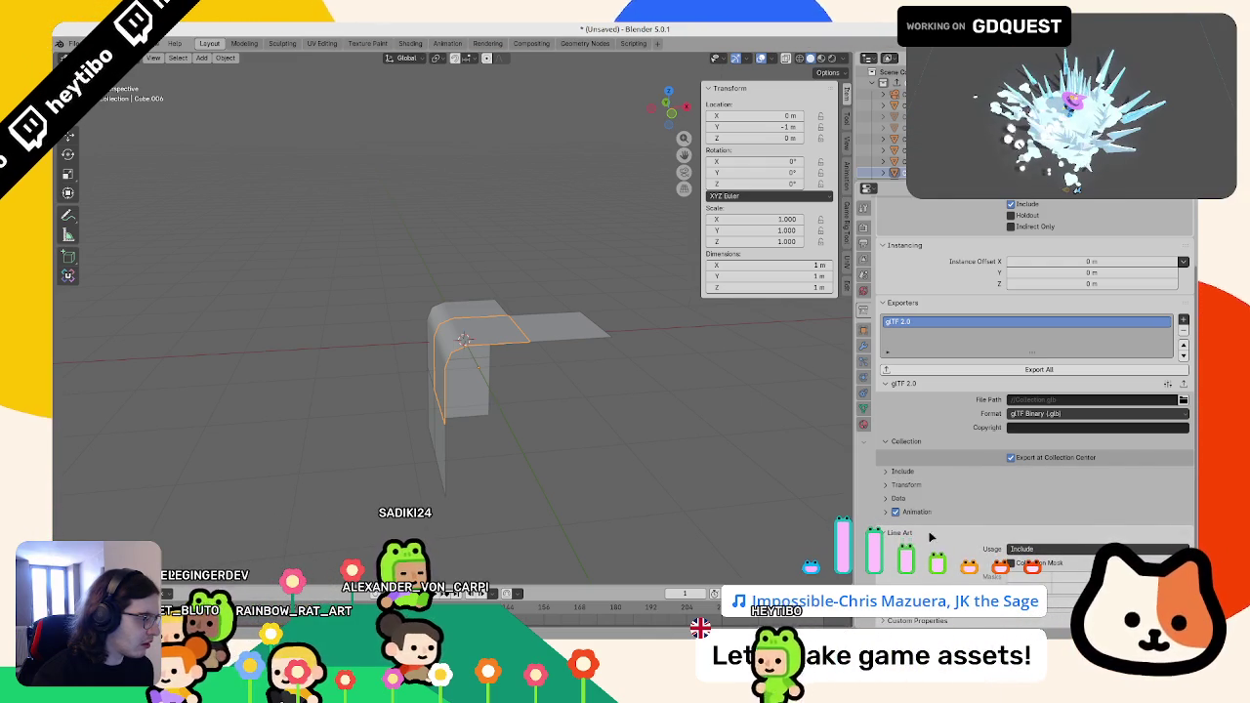
scroll(930, 539, up, 3)
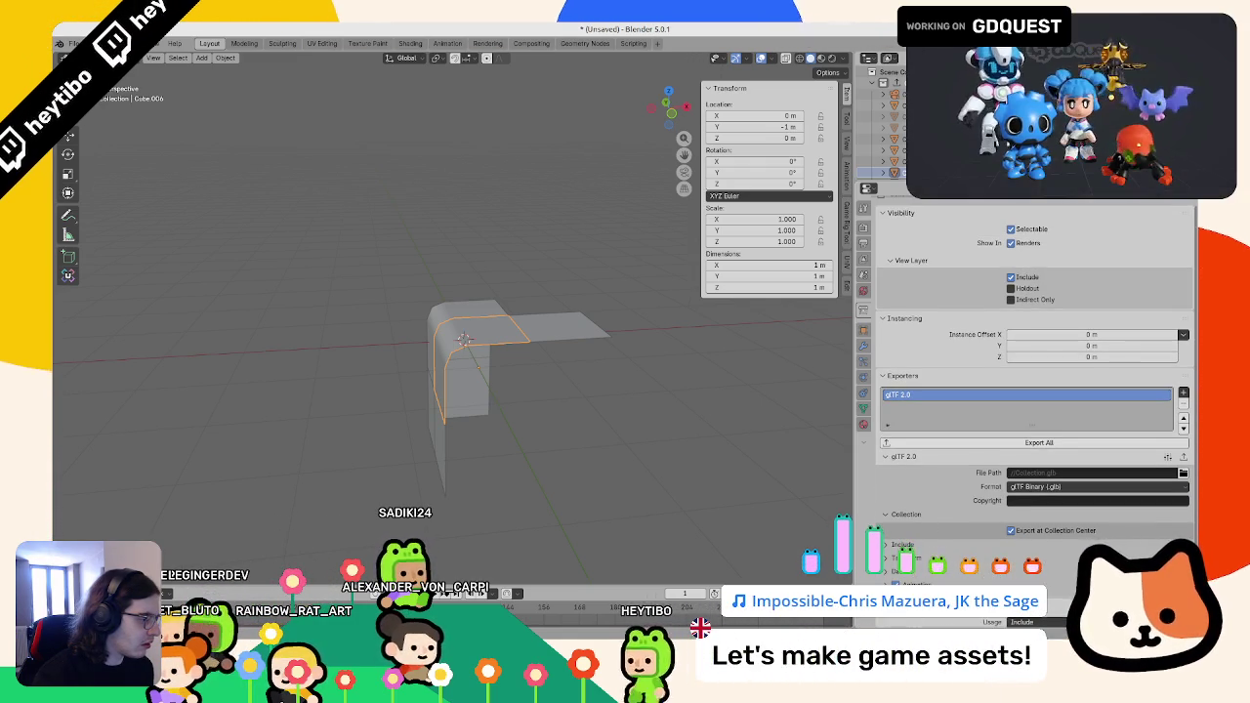
scroll(930, 527, down, 3)
- Review the exporter's Animation, Data and preset options, then enlarge the outliner
click(928, 512)
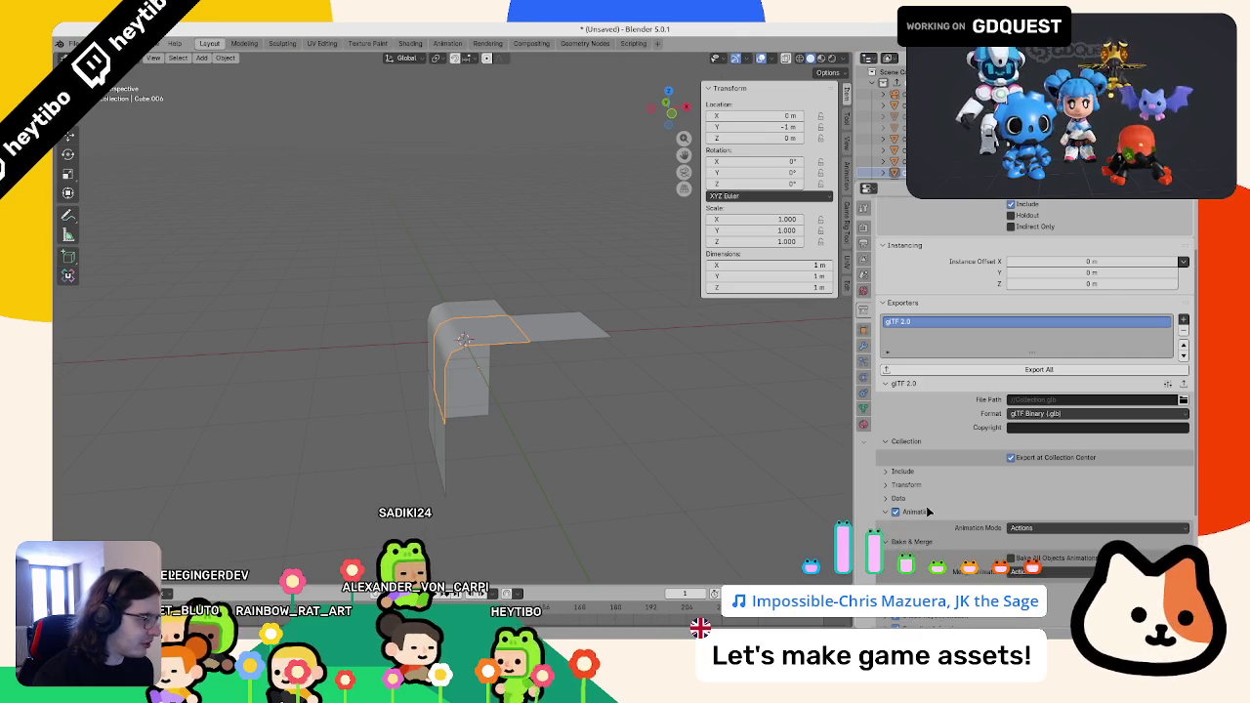
click(918, 499)
click(918, 502)
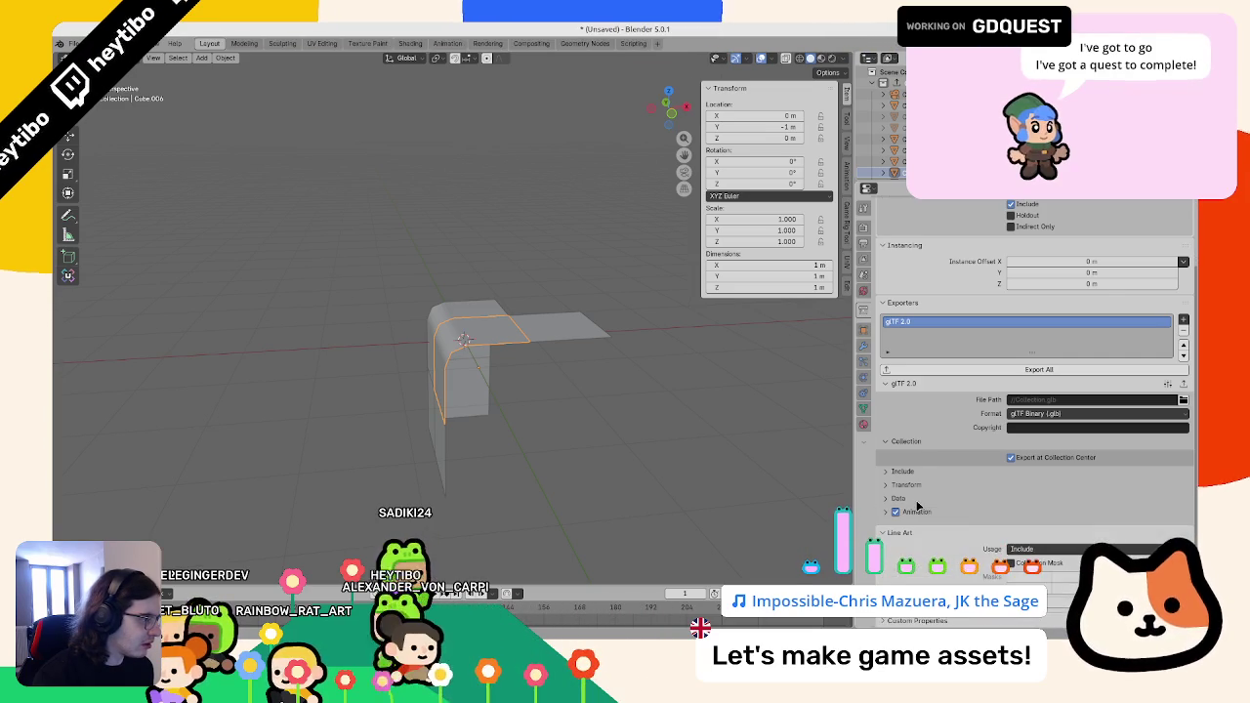
click(1167, 384)
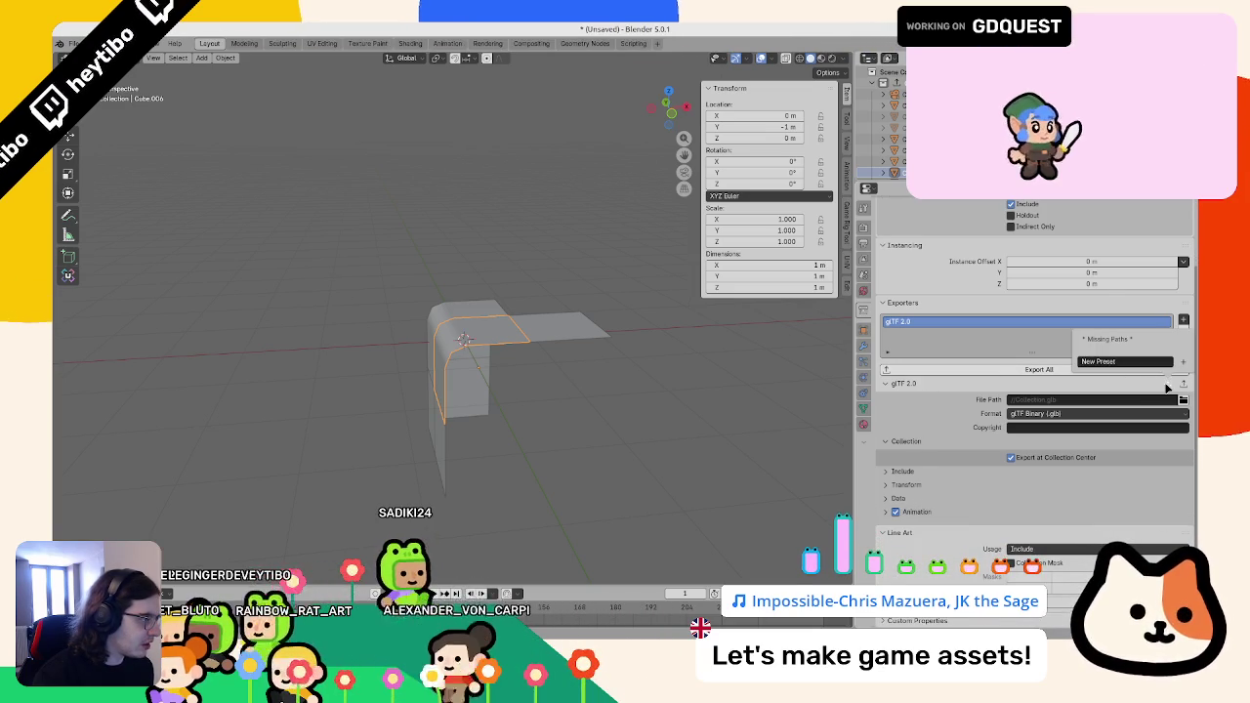
click(919, 475)
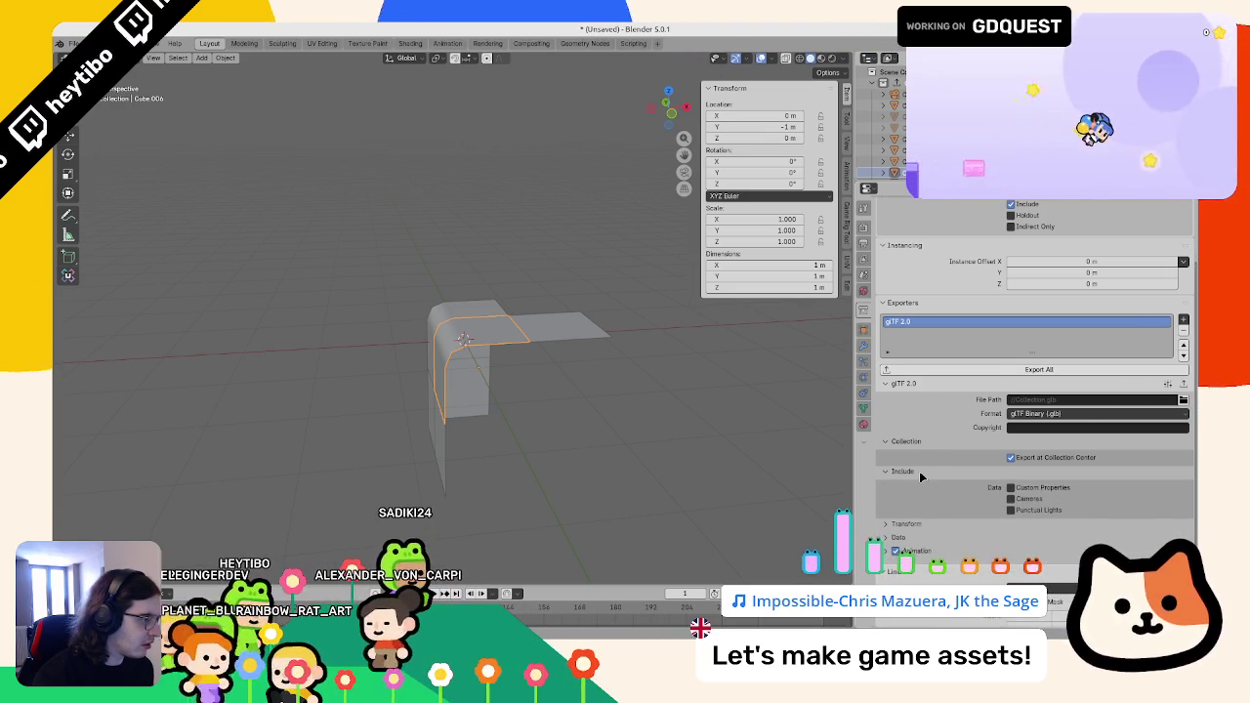
click(970, 470)
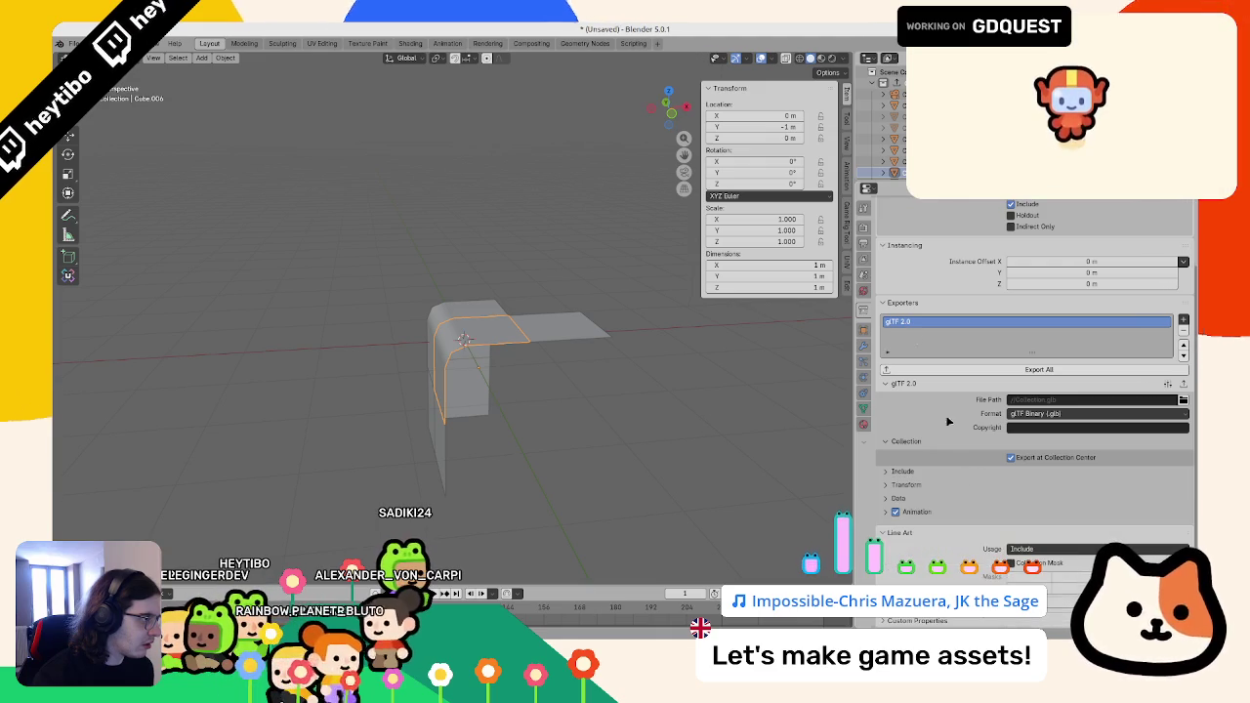
drag(935, 184, 934, 301)
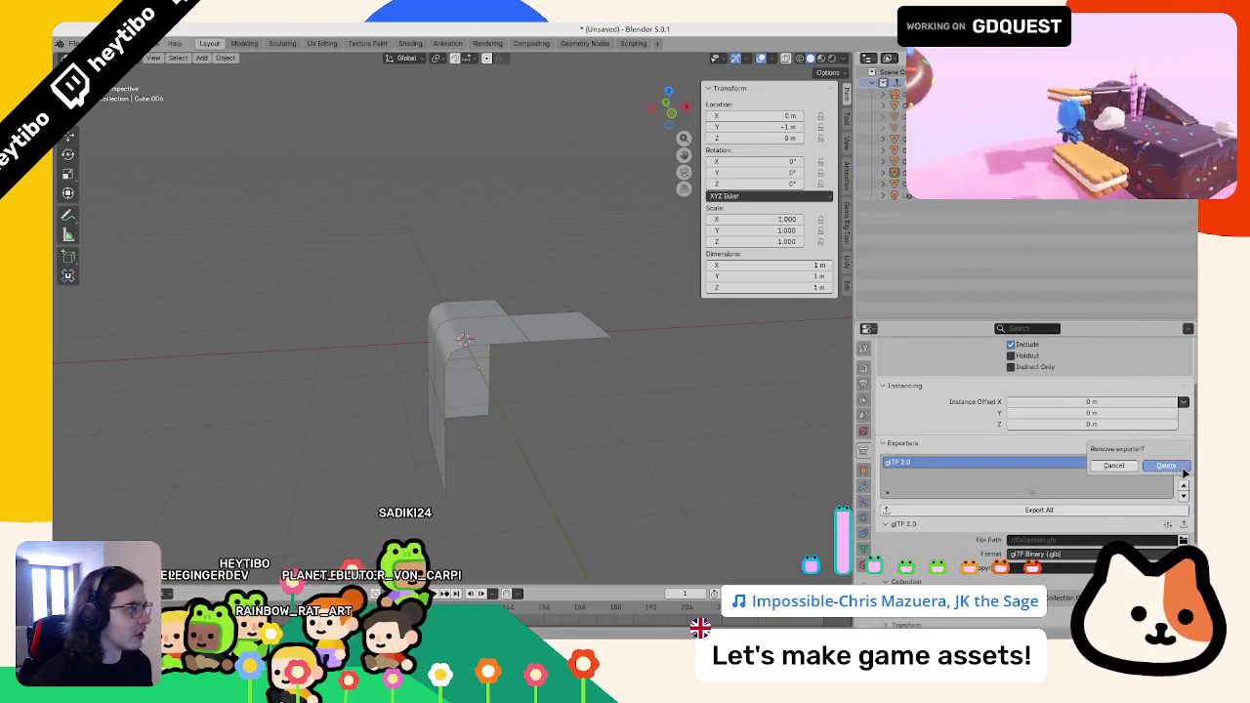
- Remove the old exporter and create a new collection named GridMap
click(1182, 470)
right_click(878, 221)
click(879, 221)
double_click(918, 206)
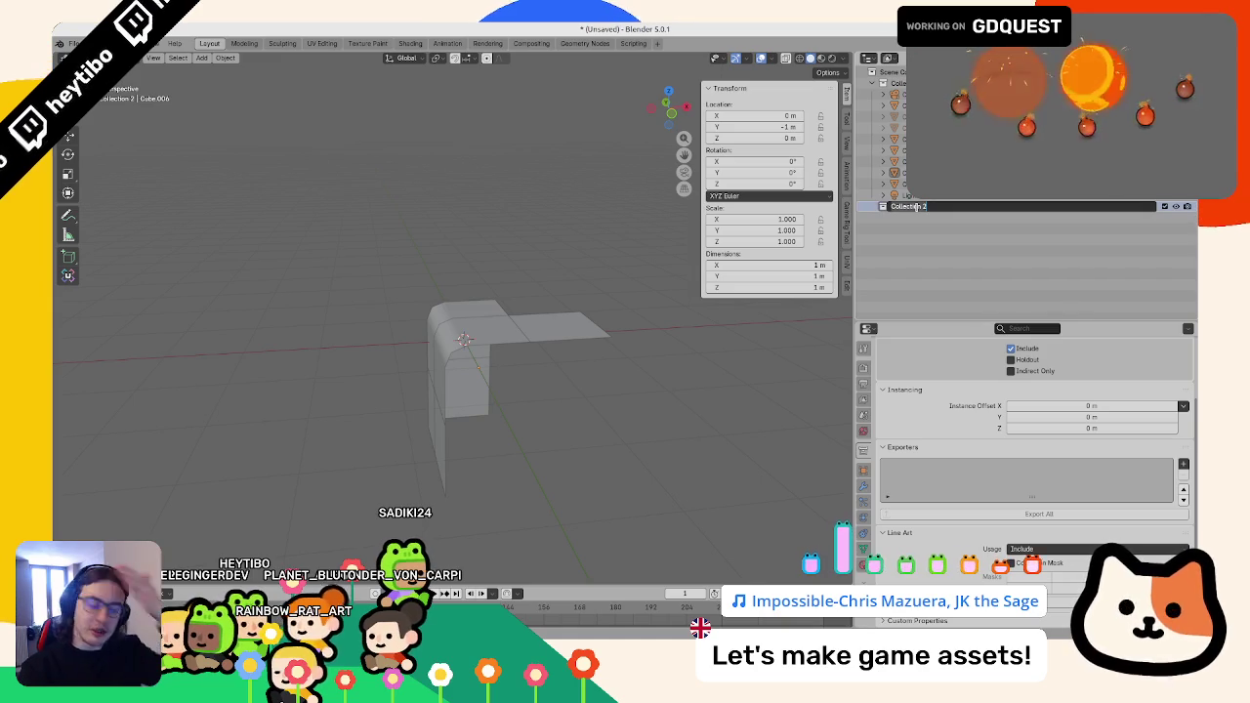
text(GridMap)
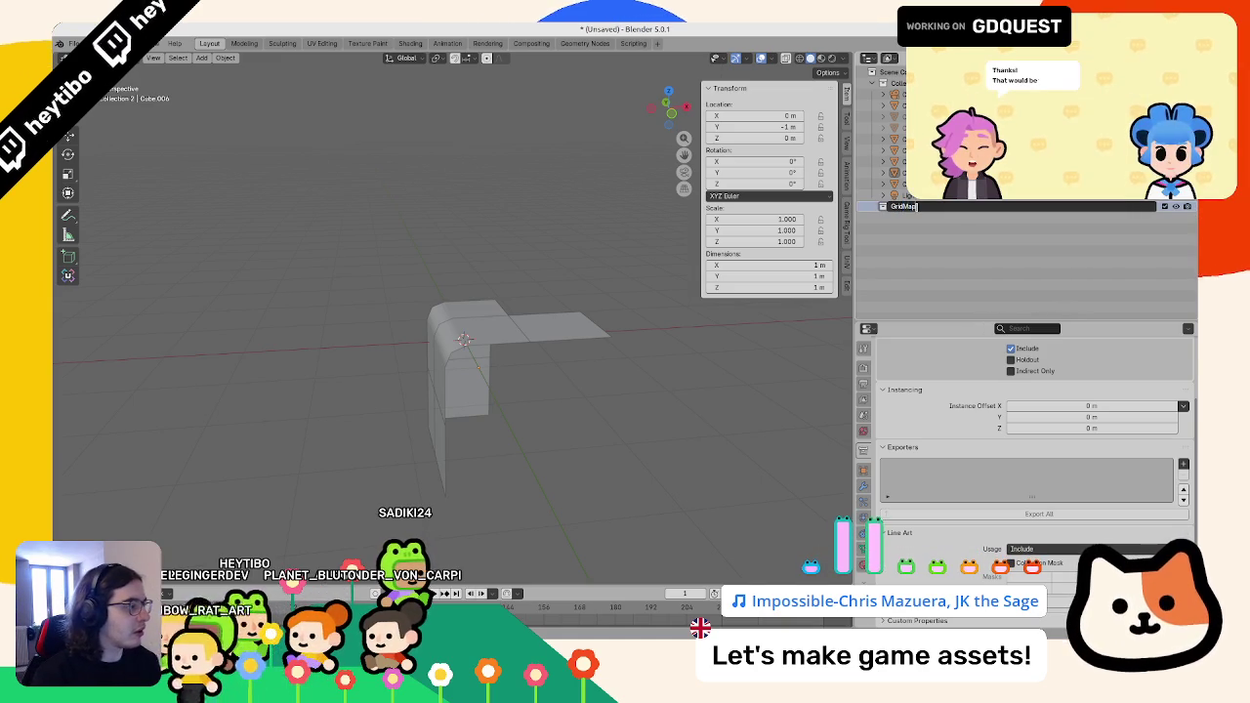
key(Return)
- Move all objects into the GridMap collection and add a glTF 2.0 exporter to it
key(a)
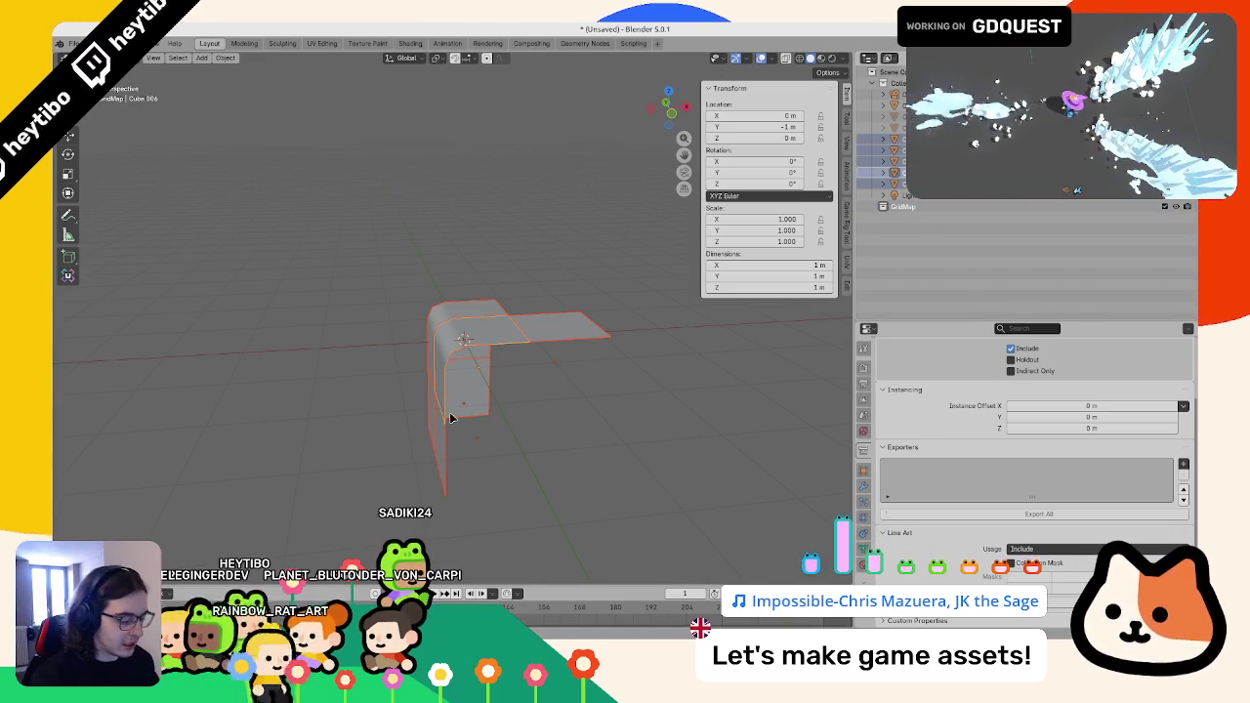
key(m)
click(415, 453)
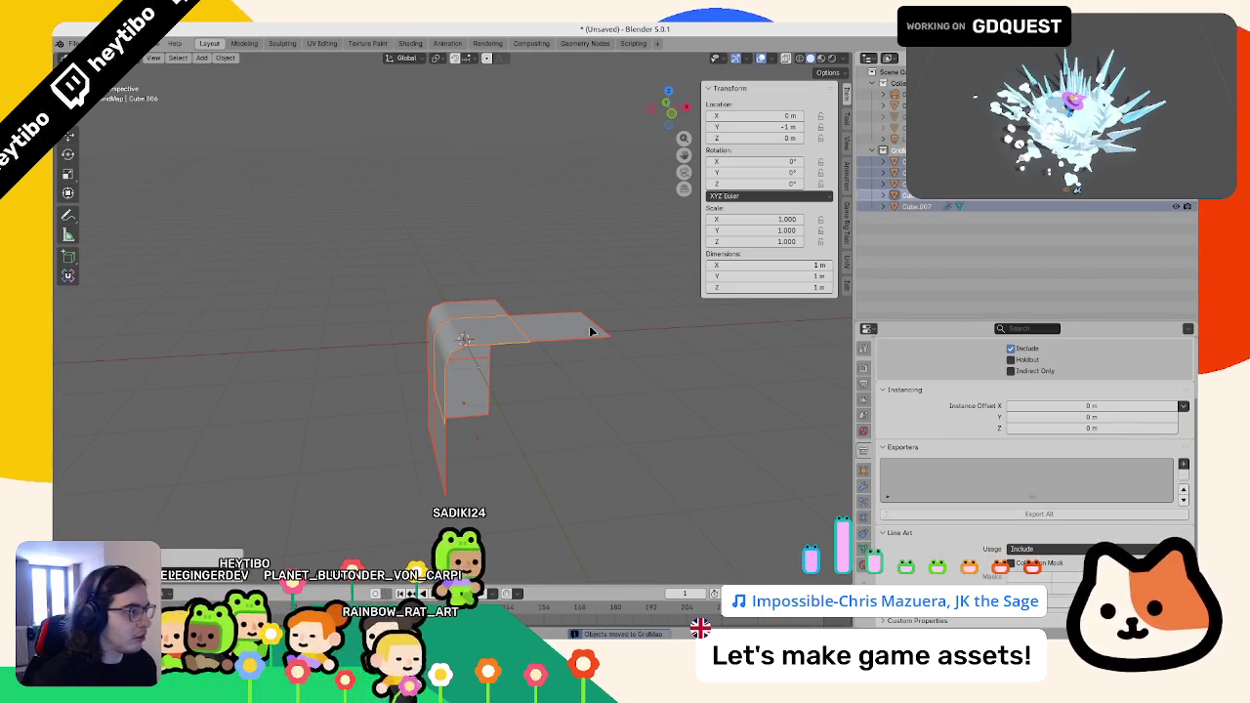
key(alt+a)
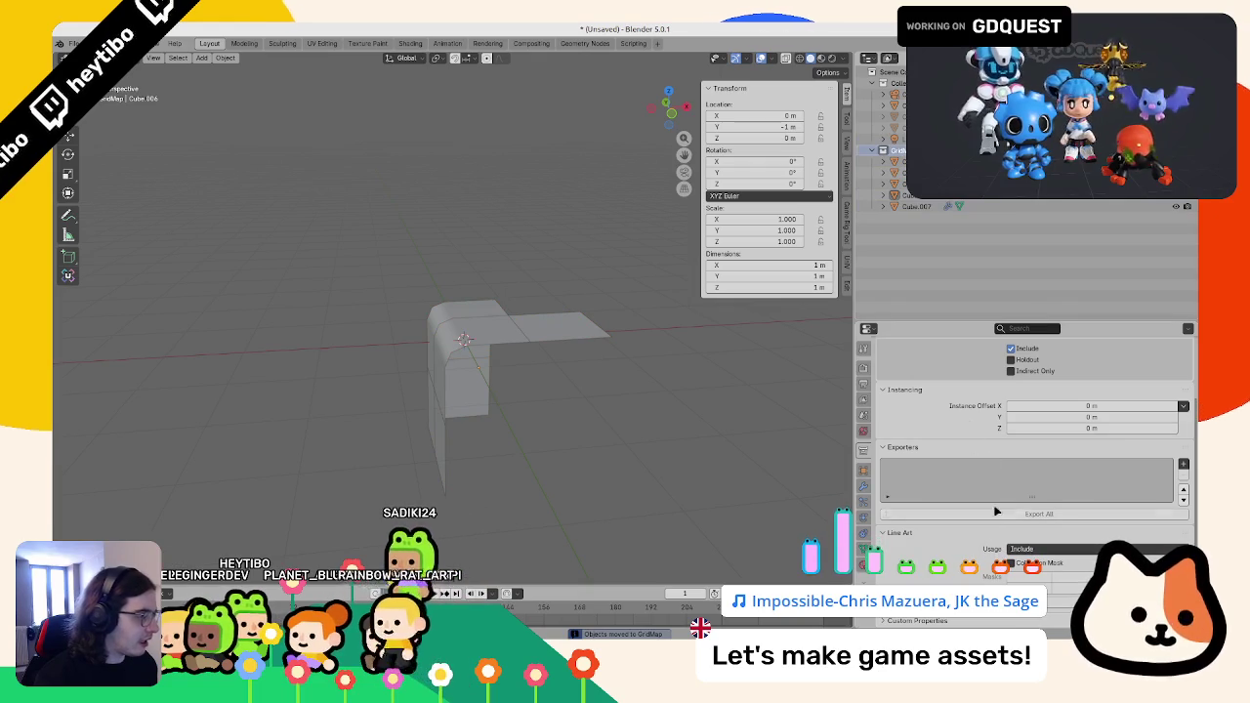
click(1185, 464)
click(1127, 539)
- Point the GridMap exporter at the 3d_gridmap folder and enable Export at Collection Center
scroll(1046, 498, down, 2)
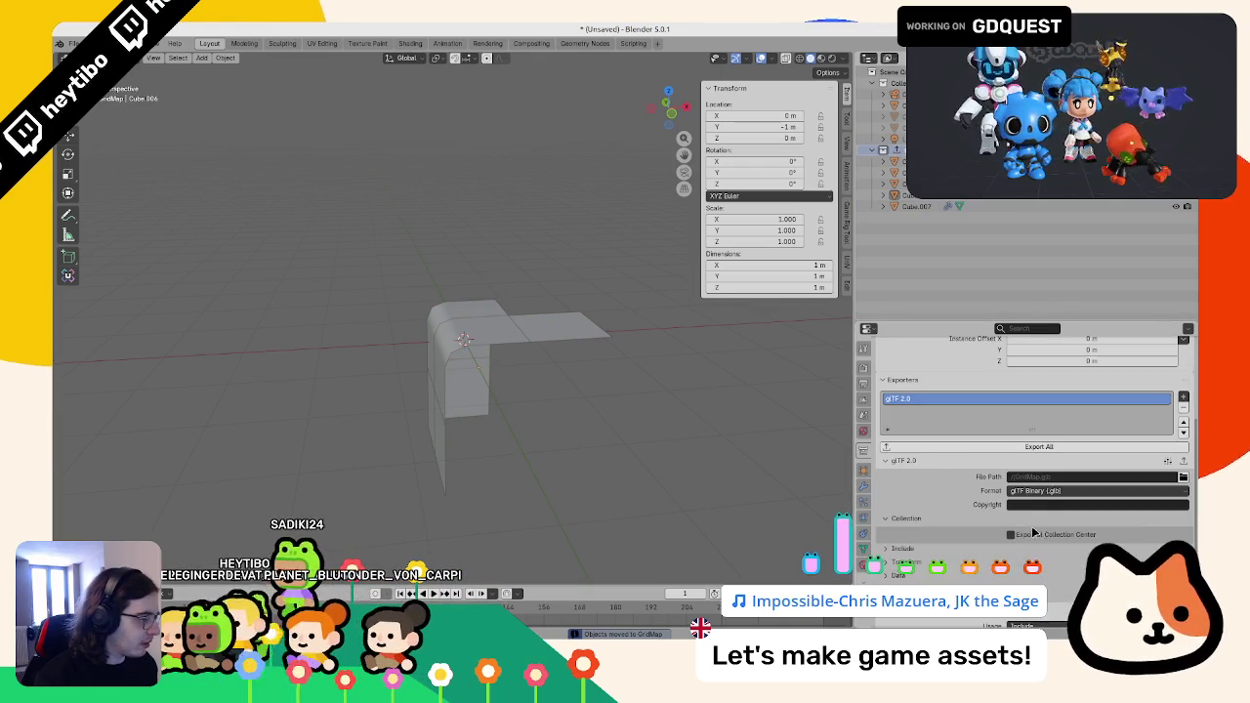
click(1183, 476)
click(157, 329)
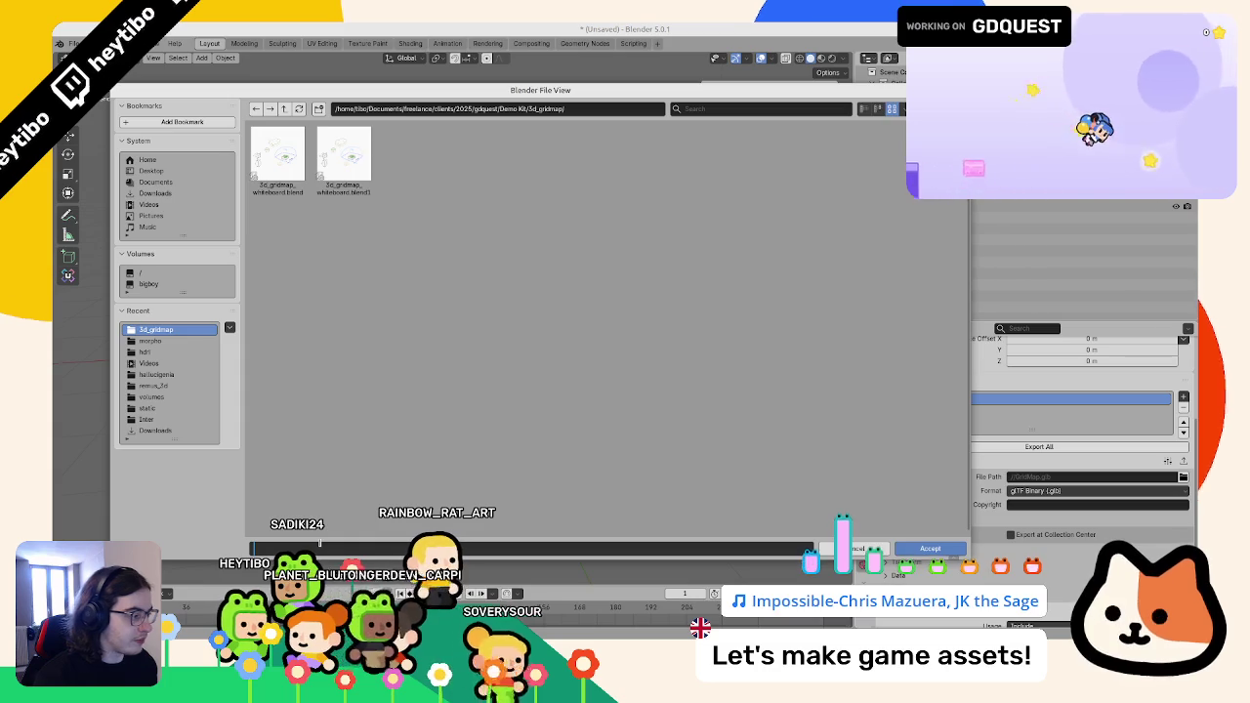
click(952, 548)
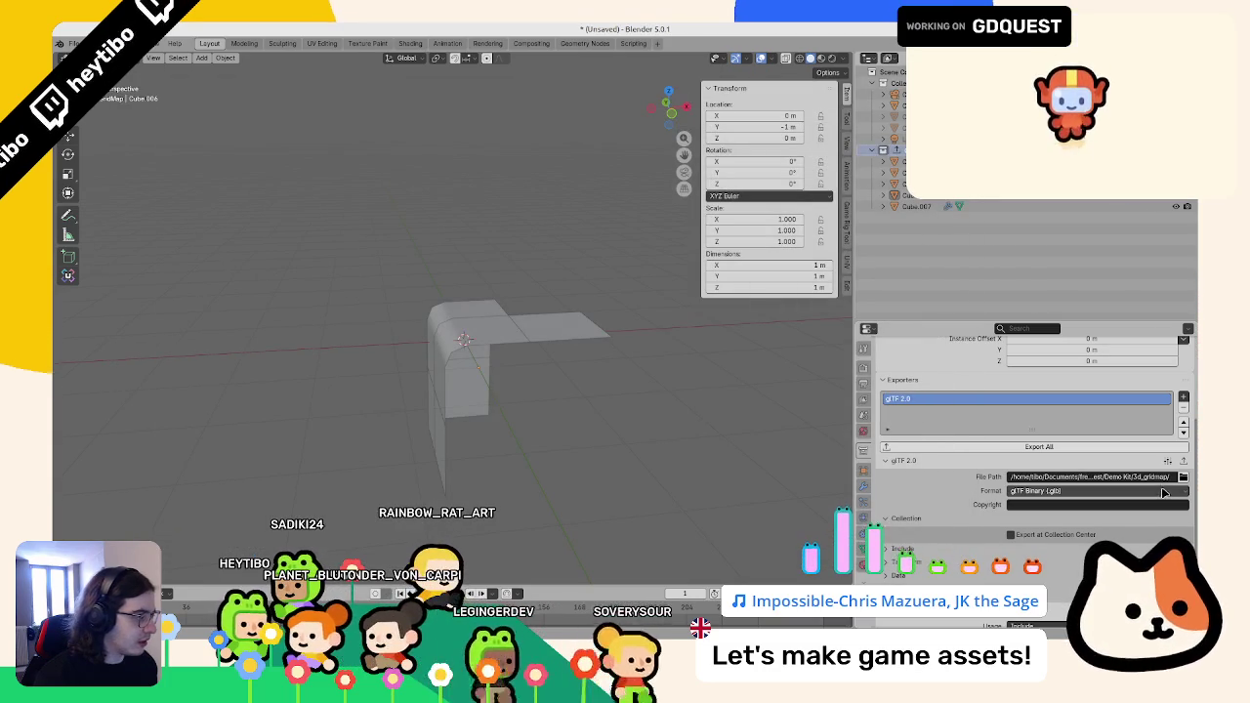
scroll(932, 490, down, 2)
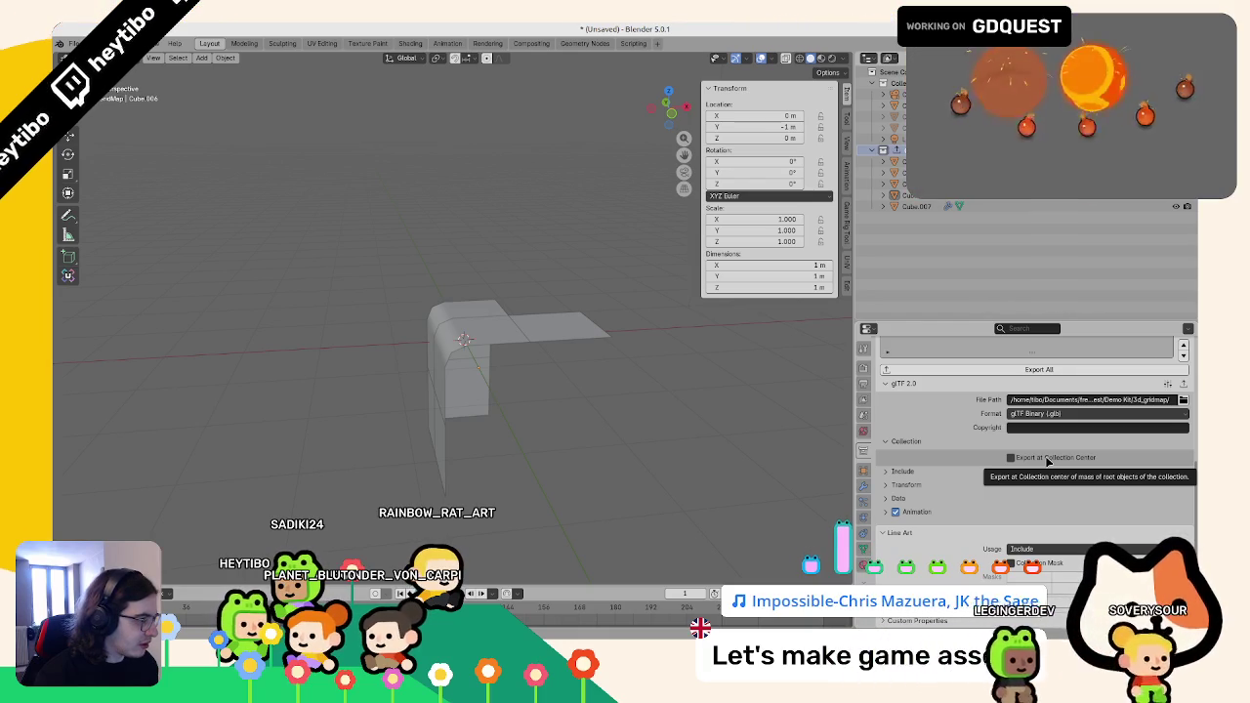
click(1048, 460)
scroll(1045, 456, up, 3)
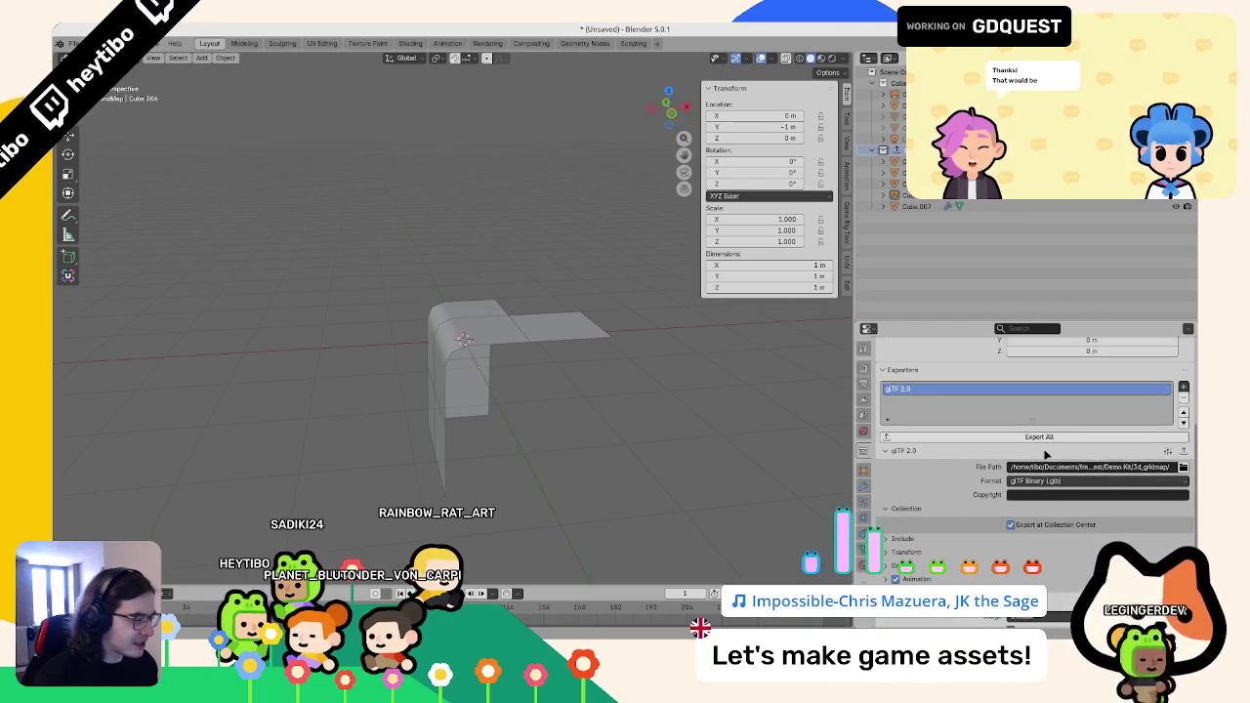
key(ctrl+o)
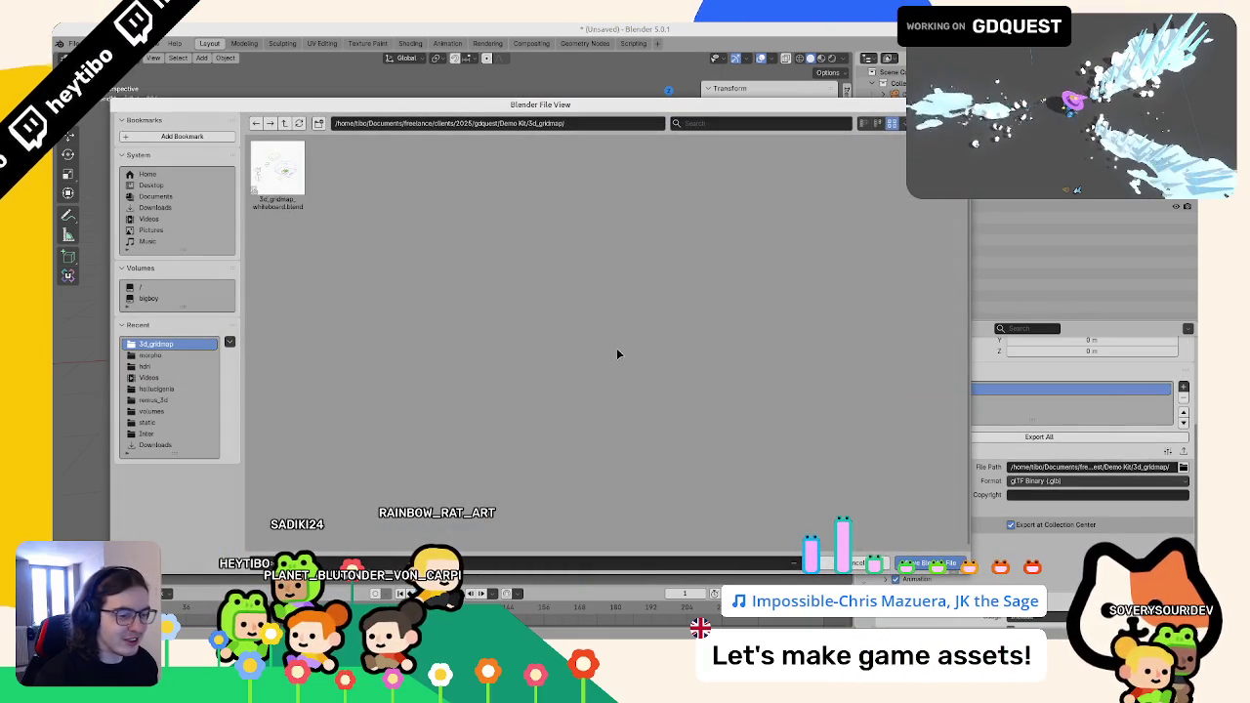
- Save the scene as 3d_gridmap.blend in the 3d_gridmap folder
key(Escape)
key(ctrl+s)
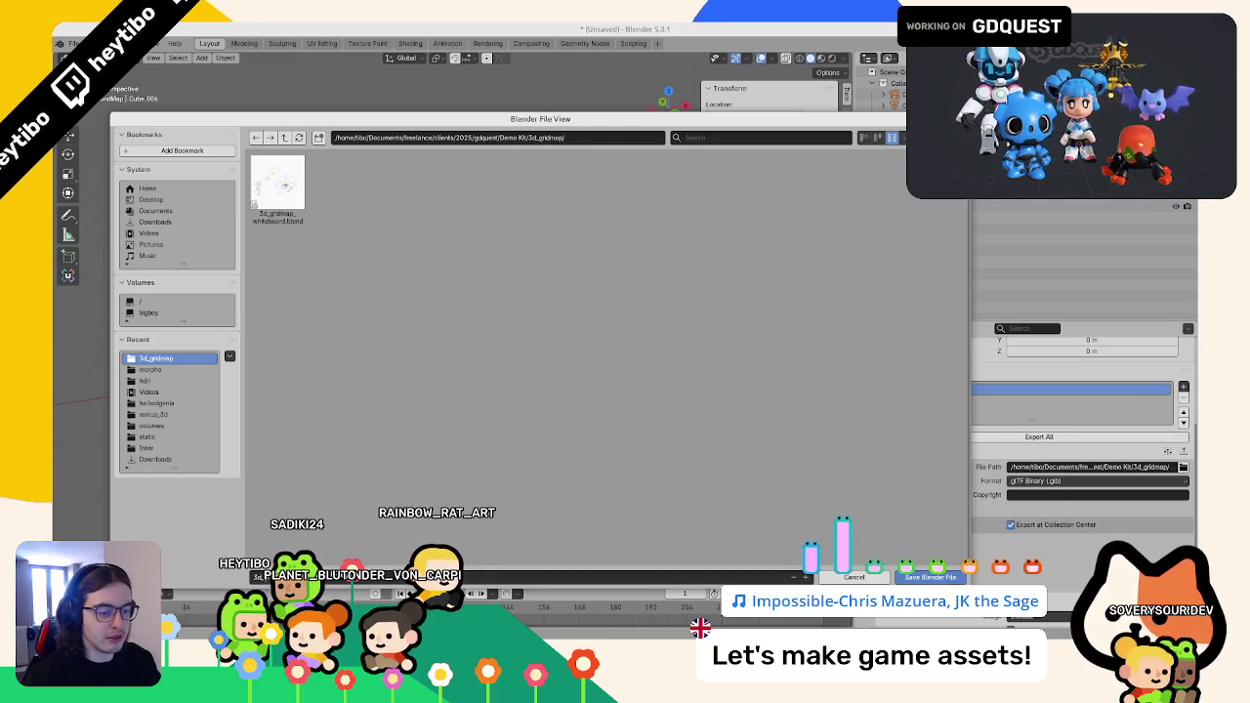
key(Return)
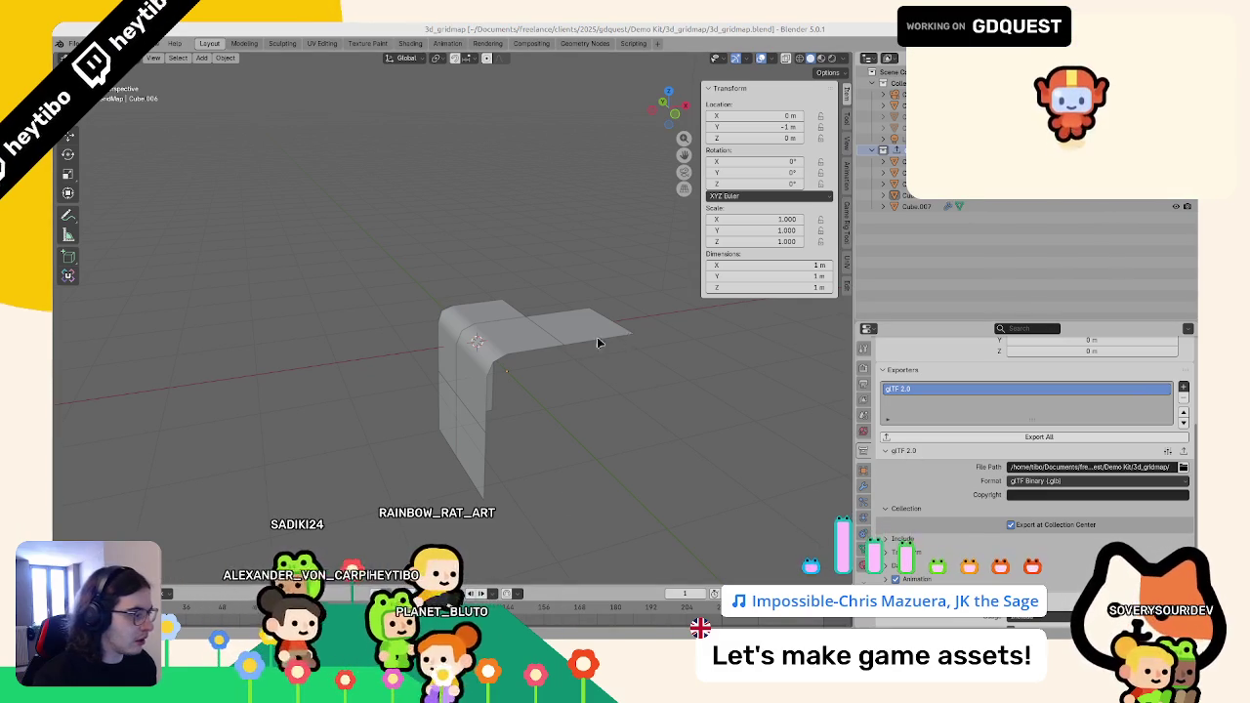
click(455, 314)
- Rename the flat plate to Top and the lower vertical panel to side
scroll(950, 387, down, 2)
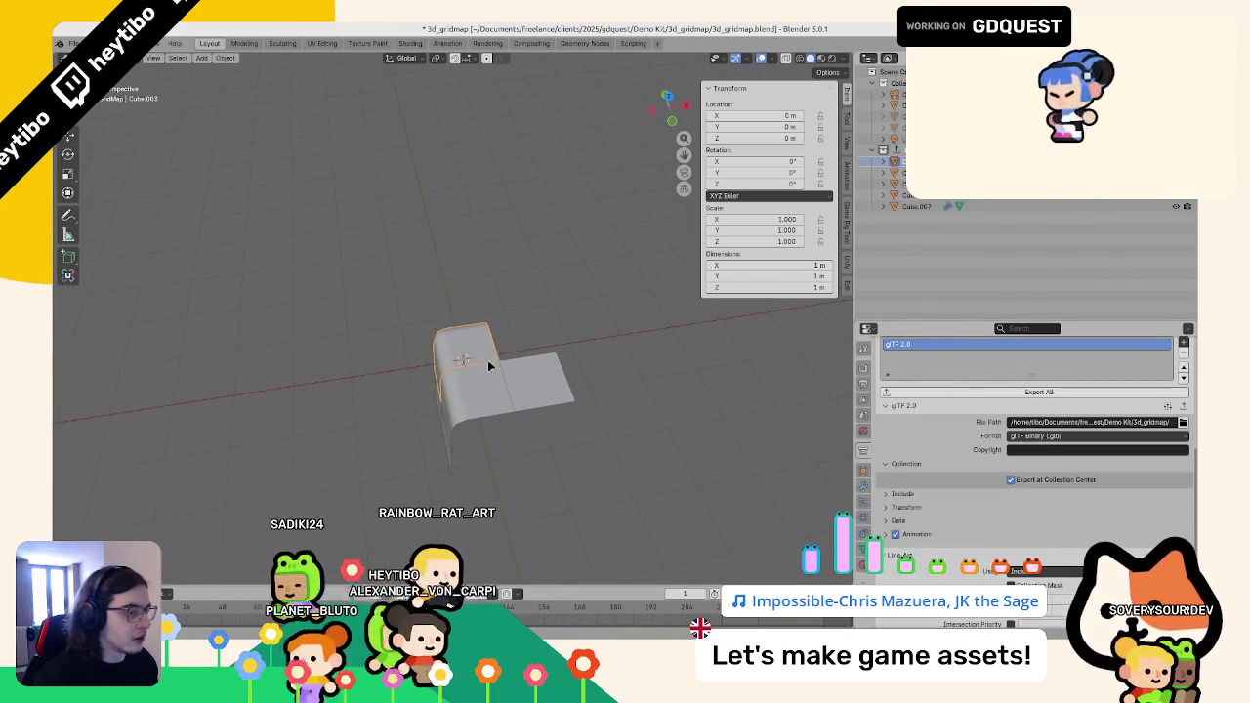
click(523, 370)
key(F2)
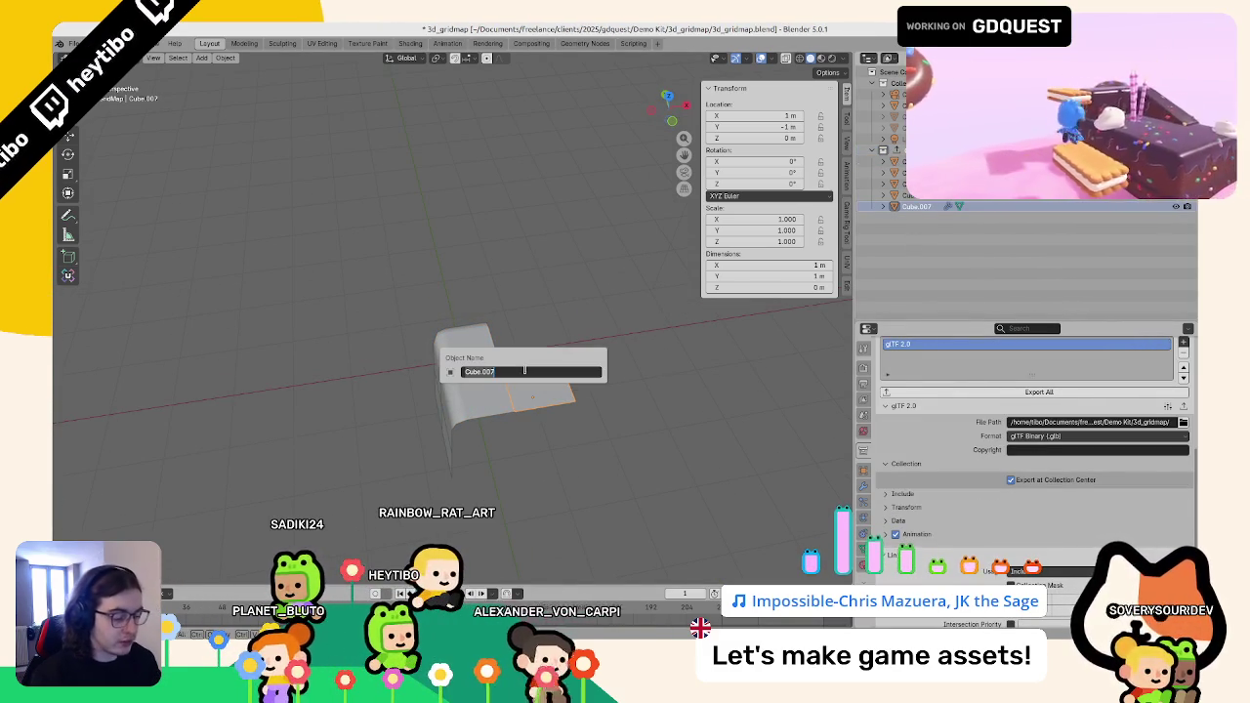
text(Top)
key(Return)
click(525, 368)
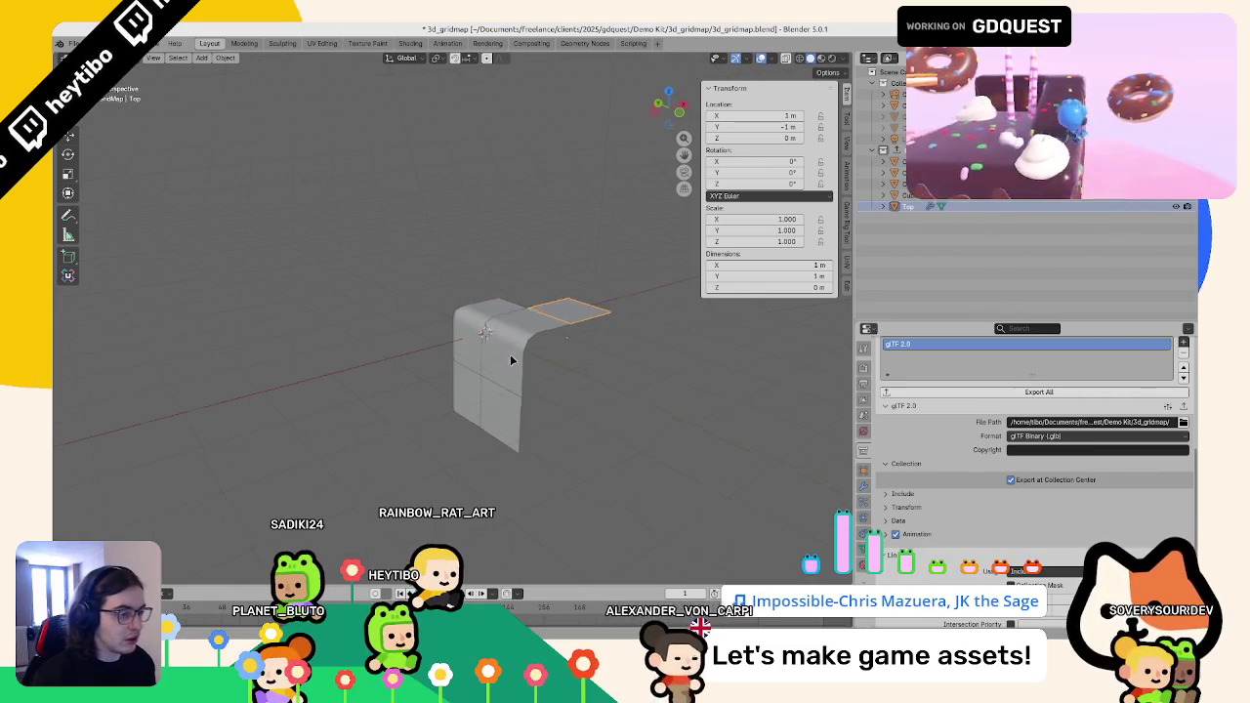
key(F2)
key(Escape)
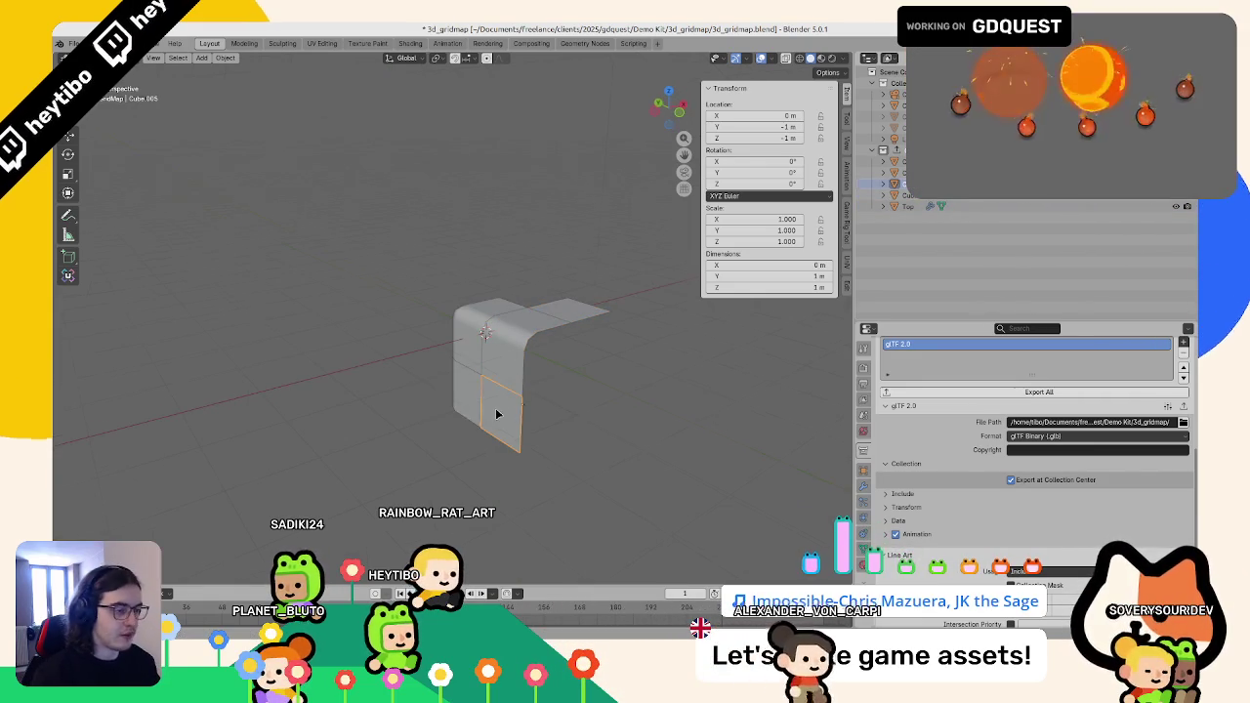
click(496, 414)
key(KP_1)
key(F2)
text(sid)
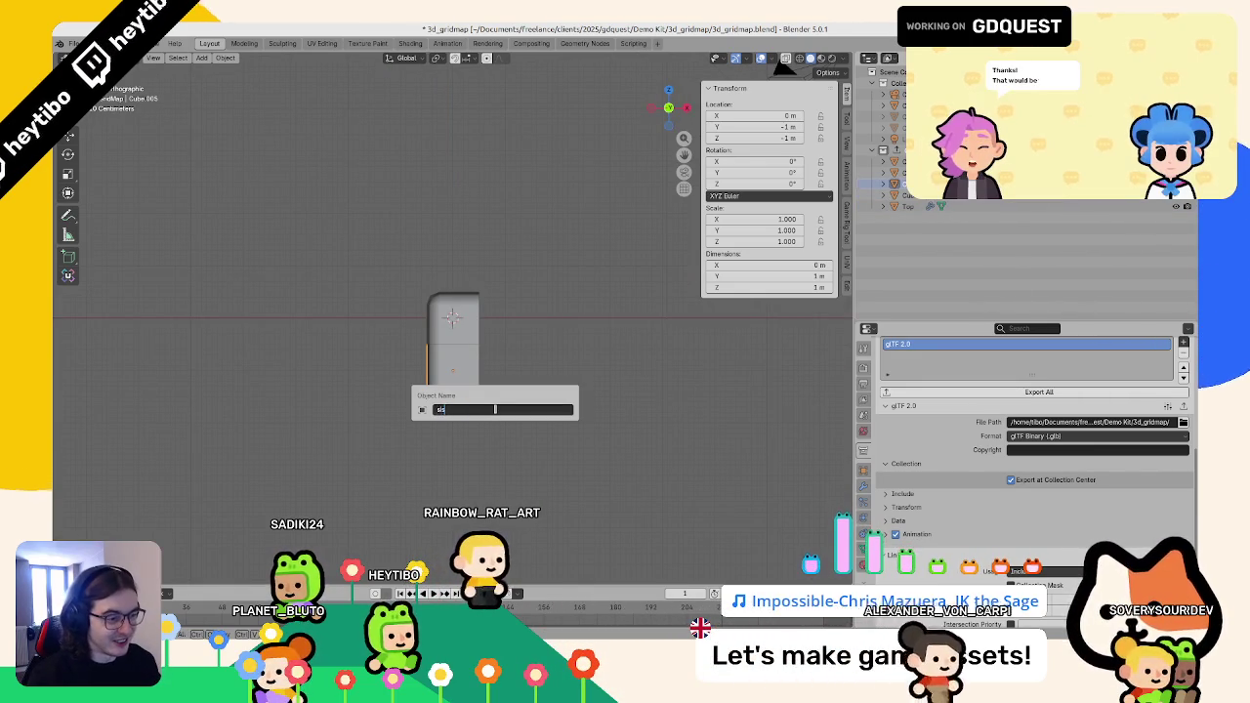
text(e)
key(Return)
- Rename Cube.004 to corner and Cube.003 to corner_top, then change it to three_corner_top
click(500, 332)
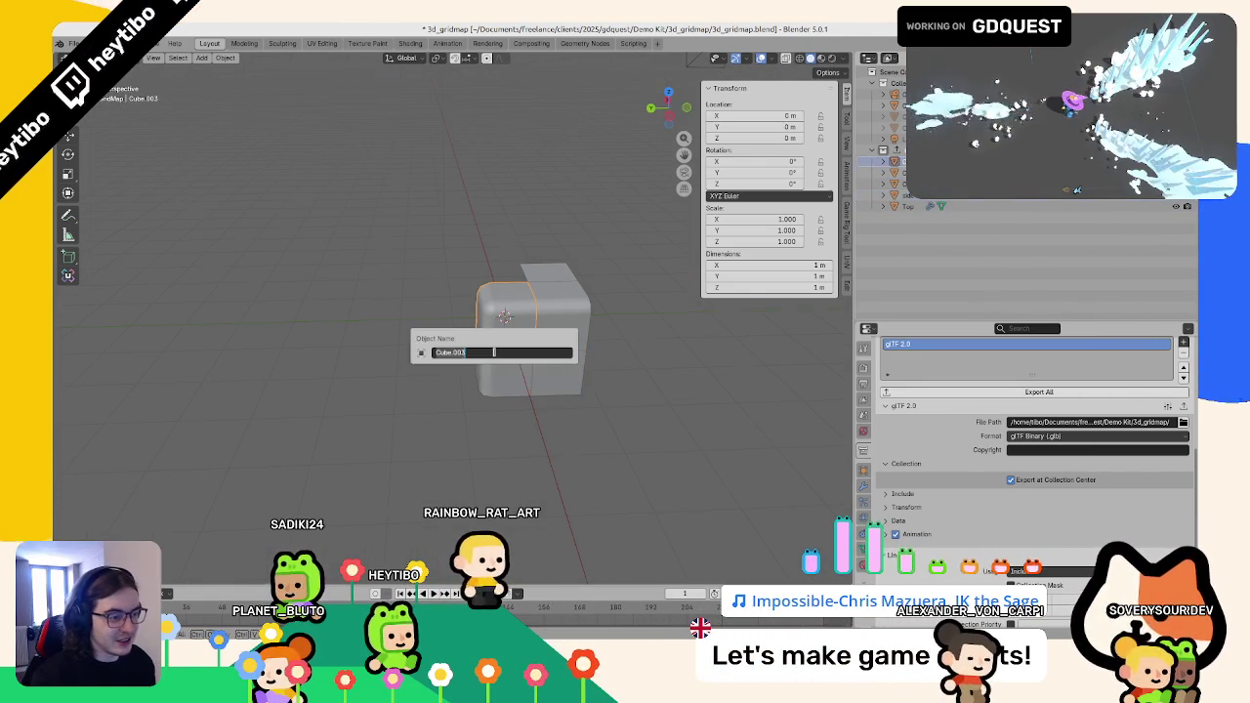
click(484, 381)
key(F2)
key(Return)
click(486, 317)
key(F2)
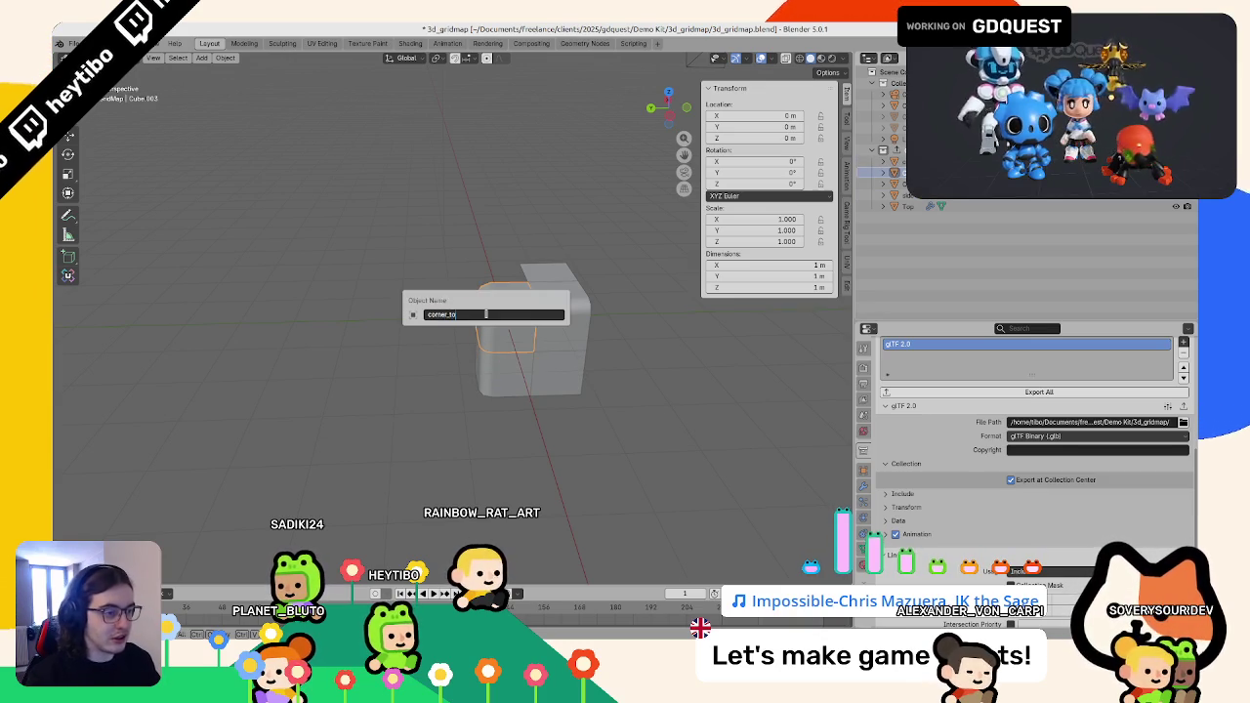
text(op)
key(Return)
key(F2)
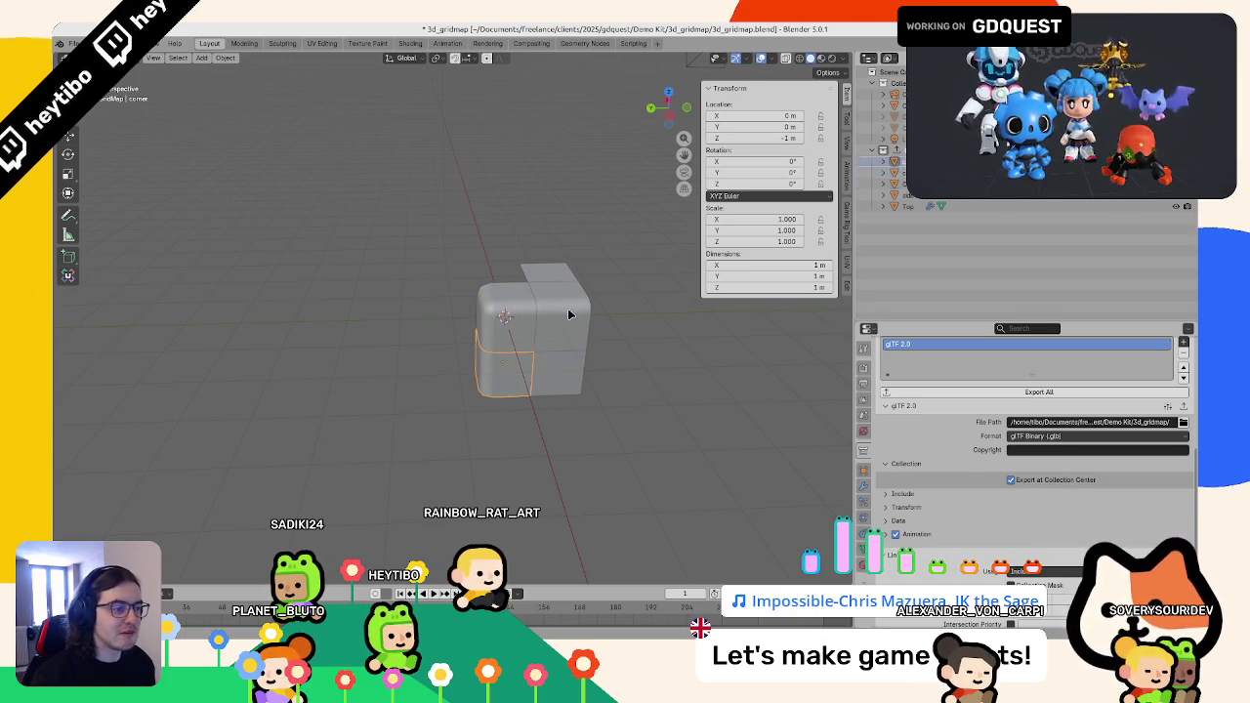
click(569, 313)
key(F2)
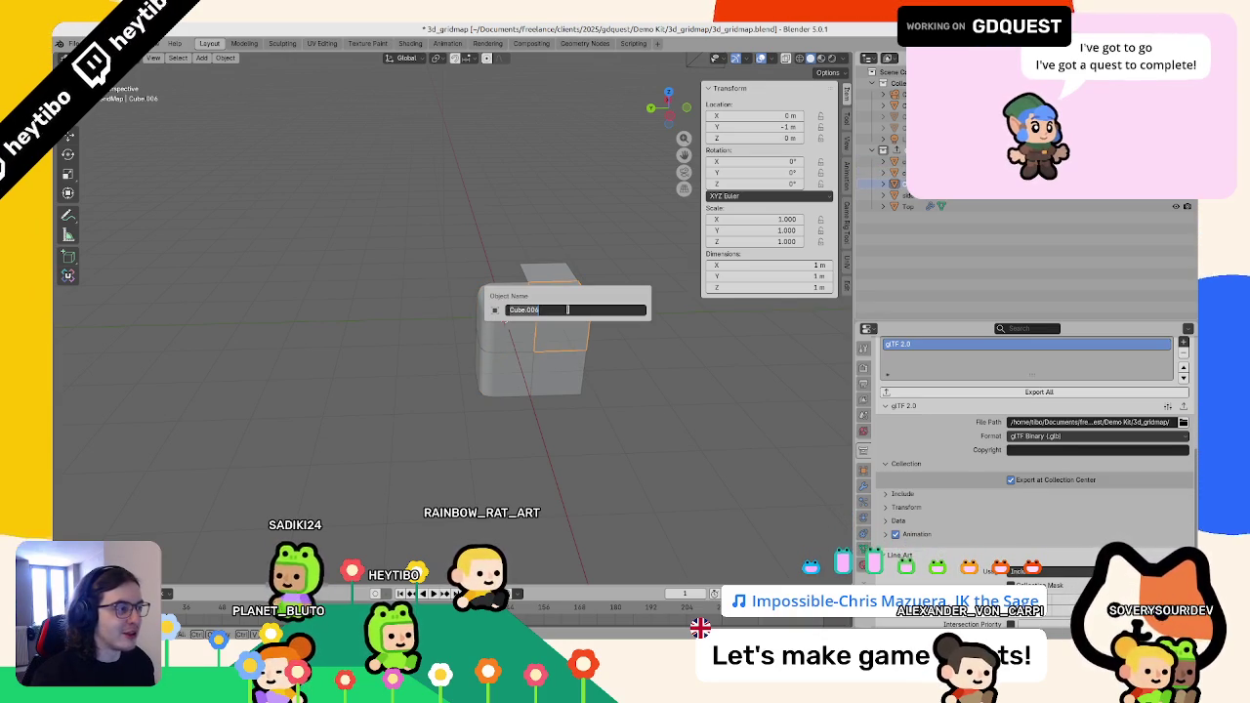
key(Escape)
key(F2)
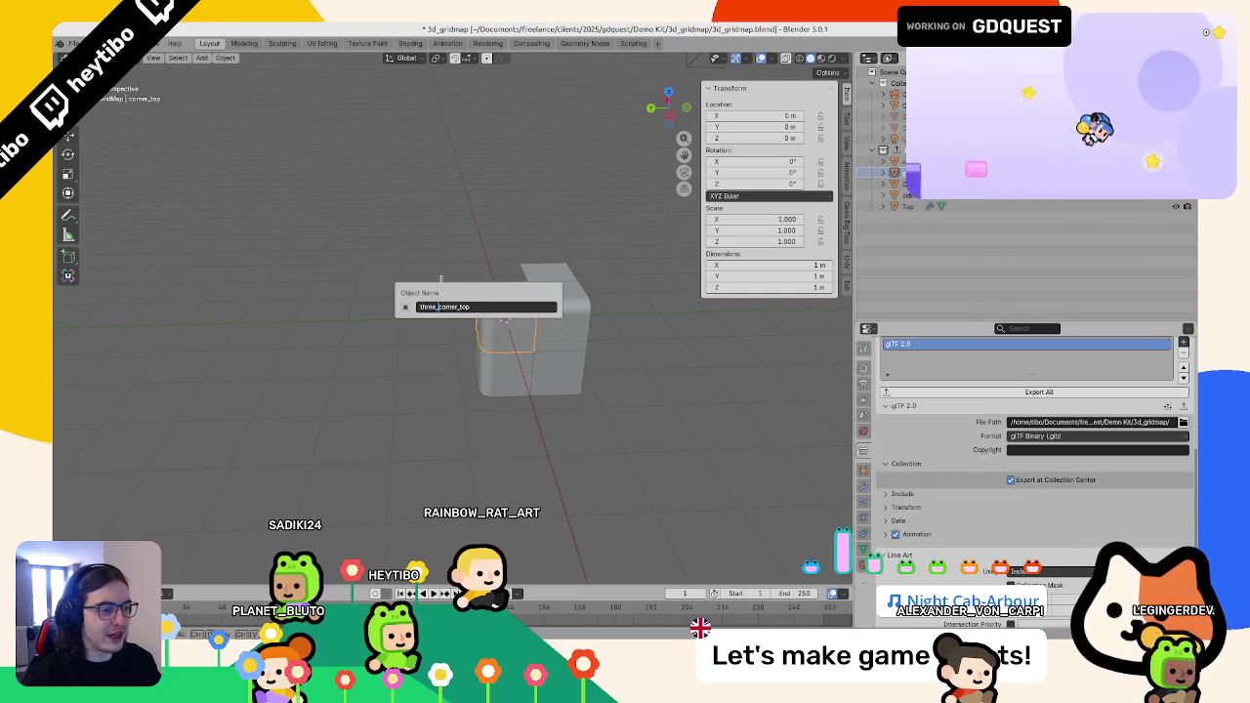
key(Return)
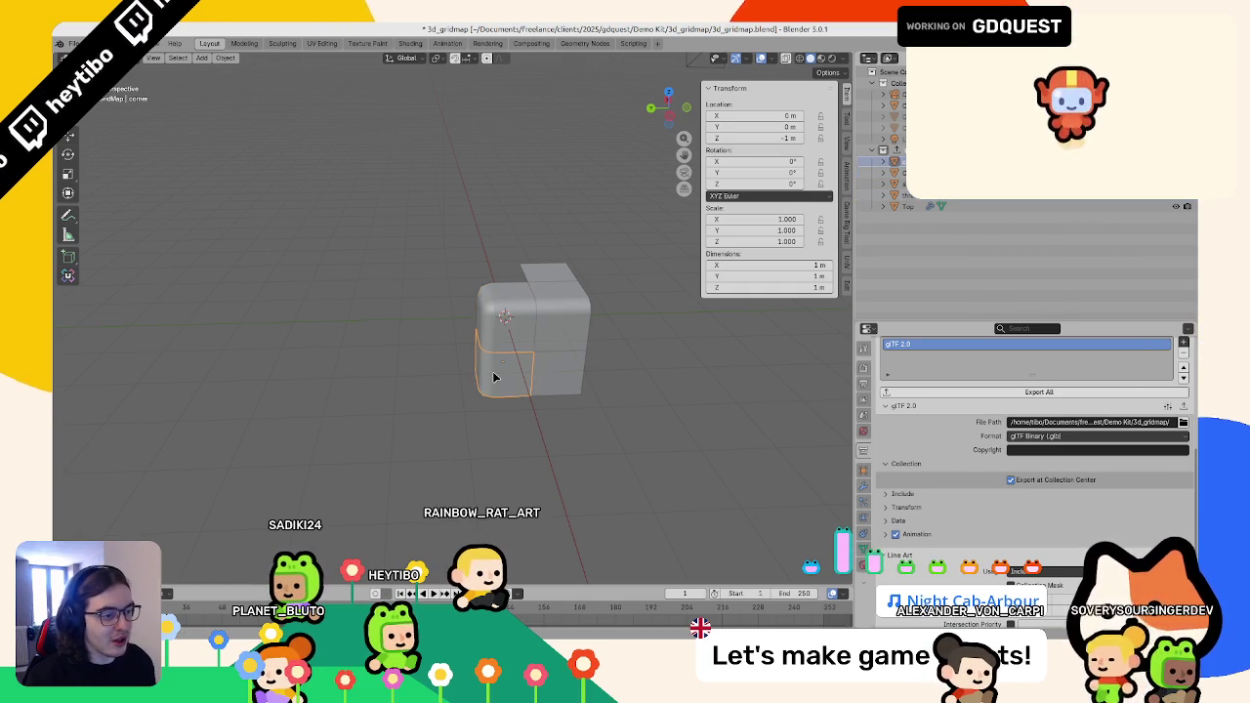
- Rename the corner piece to corner_side and Cube.006 to corner_top
key(F2)
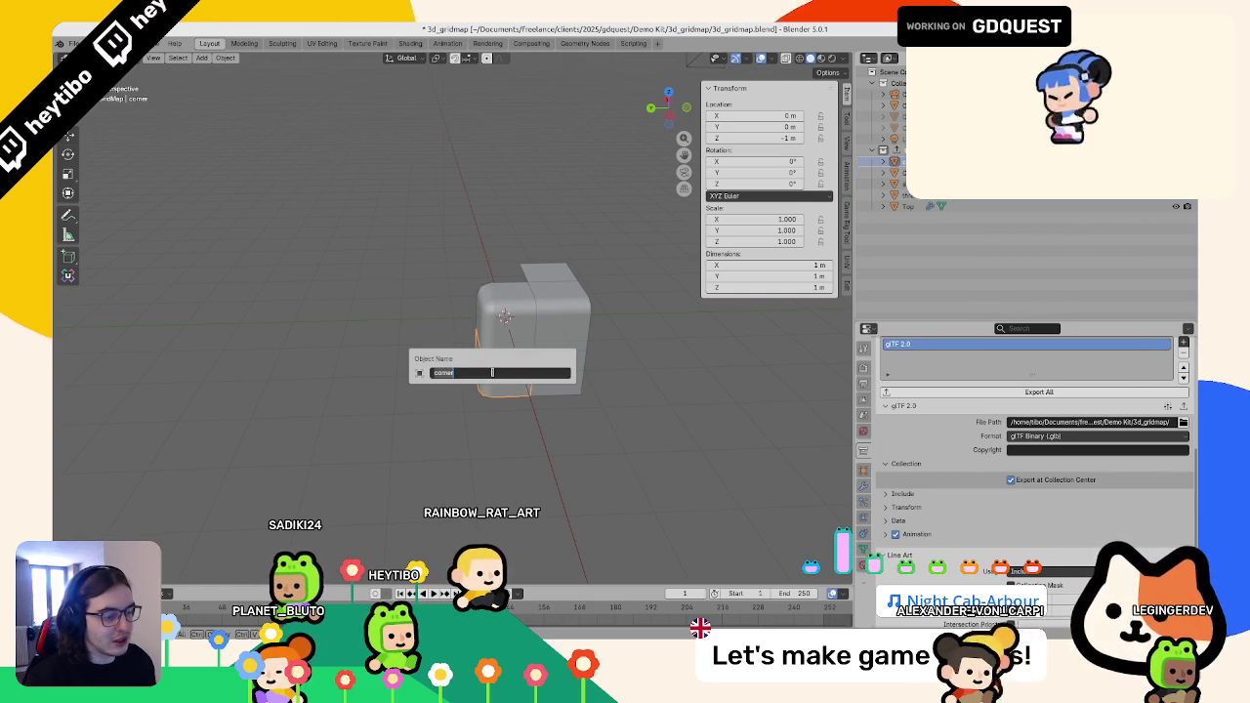
text(_side)
key(Return)
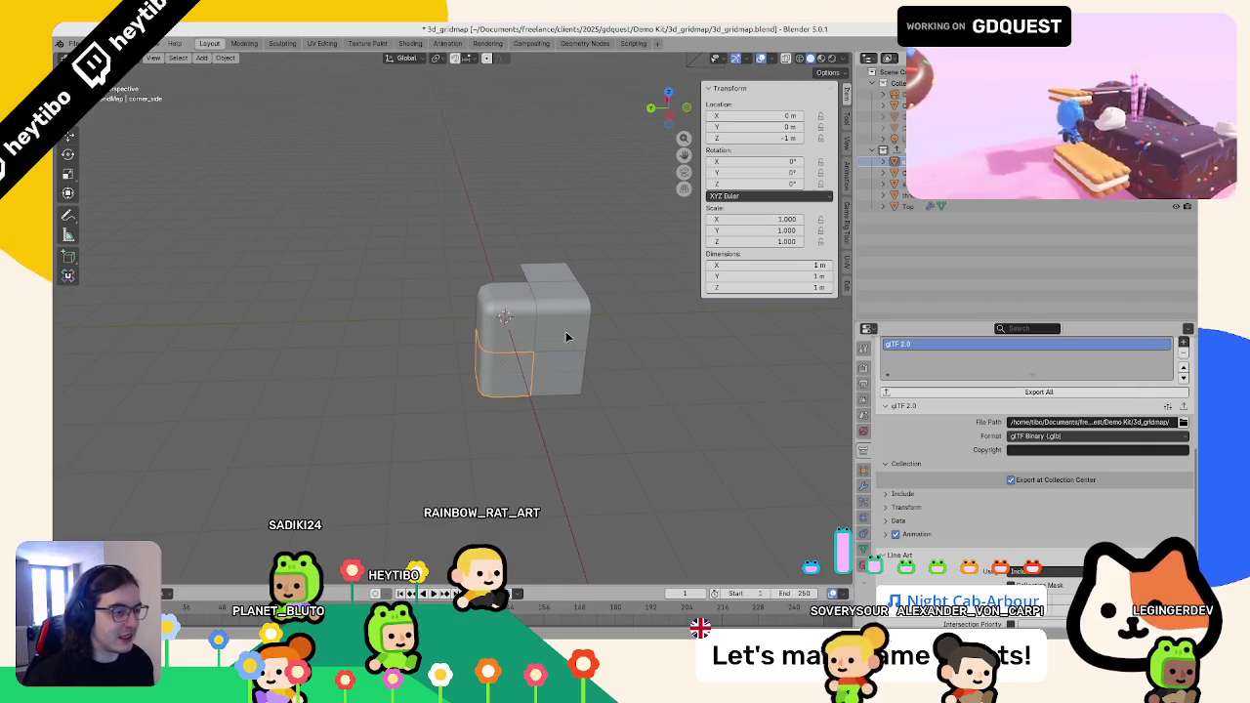
click(571, 283)
key(F2)
text(corne)
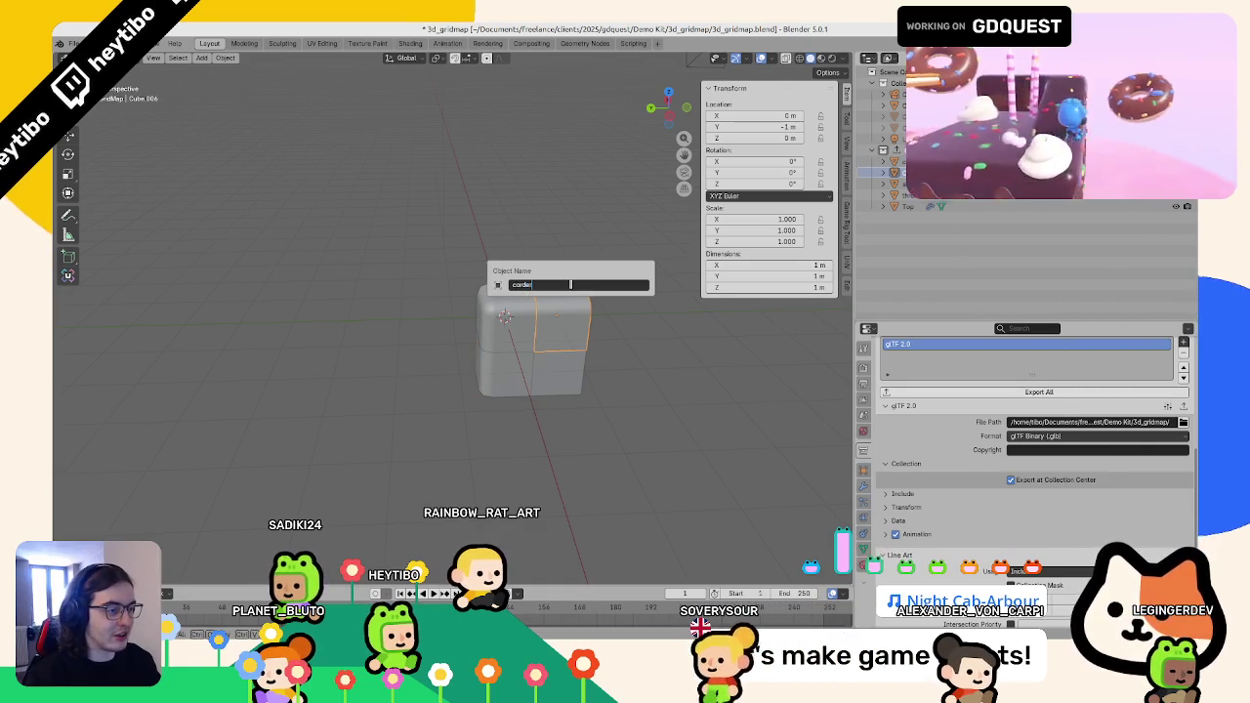
key(BackSpace)
key(BackSpace)
key(BackSpace)
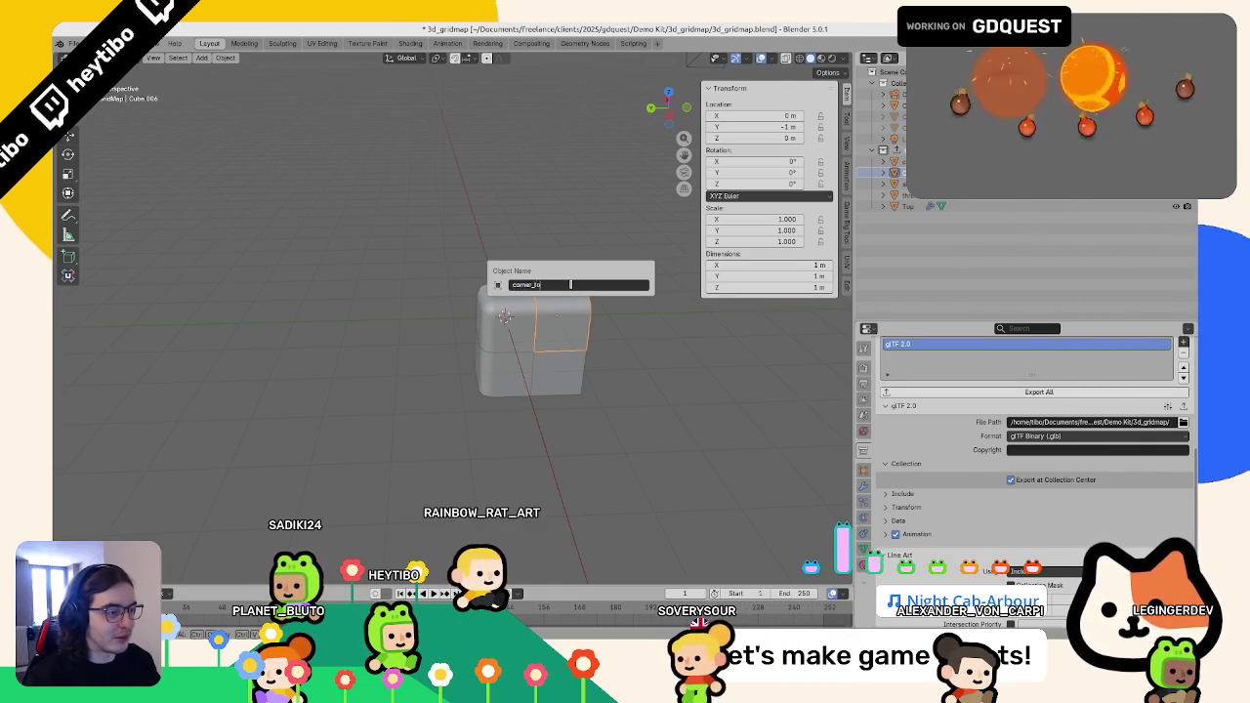
text(top)
key(Return)
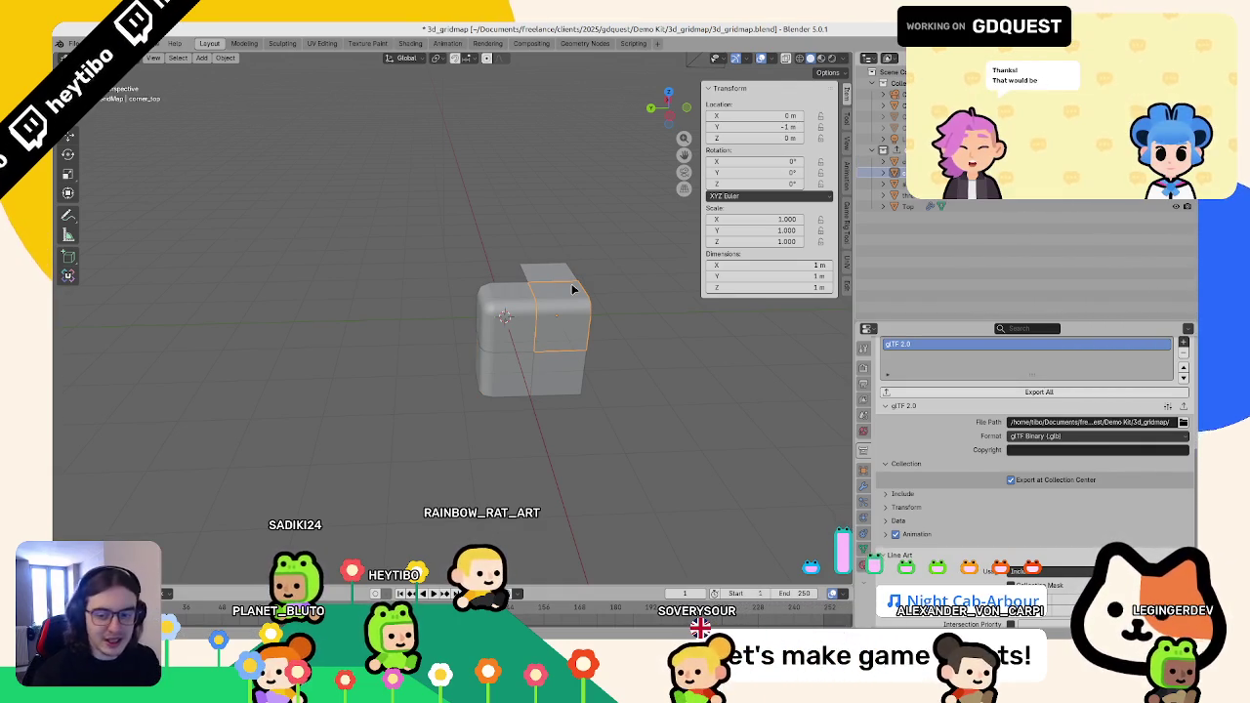
key(KP_Divide)
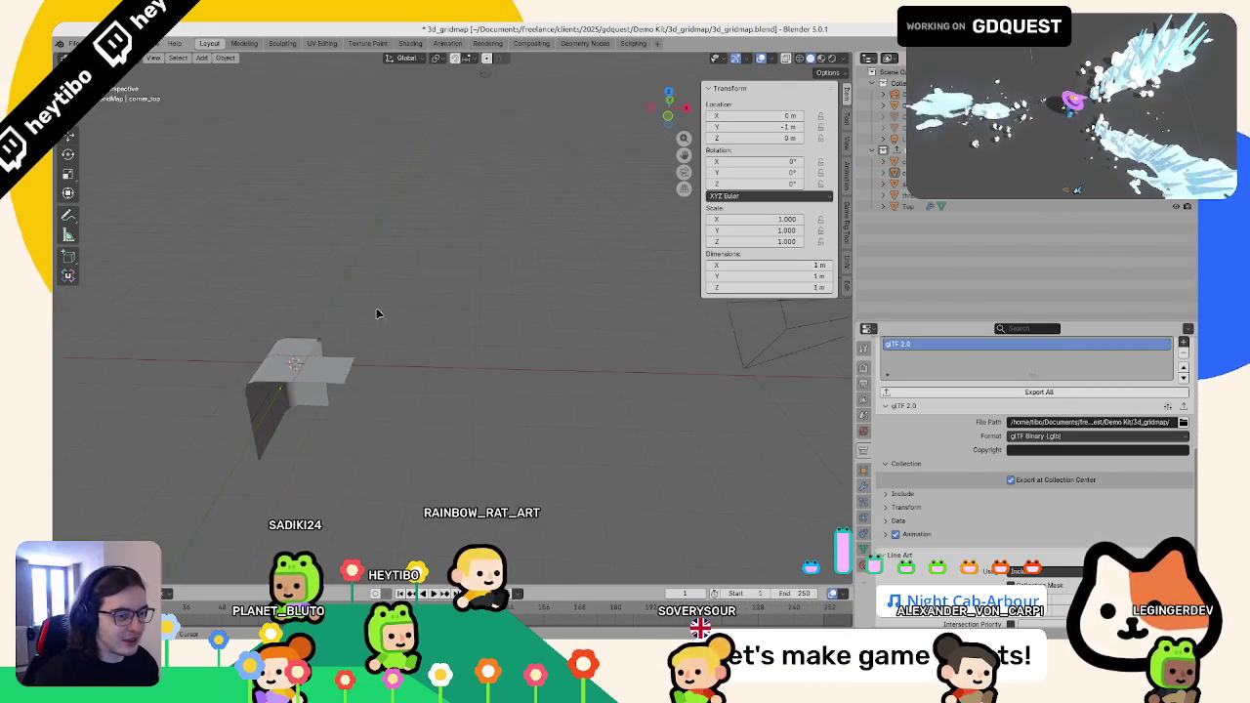
- Export the GridMap collection as gridmap.glb into the 3d_gridmap folder
key(KP_Divide)
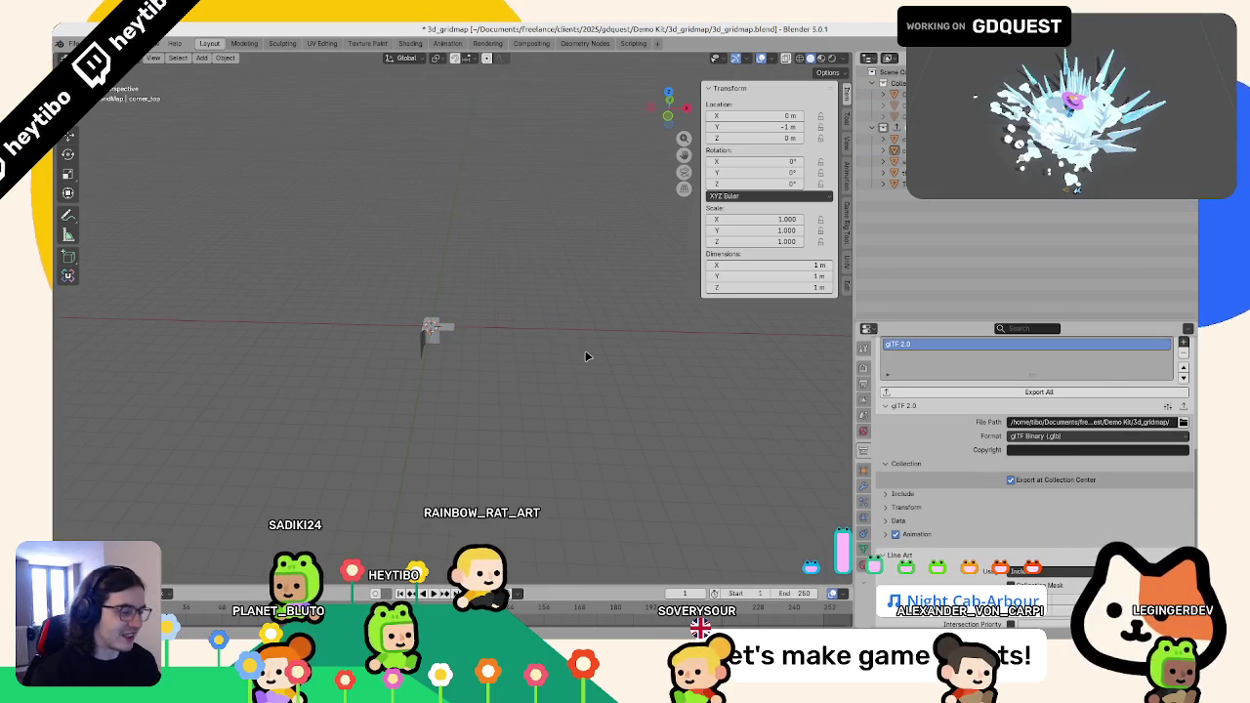
key(KP_Decimal)
scroll(586, 356, down, 3)
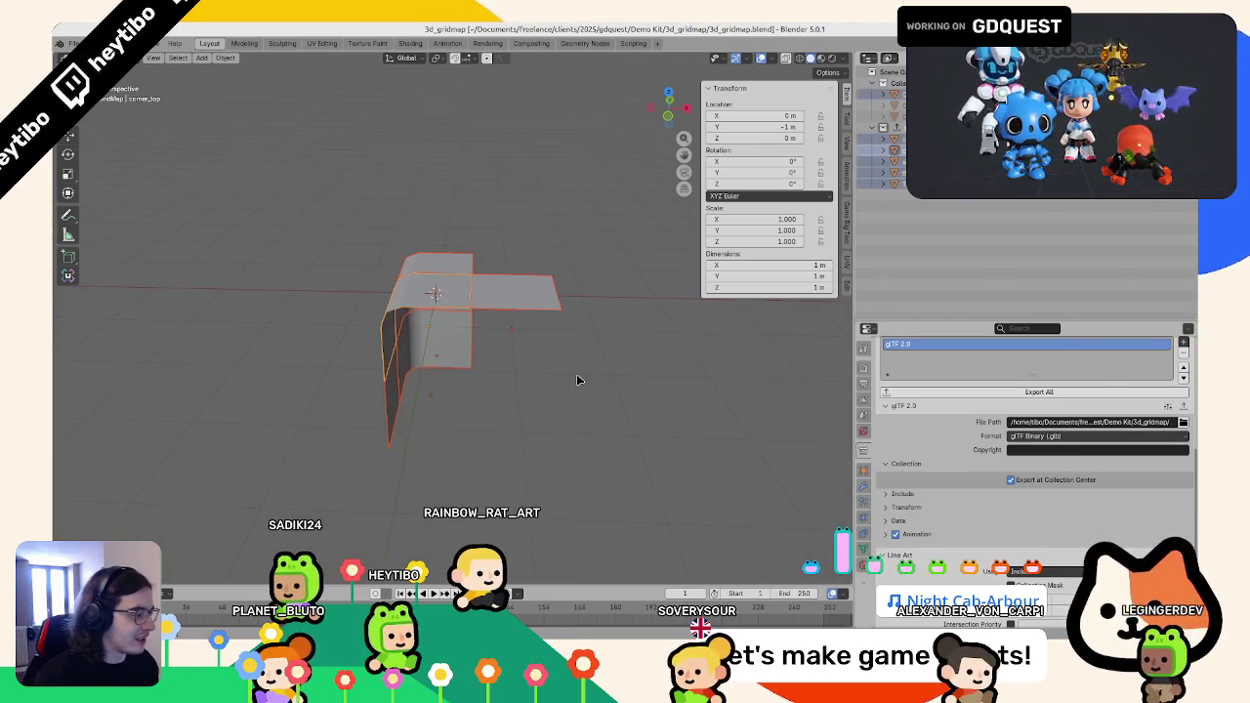
click(1093, 392)
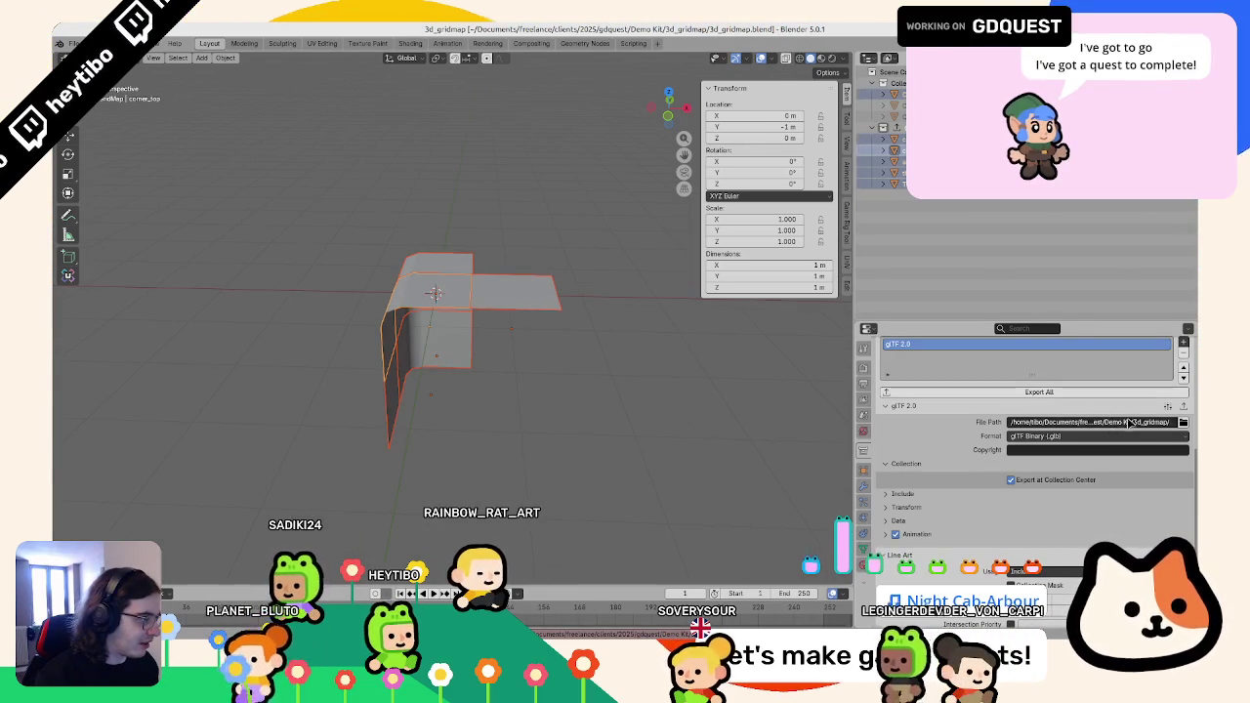
click(1184, 424)
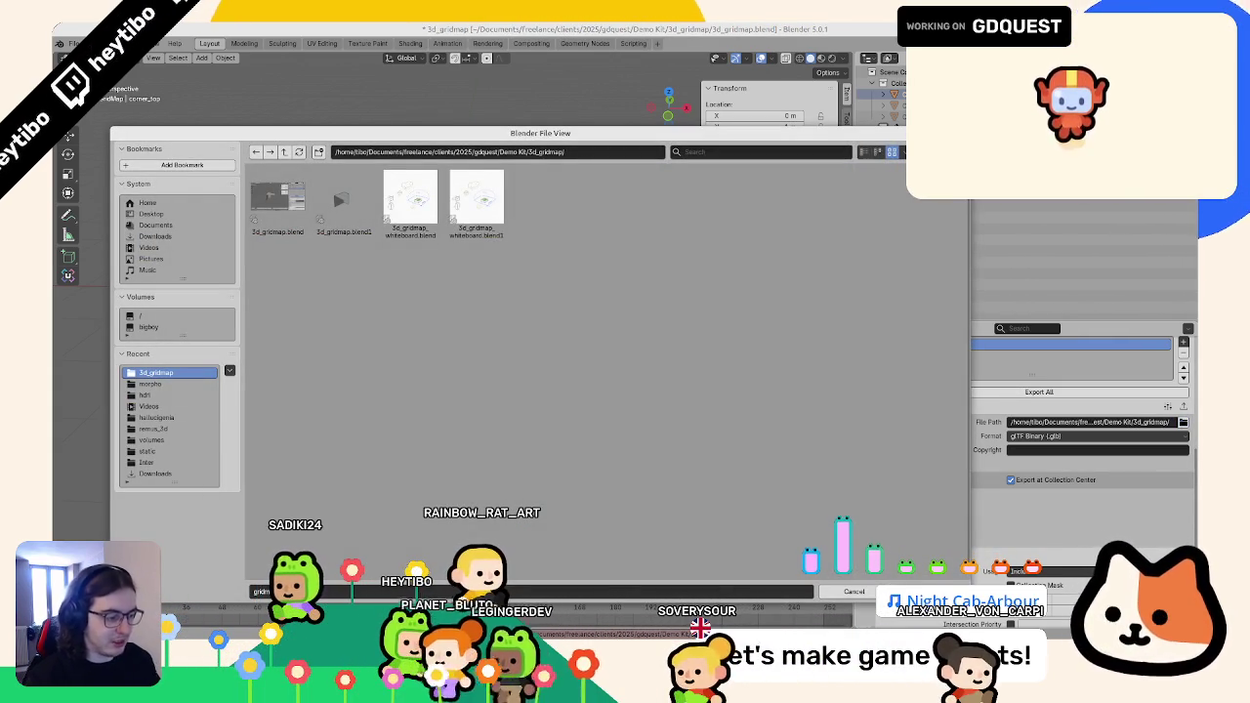
key(Return)
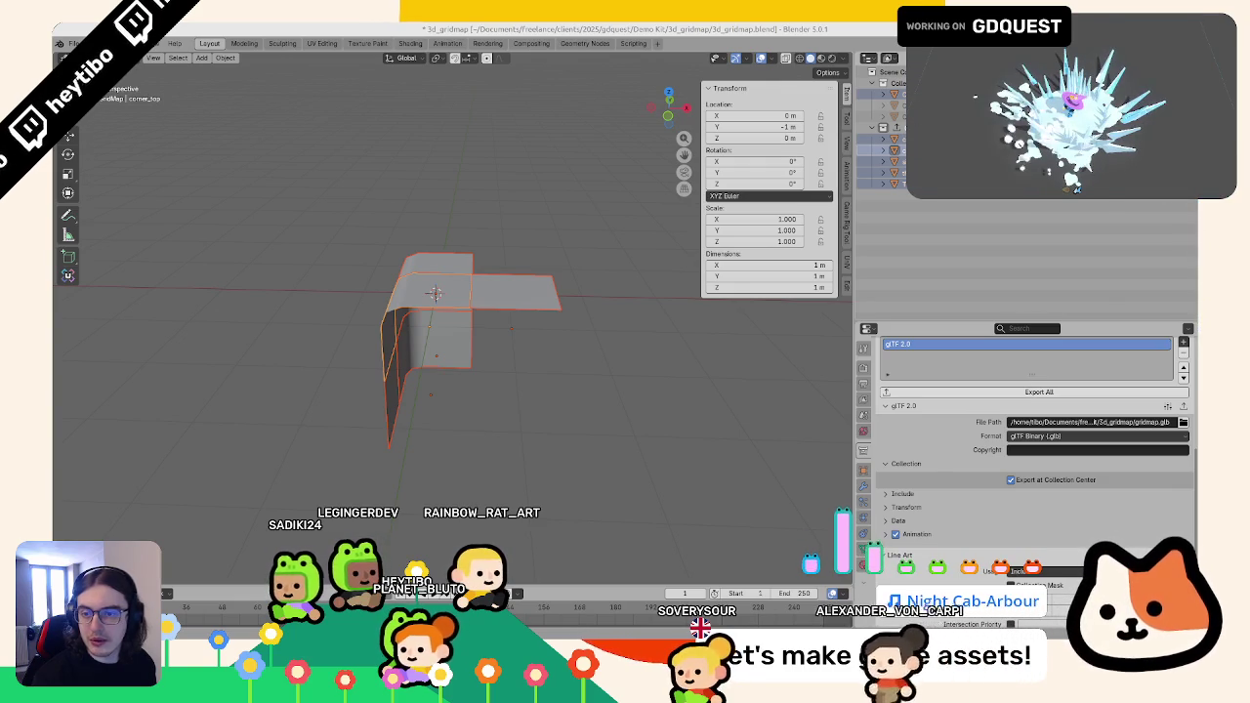
key(alt+Tab)
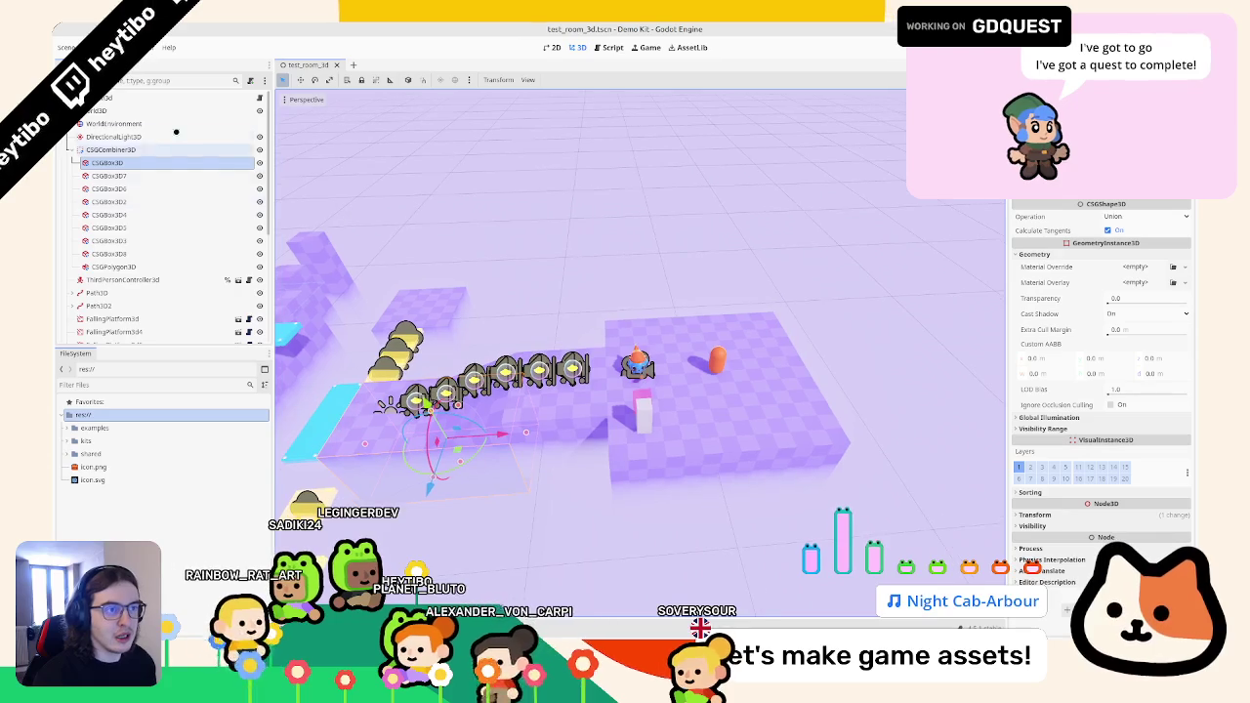
- Create a folder named gridmap_lookdev inside res://examples
scroll(166, 244, down, 5)
click(61, 428)
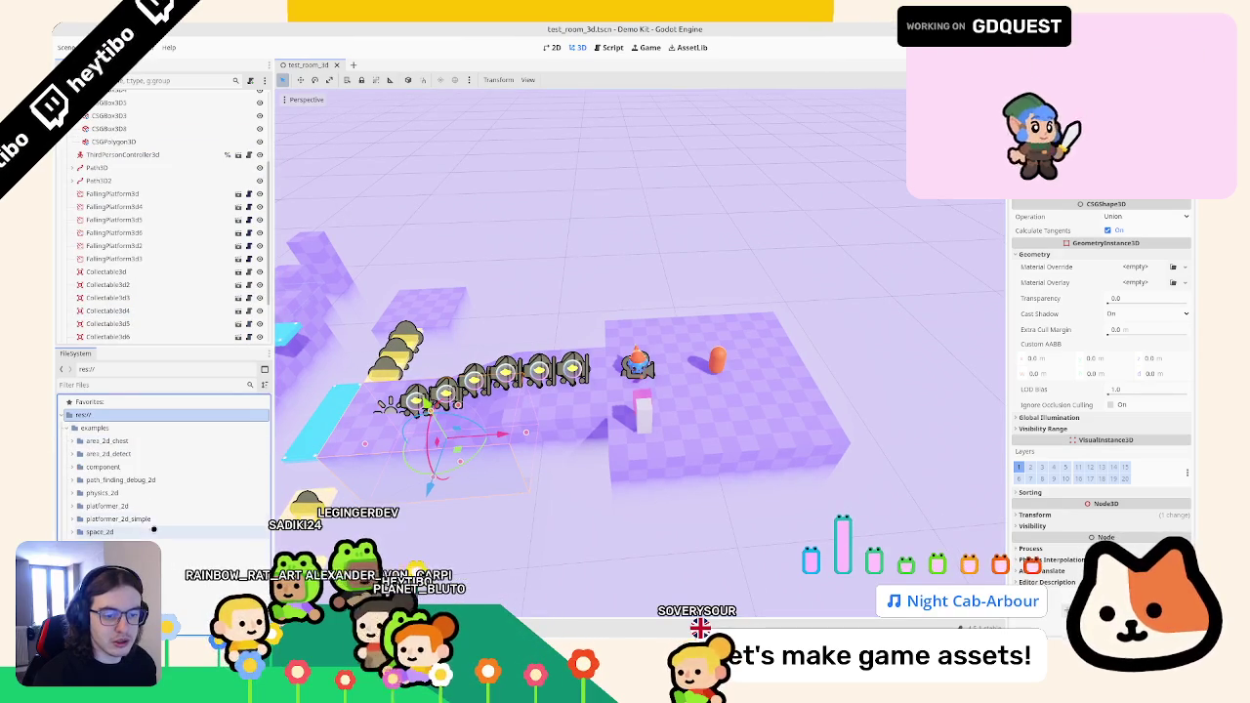
right_click(98, 430)
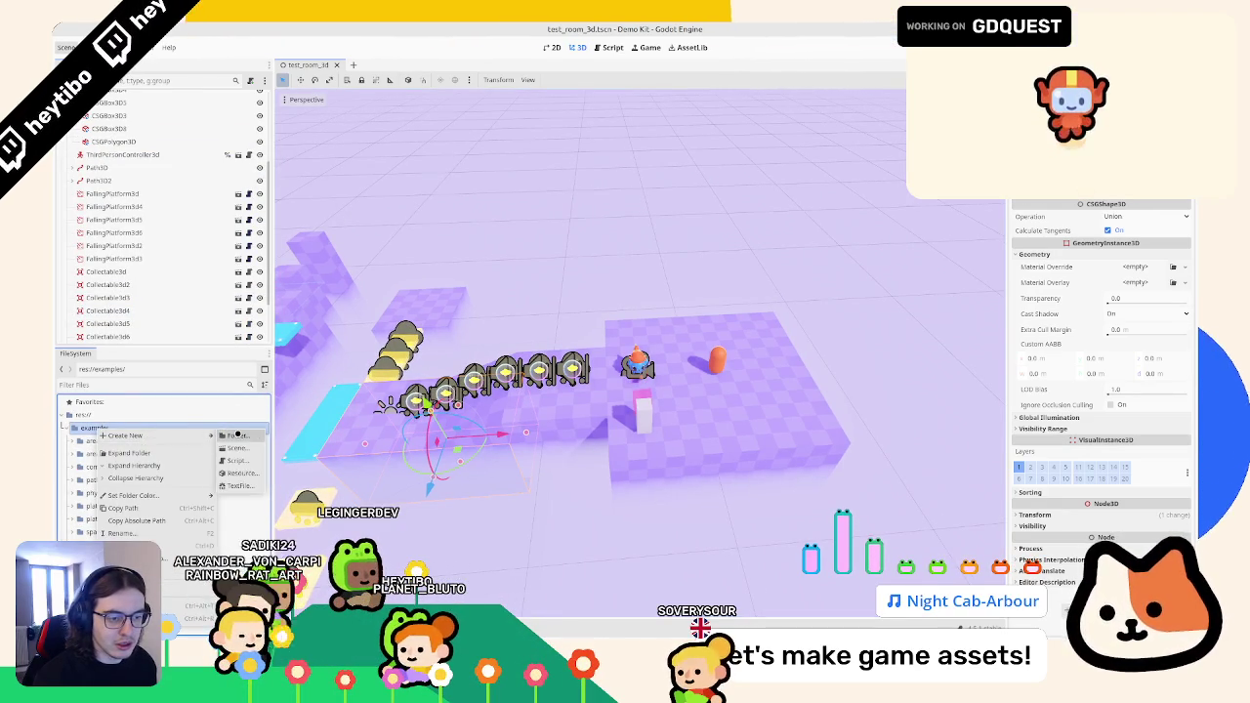
click(314, 422)
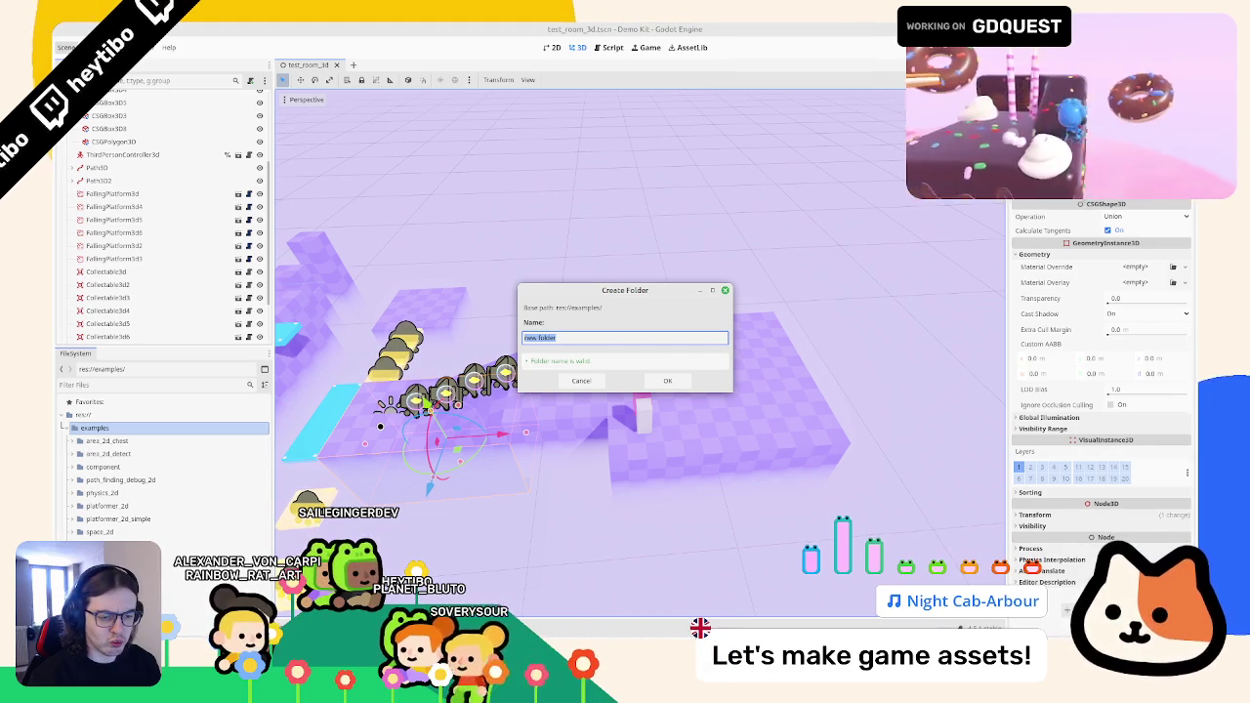
key(Escape)
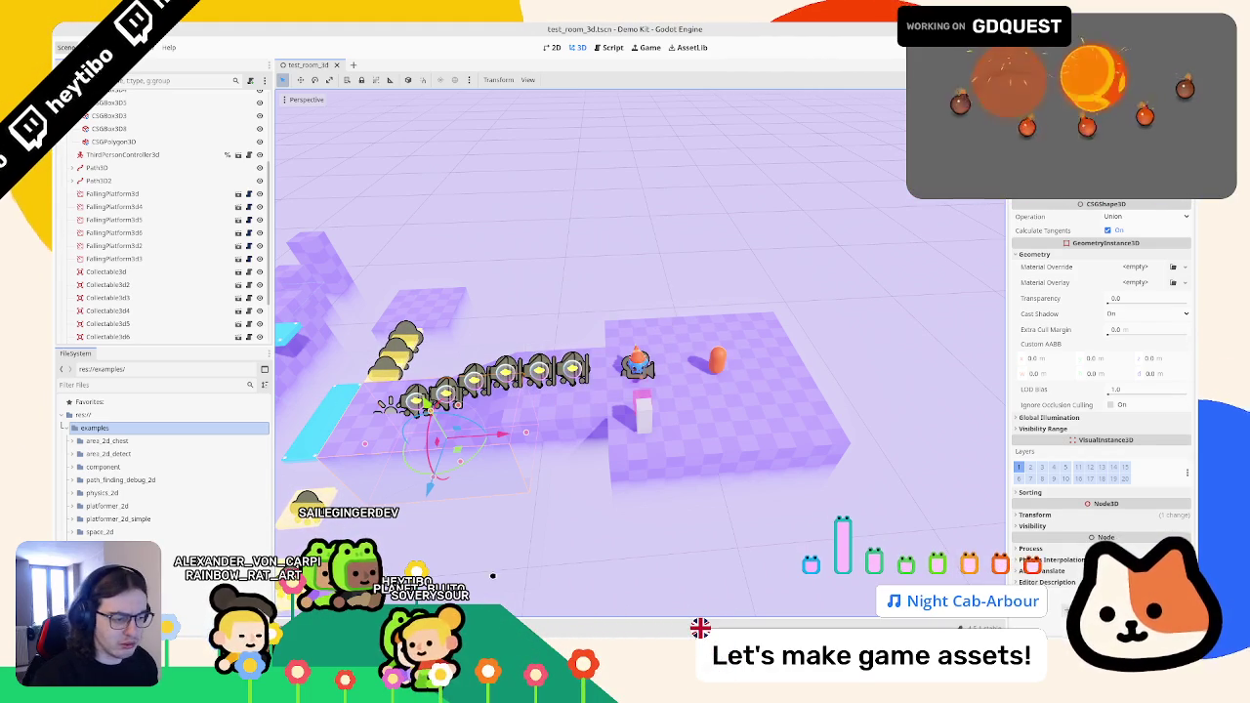
right_click(126, 426)
mouse_move(156, 435)
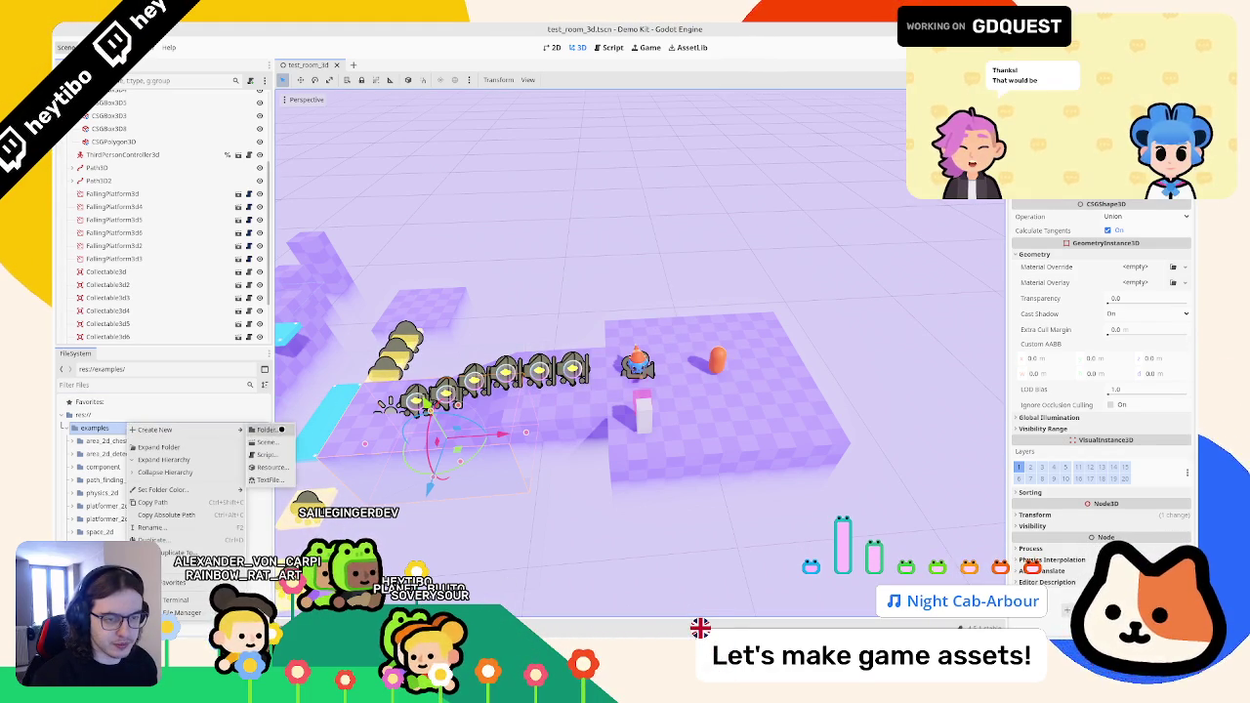
click(322, 434)
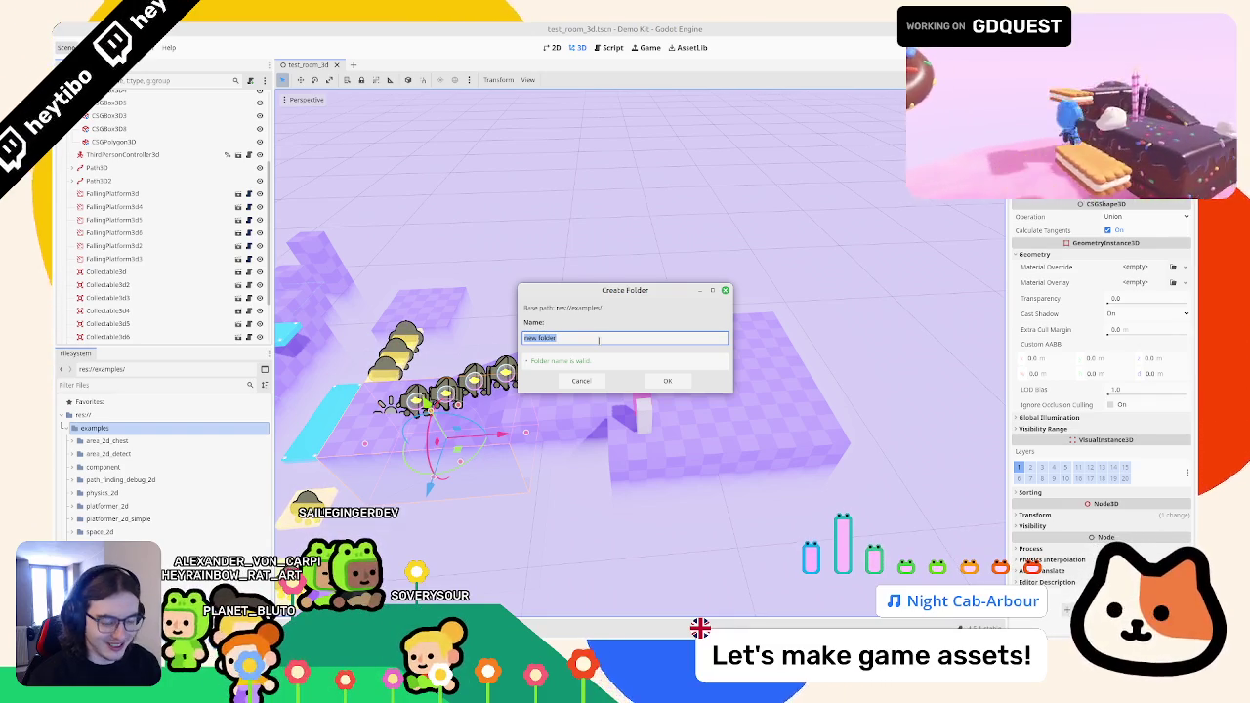
text(gridmaps)
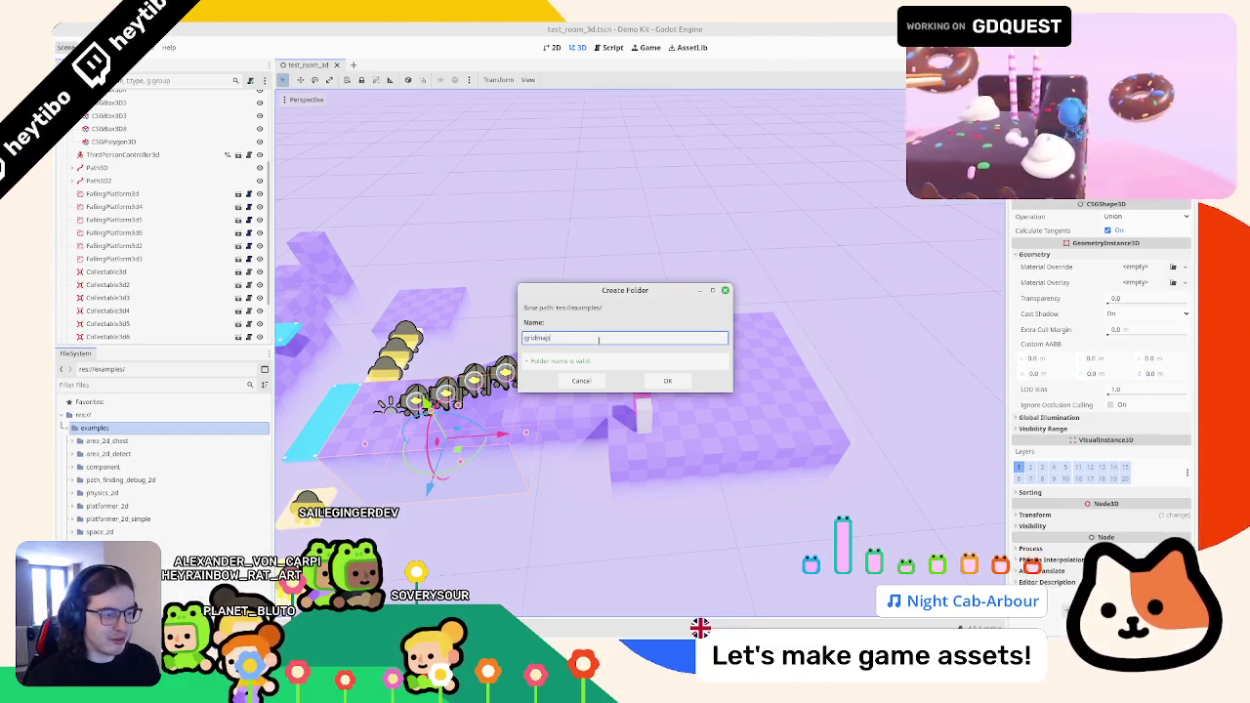
key(BackSpace)
text(_)
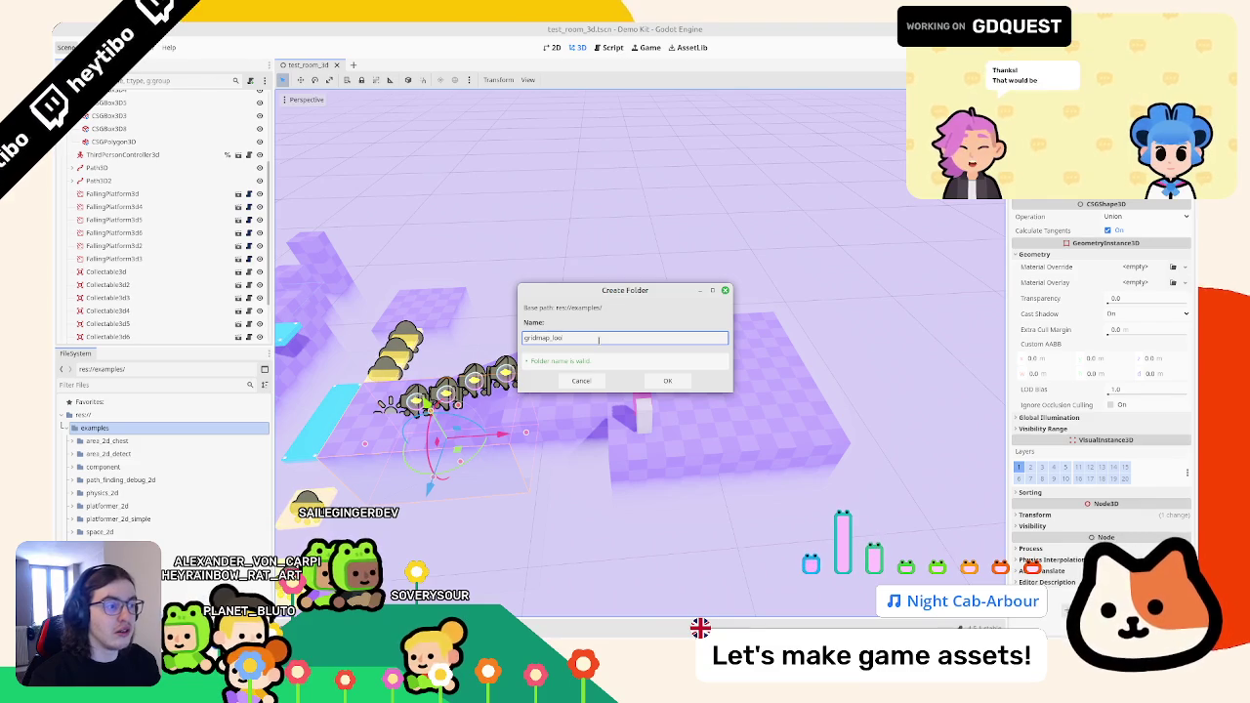
text(vis)
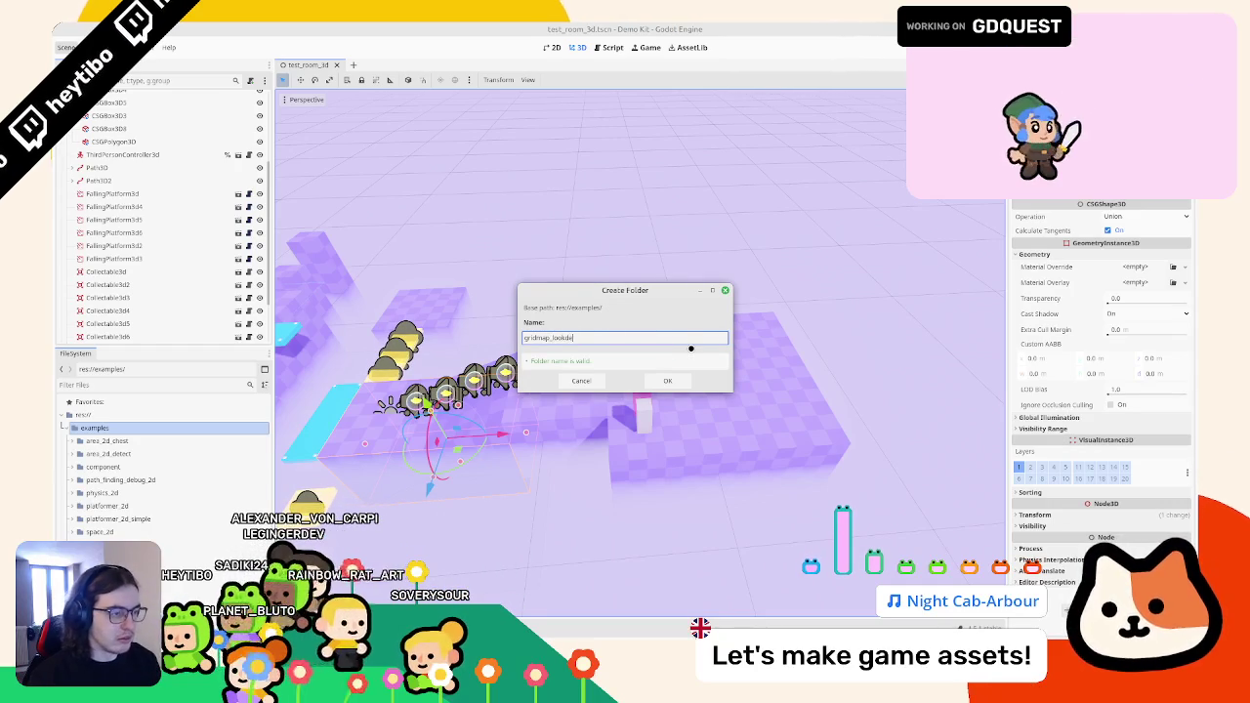
key(Return)
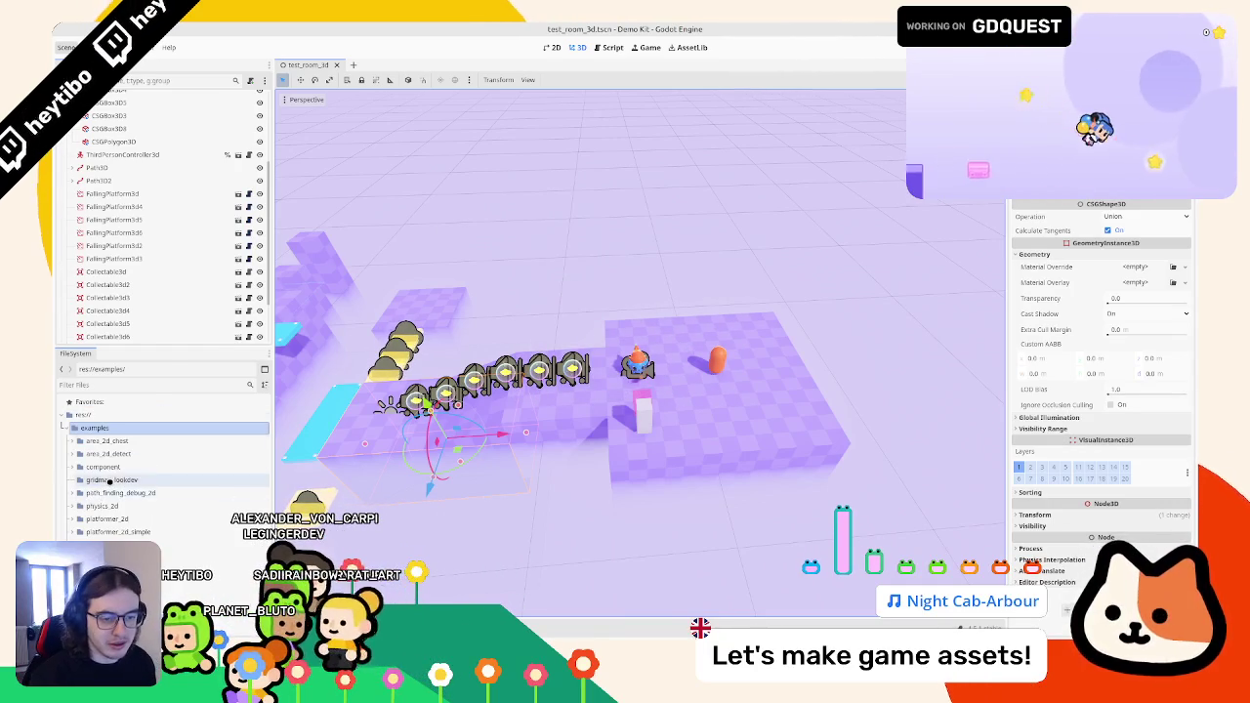
right_click(137, 479)
- Create a 3D scene named gridmap_lookdev in the gridmap_lookdev folder
mouse_move(166, 450)
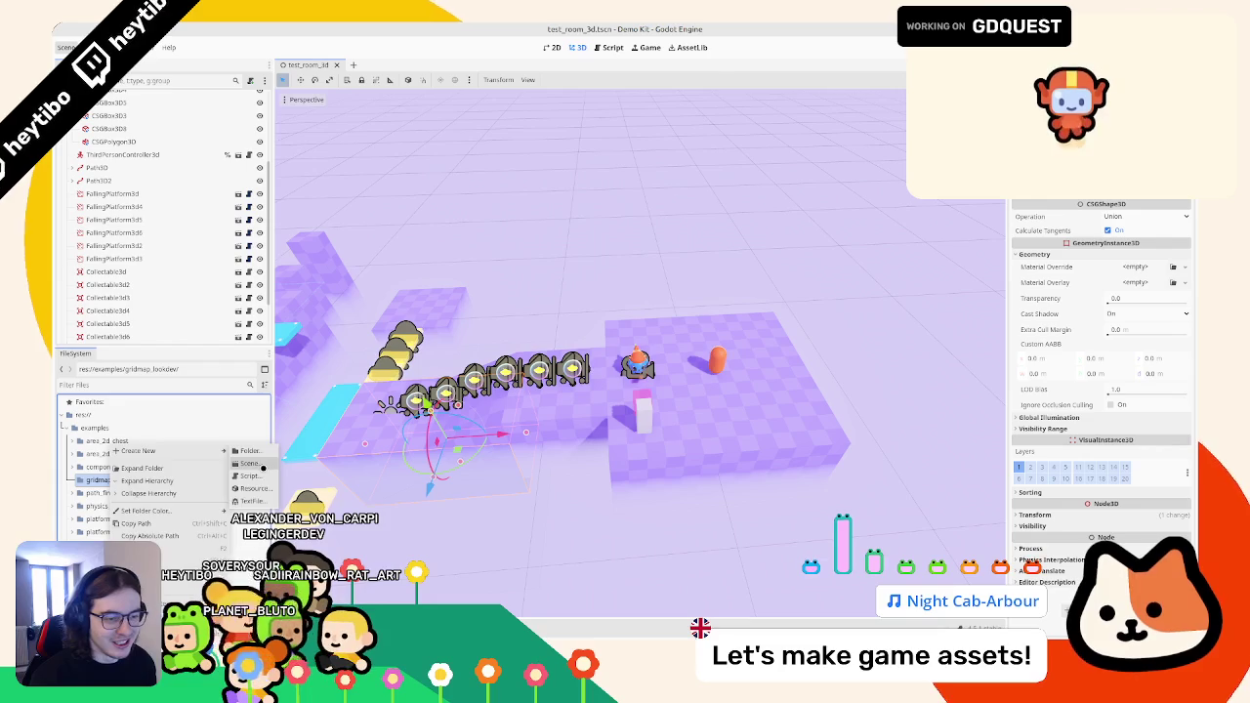
click(260, 464)
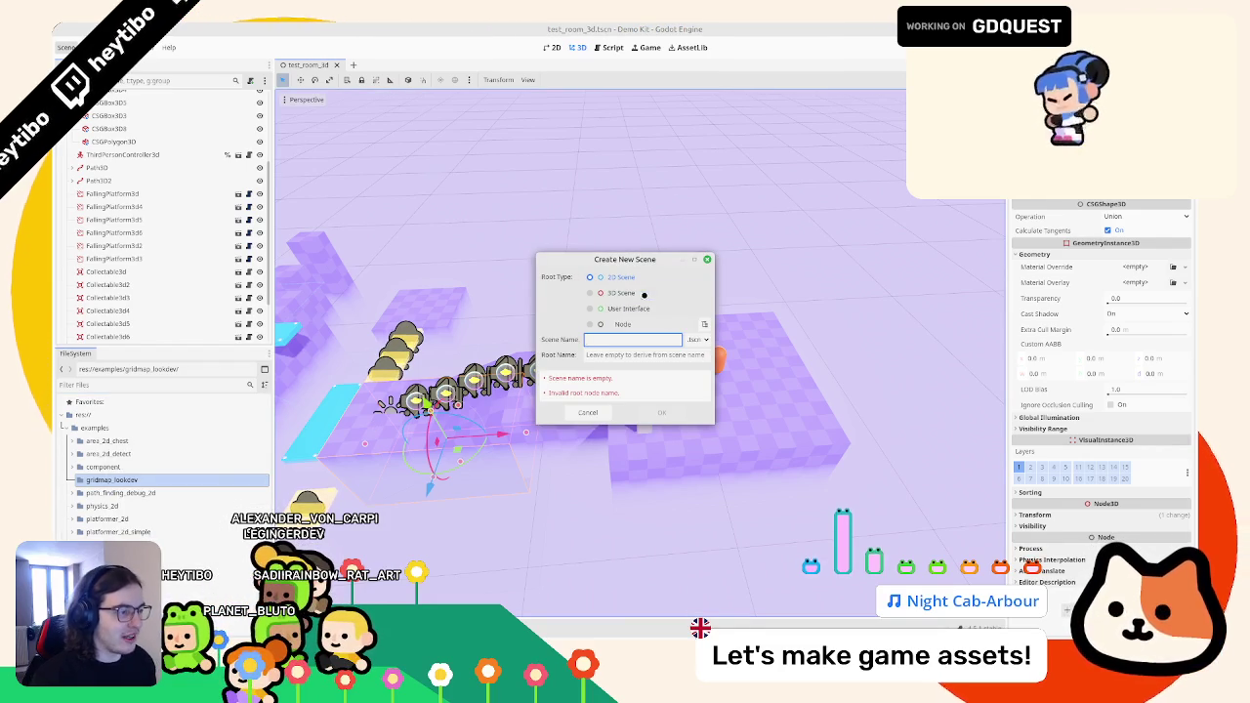
click(621, 293)
click(628, 339)
text(gridmap_l)
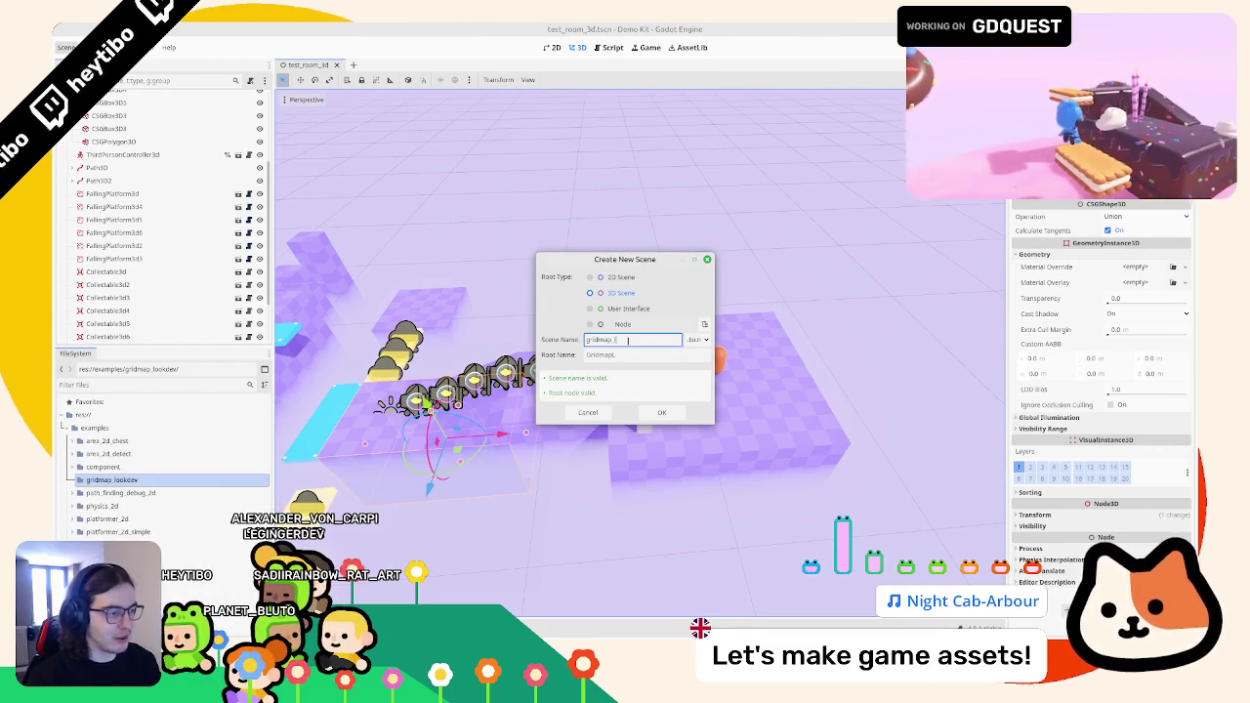
text(ookdev)
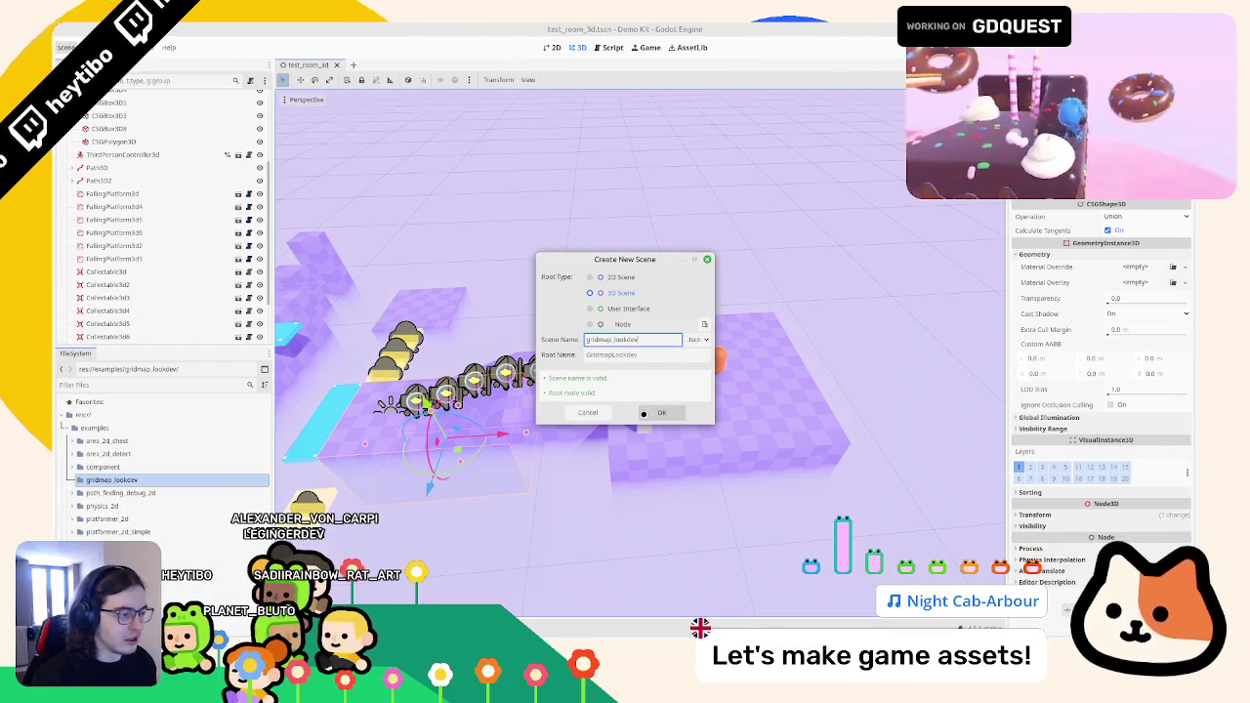
click(661, 412)
- Add a GridMap child node to the root and move gridmap.glb into the folder
click(116, 101)
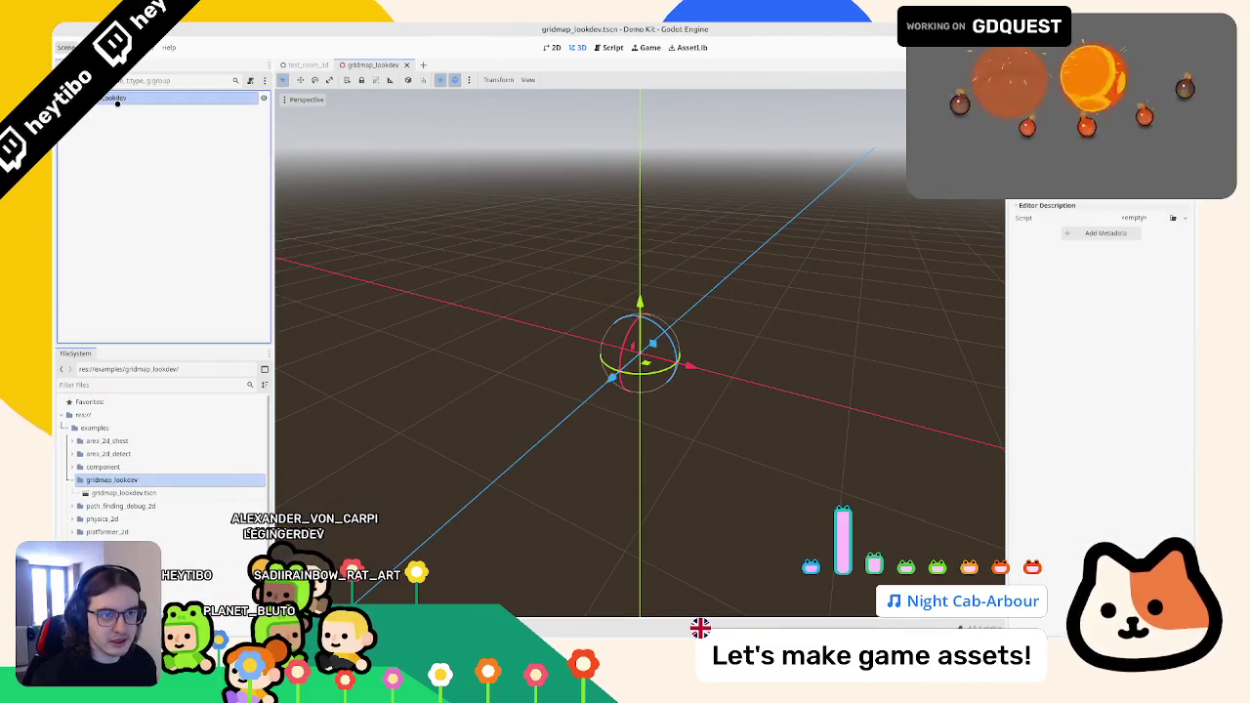
key(ctrl+a)
text(gridmap)
key(Return)
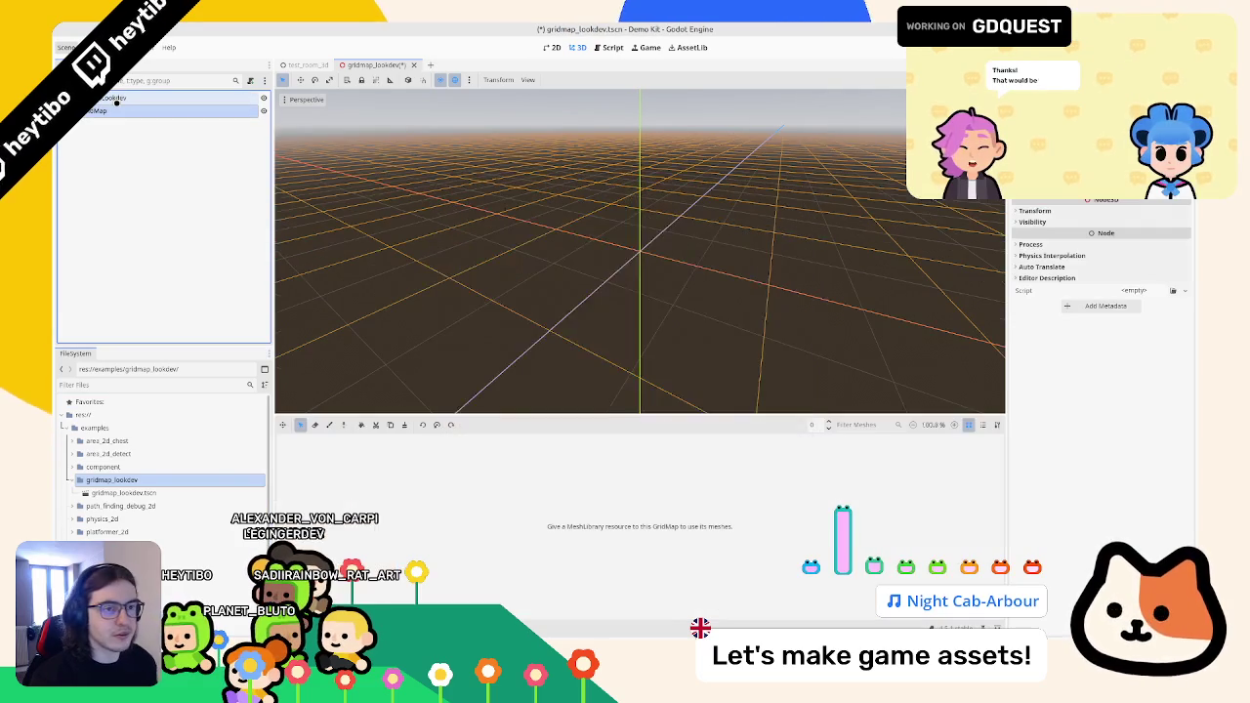
click(126, 98)
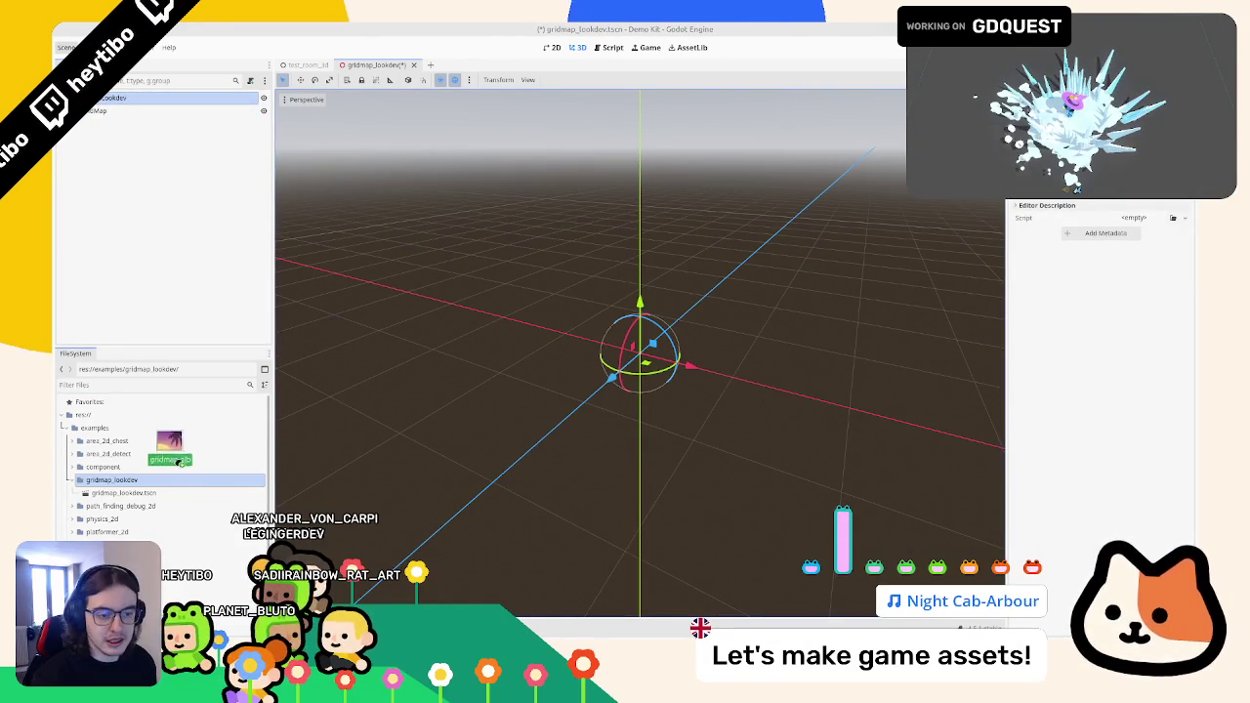
drag(184, 444, 182, 459)
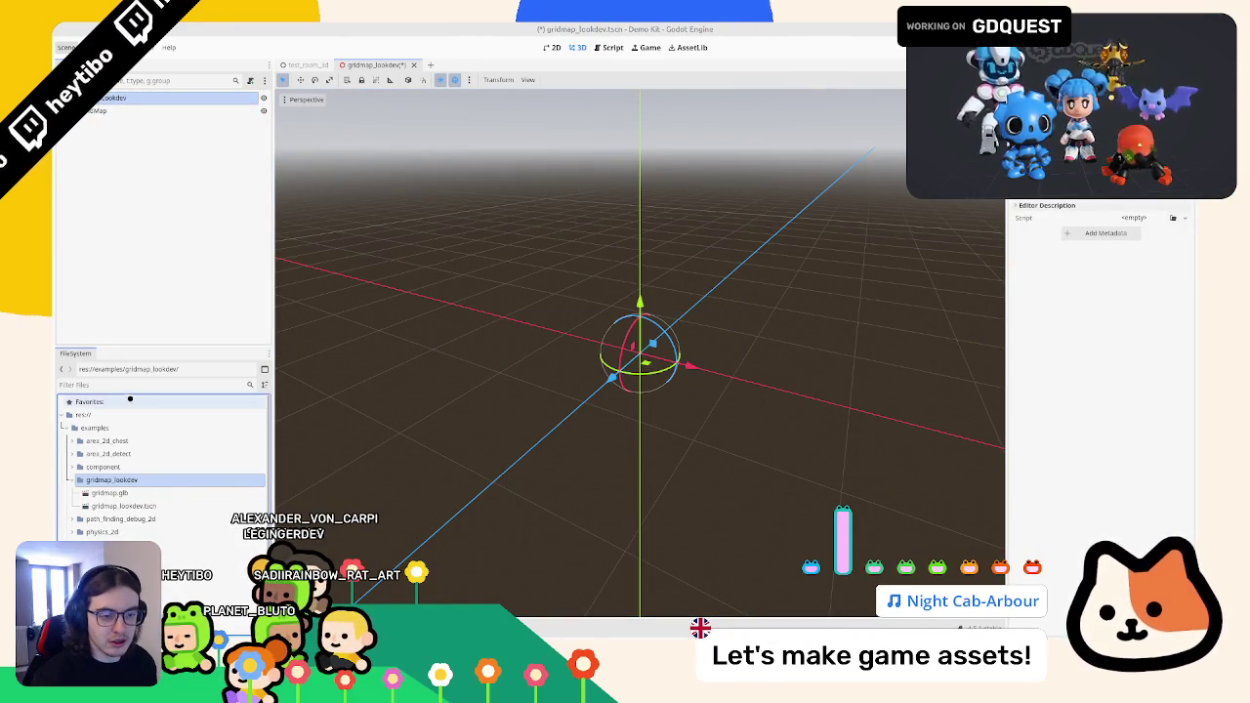
click(117, 493)
click(107, 110)
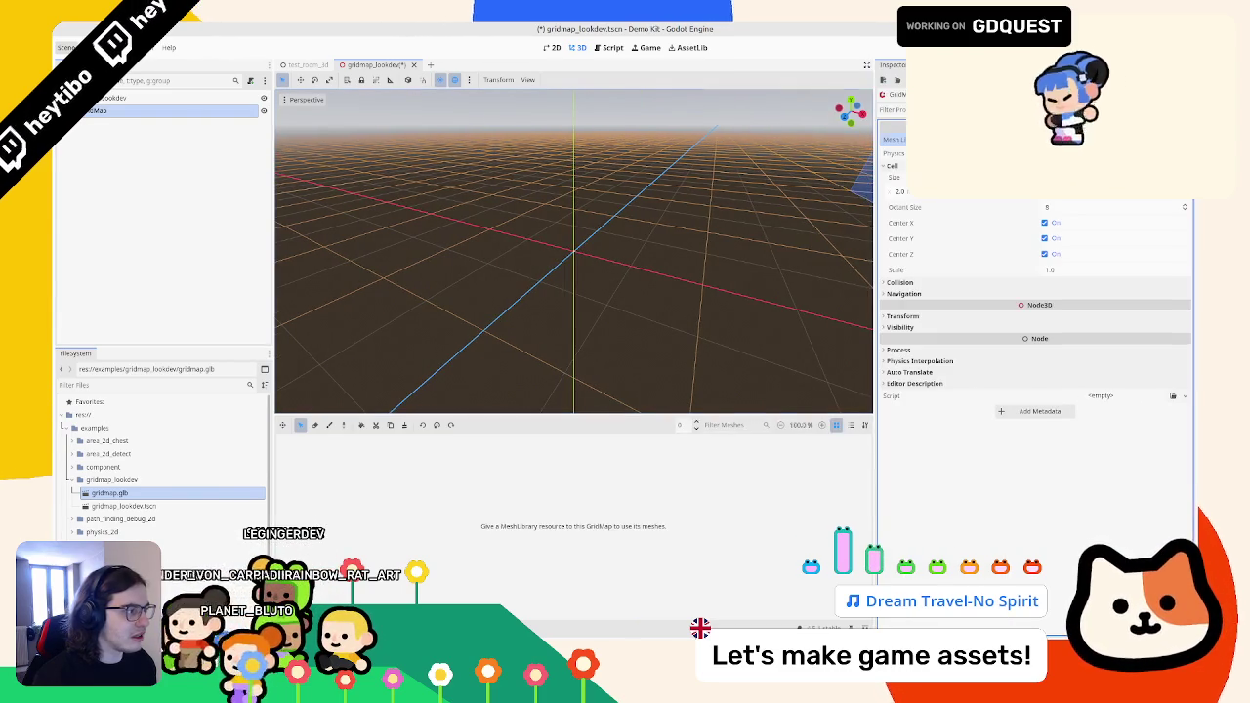
- Set GridMap cell size to 1.0 and view gridmap.glb's meshes in Advanced Import Settings
key(Escape)
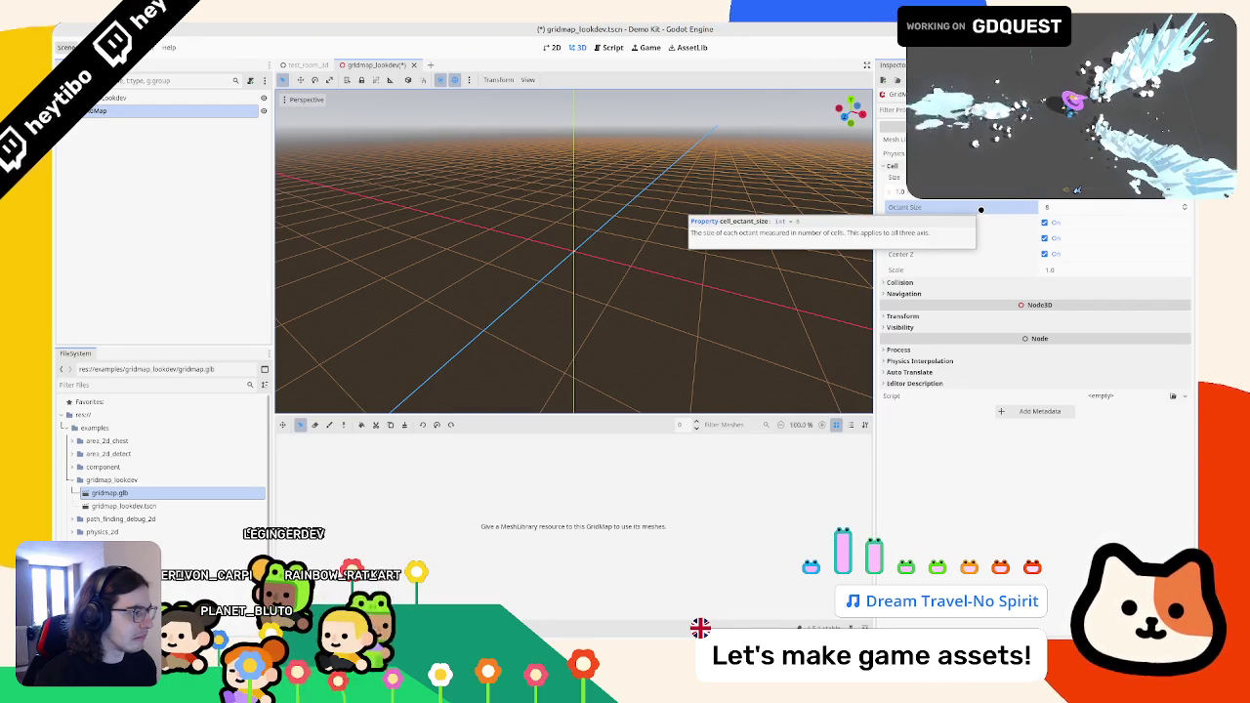
click(158, 494)
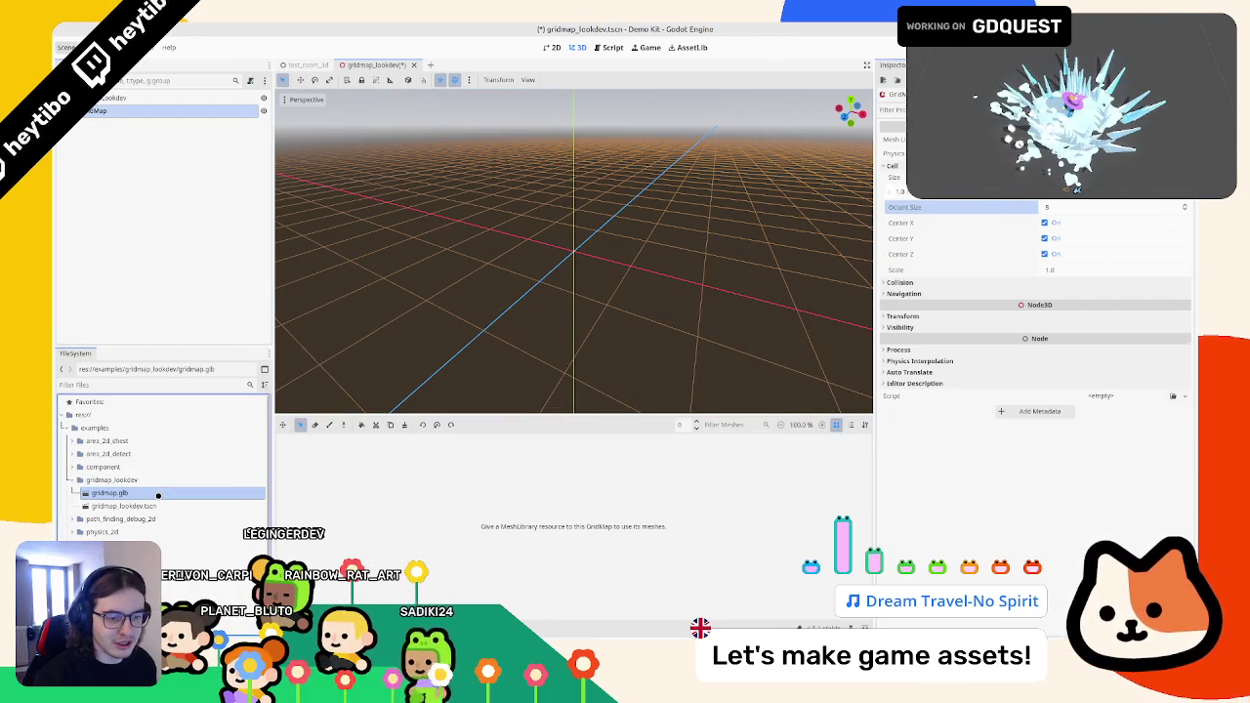
right_click(139, 492)
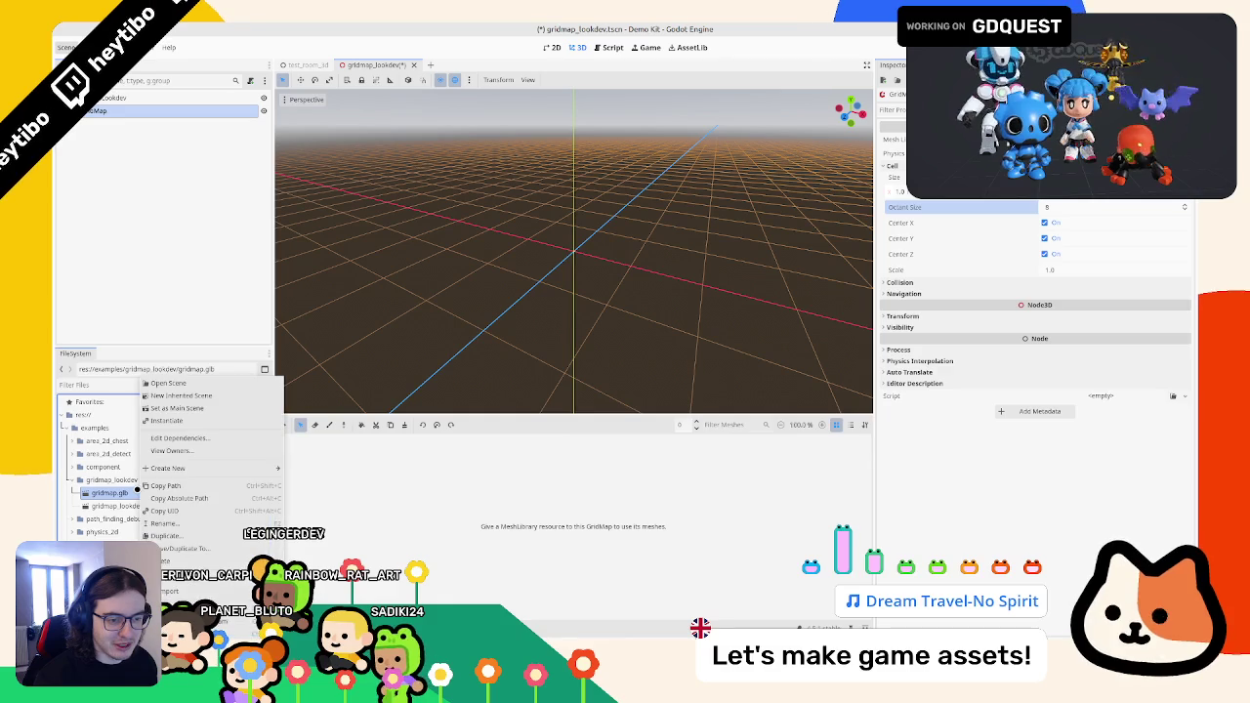
click(110, 493)
double_click(111, 493)
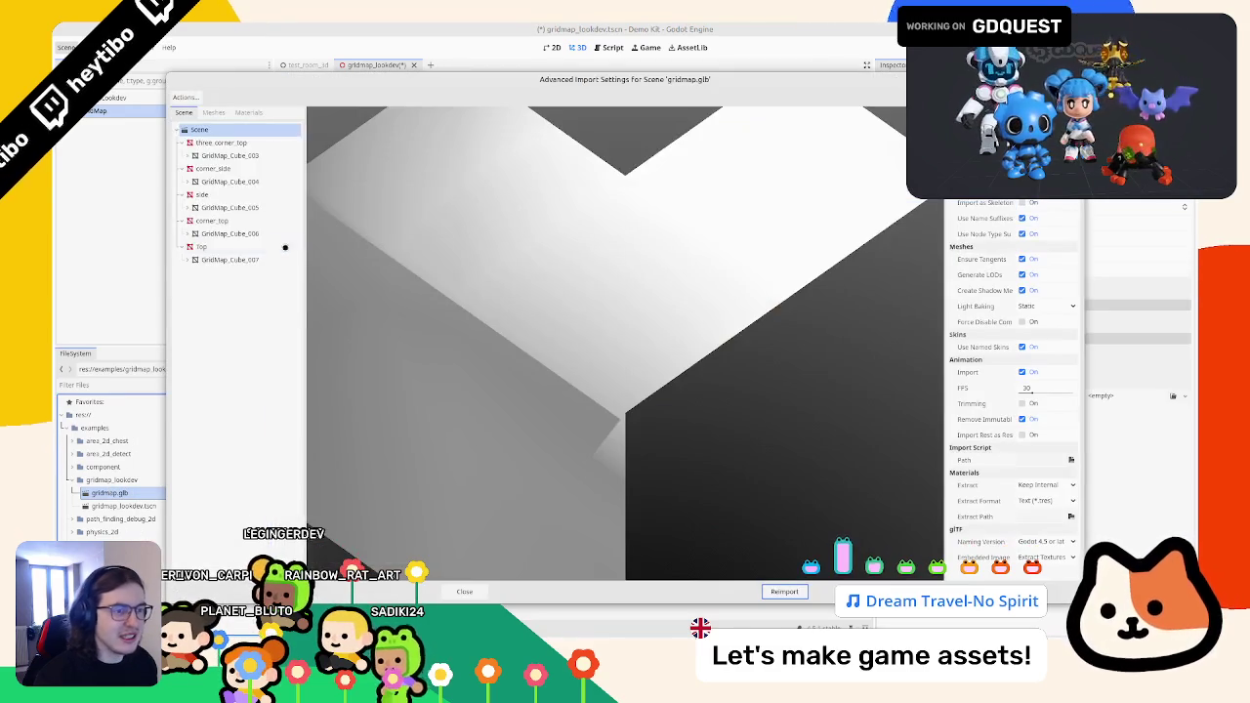
click(185, 97)
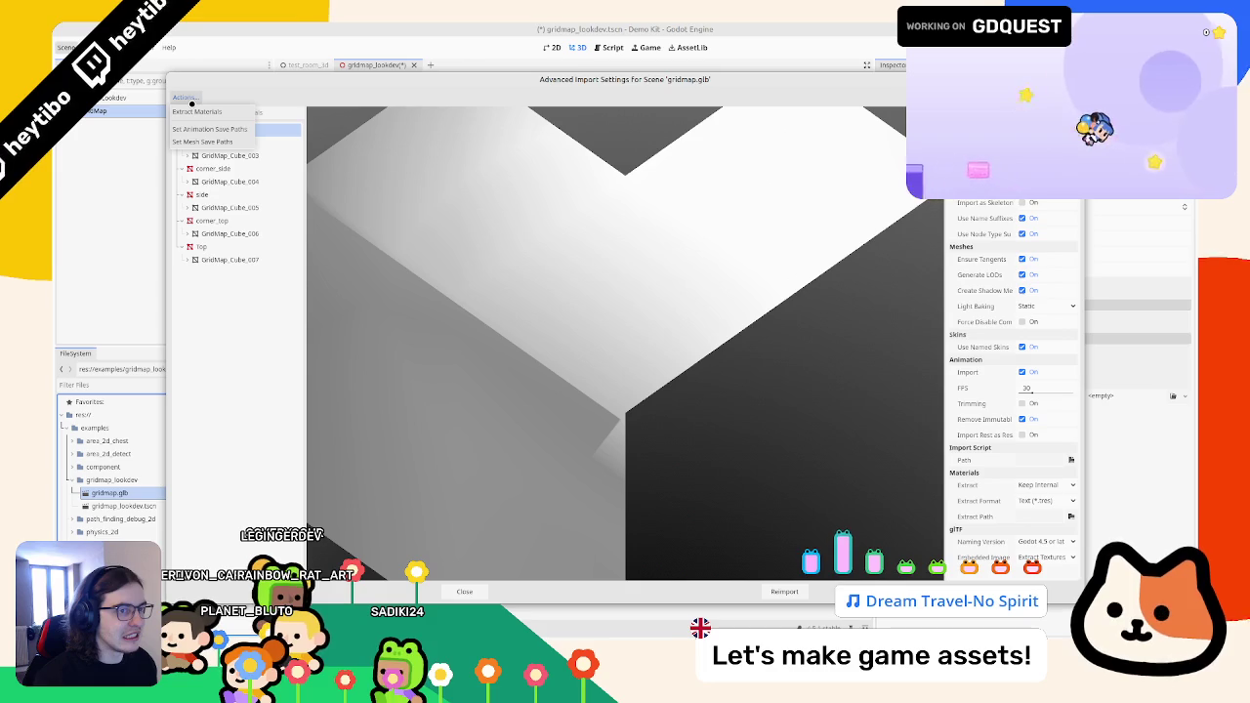
click(211, 112)
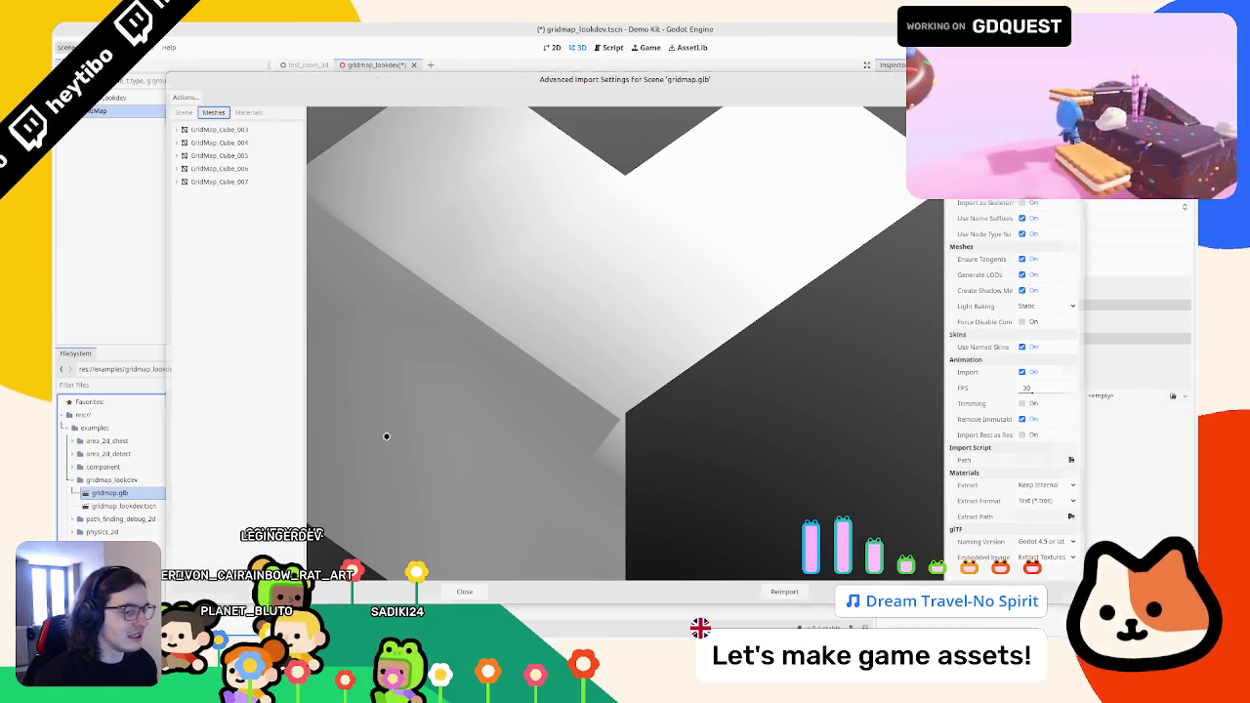
key(Escape)
right_click(176, 480)
- Create a new MeshLibrary resource and save it as gridma_library.tres in gridmap_lookdev
mouse_move(206, 450)
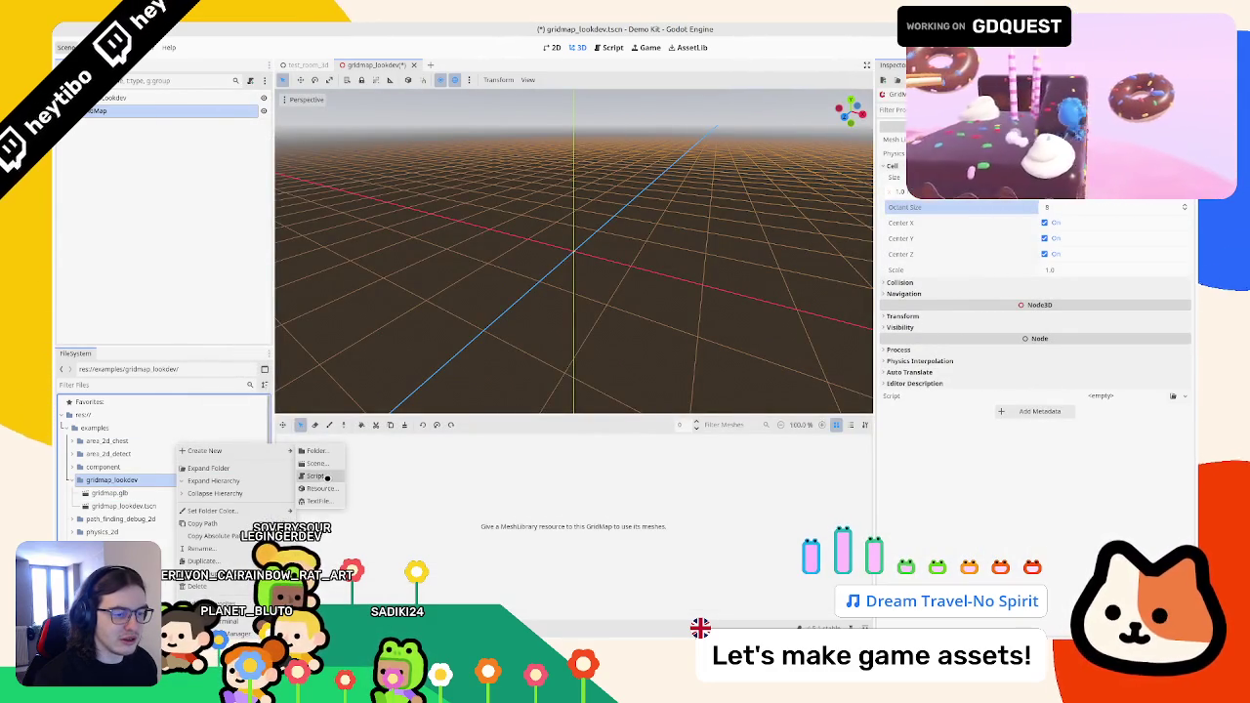
click(322, 488)
text(gridmap)
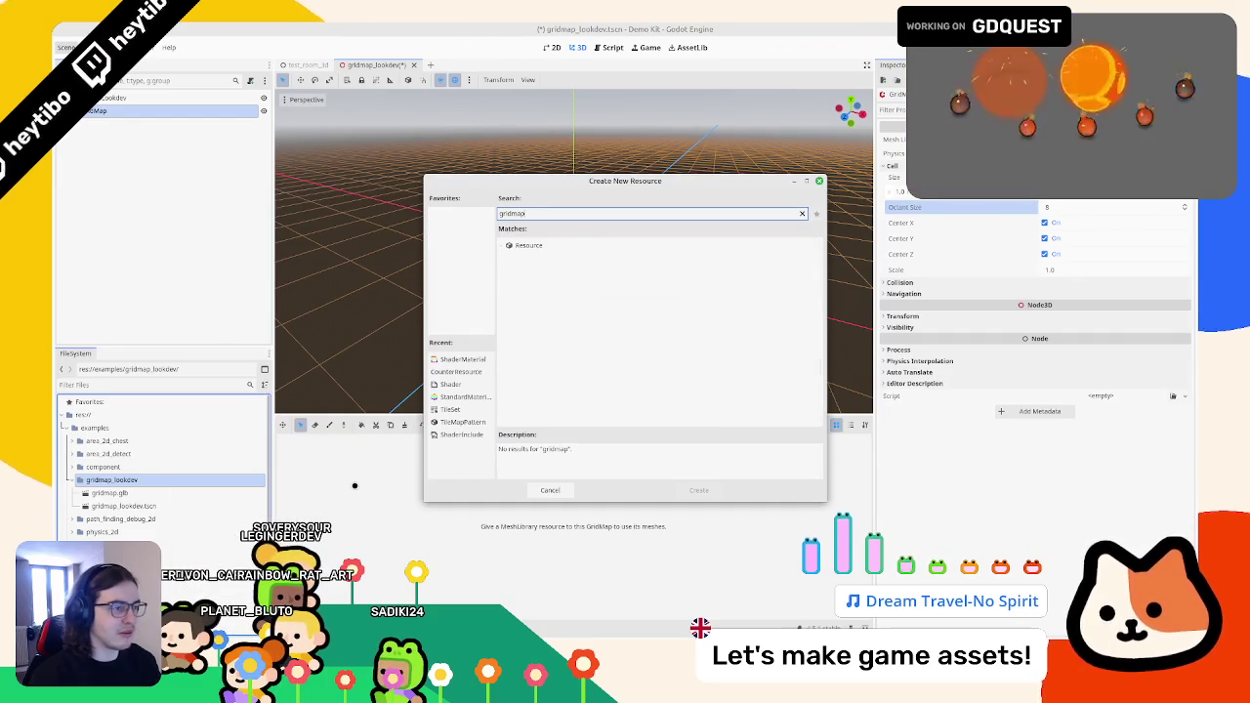
key(ctrl+a)
text(mesh)
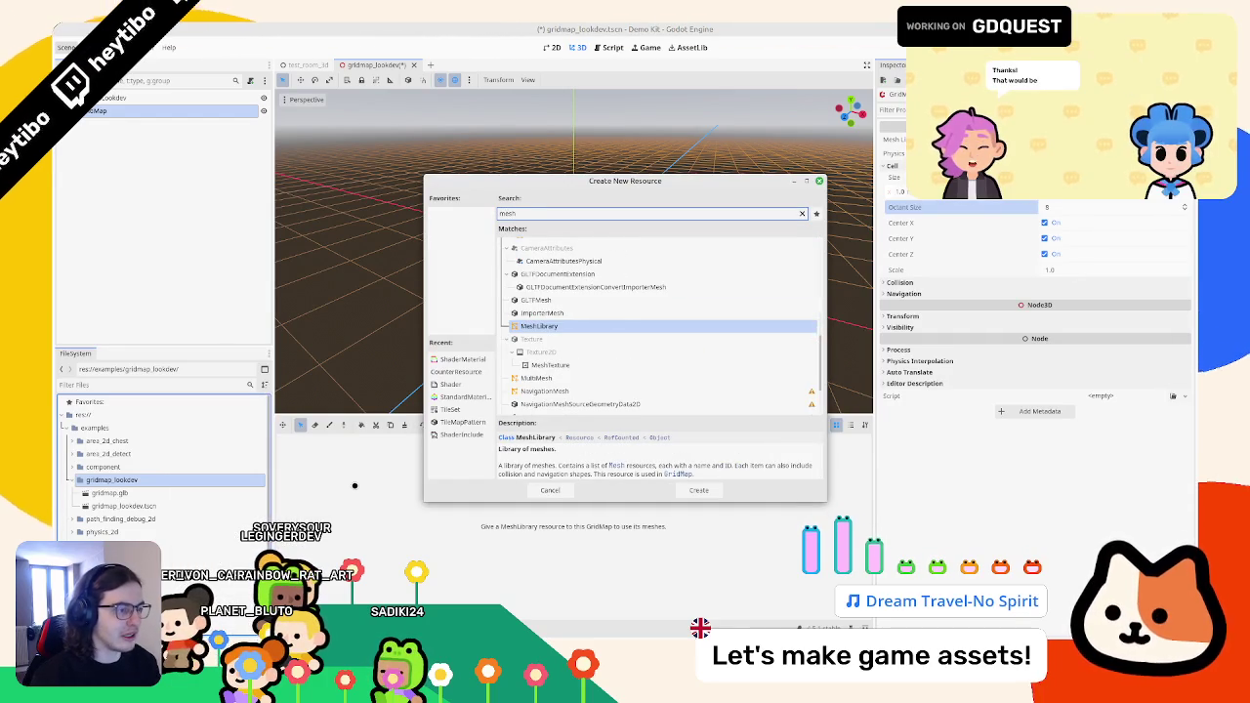
key(Return)
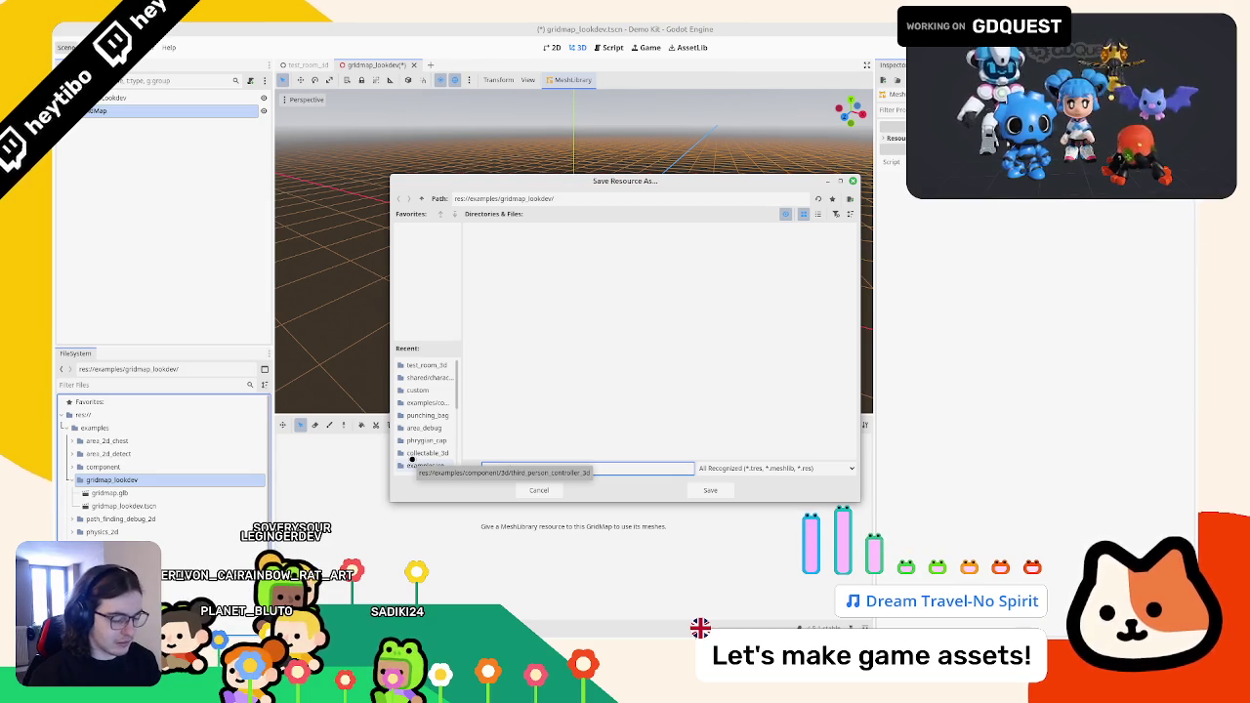
key(Return)
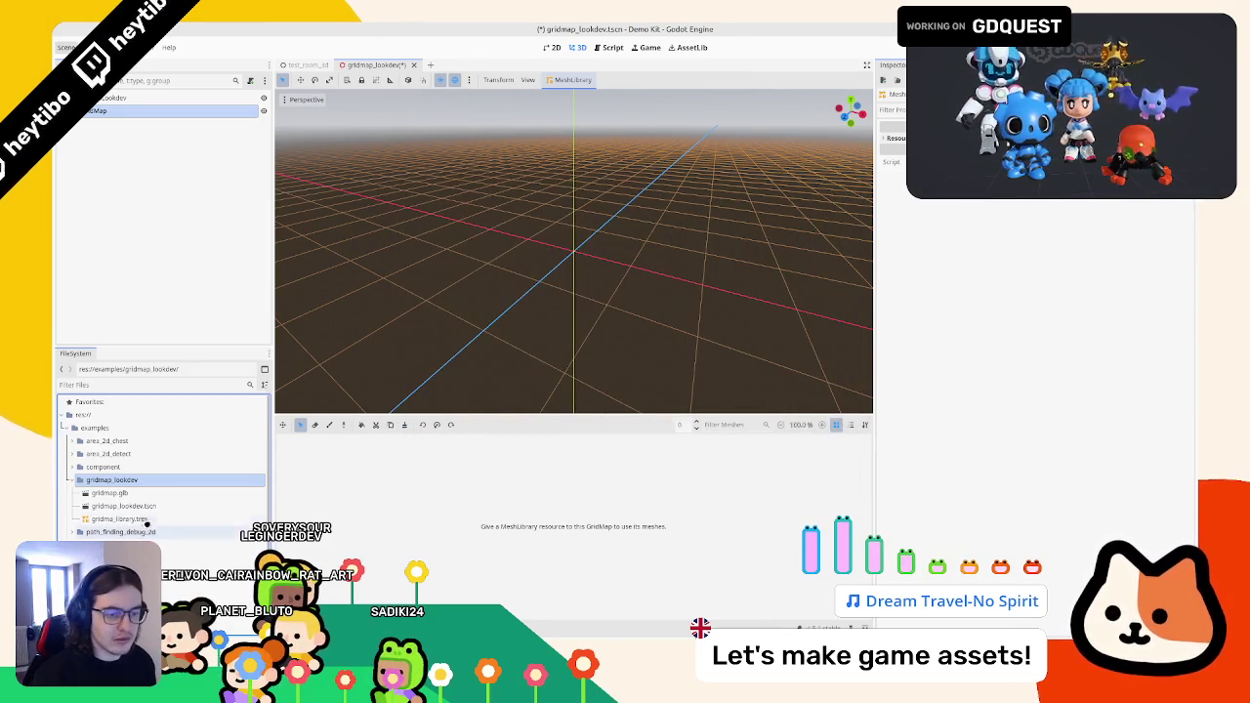
click(151, 518)
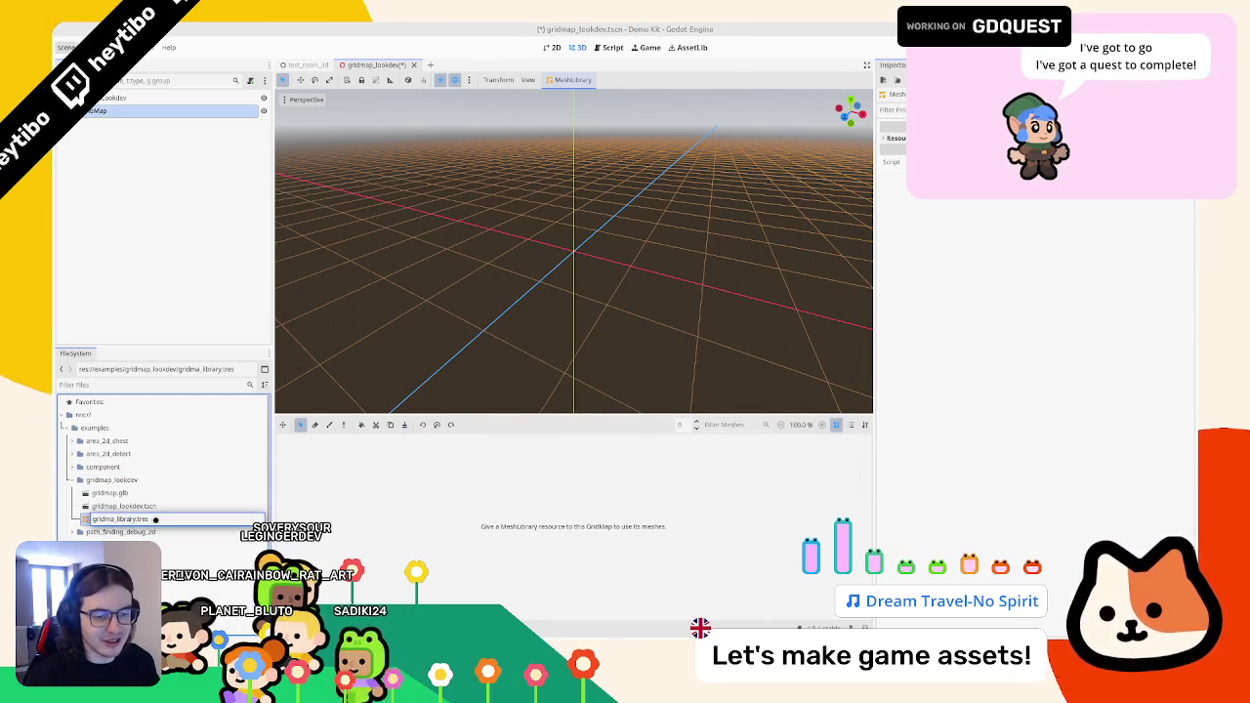
- Rename the library file to gridmap_library.tres and expand its resource details
text(p)
key(Return)
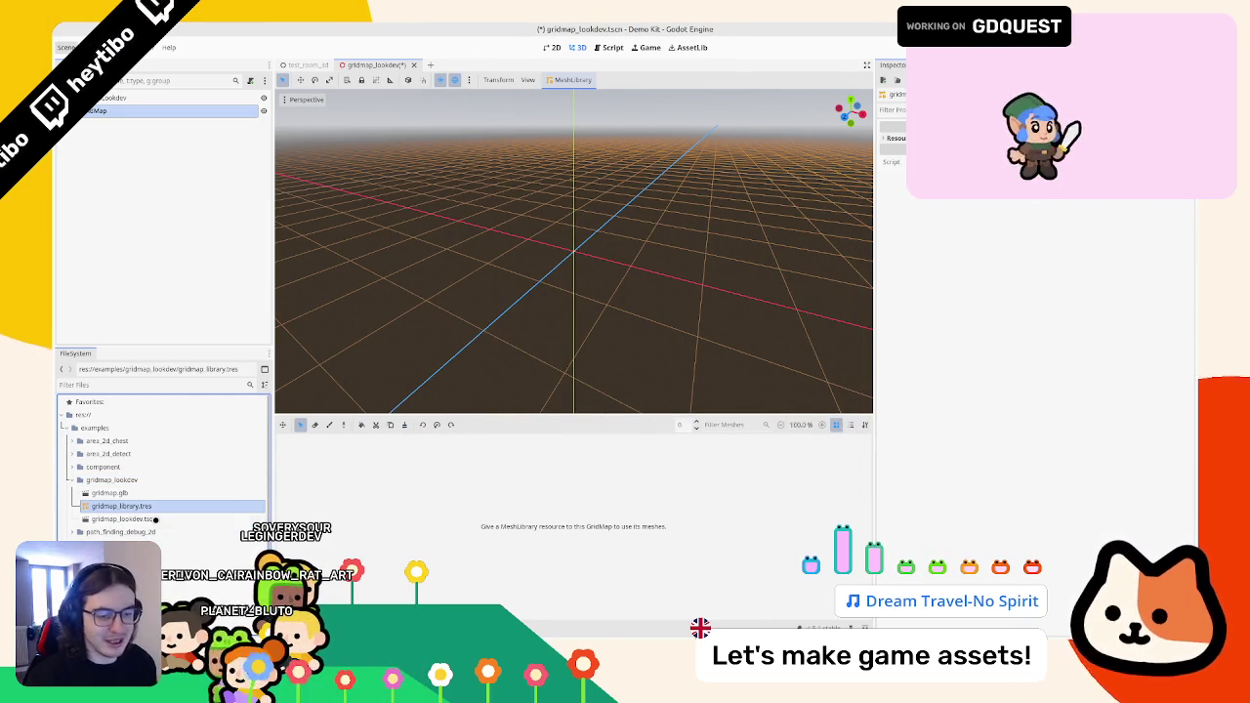
click(894, 138)
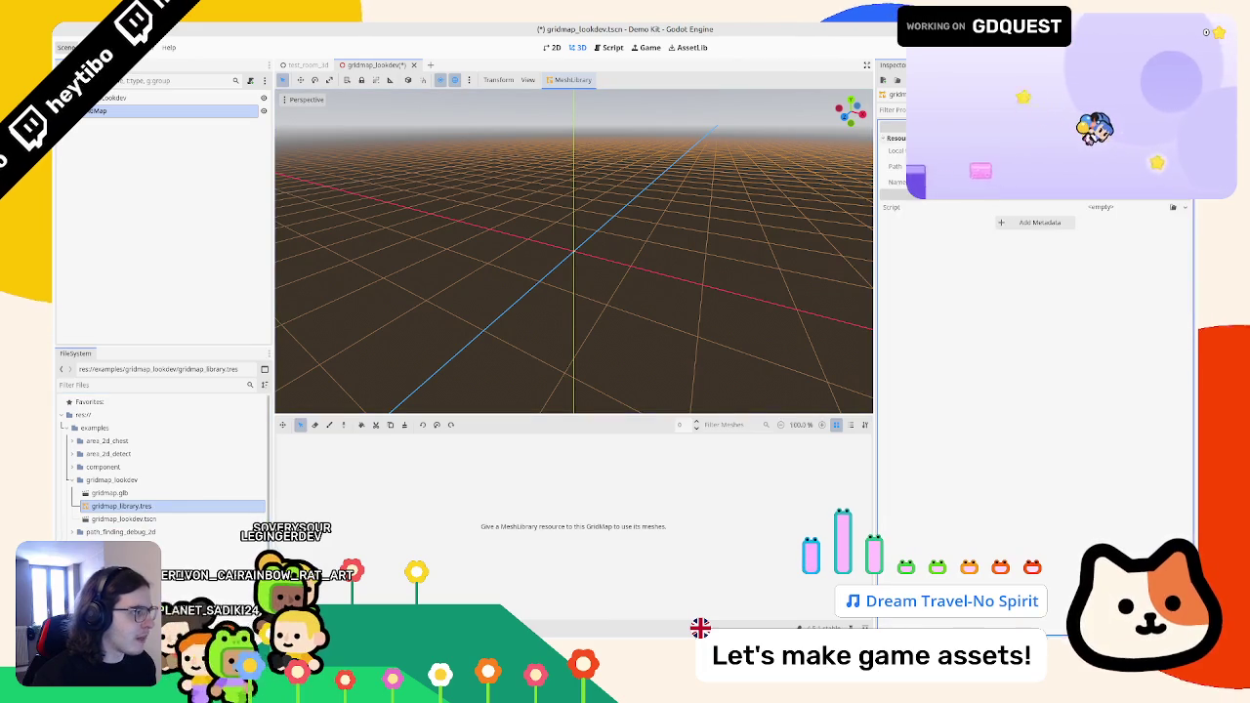
click(156, 505)
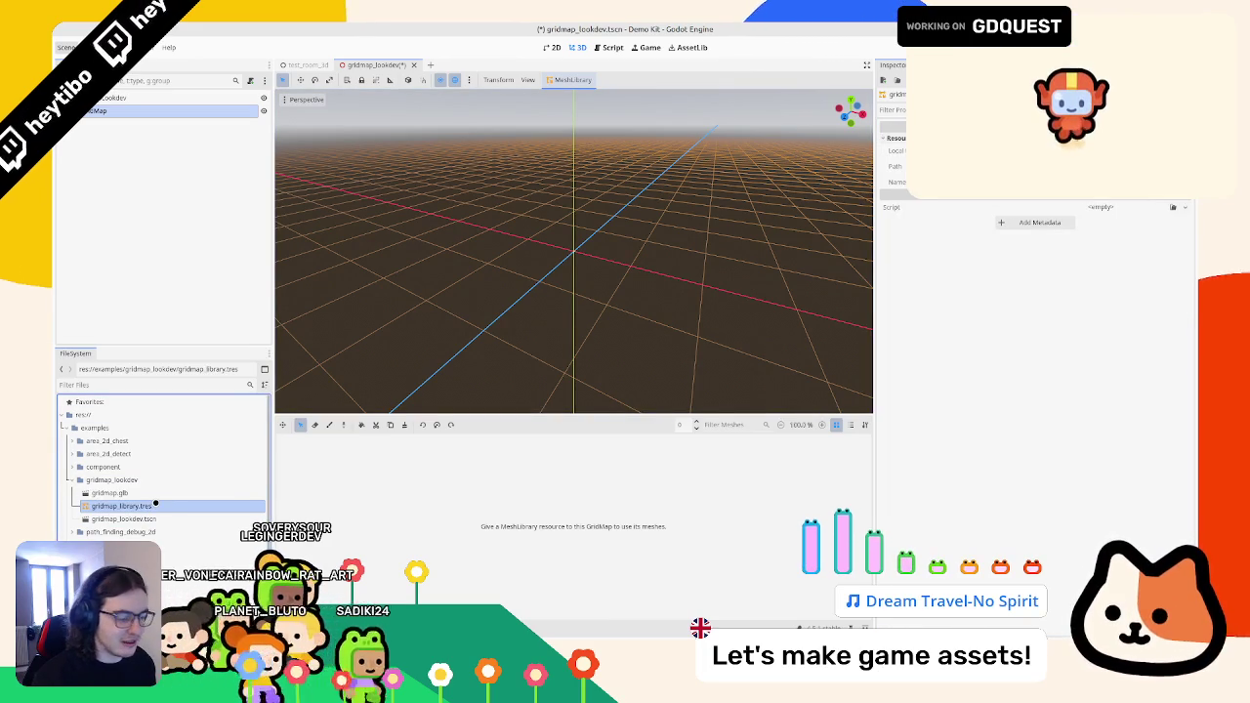
- Open the GridMap node's Mesh Library for editing and show the MeshLibrary menu
click(206, 109)
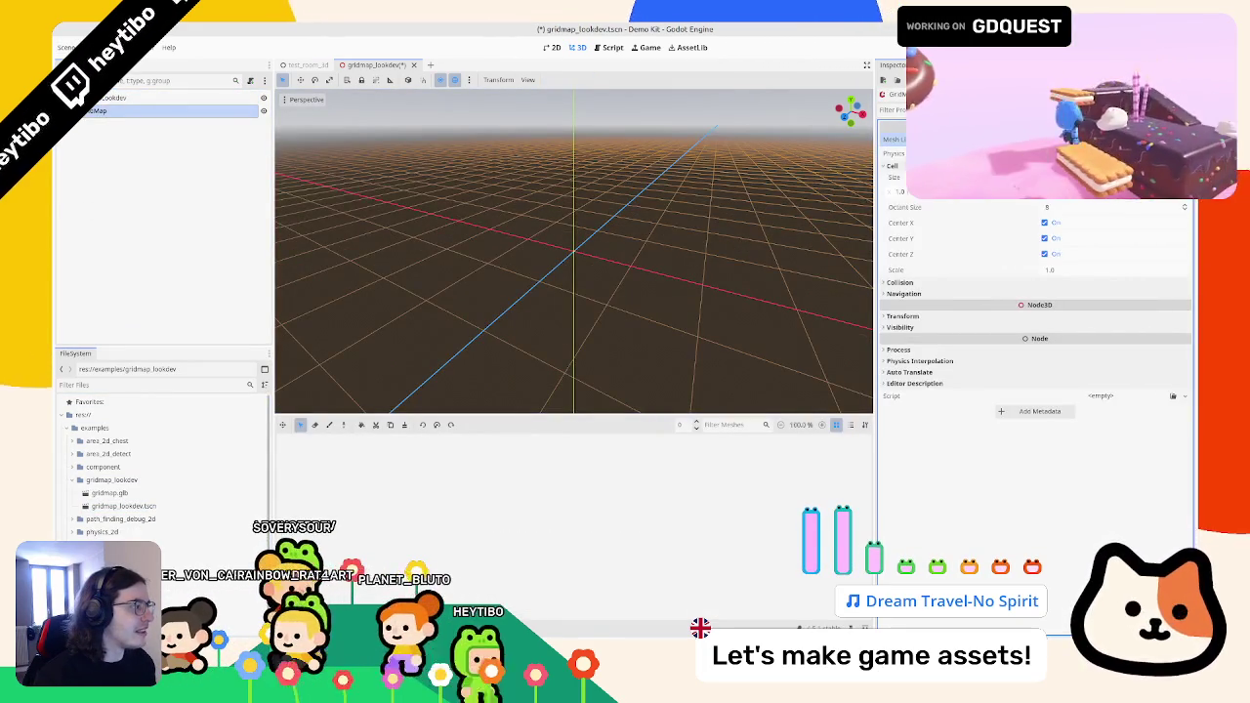
click(1045, 139)
click(247, 111)
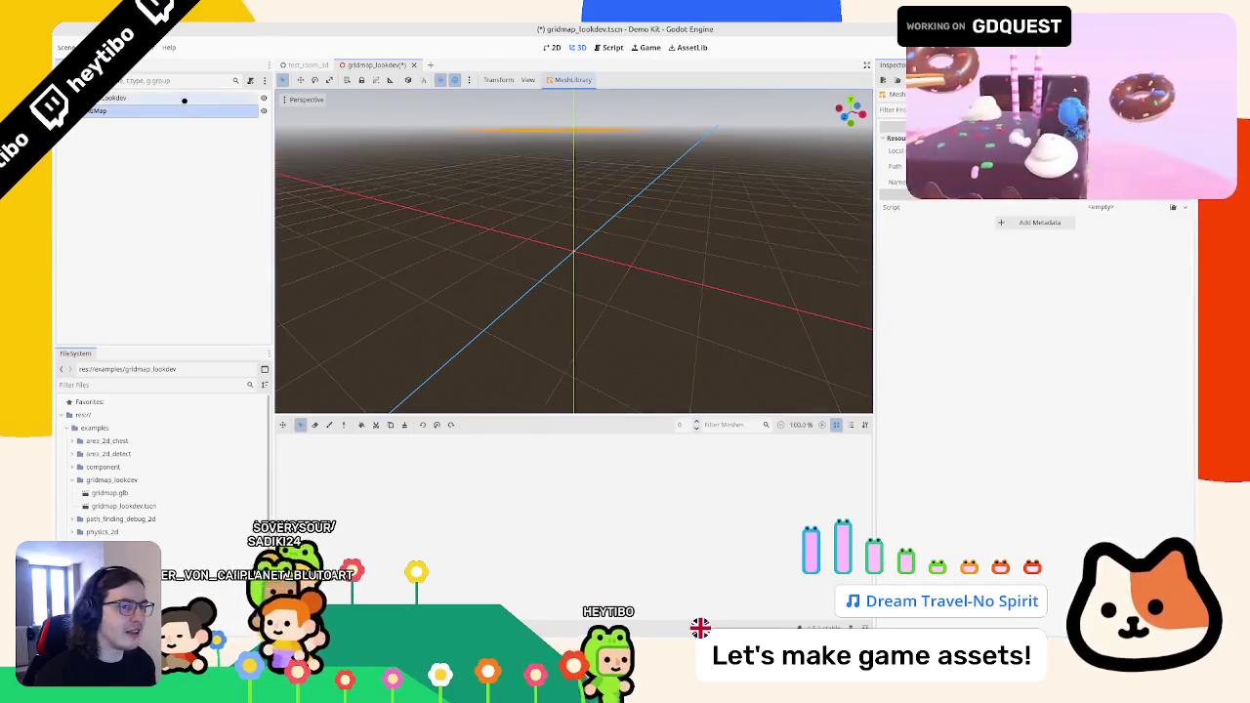
click(1045, 139)
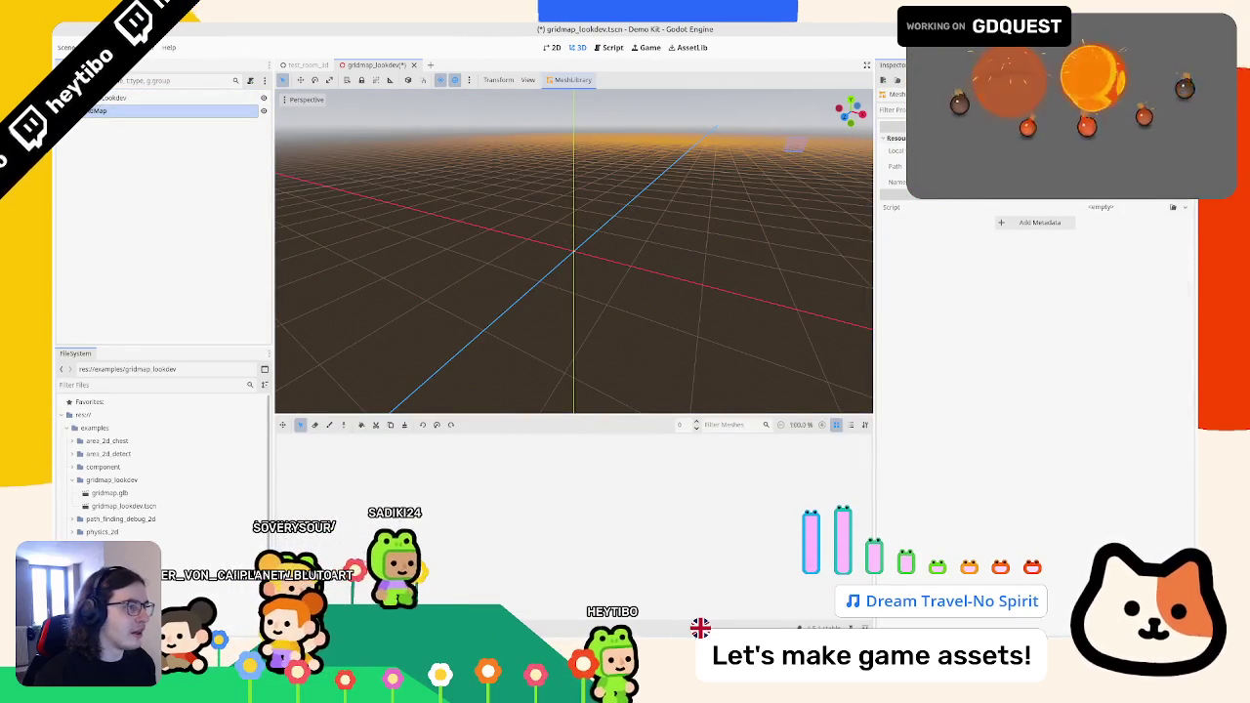
click(569, 80)
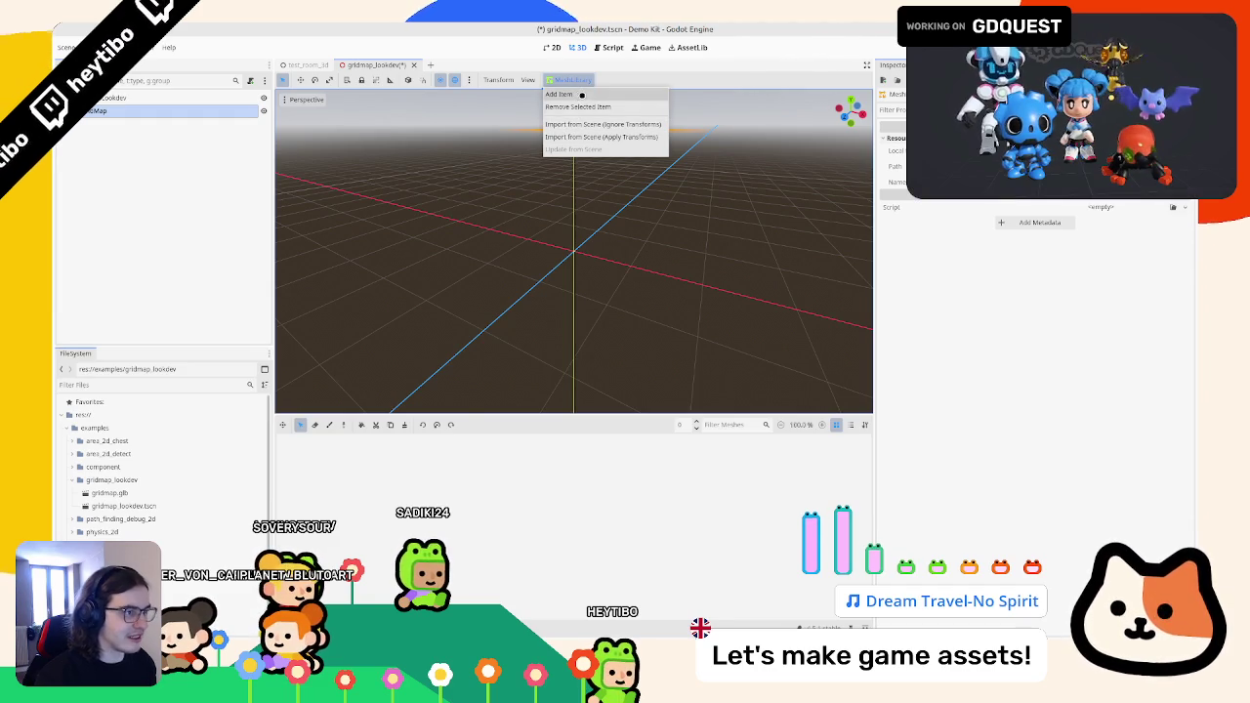
- Add an empty item 0 to the MeshLibrary, expand it, then reselect the GridMap node
click(581, 95)
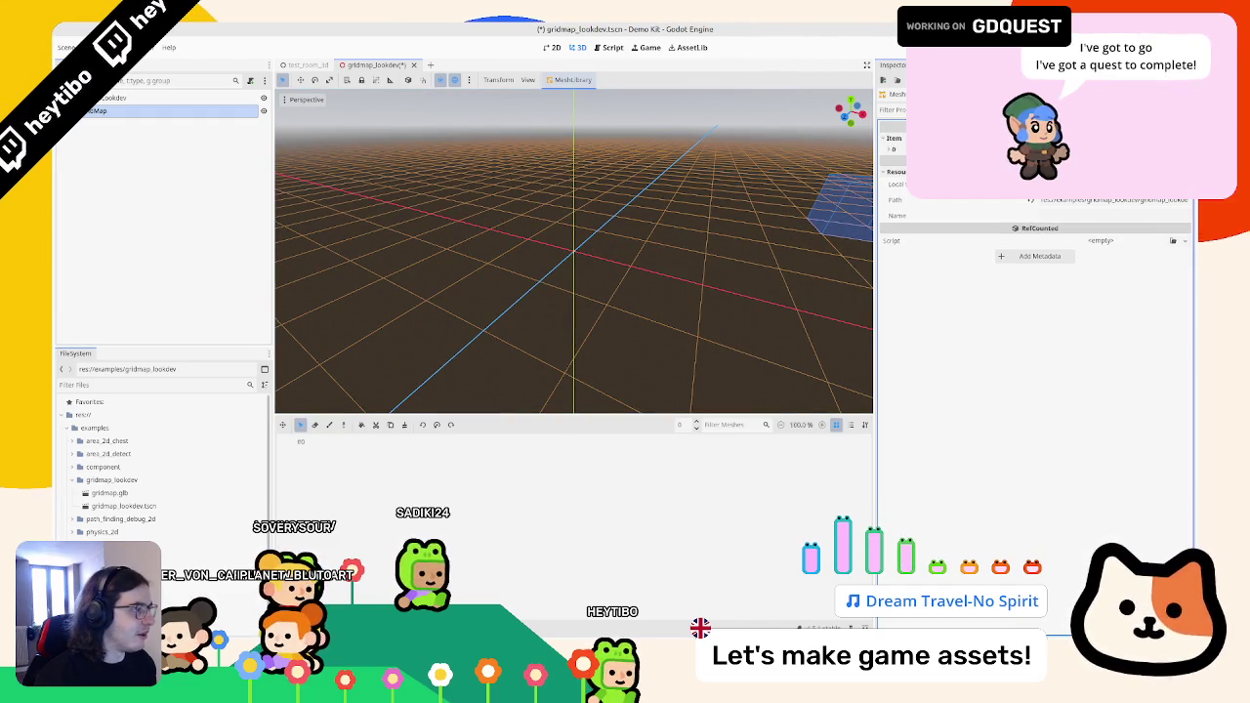
click(894, 148)
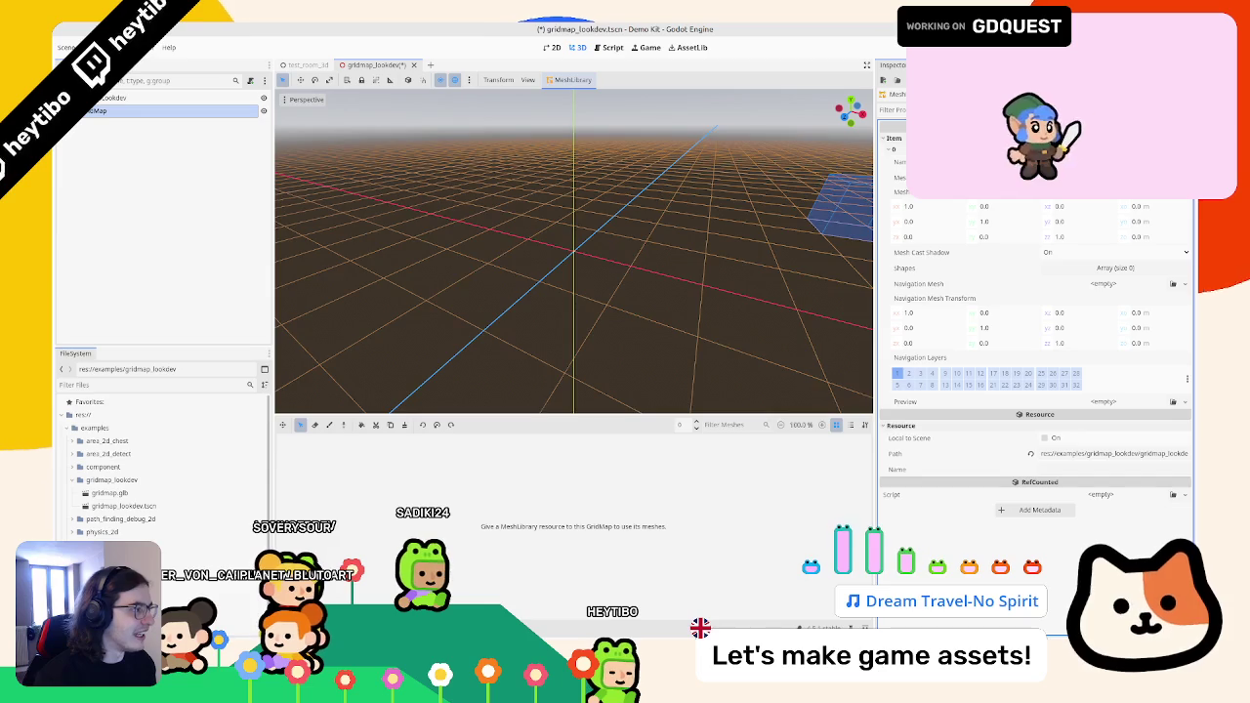
click(572, 79)
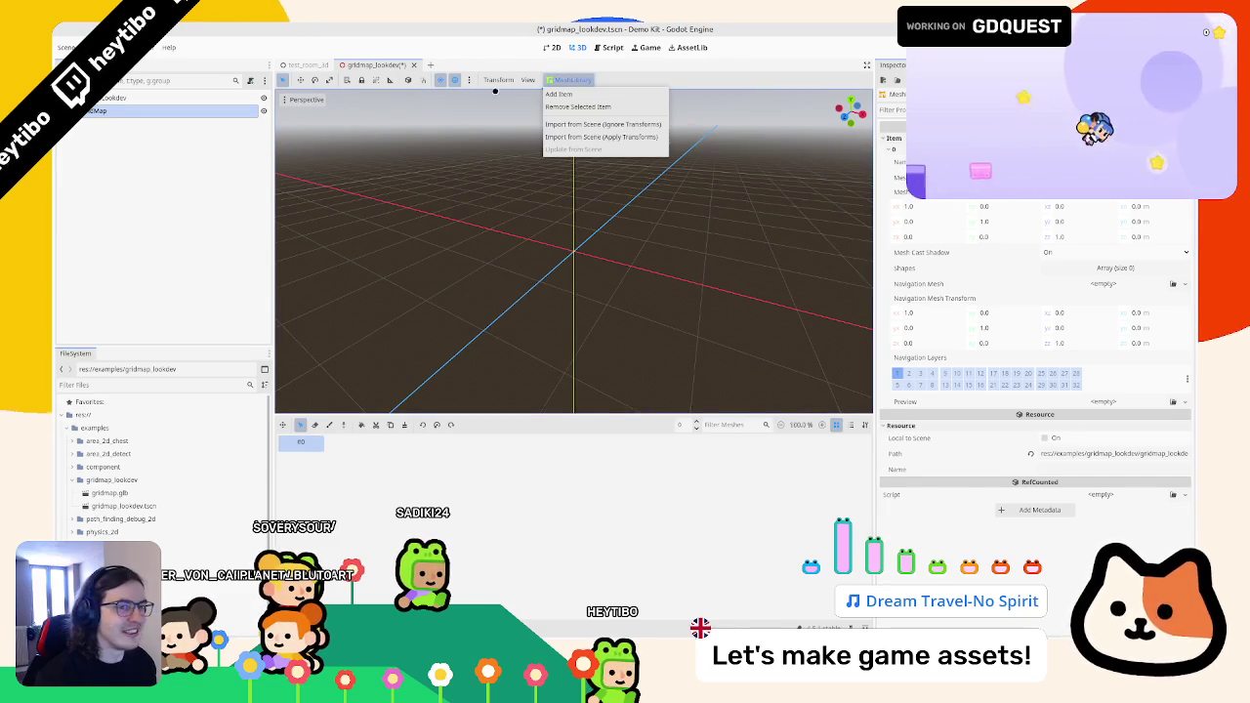
click(610, 106)
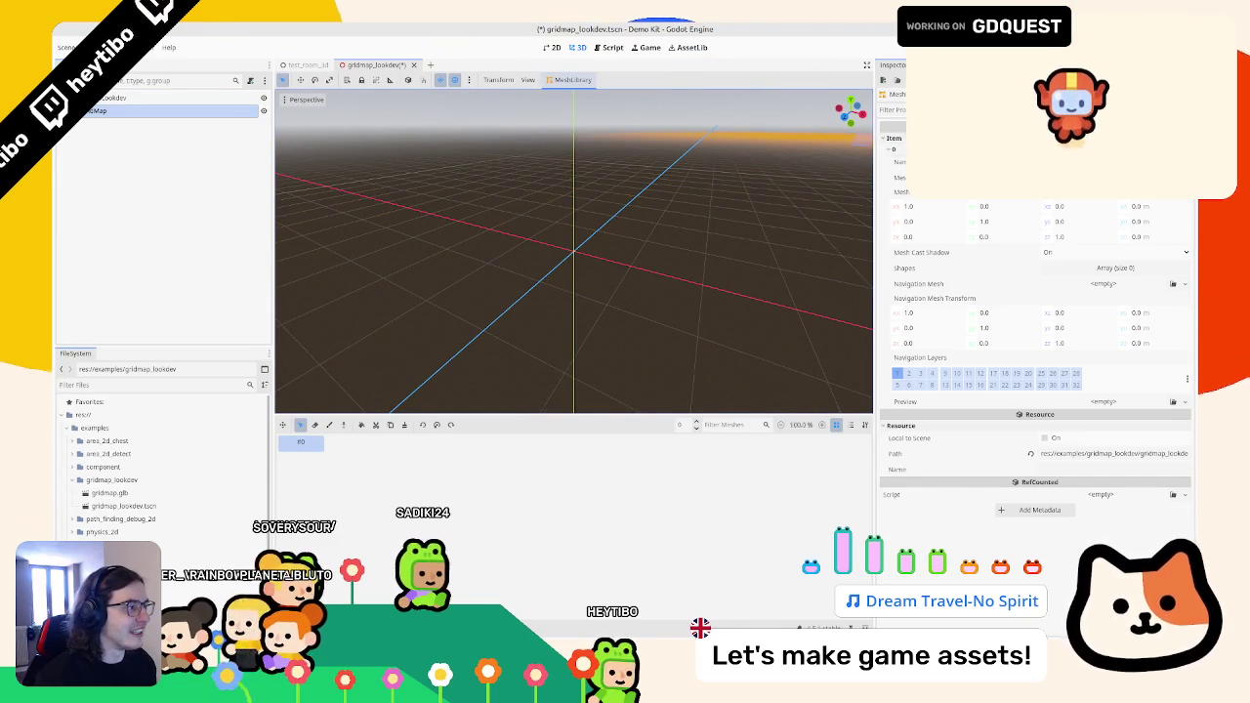
click(200, 109)
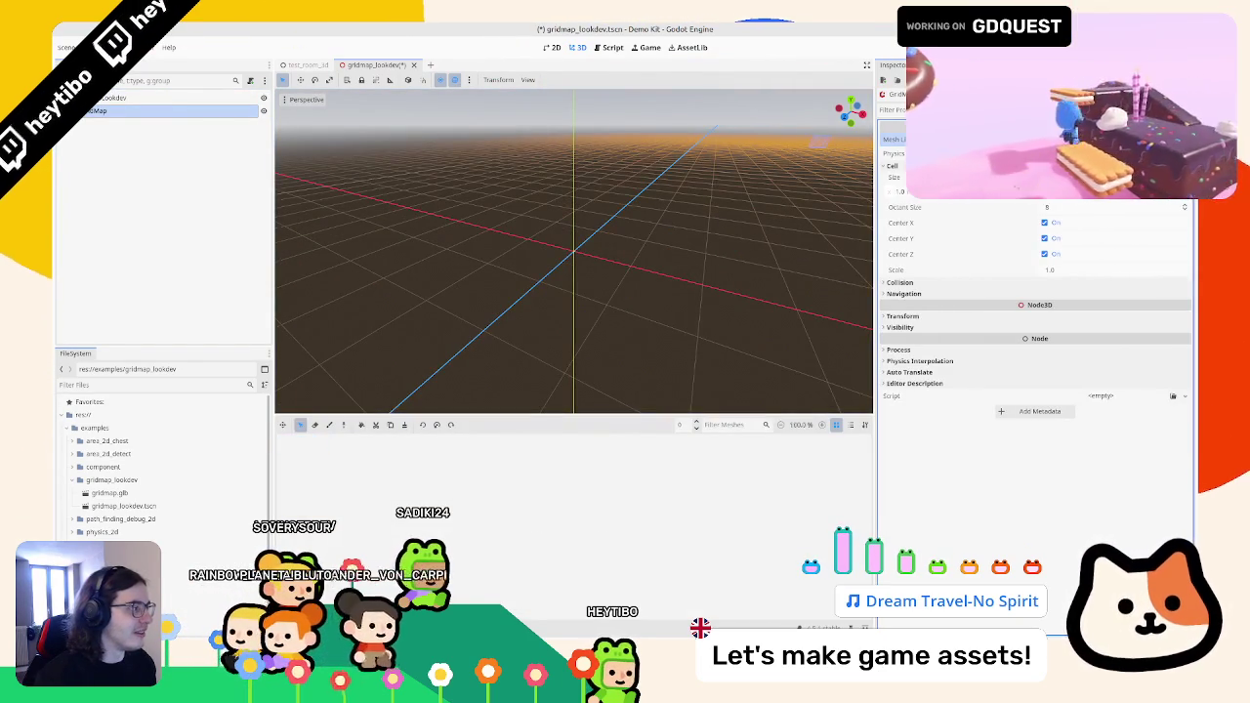
- Create a new scene named meshlibrary_source in the gridmap_lookdev folder
click(94, 490)
right_click(110, 479)
mouse_move(196, 450)
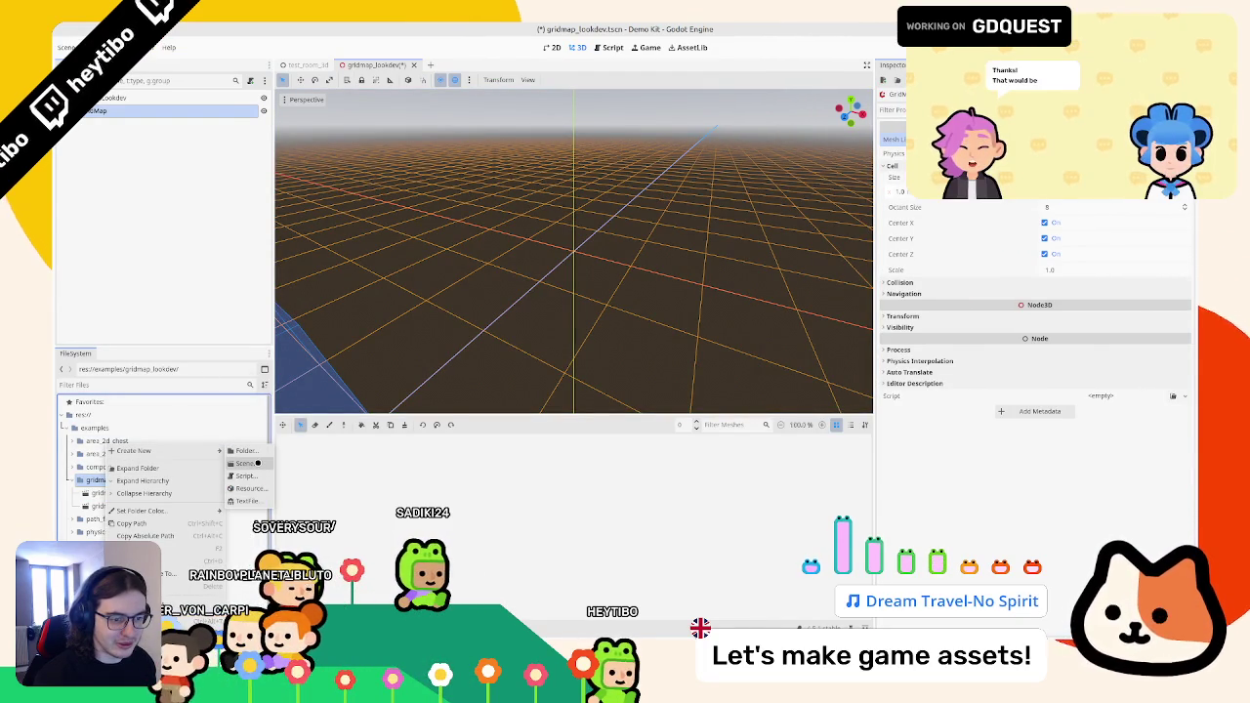
click(257, 462)
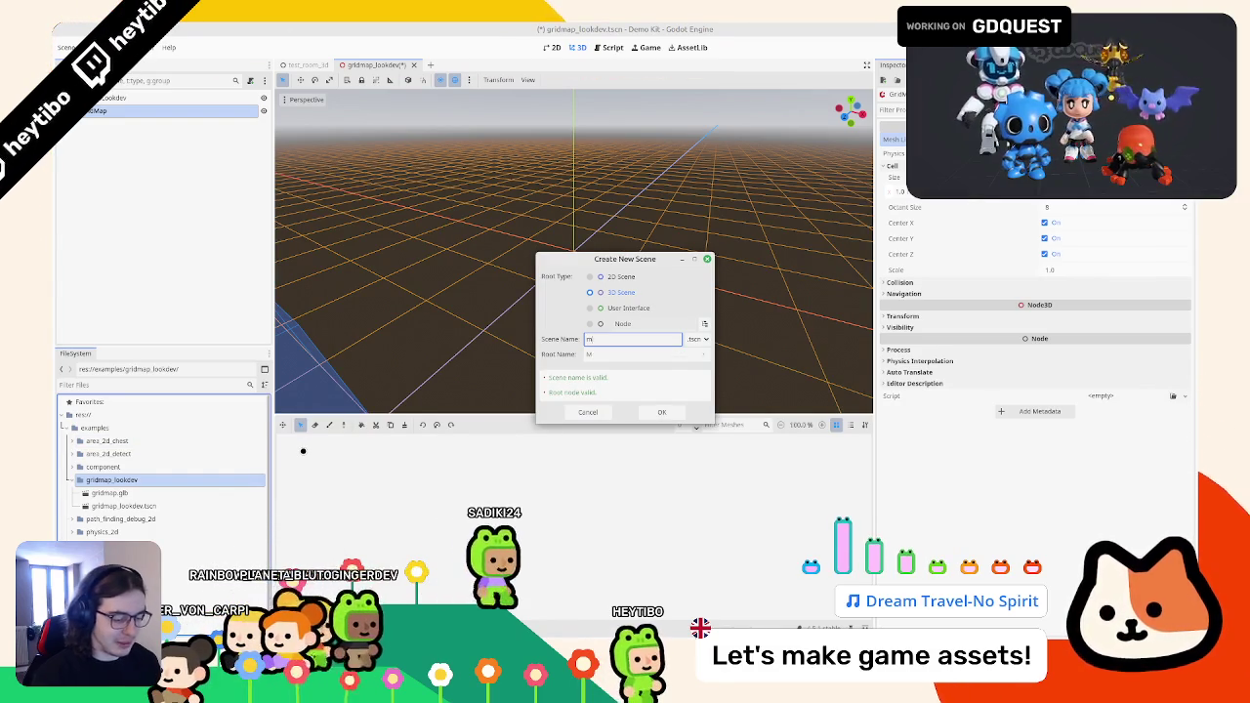
text(meshlibrary_t)
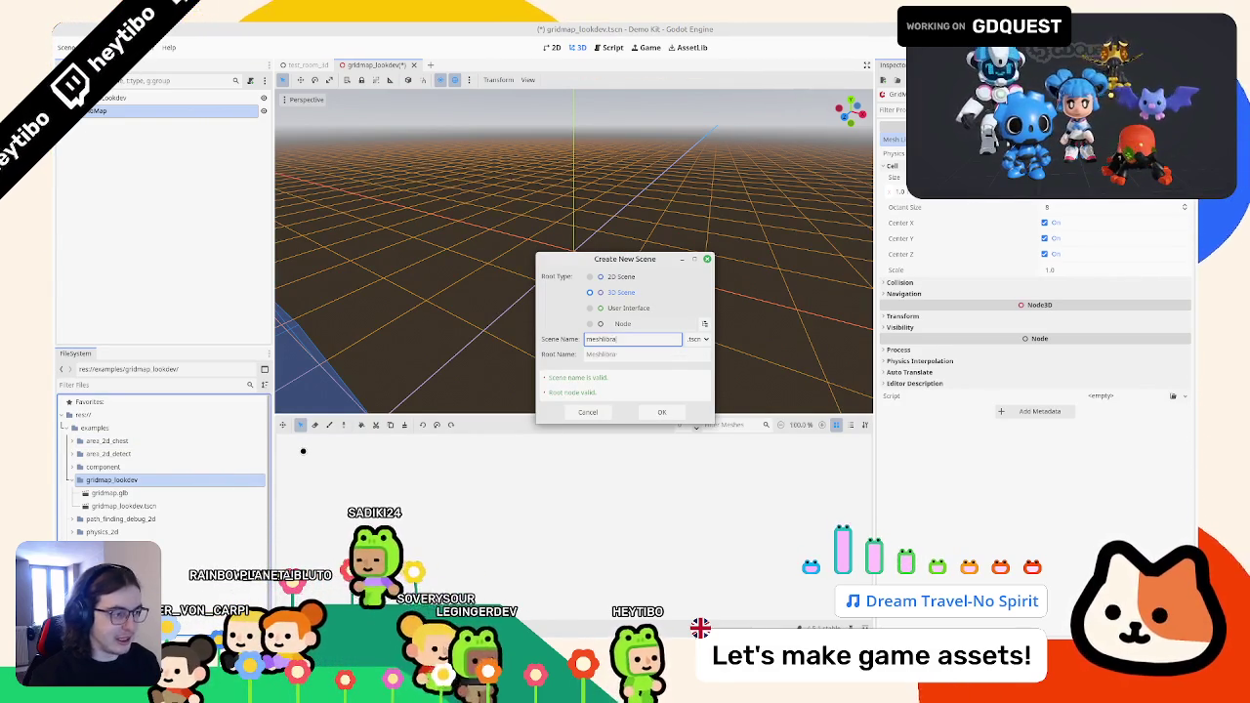
text(ource)
key(Return)
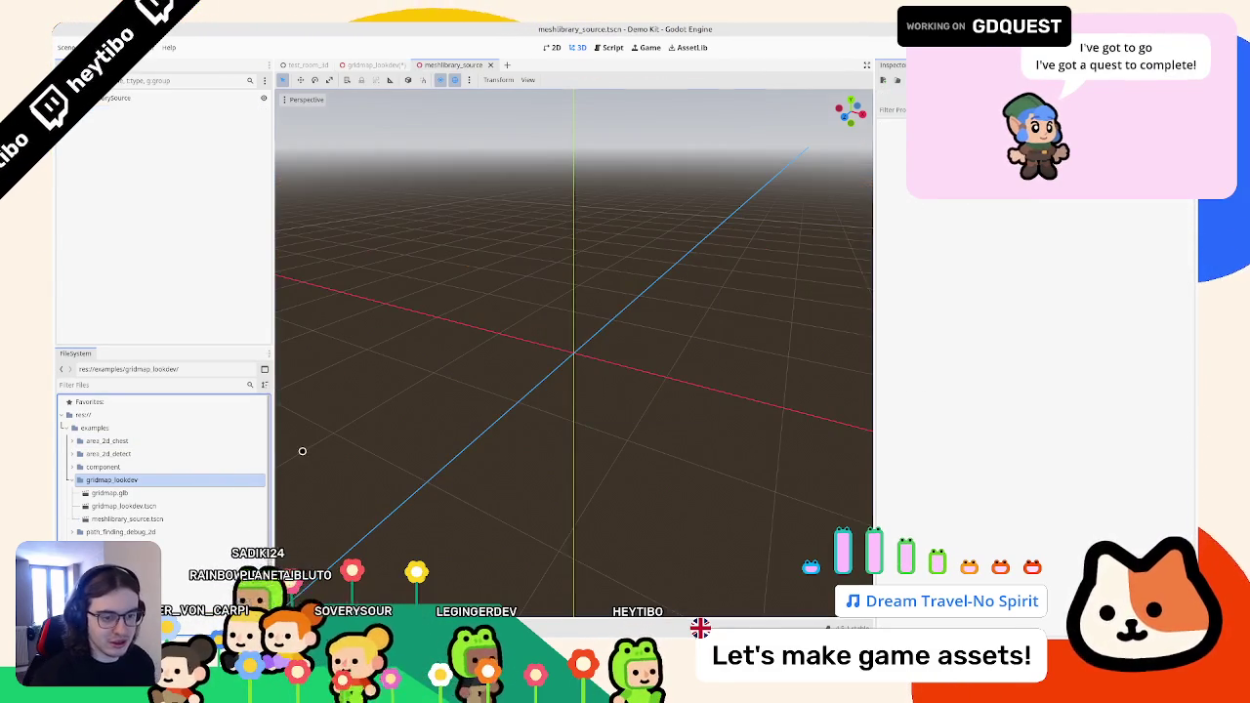
- Instance gridmap.glb into meshlibrary_source with Editable Children enabled, then switch to Blender
drag(159, 492, 165, 98)
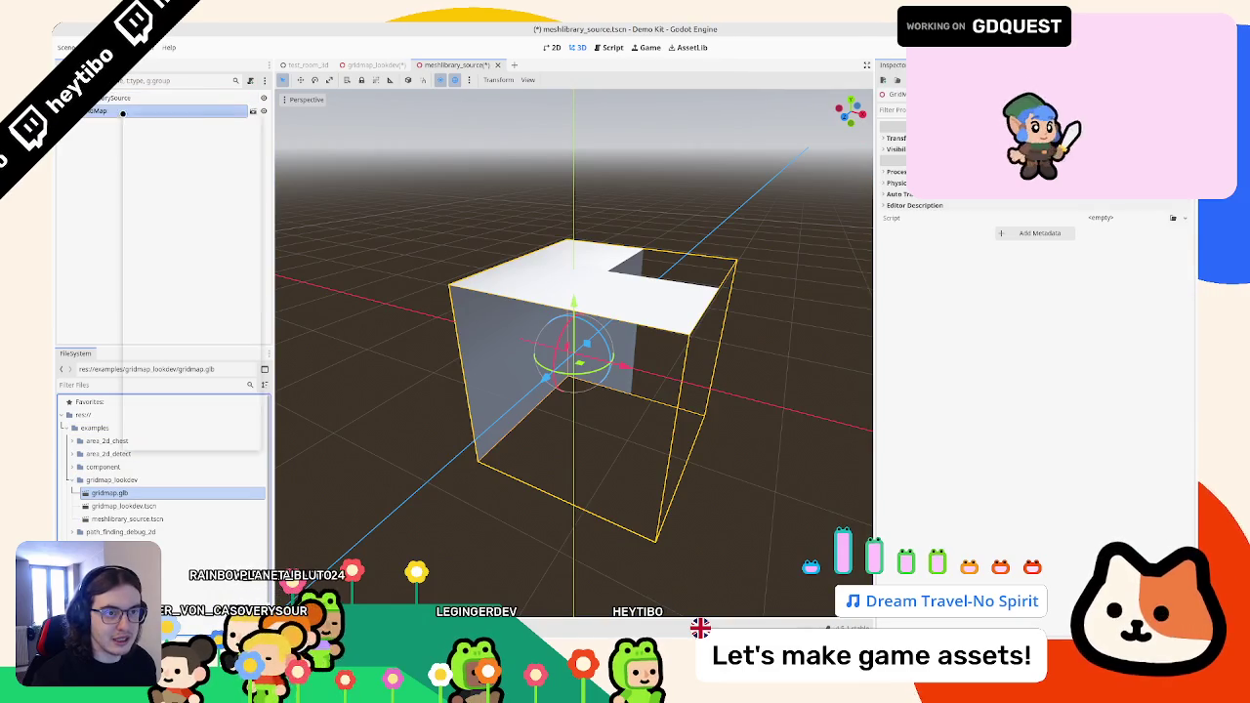
right_click(122, 111)
click(193, 358)
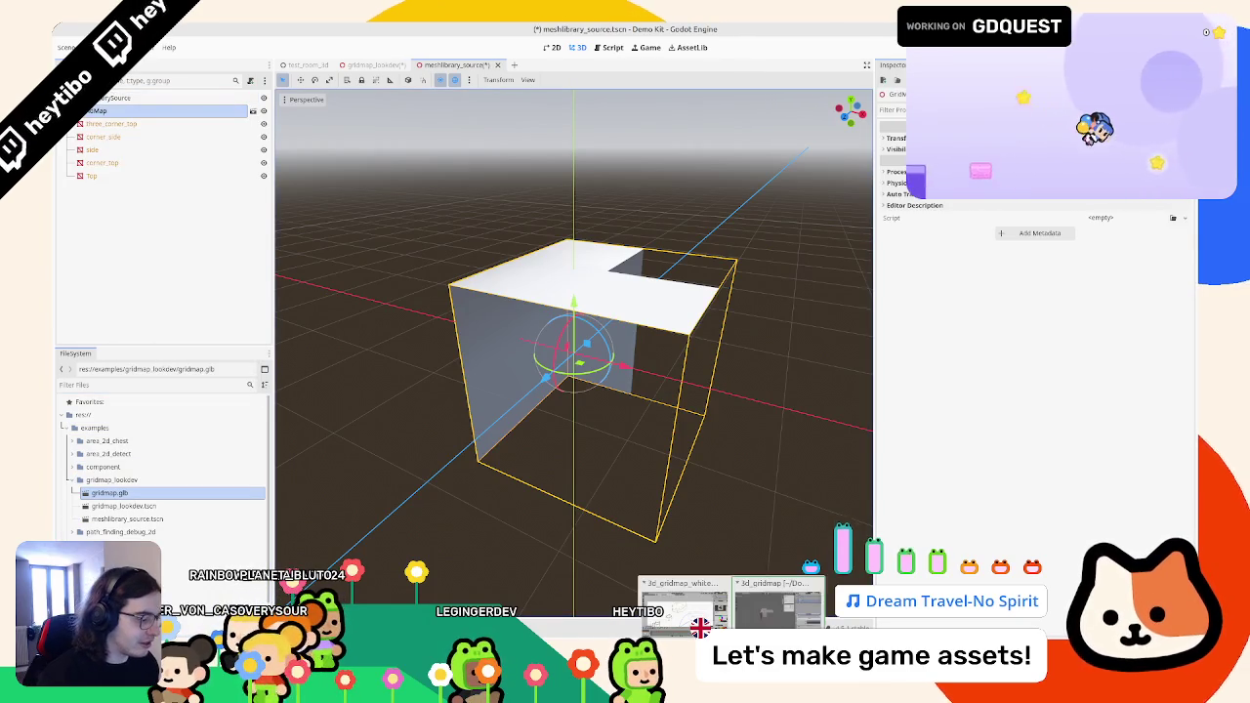
click(779, 601)
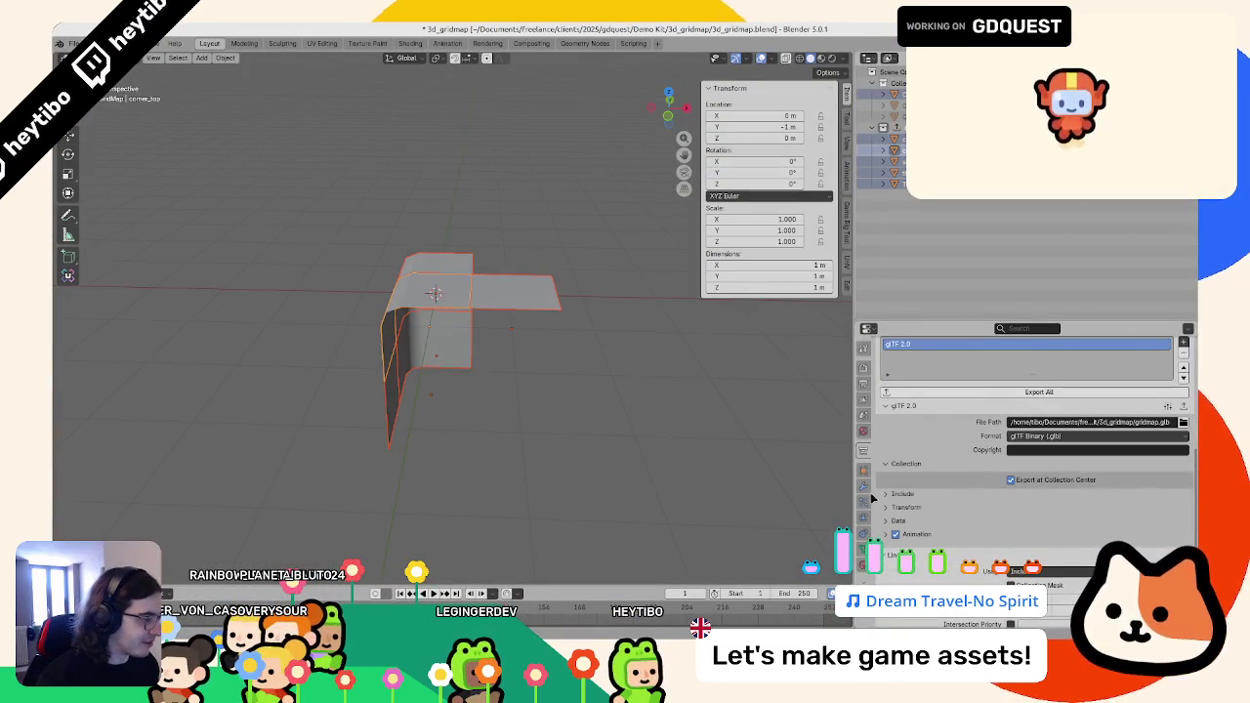
- Check the glTF Data and Mesh options, export the collection to gridmap.glb, and return to Godot
scroll(871, 483, up, 5)
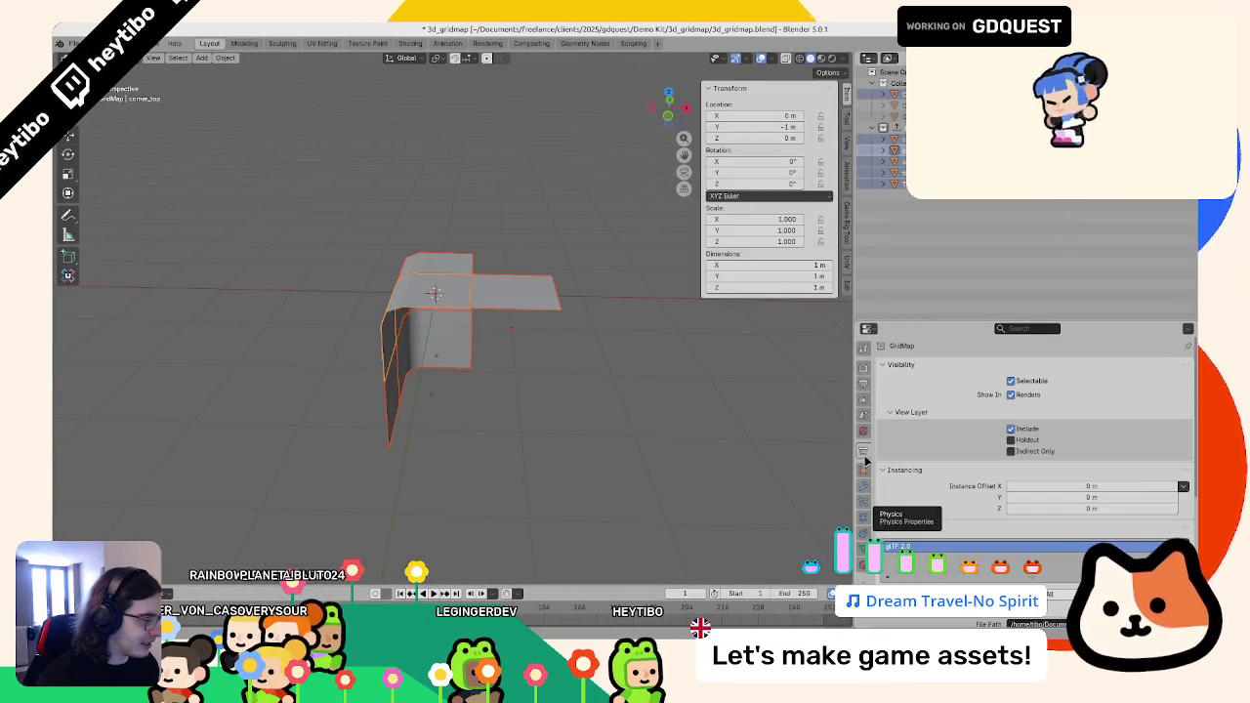
scroll(908, 483, down, 5)
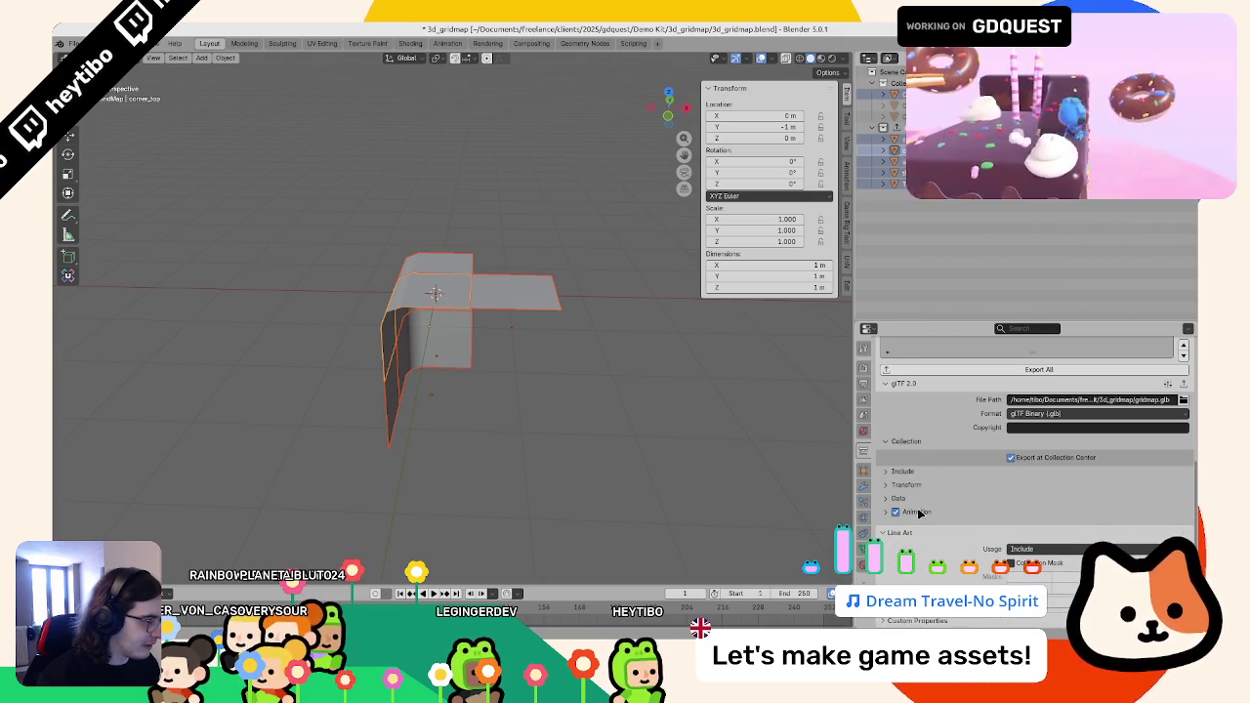
click(914, 497)
click(909, 531)
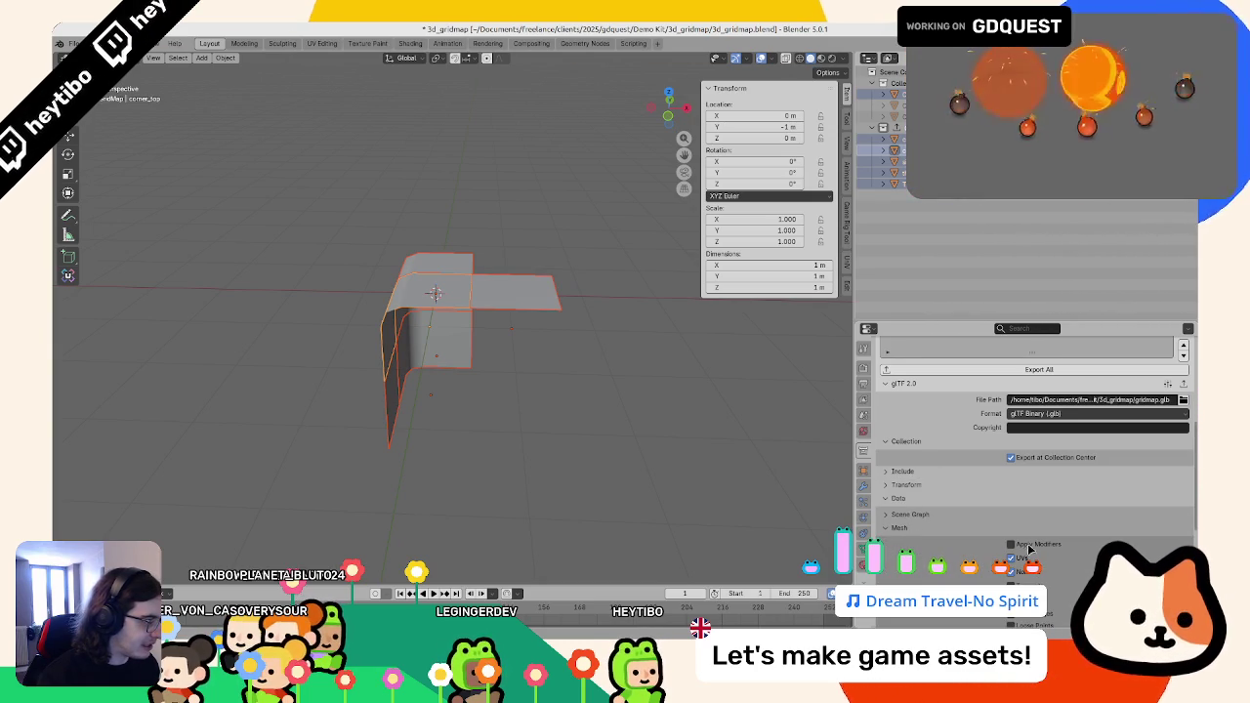
click(967, 528)
scroll(1026, 440, up, 3)
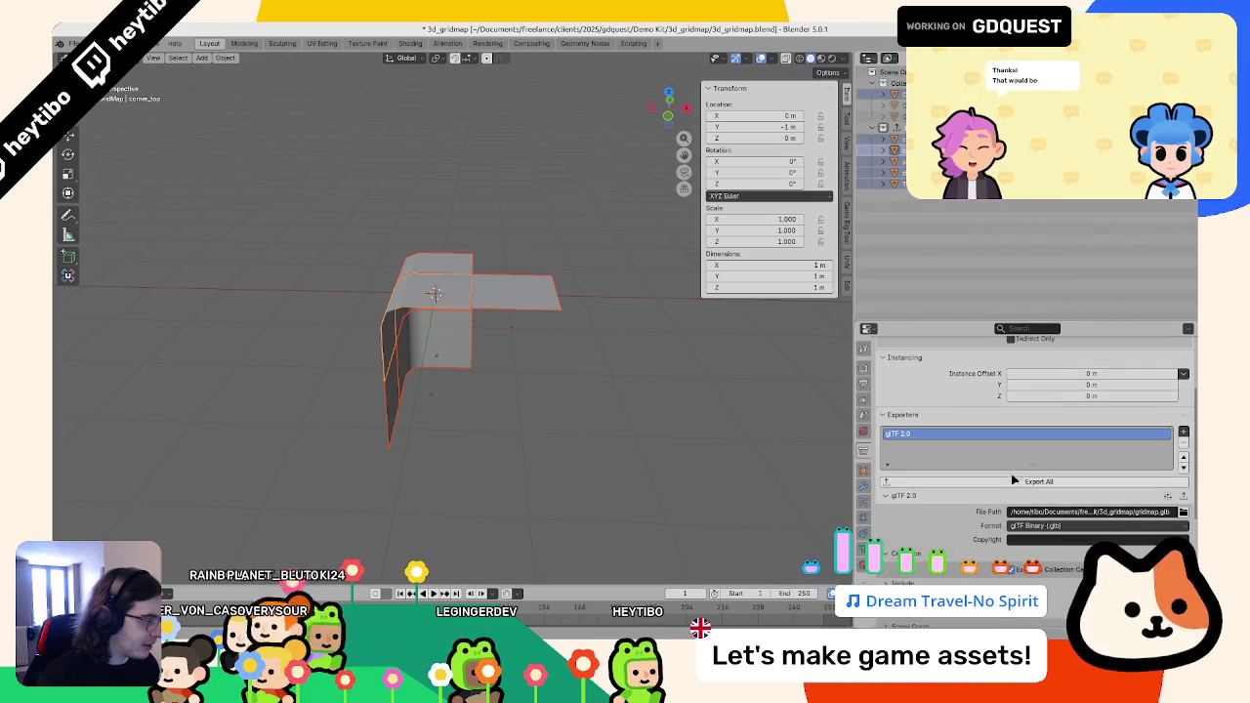
click(1039, 482)
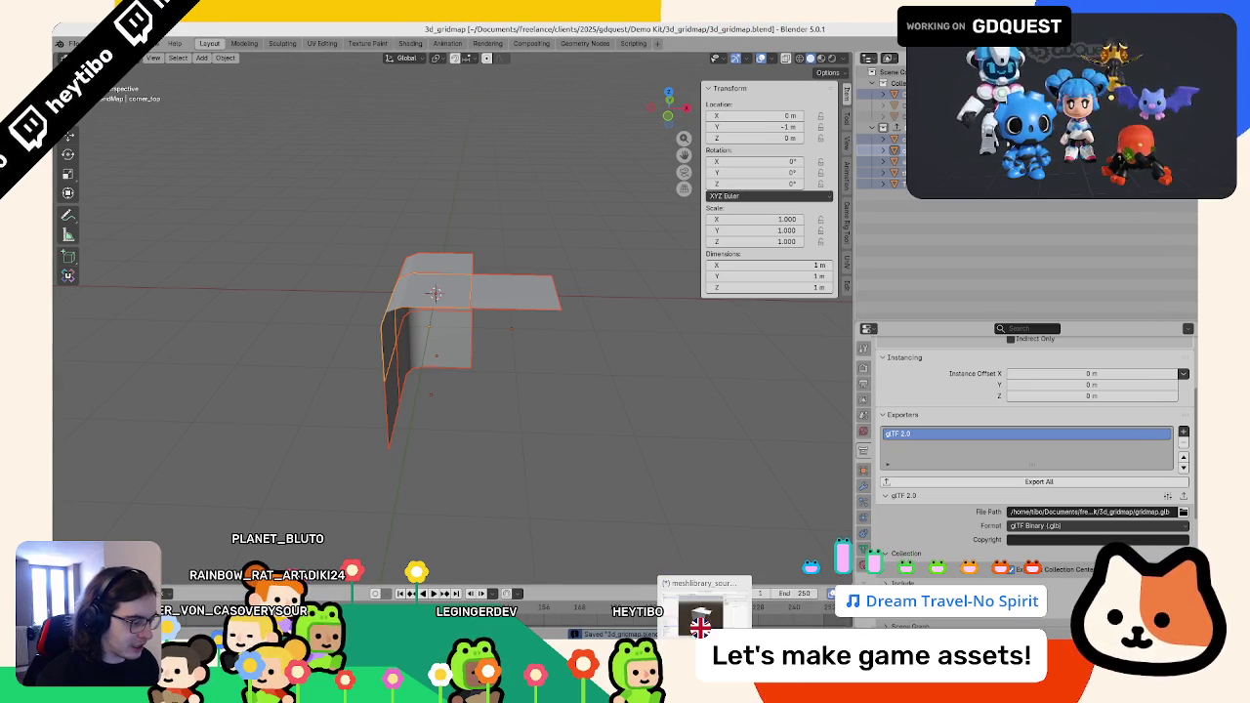
key(alt+Tab)
key(ctrl+j)
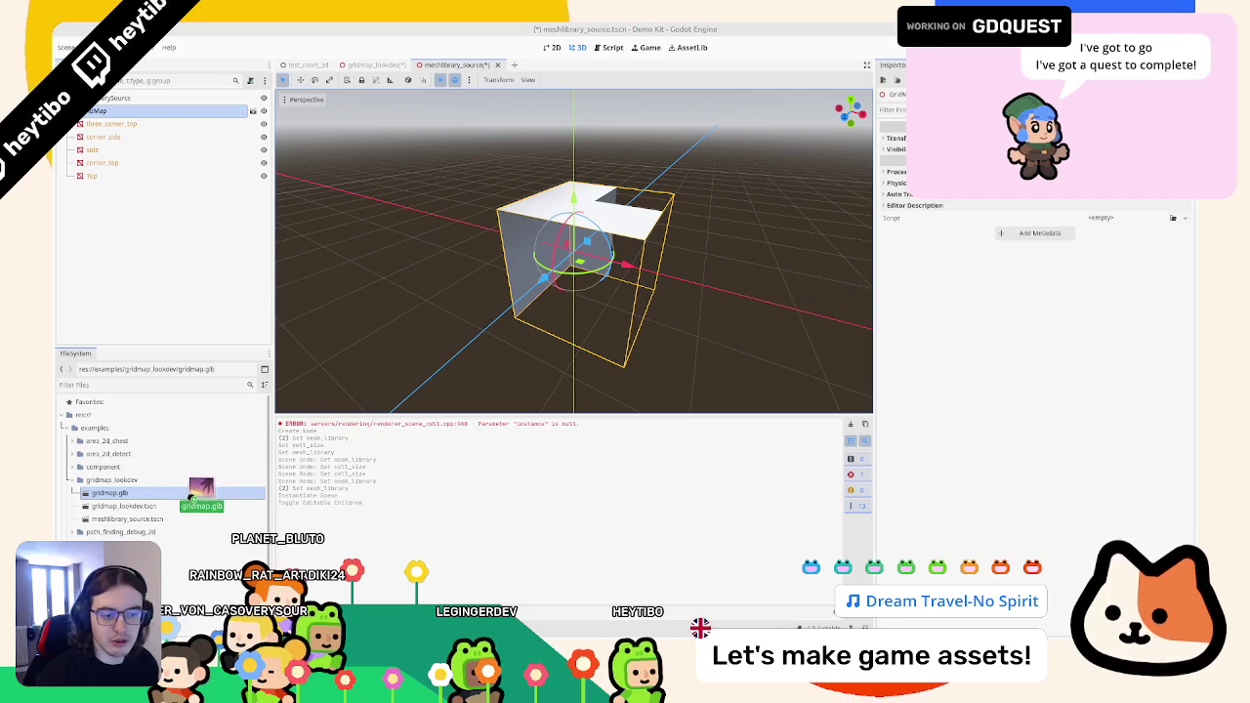
- Save meshlibrary_source so tiles reimport, check the side and corner_top pieces, then open gridmap_lookdev
key(ctrl+s)
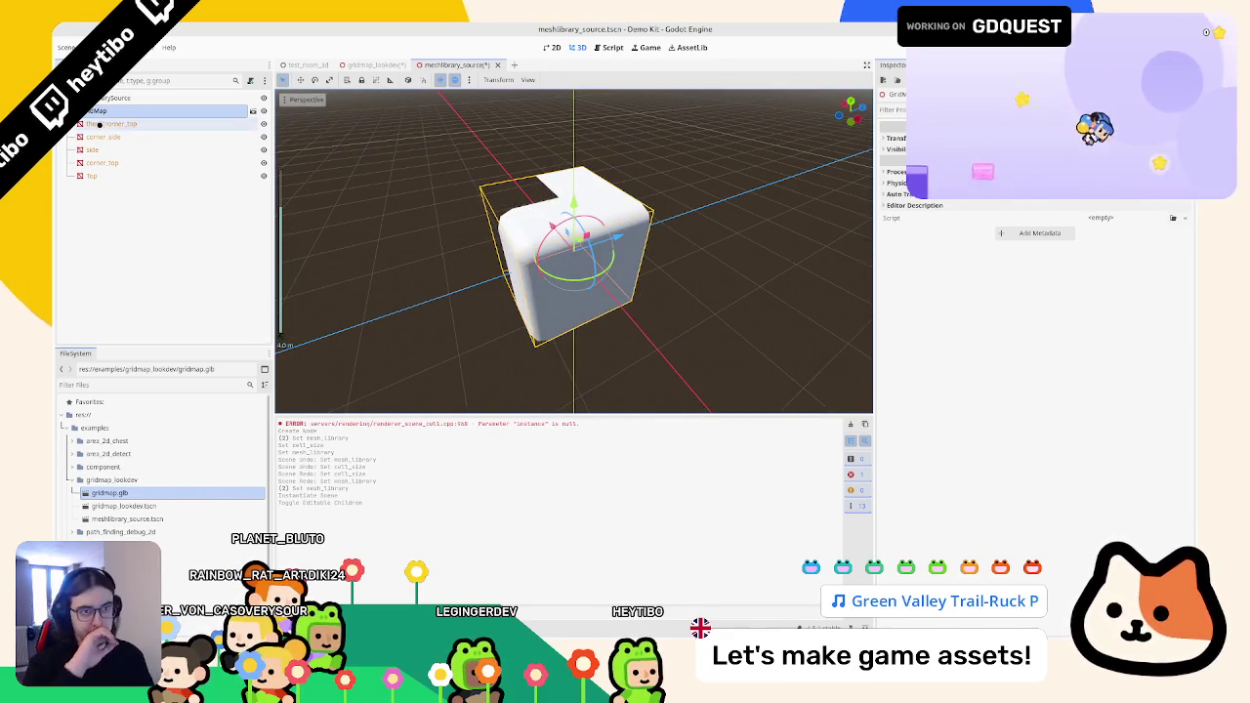
click(96, 150)
click(97, 162)
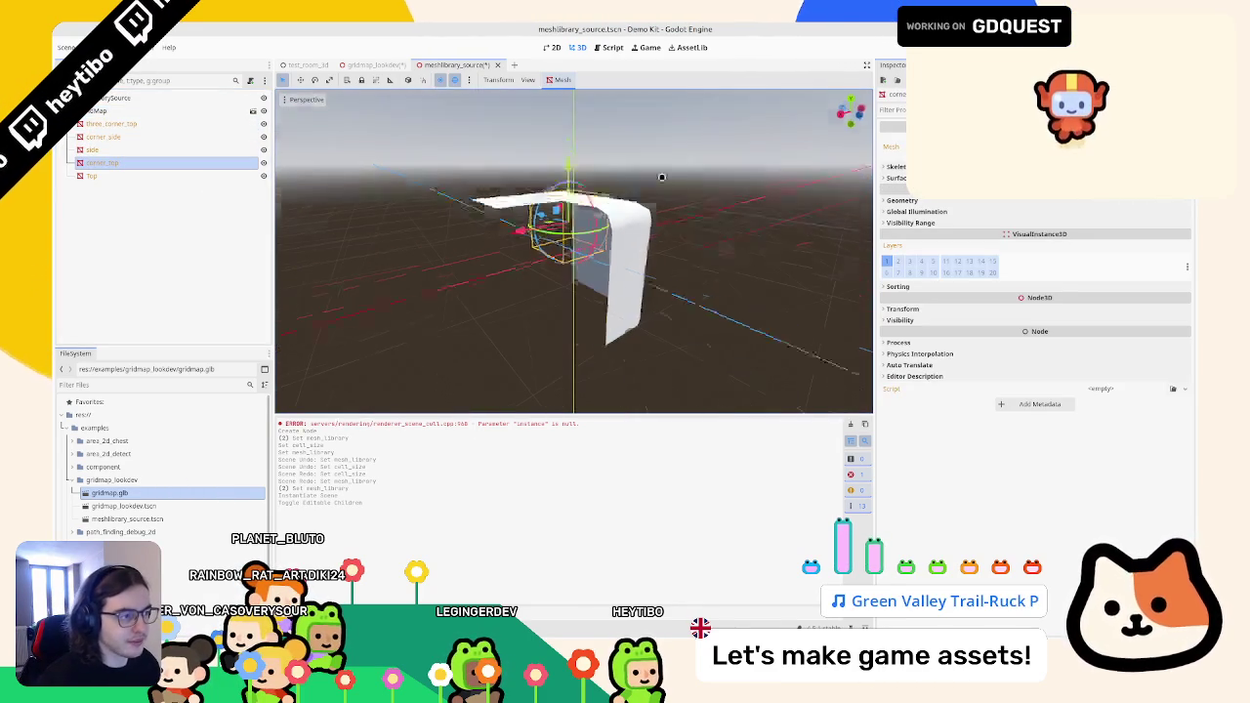
drag(571, 161, 570, 195)
key(ctrl+z)
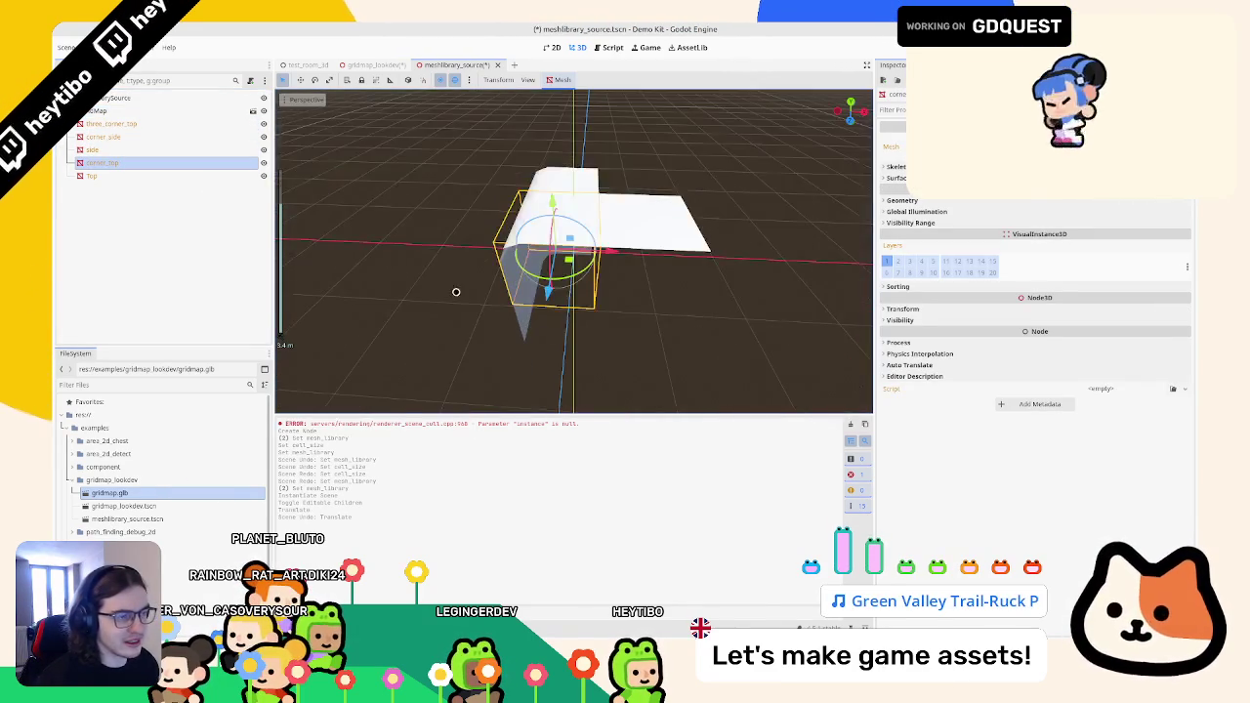
click(386, 63)
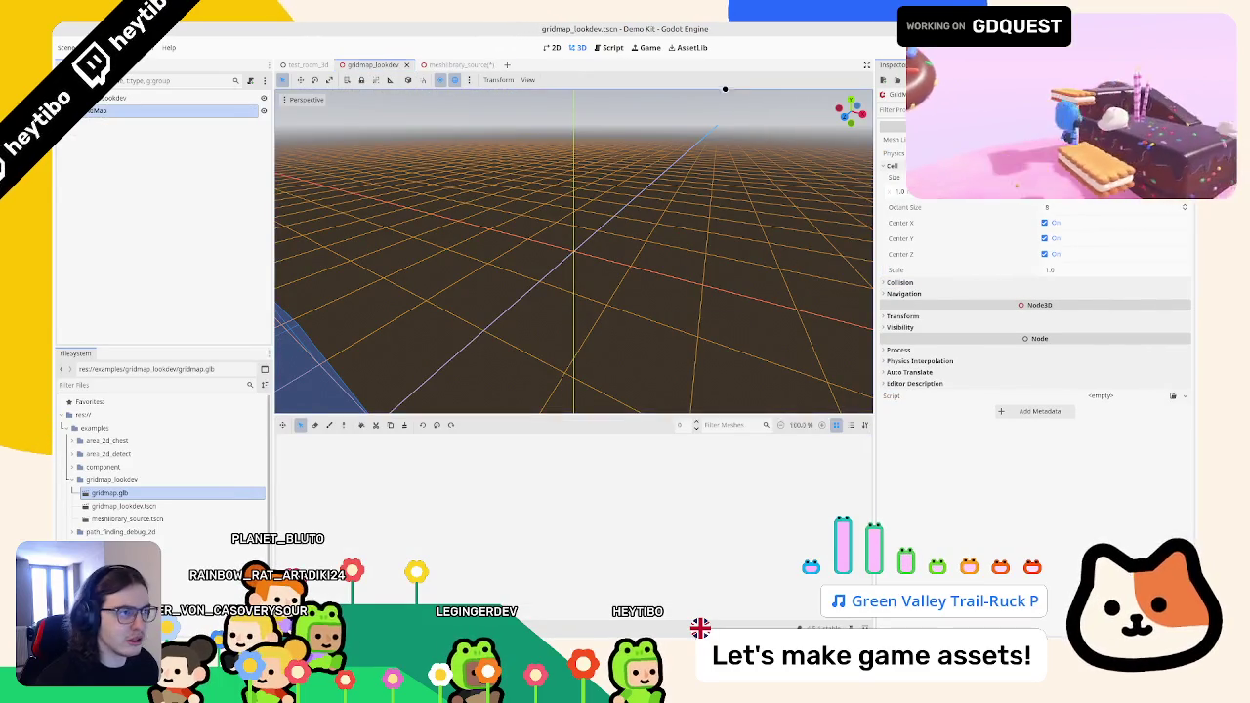
- Import the GridMap's MeshLibrary from res://examples/gridmap_lookdev/meshlibrary_source.tscn
click(122, 109)
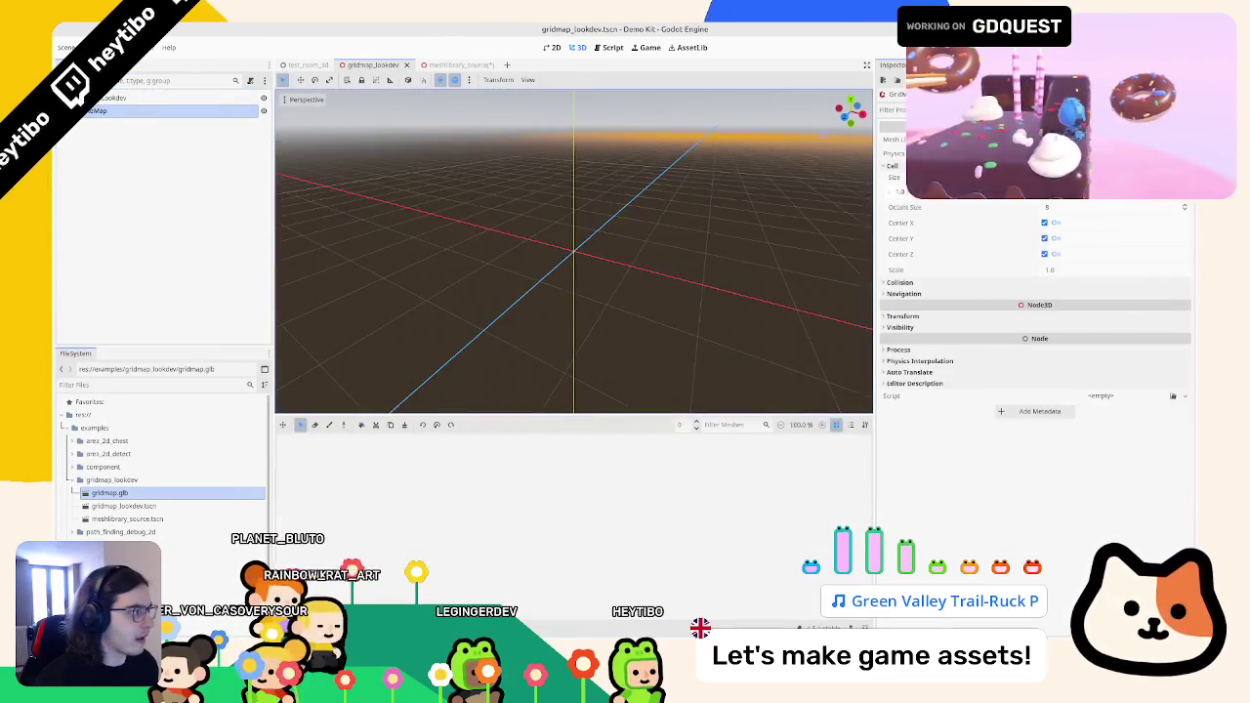
click(574, 80)
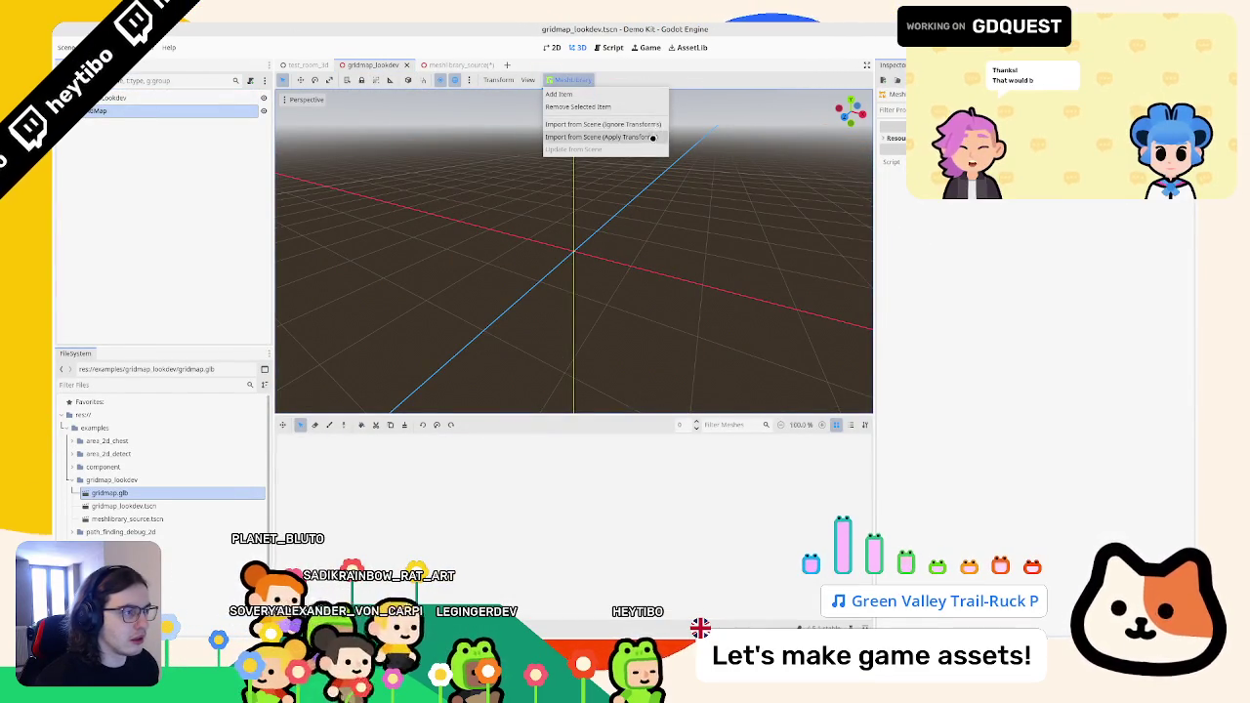
click(649, 124)
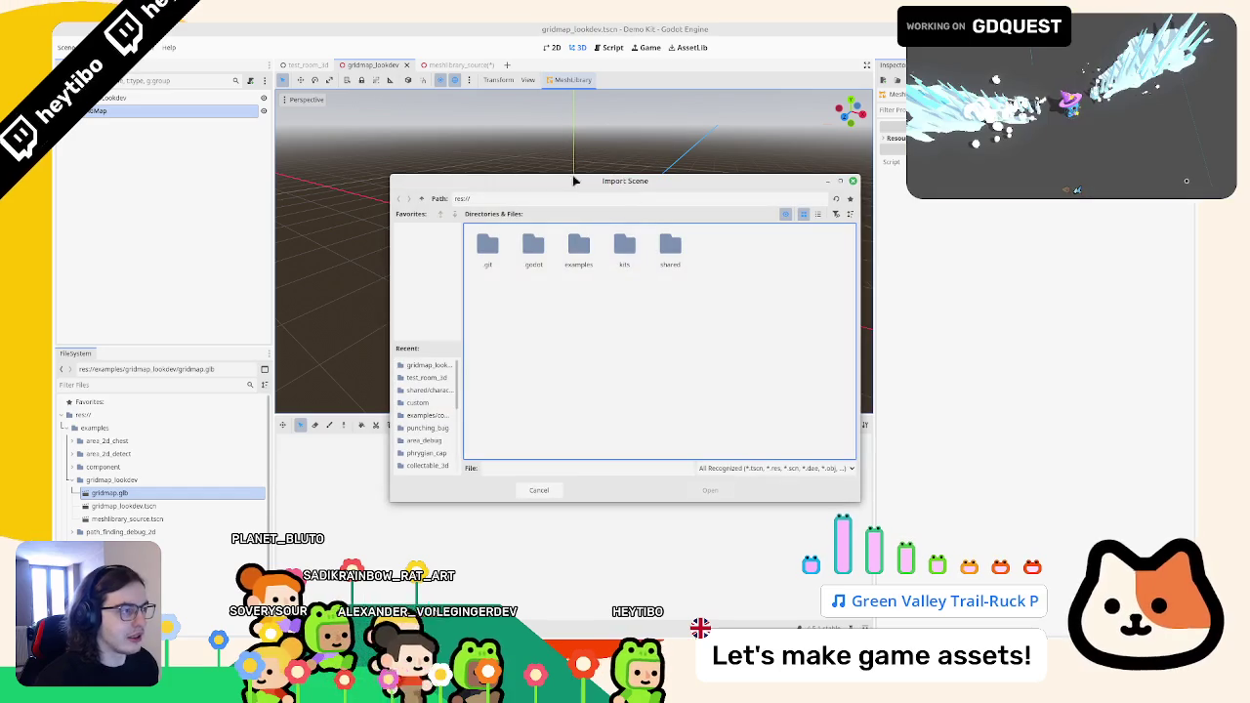
click(443, 366)
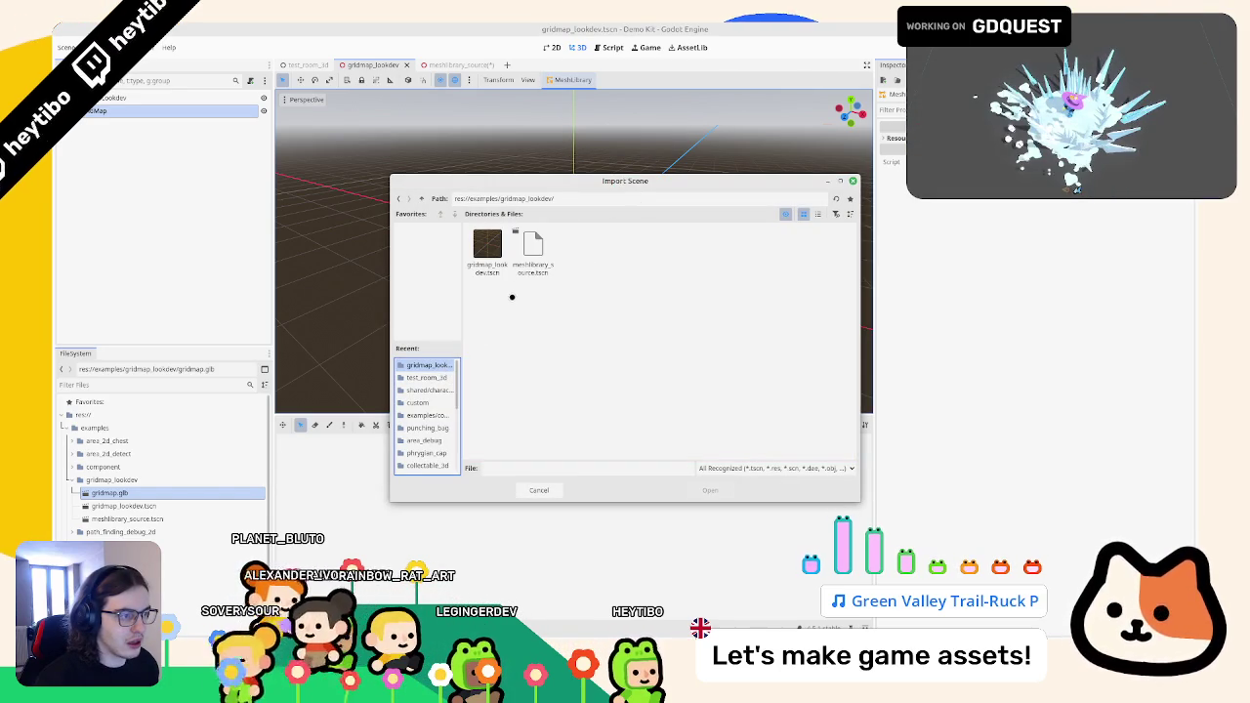
click(534, 251)
click(710, 489)
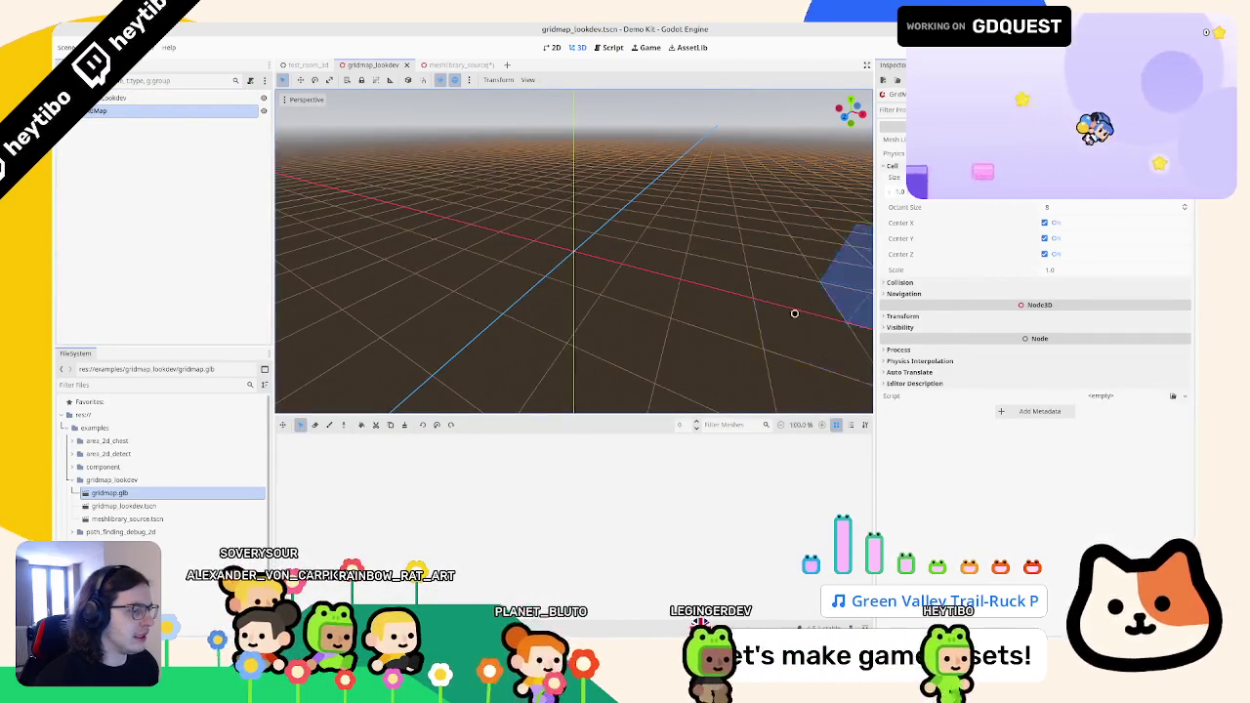
- Review the Map and three_corner_top nodes in meshlibrary_source, save it, and return to gridmap_lookdev
key(ctrl+Tab)
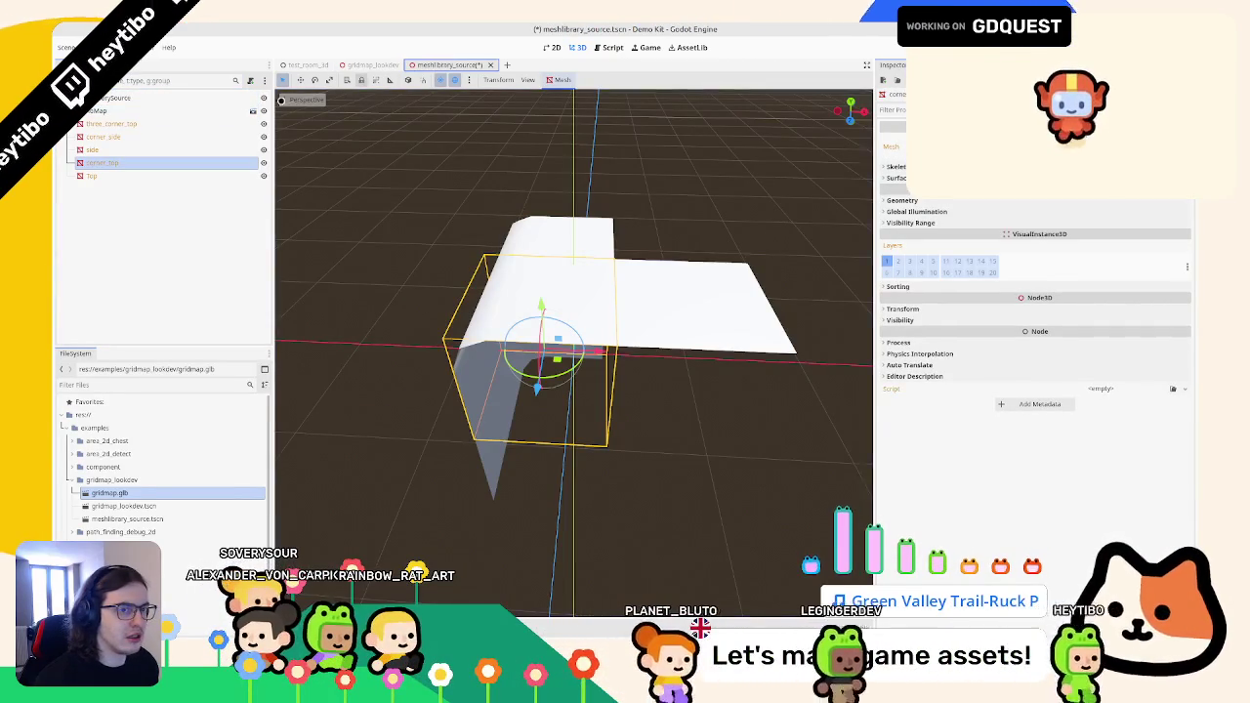
click(88, 110)
click(98, 123)
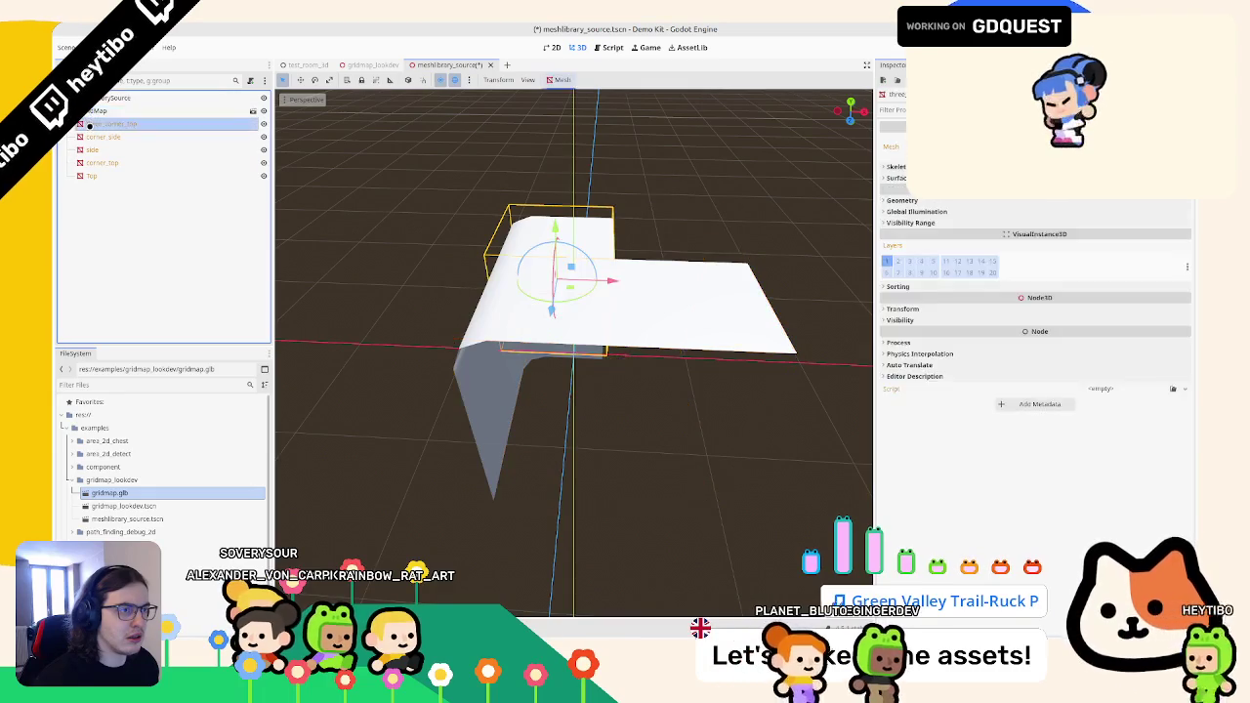
click(100, 110)
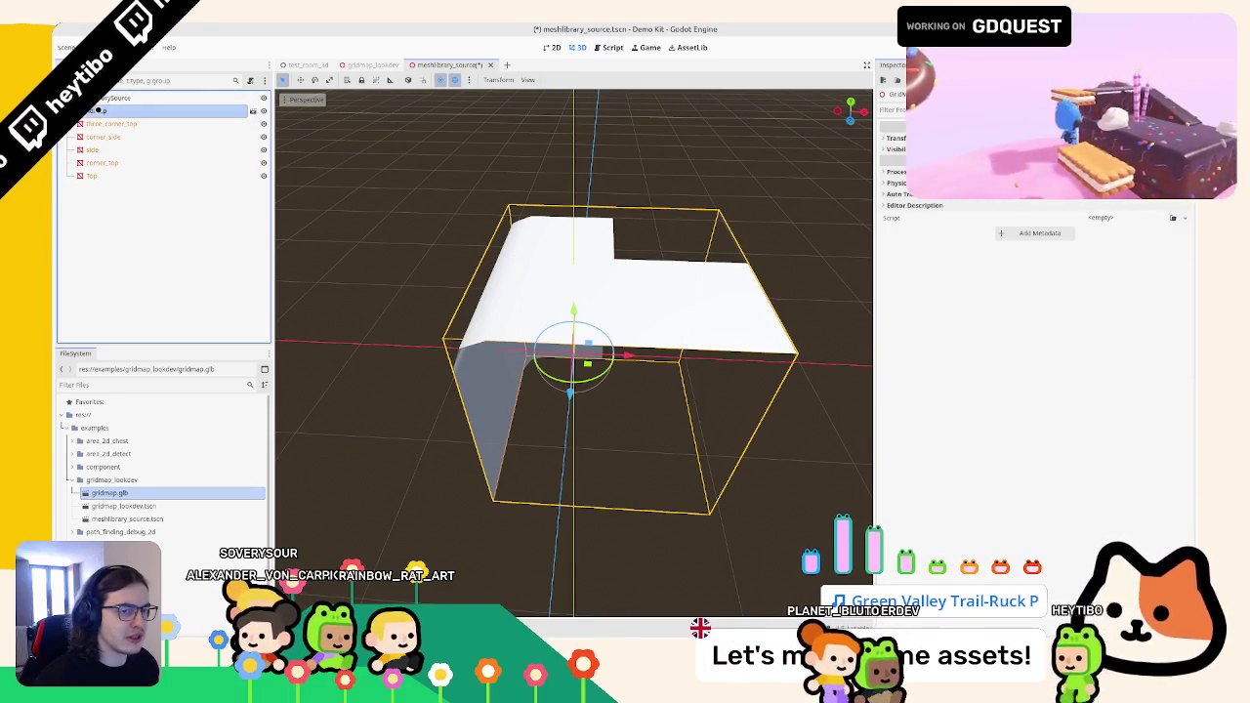
click(119, 99)
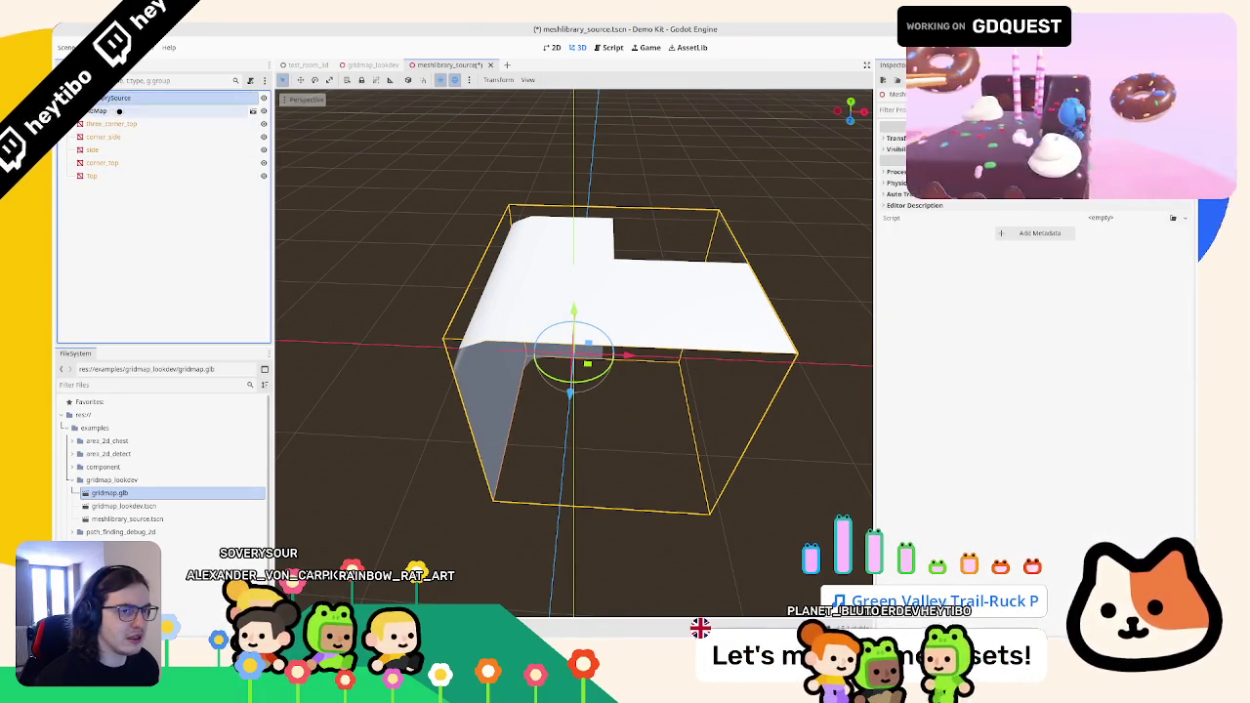
click(119, 110)
key(ctrl+s)
key(Return)
click(366, 64)
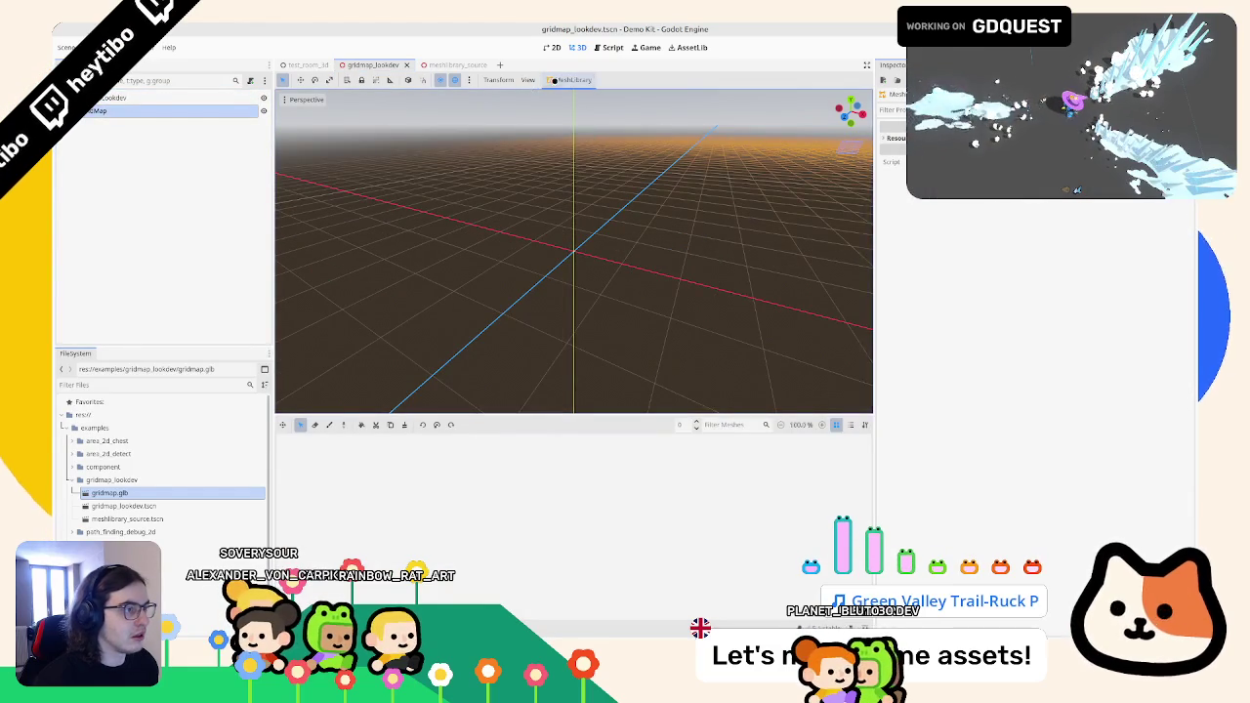
- Update the MeshLibrary from the source scene without applying transforms
click(571, 79)
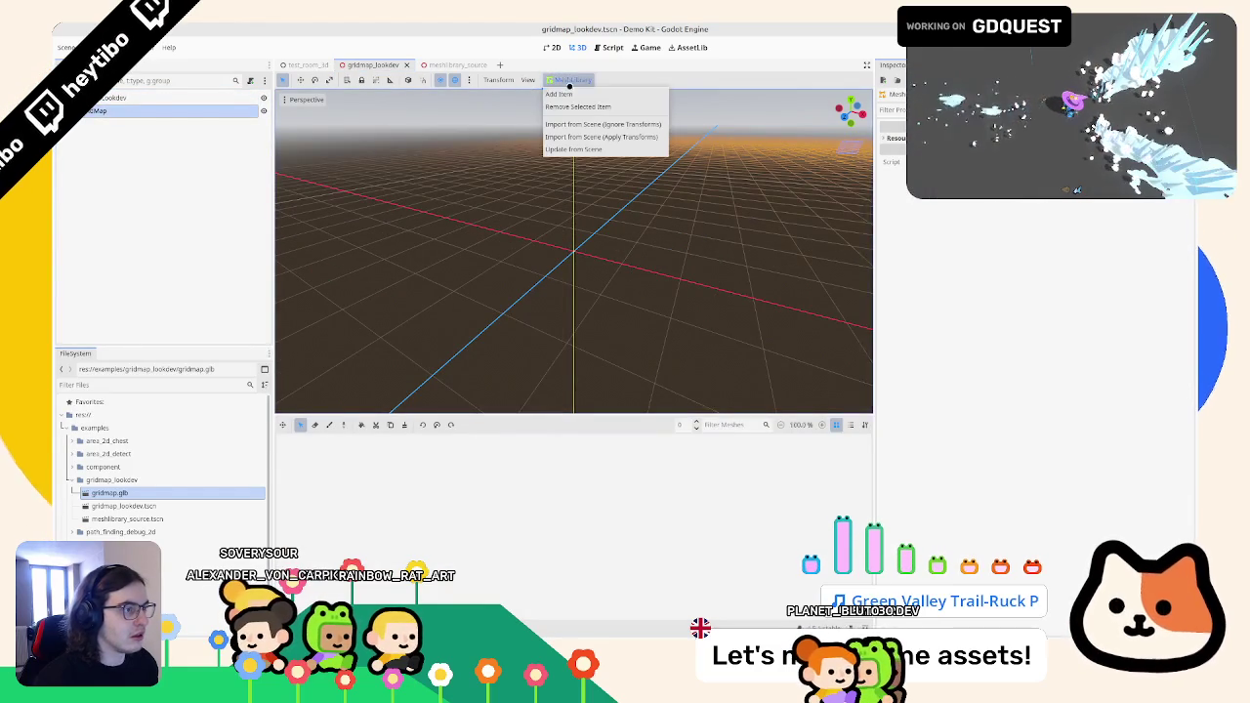
click(581, 148)
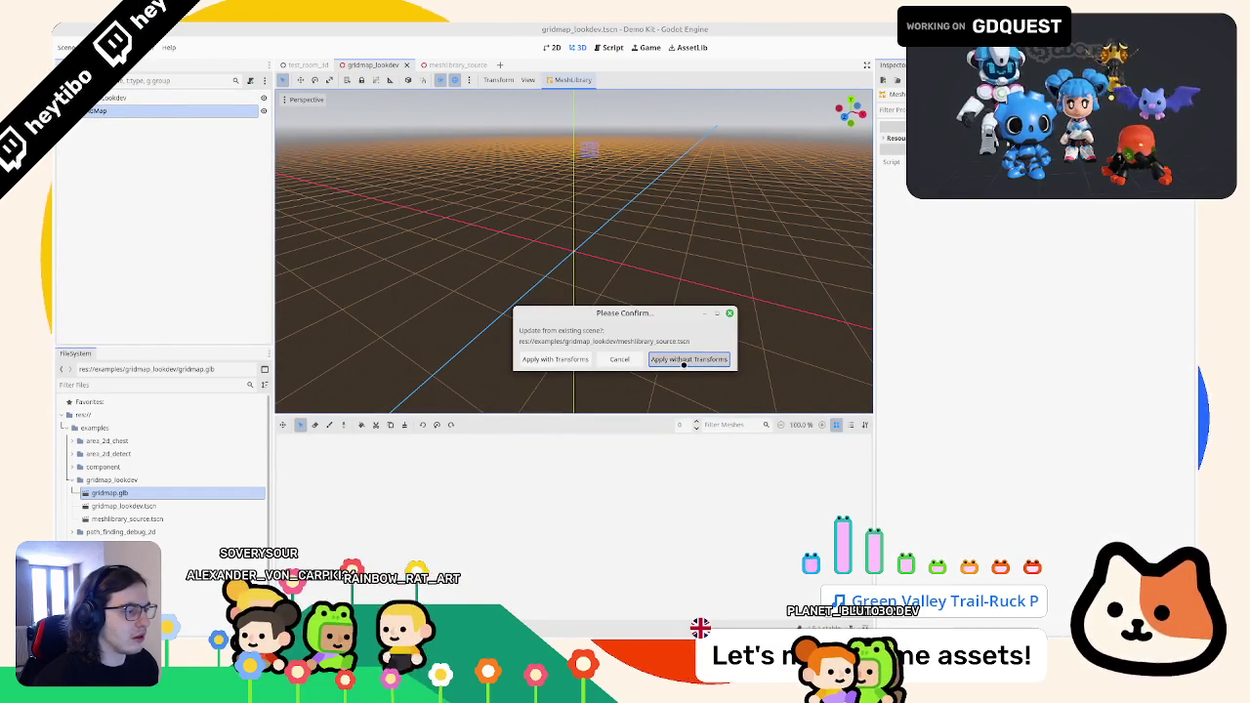
click(691, 360)
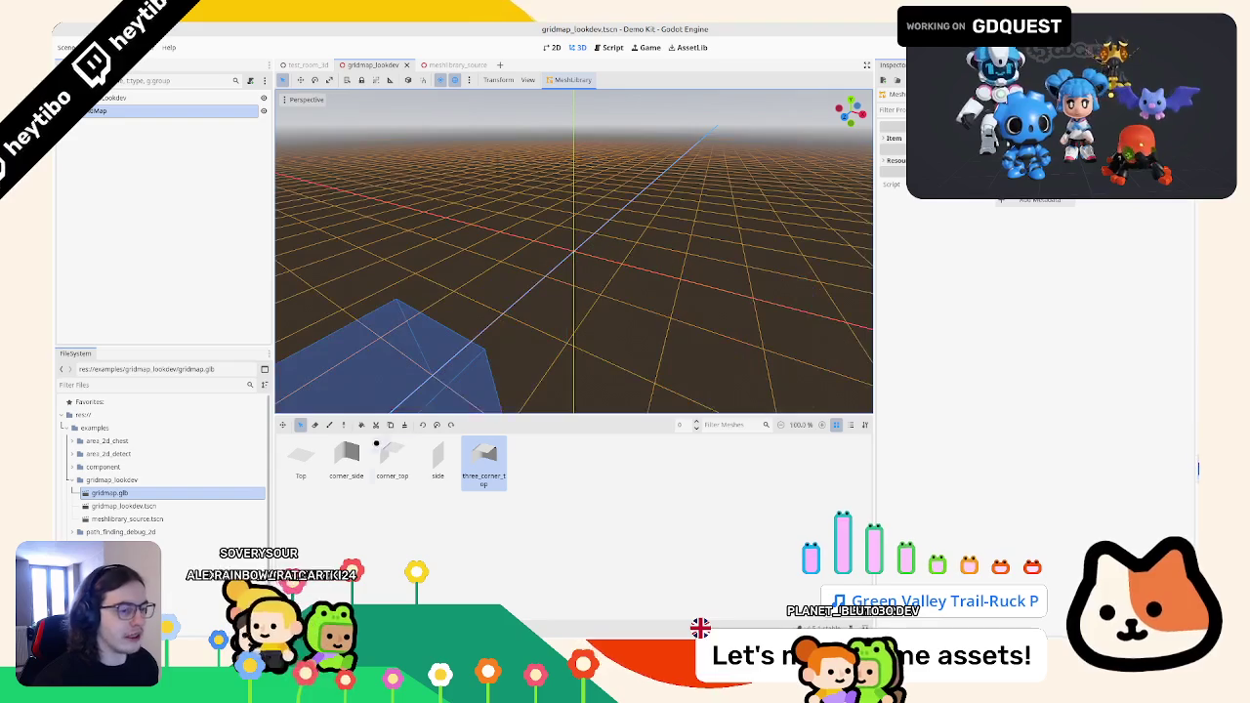
- Paint Top floor tiles and pick corner_side, three_corner_top and corner_top pieces around the block
click(301, 459)
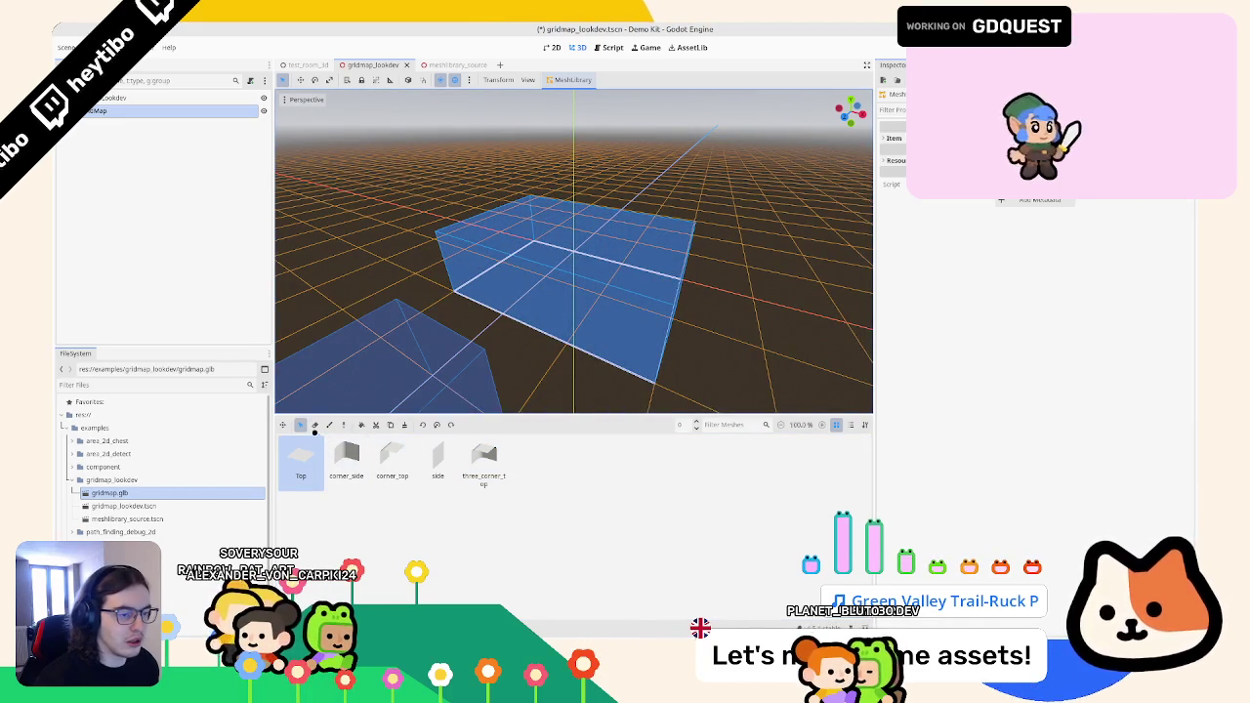
click(329, 424)
mouse_move(374, 381)
mouse_down()
mouse_move(566, 313)
mouse_move(427, 339)
mouse_up()
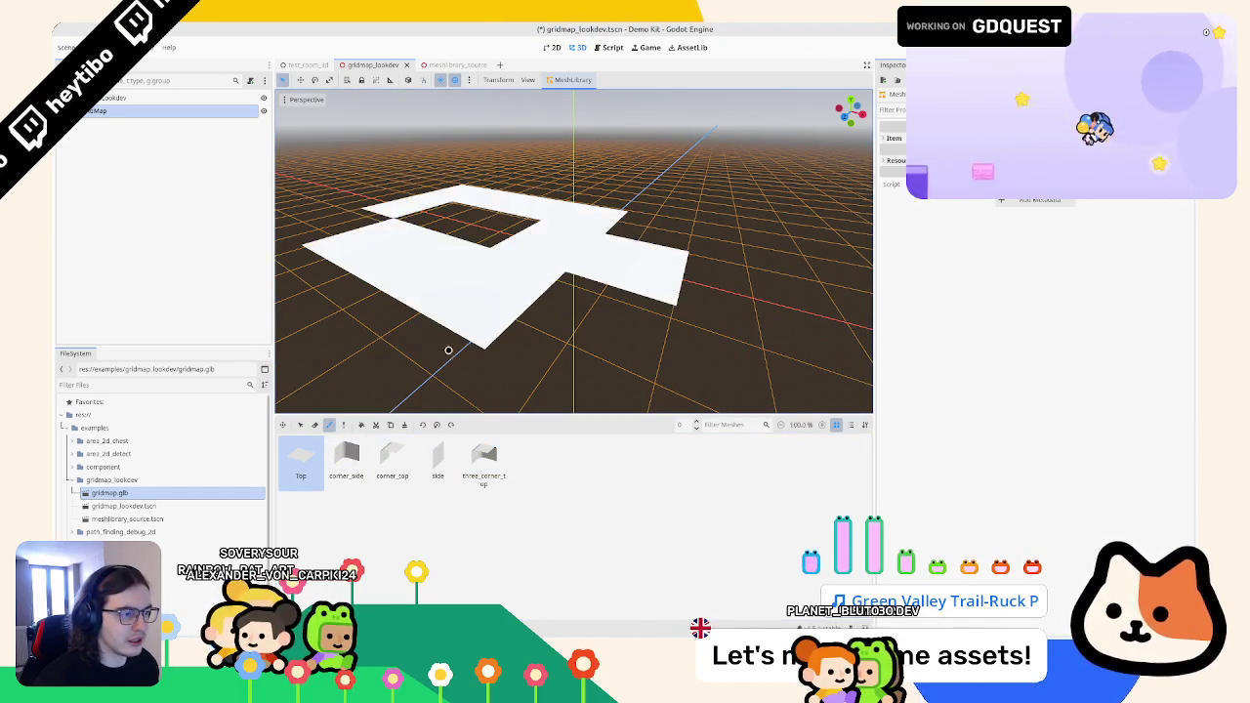
click(346, 459)
scroll(460, 309, down, 5)
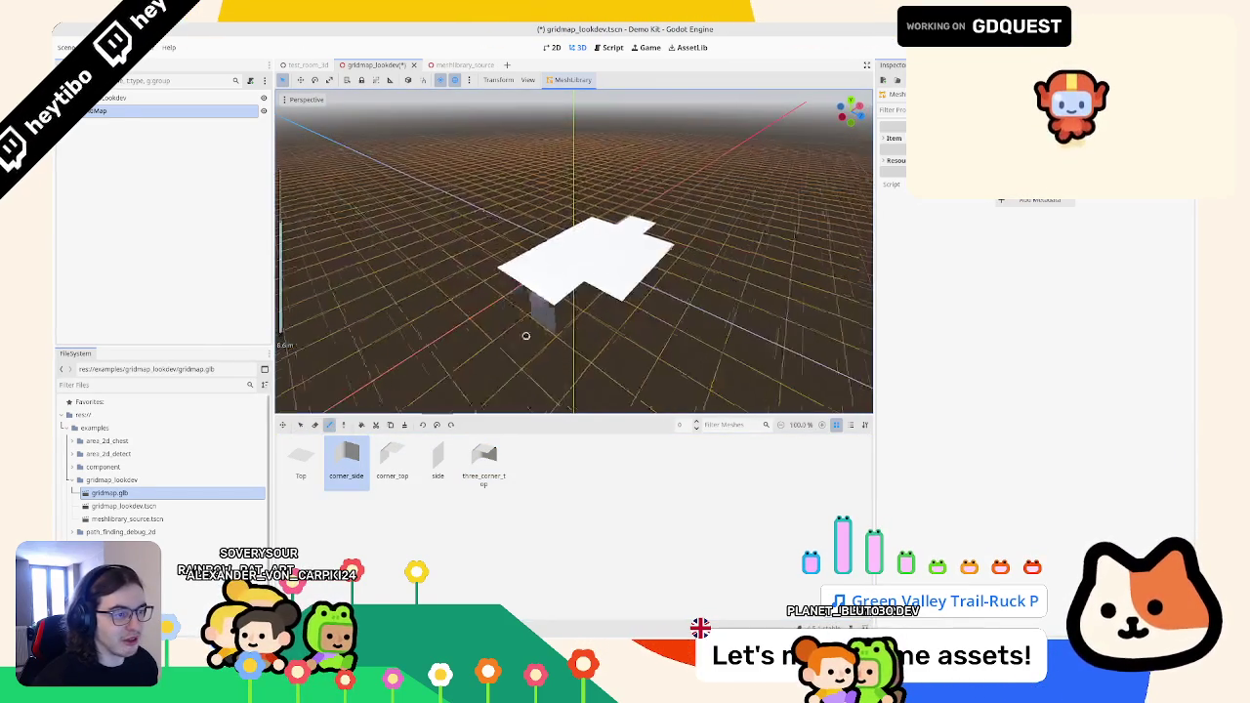
drag(606, 296, 621, 287)
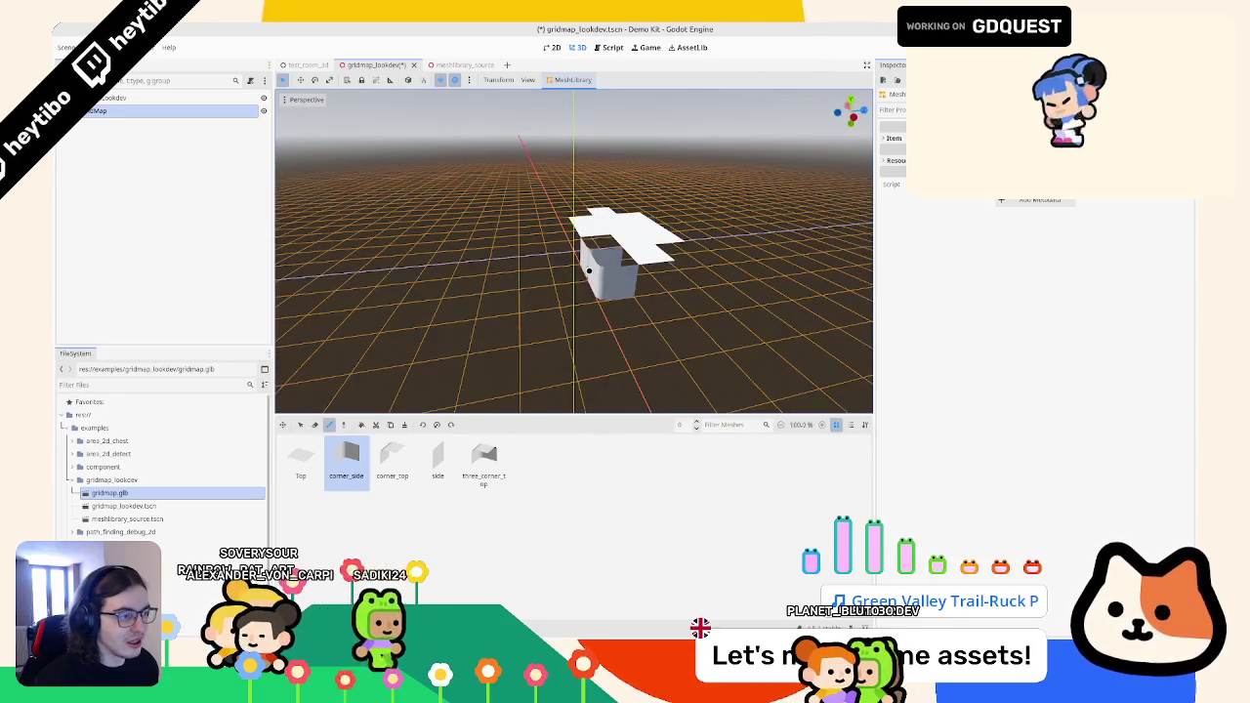
click(488, 452)
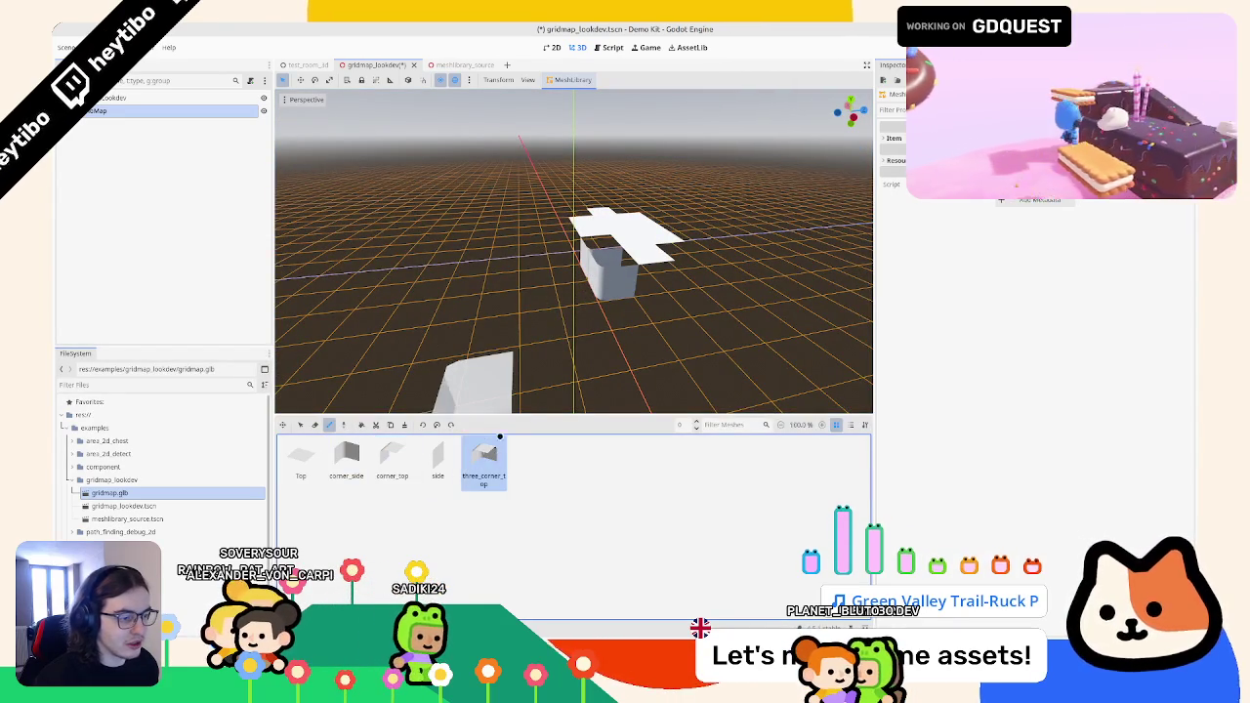
drag(557, 381, 580, 326)
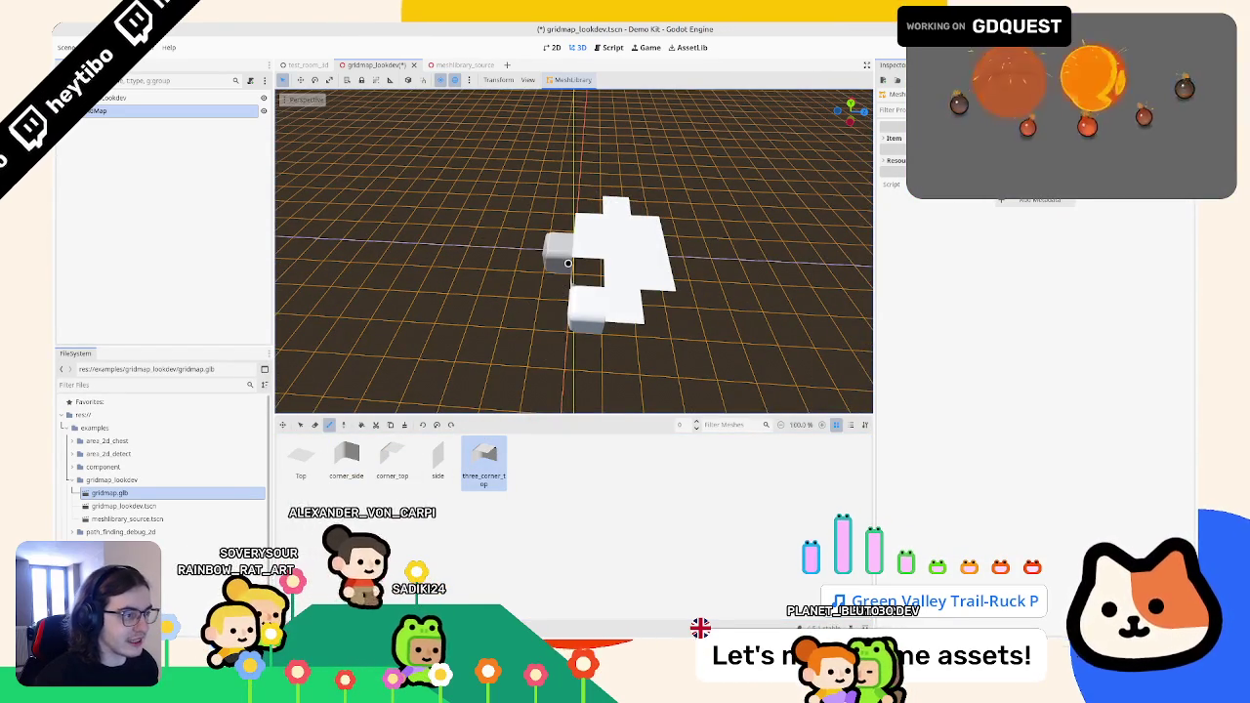
drag(586, 264, 589, 259)
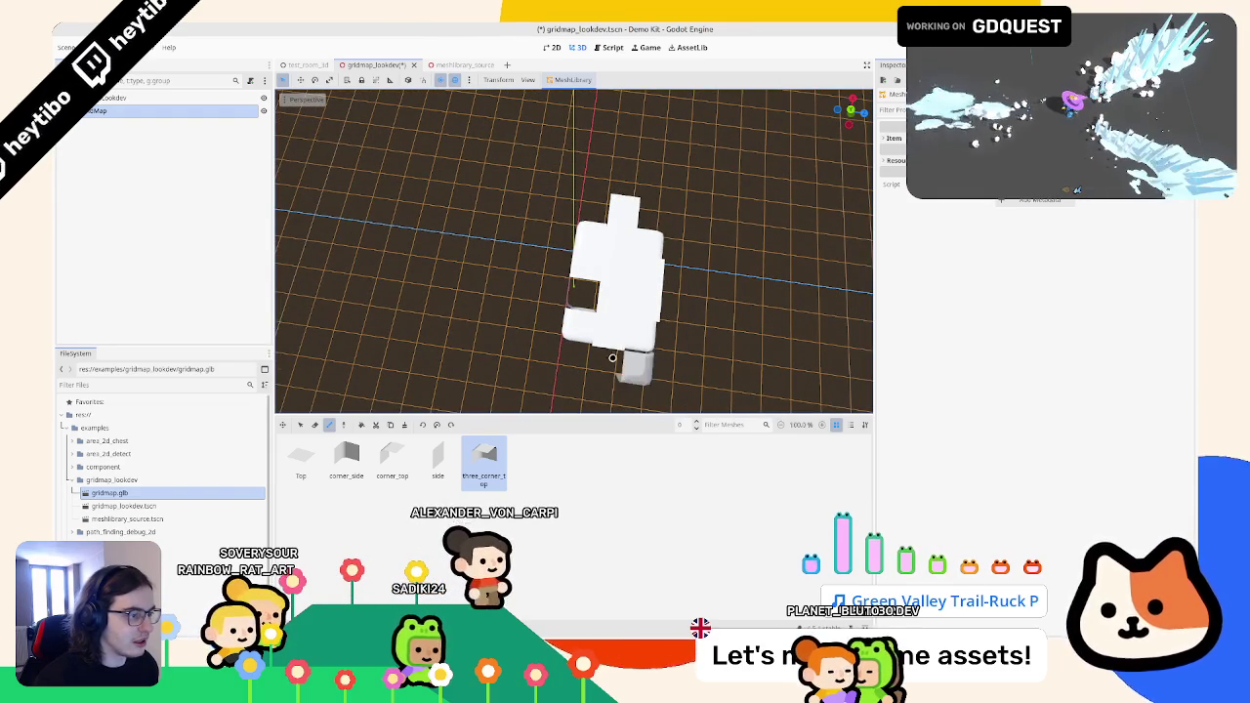
click(391, 471)
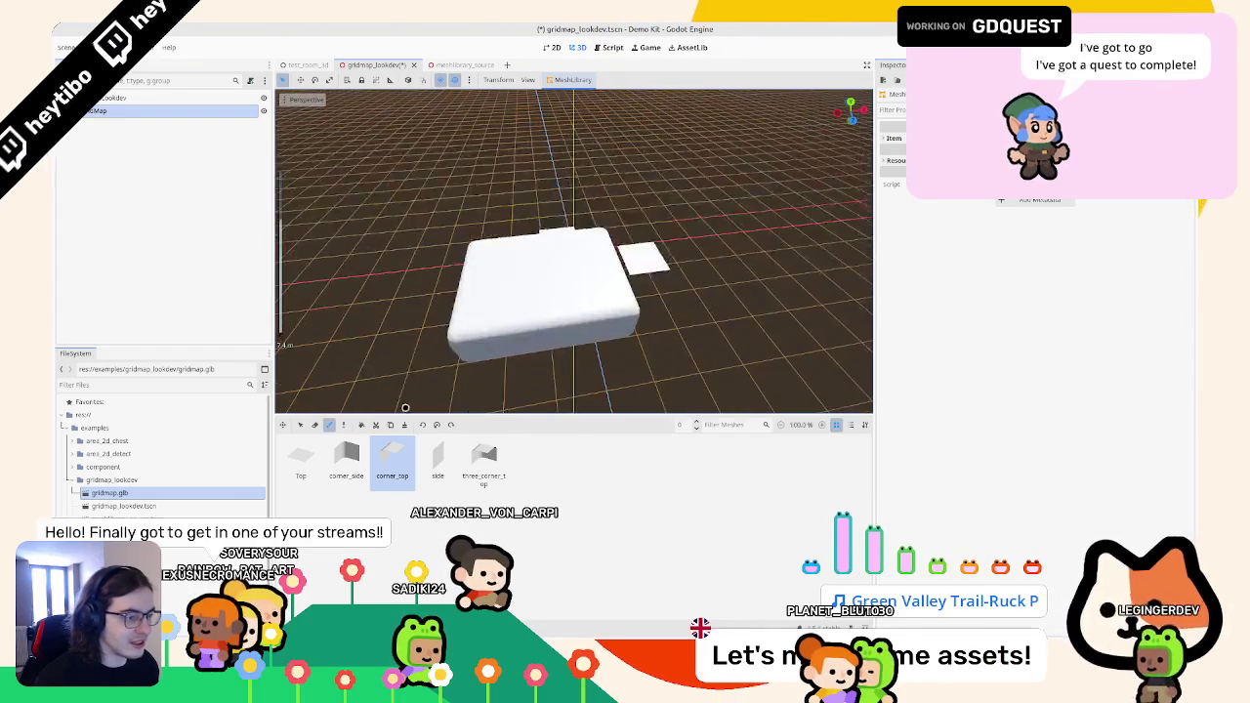
- Erase the stray tile beside the block and save gridmap_lookdev.tscn
click(316, 424)
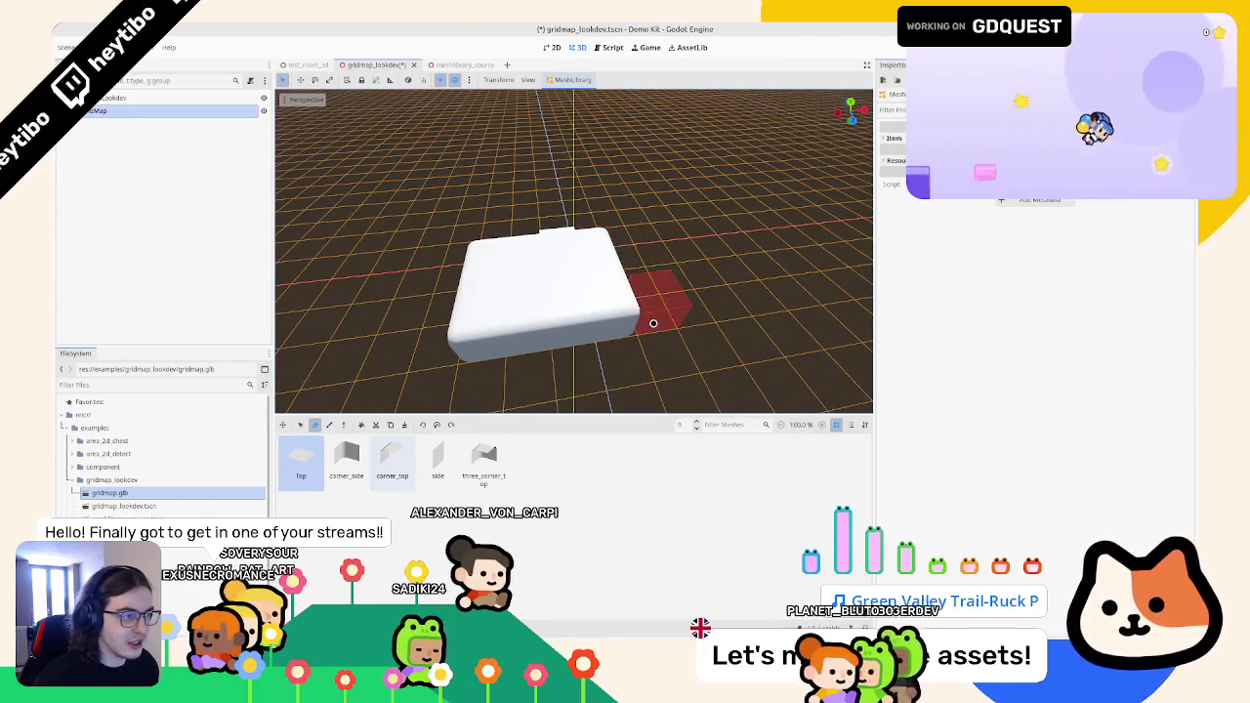
click(405, 455)
mouse_move(528, 332)
mouse_down()
mouse_move(555, 322)
mouse_move(494, 284)
mouse_up()
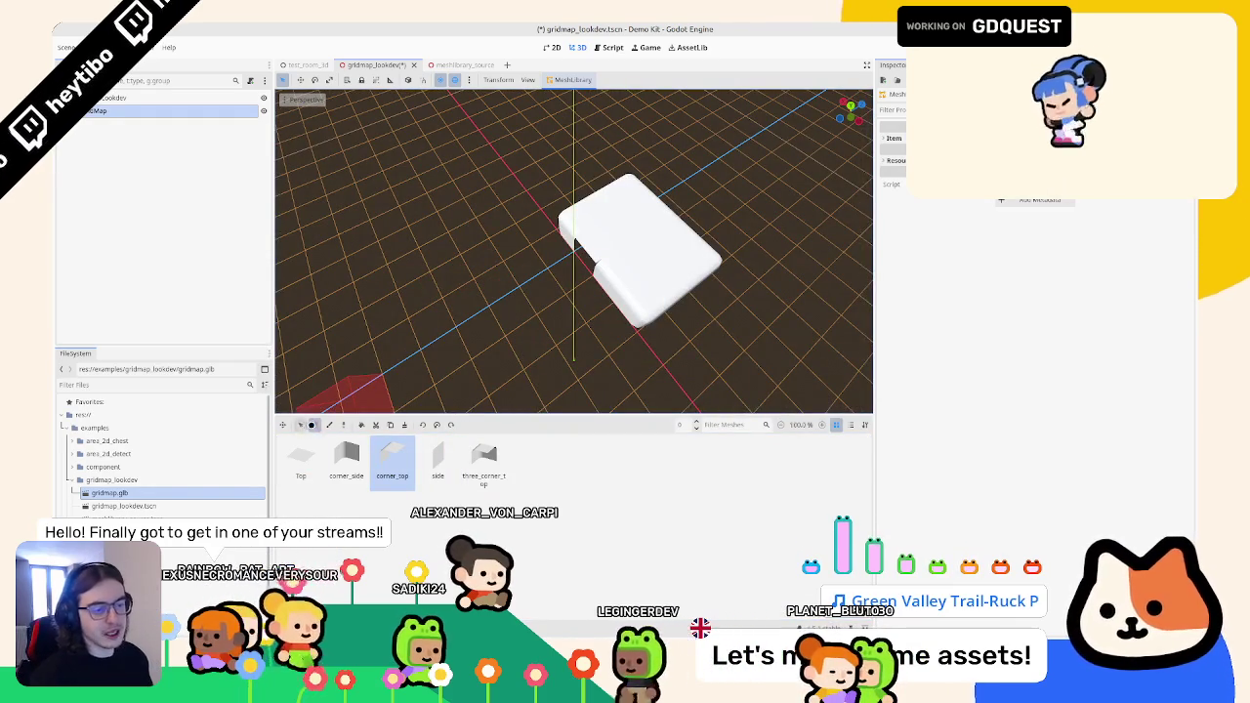
key(e)
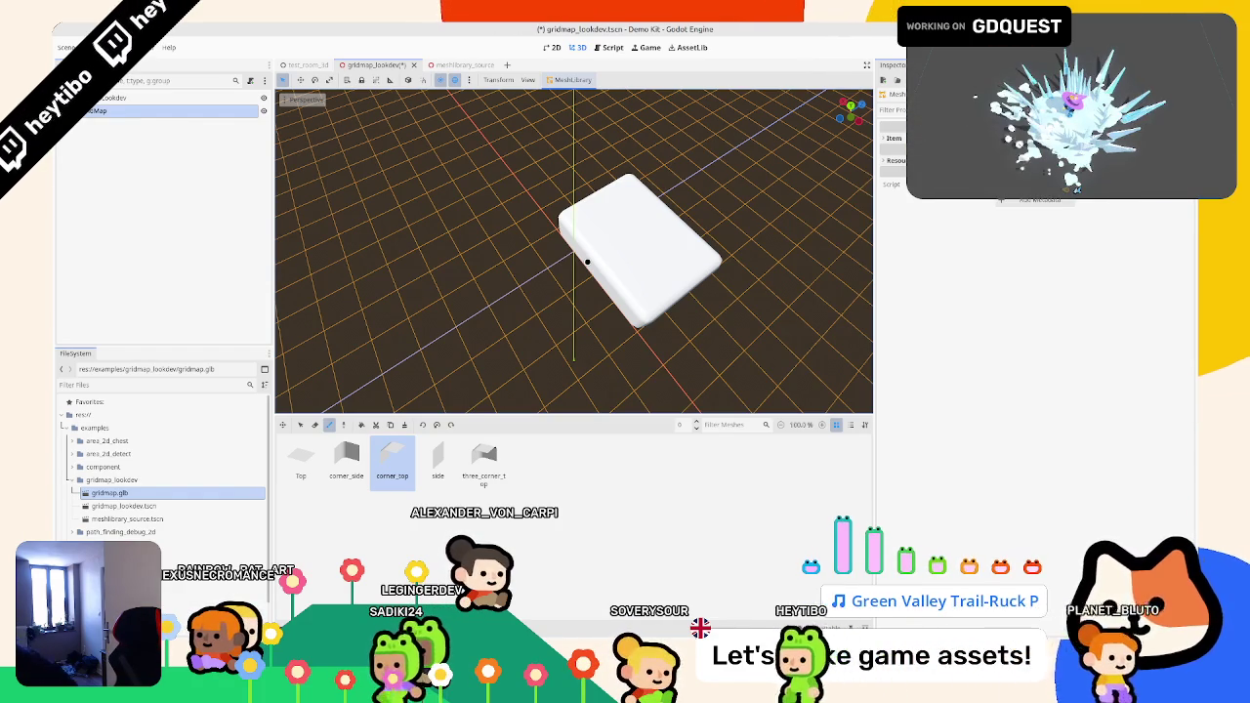
drag(574, 265, 427, 341)
mouse_move(380, 401)
mouse_down()
mouse_move(670, 195)
mouse_move(826, 254)
mouse_move(670, 165)
mouse_move(632, 212)
mouse_move(581, 197)
mouse_move(566, 215)
mouse_move(475, 209)
mouse_move(486, 316)
mouse_move(552, 289)
mouse_move(583, 302)
mouse_move(313, 151)
mouse_move(440, 170)
mouse_up()
key(ctrl+s)
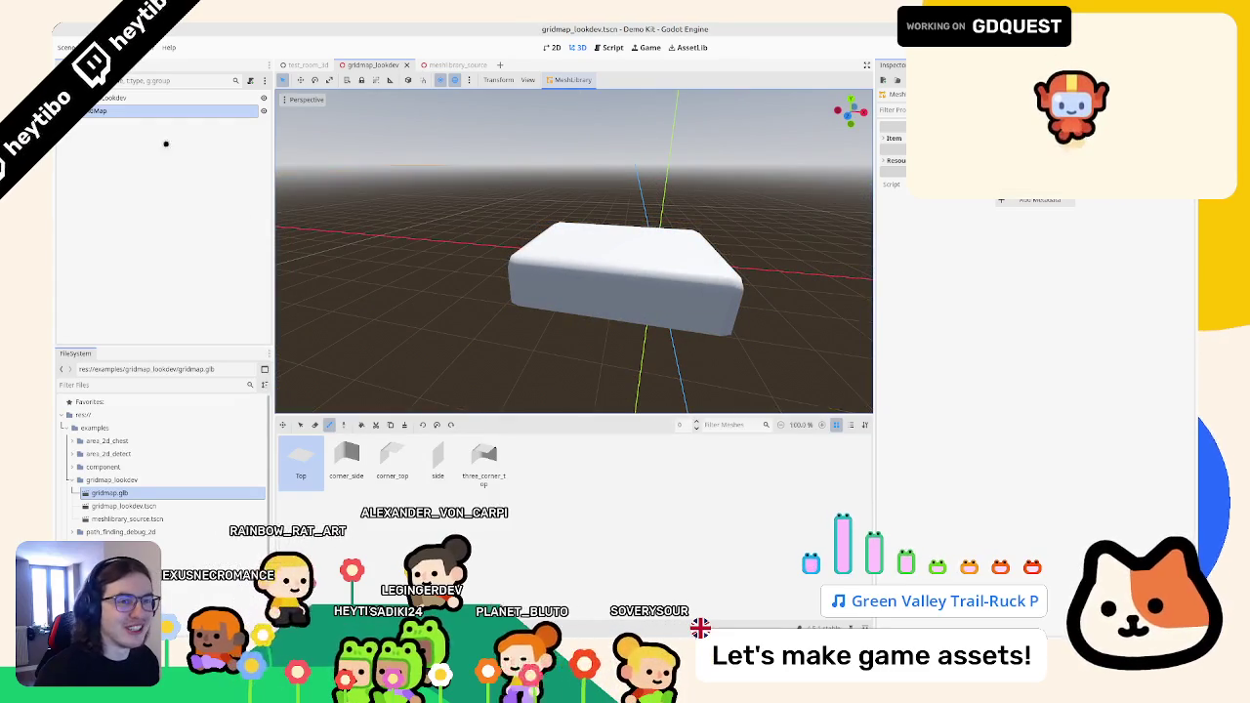
- Reselect the GridMap and orbit around the rounded block to a near top-down view
click(147, 119)
click(145, 109)
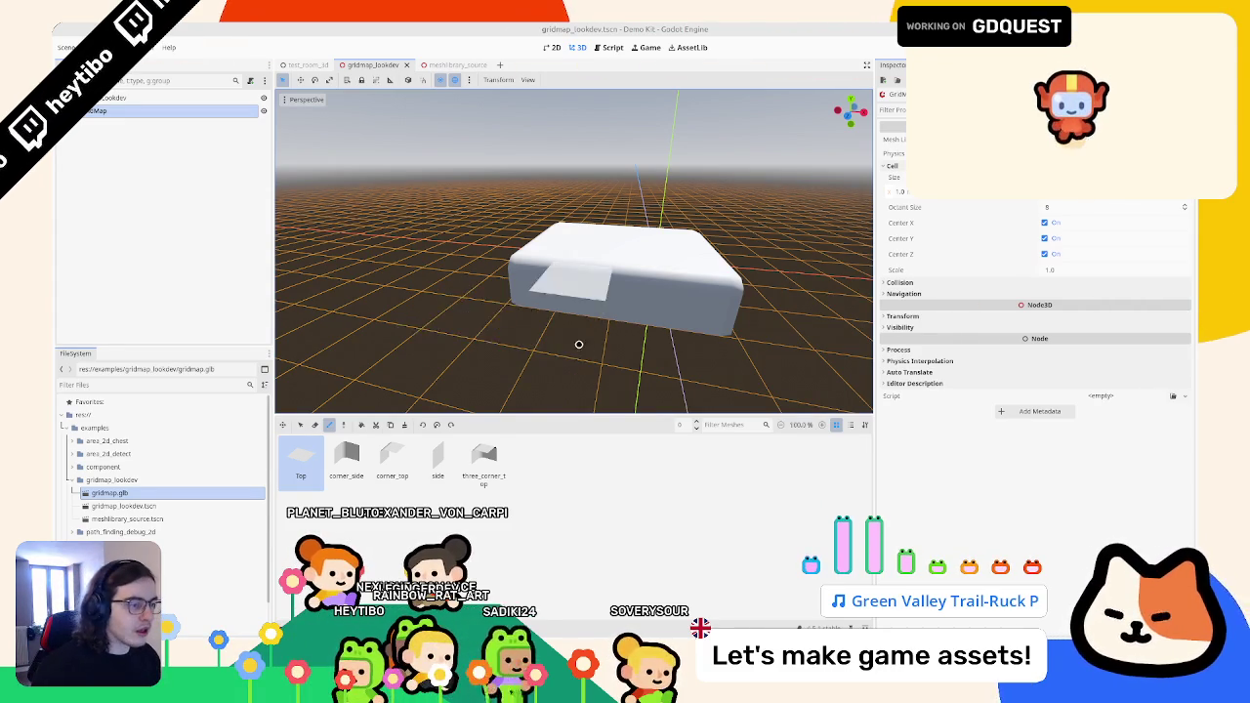
drag(578, 345, 450, 323)
mouse_move(509, 219)
mouse_down()
mouse_move(504, 301)
mouse_move(524, 257)
mouse_move(628, 273)
mouse_move(533, 289)
mouse_move(514, 273)
mouse_move(557, 189)
mouse_move(441, 290)
mouse_move(517, 265)
mouse_move(642, 282)
mouse_move(673, 245)
mouse_move(599, 275)
mouse_move(547, 269)
mouse_up()
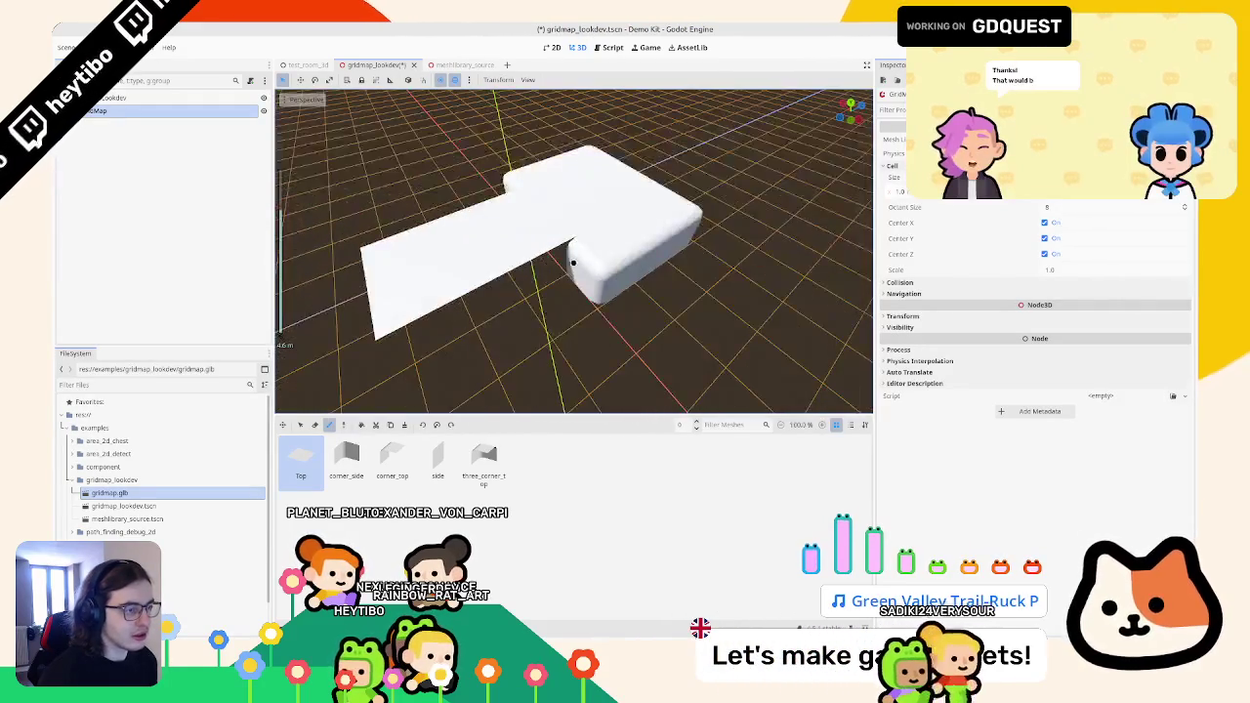
- Cycle the palette through three_corner_top, corner_top and Top while orbiting the raised platform
click(486, 459)
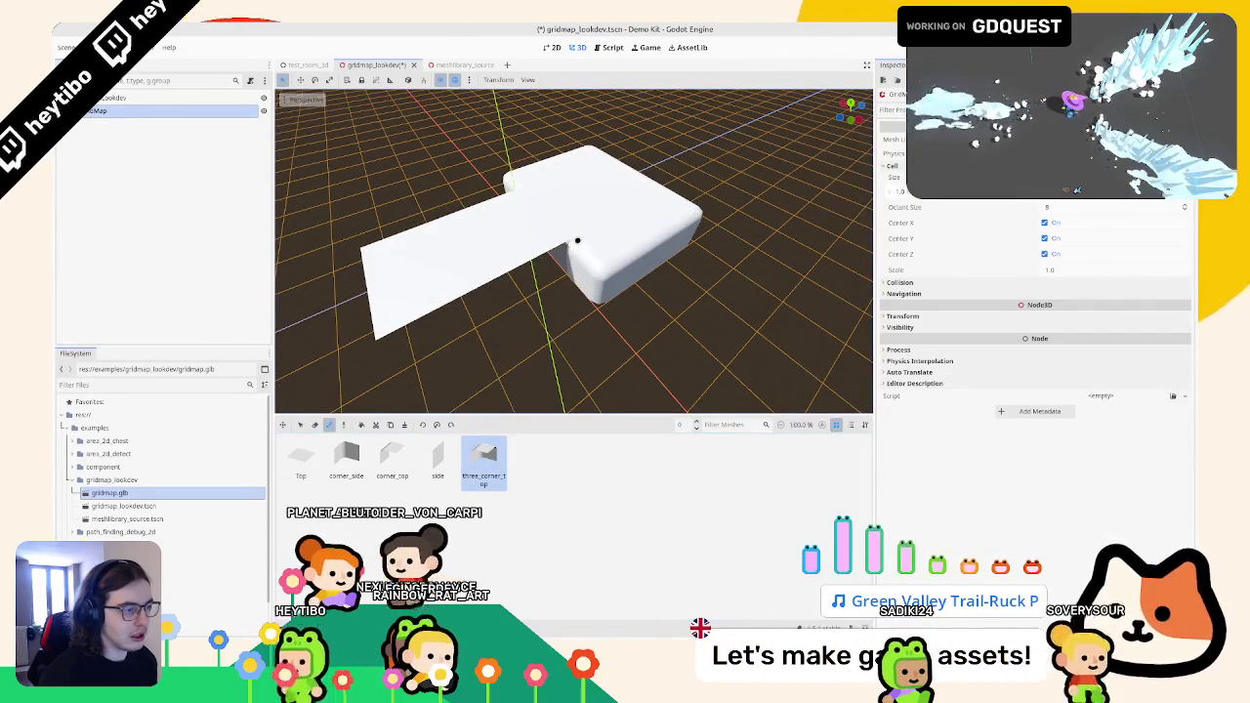
key(Left)
key(Left)
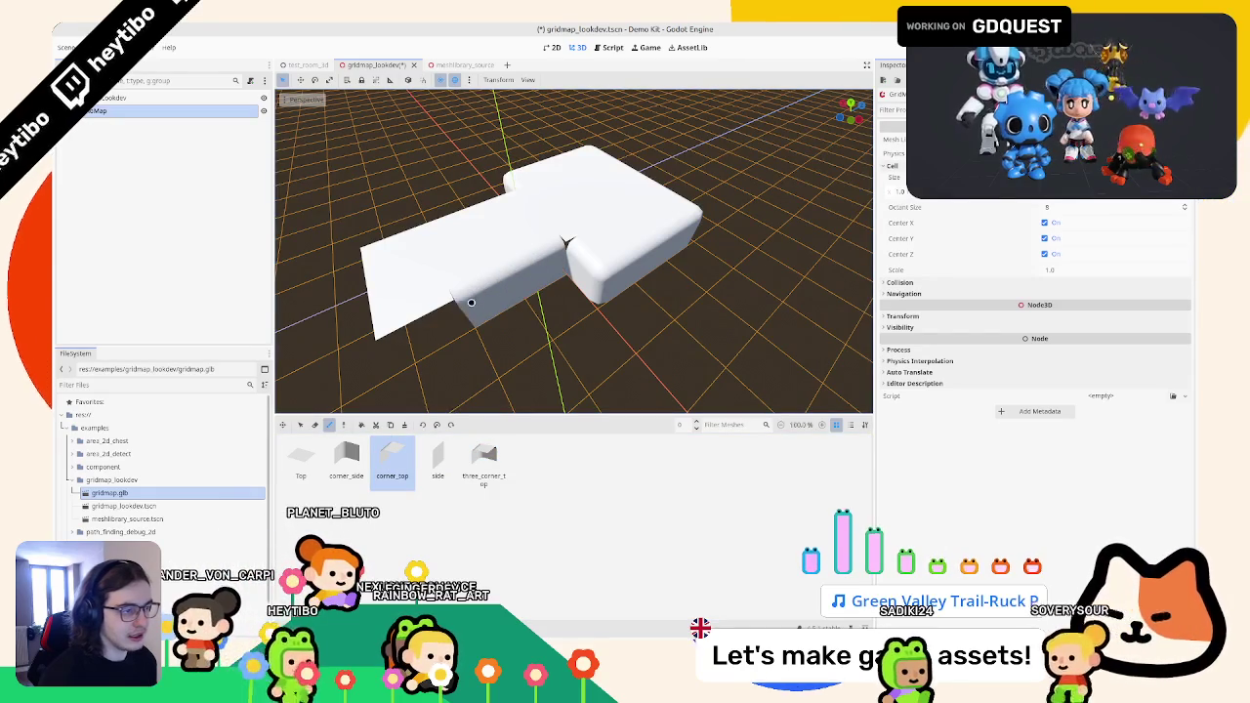
key(Right)
key(Right)
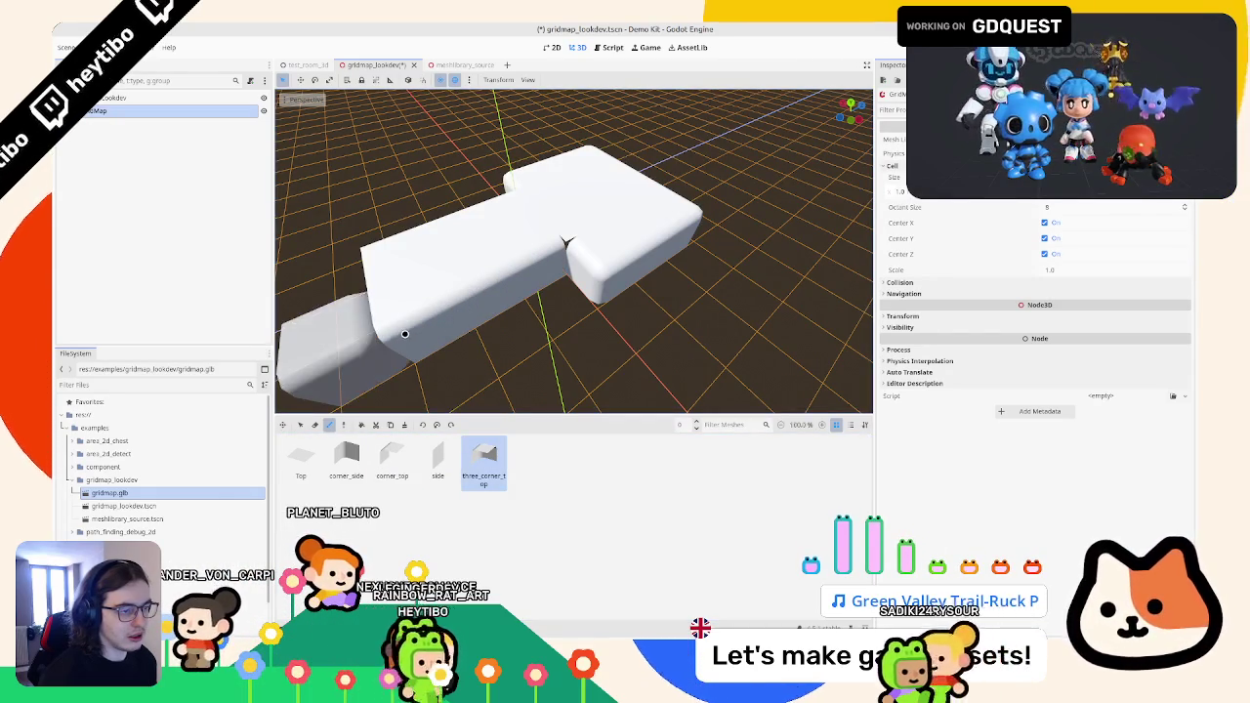
drag(413, 326, 604, 342)
key(Left)
key(Left)
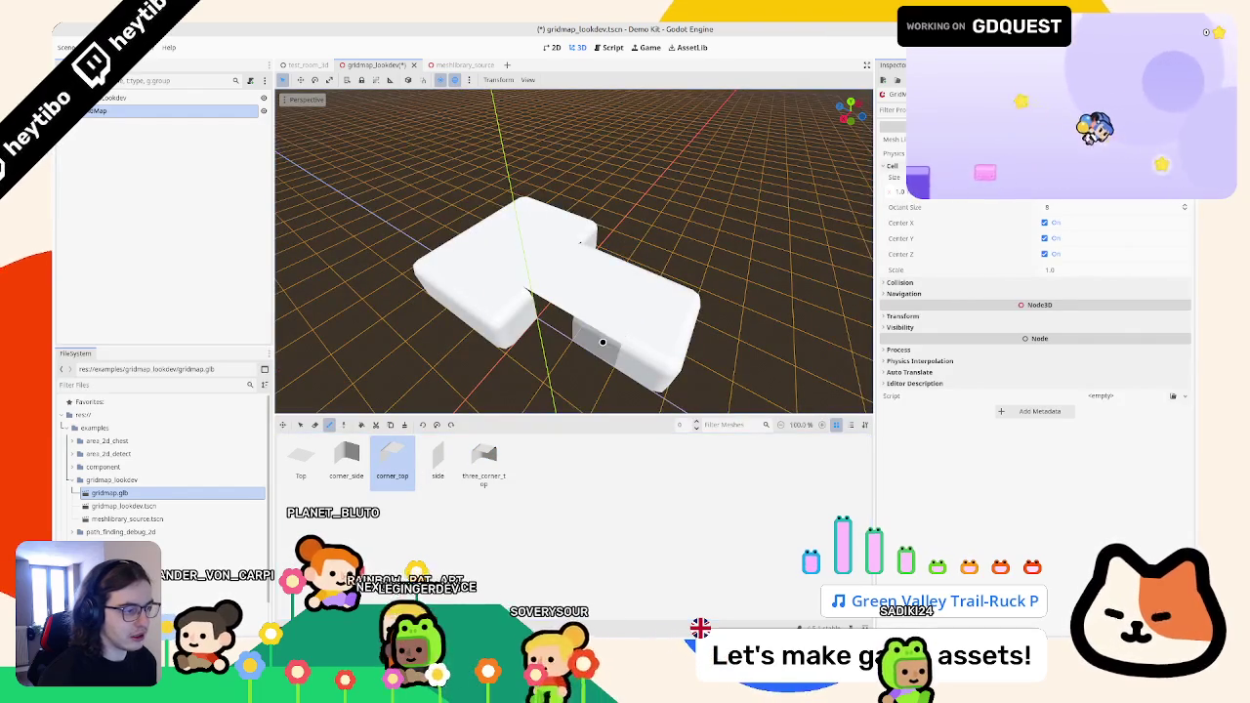
key(Left)
key(Left)
mouse_move(531, 290)
mouse_down()
mouse_move(477, 302)
mouse_move(499, 323)
mouse_move(552, 209)
mouse_up()
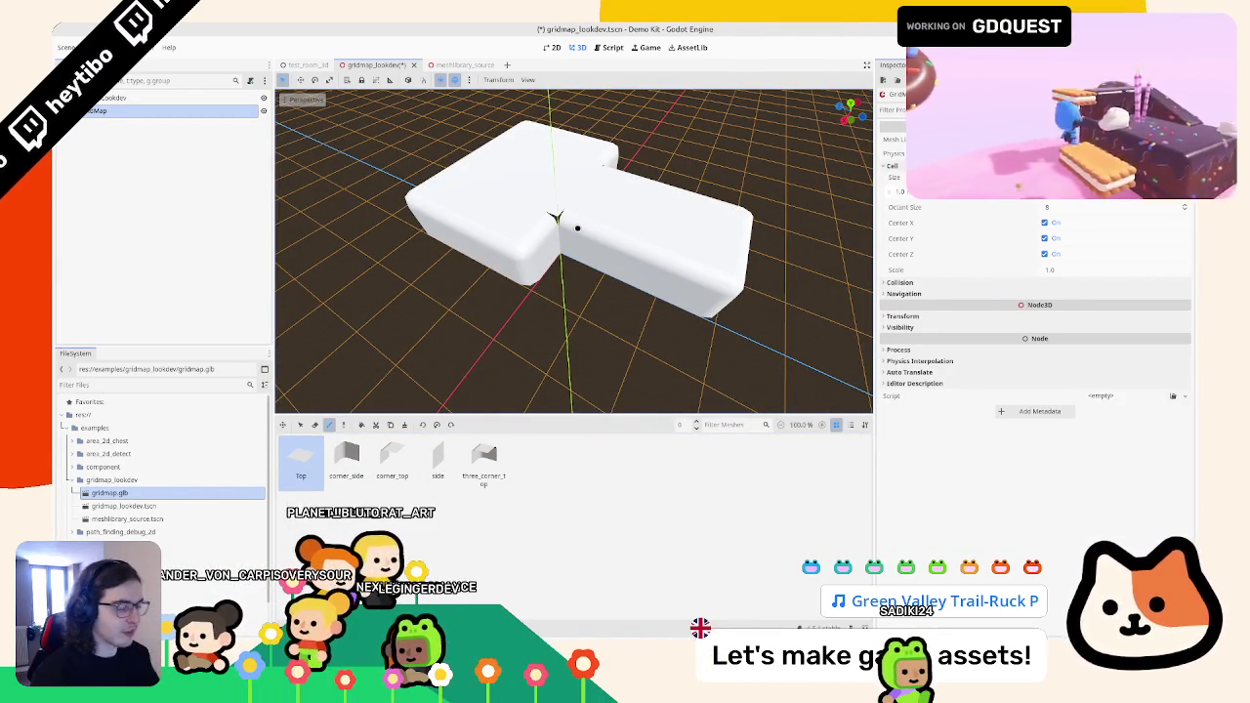
key(KP_7)
scroll(581, 348, up, 3)
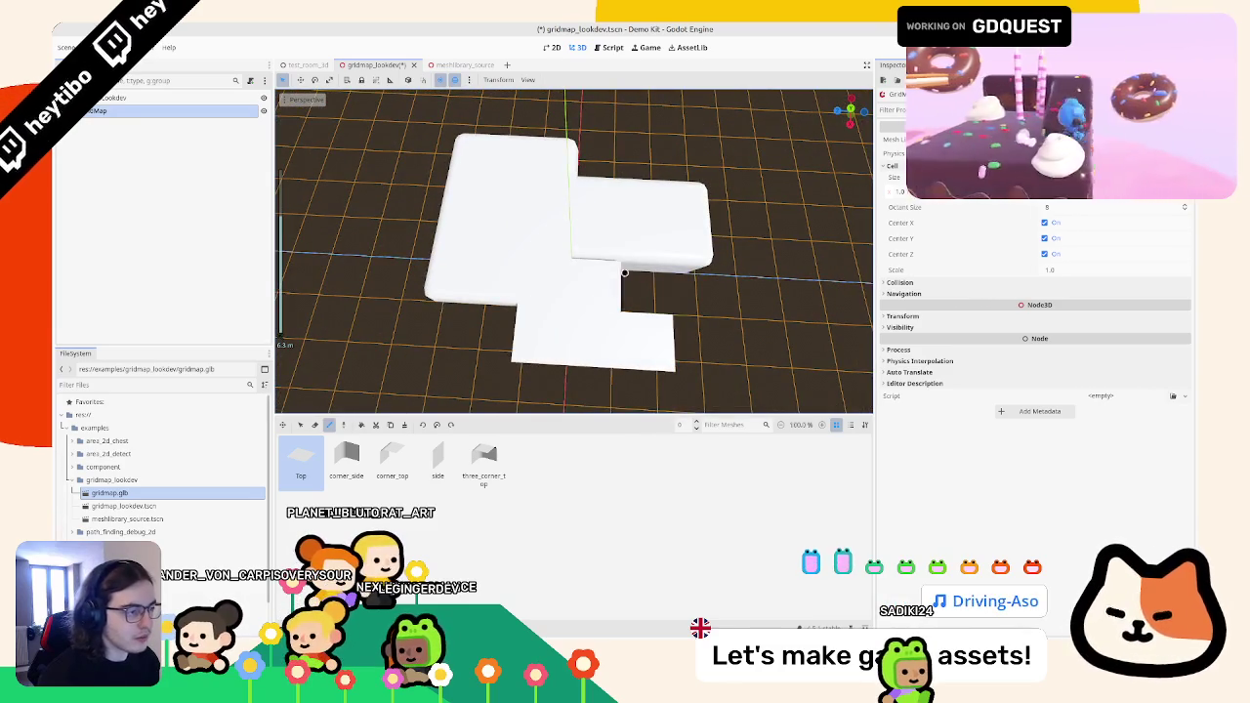
mouse_move(601, 272)
mouse_down()
mouse_move(563, 287)
mouse_move(531, 279)
mouse_move(488, 321)
mouse_move(494, 305)
mouse_move(583, 318)
mouse_move(508, 335)
mouse_move(449, 309)
mouse_move(465, 322)
mouse_move(572, 301)
mouse_up()
scroll(561, 343, down, 1)
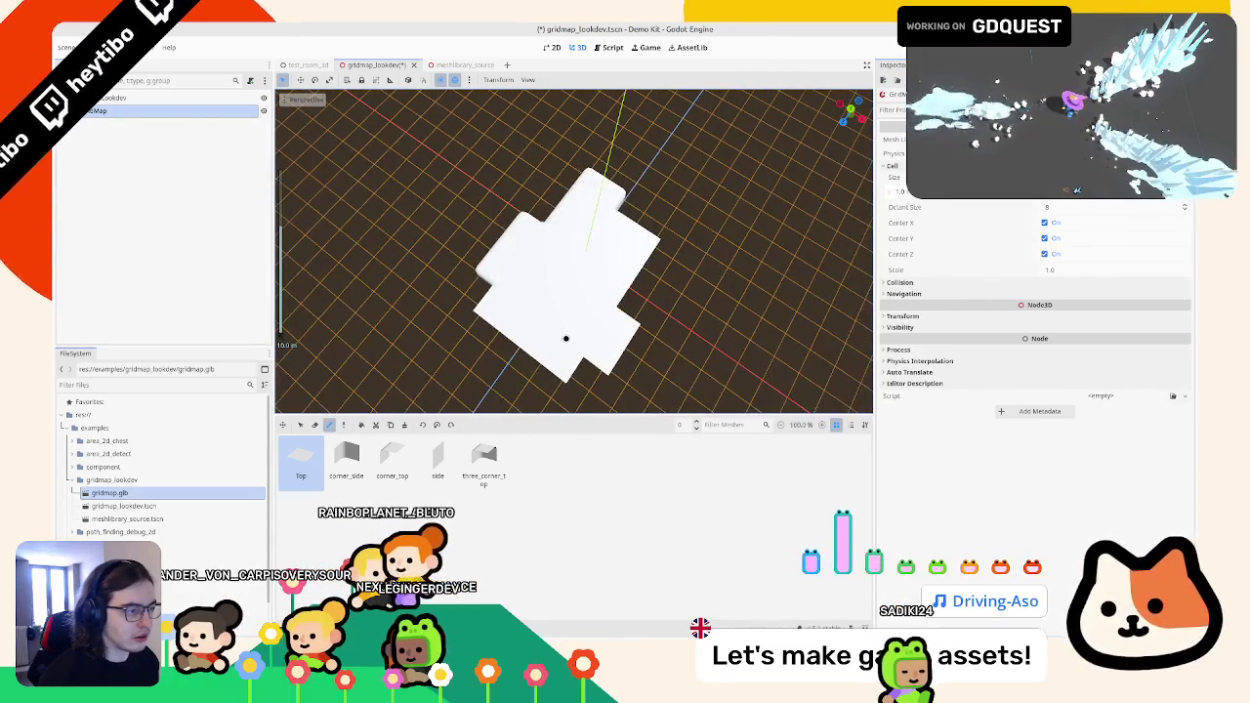
mouse_move(583, 352)
mouse_down()
mouse_move(626, 303)
mouse_move(507, 376)
mouse_move(332, 410)
mouse_up()
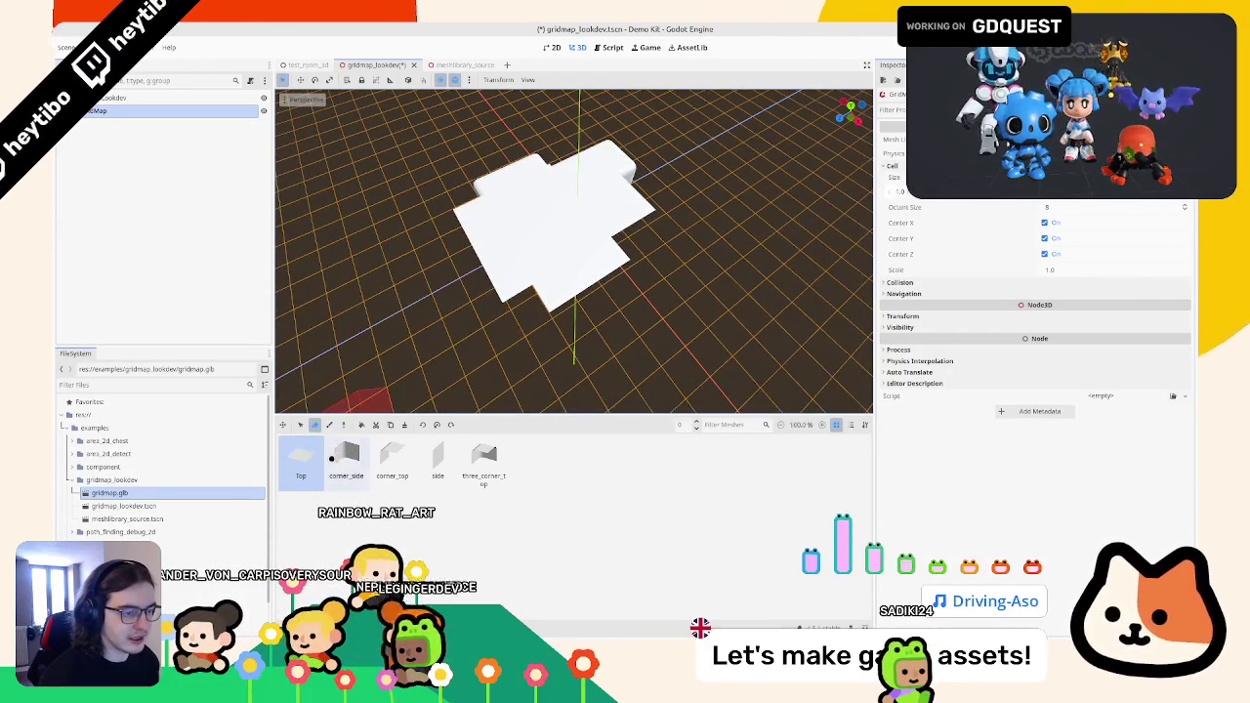
- Choose corner_top, switch back to painting, and orbit to check the platform's joins
click(437, 459)
click(391, 459)
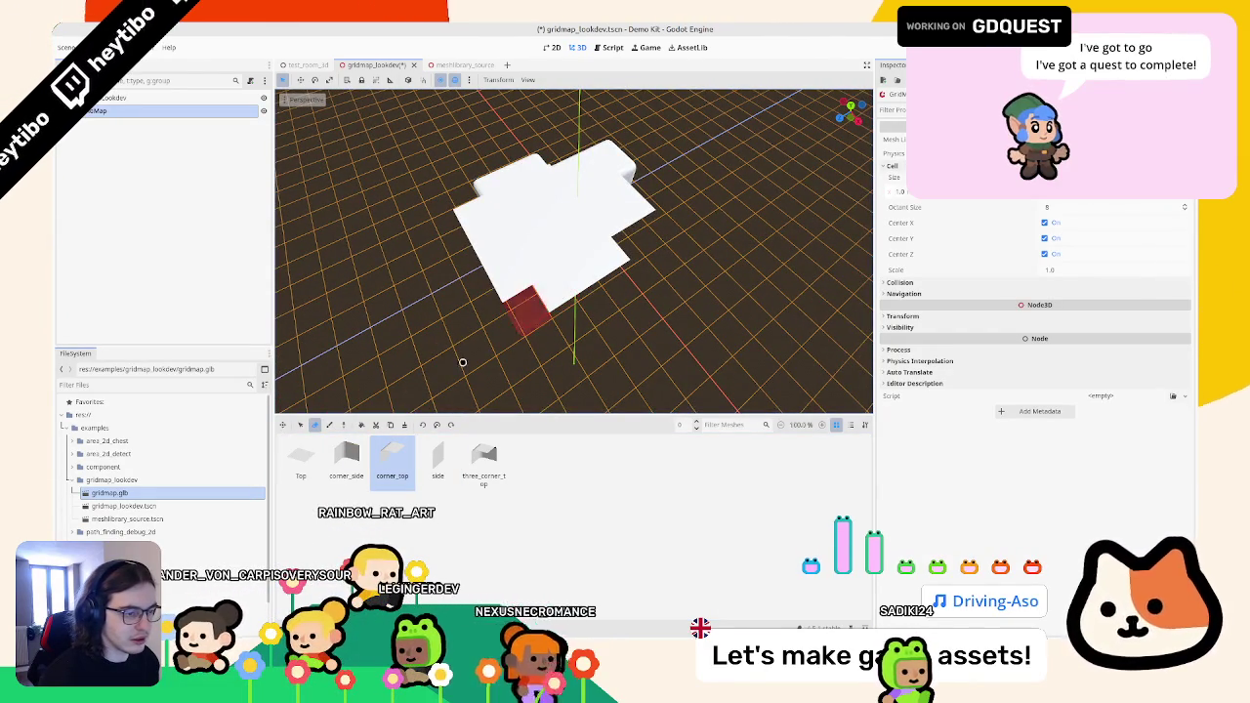
key(e)
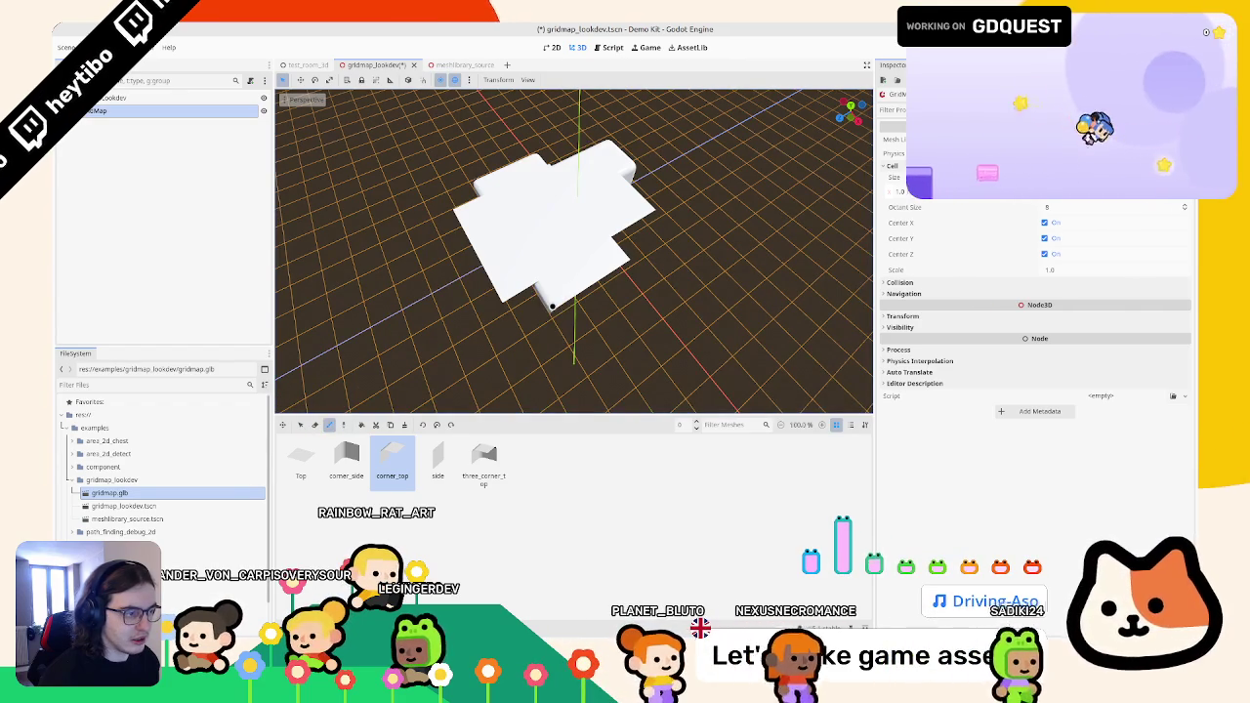
drag(515, 301, 532, 326)
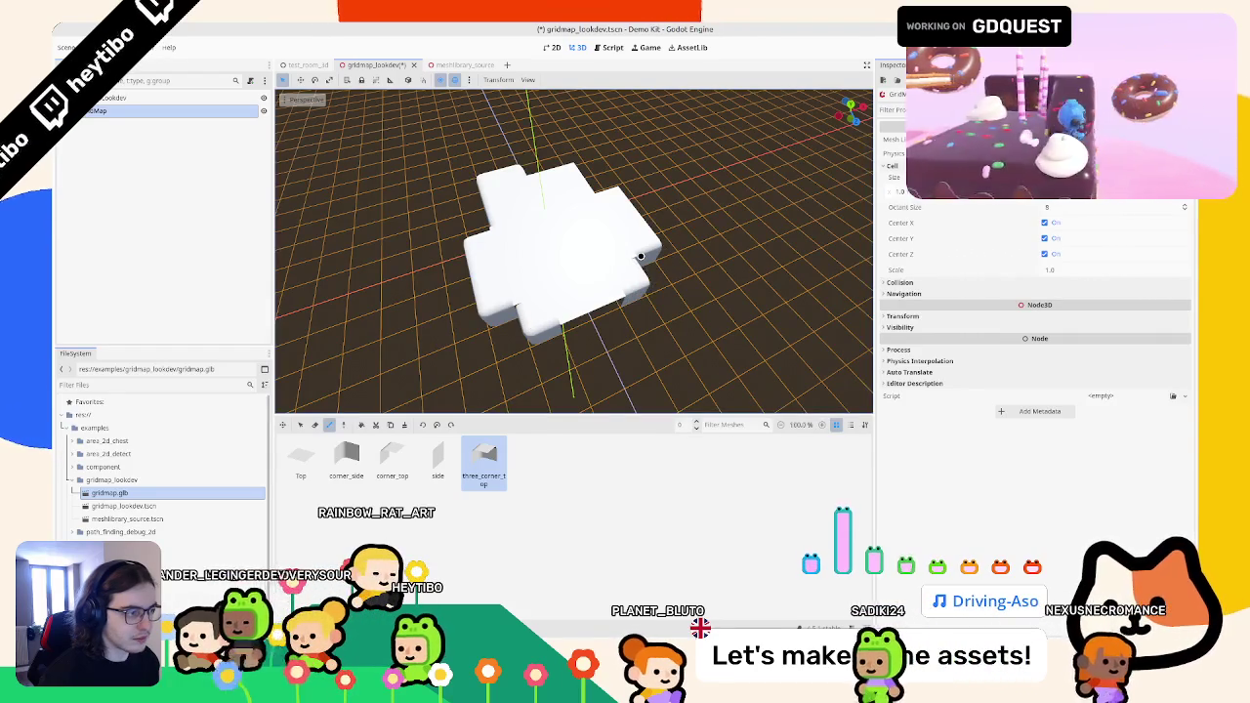
drag(640, 255, 581, 286)
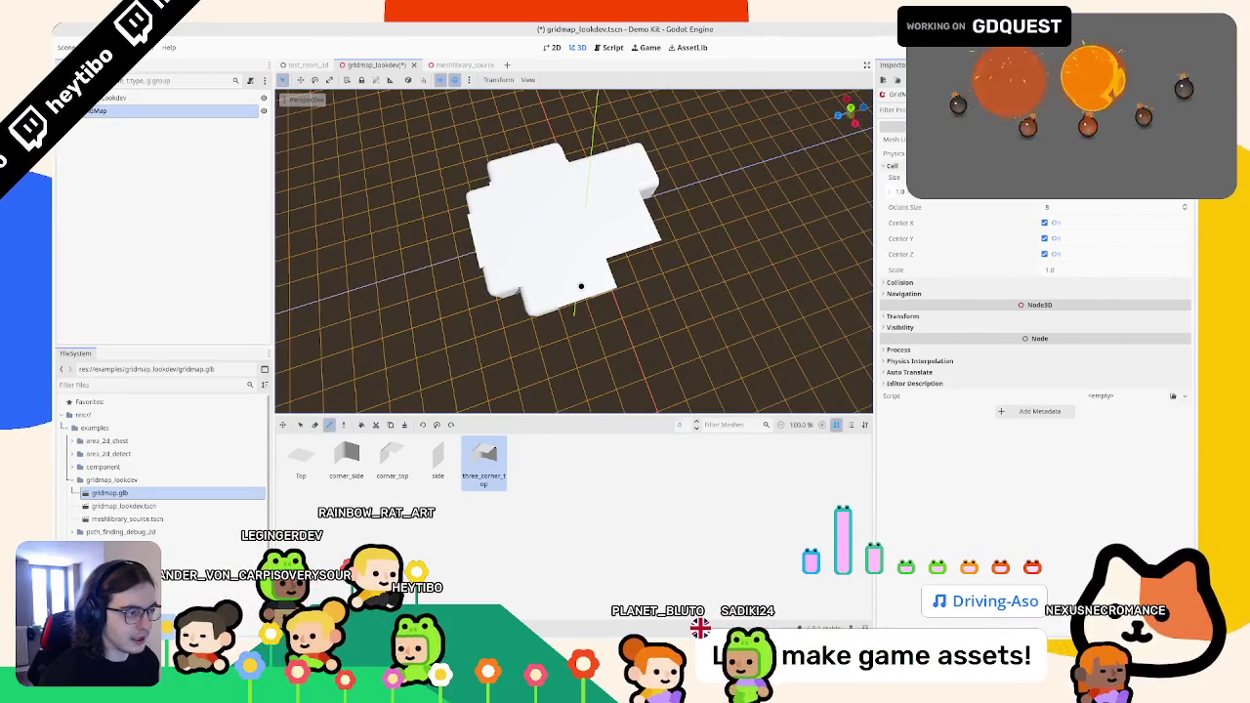
- Pick the corner_top tile and orbit over the platform to find where to extend it
drag(674, 278, 638, 264)
scroll(449, 182, up, 3)
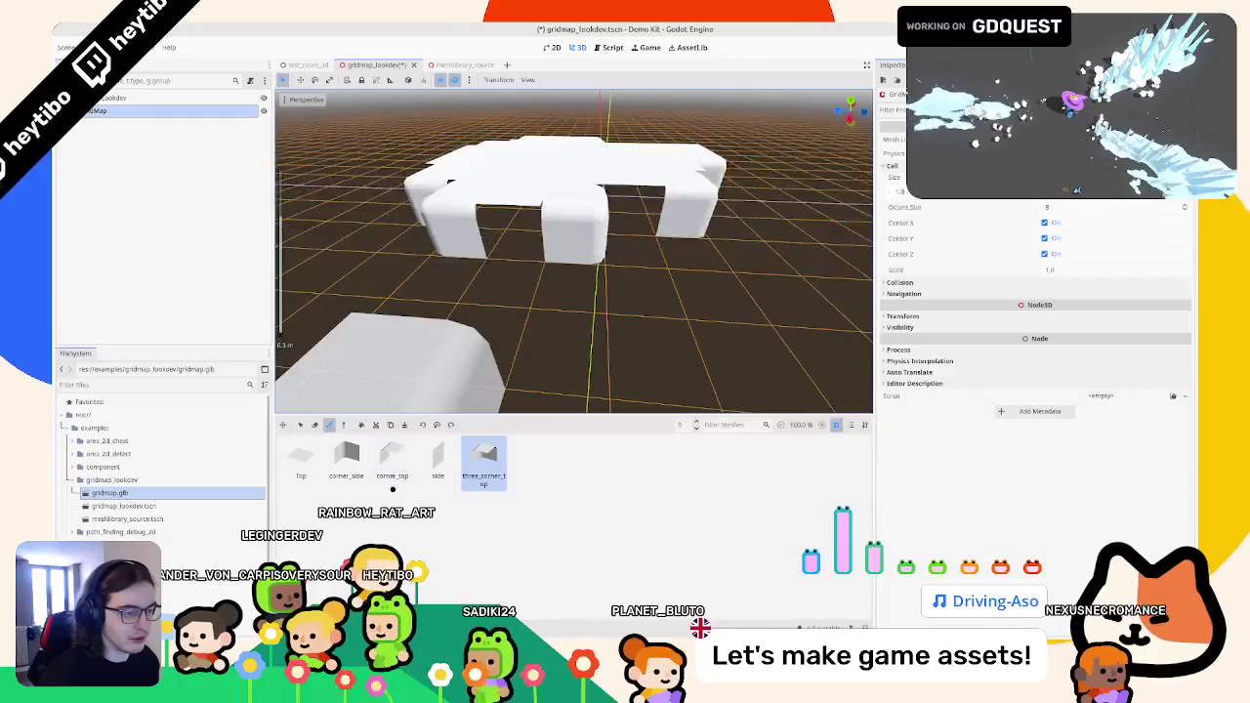
click(394, 488)
mouse_move(489, 302)
mouse_down()
mouse_move(567, 257)
mouse_move(511, 276)
mouse_move(518, 290)
mouse_move(499, 257)
mouse_move(525, 287)
mouse_move(589, 290)
mouse_move(563, 268)
mouse_move(720, 279)
mouse_move(626, 227)
mouse_up()
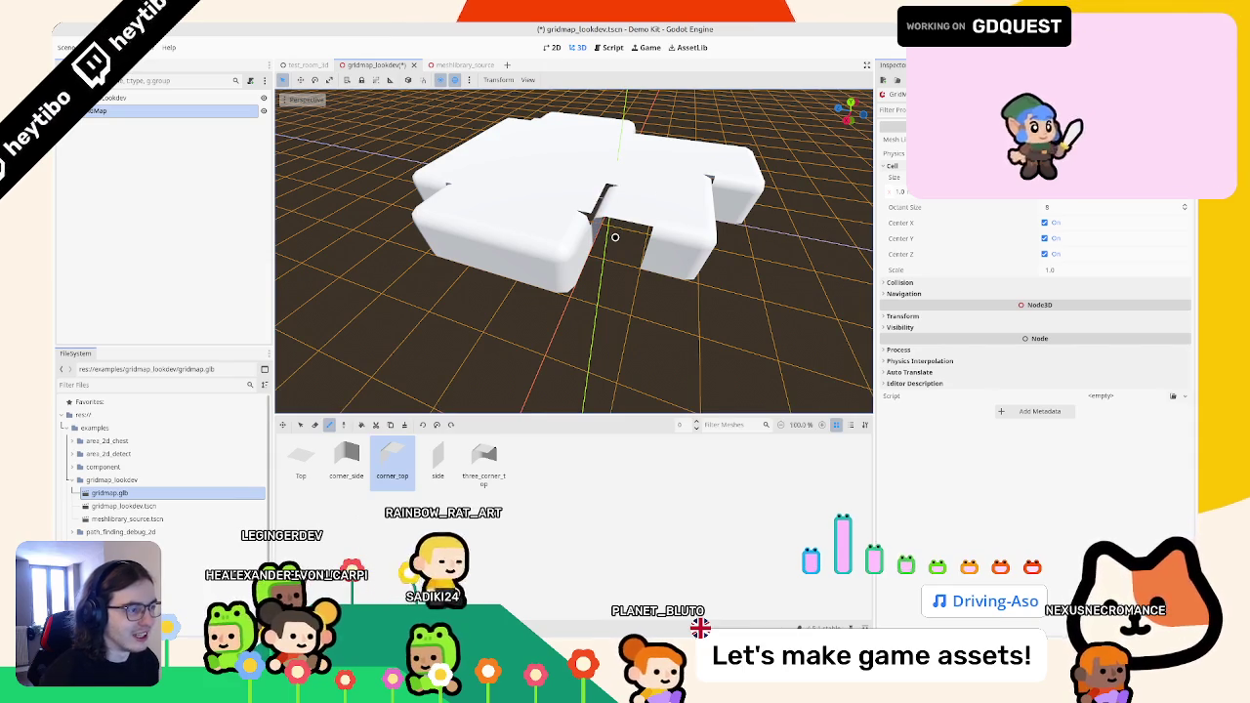
mouse_move(615, 237)
mouse_down()
mouse_move(592, 279)
mouse_move(653, 234)
mouse_up()
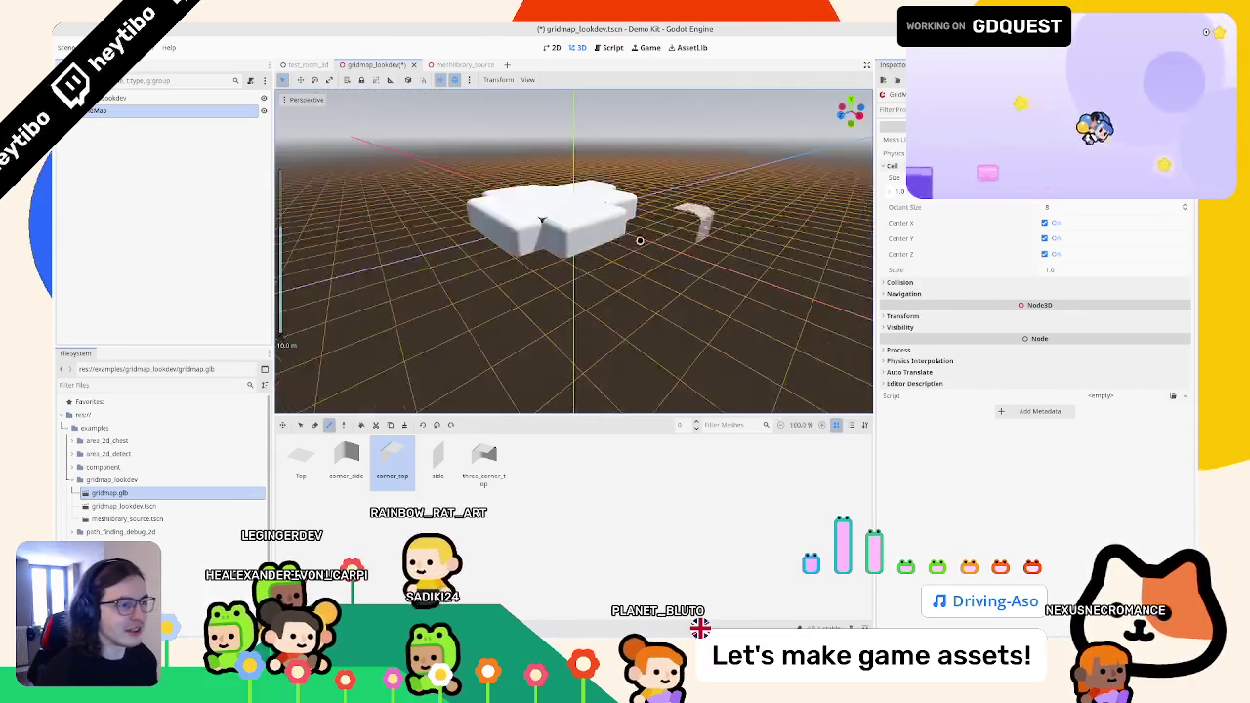
scroll(436, 279, up, 3)
drag(437, 279, 438, 330)
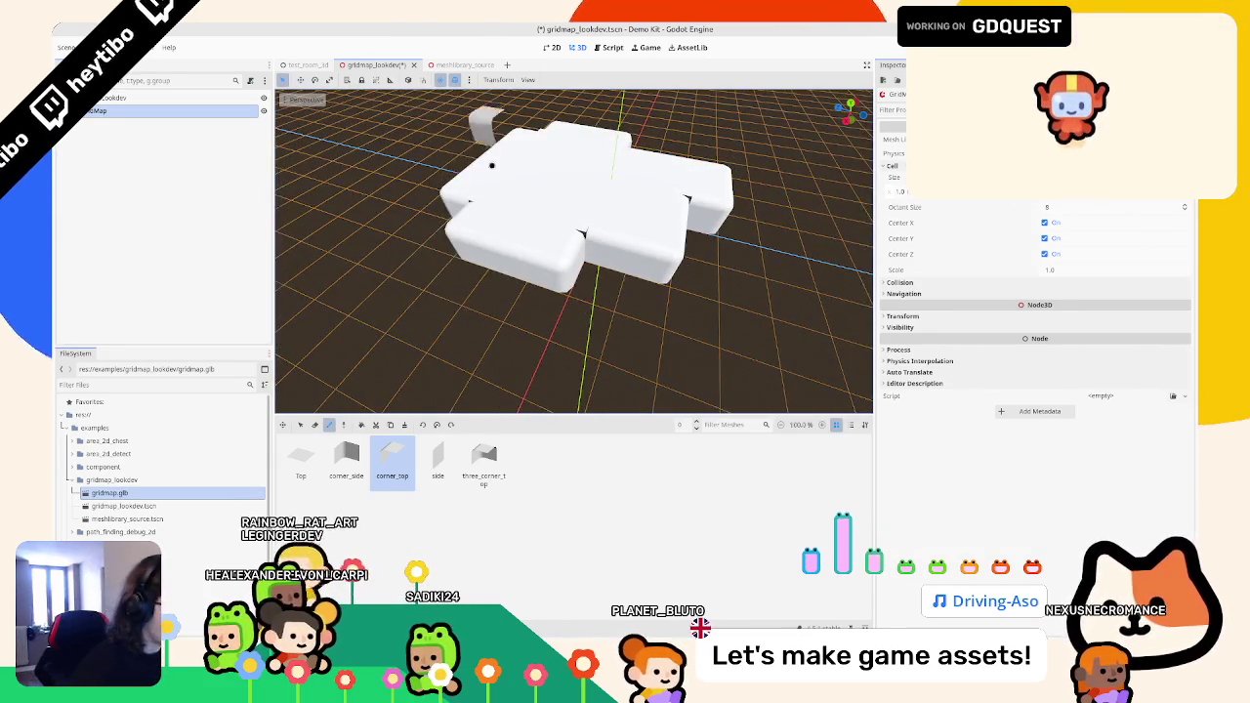
scroll(485, 214, up, 2)
mouse_move(486, 214)
mouse_down()
mouse_move(521, 221)
mouse_move(636, 302)
mouse_move(711, 254)
mouse_move(663, 291)
mouse_move(606, 293)
mouse_move(505, 382)
mouse_move(549, 360)
mouse_move(364, 291)
mouse_move(625, 313)
mouse_up()
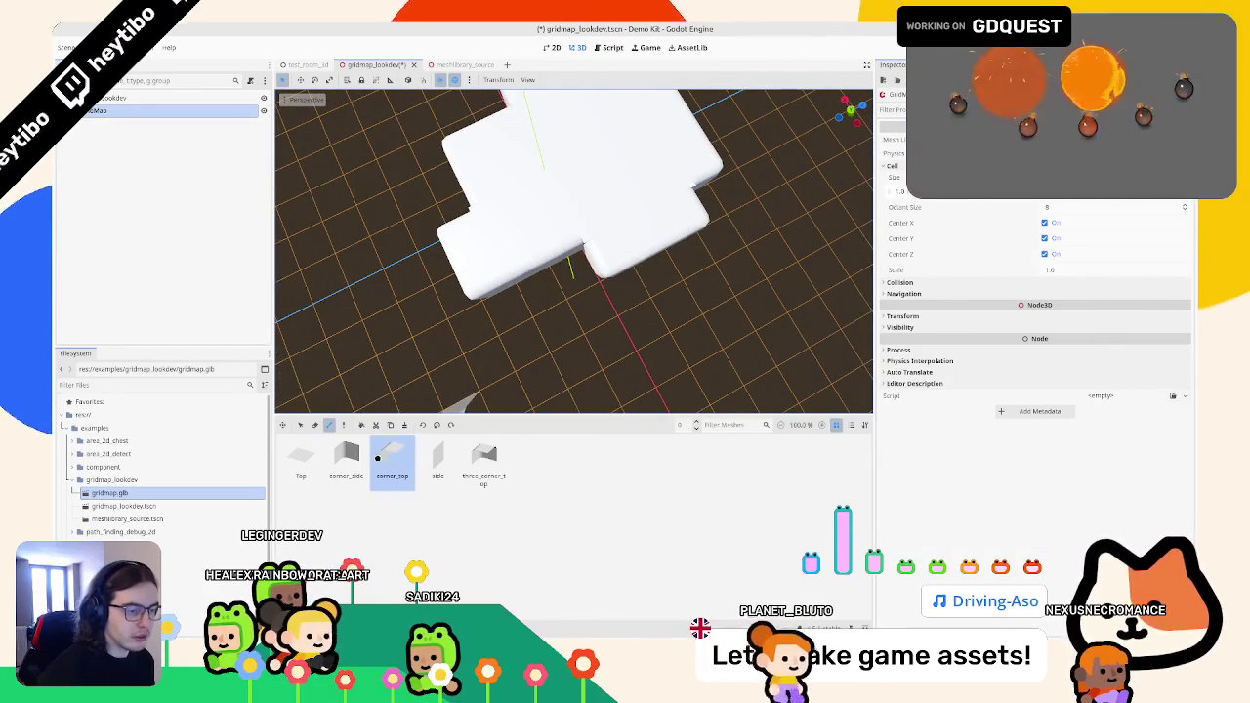
- Place a three_corner_top tile at the platform's edge, inspect from below, then return to Blender
click(483, 459)
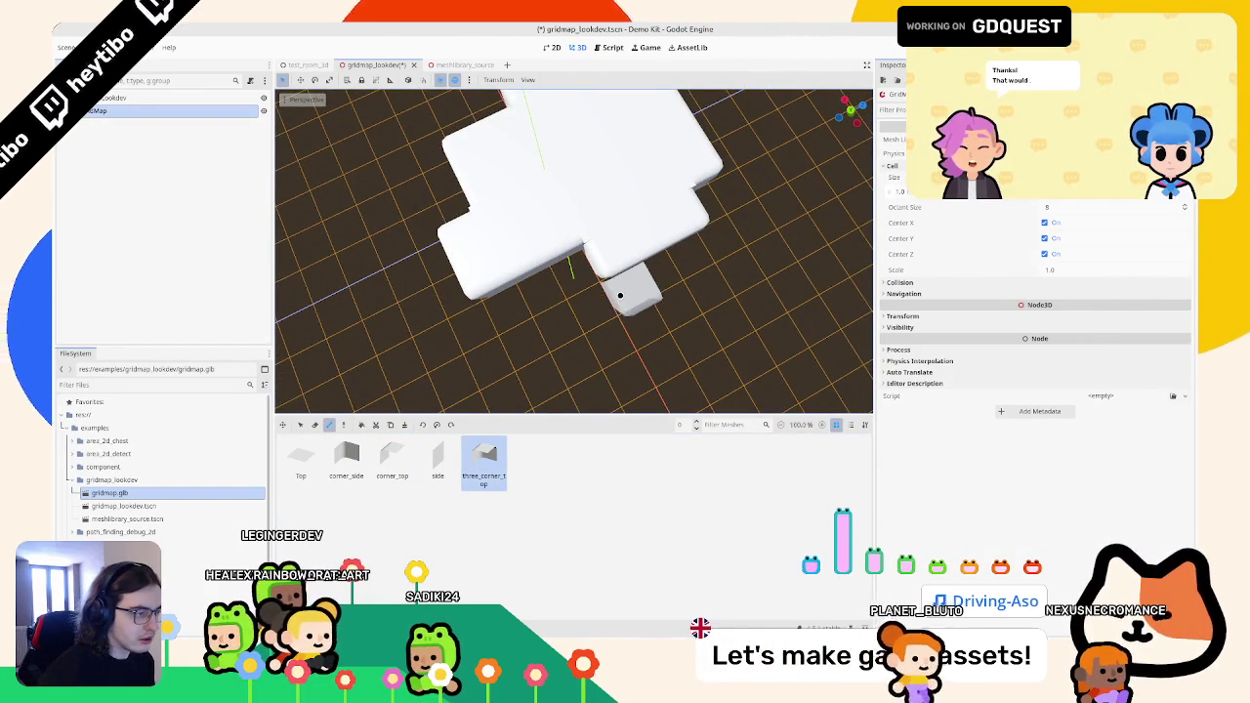
click(619, 295)
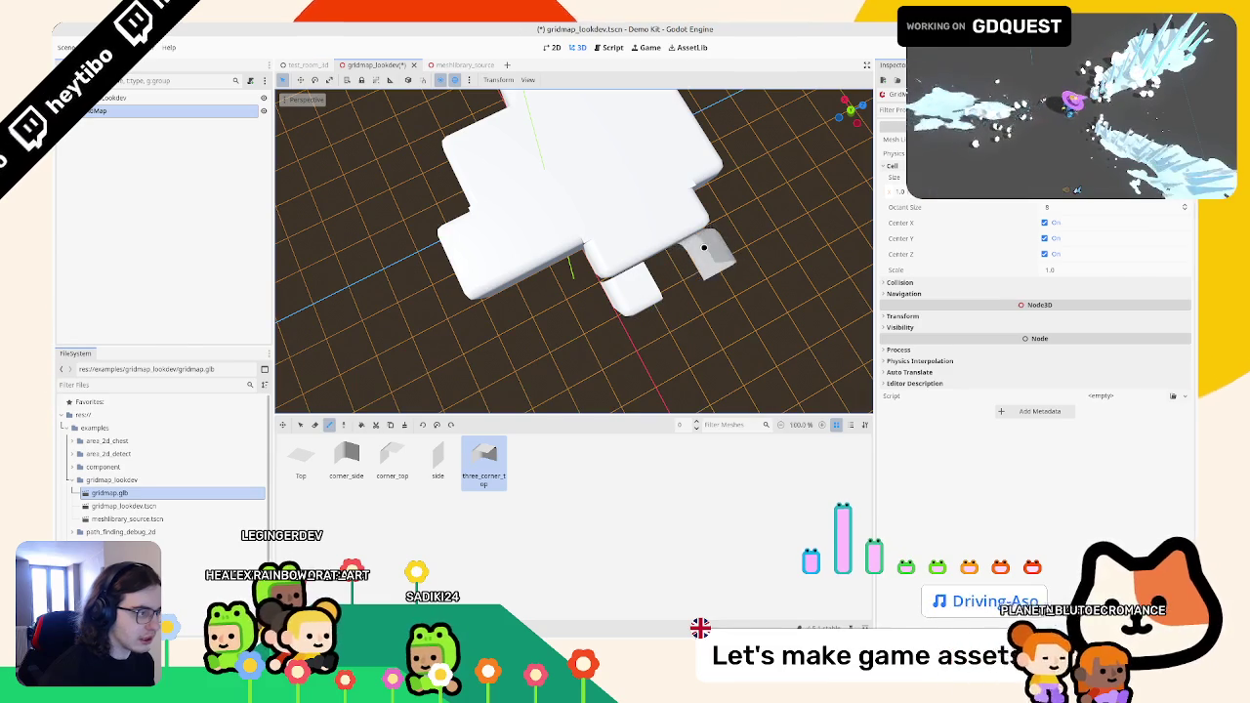
click(386, 475)
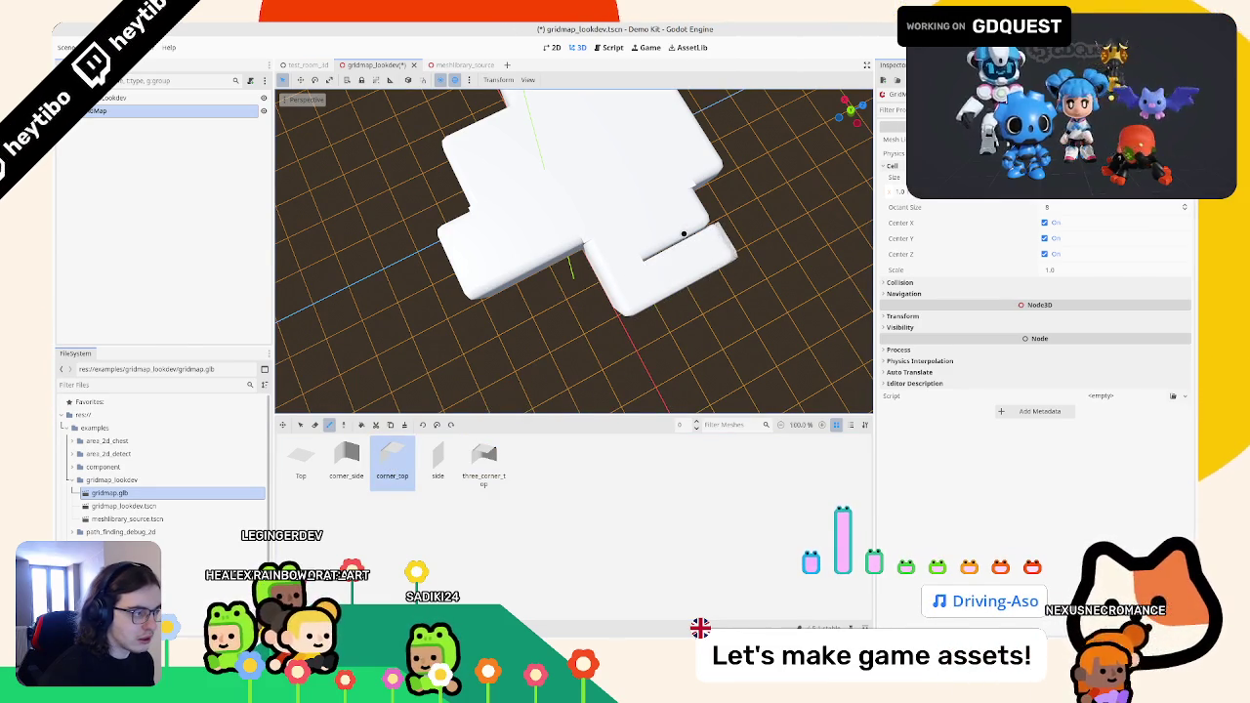
key(Left)
key(Left)
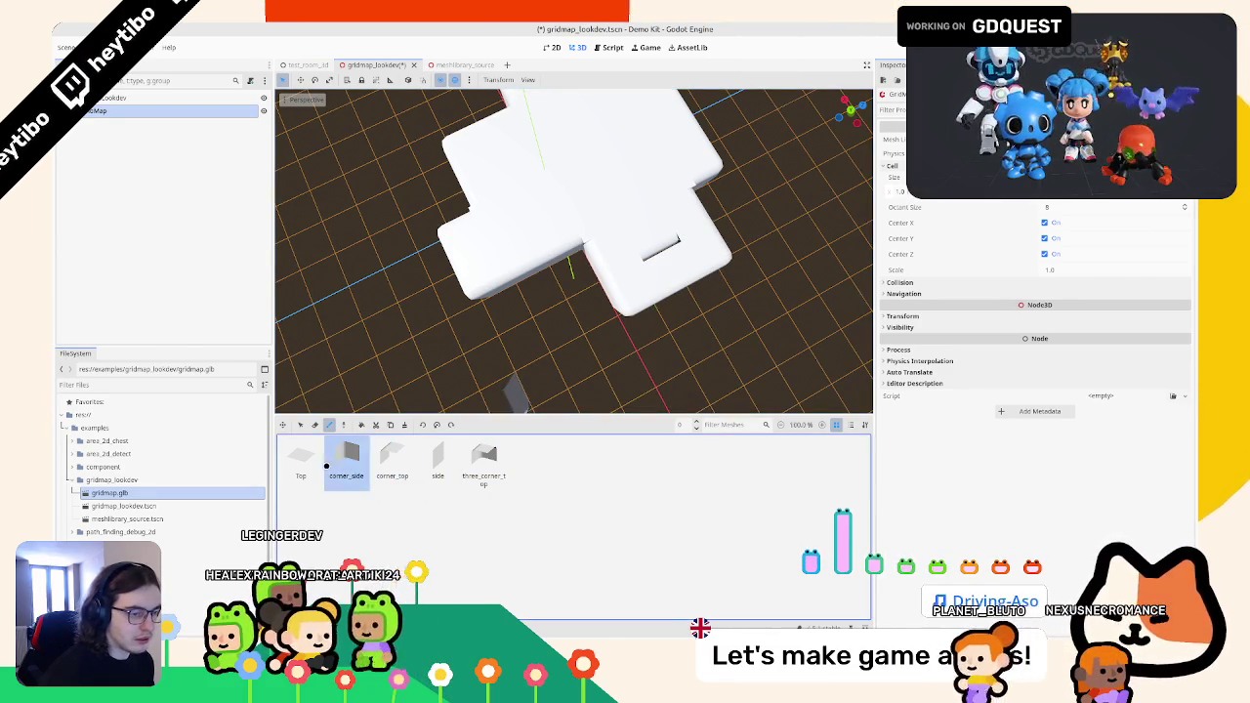
mouse_move(647, 245)
mouse_down()
mouse_move(650, 223)
mouse_move(744, 173)
mouse_move(745, 268)
mouse_move(619, 390)
mouse_move(397, 271)
mouse_move(314, 308)
mouse_move(426, 309)
mouse_up()
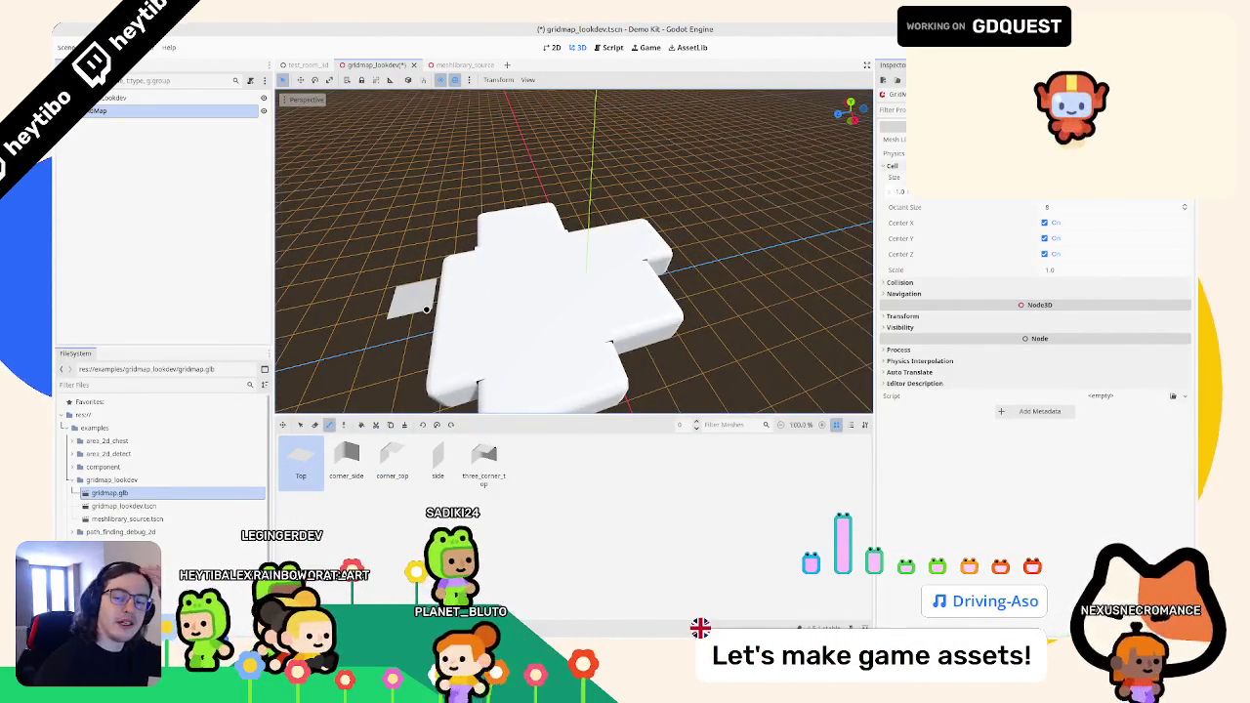
mouse_move(580, 349)
mouse_down()
mouse_move(562, 332)
mouse_move(573, 293)
mouse_move(709, 322)
mouse_move(688, 350)
mouse_move(603, 240)
mouse_move(725, 225)
mouse_up()
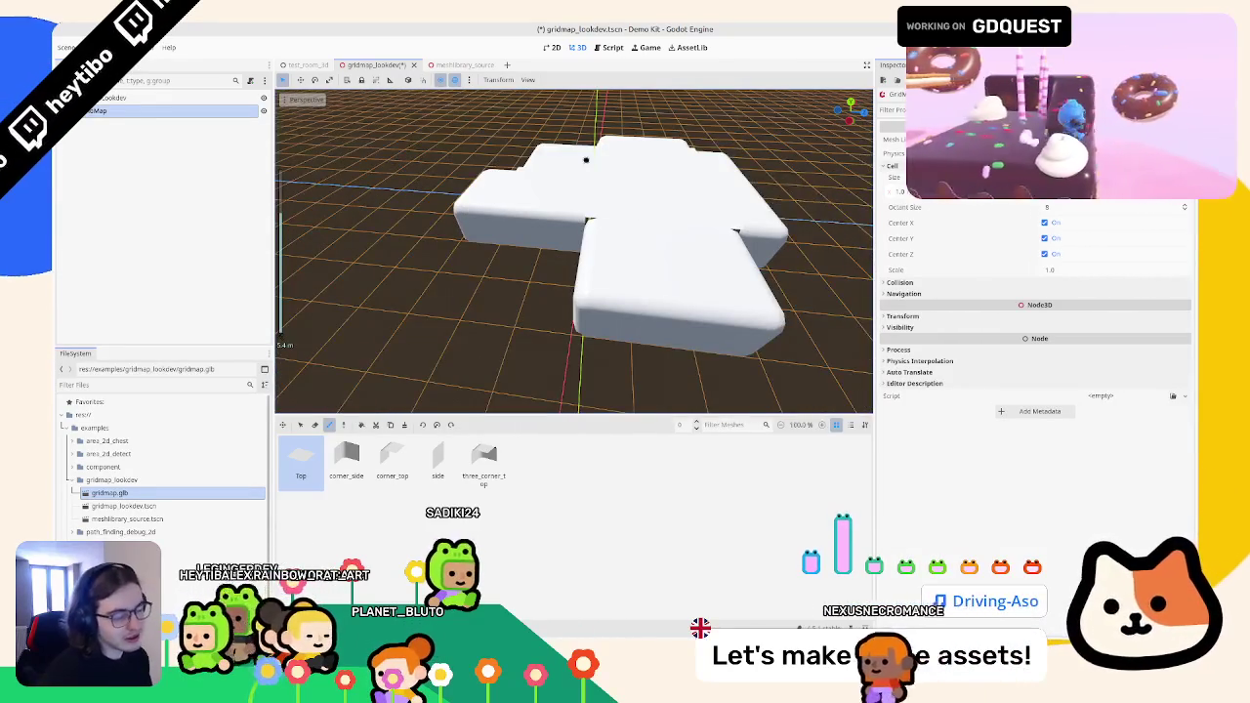
scroll(570, 251, up, 3)
drag(569, 251, 618, 221)
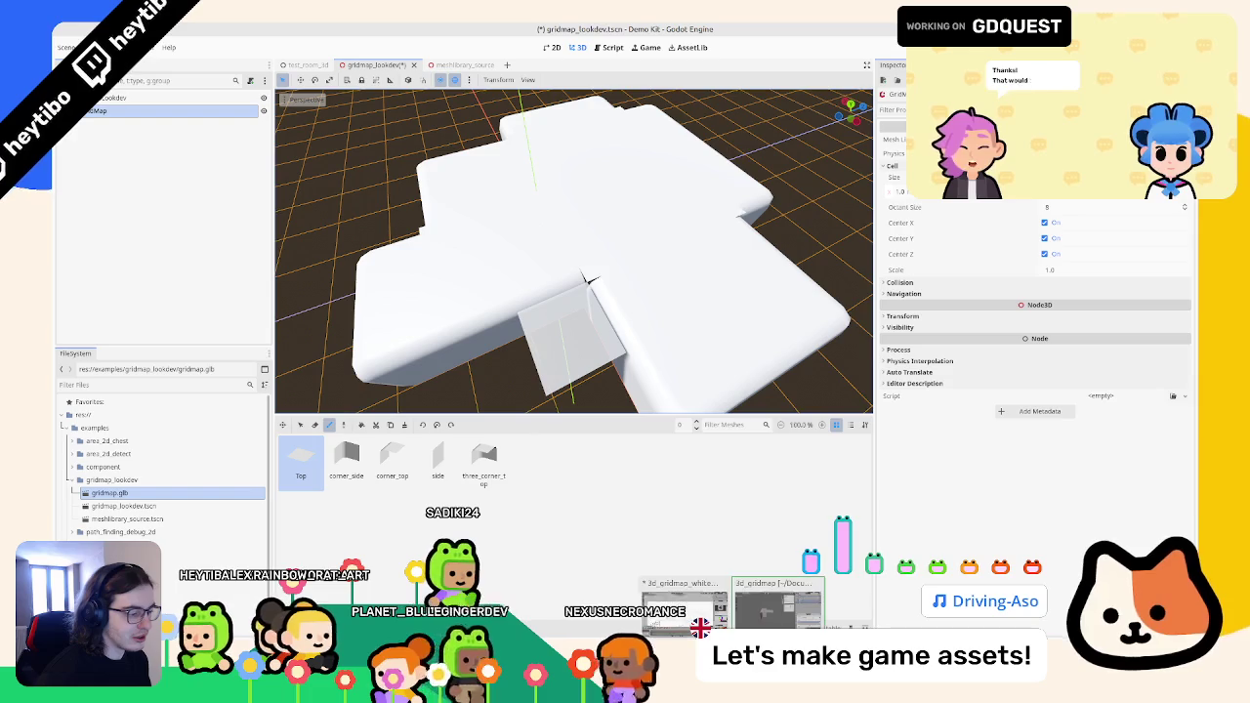
key(alt+Tab)
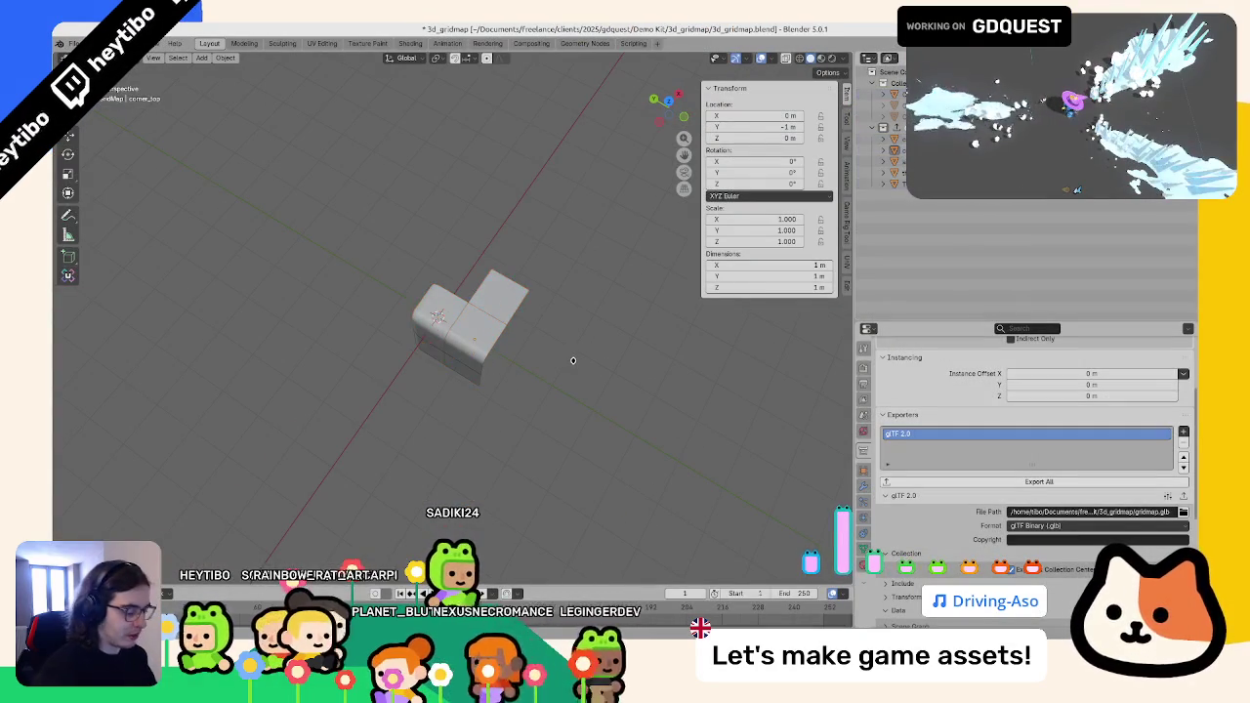
- Duplicate the three-corner tile with Shift+D and place the copy beside it
key(KP_7)
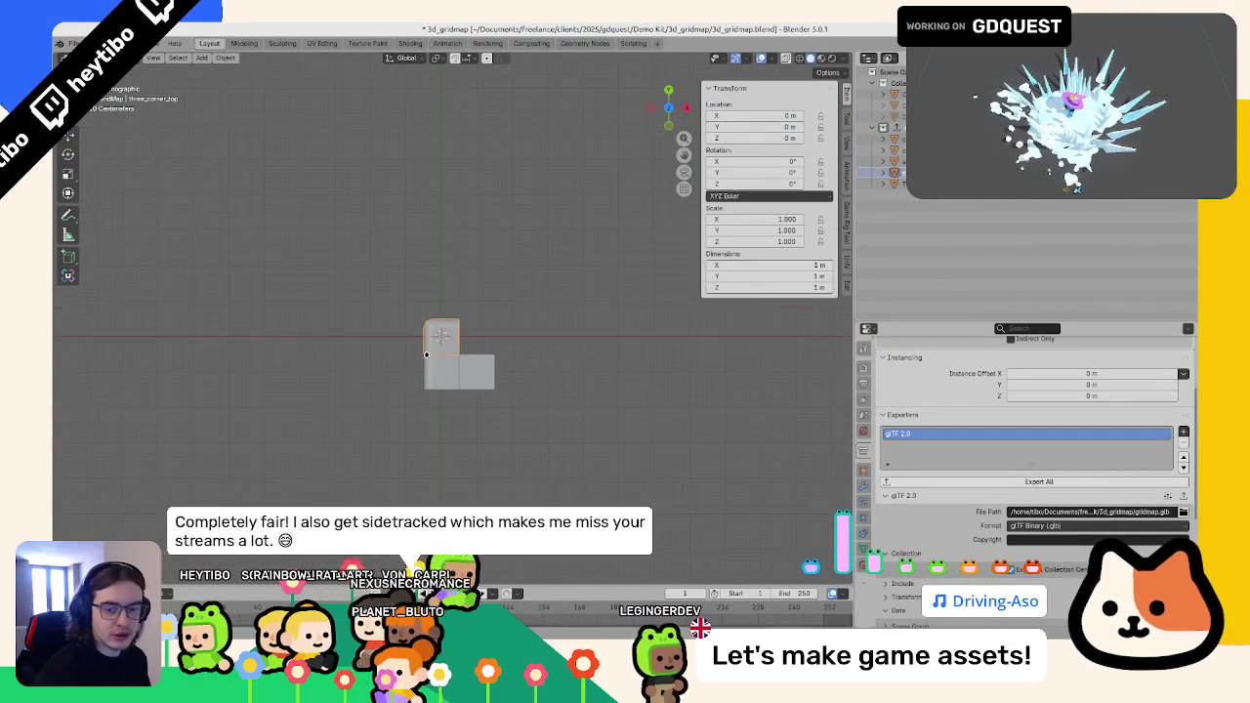
scroll(429, 352, down, 3)
key(shift+d)
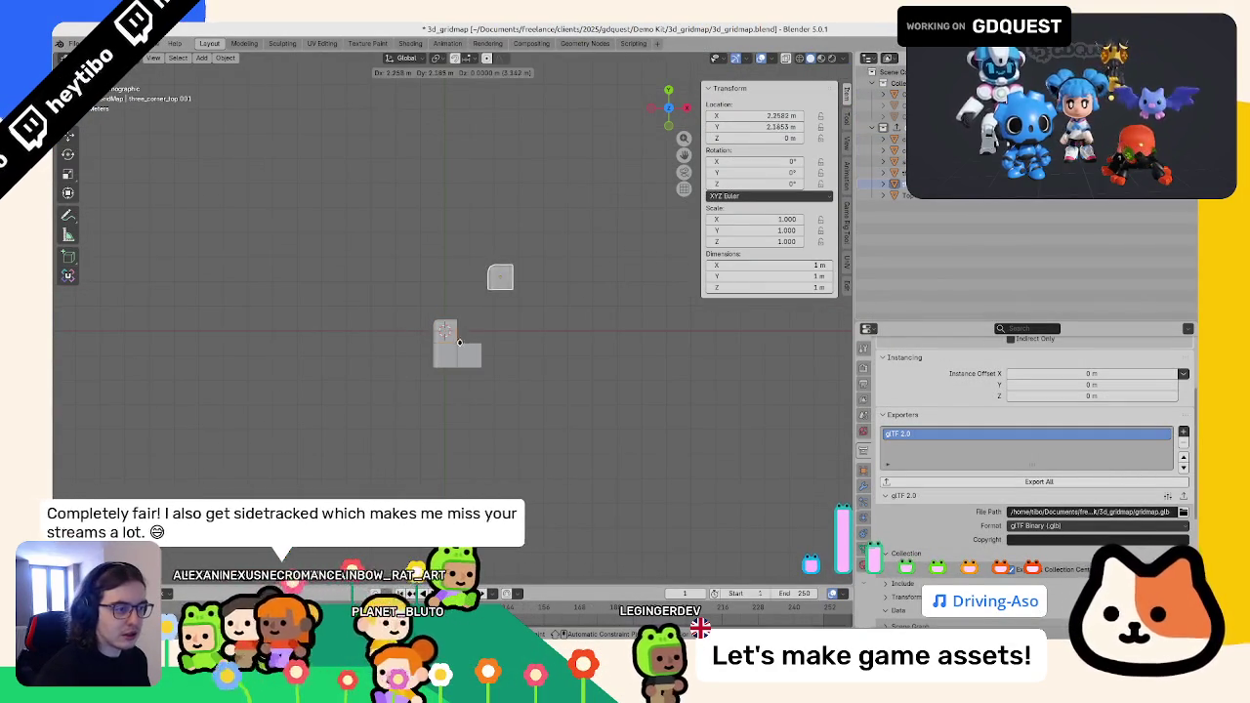
click(494, 341)
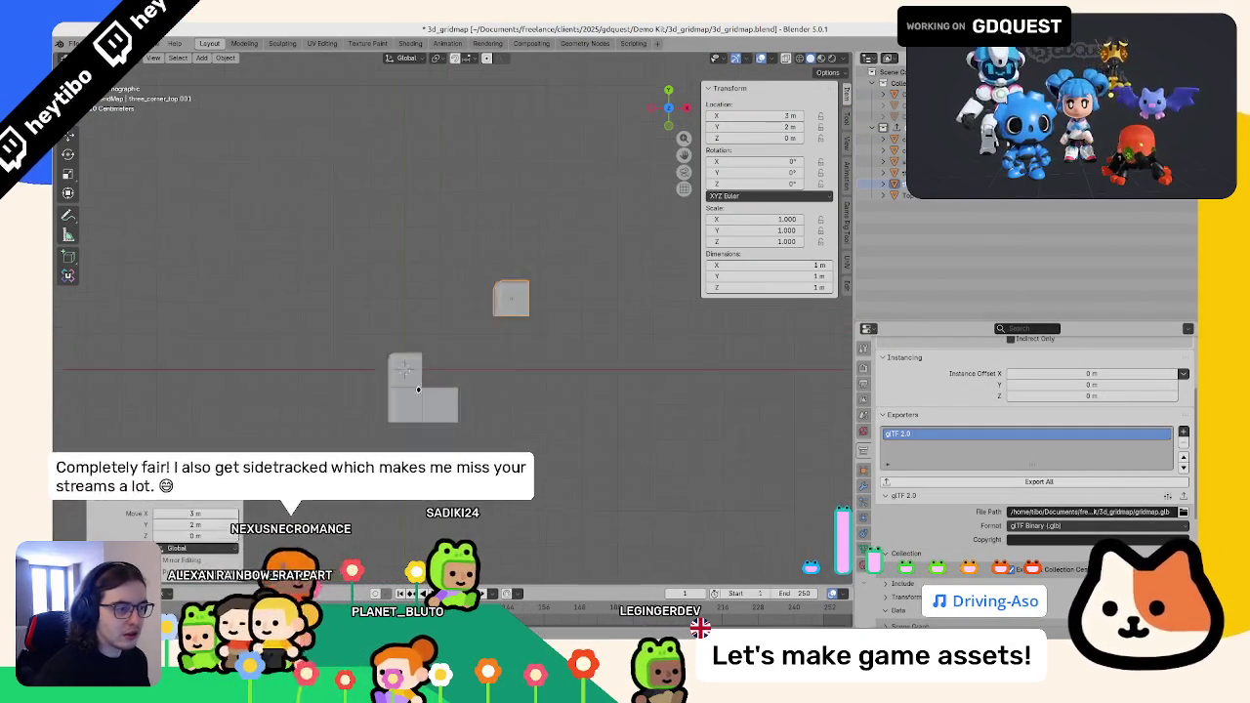
- In Edit Mode, reposition a corner vertex of the duplicate's mesh from top view
key(KP_Decimal)
key(Tab)
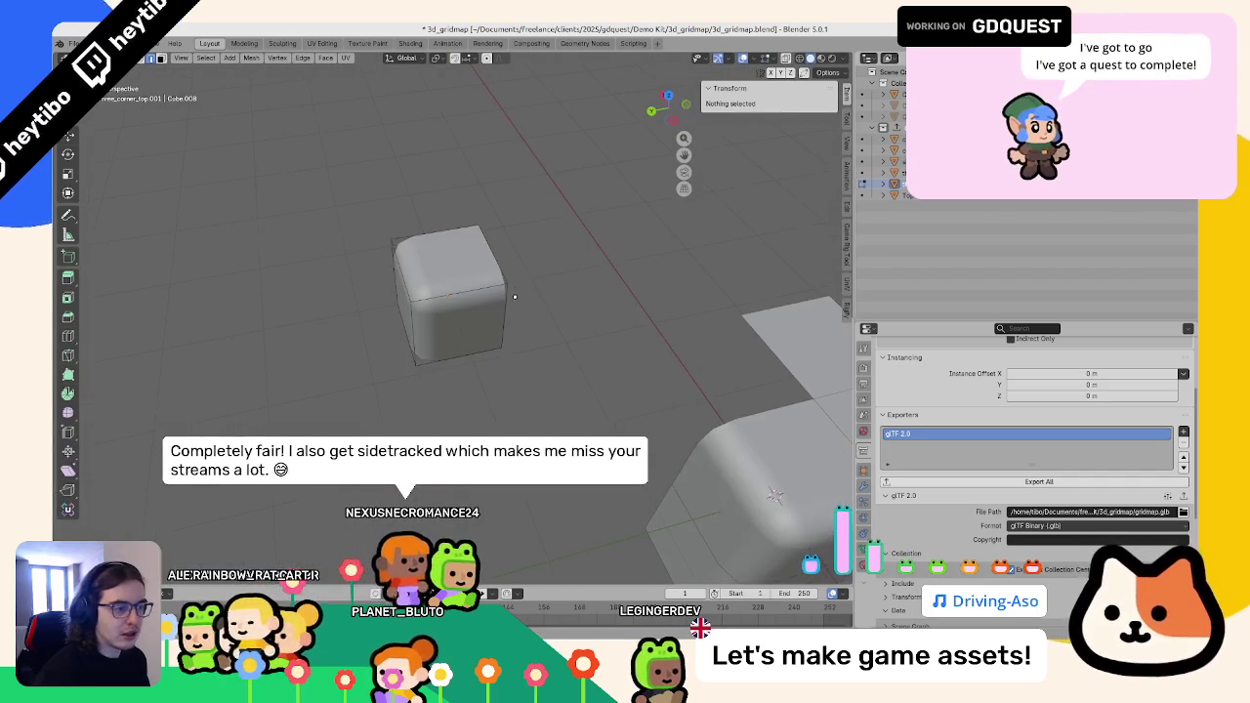
click(466, 333)
key(KP_7)
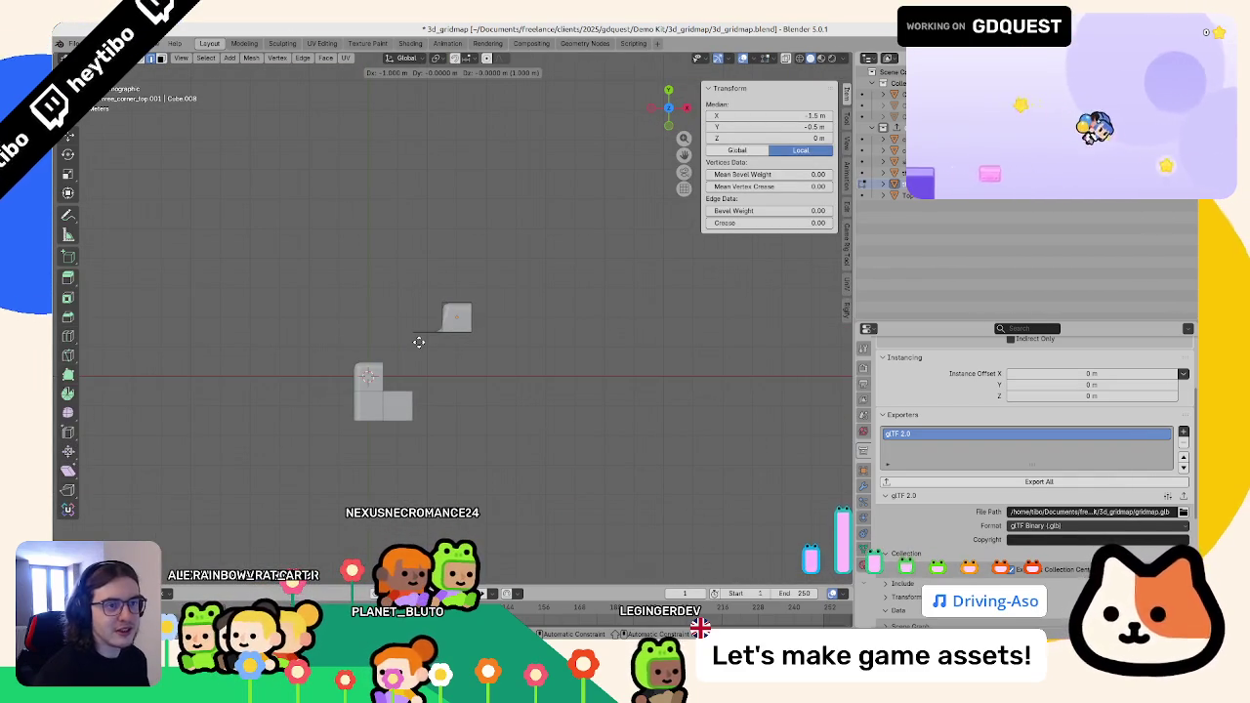
click(417, 342)
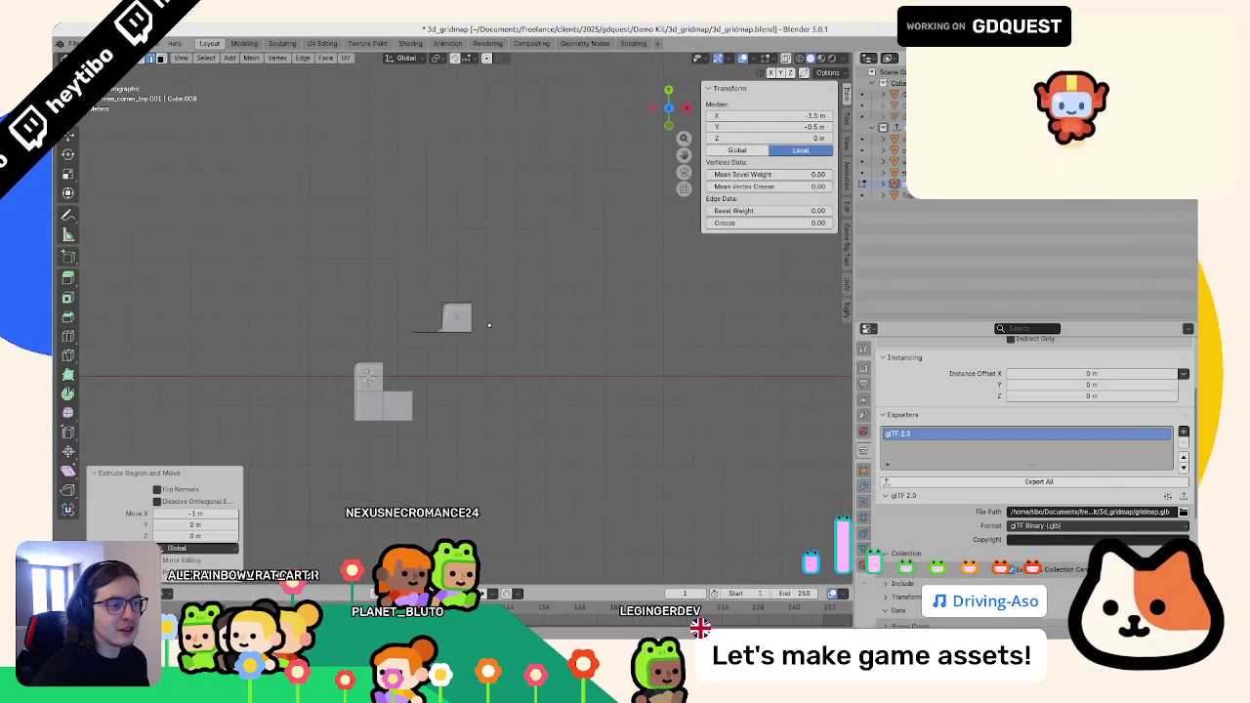
drag(417, 342, 474, 323)
key(ctrl+z)
key(KP_7)
key(g)
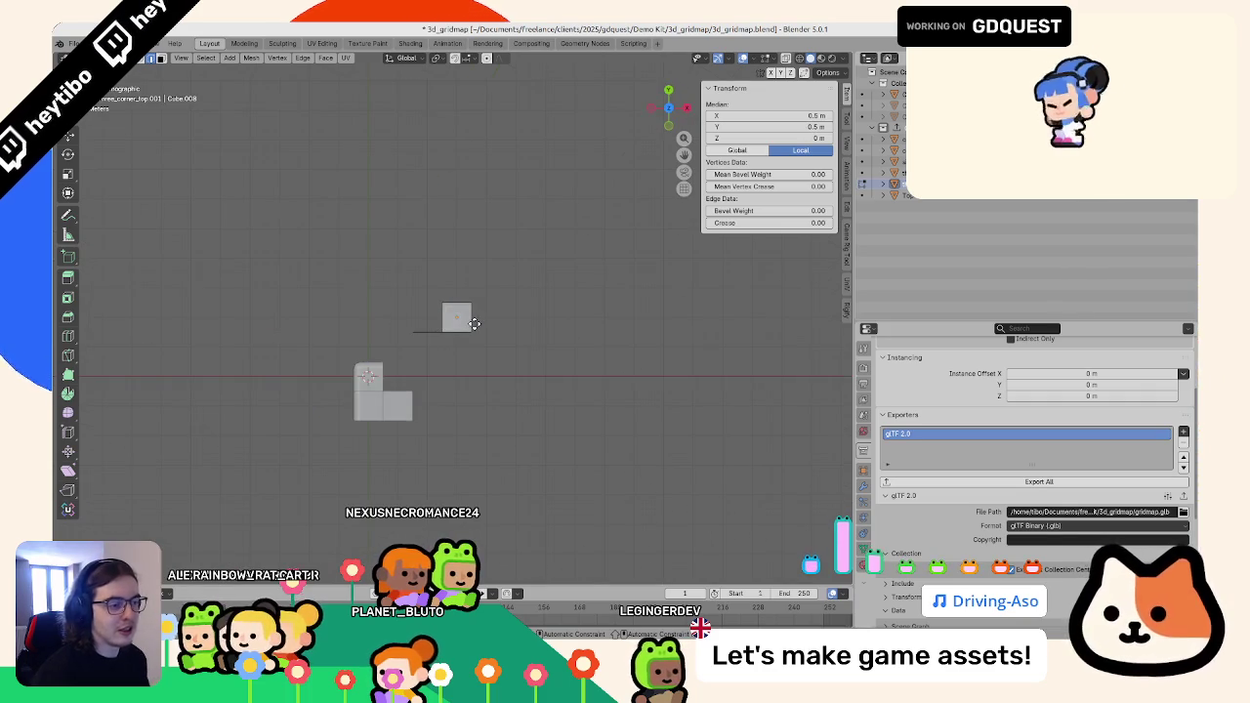
click(484, 306)
click(466, 330)
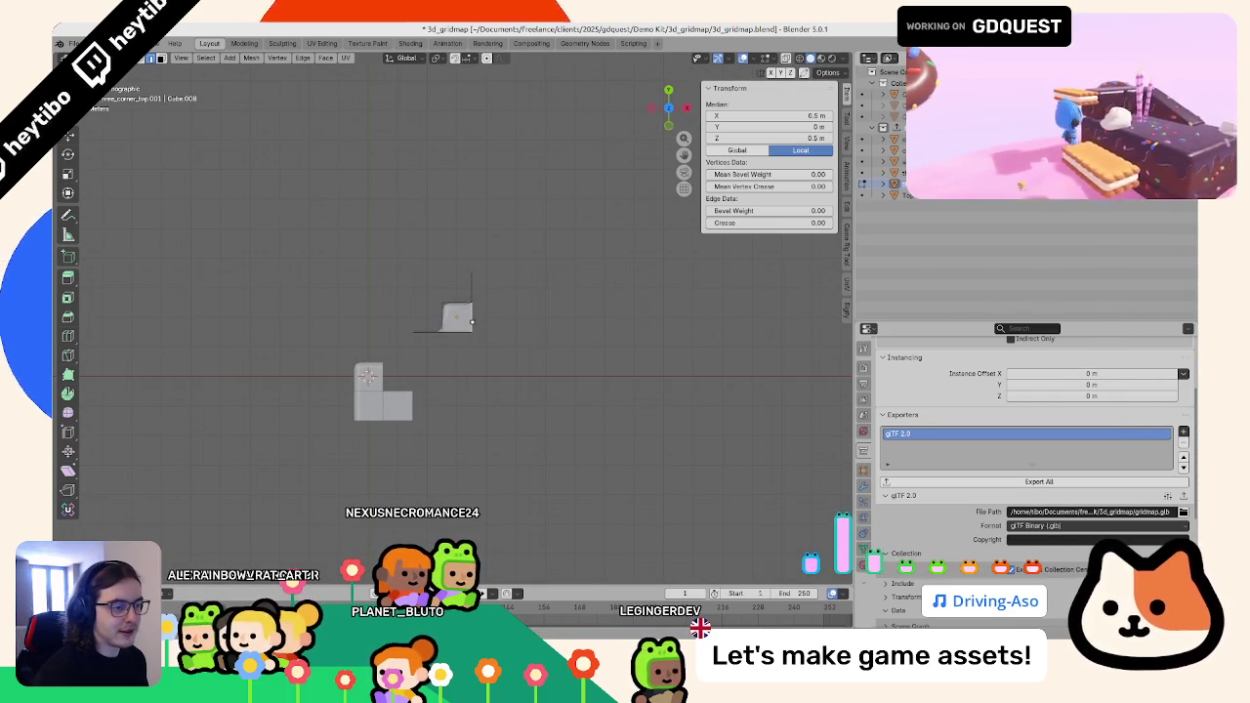
- Extrude squares right, down and toward the upper right into a stepped strip
key(e)
click(500, 320)
key(e)
click(415, 328)
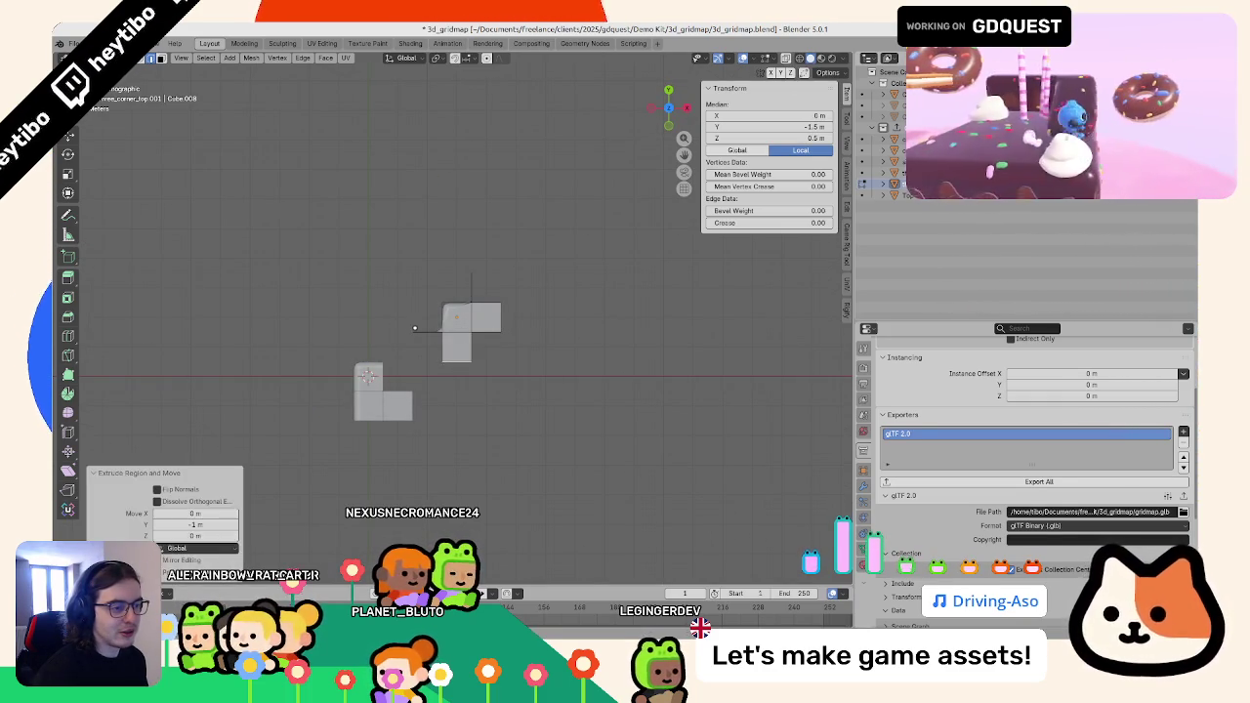
key(e)
click(420, 340)
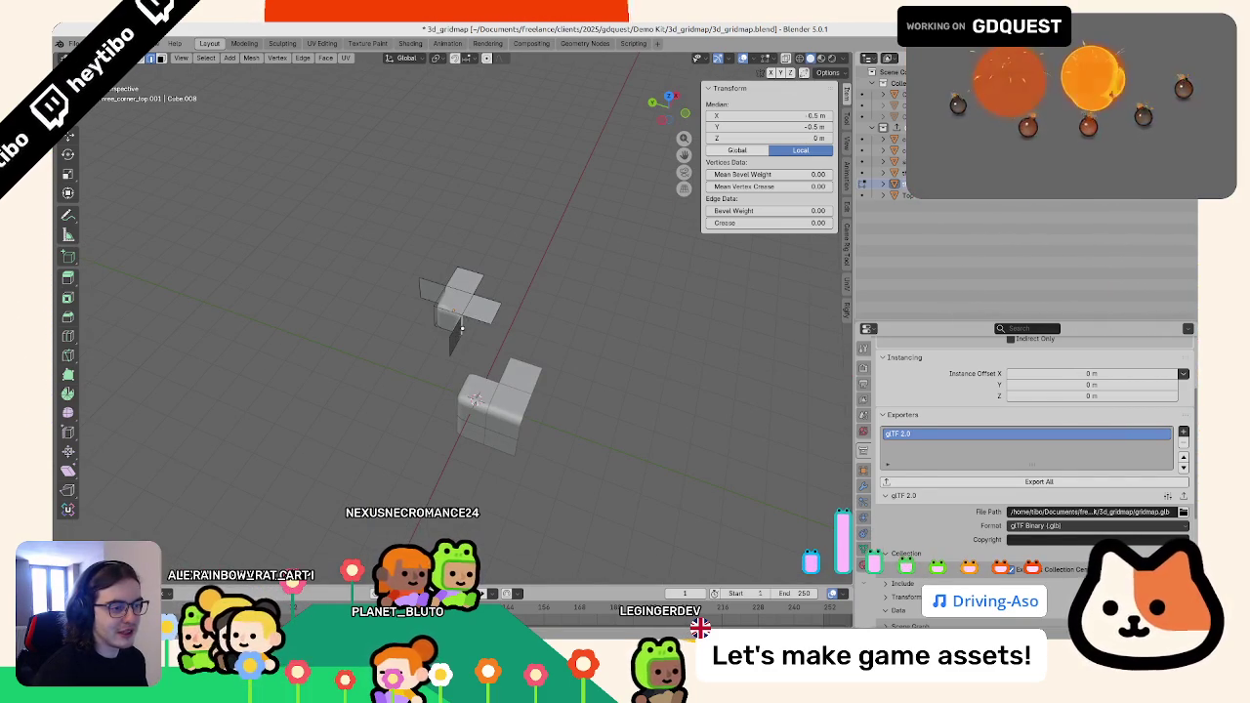
key(KP_7)
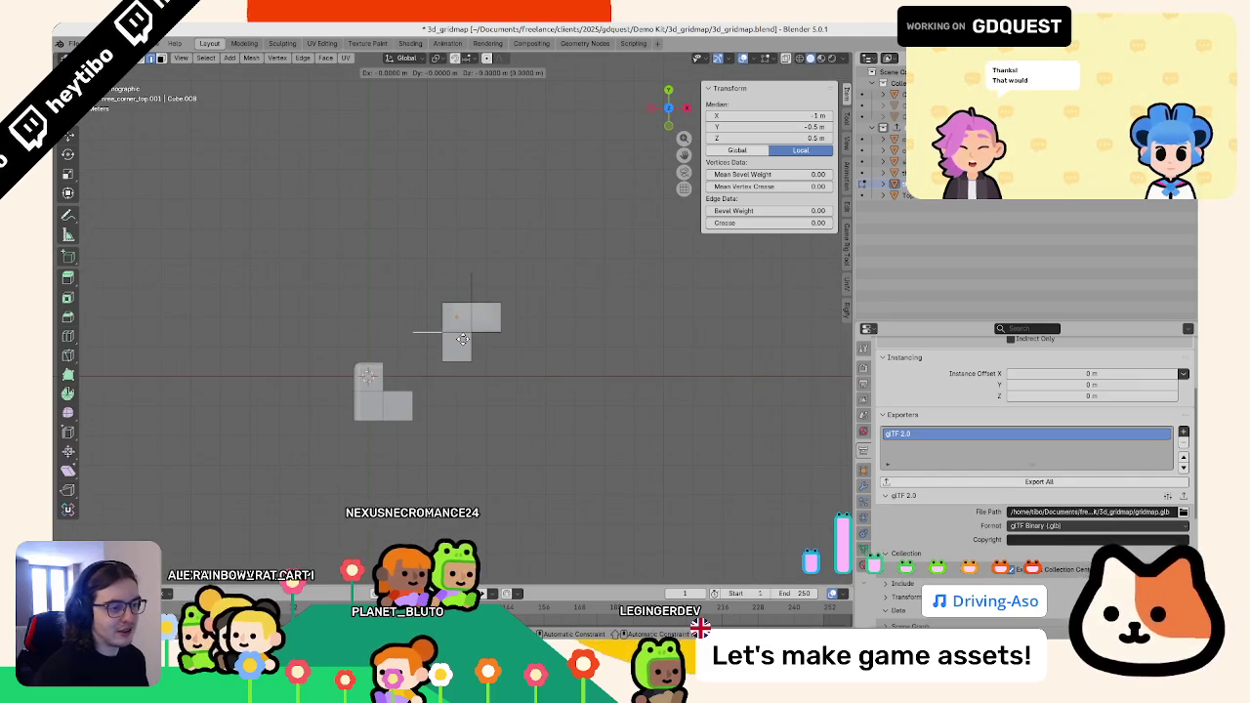
click(463, 339)
key(e)
click(507, 291)
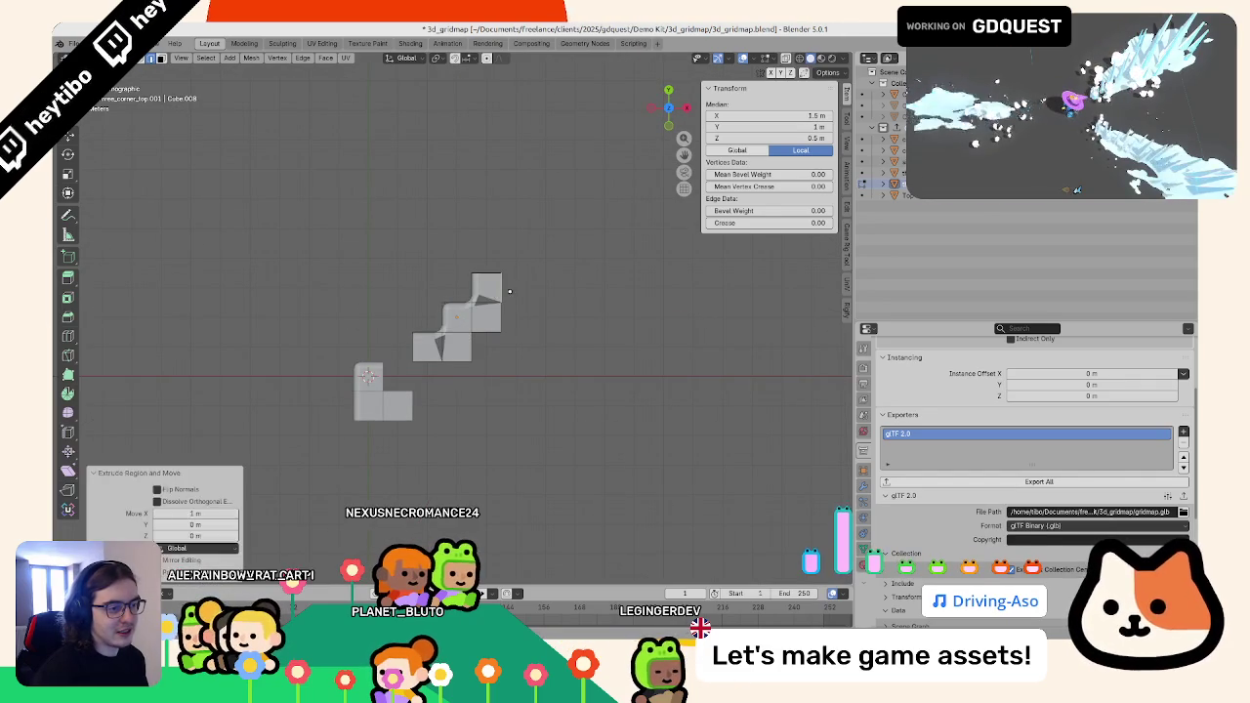
- Merge overlapping vertices by distance and apply the object's scale
key(a)
key(F3)
key(Return)
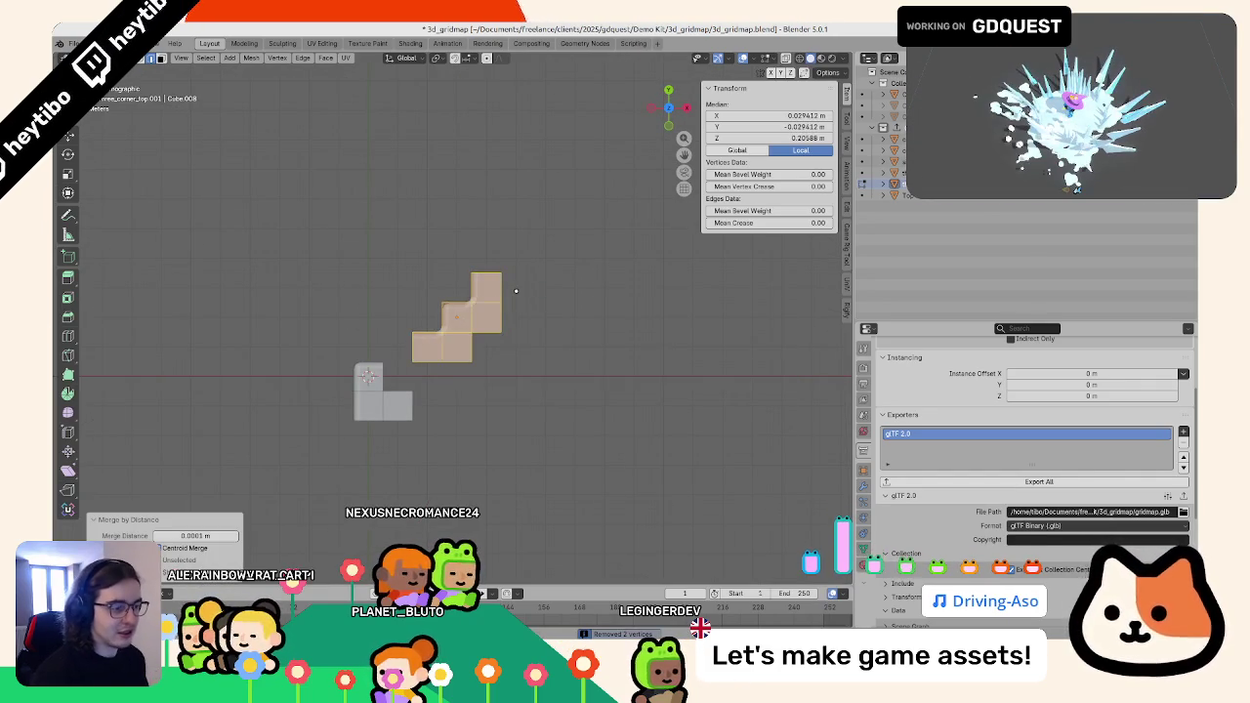
key(Tab)
key(ctrl+a)
click(532, 310)
key(shift+z)
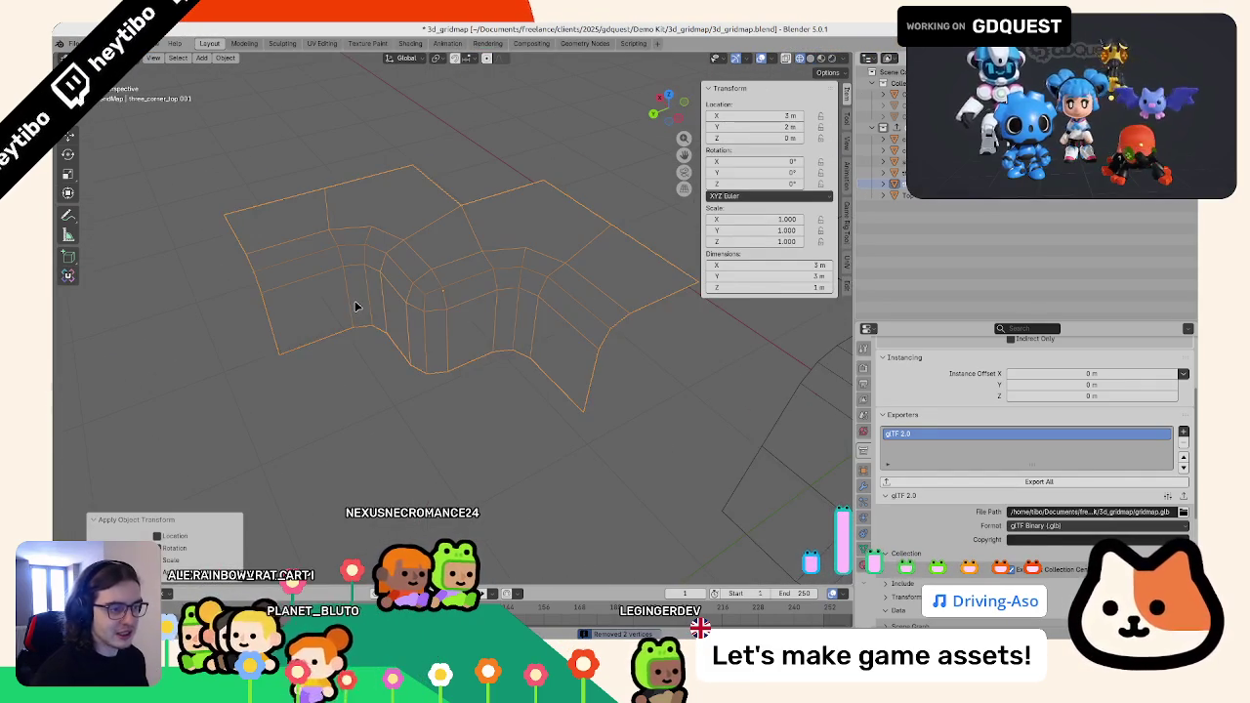
key(KP_7)
- Join two opposite corner vertices with J to add a diagonal edge
key(Tab)
key(Tab)
key(Tab)
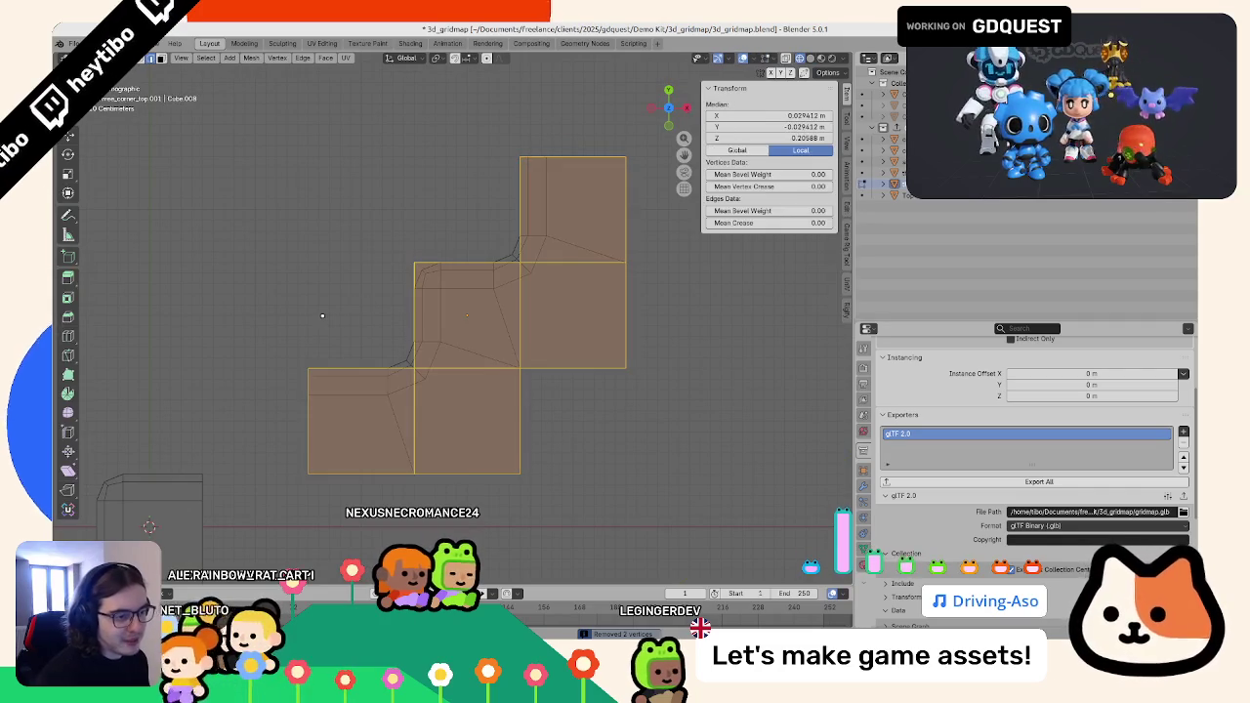
key(Tab)
key(Tab)
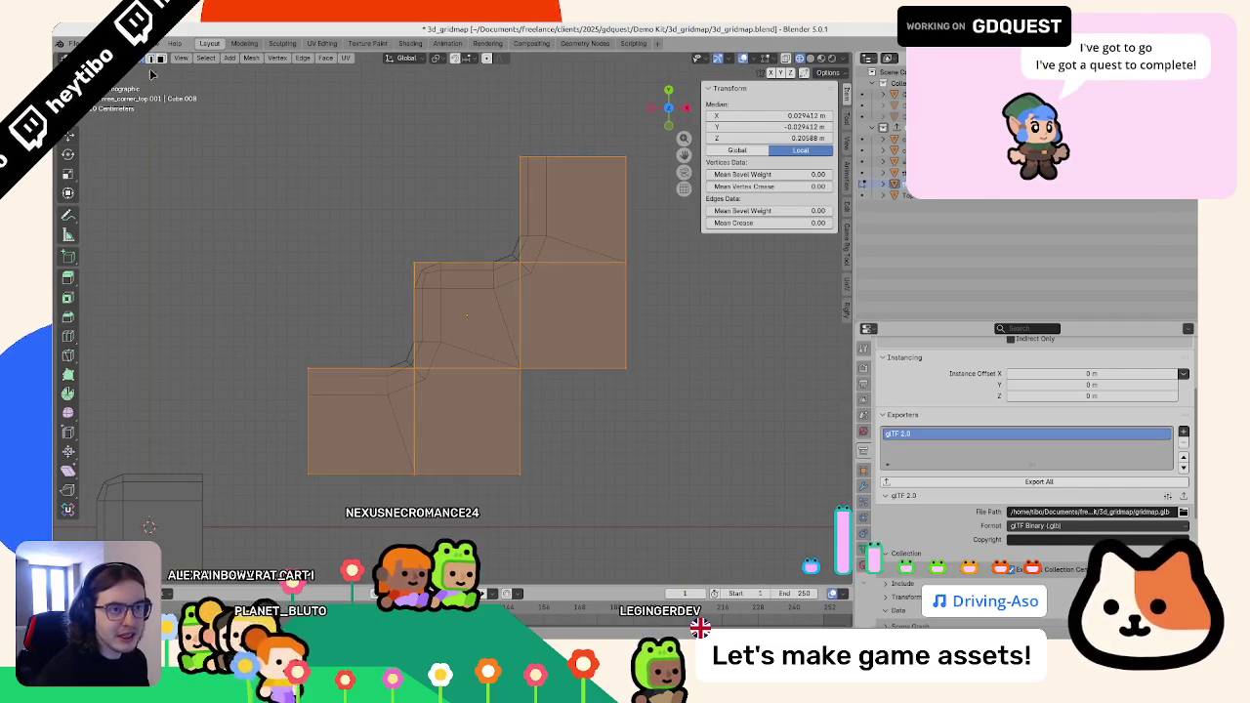
key(alt+a)
click(415, 367)
shift+click(508, 463)
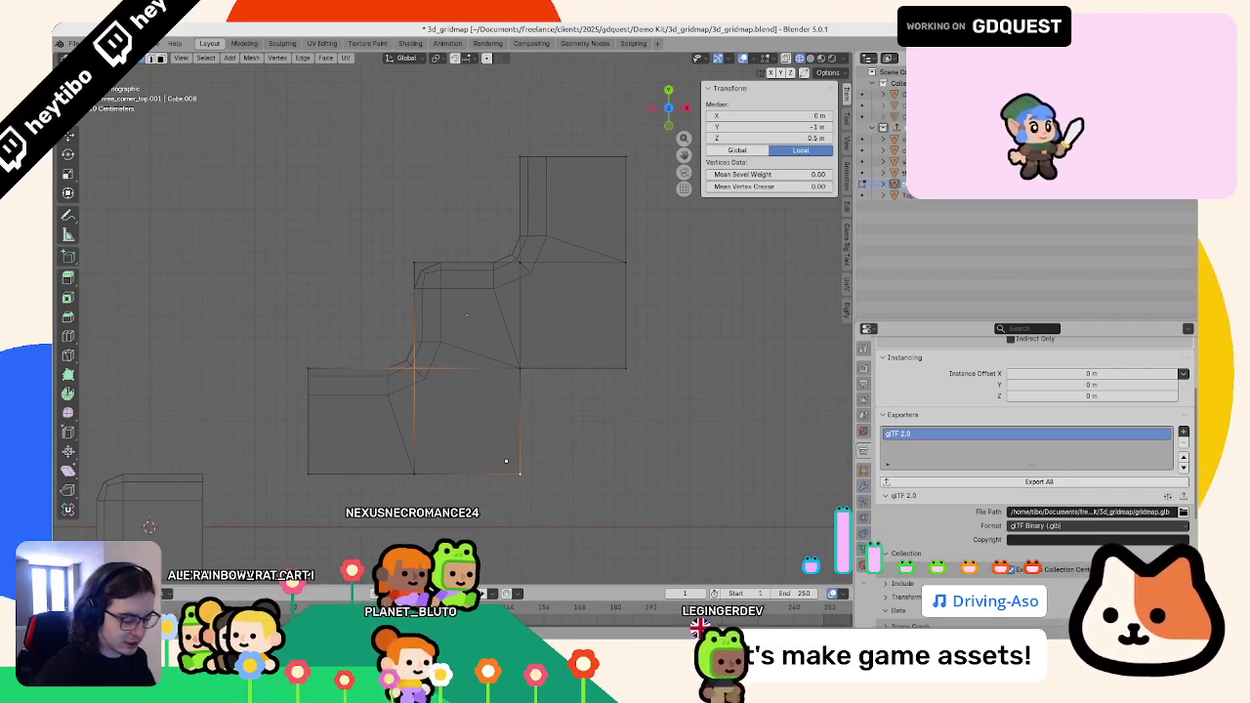
click(522, 263)
shift+click(617, 368)
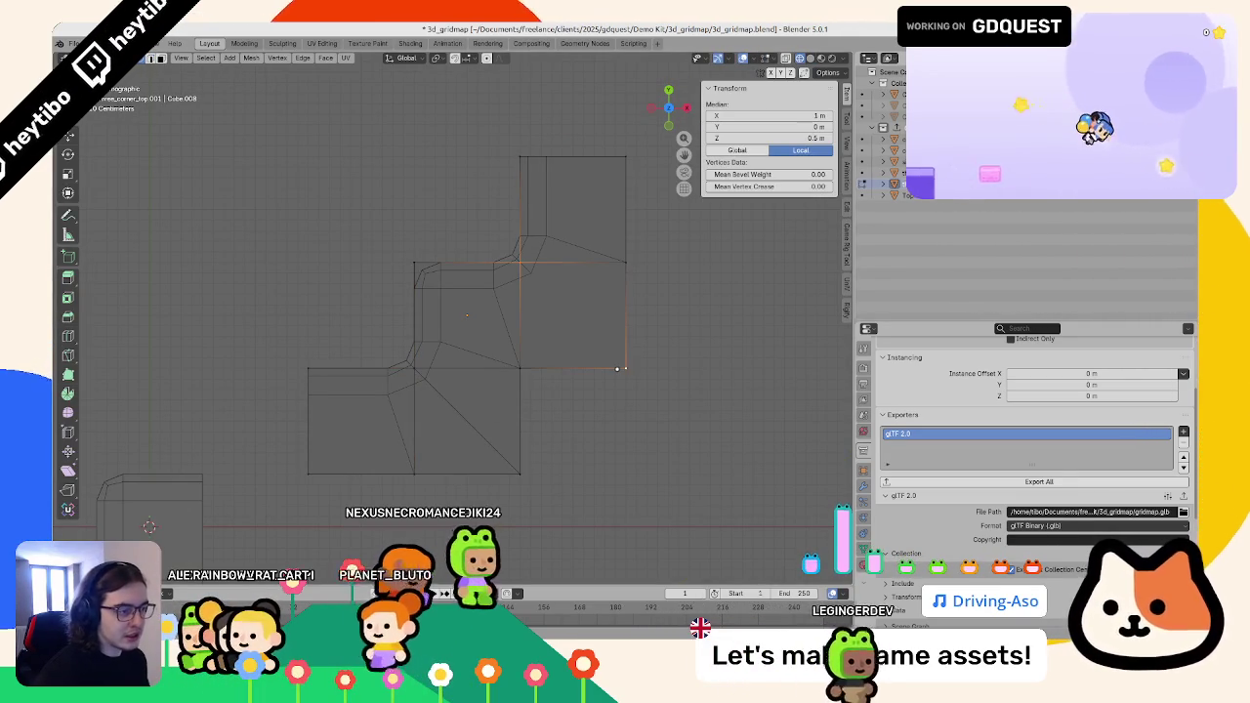
key(j)
key(Tab)
key(Tab)
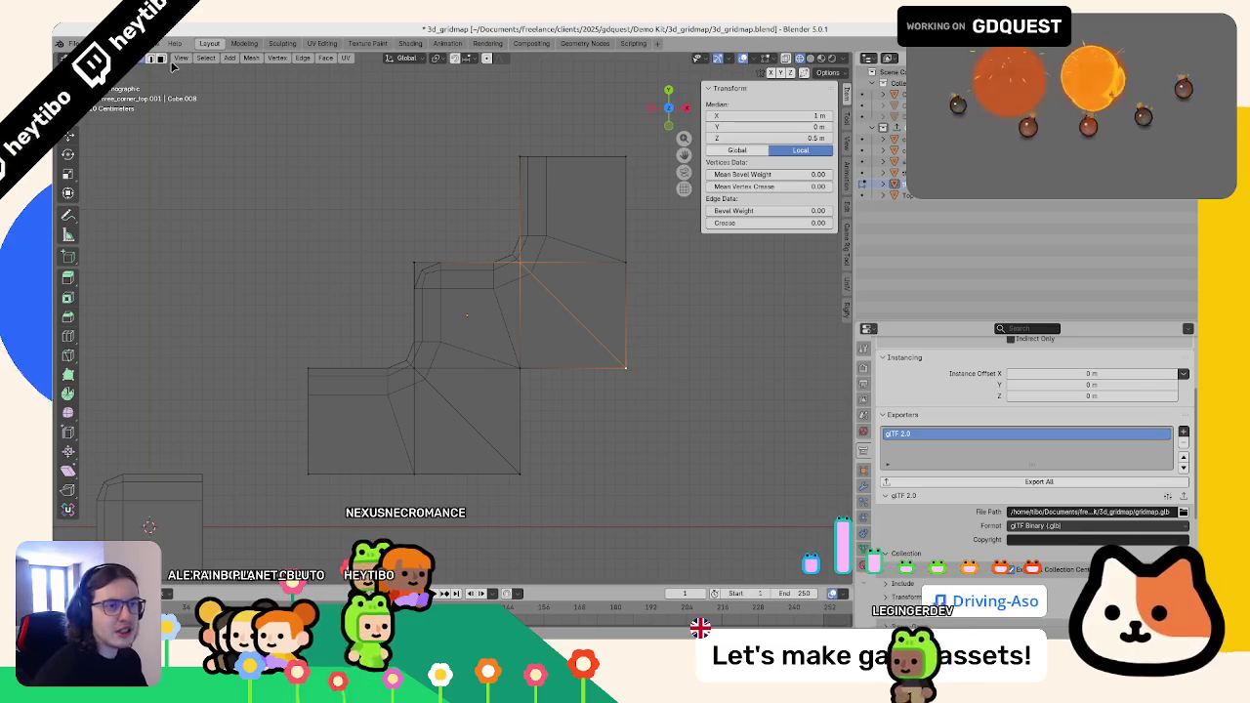
- Try deleting the lower square's faces, undo it, and select an edge in vertex mode
key(alt+a)
drag(613, 528, 301, 377)
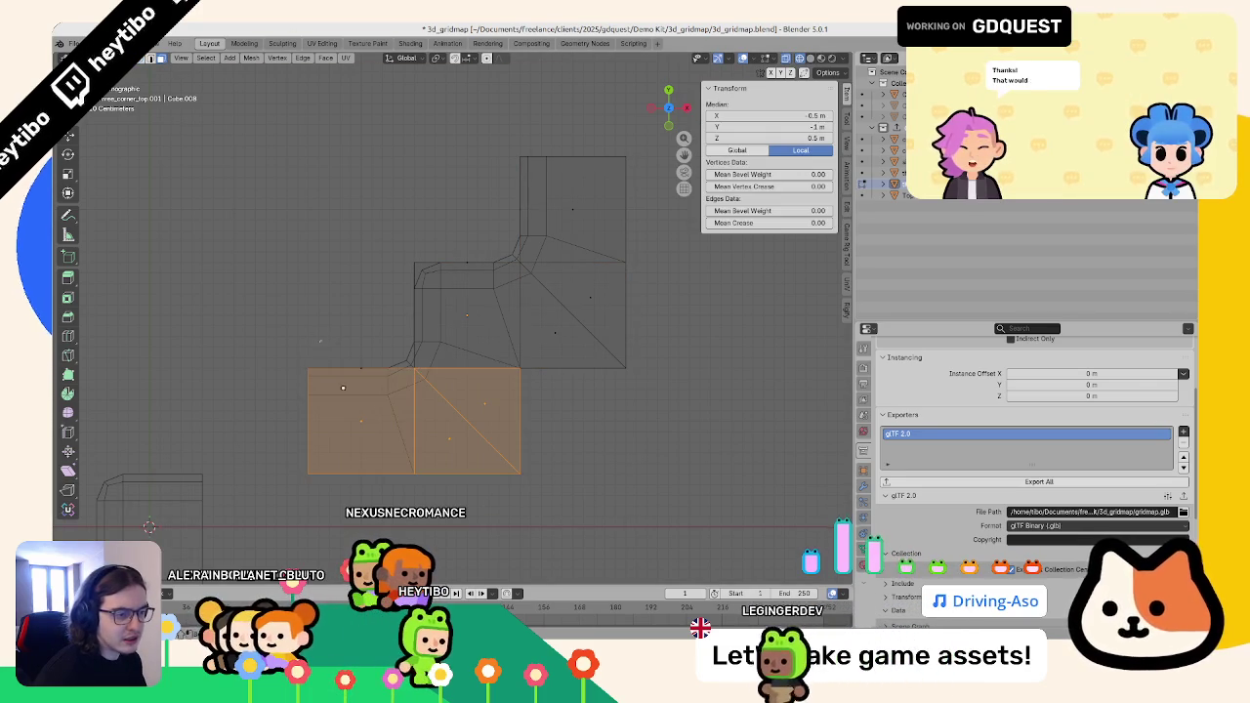
key(x)
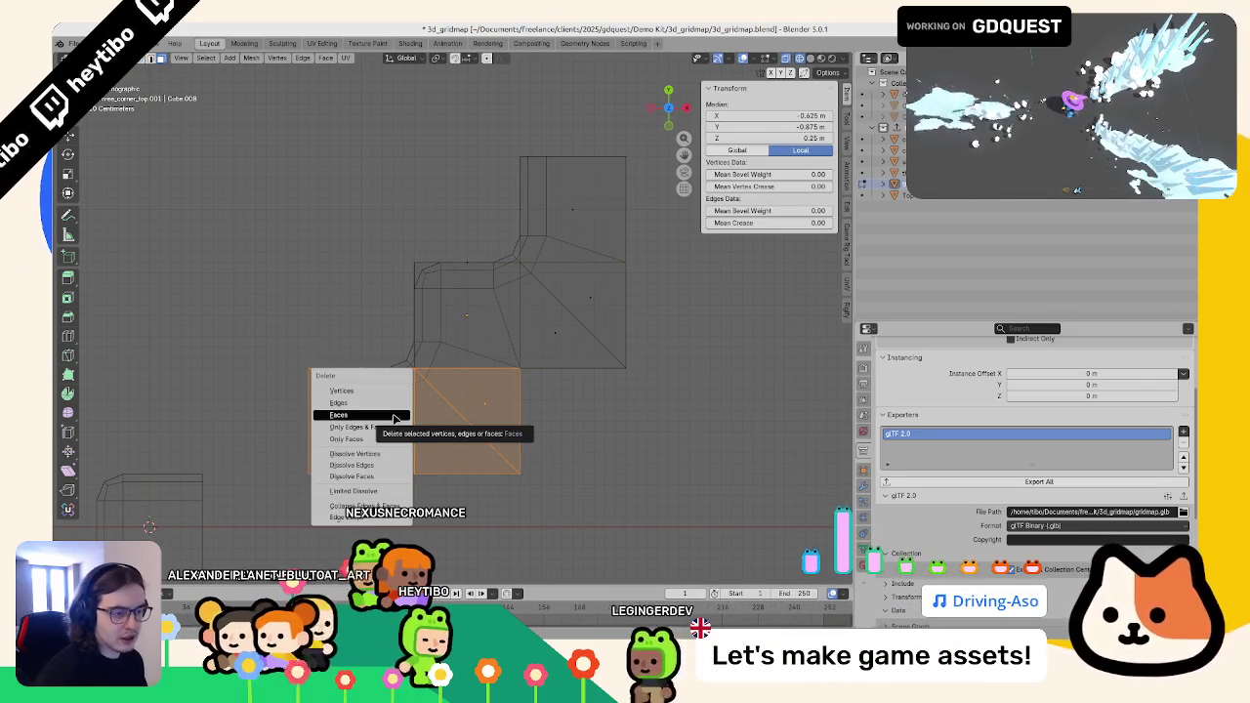
click(394, 418)
key(ctrl+z)
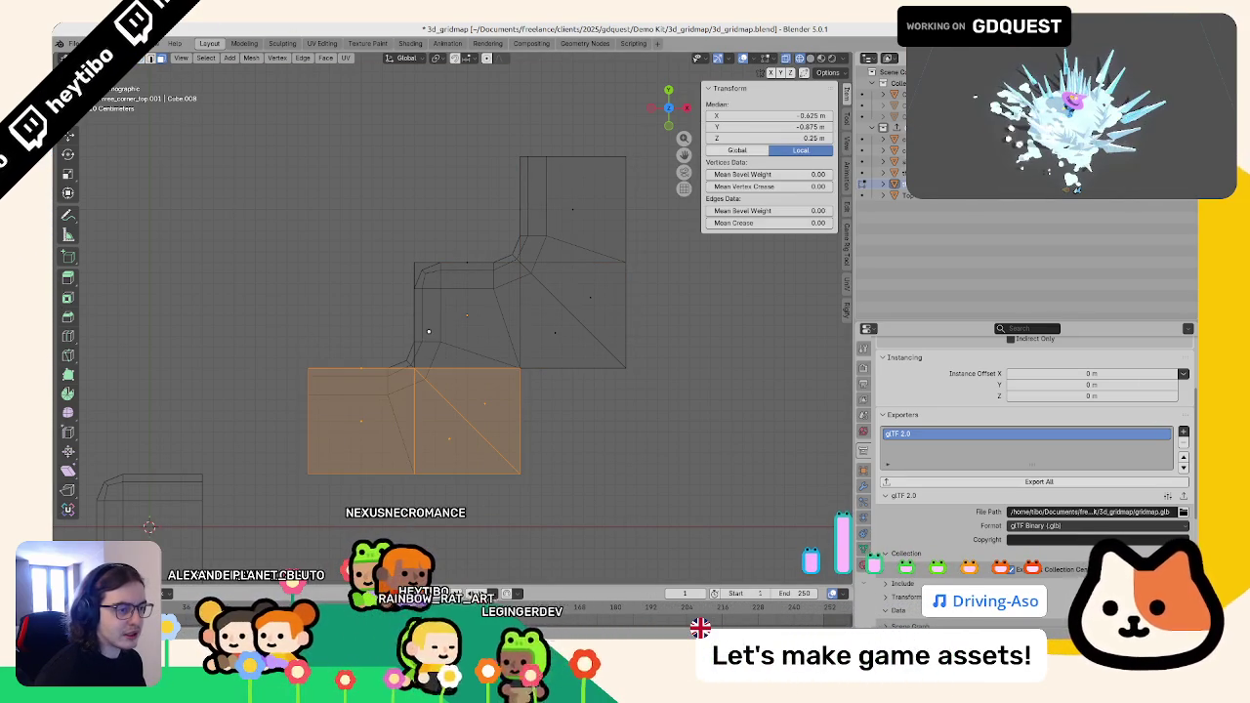
scroll(428, 331, down, 4)
scroll(425, 342, up, 5)
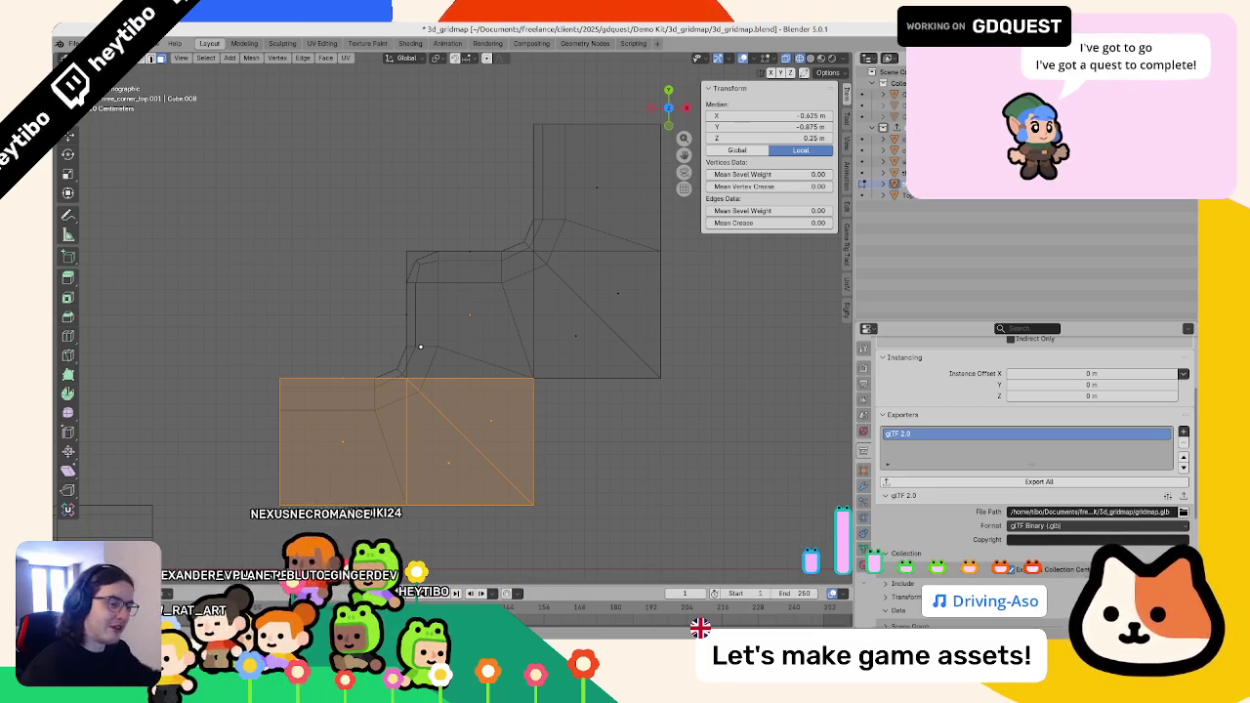
scroll(353, 282, down, 4)
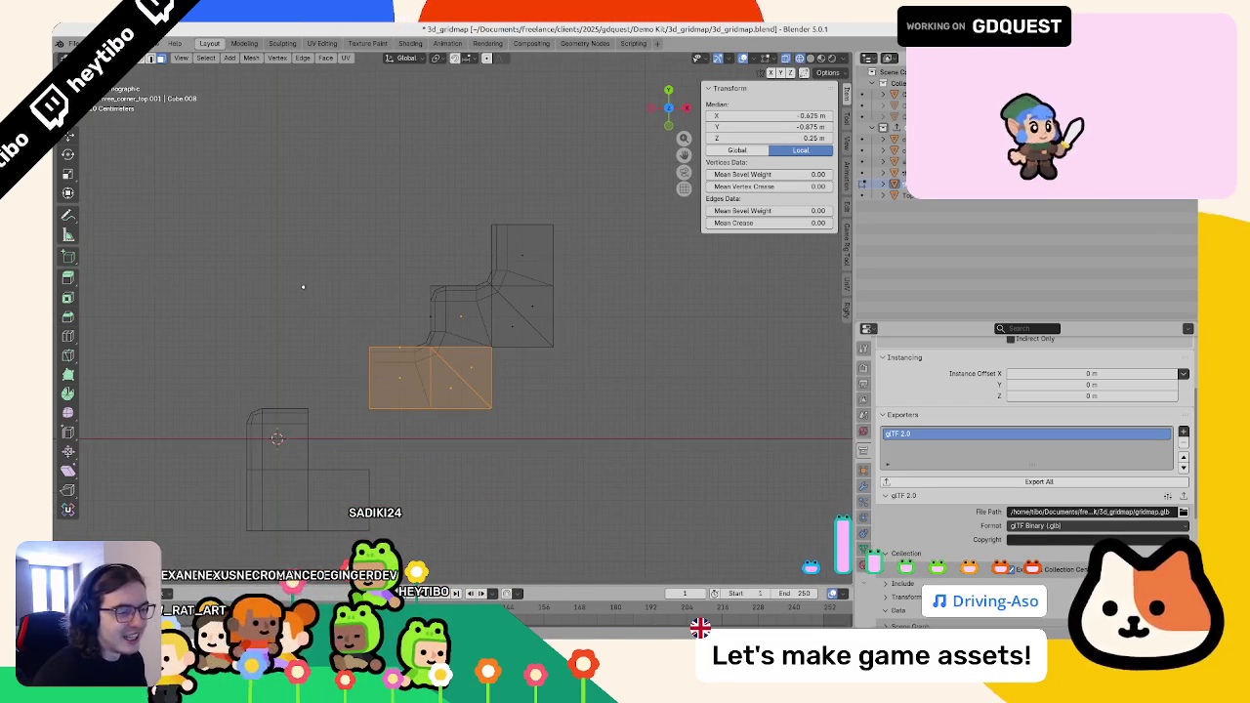
click(149, 59)
drag(381, 334, 482, 268)
click(482, 268)
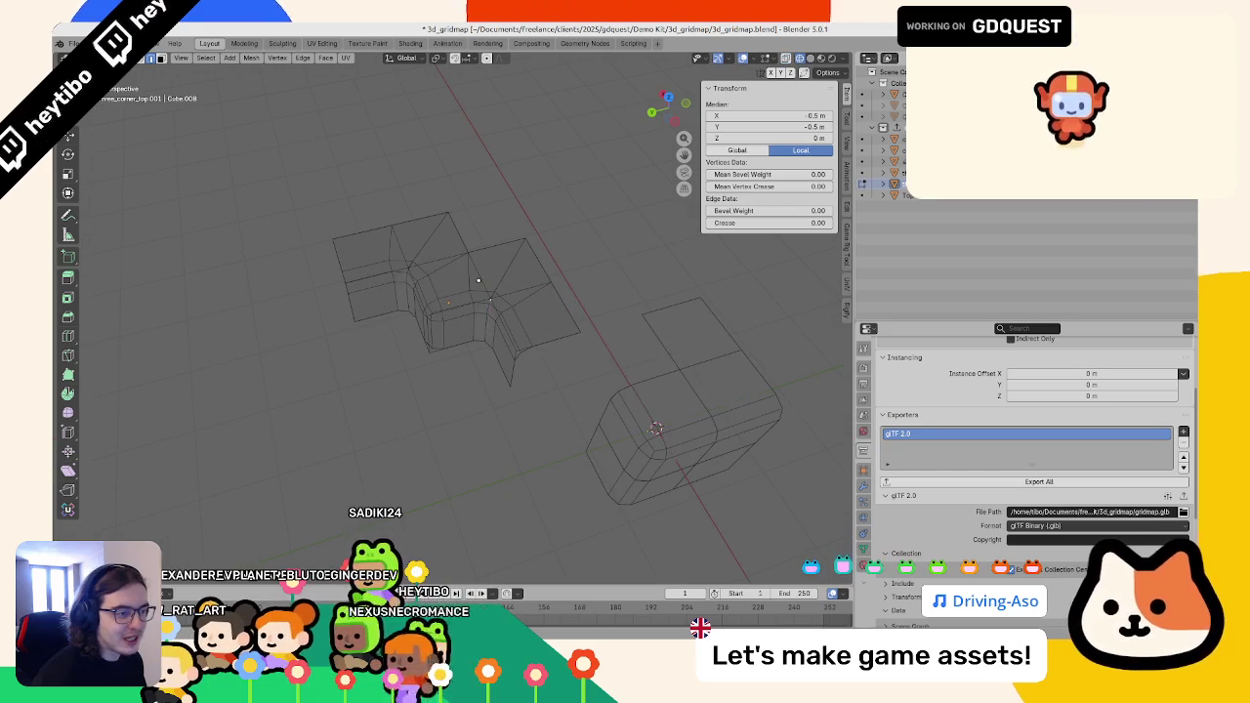
- Select the split-off linked part and move it 1 m down Y (y-1)
right_click(488, 282)
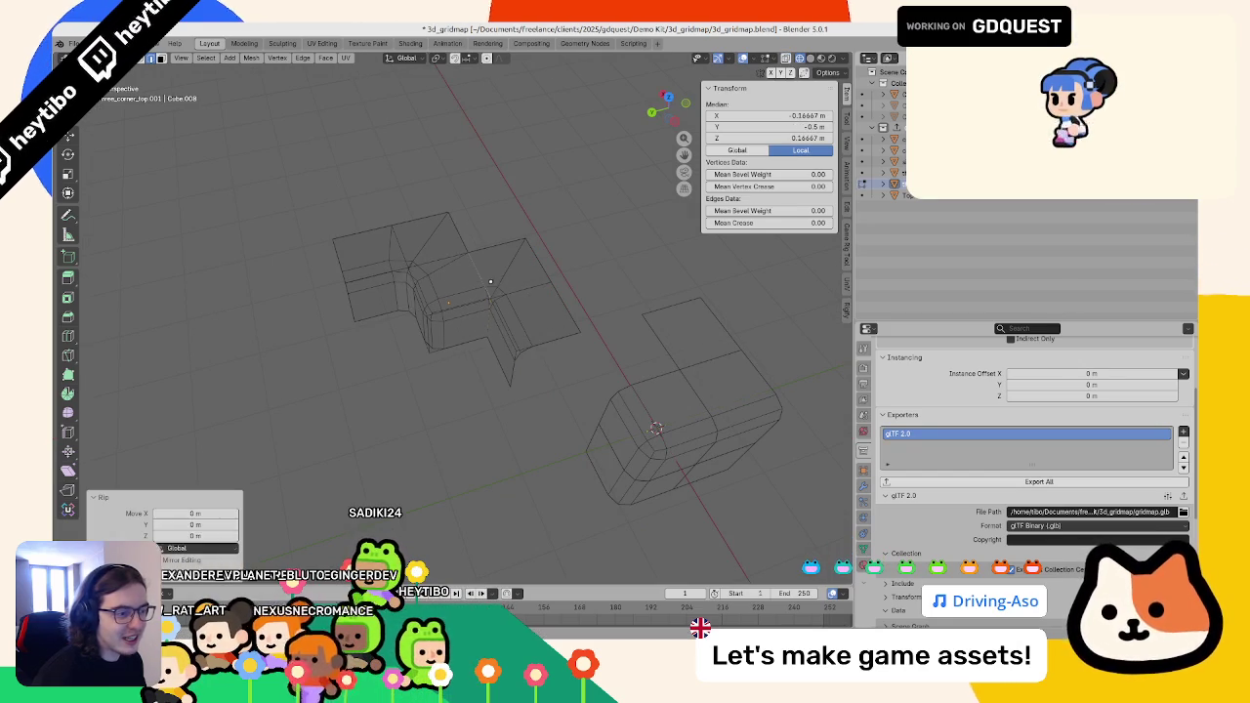
click(162, 59)
click(502, 260)
key(ctrl+l)
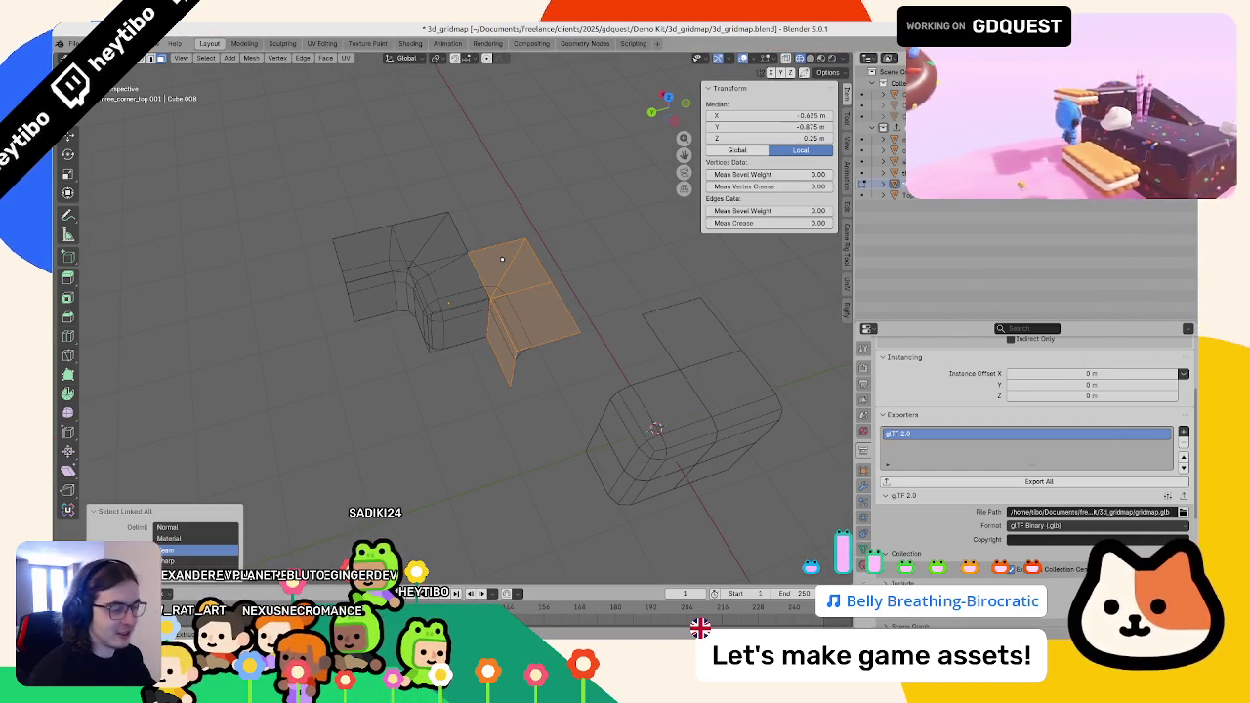
key(KP_7)
key(g)
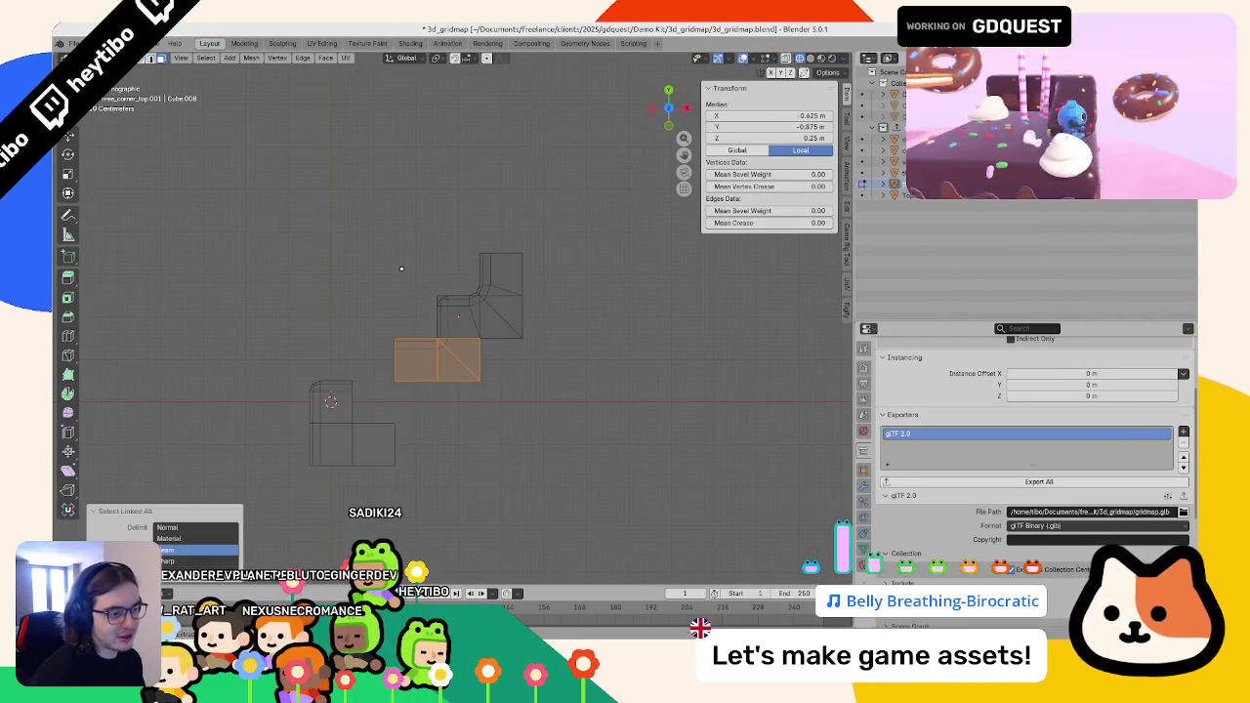
text(y)
text(-1)
key(Return)
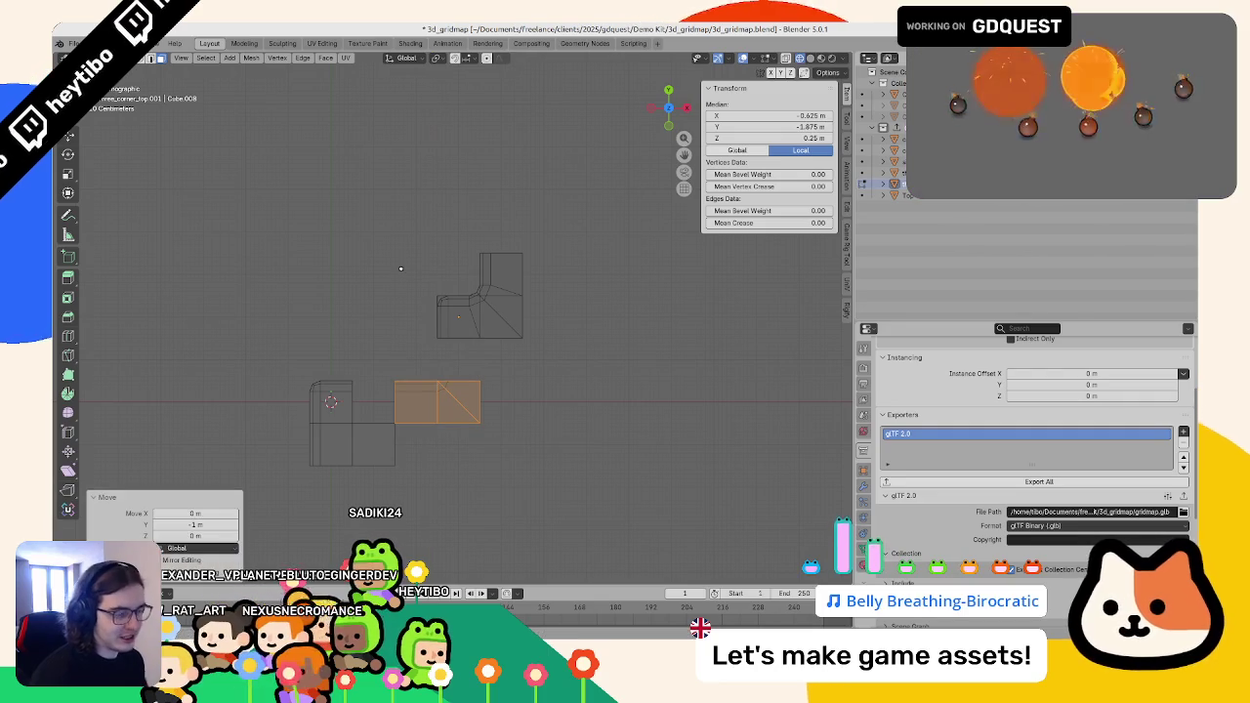
- Reselect tile faces and the diagonal edge, toggling between Object and Edit Mode
drag(458, 315, 498, 333)
key(alt+a)
click(499, 333)
click(522, 324)
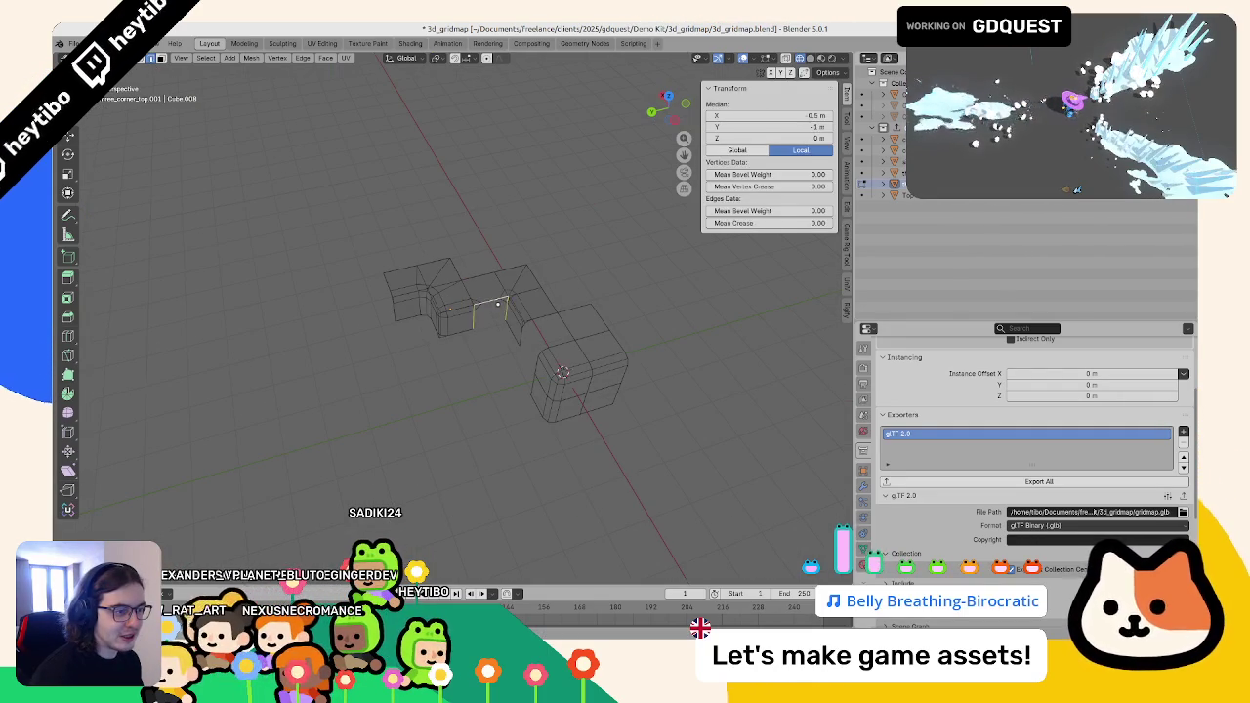
key(Tab)
key(KP_7)
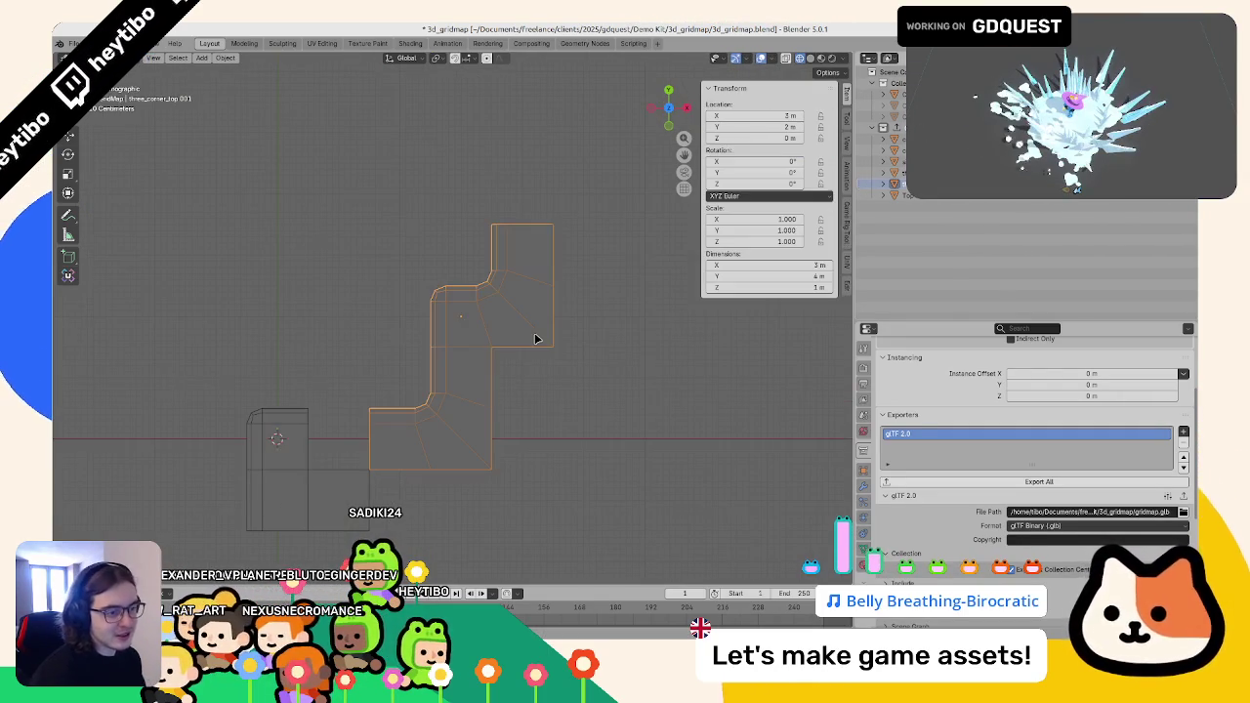
key(Tab)
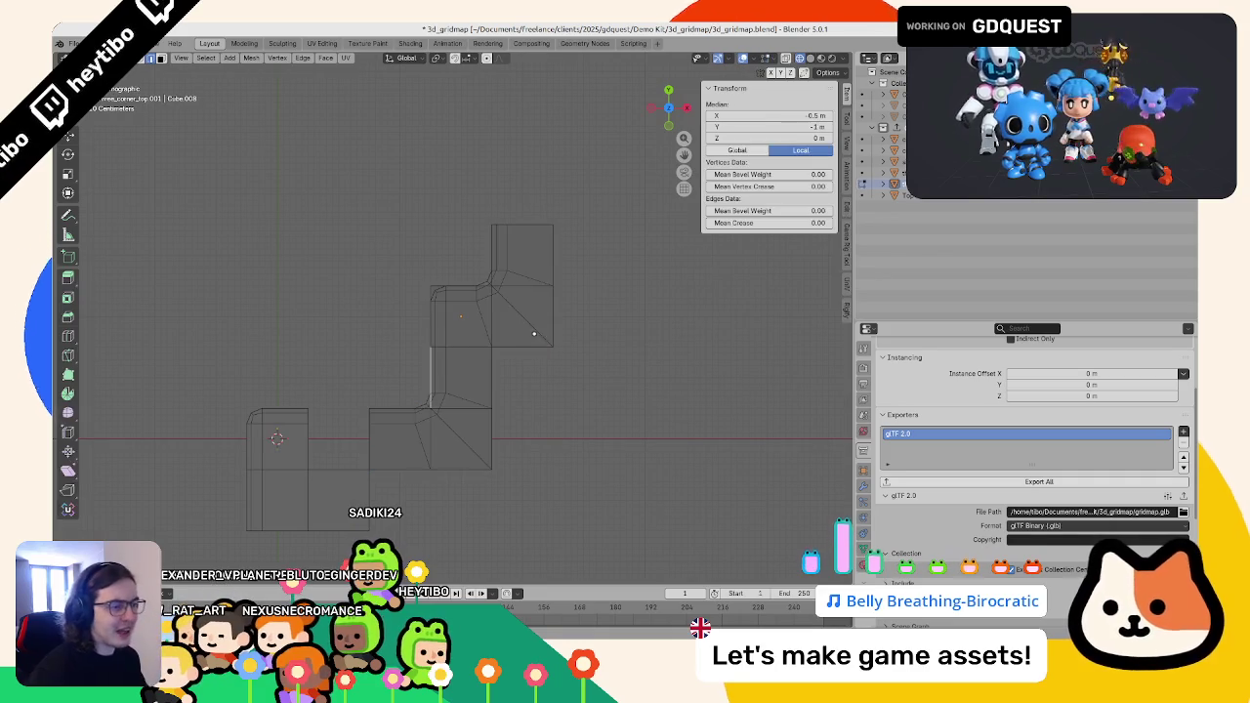
scroll(507, 300, up, 5)
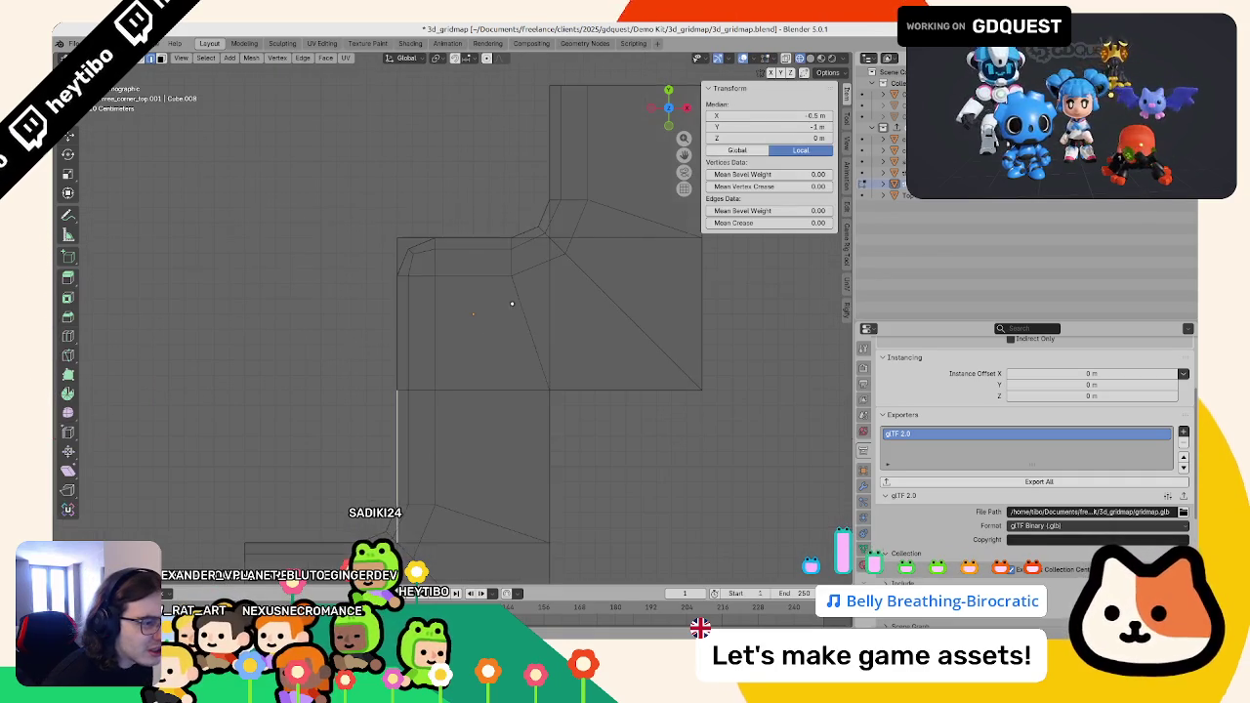
key(a)
key(alt+a)
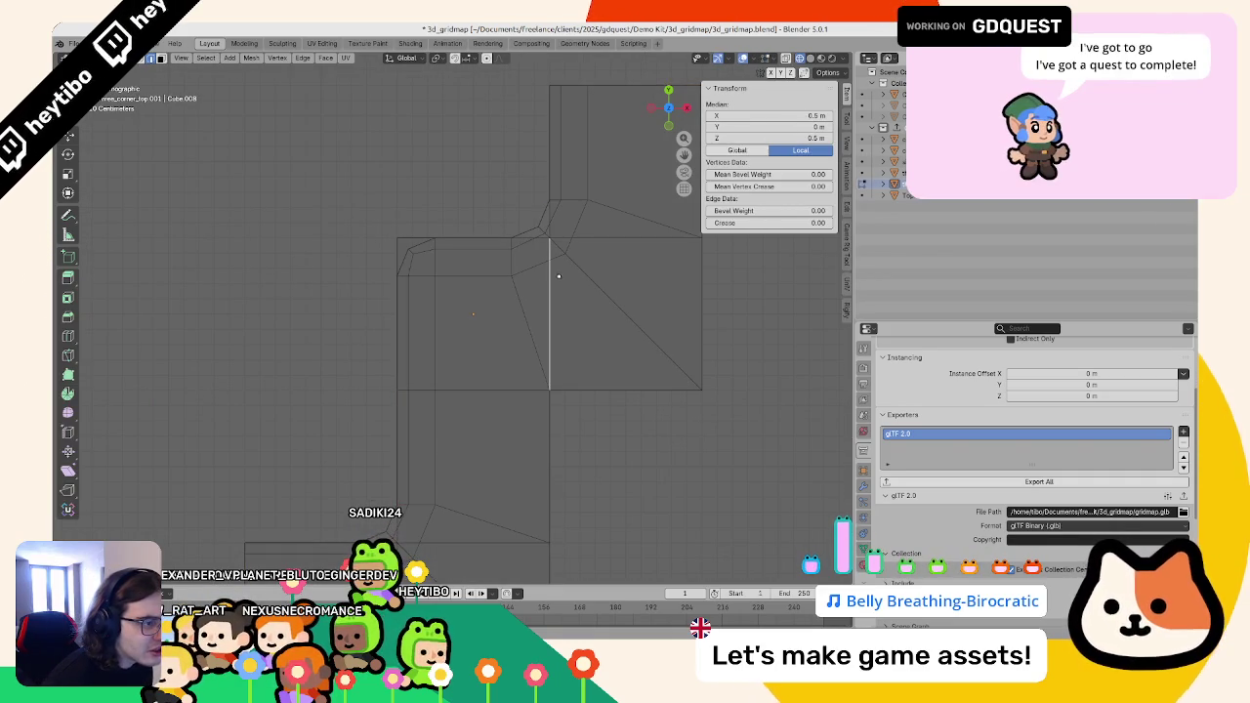
click(583, 271)
mouse_move(583, 270)
mouse_down()
mouse_move(601, 302)
mouse_move(558, 332)
mouse_move(613, 299)
mouse_up()
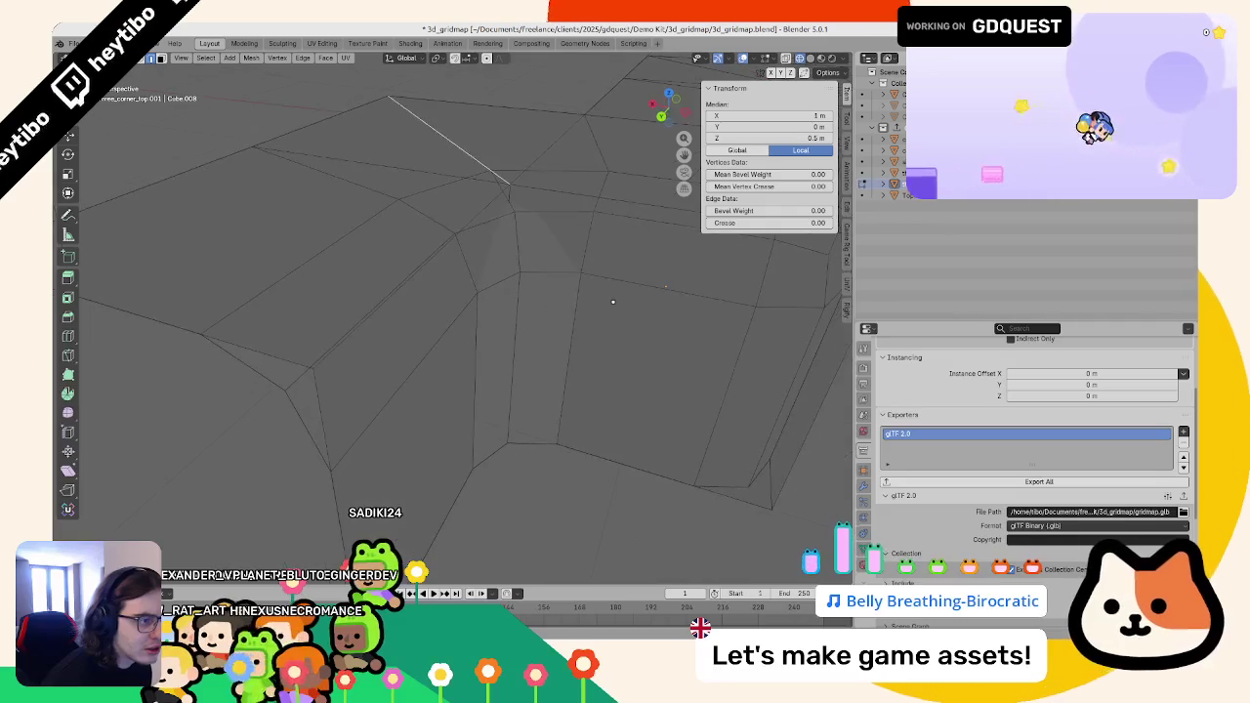
- Select the whole mesh, check its bevel modifier, and bring up Apply transforms in Object Mode
key(a)
click(863, 489)
key(Tab)
right_click(498, 338)
click(483, 357)
key(ctrl+a)
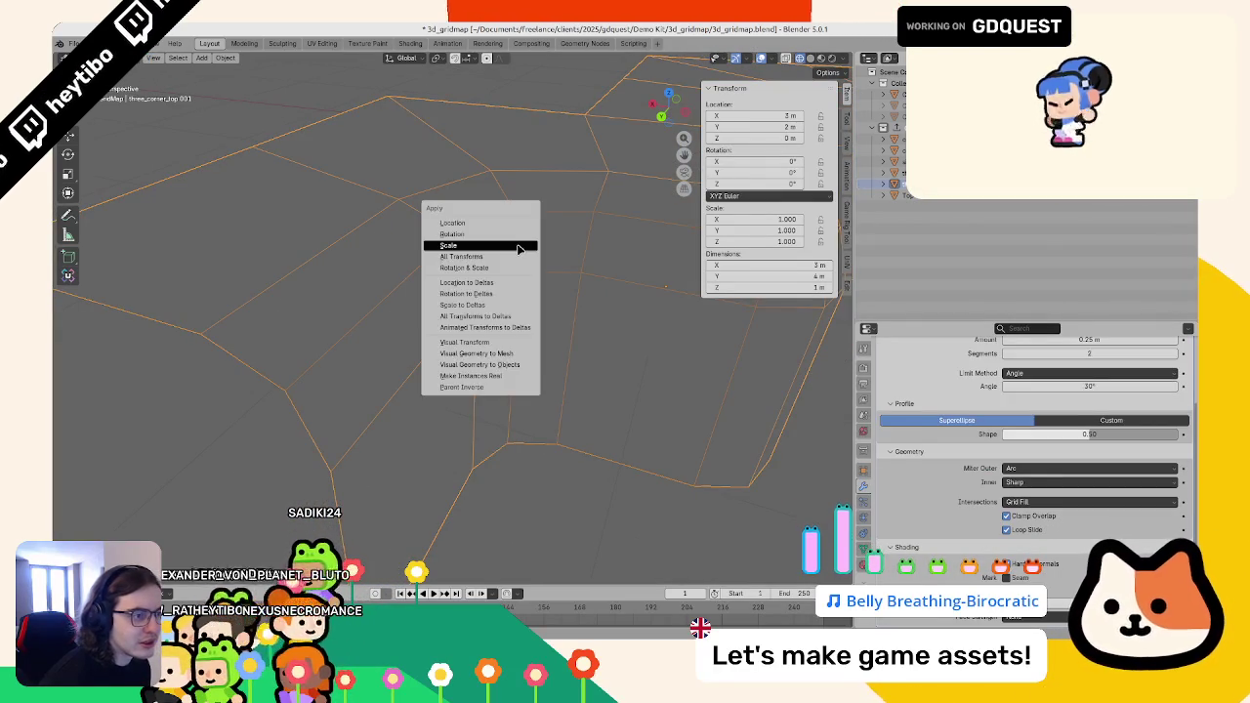
- Apply the tile's scale and snap it to X 2 m, Y −1 m in top view
click(517, 246)
drag(538, 282, 428, 298)
key(KP_7)
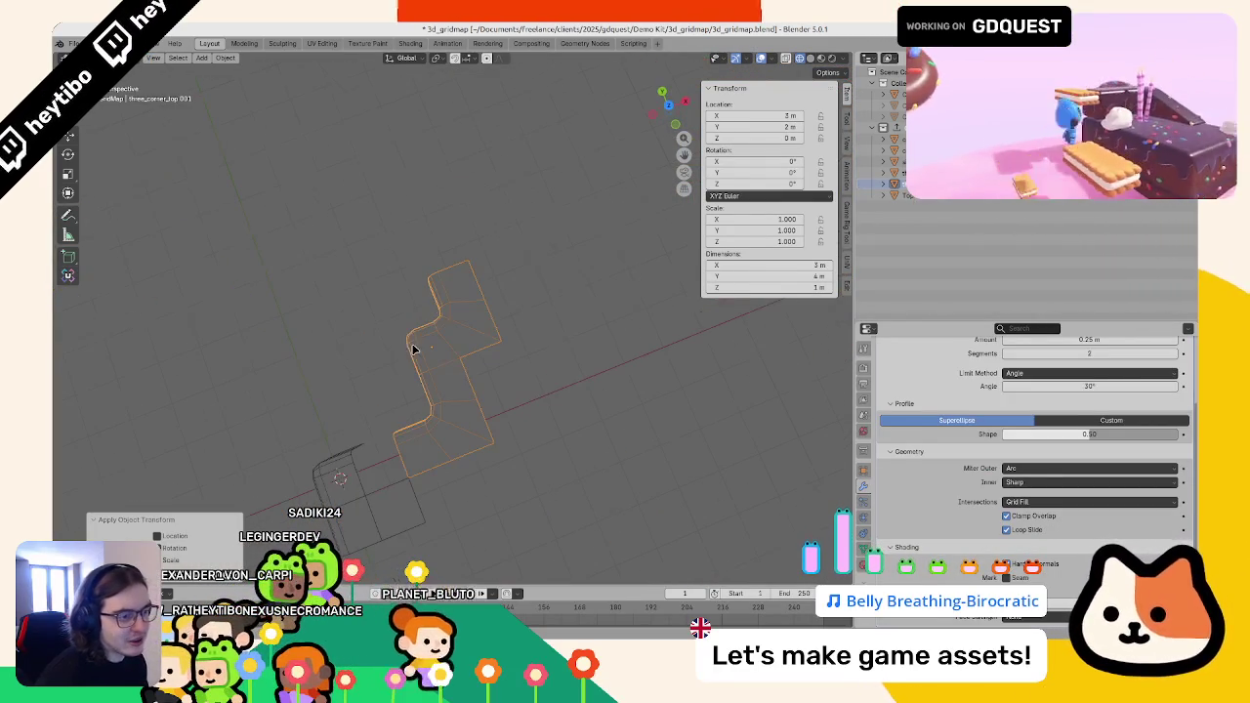
key(g)
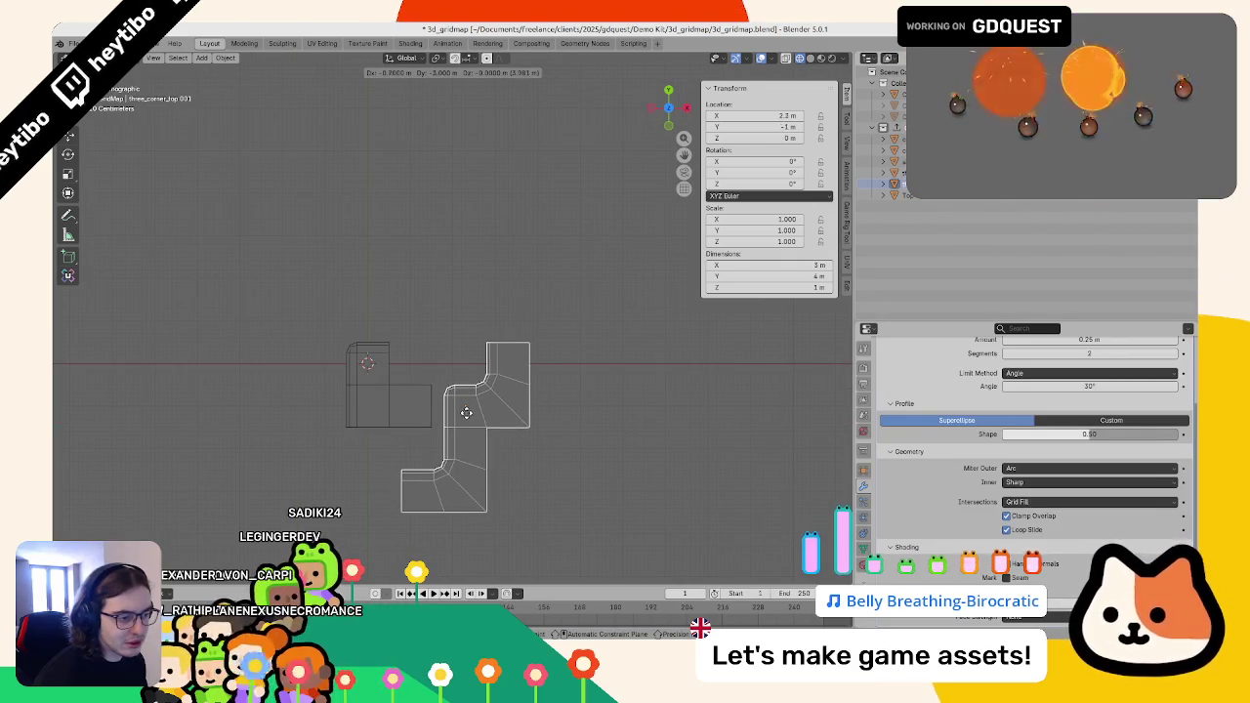
click(455, 410)
click(592, 421)
scroll(599, 337, up, 2)
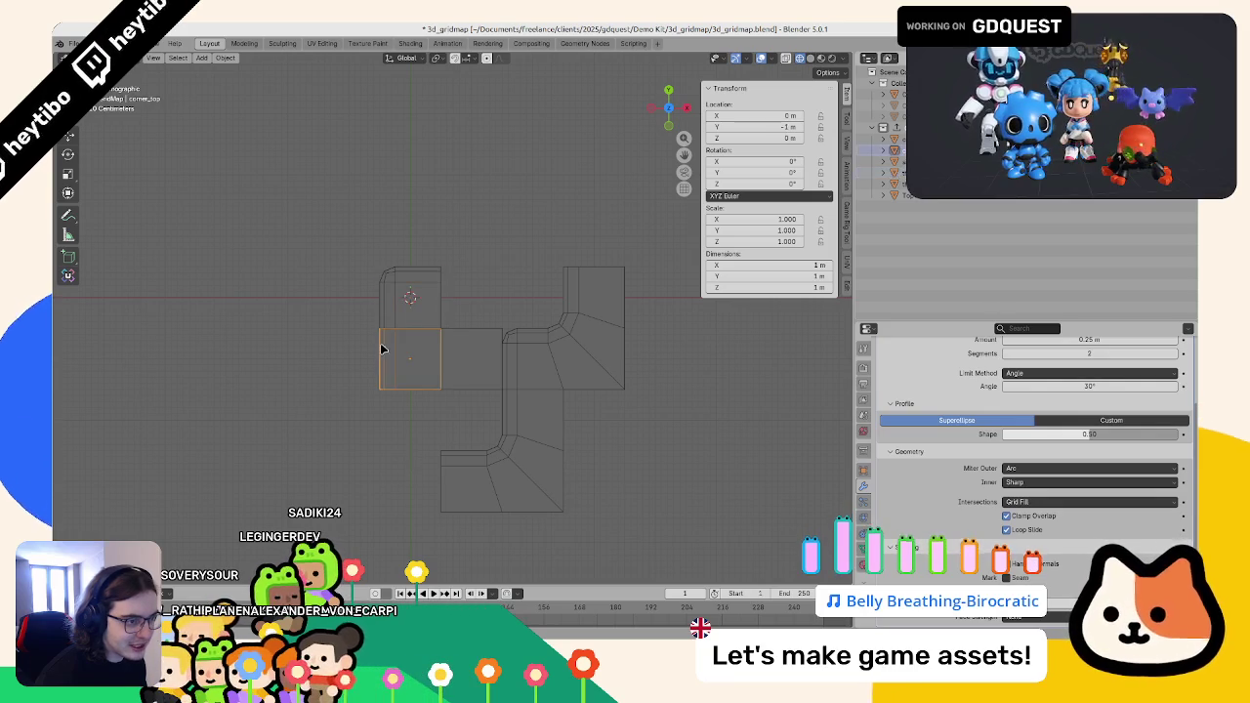
- Reselect the three-corner tile, orbit to check its placement, and switch to Godot
click(557, 355)
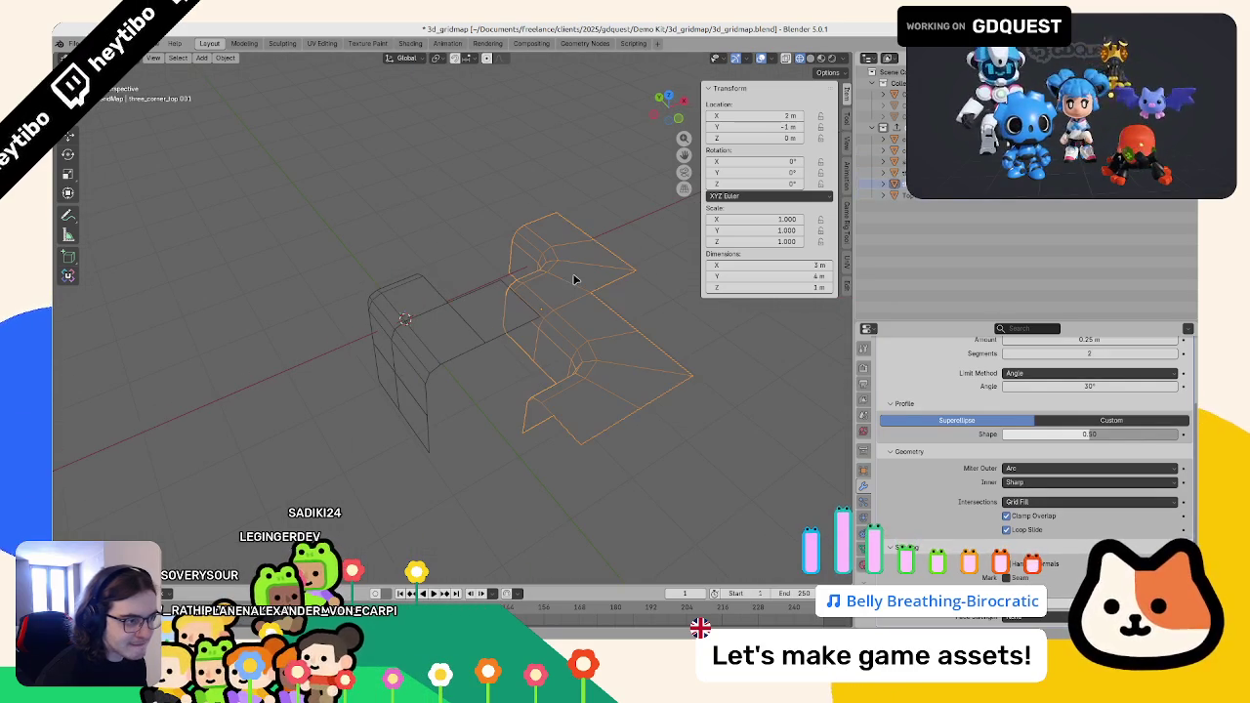
drag(644, 390, 548, 313)
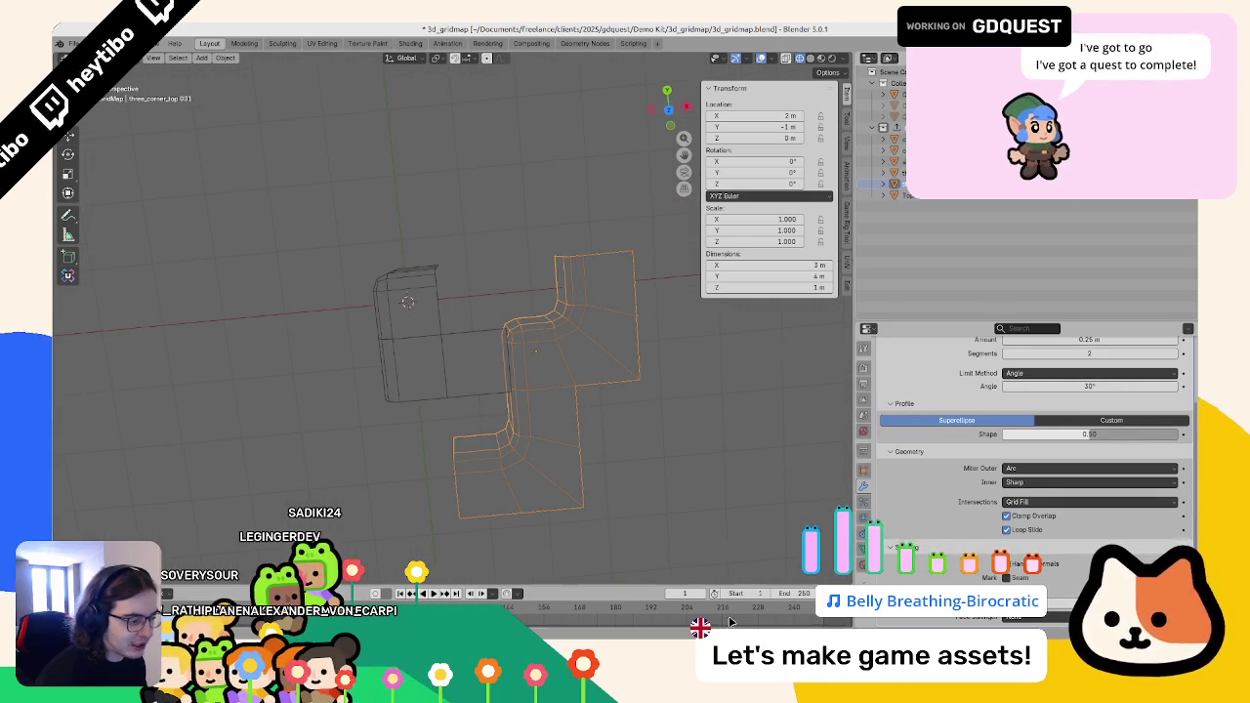
key(alt+Tab)
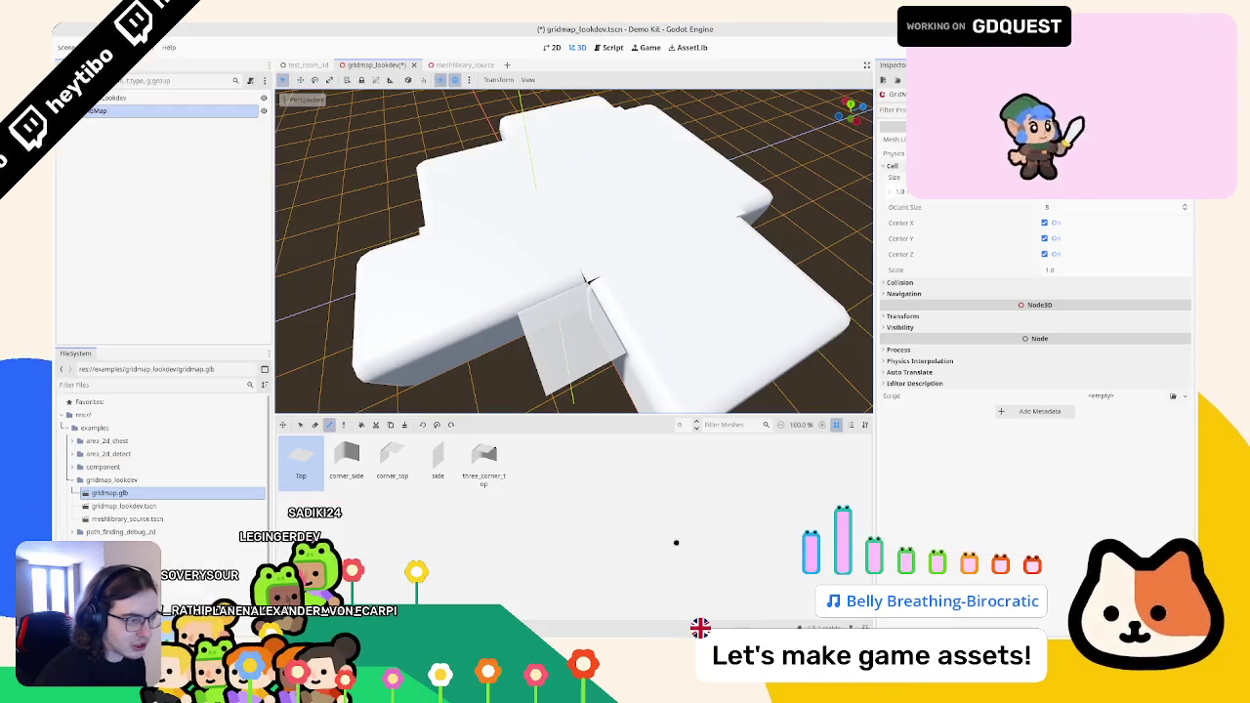
- Orbit around the white GridMap tiles in Godot, then return to Blender
drag(531, 280, 569, 264)
key(alt+Tab)
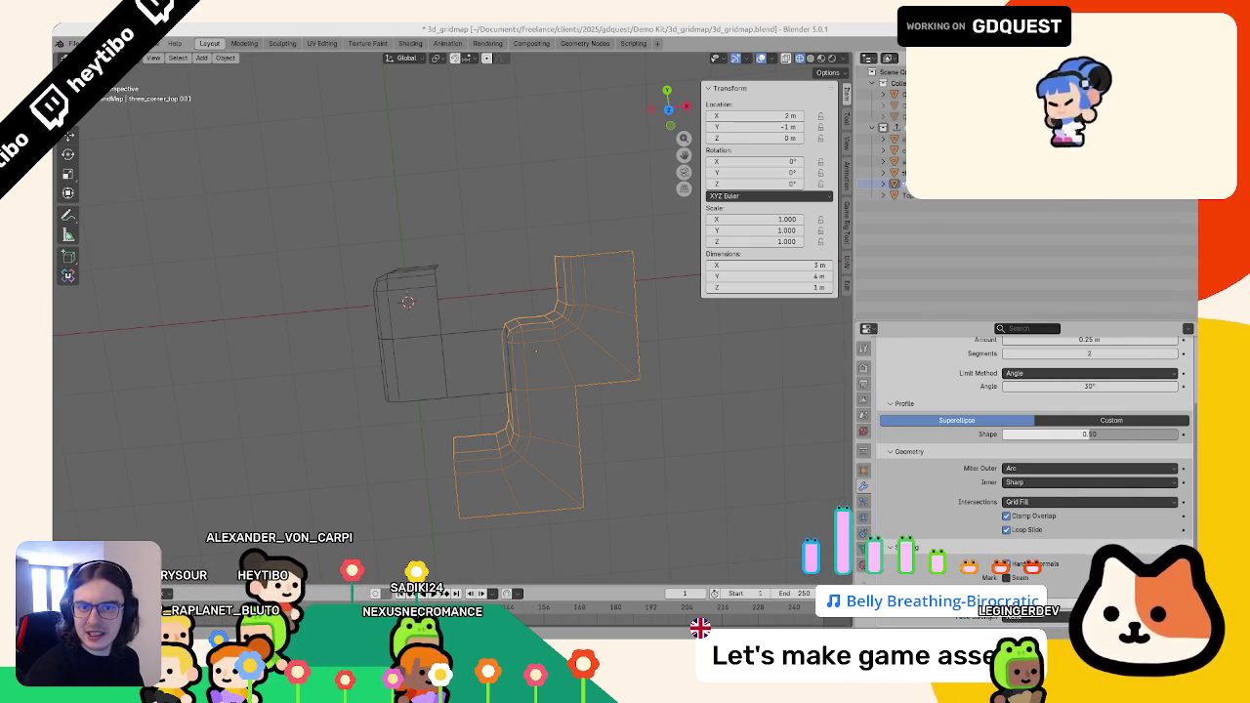
- In the browser, scroll the Bluesky profile and enlarge the dual-grid tile diagram
key(alt+Tab)
scroll(478, 279, down, 5)
scroll(479, 278, up, 5)
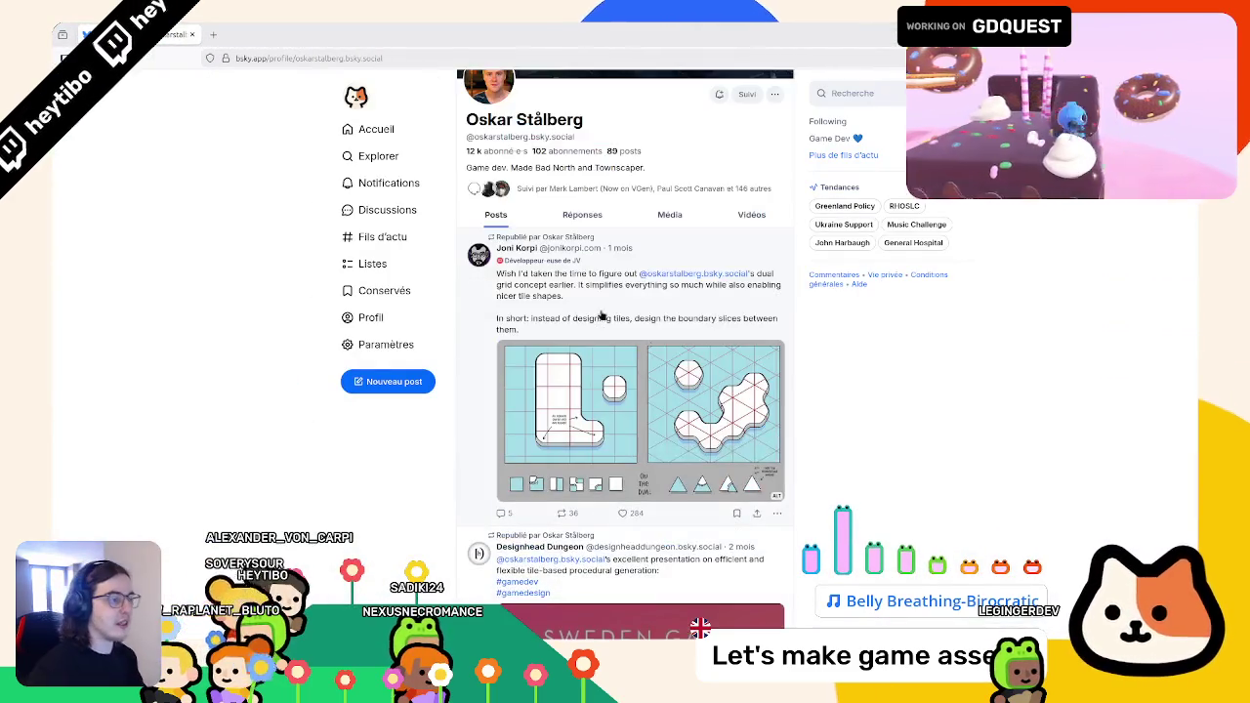
click(689, 384)
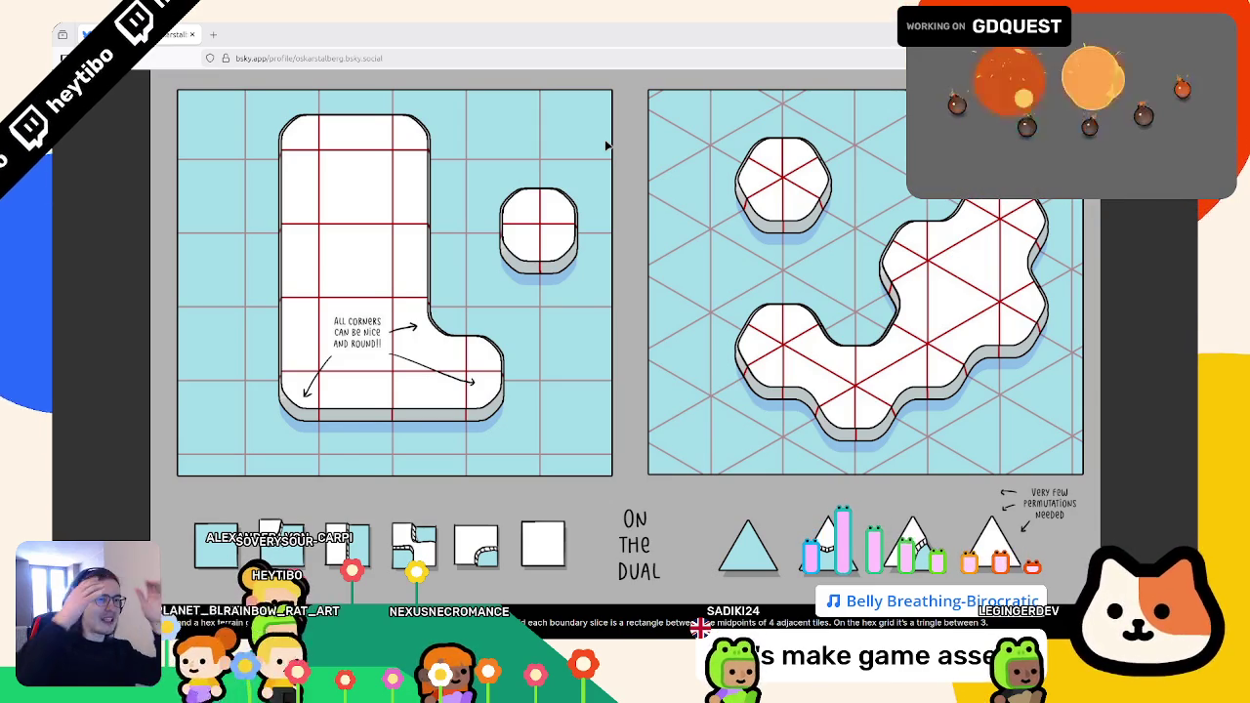
click(517, 178)
- Reopen the dual-grid image several times to study it, then return to Blender
scroll(590, 277, down, 5)
scroll(590, 276, up, 4)
click(575, 280)
click(574, 280)
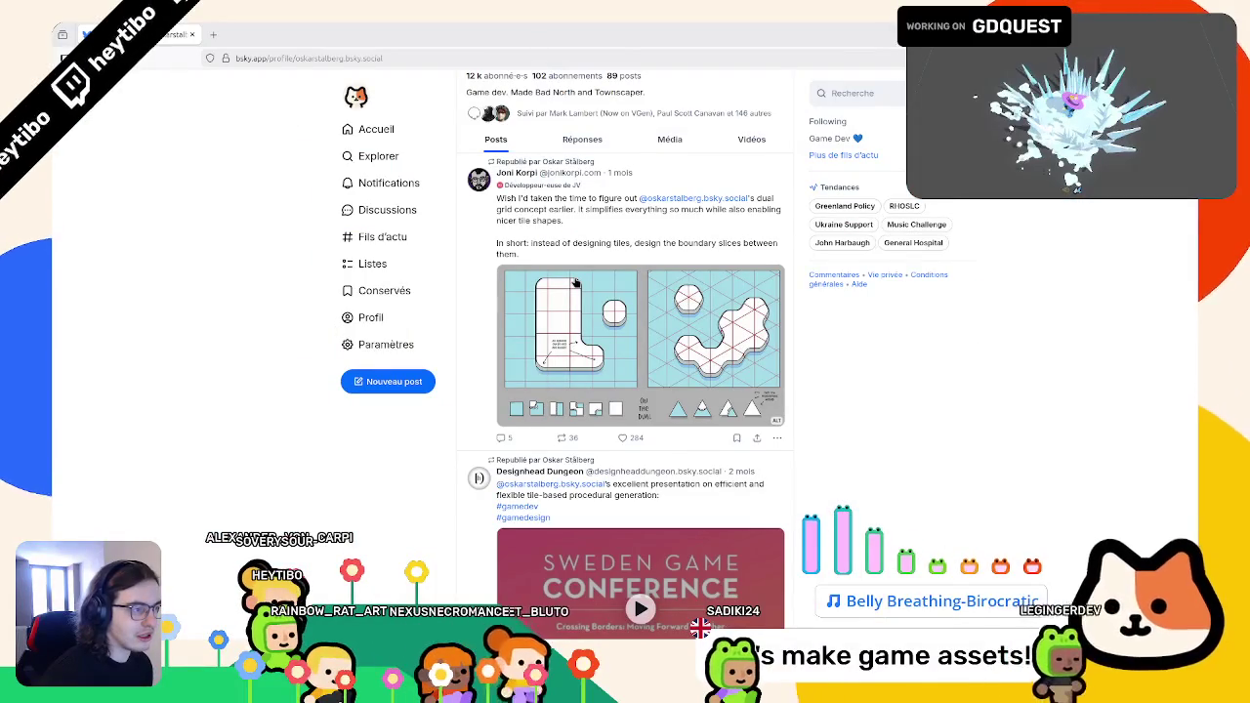
click(576, 283)
click(575, 293)
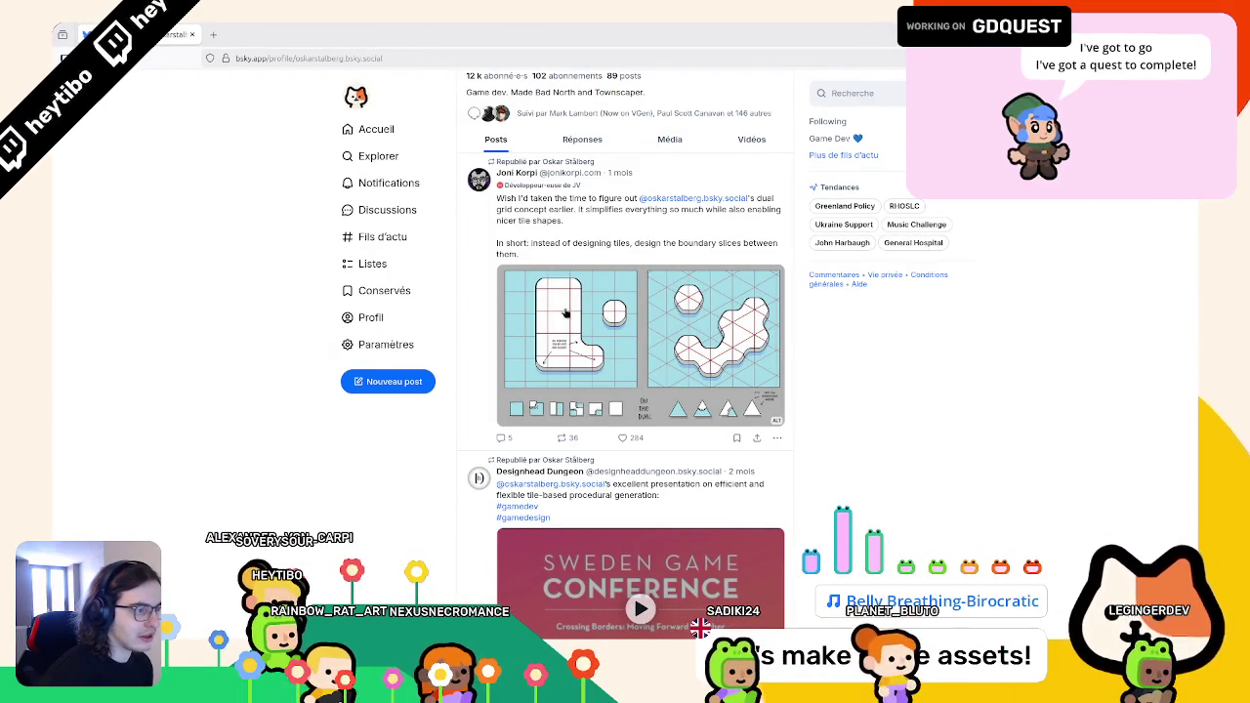
click(565, 311)
key(alt+Tab)
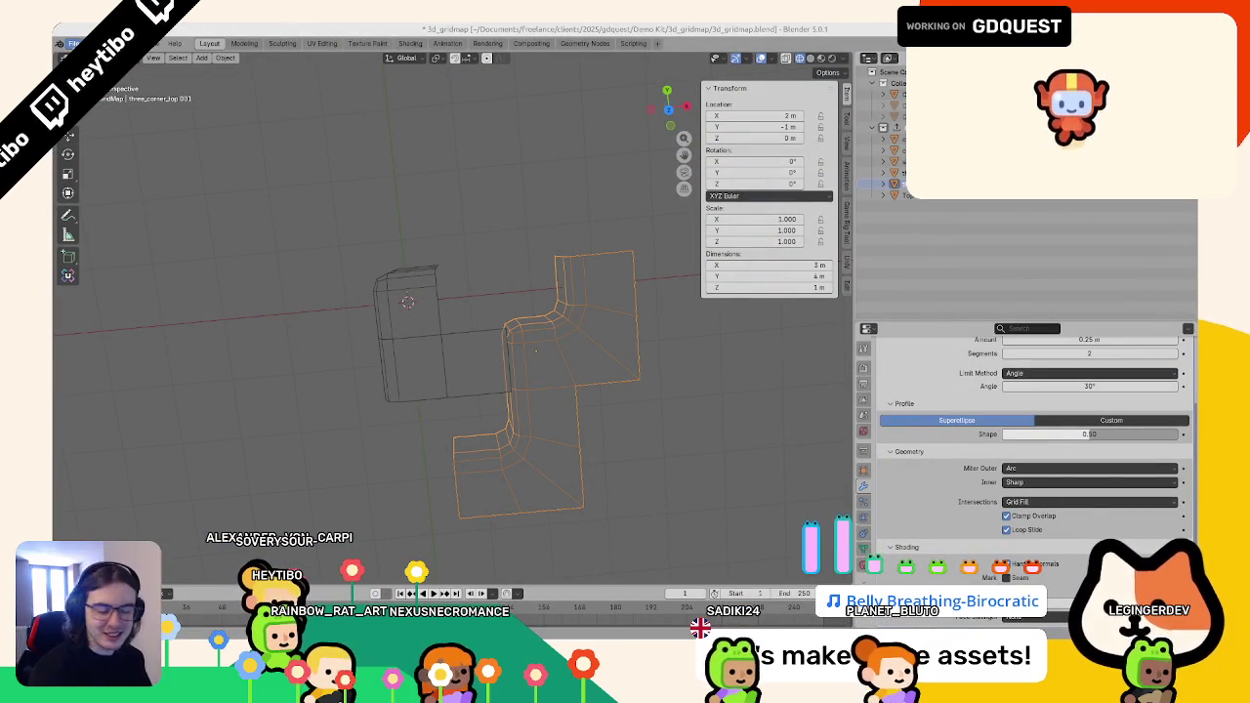
- View the small box tile and three-corner tile from Top view and box-select both
mouse_move(493, 165)
mouse_down()
mouse_move(556, 167)
mouse_move(545, 173)
mouse_up()
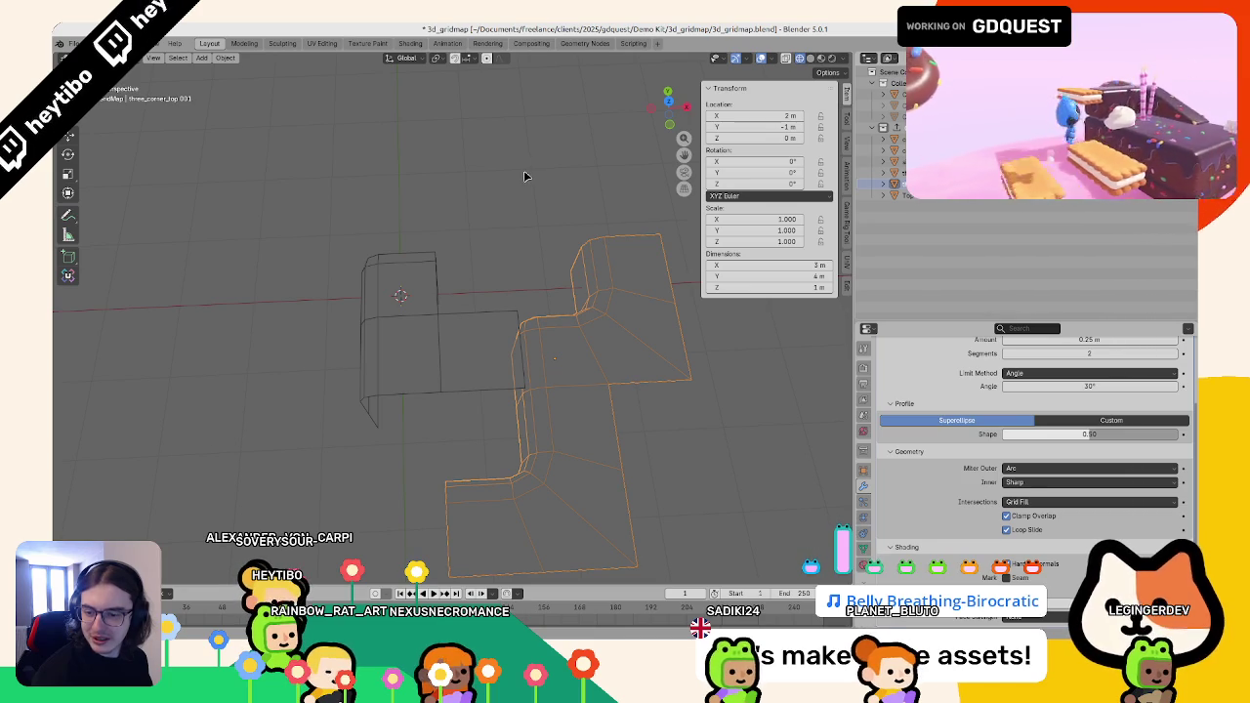
key(KP_7)
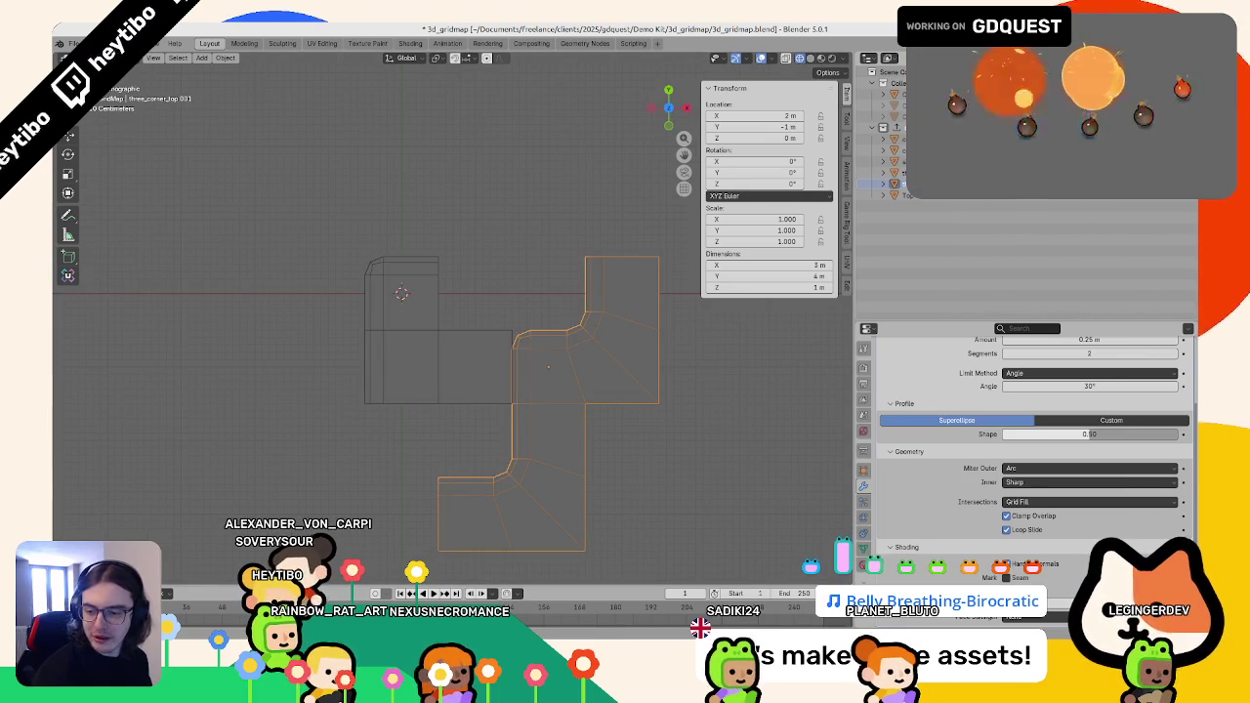
scroll(484, 347, down, 2)
drag(566, 235, 413, 418)
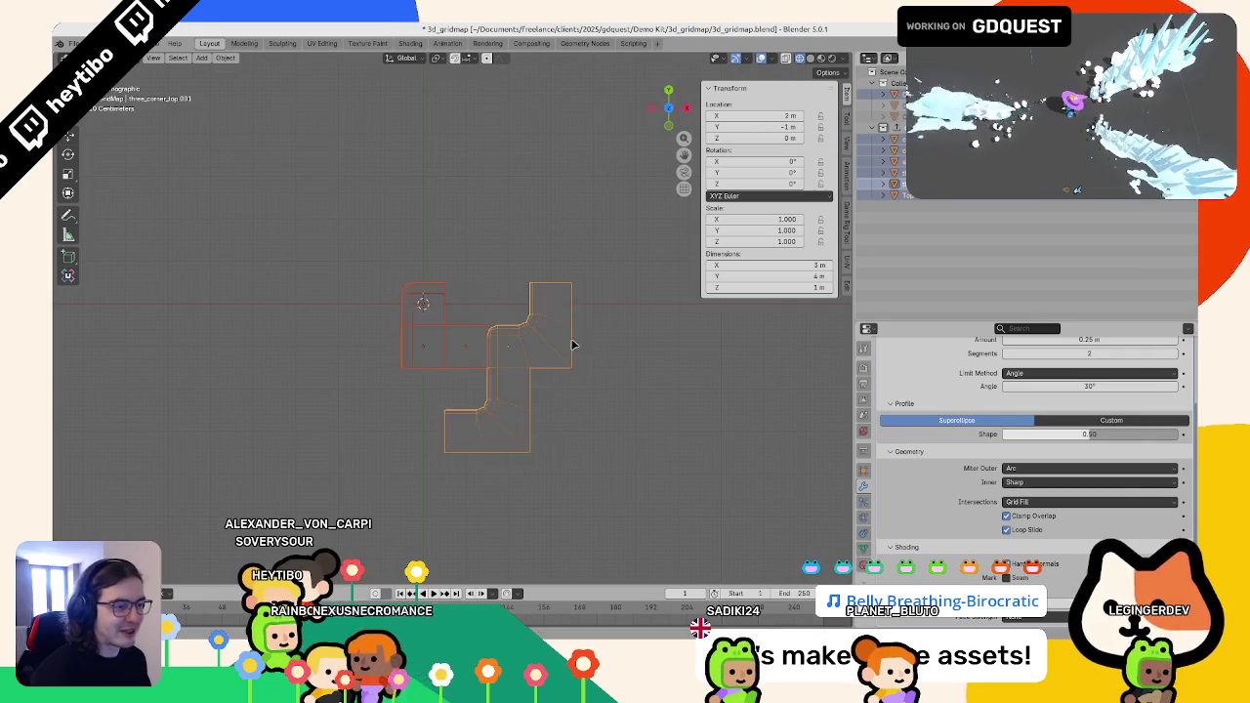
scroll(577, 341, down, 2)
click(580, 339)
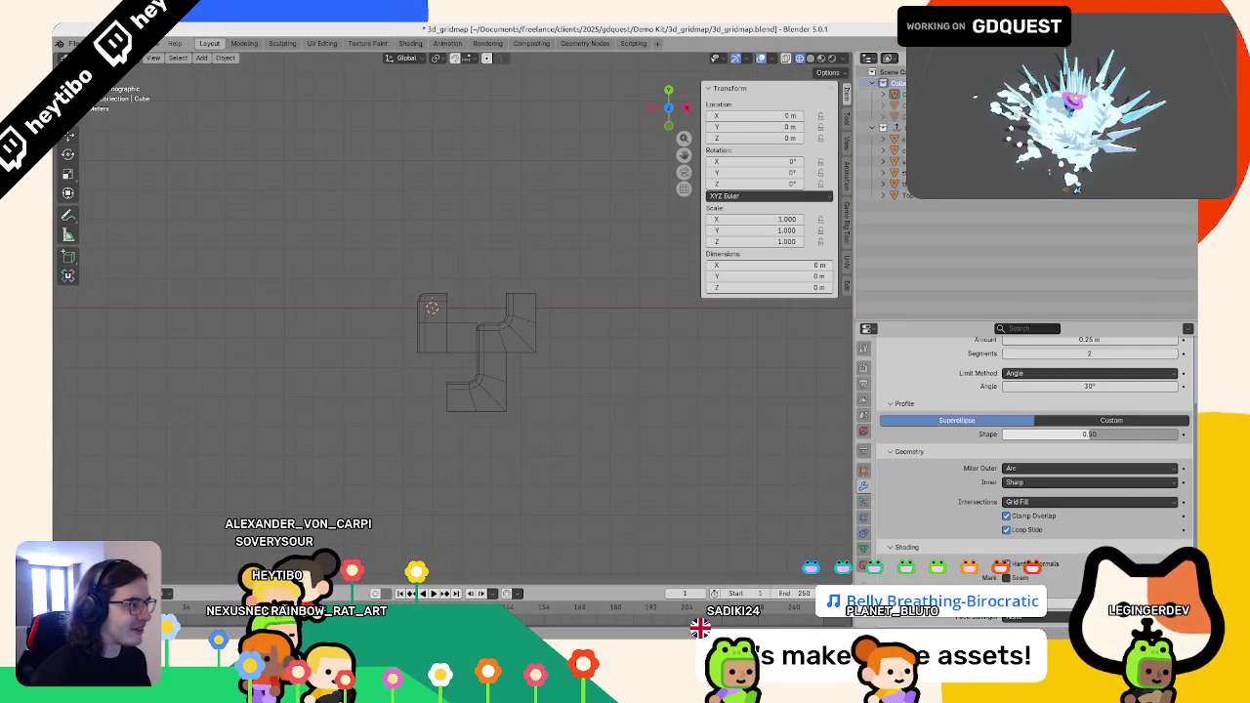
- Move the small box tile and three-corner tile into the GridMap collection
drag(625, 234, 385, 446)
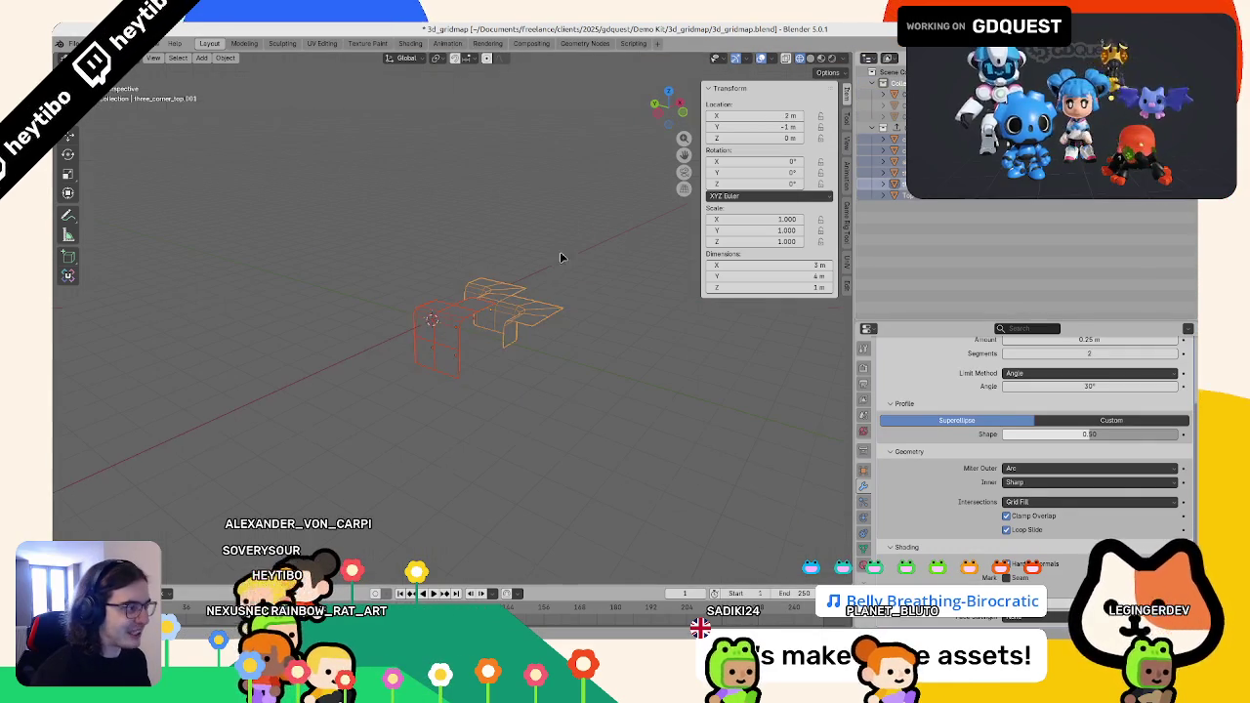
key(m)
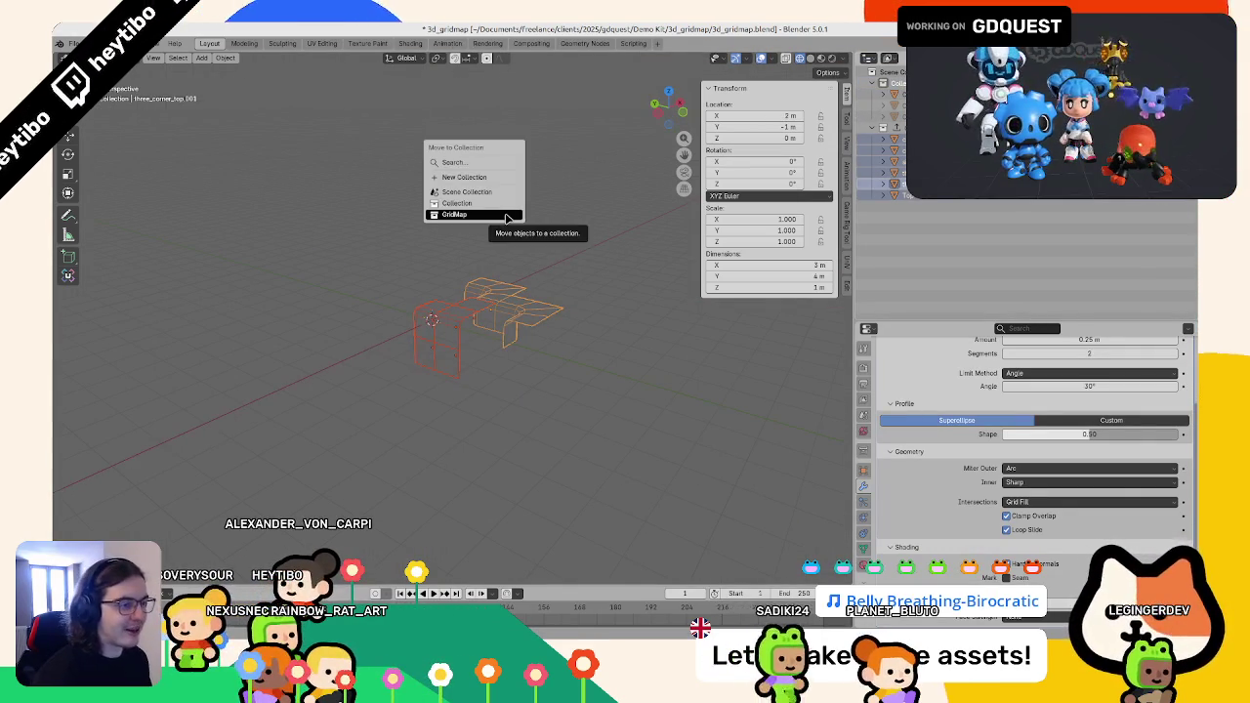
click(506, 215)
- Hide both tiles from the viewport and make Collection 3 the active collection
click(612, 206)
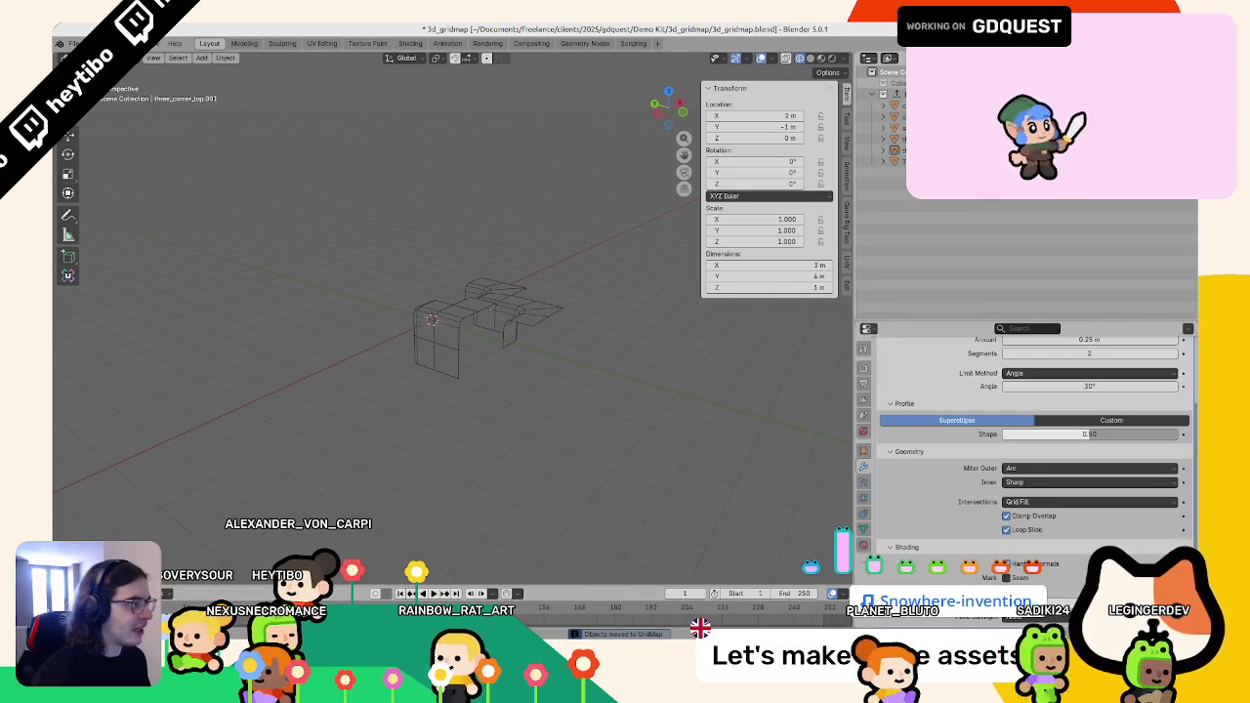
key(Delete)
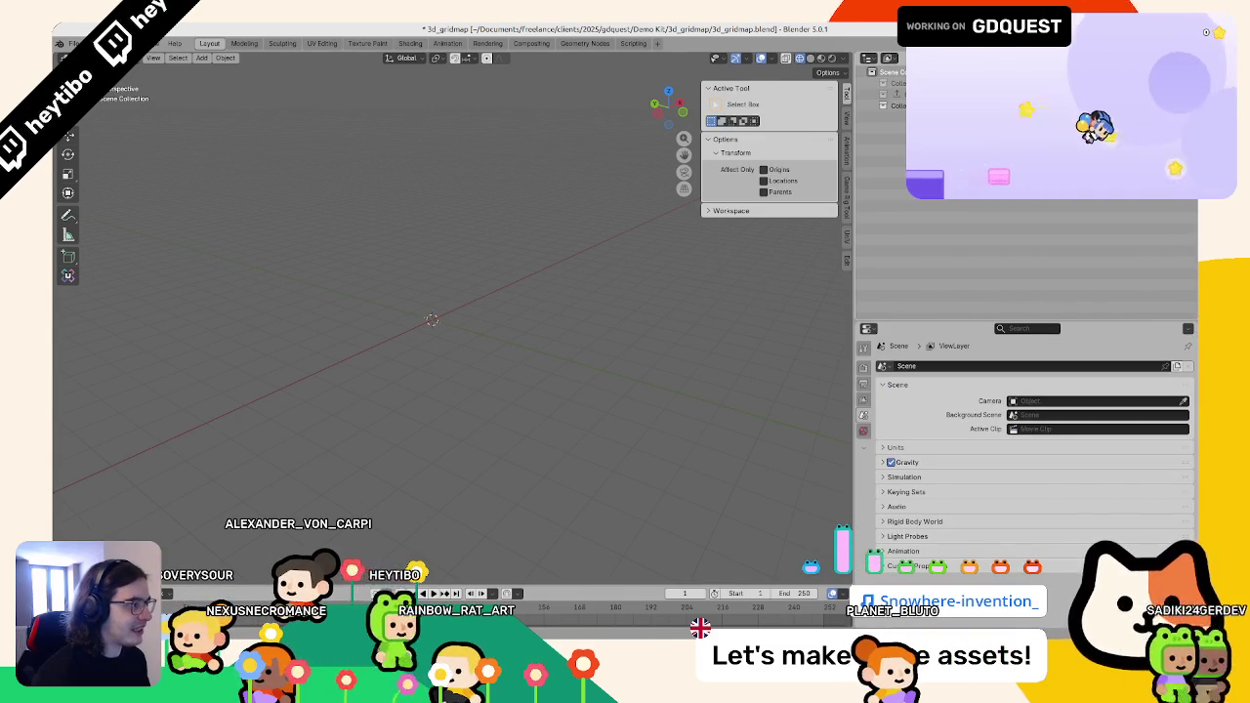
click(893, 105)
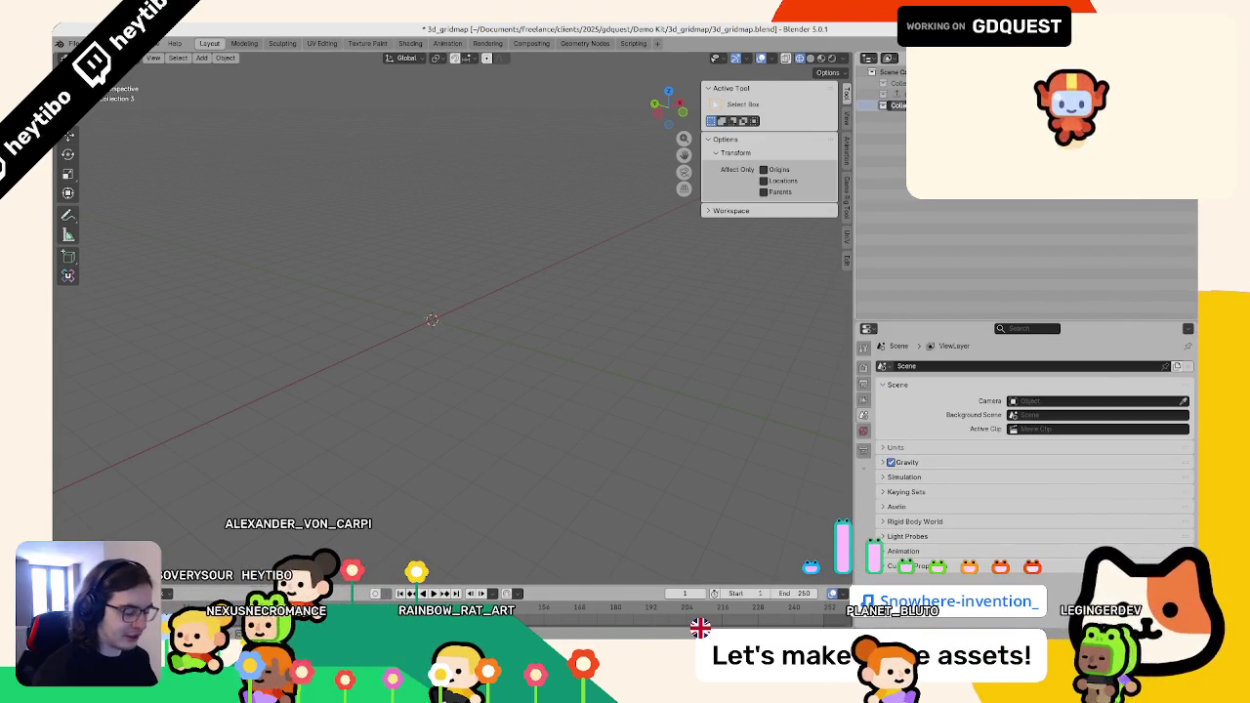
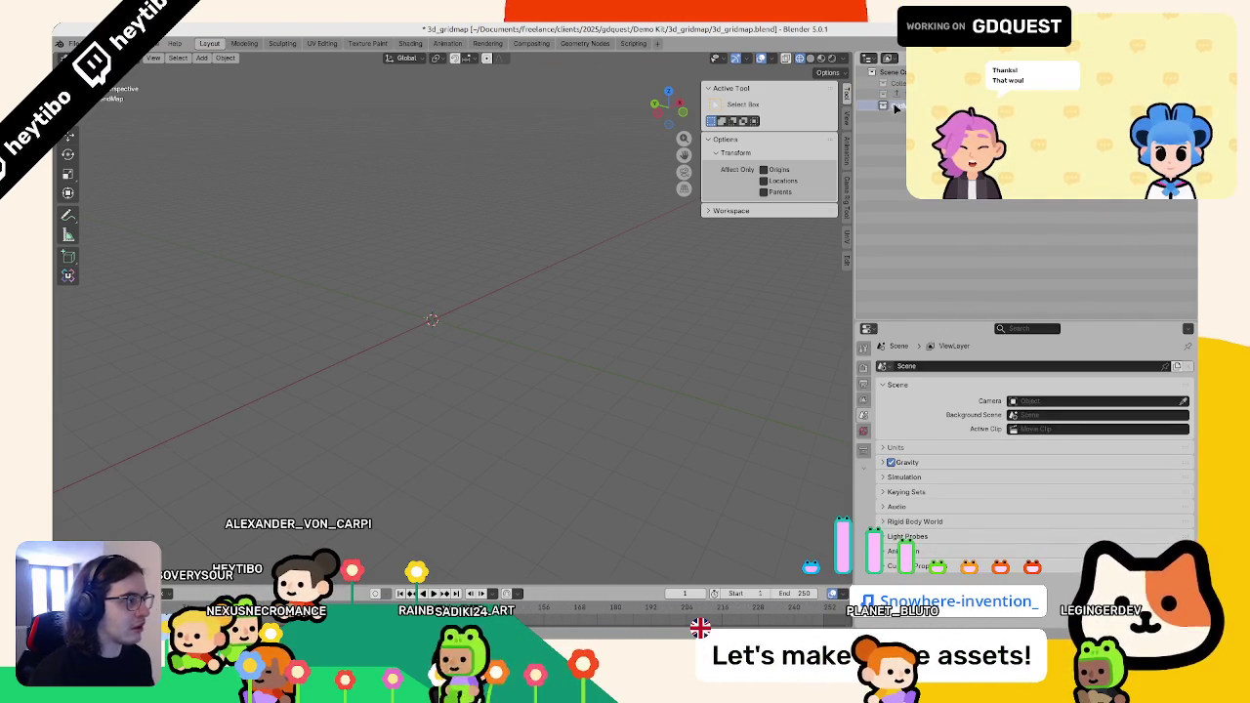
- Switch Blender's viewport to a top orthographic view of the empty scene
key(KP_7)
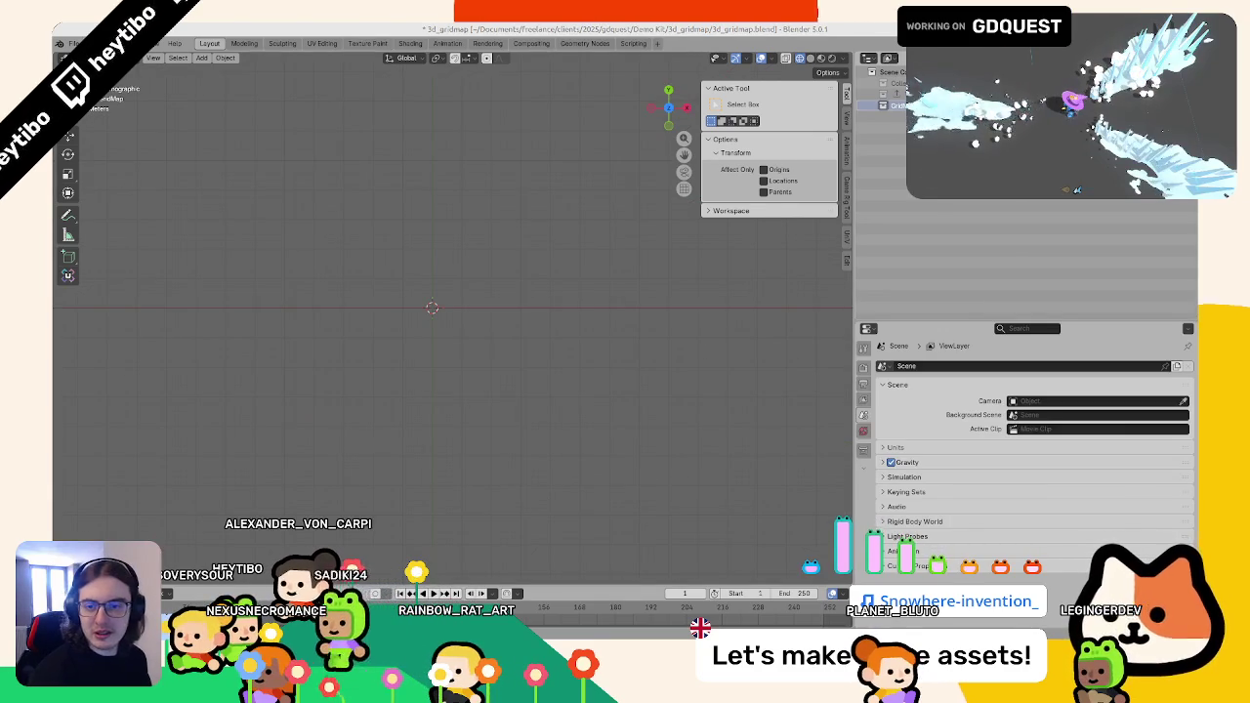
key(super)
key(Escape)
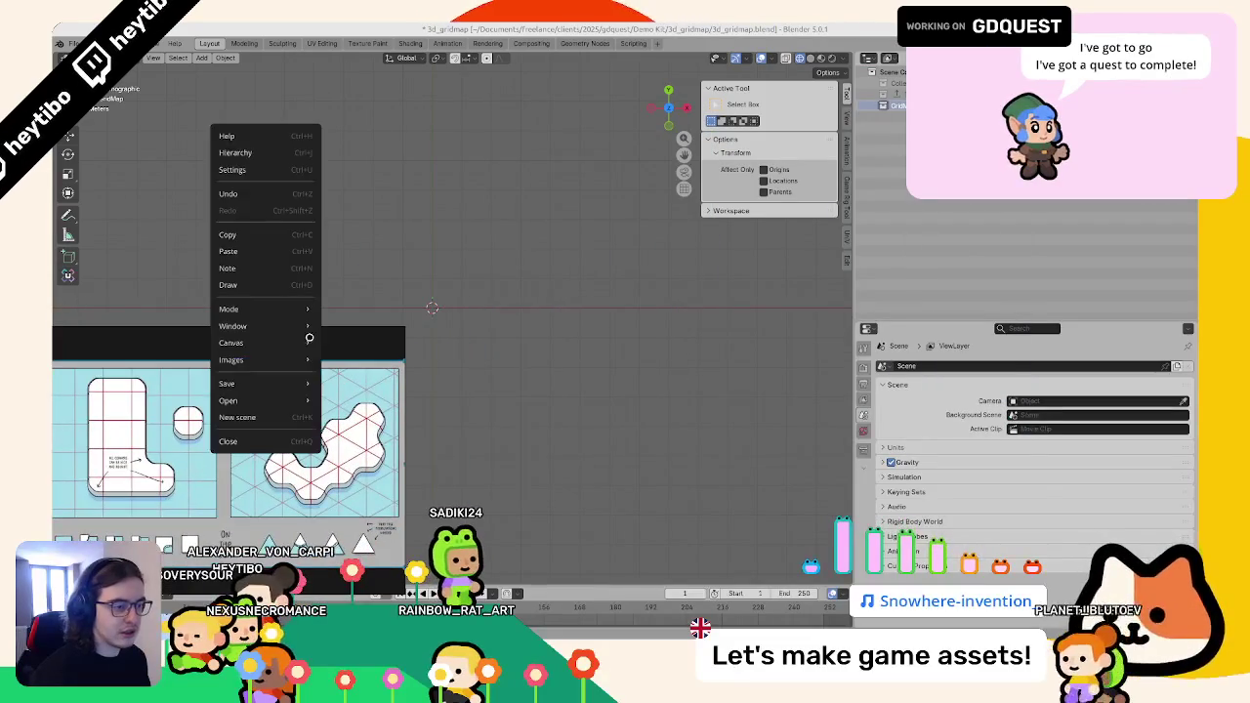
- Narrow the tile reference image window and bring up the Add menu
mouse_move(404, 430)
mouse_down()
mouse_move(231, 412)
mouse_move(393, 381)
mouse_move(216, 342)
mouse_up()
scroll(394, 381, up, 2)
scroll(394, 381, down, 2)
key(shift+a)
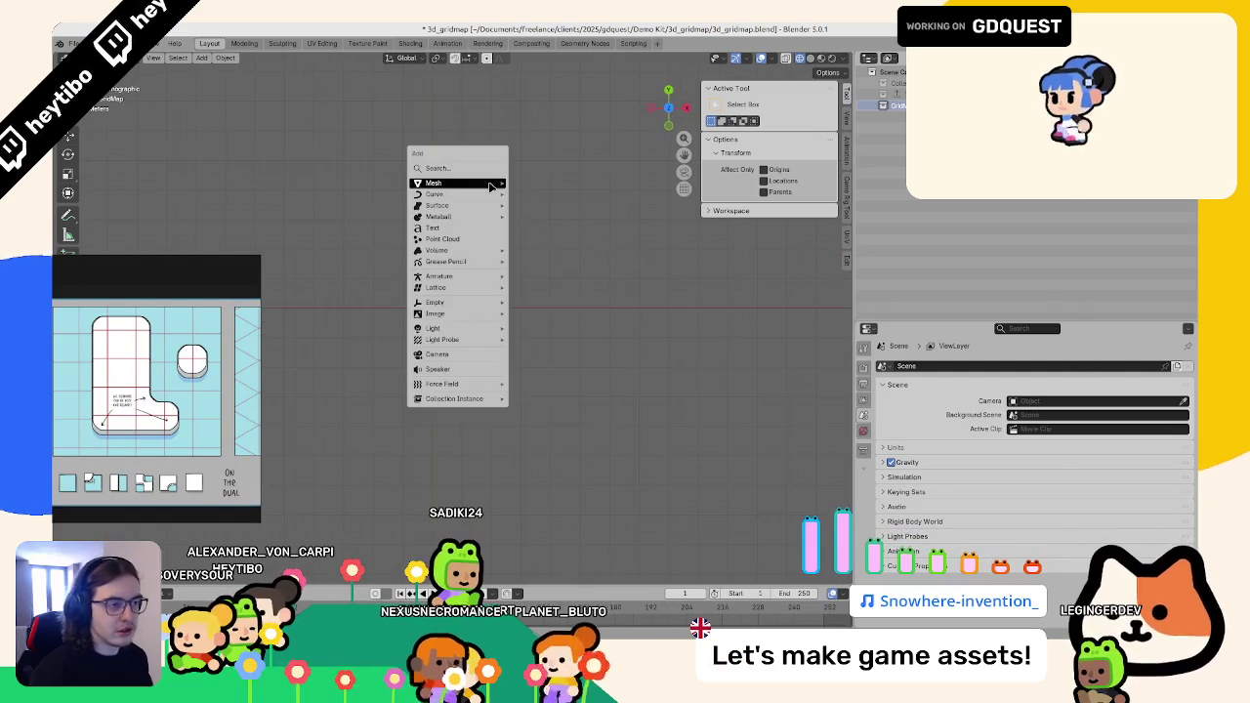
- Add a plane, set its dimensions to 1 m × 1 m, and apply its scale
mouse_move(493, 185)
click(535, 183)
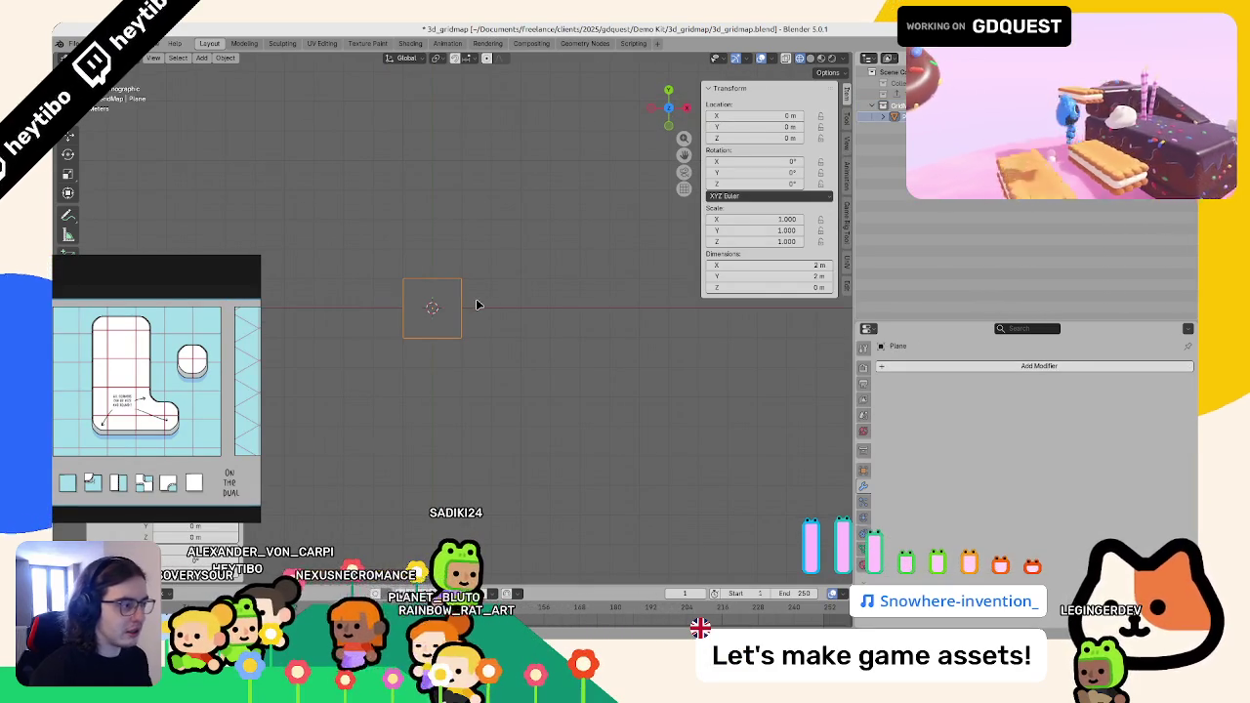
click(762, 265)
text(1)
key(Tab)
text(1)
key(Return)
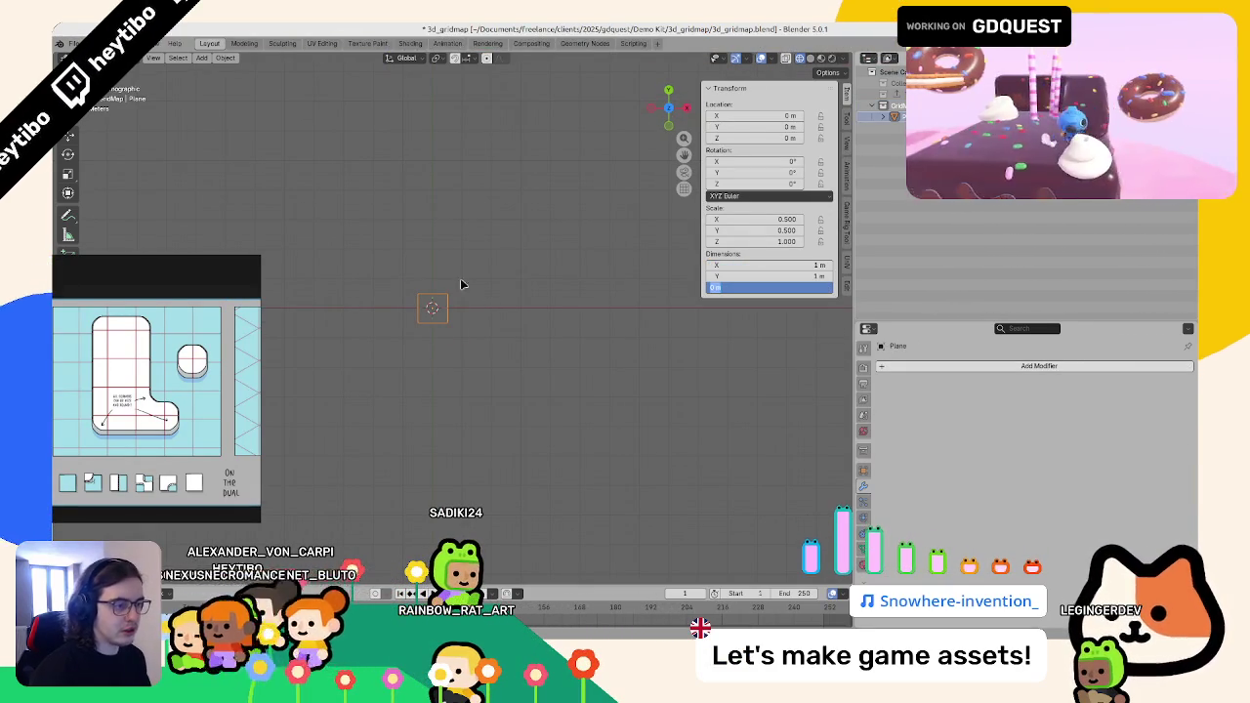
key(ctrl+a)
click(497, 282)
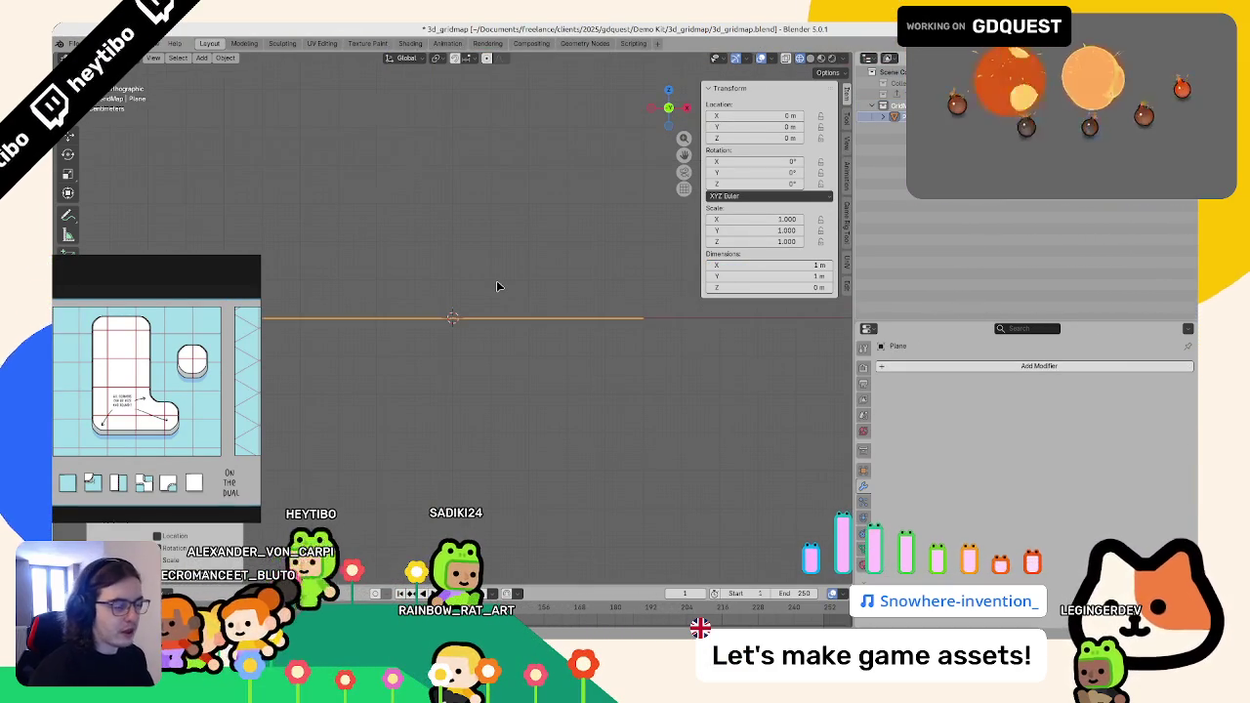
- Move the plane to X -0.5 m and set its Y location to 0.5 m
key(KP_7)
scroll(560, 329, down, 12)
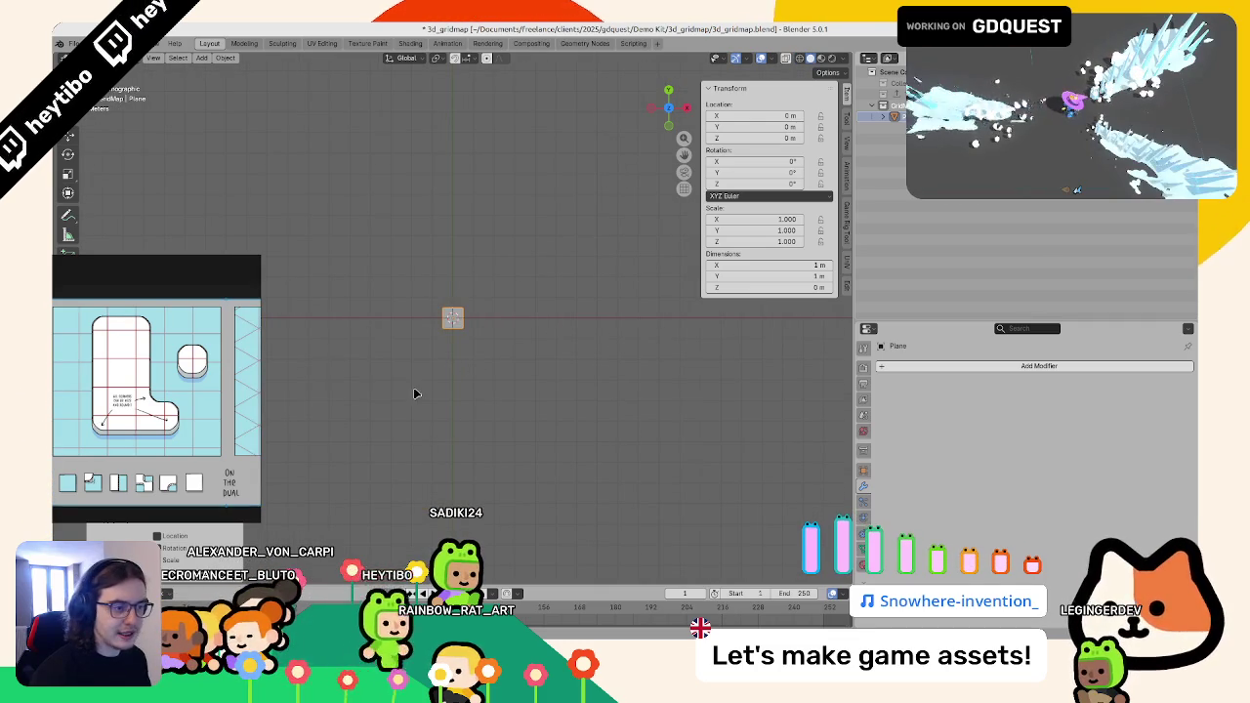
scroll(469, 391, down, 2)
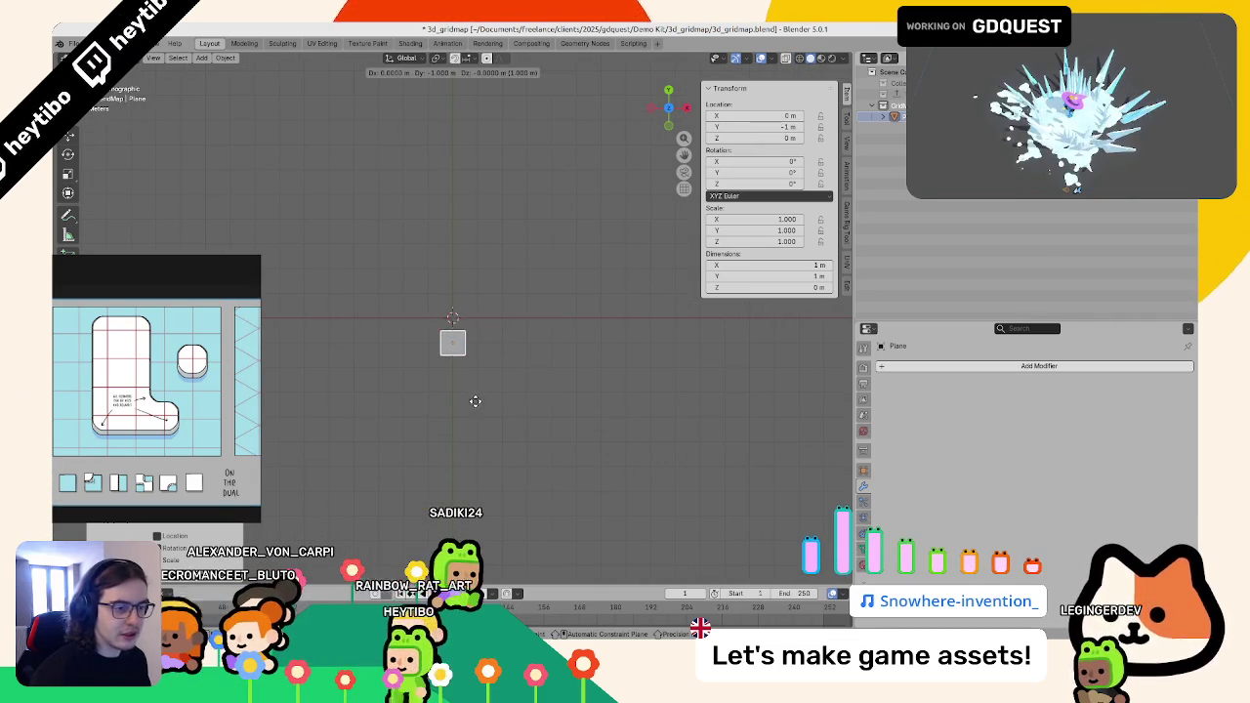
key(g)
click(474, 404)
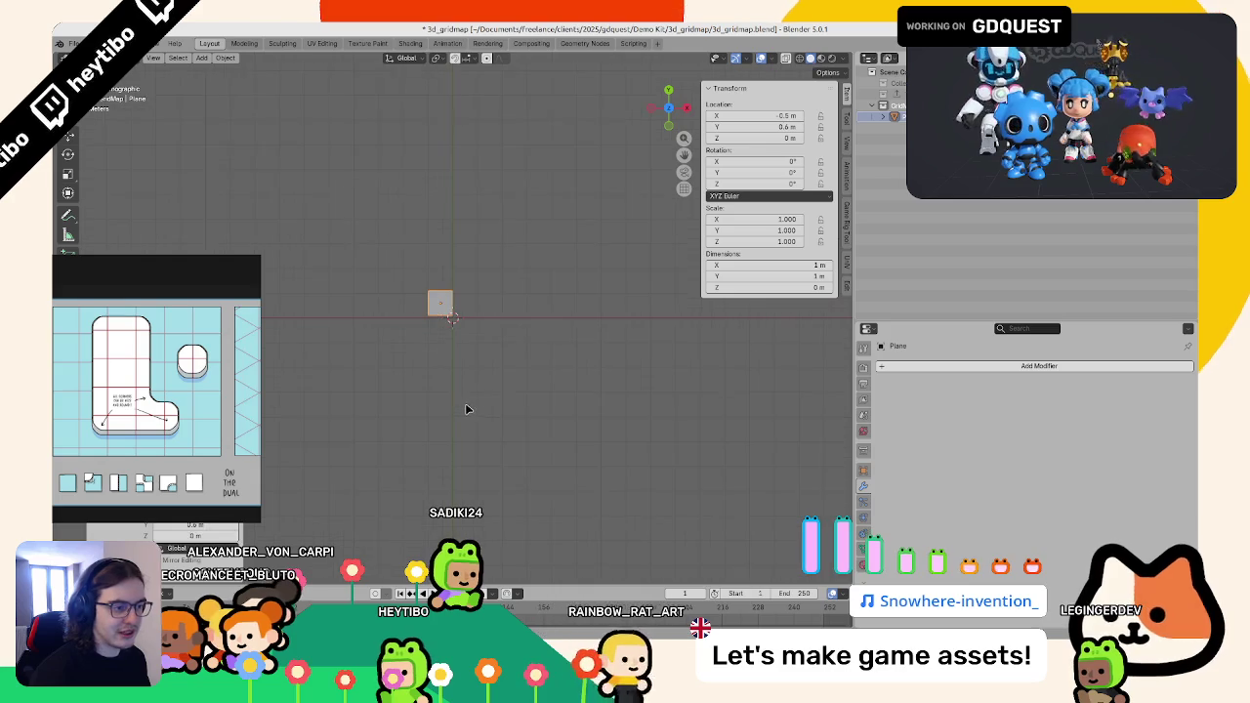
click(731, 125)
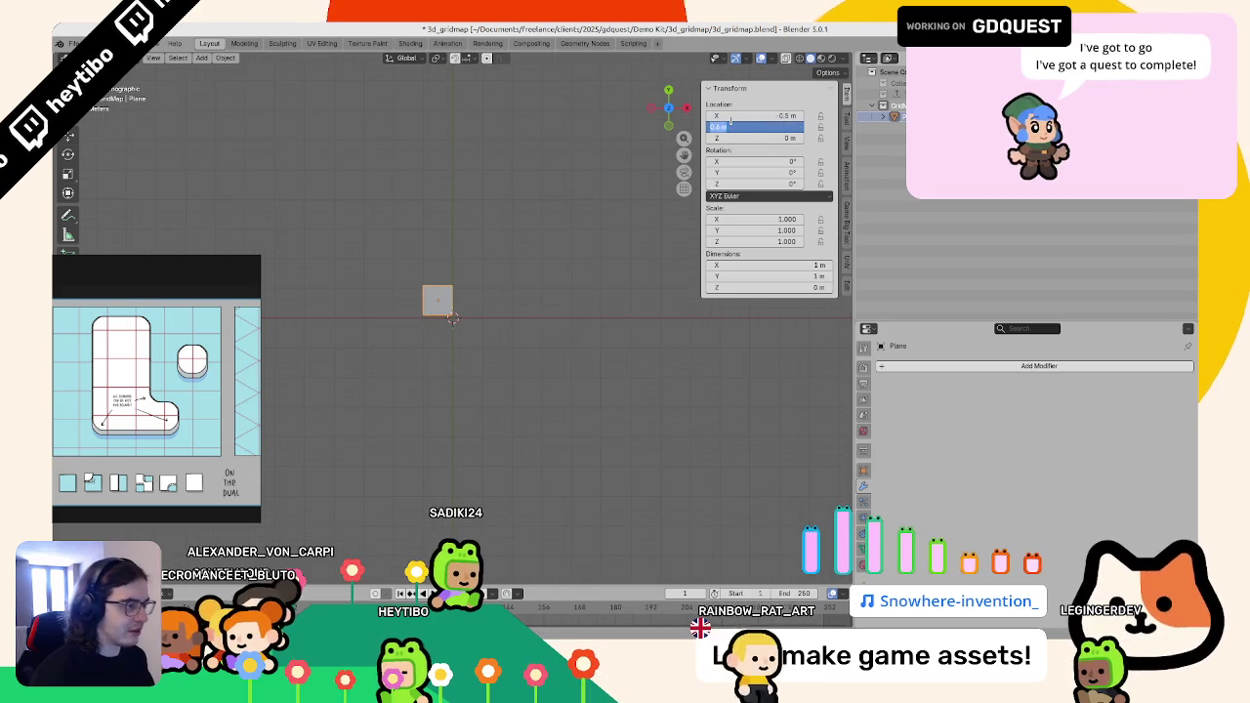
text(0.5)
key(Return)
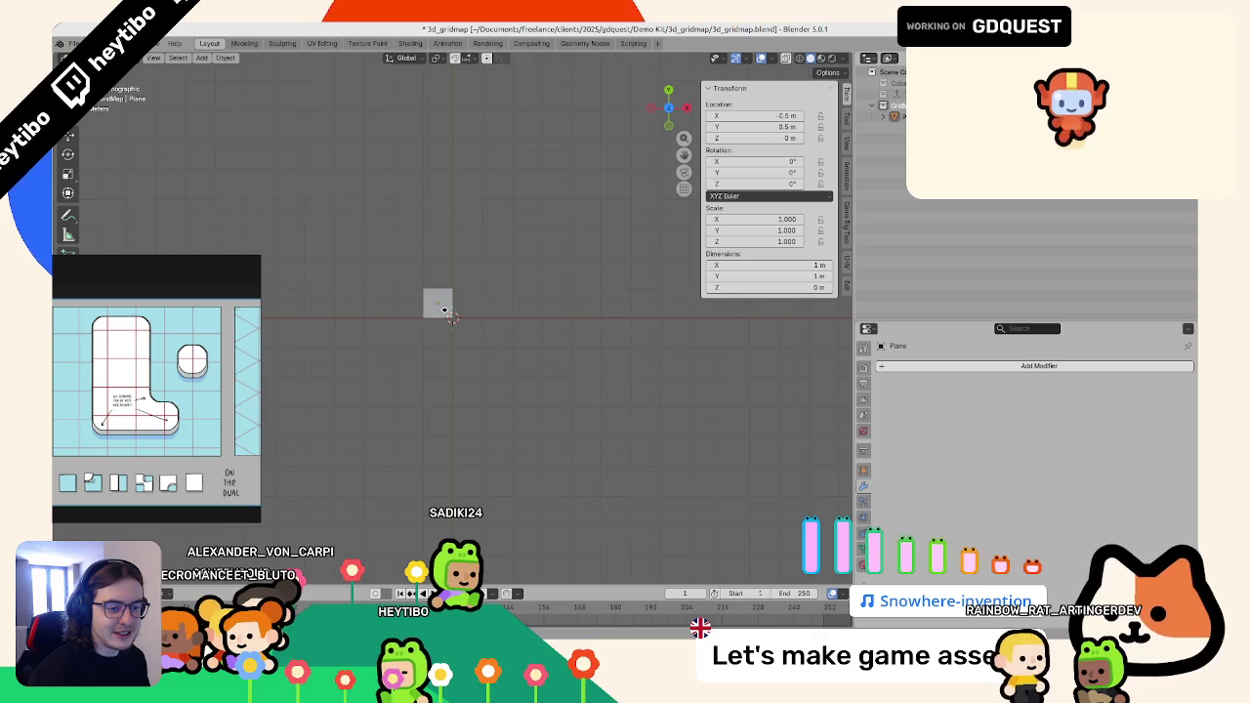
scroll(377, 346, up, 3)
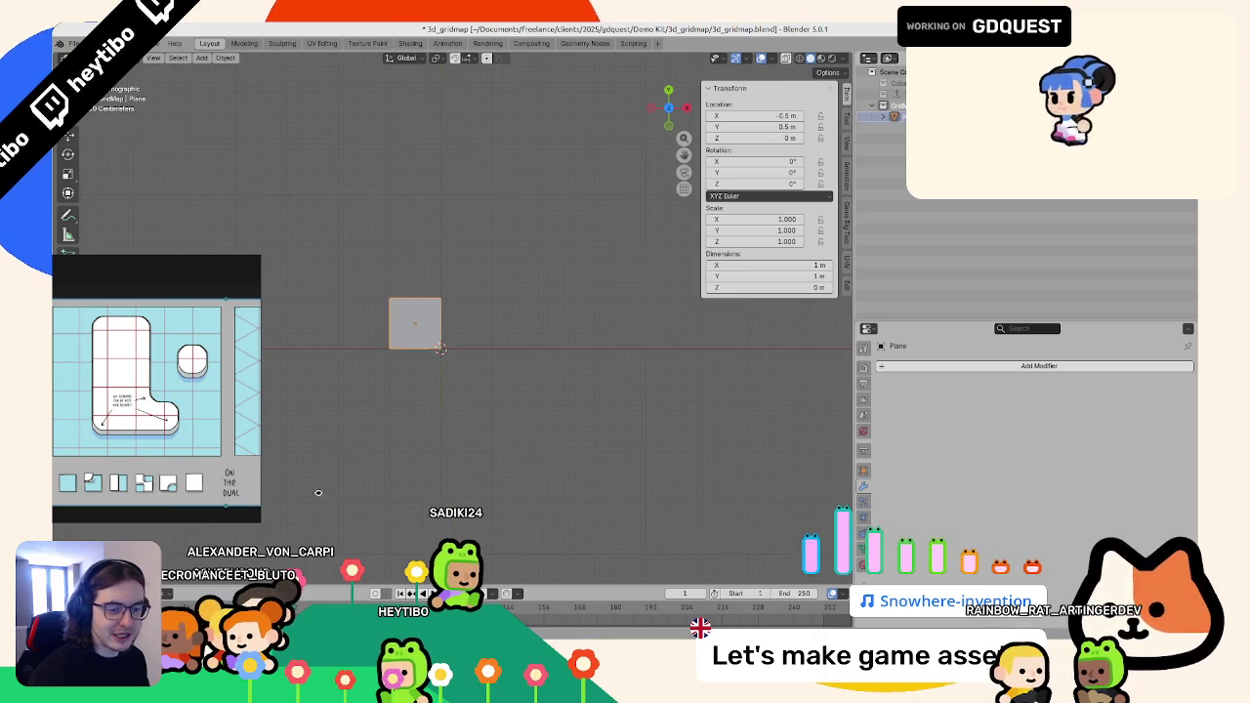
- Reposition the plane along Y, duplicate it above the original, and show wireframe
key(g)
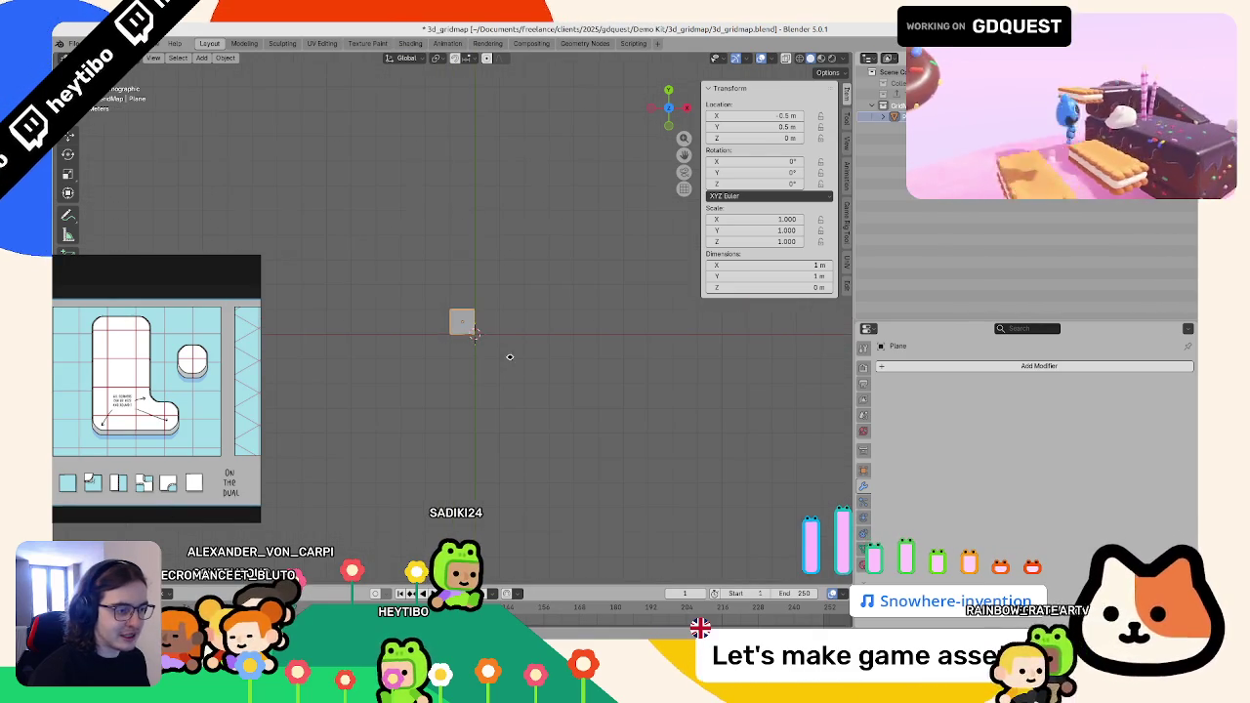
middle_click(509, 357)
click(508, 410)
key(shift+d)
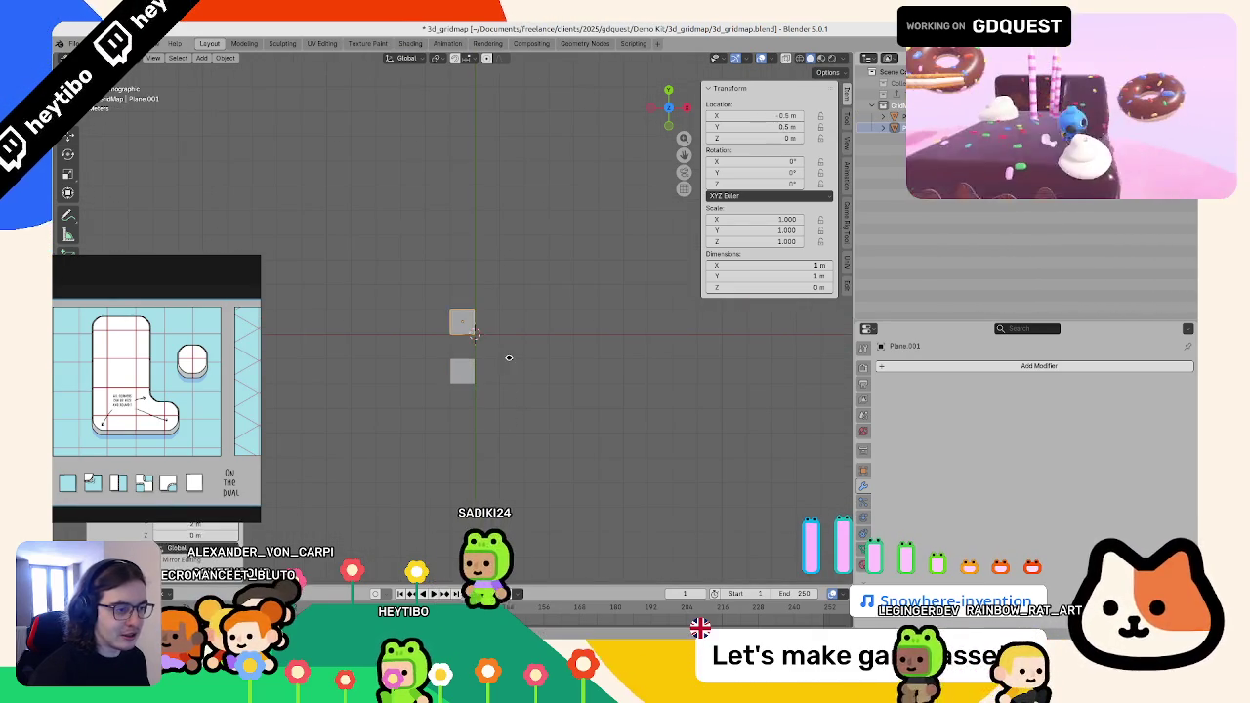
click(508, 357)
key(Tab)
scroll(501, 359, up, 3)
key(shift+z)
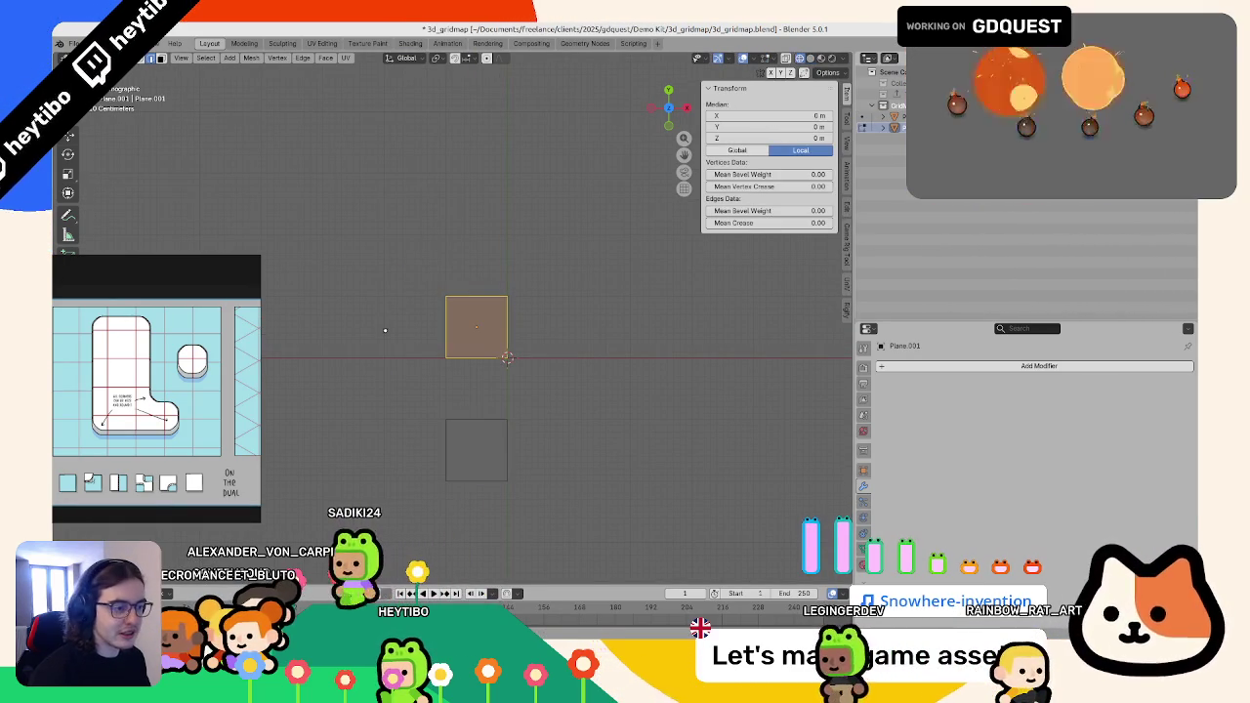
- Raise the copied plane's bottom edge by 0.5 m along Y
click(477, 358)
key(g)
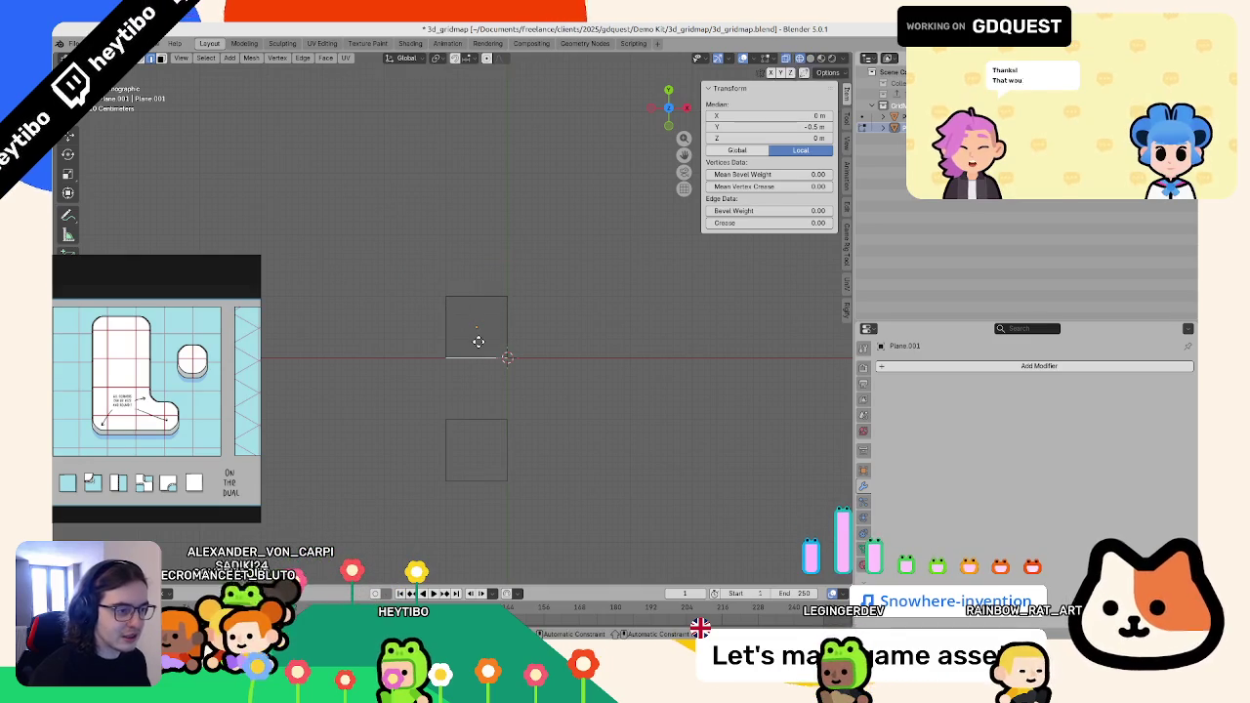
key(y)
key(BackSpace)
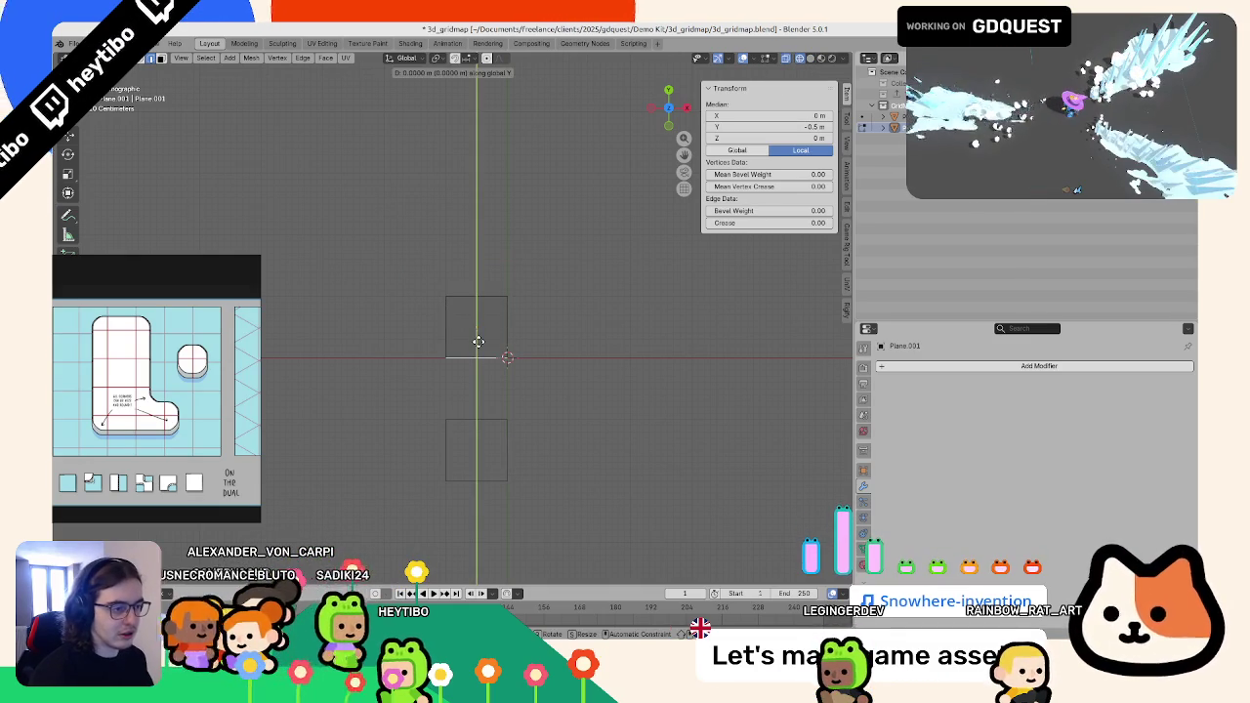
text(0.5)
key(Return)
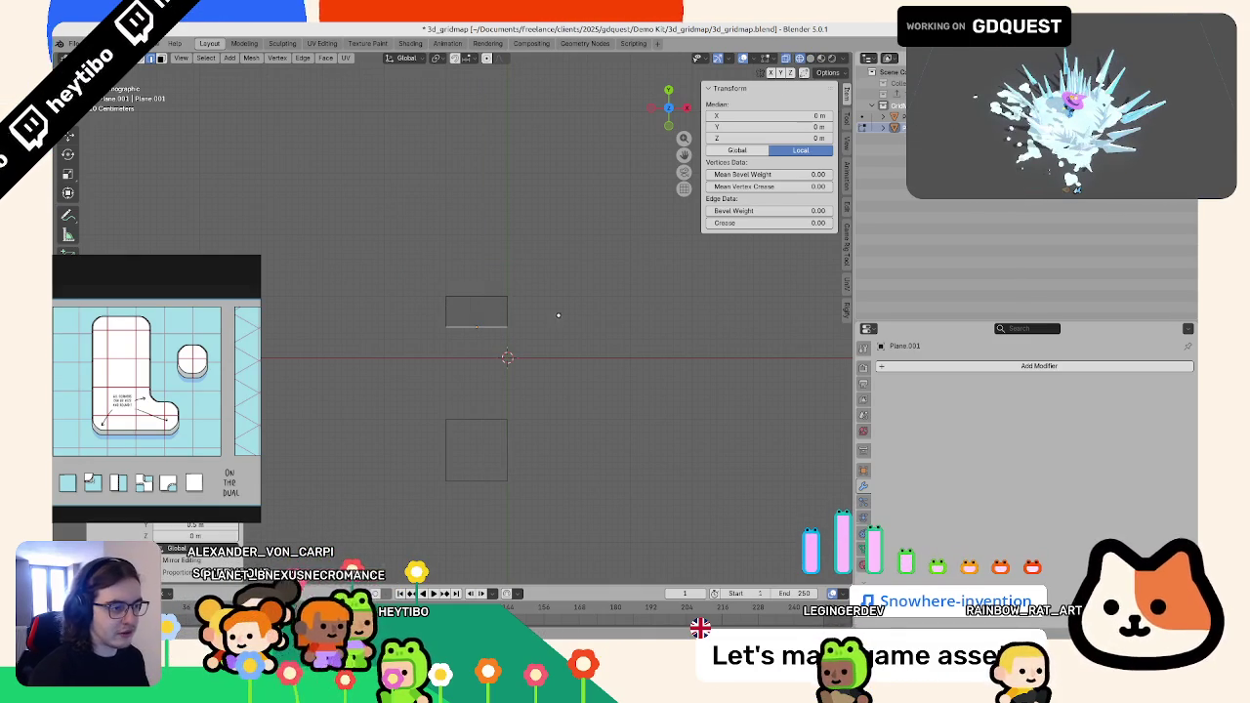
- Shift the selected edge 0.5 m left along X and pull geometry downward in front view
key(g)
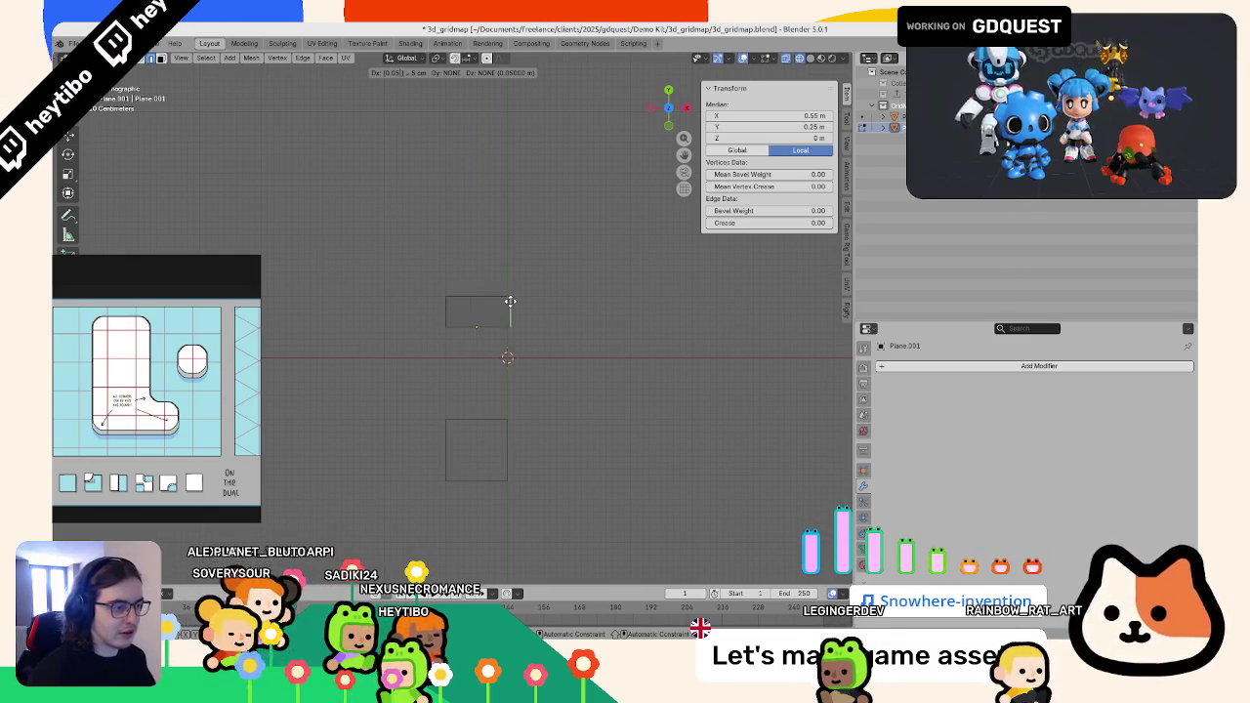
key(Escape)
key(g)
key(x)
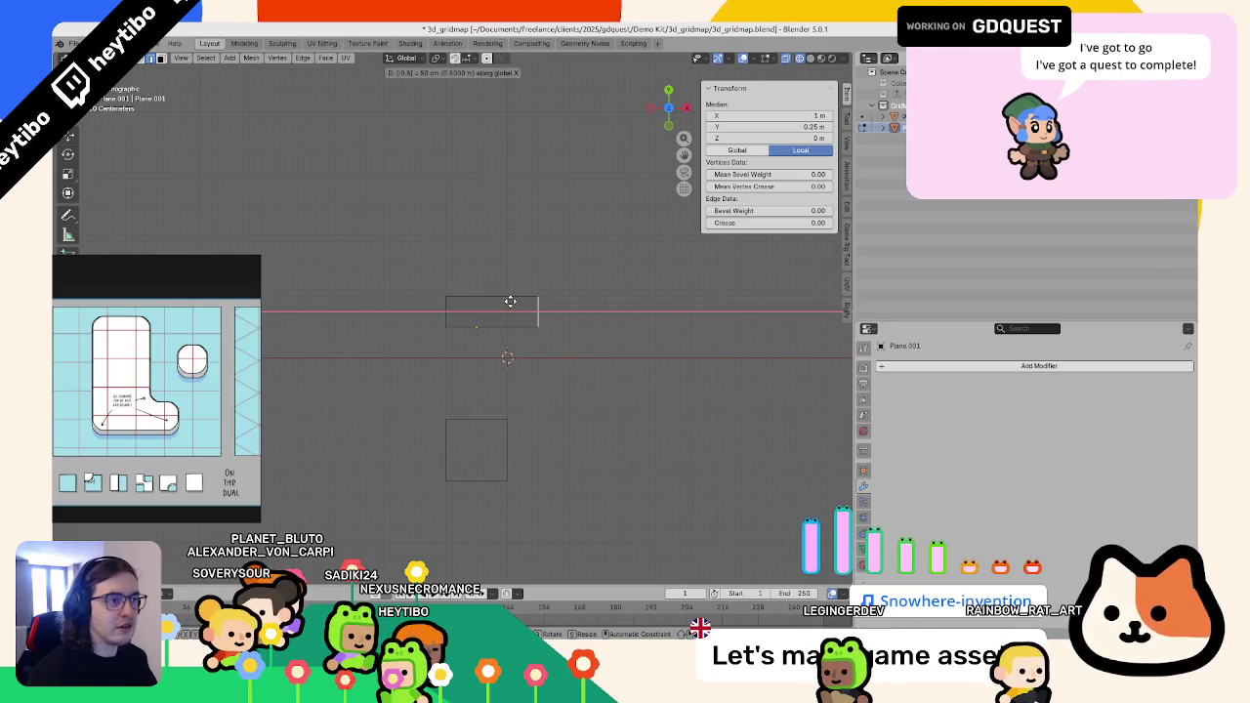
text(-0.5)
key(Return)
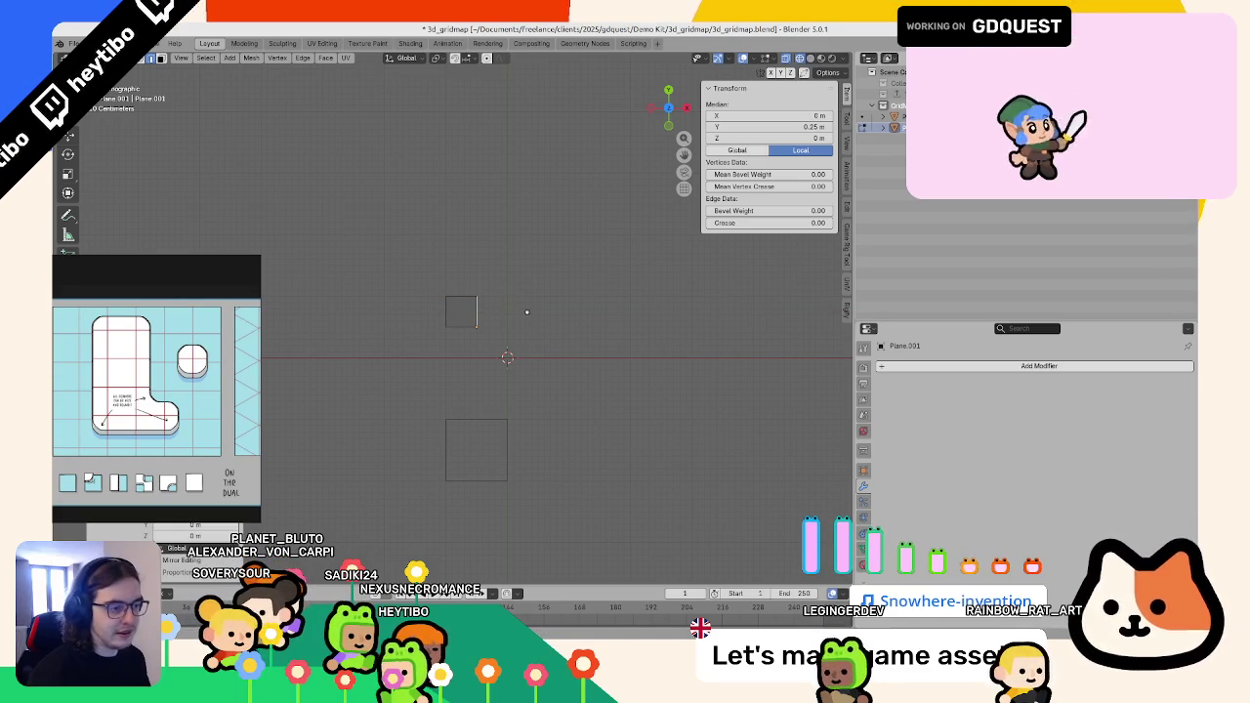
key(KP_1)
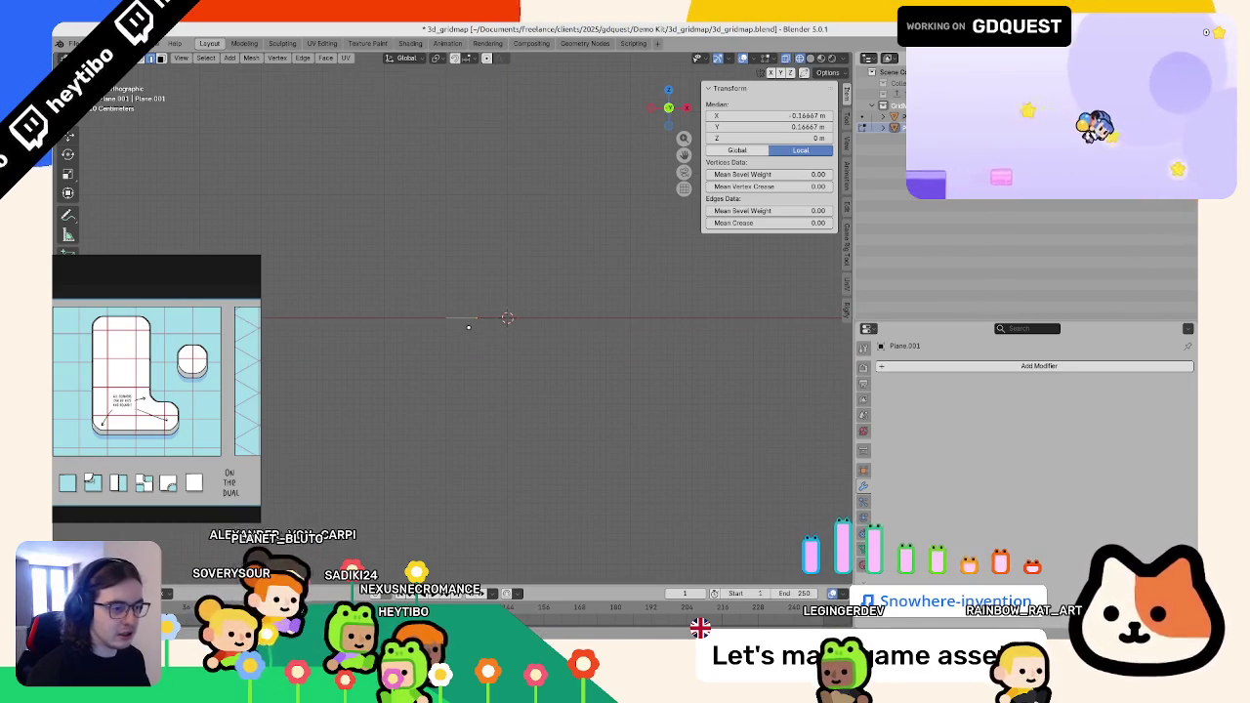
key(g)
click(482, 377)
key(Tab)
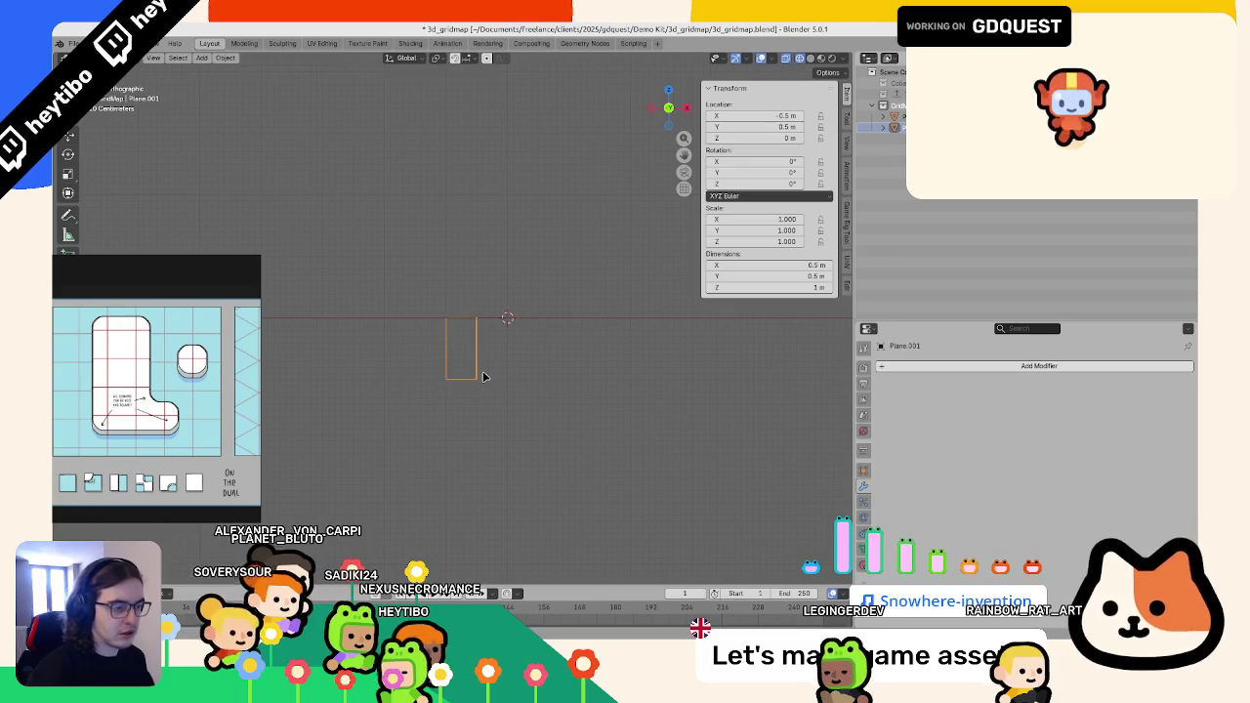
key(Tab)
key(Tab)
key(Tab)
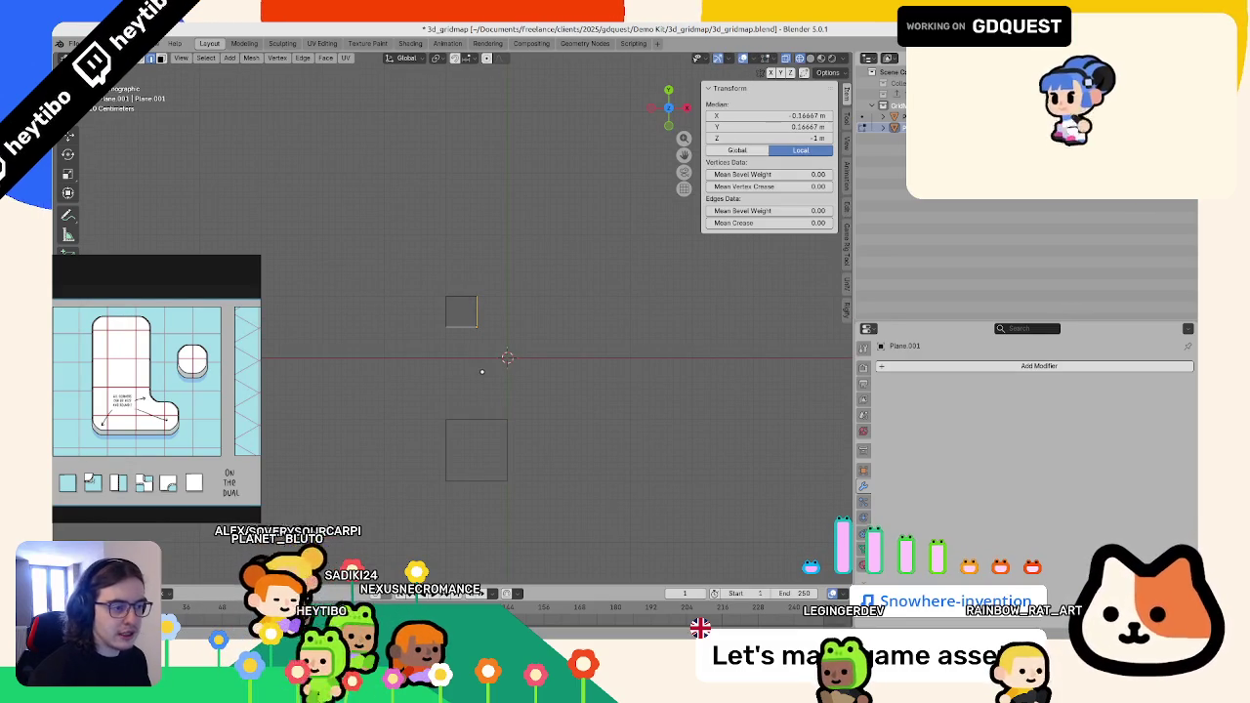
key(Tab)
scroll(477, 393, down, 5)
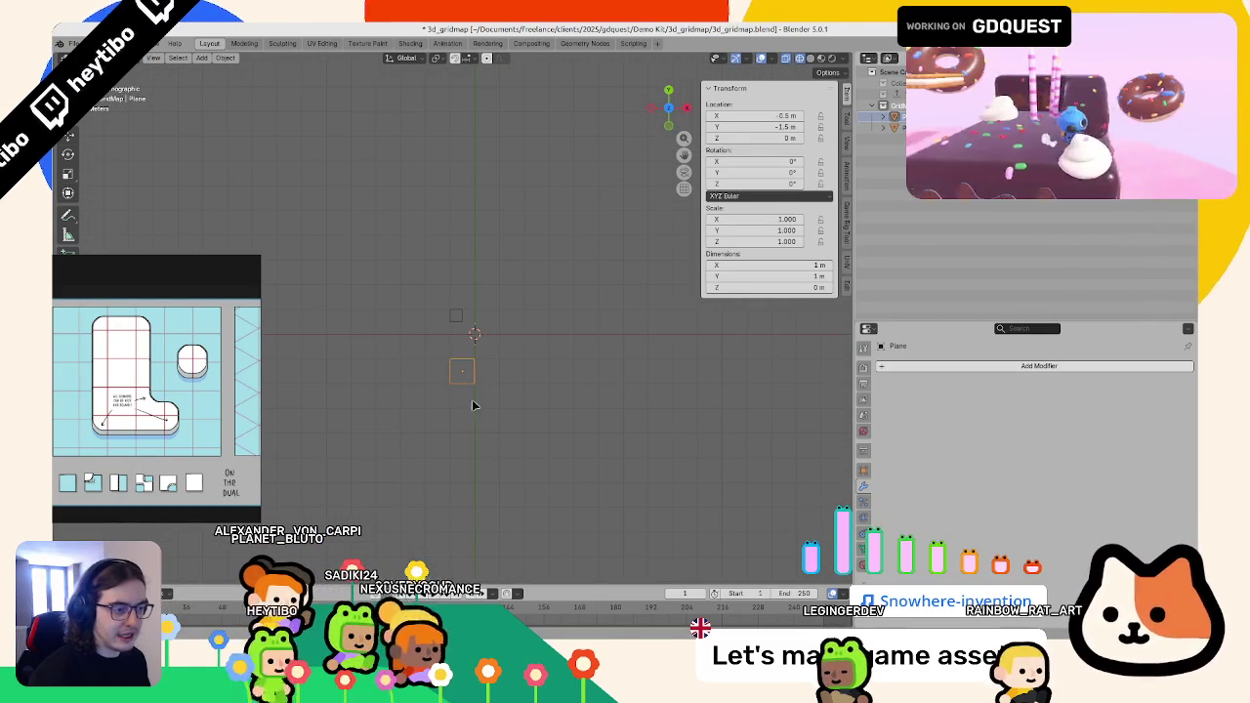
- Duplicate the square plane and move the copy's right edge 0.5 m left
key(shift+d)
click(495, 371)
key(Tab)
click(499, 323)
text(gx)
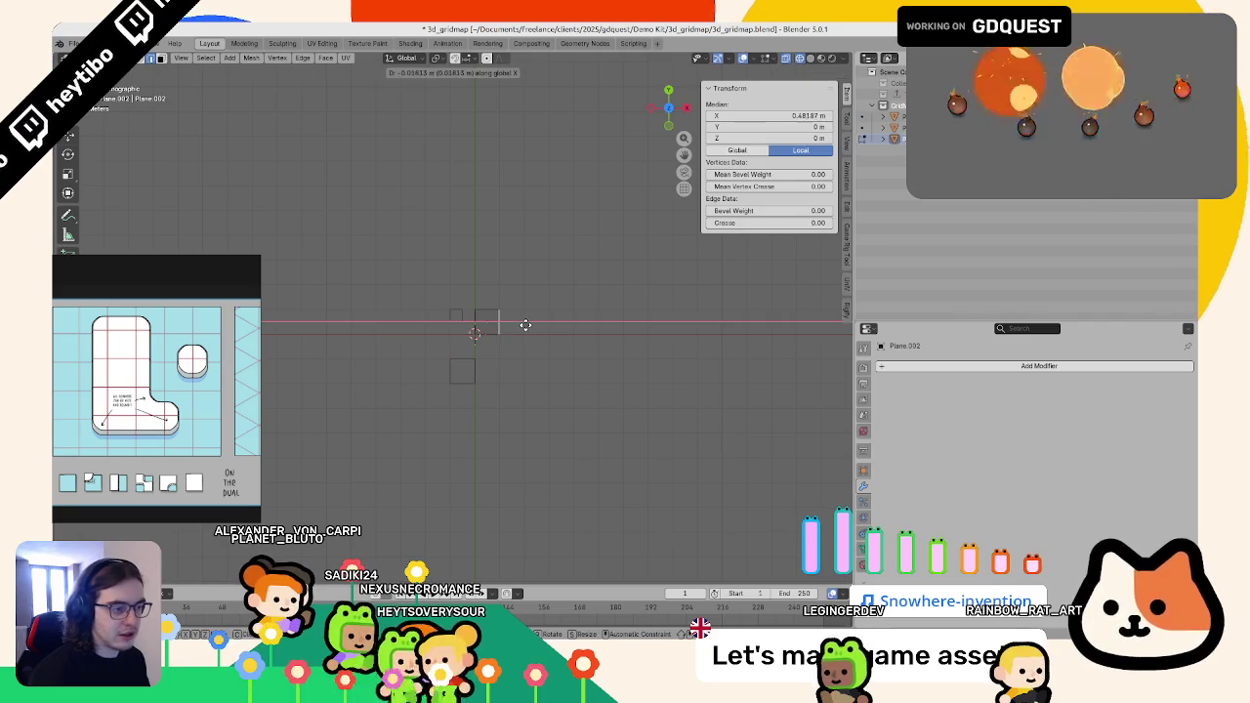
text(-0.)
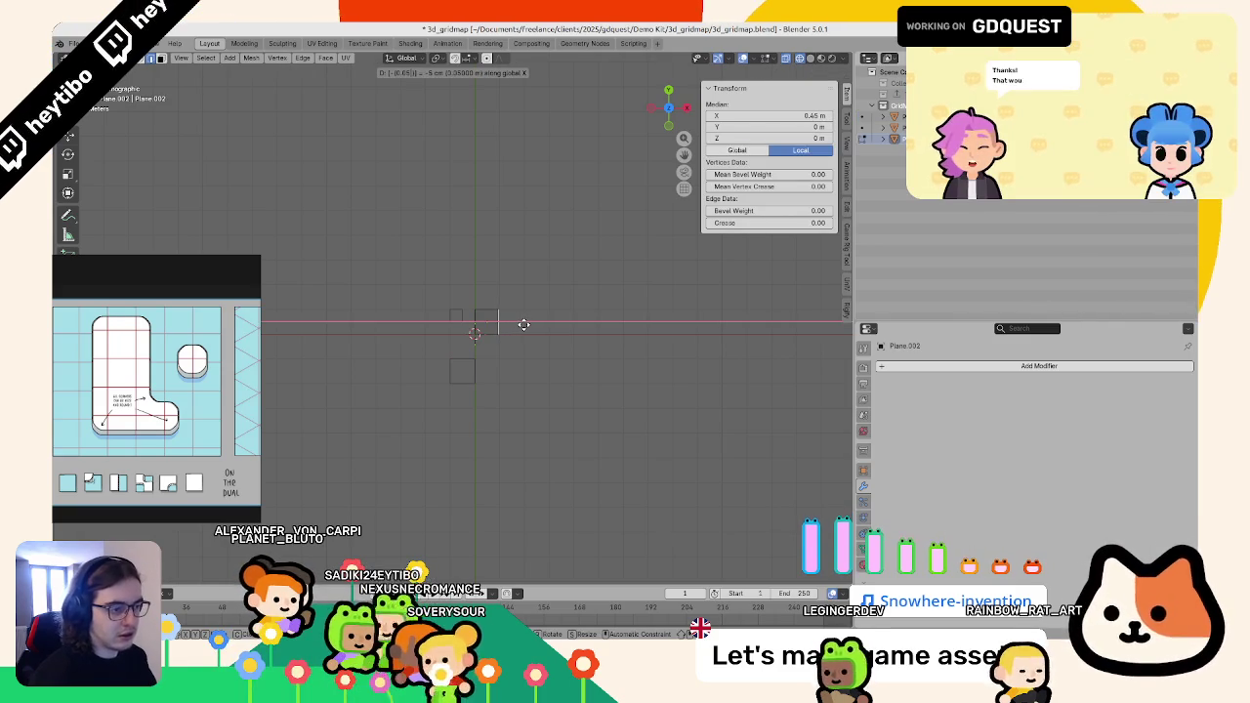
key(Return)
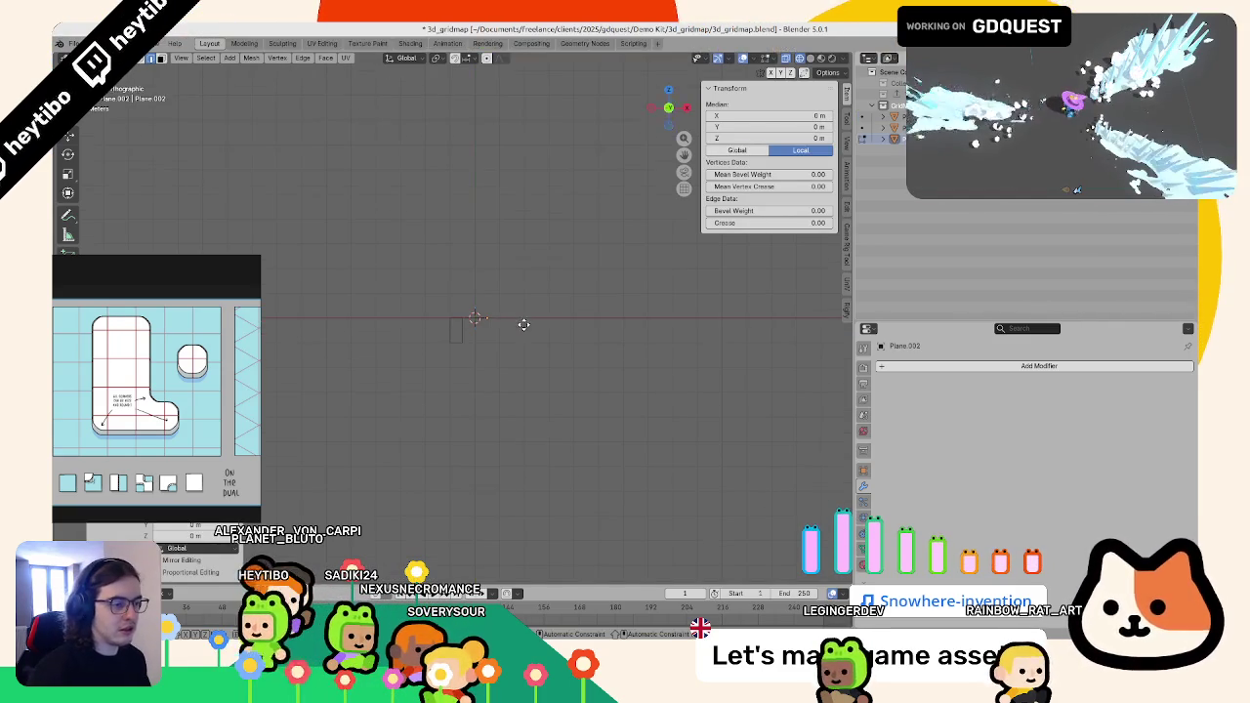
key(g)
key(z)
key(Return)
scroll(562, 277, up, 3)
key(Tab)
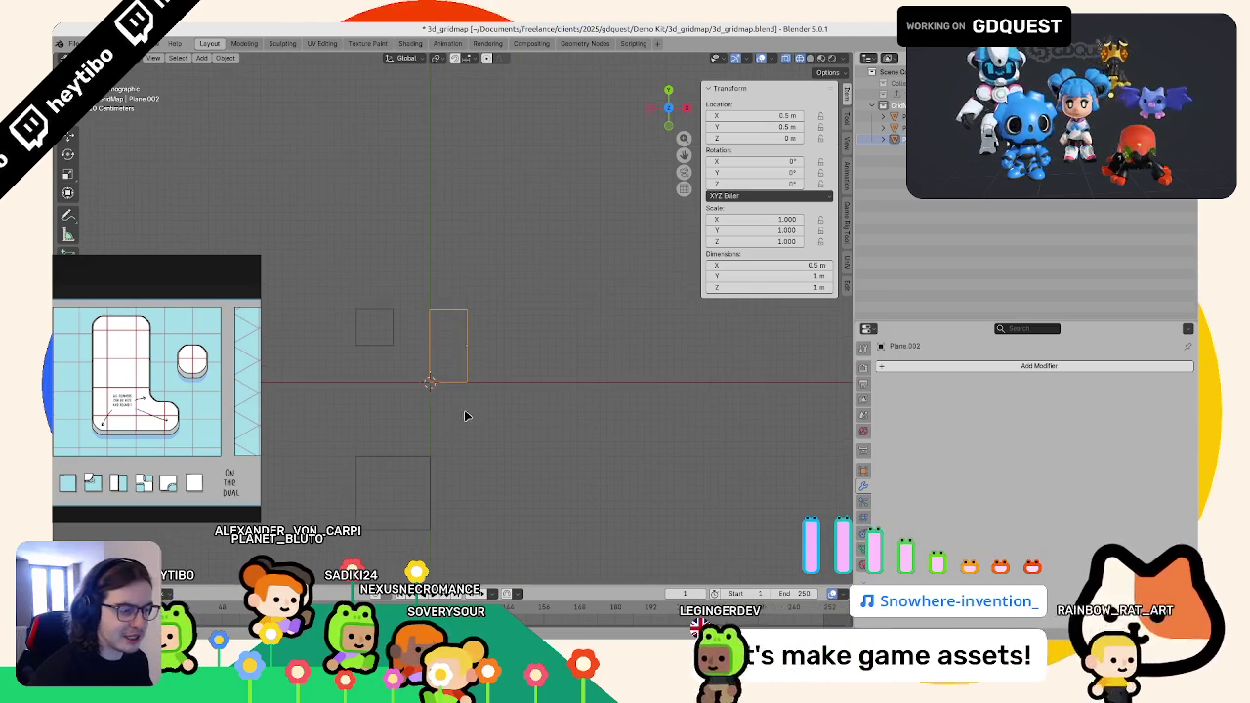
- Duplicate the small square plane to X 1.5 m, creating Plane.003
click(392, 343)
key(shift+d)
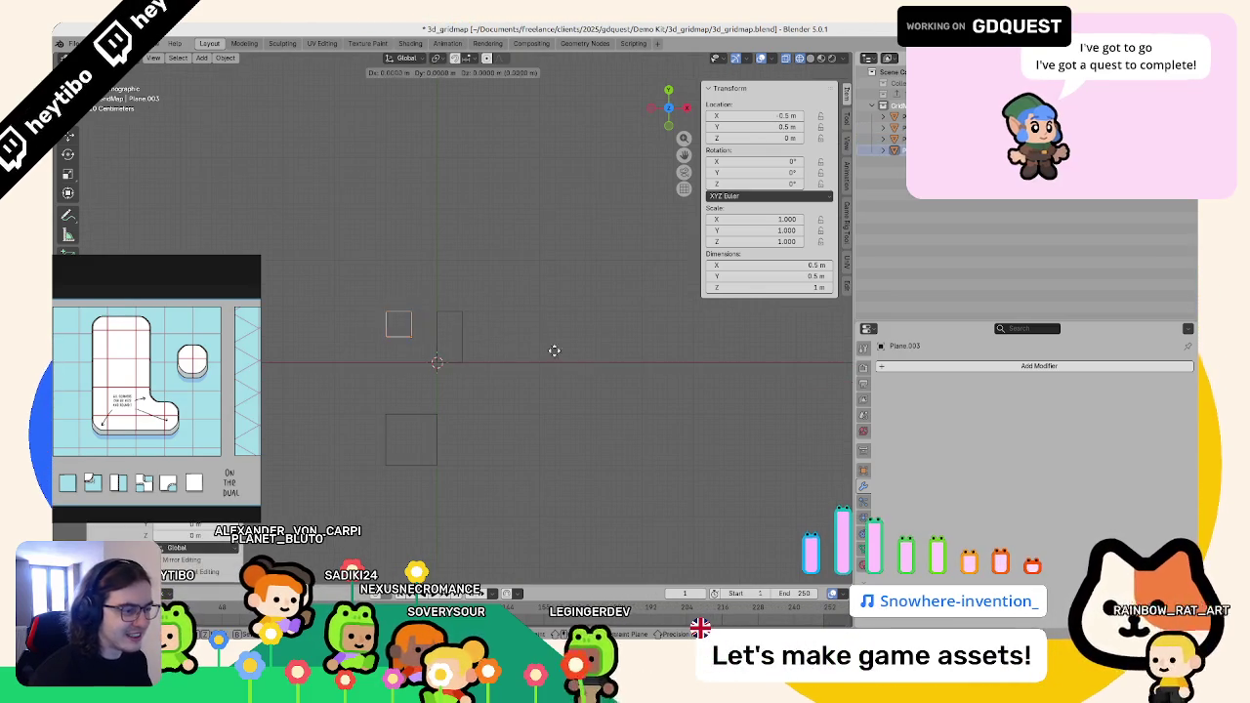
click(649, 359)
scroll(645, 371, up, 2)
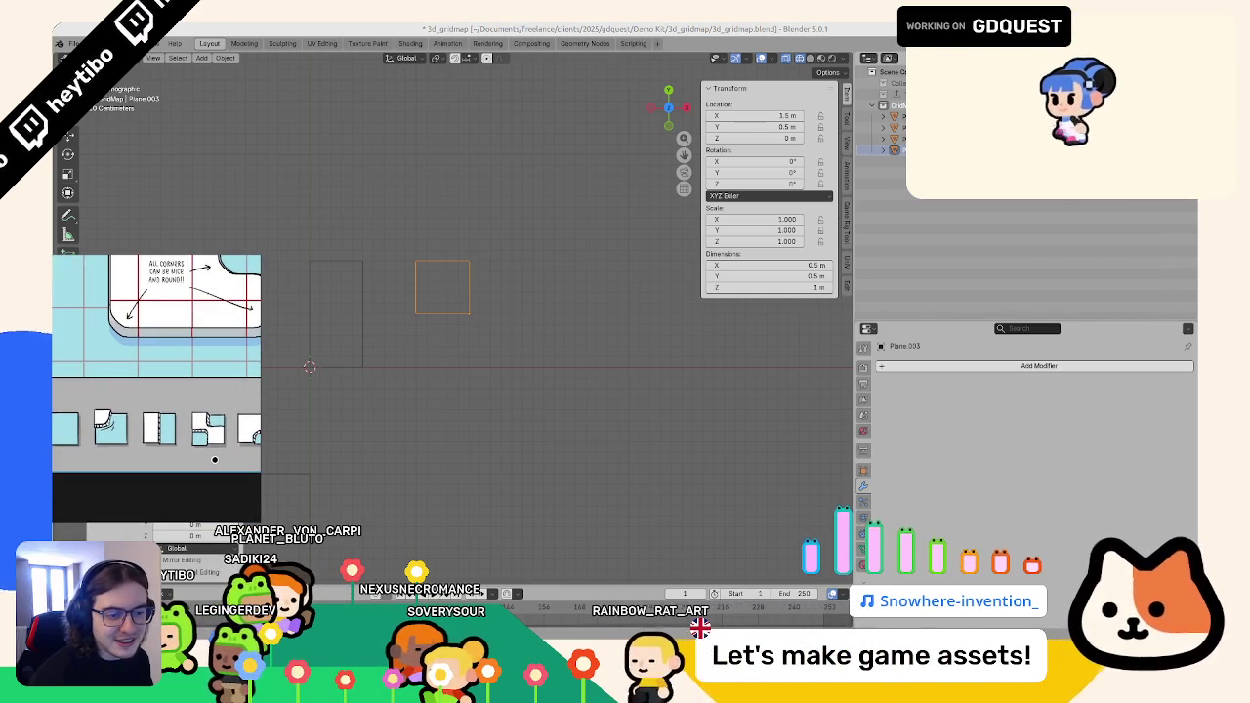
scroll(188, 437, down, 3)
scroll(161, 351, up, 2)
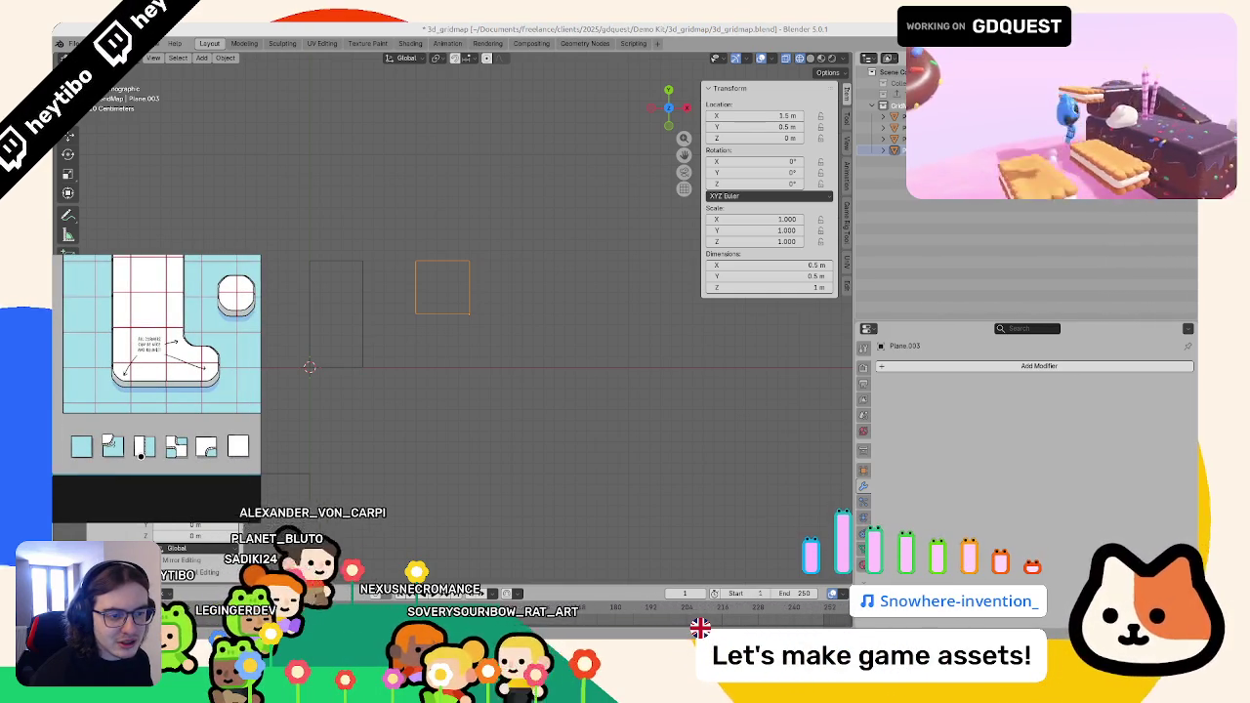
scroll(445, 293, down, 1)
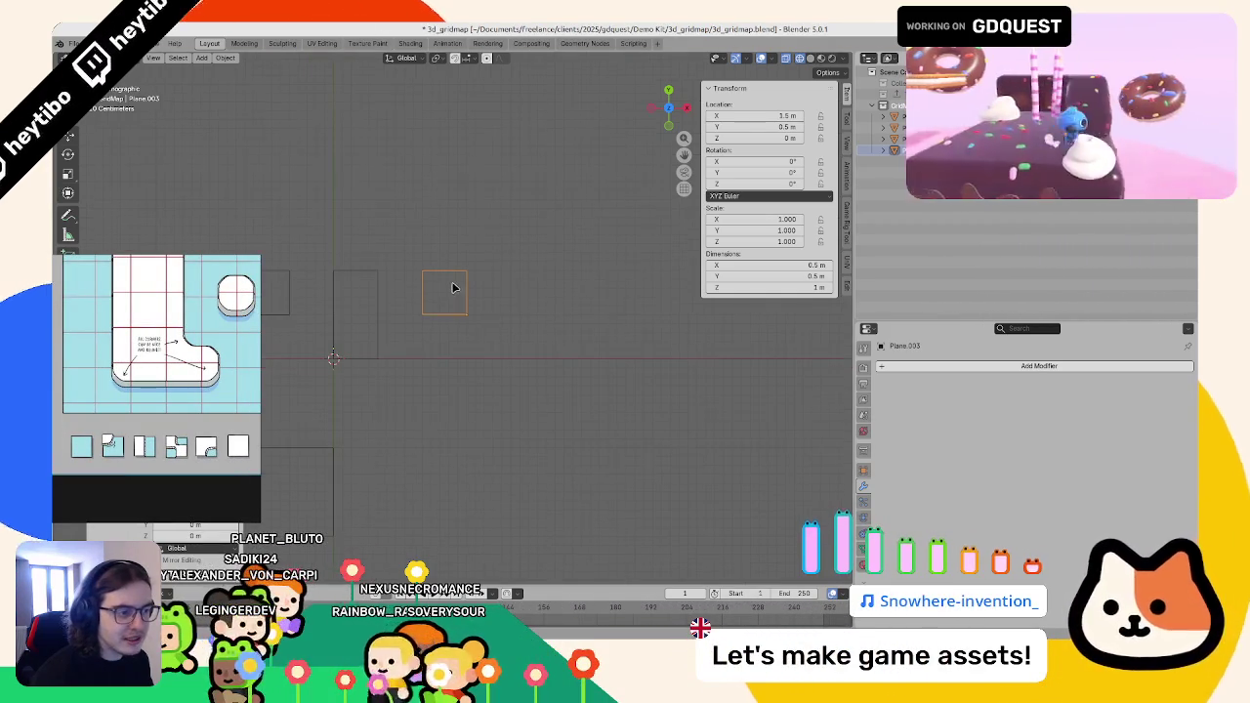
scroll(381, 330, left, 3)
click(389, 293)
- Resize the left and middle tile outlines by moving their edges in Edit Mode
key(Tab)
click(408, 289)
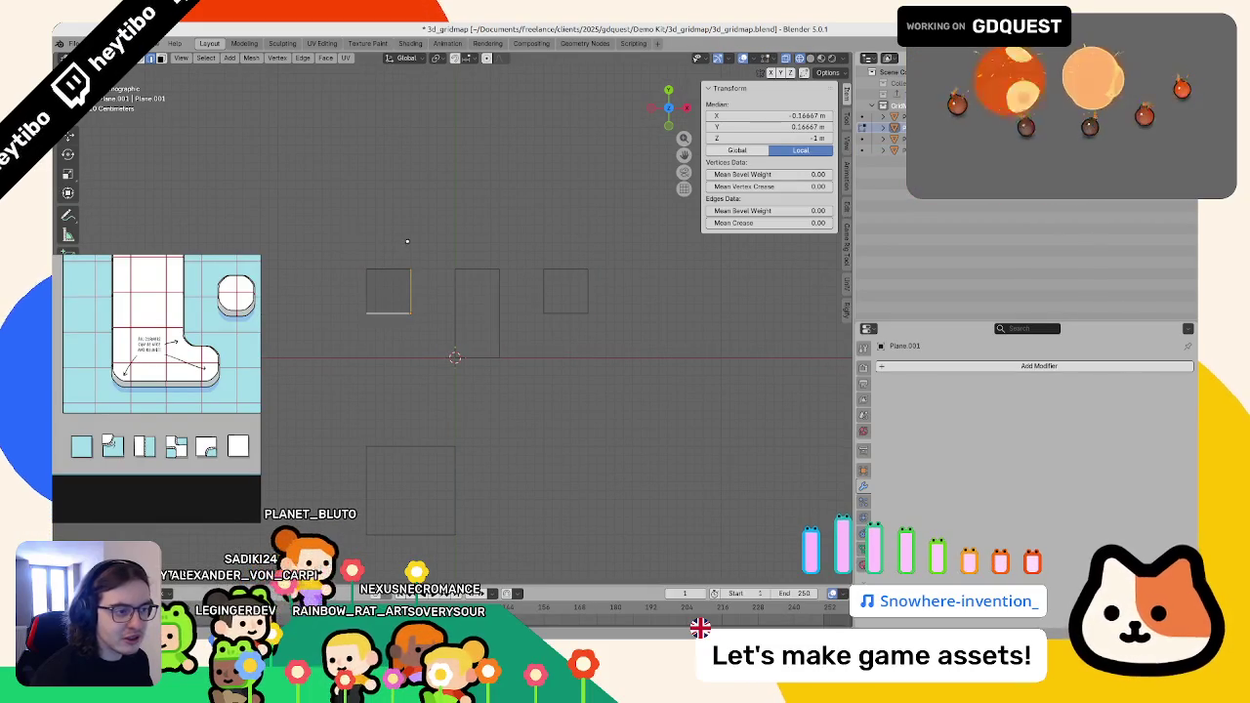
drag(411, 283, 436, 353)
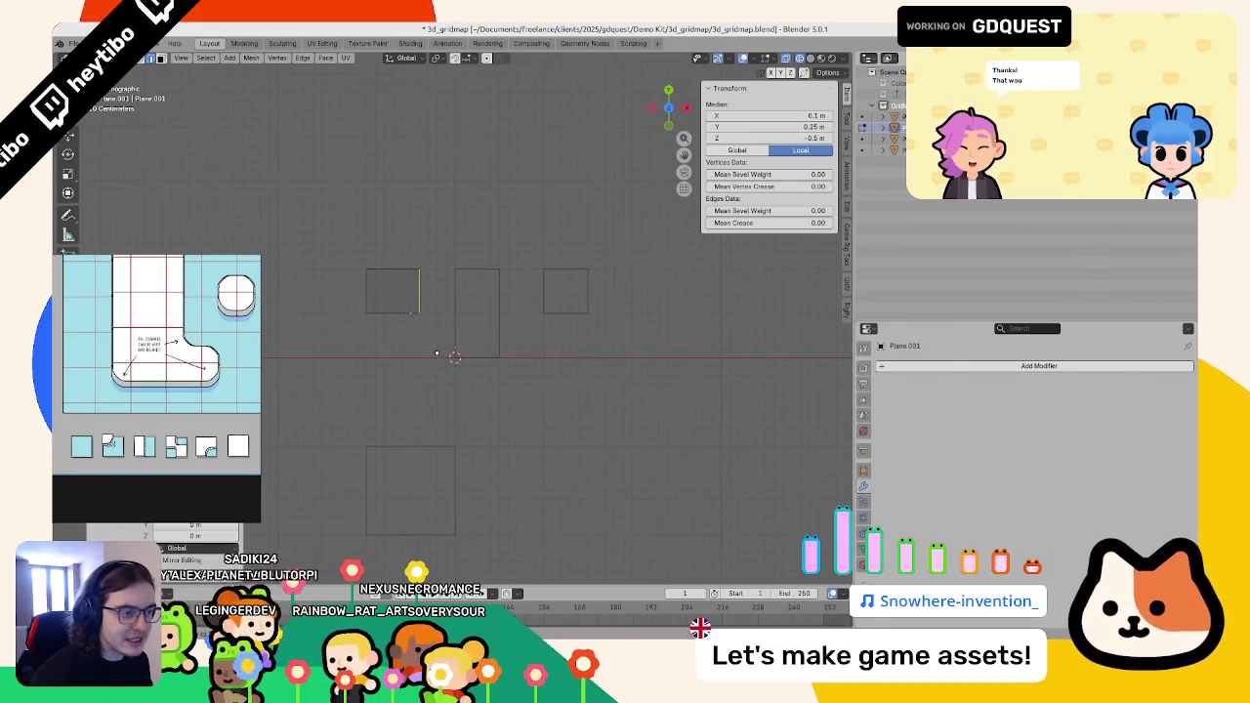
click(316, 333)
key(Tab)
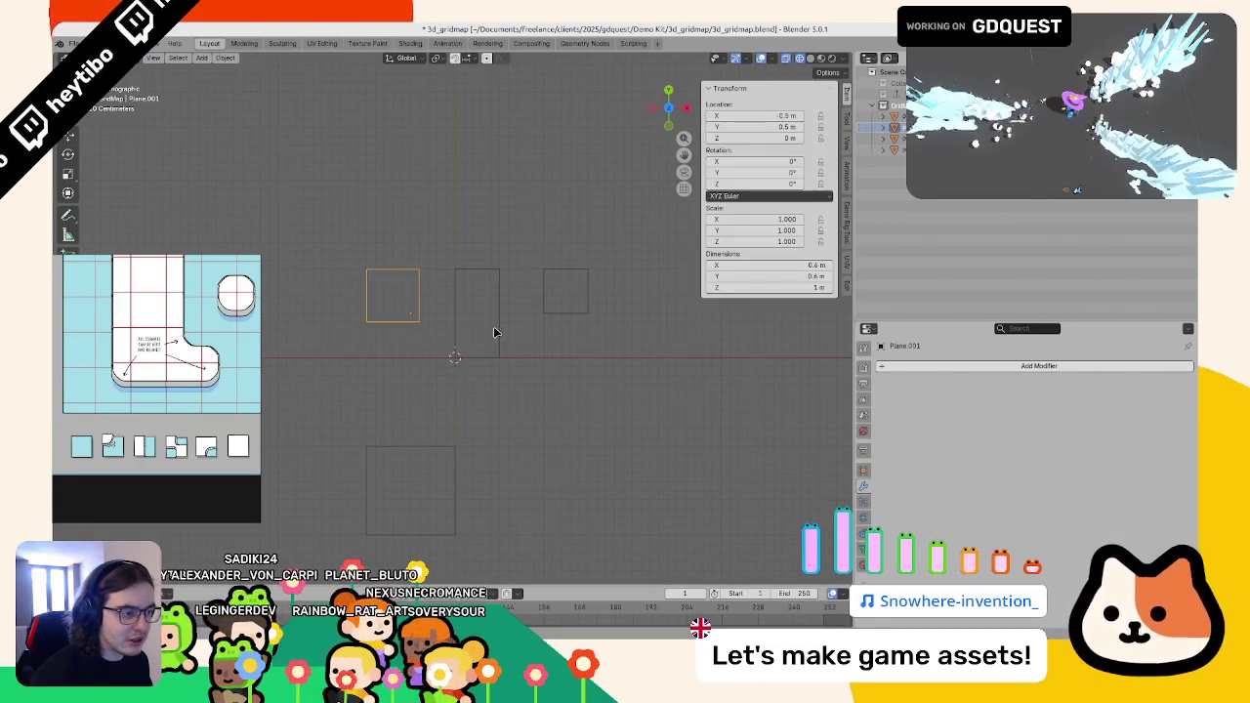
click(495, 287)
key(Tab)
click(495, 288)
click(527, 369)
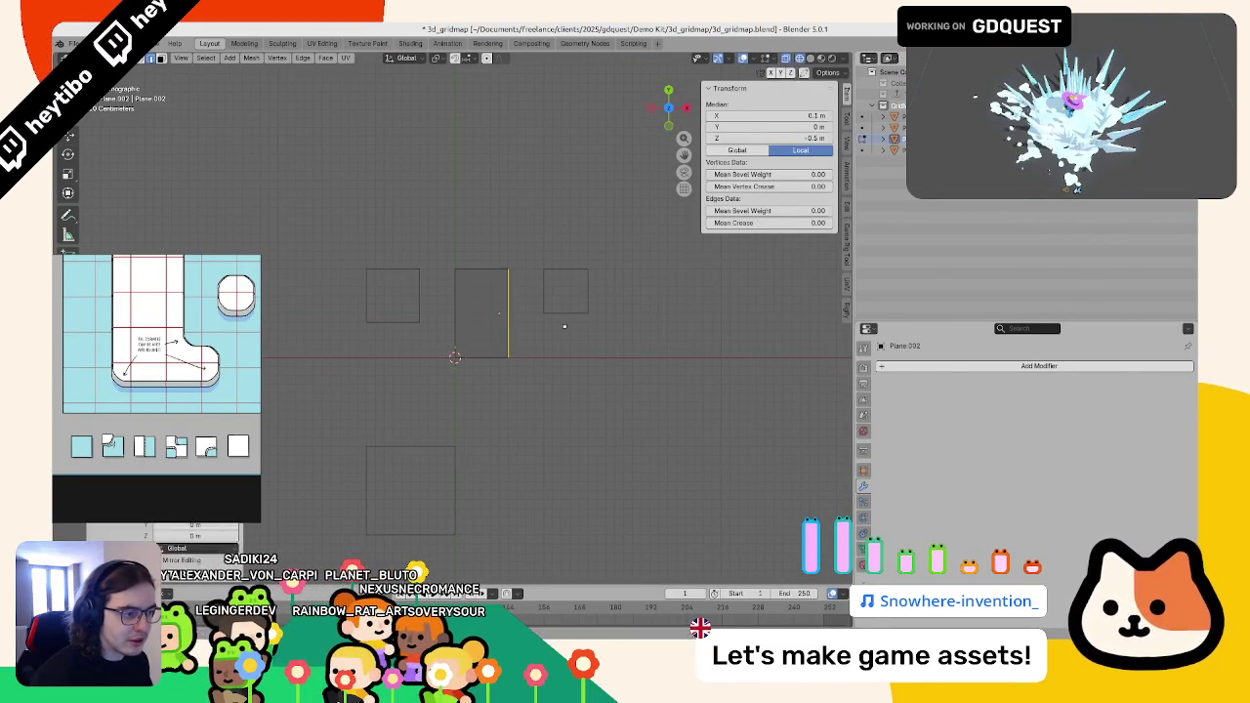
- Move Plane.003's bottom edge to a new position
key(Tab)
click(567, 313)
scroll(566, 338, right, 3)
key(Tab)
drag(470, 337, 575, 362)
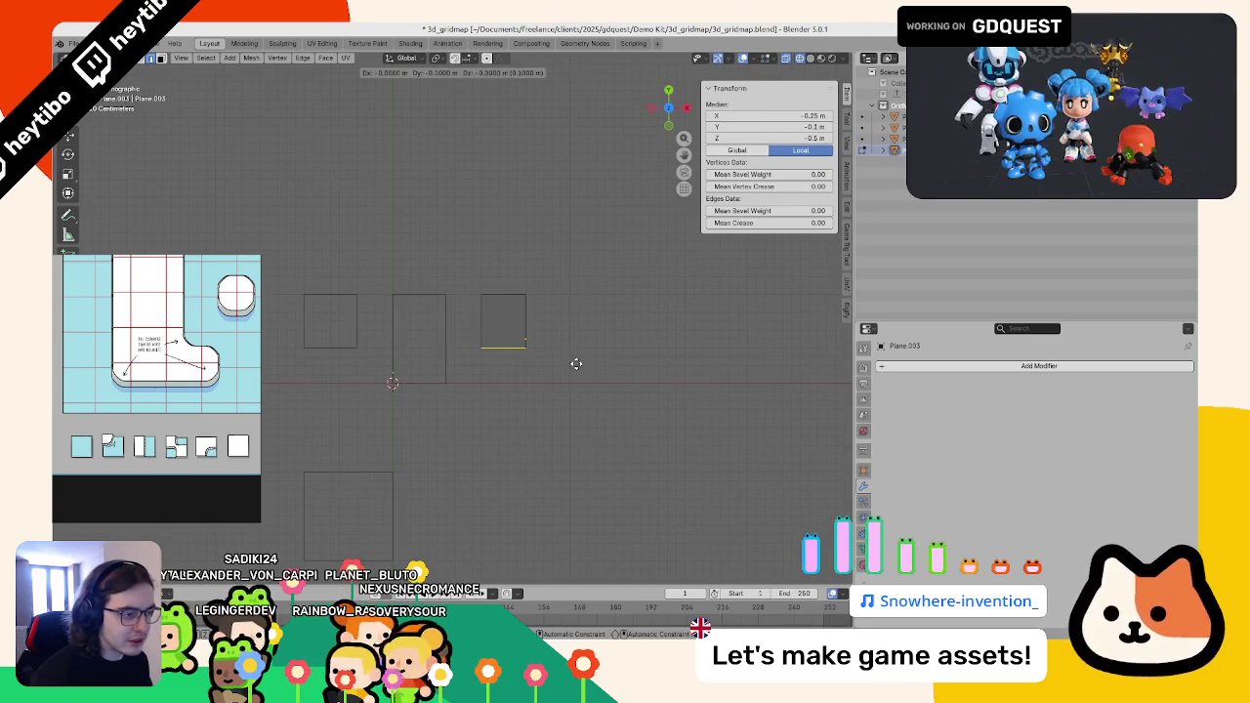
click(571, 364)
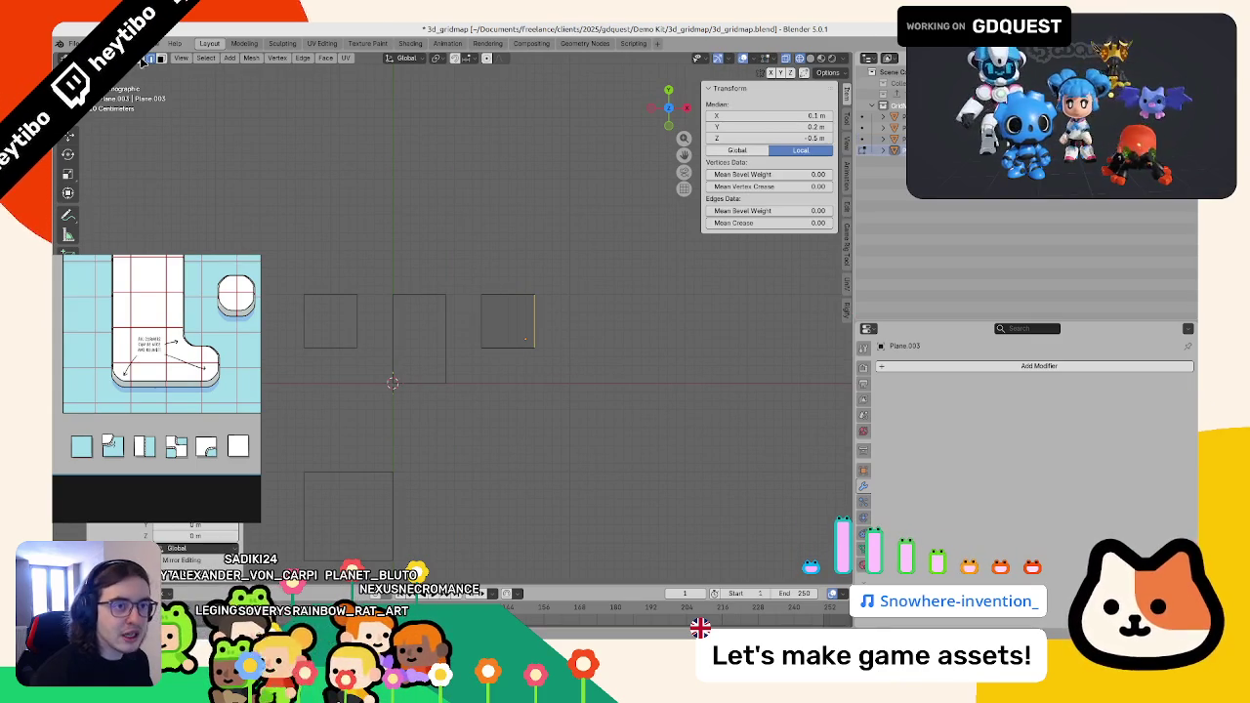
click(152, 59)
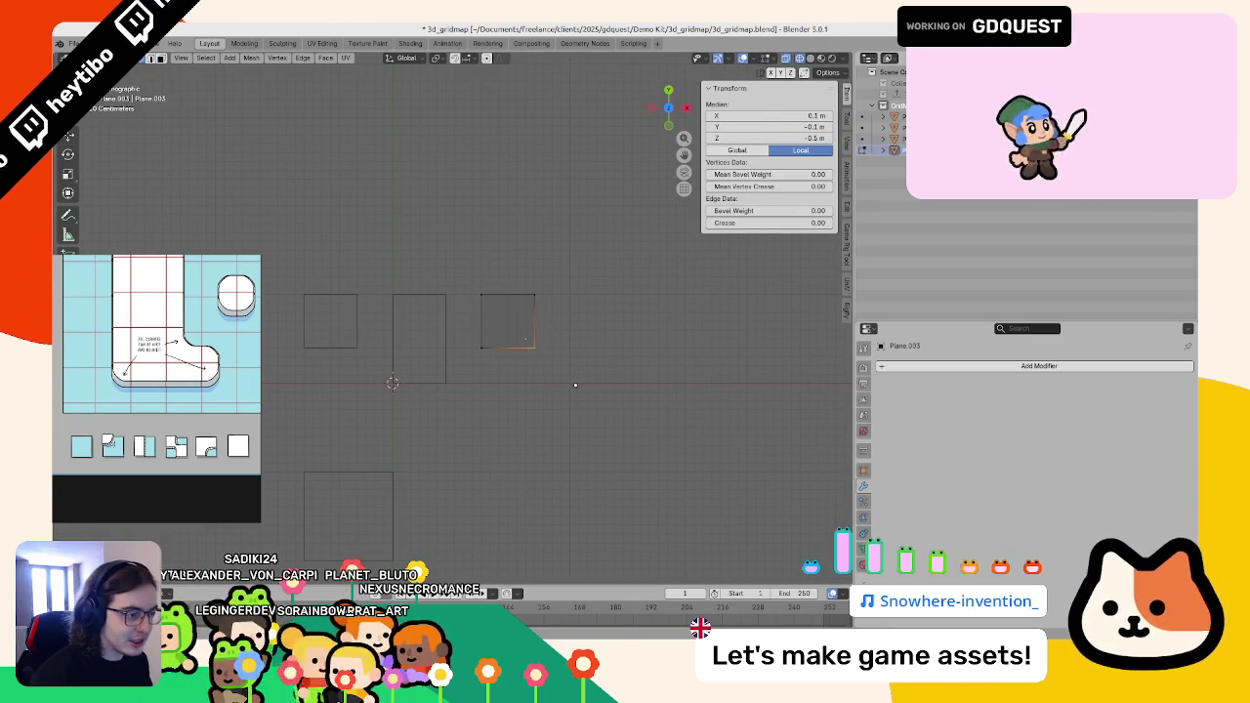
key(Escape)
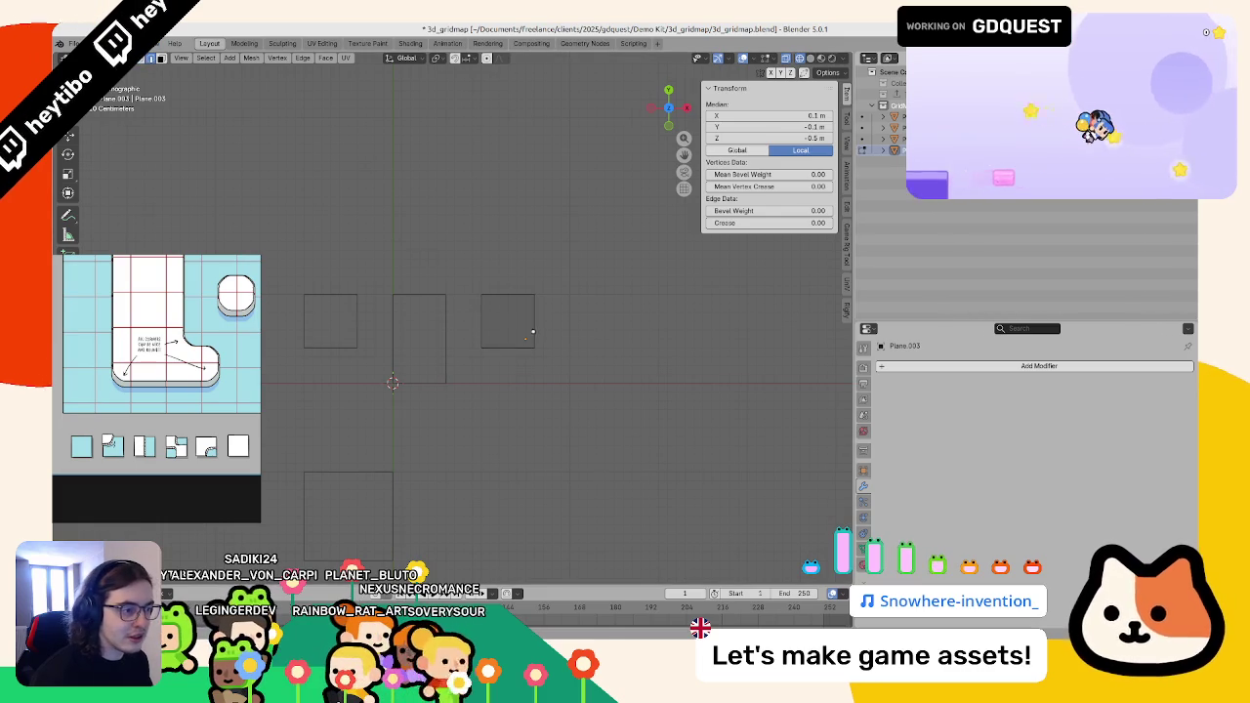
- Delete the top face of Plane.003's box
drag(669, 107, 684, 98)
click(487, 395)
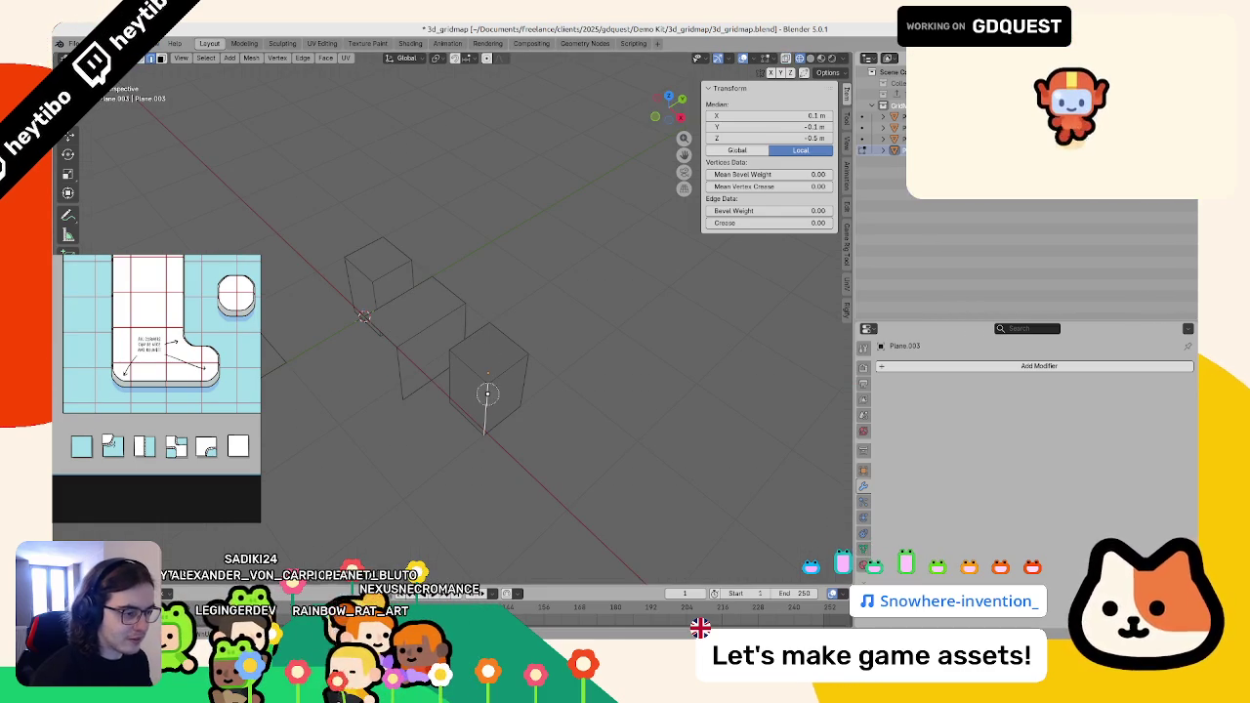
click(162, 58)
click(490, 350)
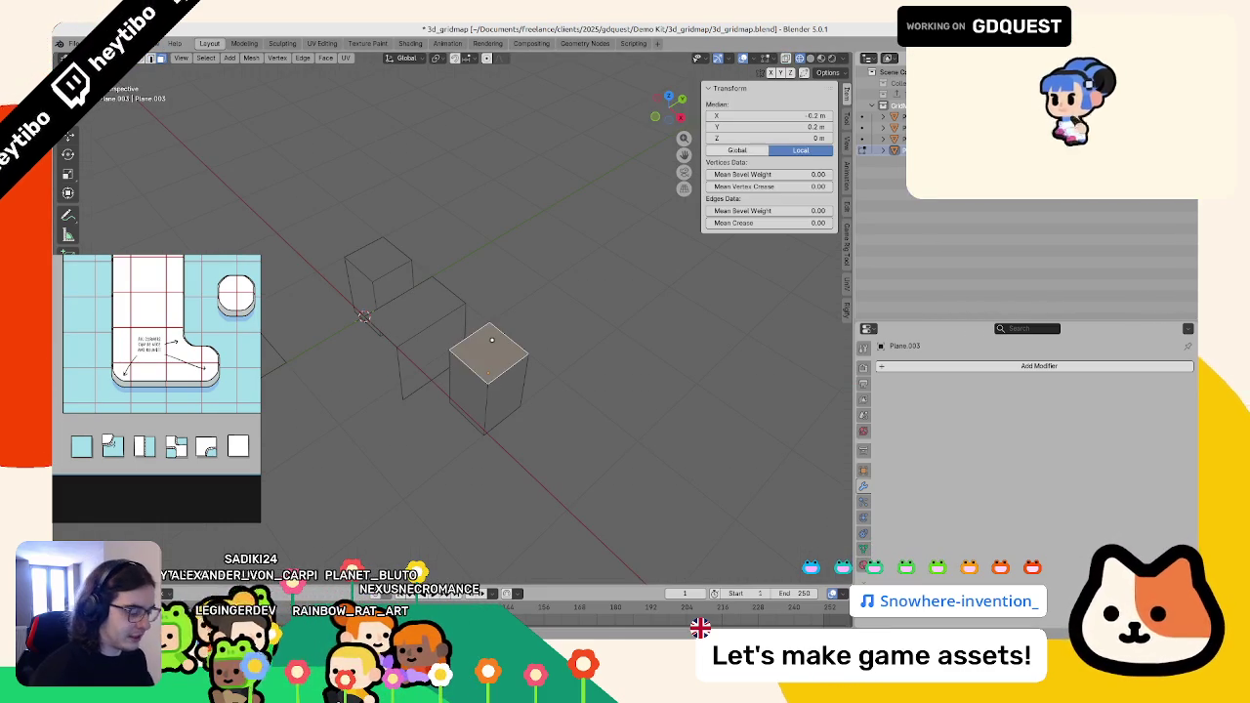
key(x)
click(480, 342)
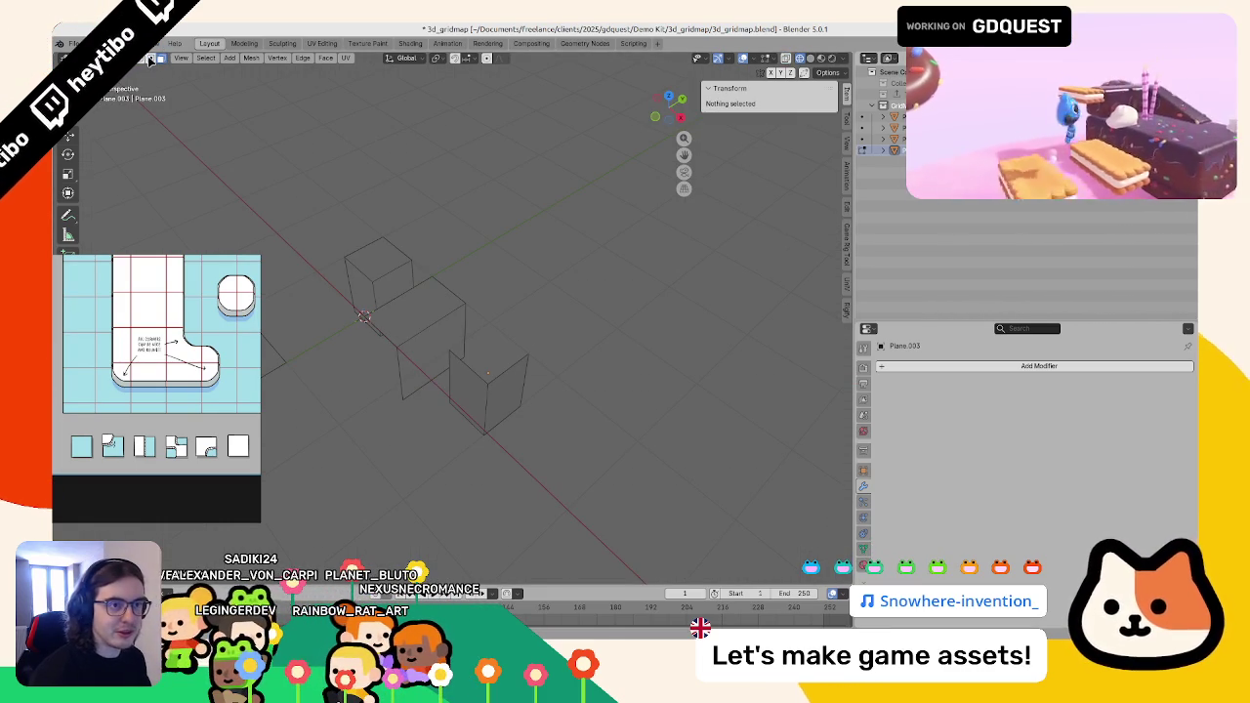
- Reposition Plane.003's vertical edge and neighbouring edges to start the step shape
click(473, 410)
key(KP_1)
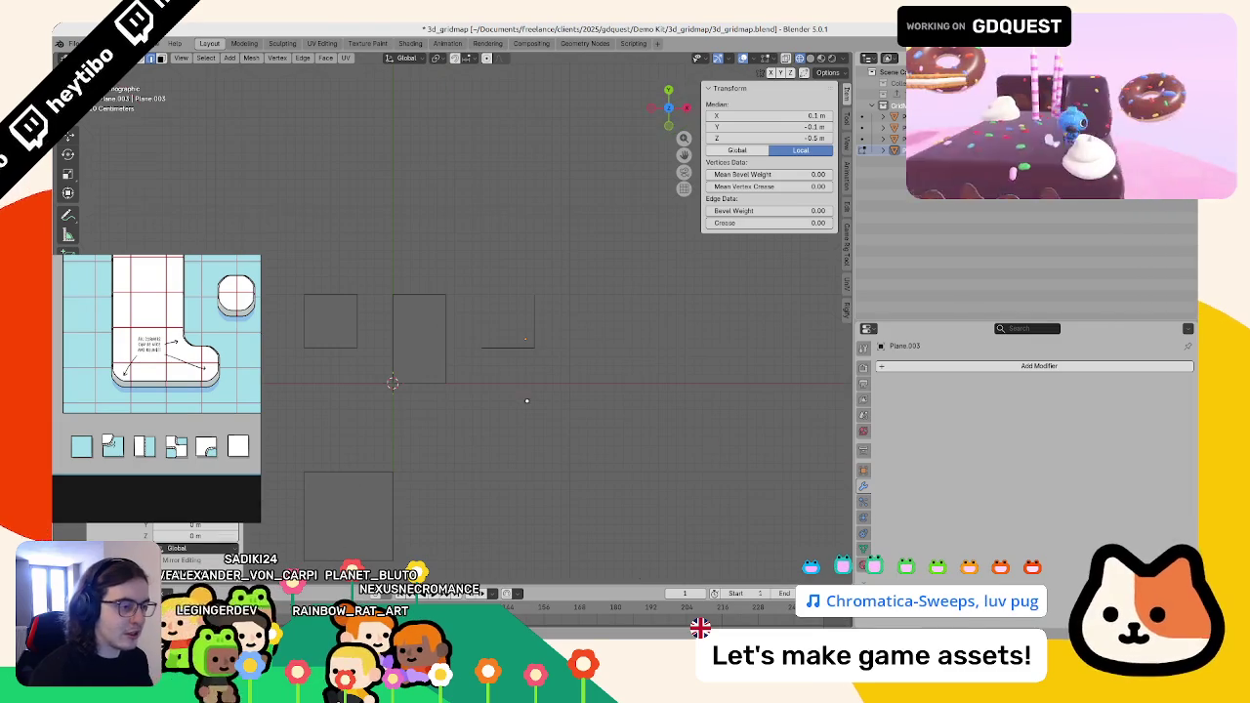
key(g)
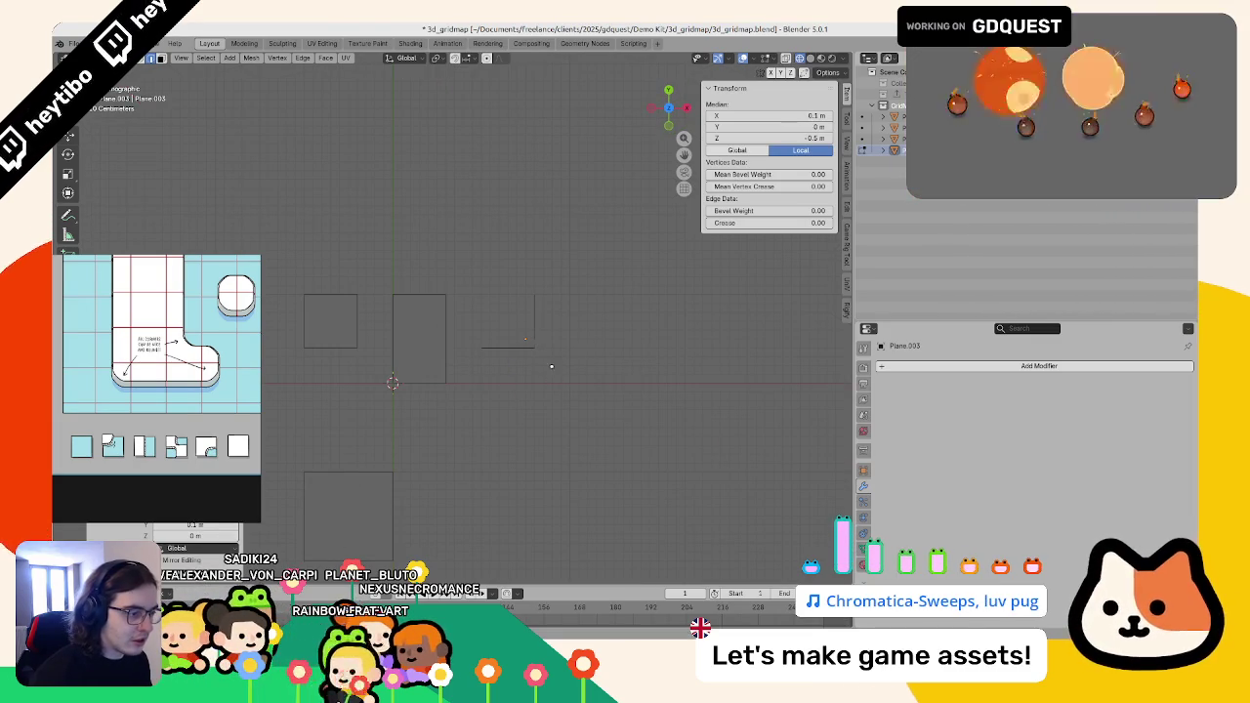
click(530, 347)
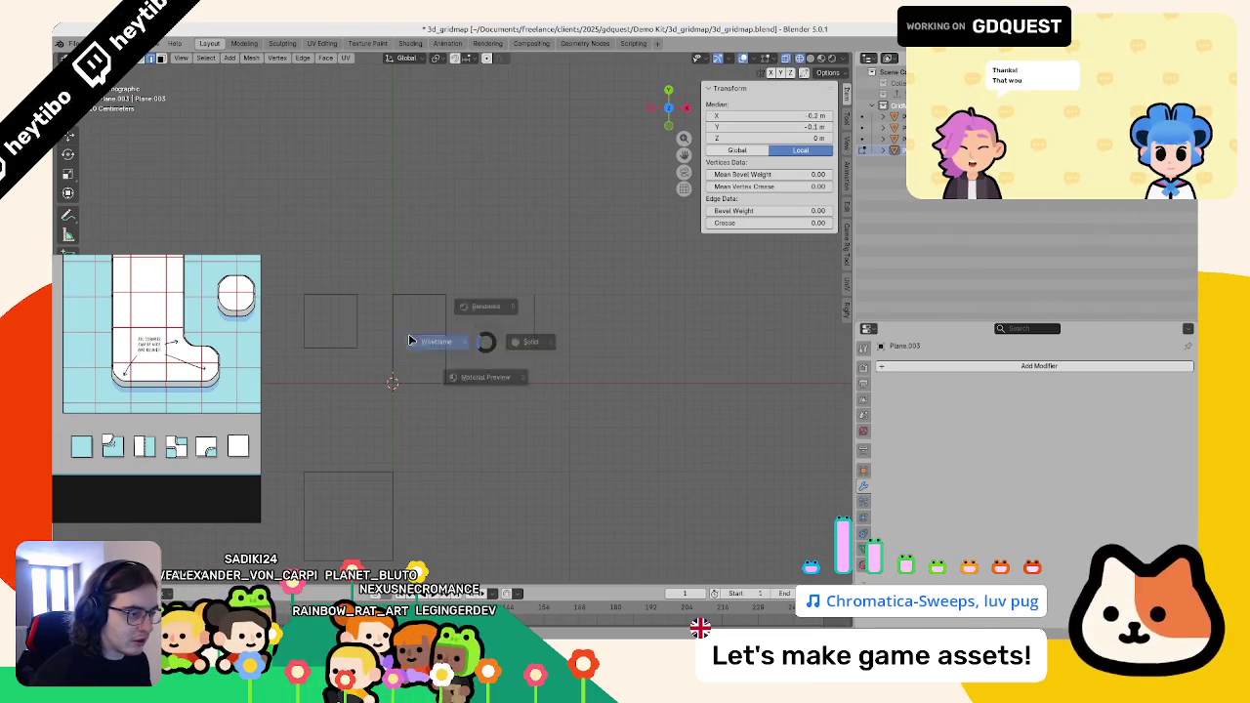
key(KP_1)
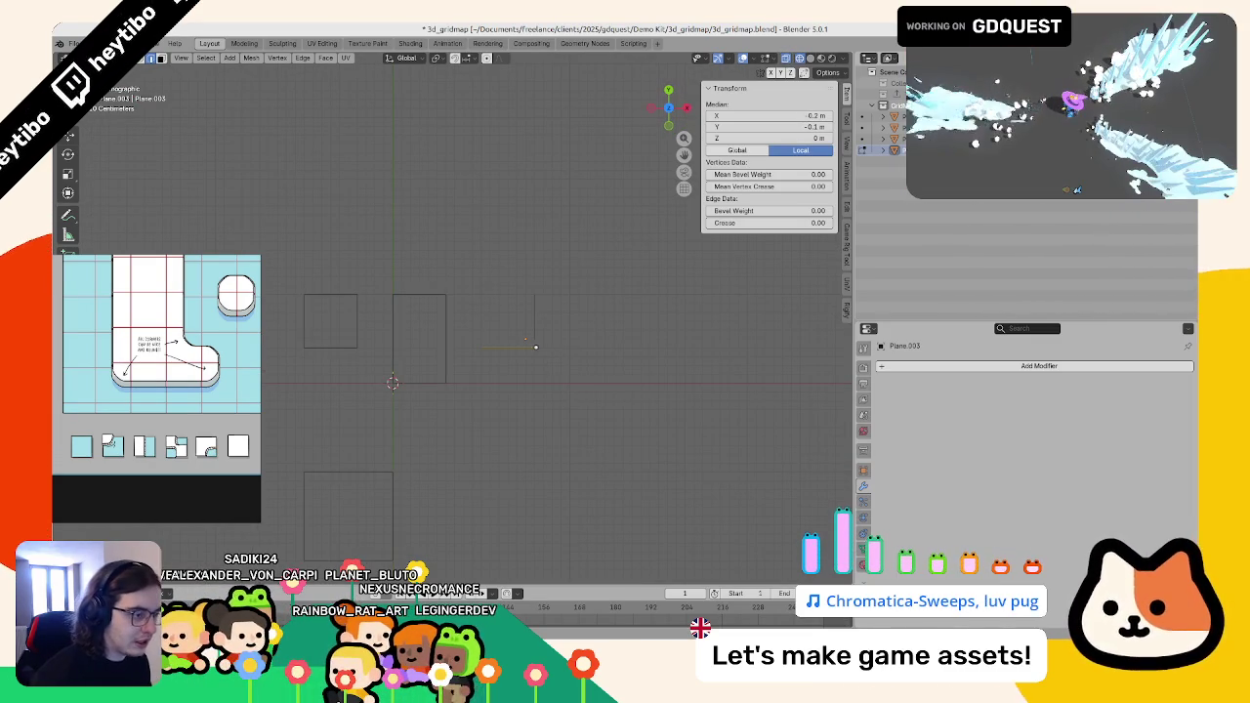
click(527, 351)
click(526, 349)
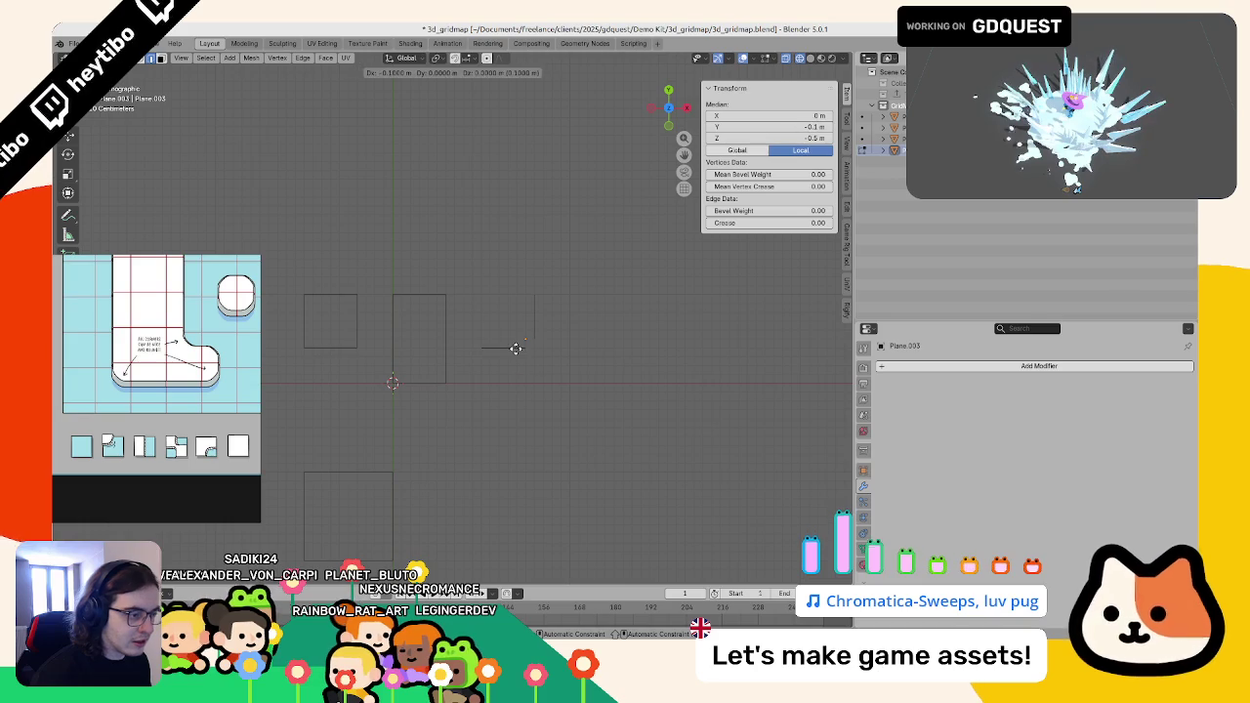
key(ctrl+Tab)
click(683, 383)
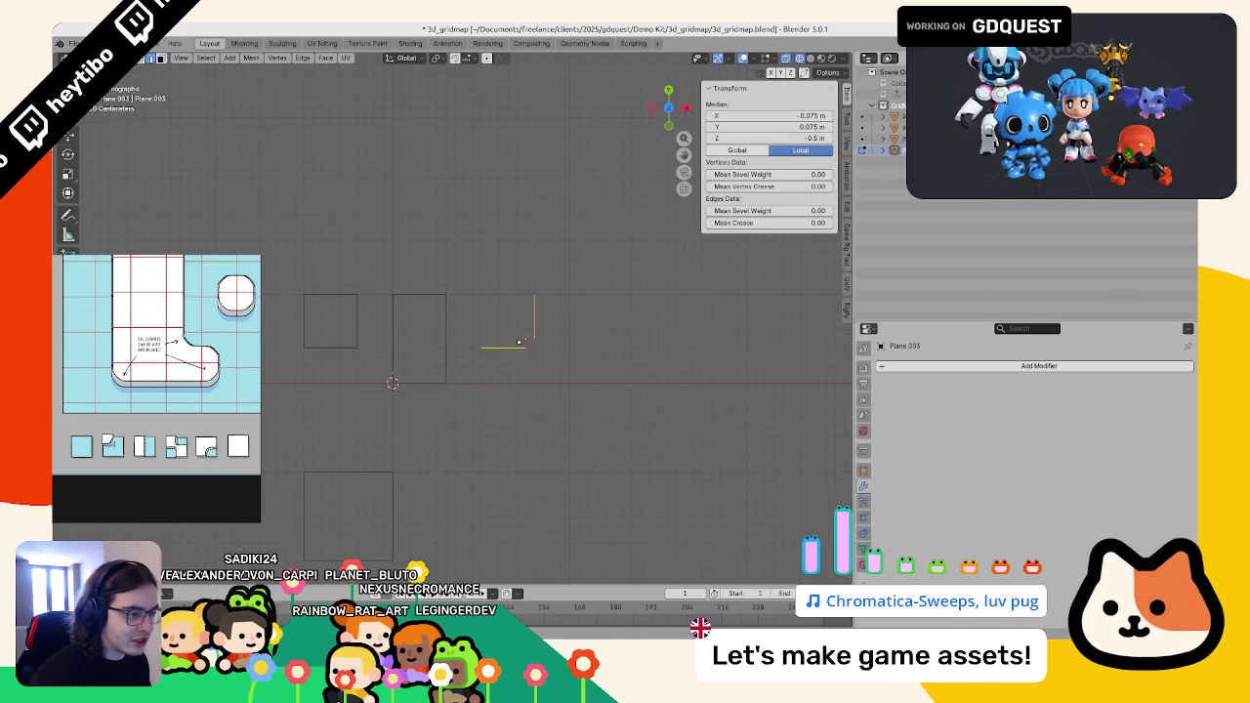
click(540, 402)
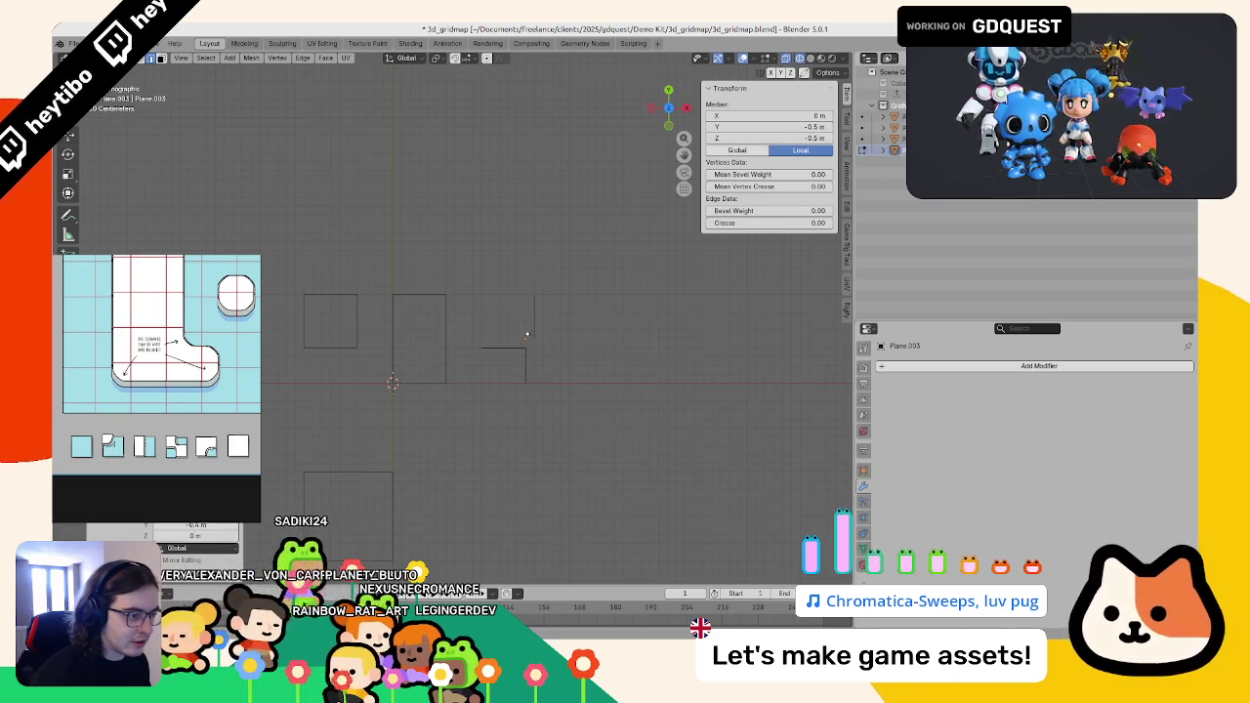
drag(606, 355, 566, 328)
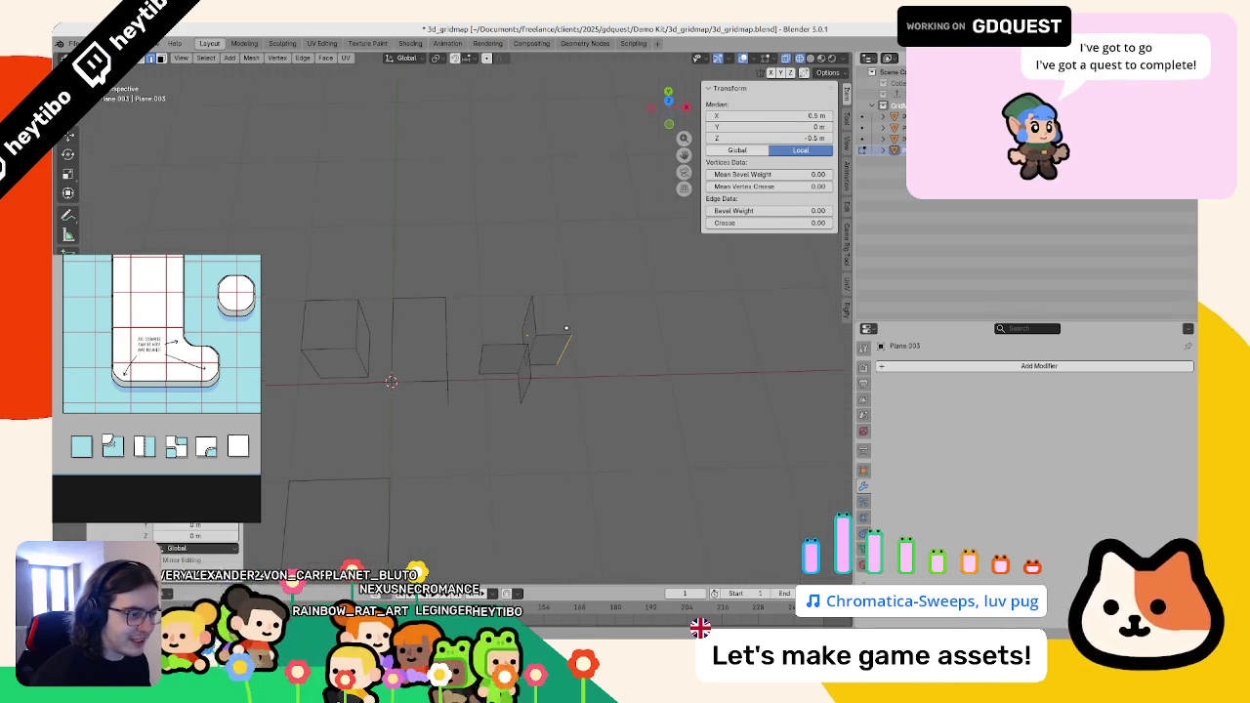
- Move two corner vertices into place to complete Plane.003's stepped corner
click(491, 321)
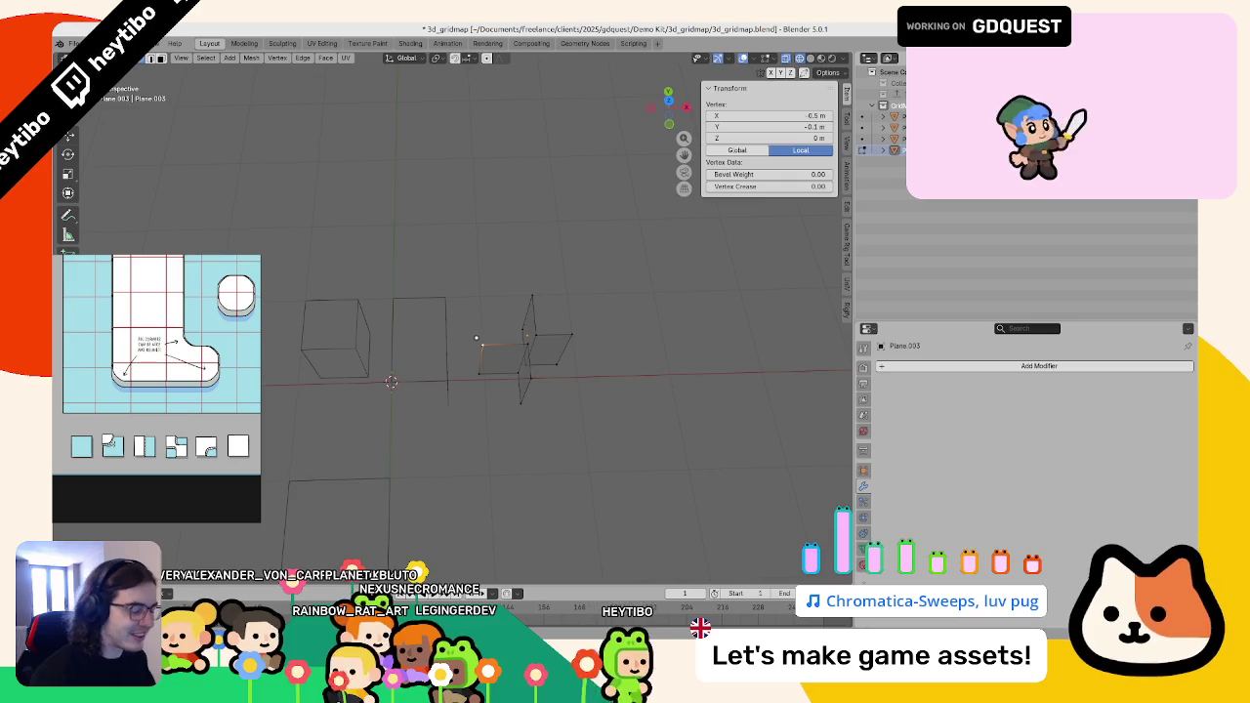
key(KP_7)
key(g)
click(481, 293)
drag(479, 299, 573, 328)
key(KP_7)
click(566, 326)
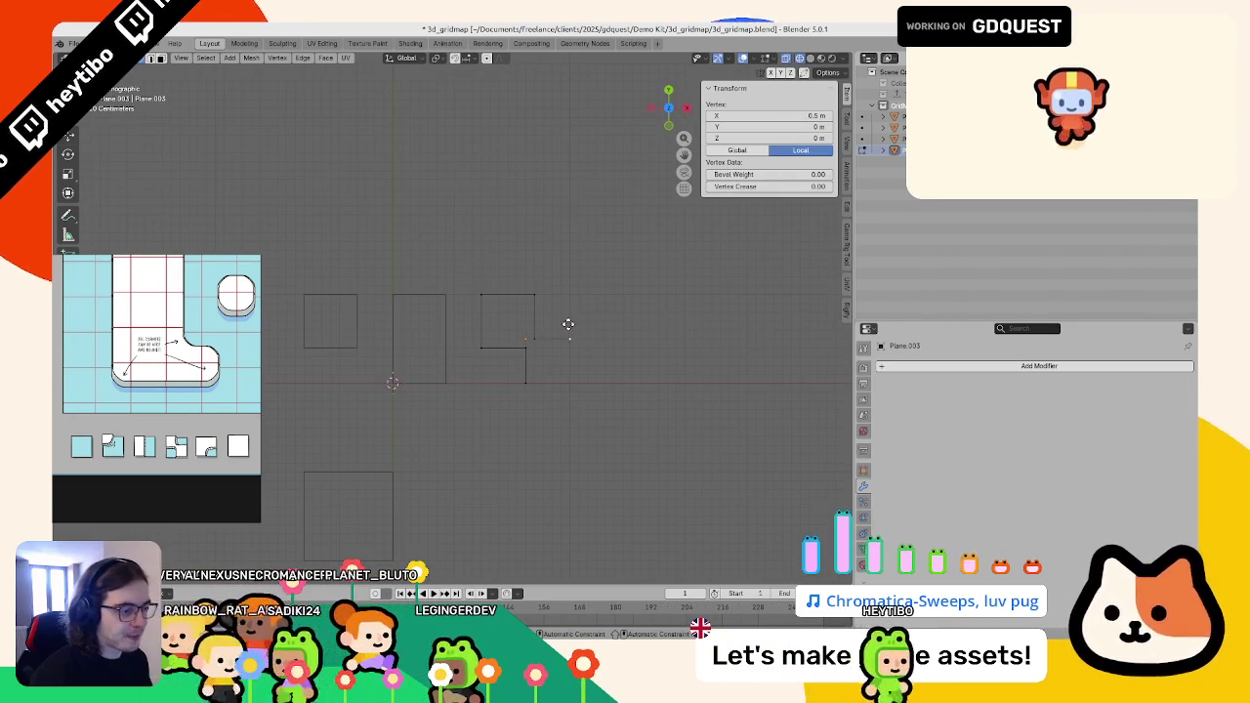
key(g)
click(570, 371)
drag(570, 371, 547, 346)
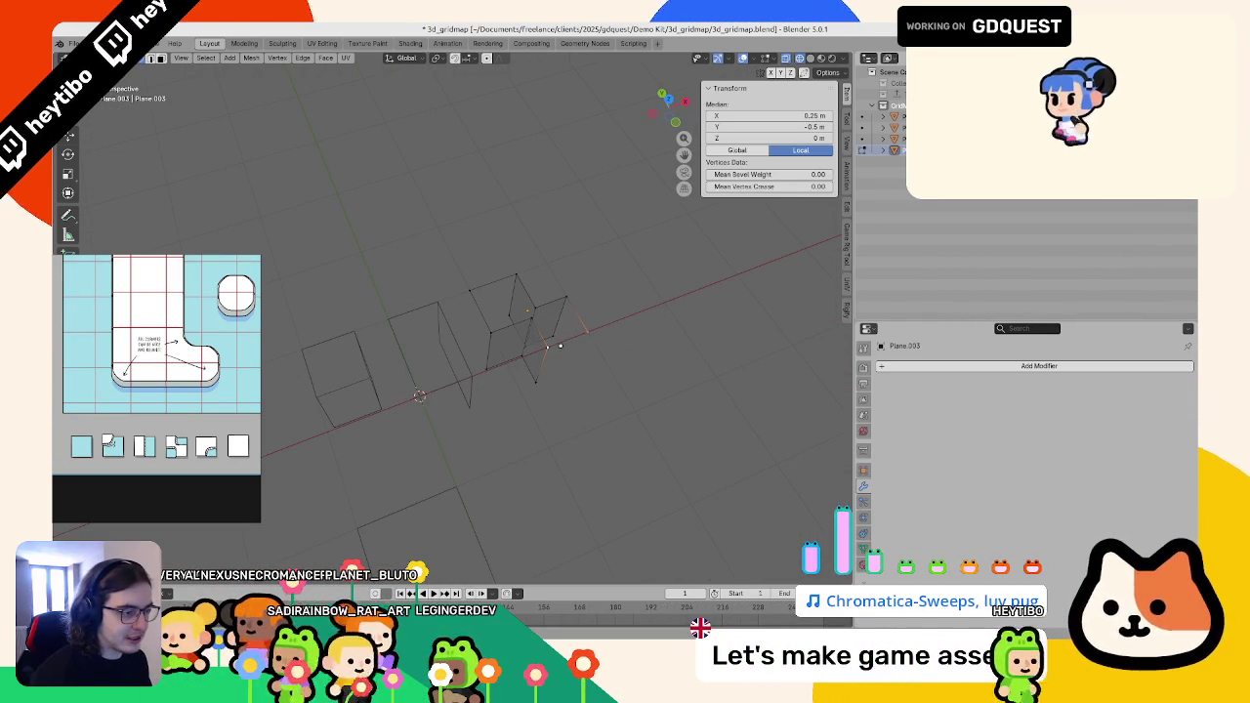
click(500, 294)
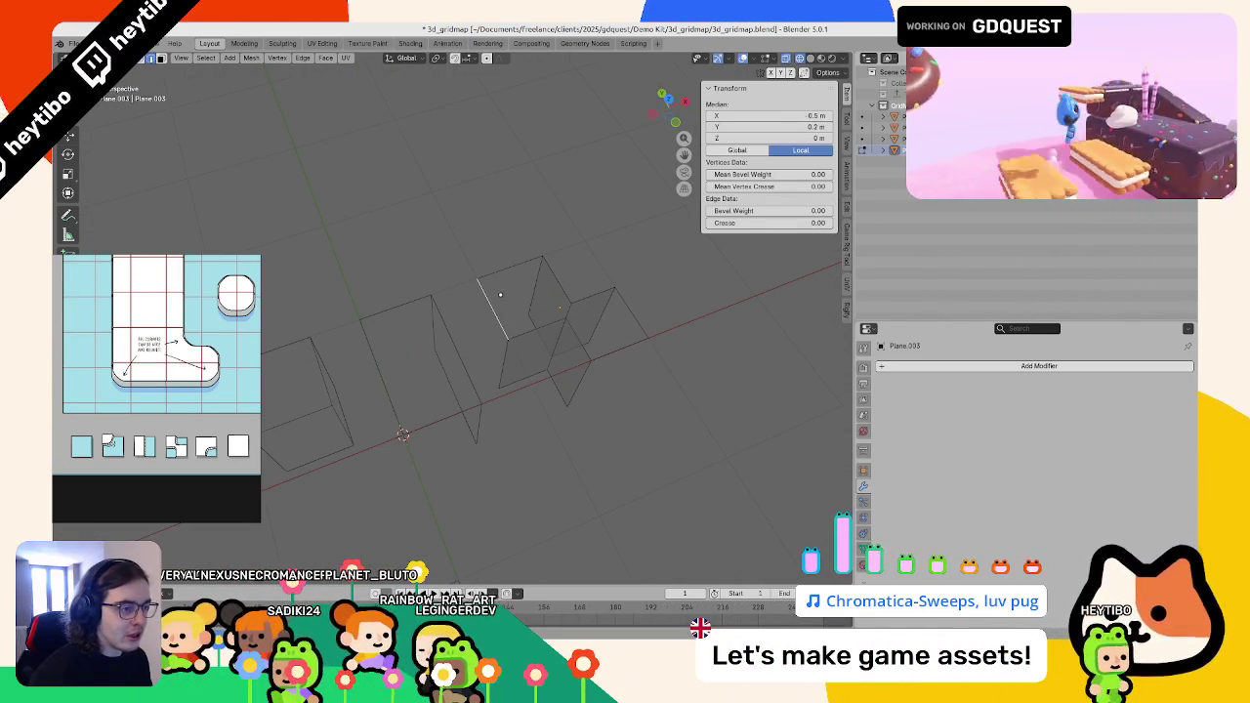
shift+click(530, 334)
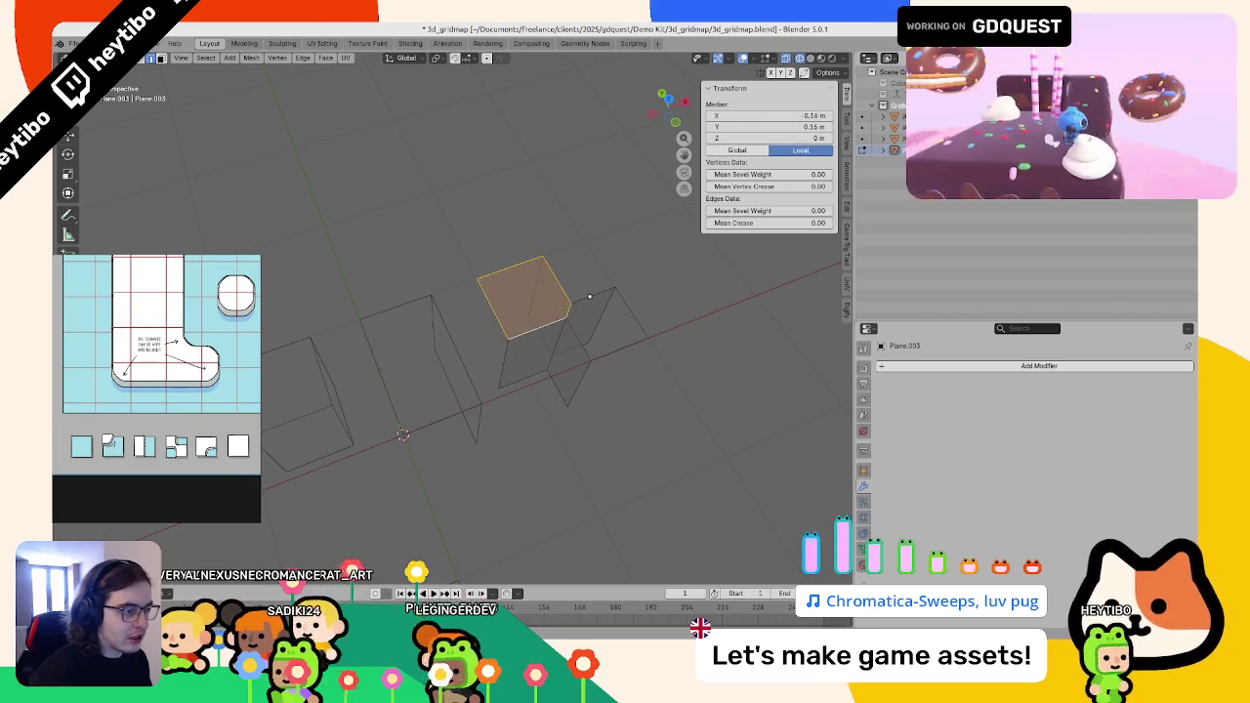
key(Tab)
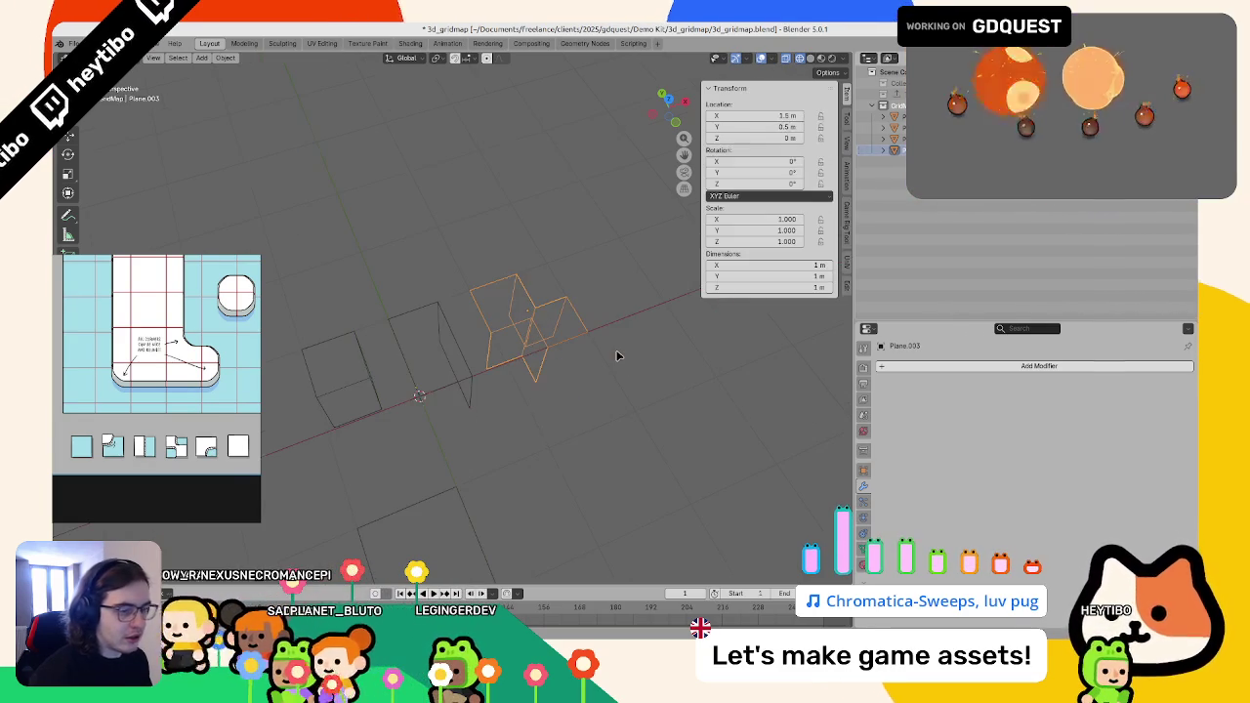
- Duplicate the bottom square tile and place the copy to the right
key(KP_7)
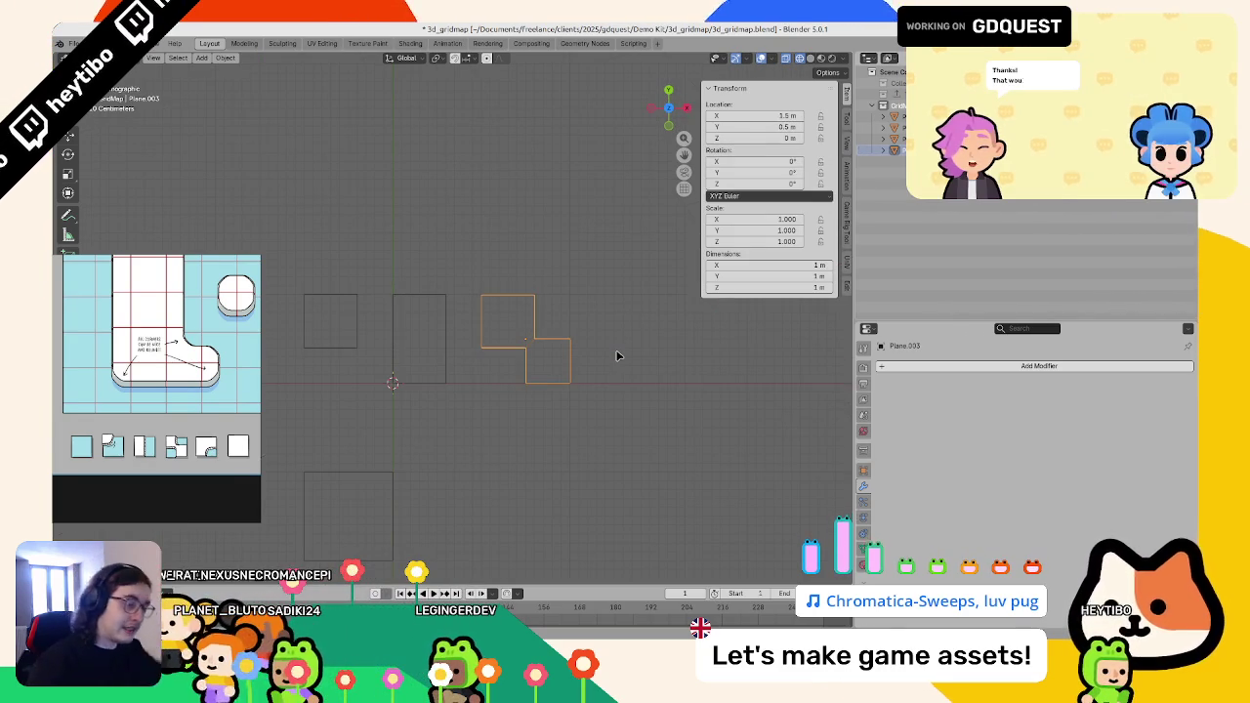
scroll(547, 300, down, 2)
click(366, 448)
key(shift+d)
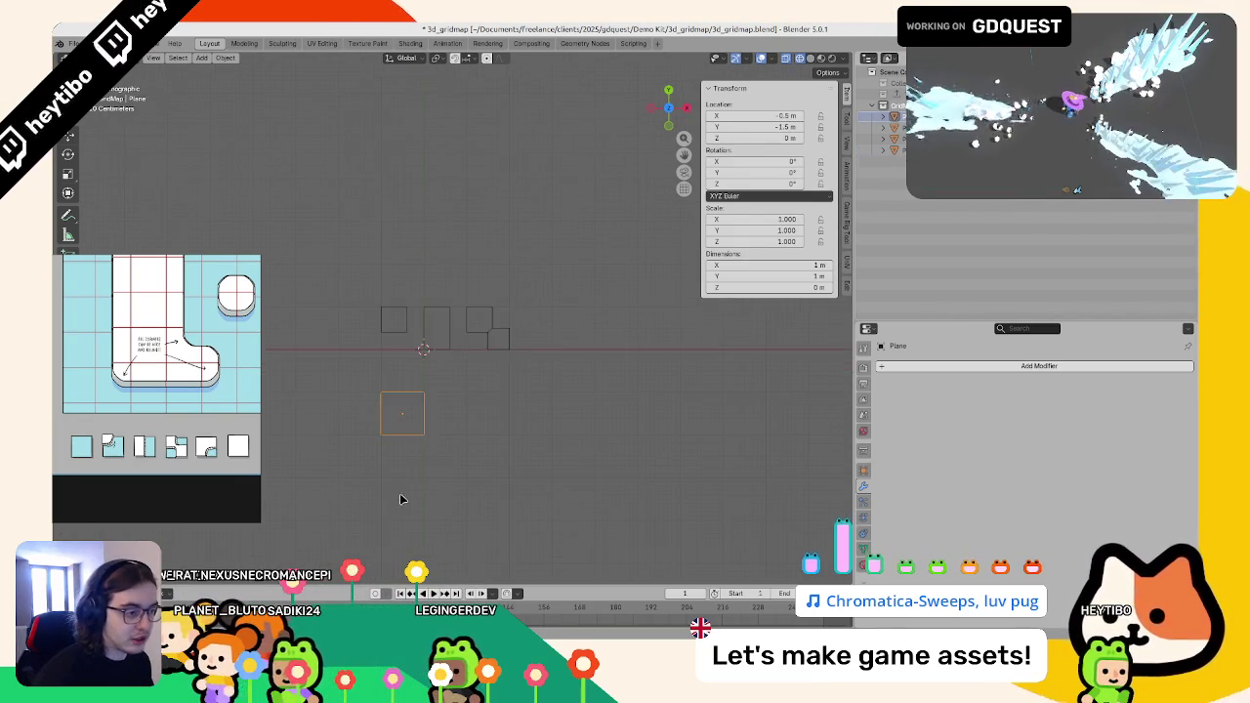
click(529, 408)
- Cut the copied tile with an edge loop and delete its right part and extra edge loop
key(Tab)
scroll(541, 381, up, 2)
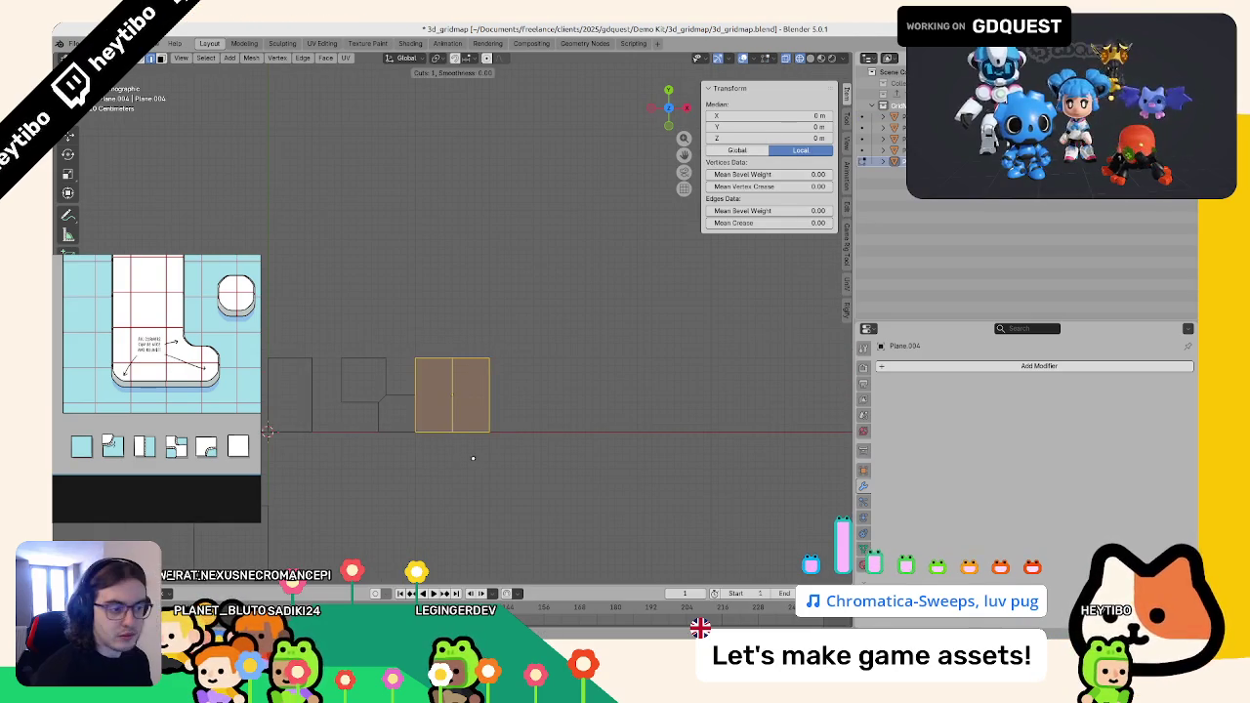
click(472, 458)
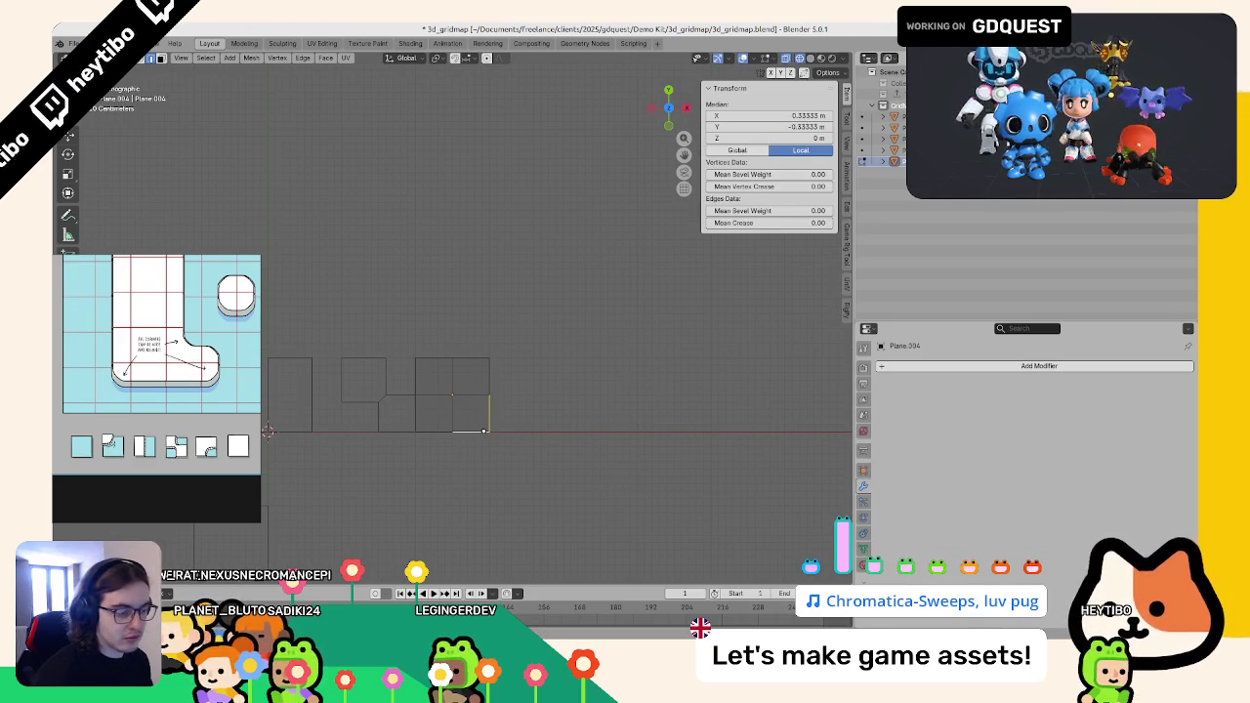
key(x)
click(444, 421)
click(442, 380)
key(x)
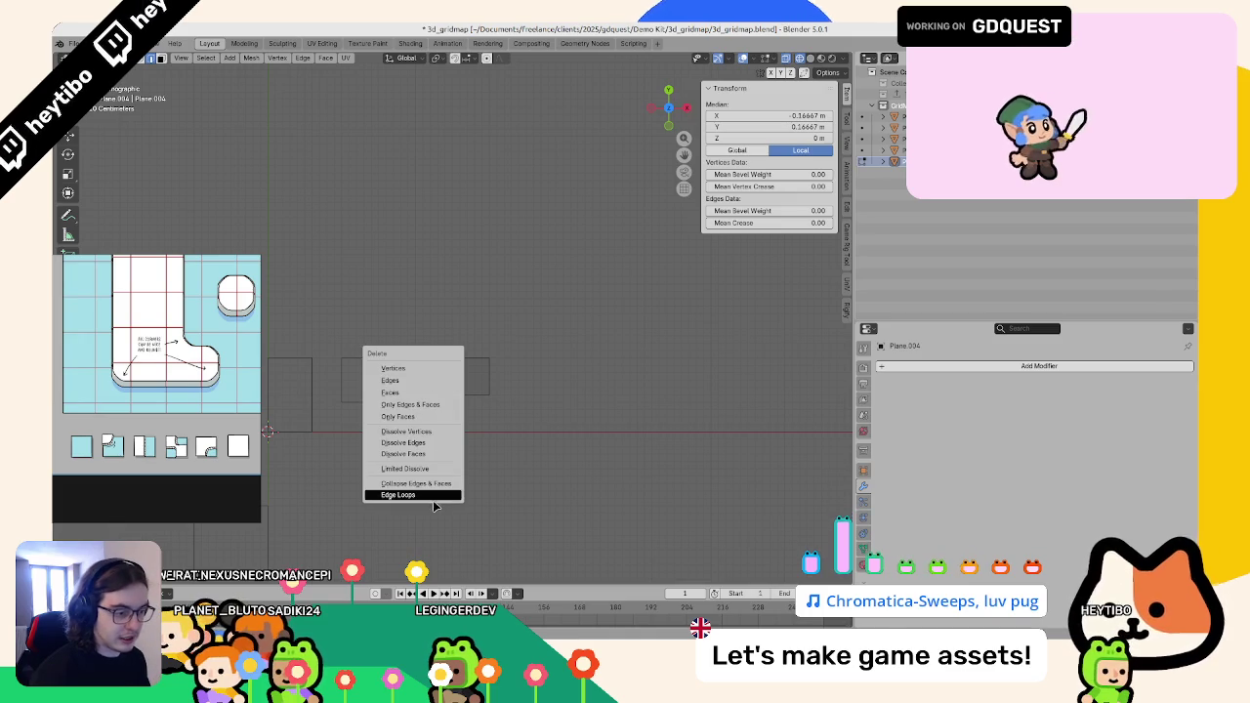
click(435, 498)
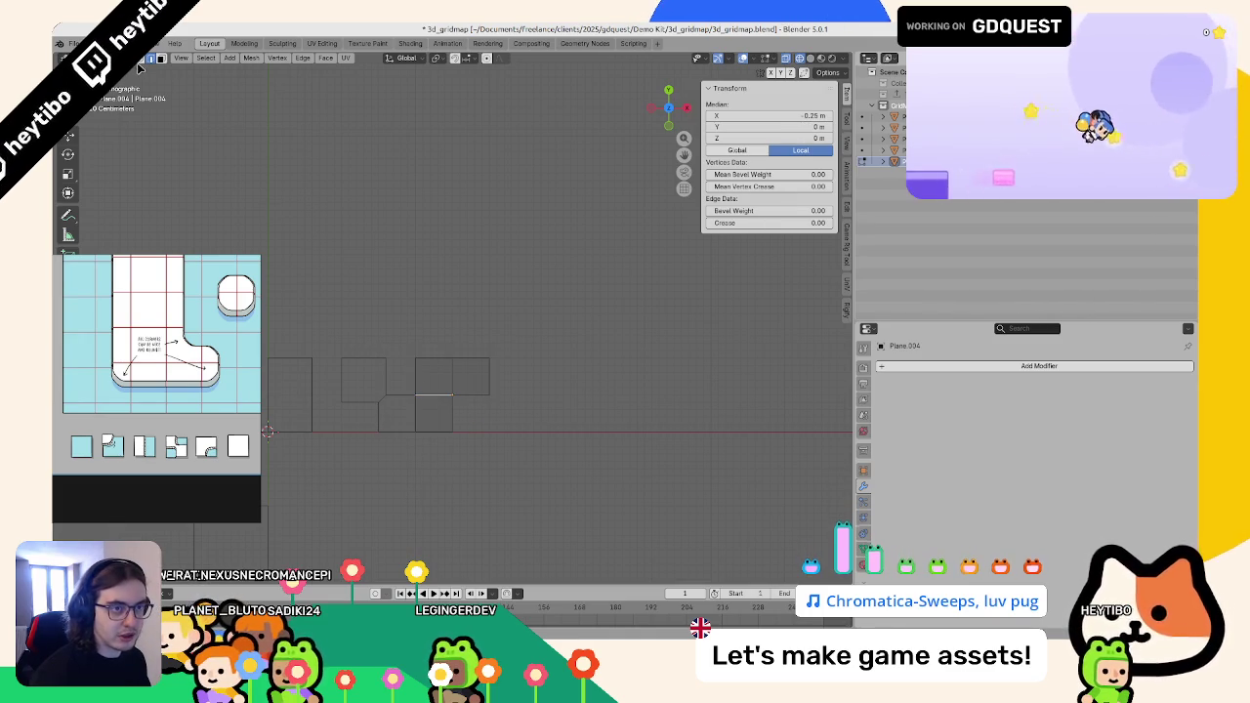
- Connect the inner corner vertices, remove the edge loop, lower the selection 1 m, and select Plane.003
click(455, 396)
key(j)
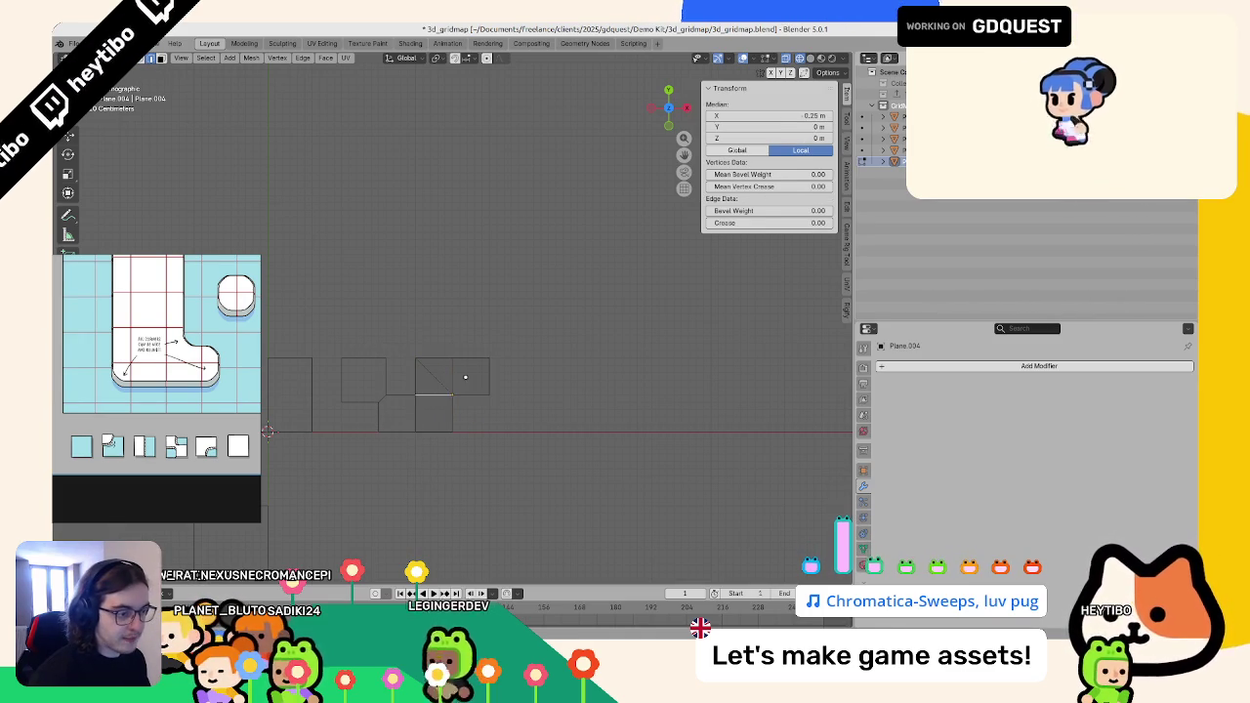
key(x)
click(467, 316)
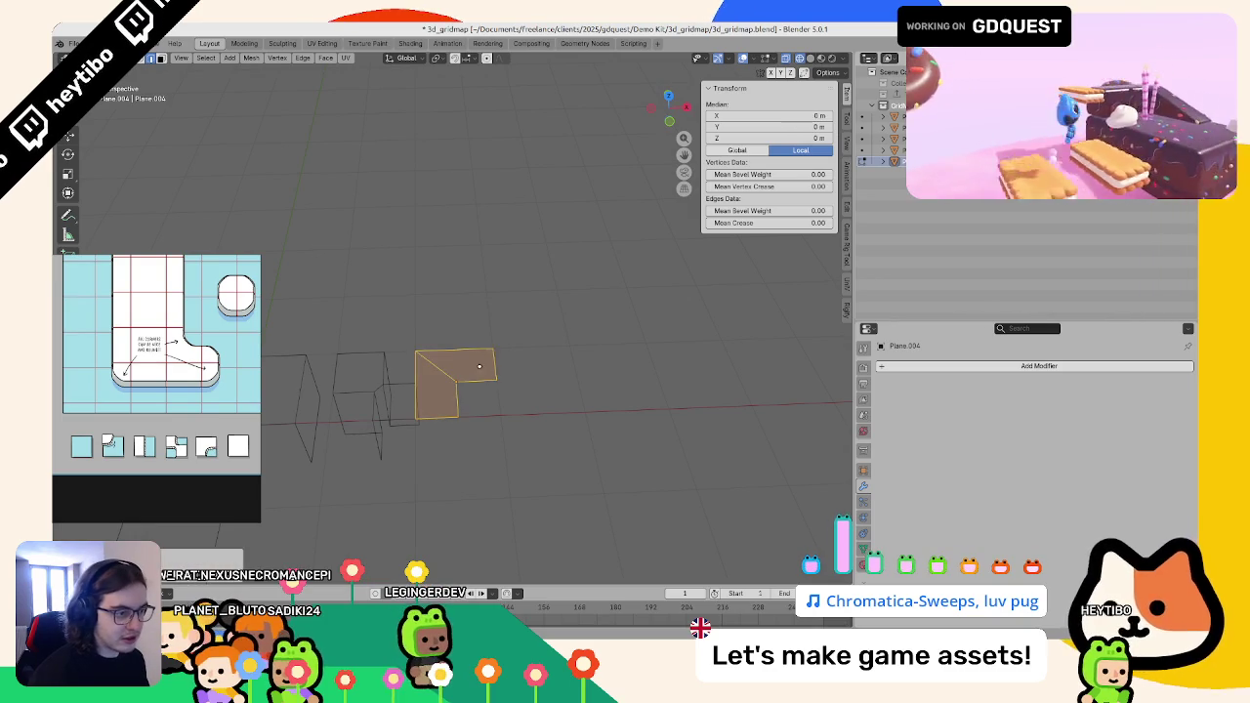
key(KP_1)
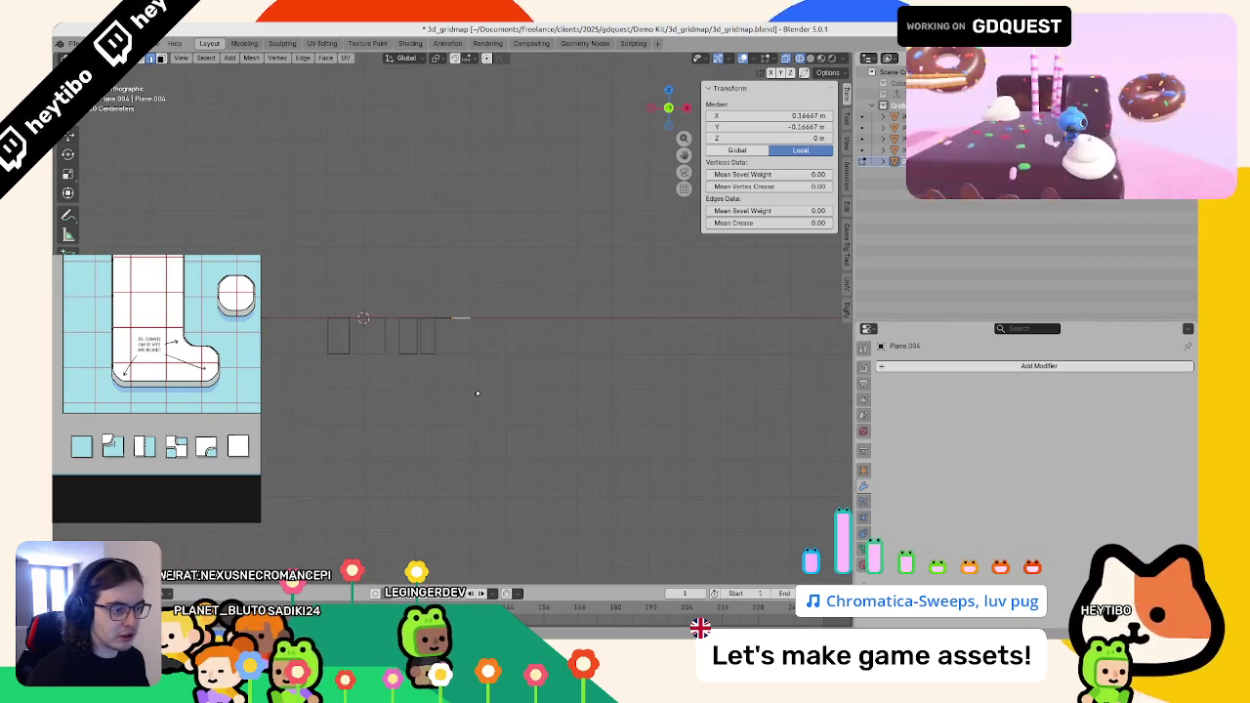
text(gz-1)
key(Return)
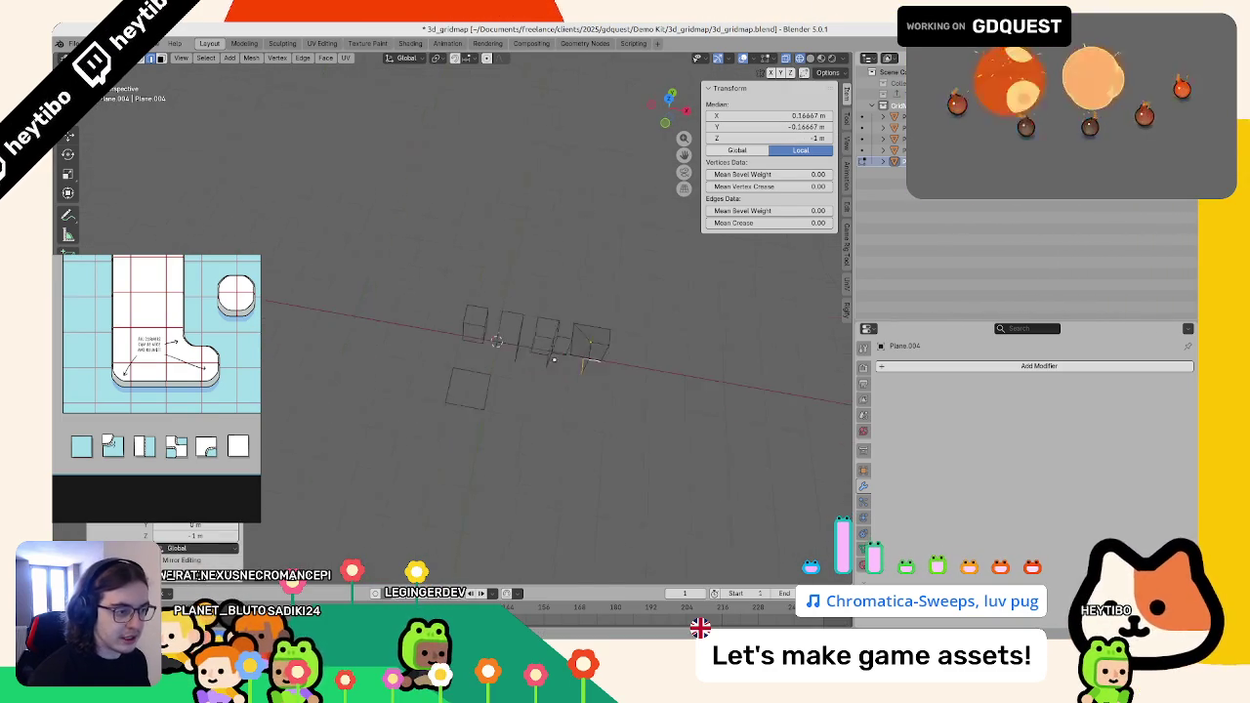
key(Tab)
shift+click(406, 365)
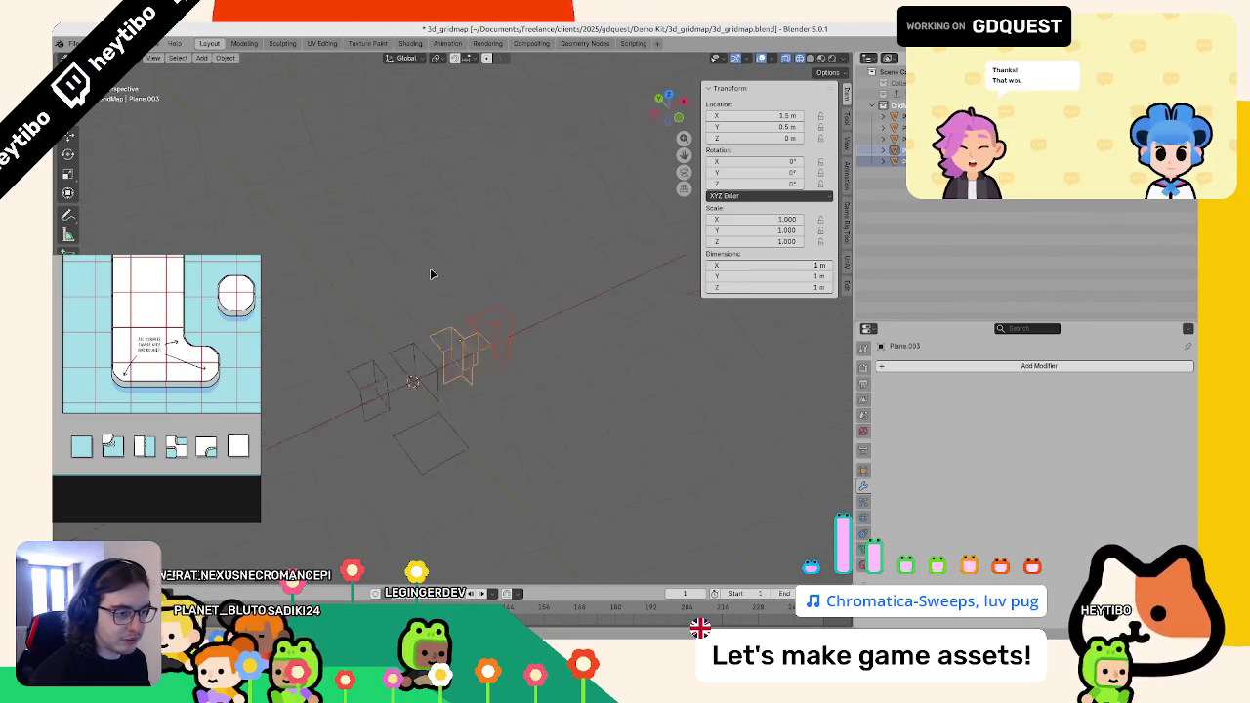
- Add a Bevel modifier to the tiles and widen it to about 0.14 m
drag(406, 318, 385, 340)
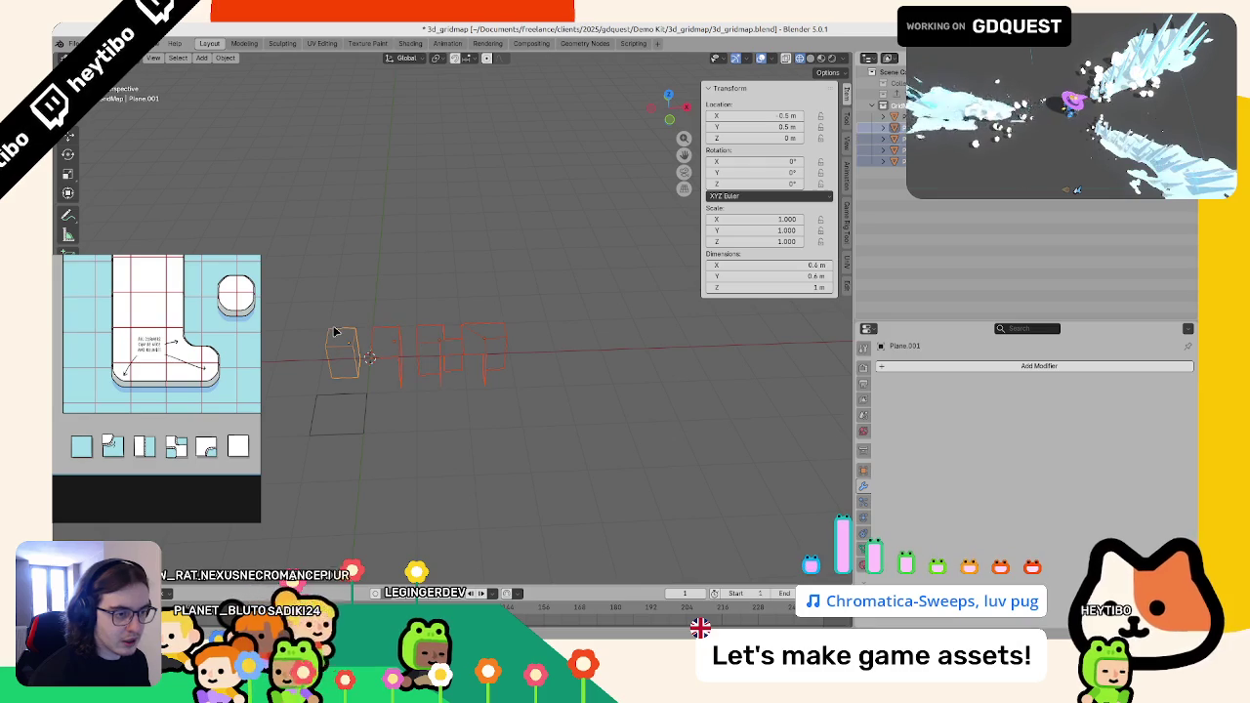
click(913, 365)
mouse_move(913, 382)
click(1006, 383)
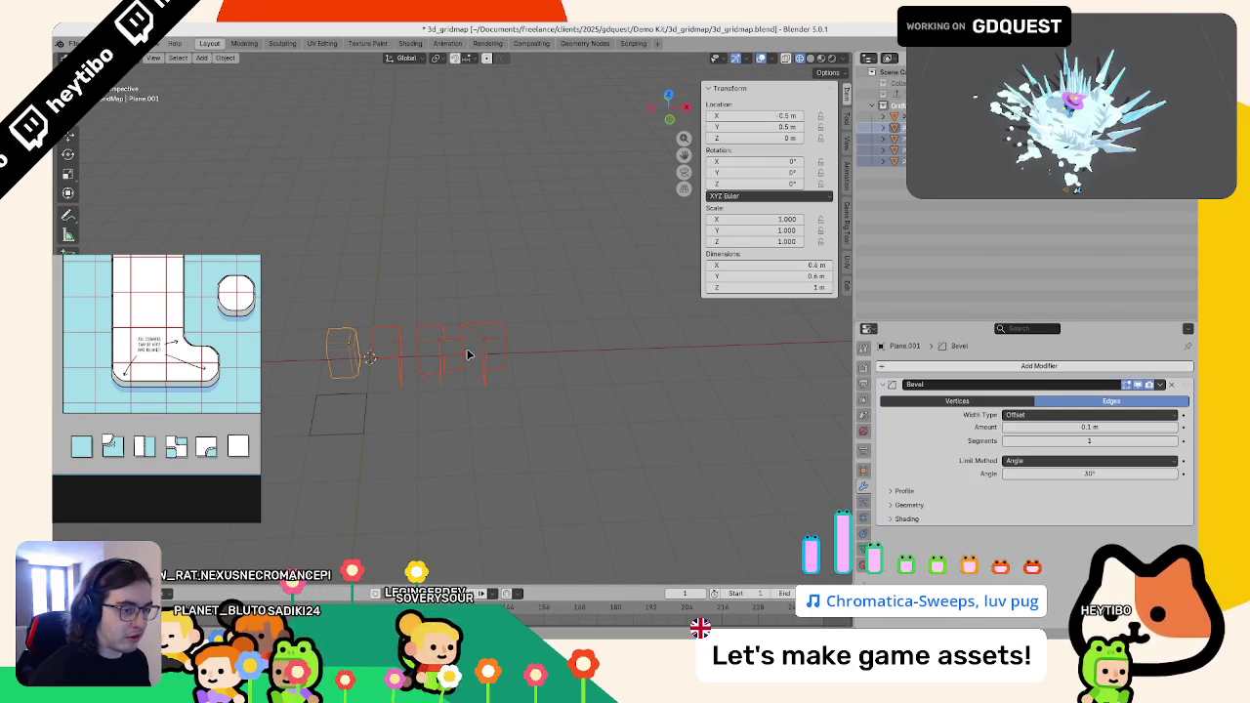
right_click(512, 352)
click(513, 352)
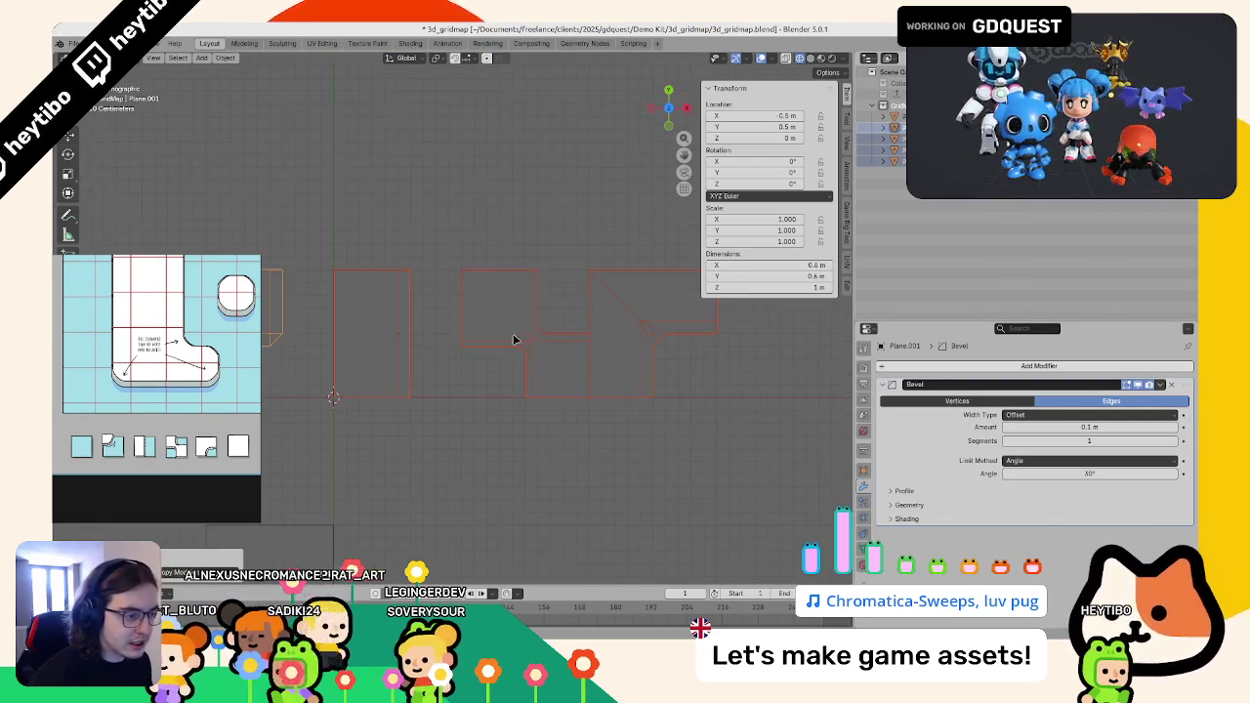
key(Tab)
click(544, 385)
key(Tab)
scroll(619, 332, down, 4)
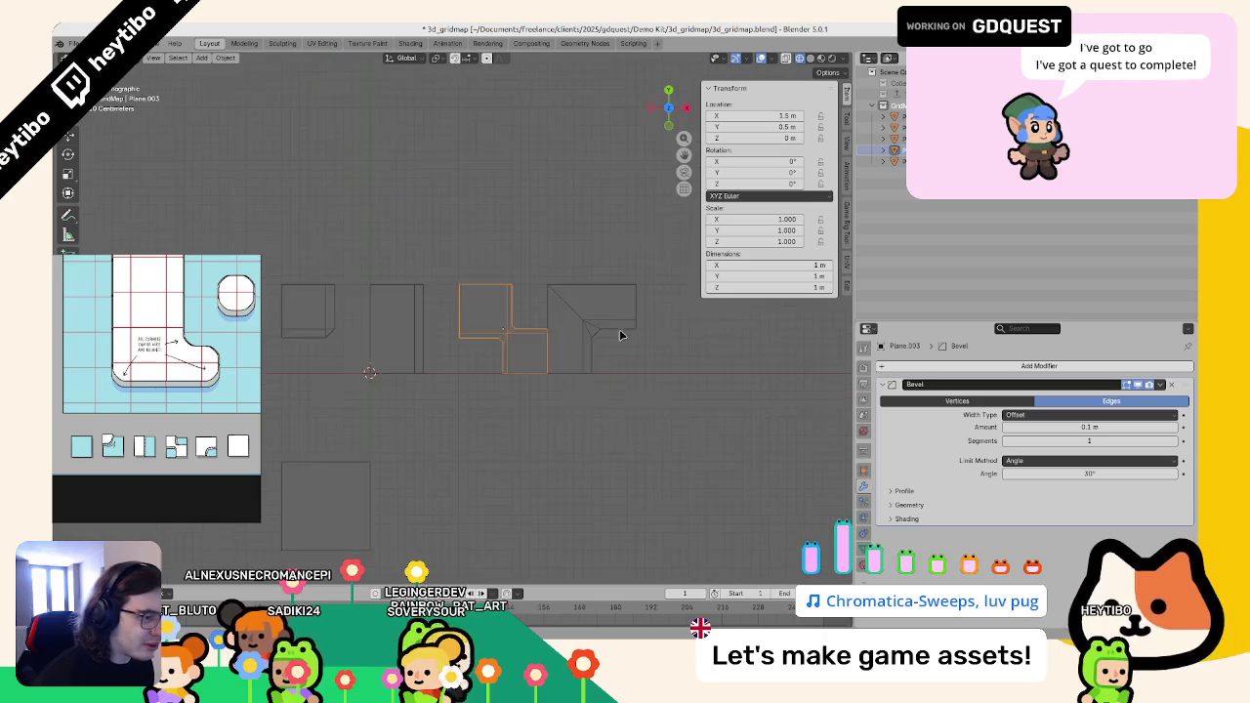
scroll(599, 365, up, 3)
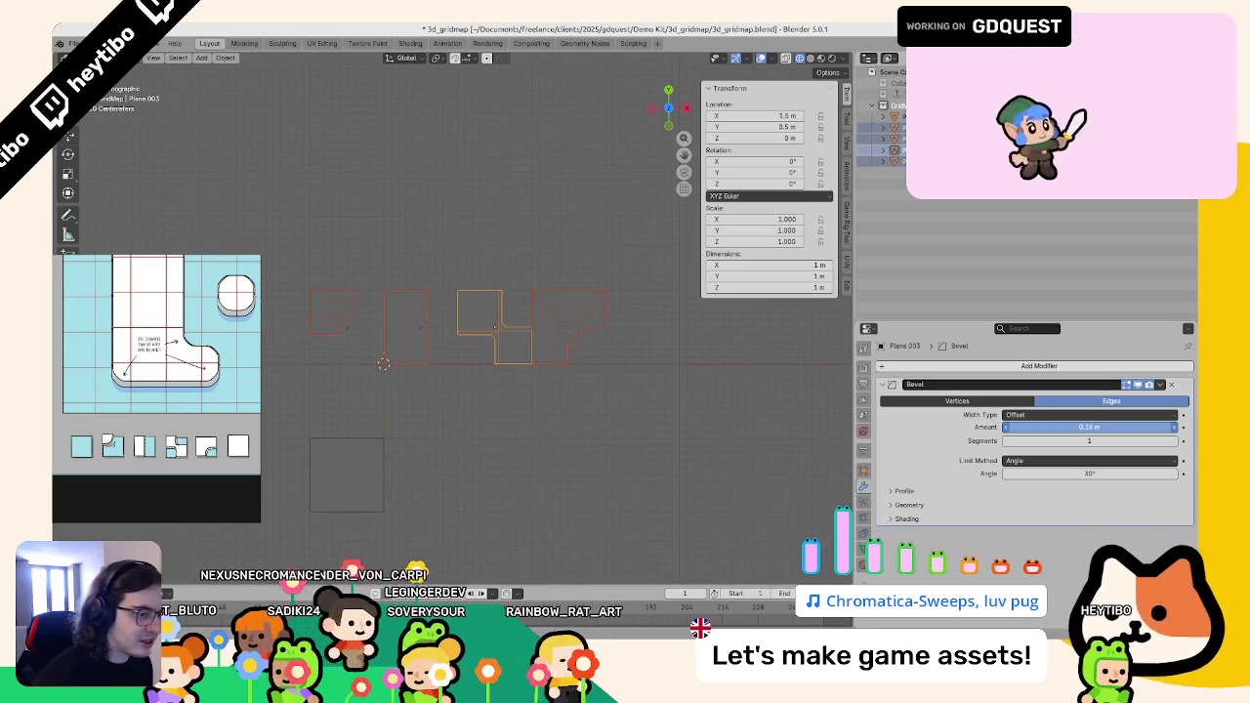
drag(1089, 426, 1113, 426)
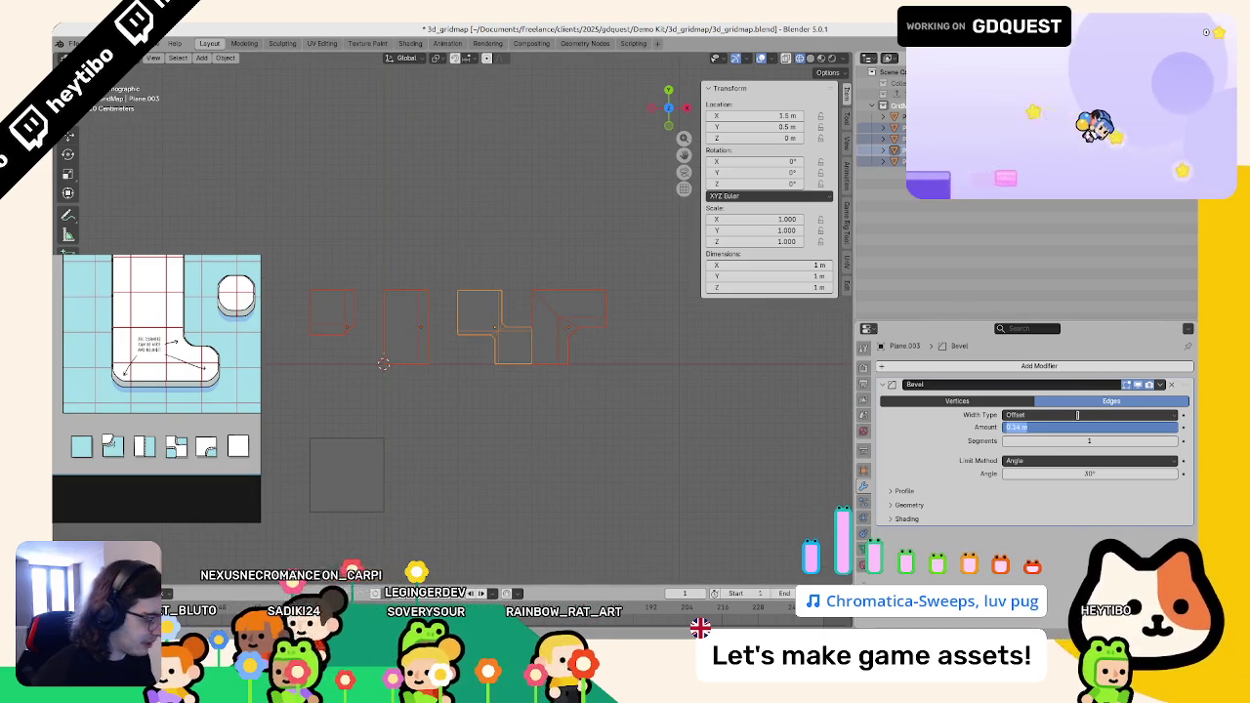
- Apply the tiles' object transforms and give the bevel 3 segments
key(ctrl+a)
click(641, 372)
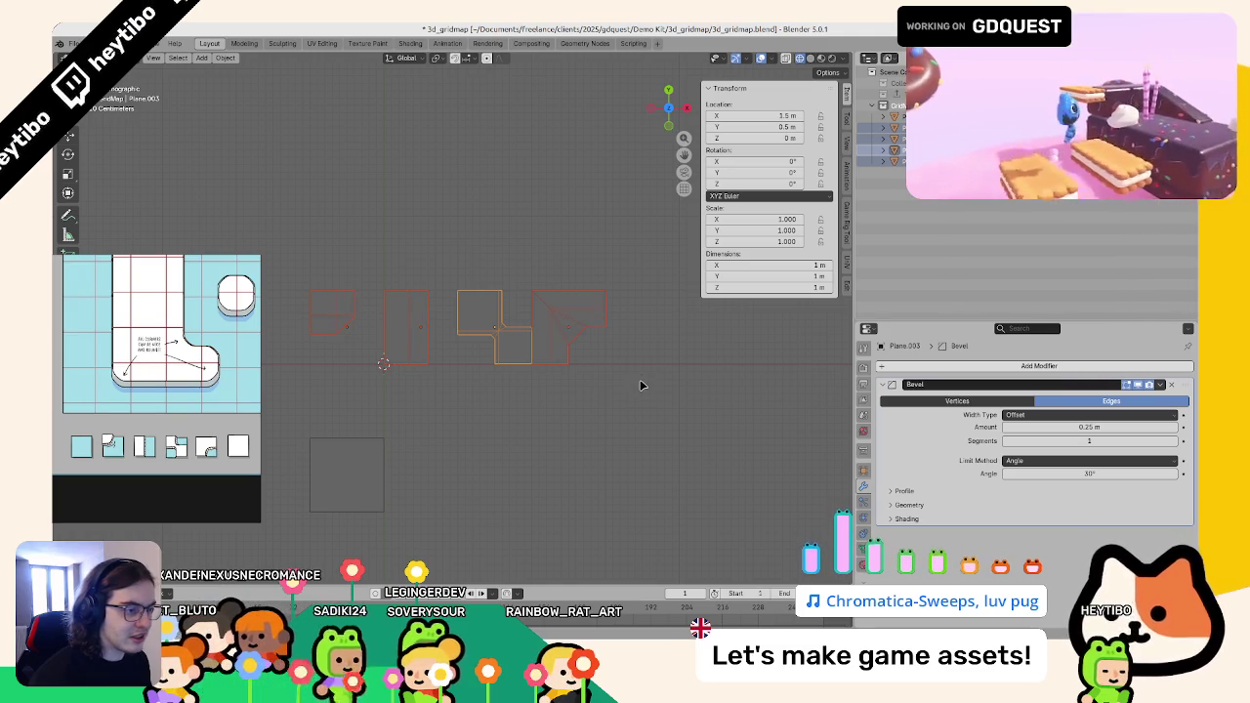
drag(642, 380, 645, 341)
drag(1162, 441, 1176, 440)
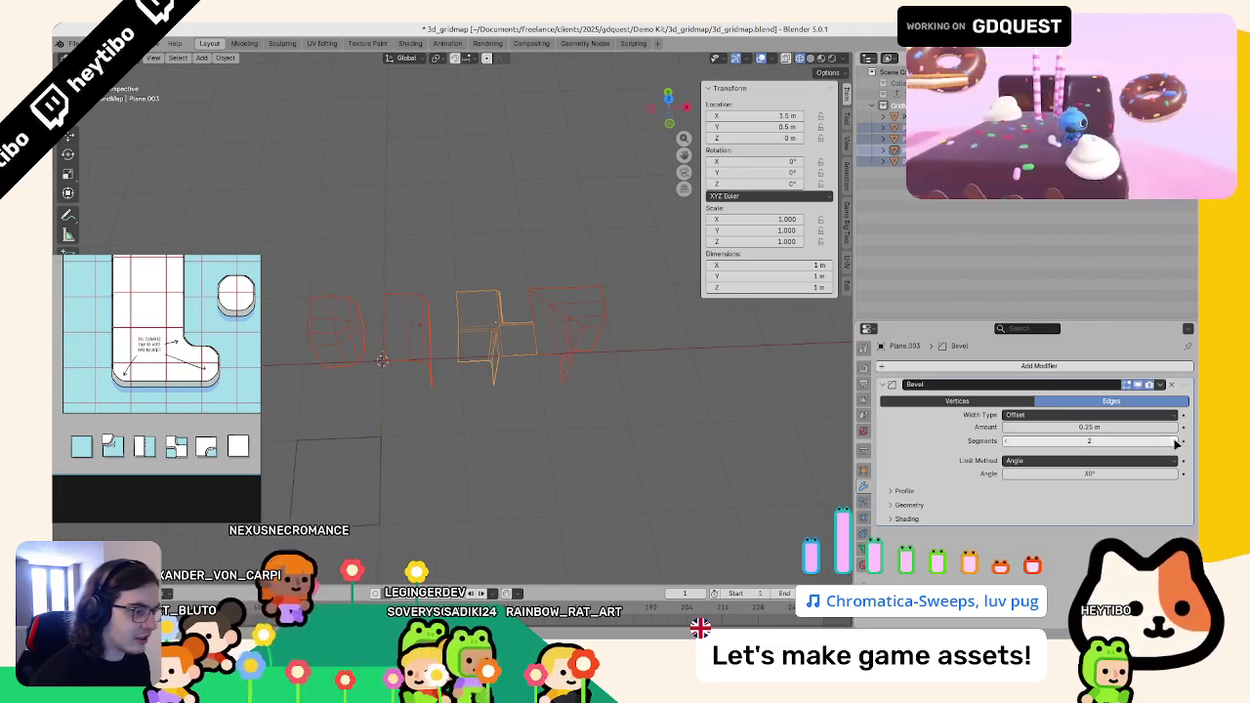
click(927, 492)
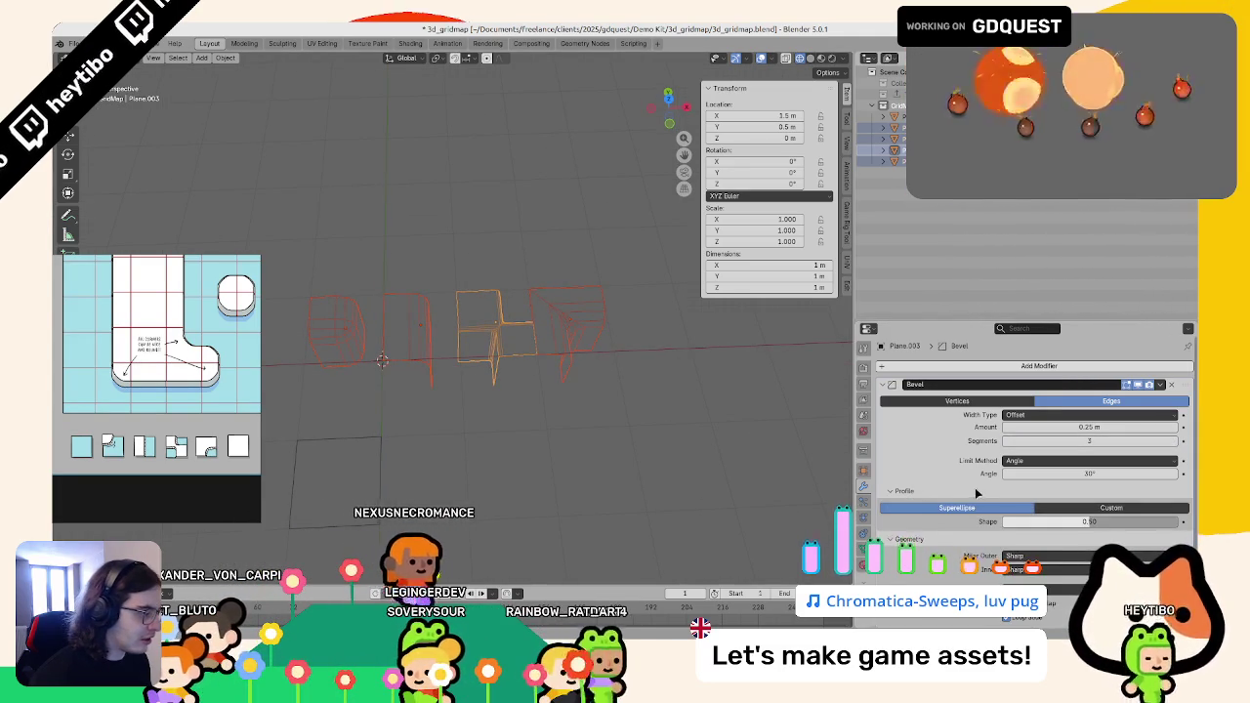
drag(684, 474, 633, 455)
- In top view, delete the stray edge loop at the cross tile's bevelled corner
key(KP_7)
key(Tab)
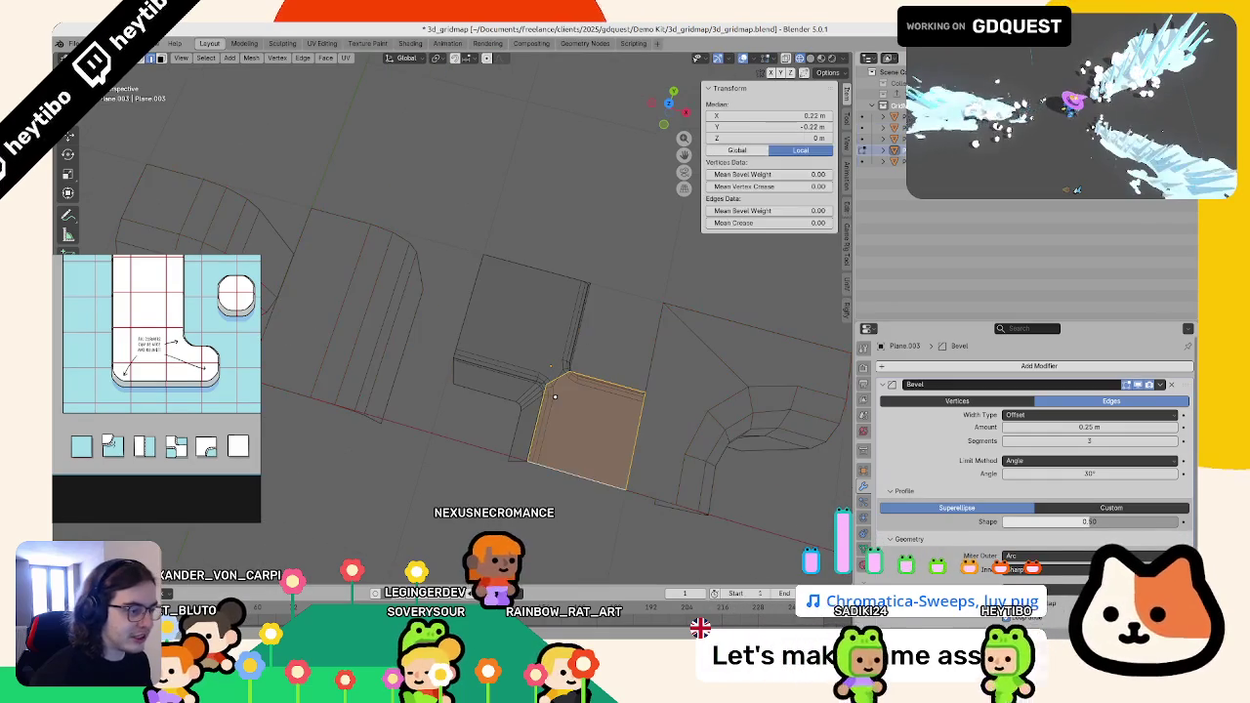
drag(555, 341, 507, 319)
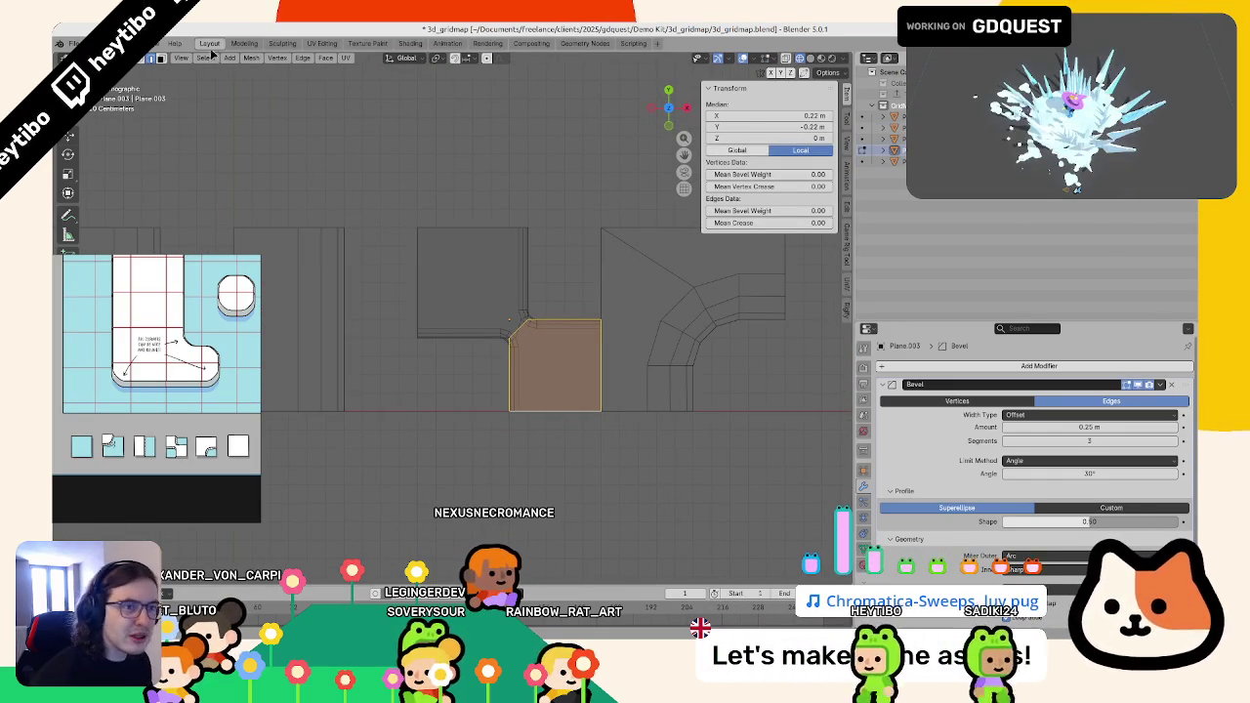
click(508, 321)
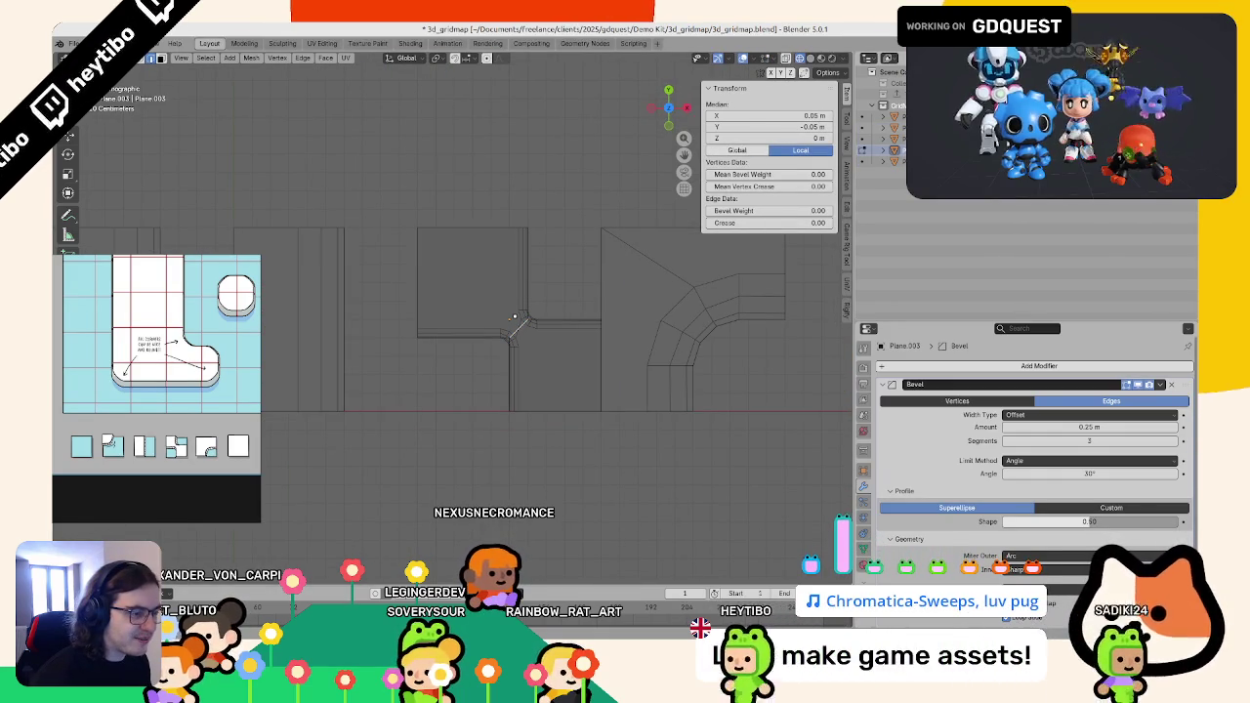
key(x)
click(515, 319)
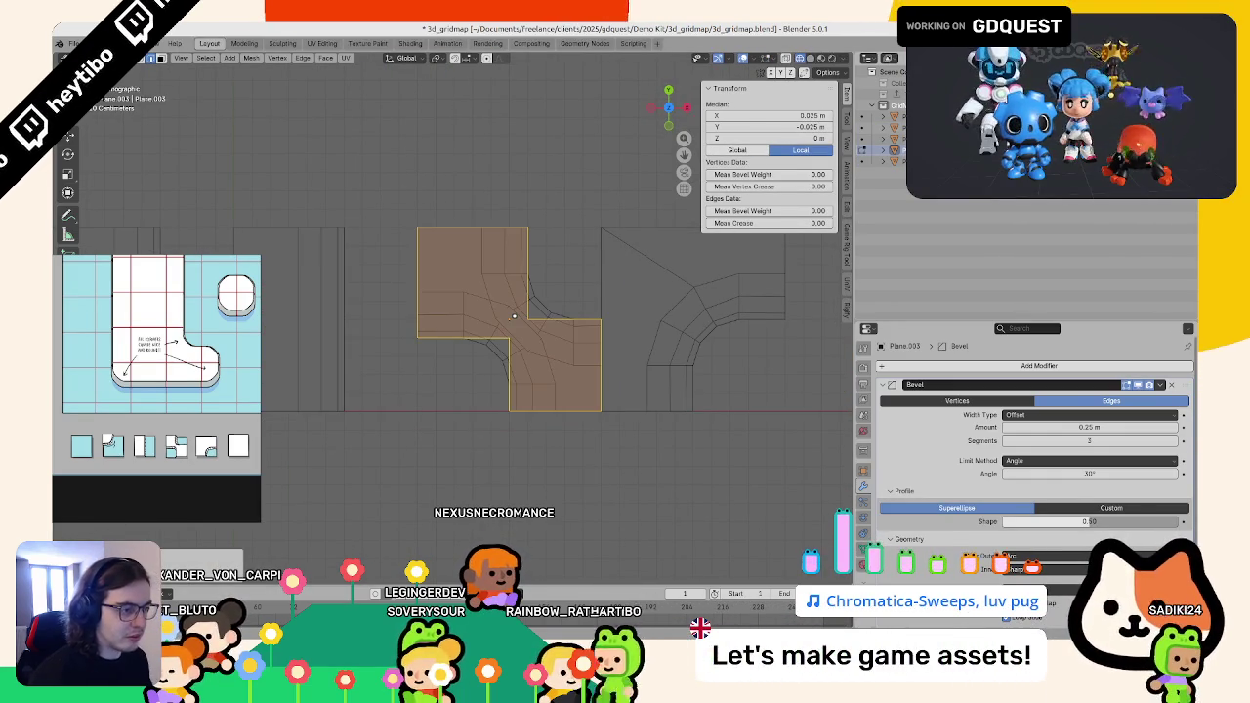
key(Tab)
- Set the bevel width (Amount) to exactly 0.1 m
scroll(488, 342, down, 3)
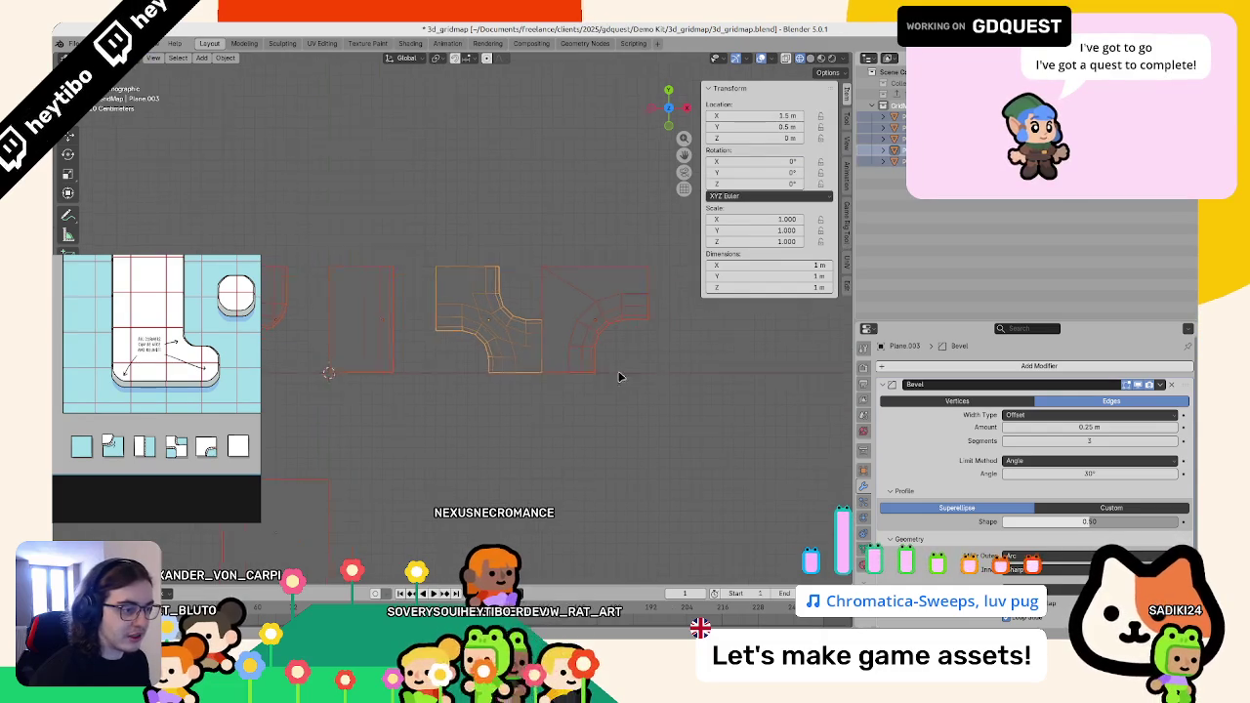
drag(1089, 426, 1053, 427)
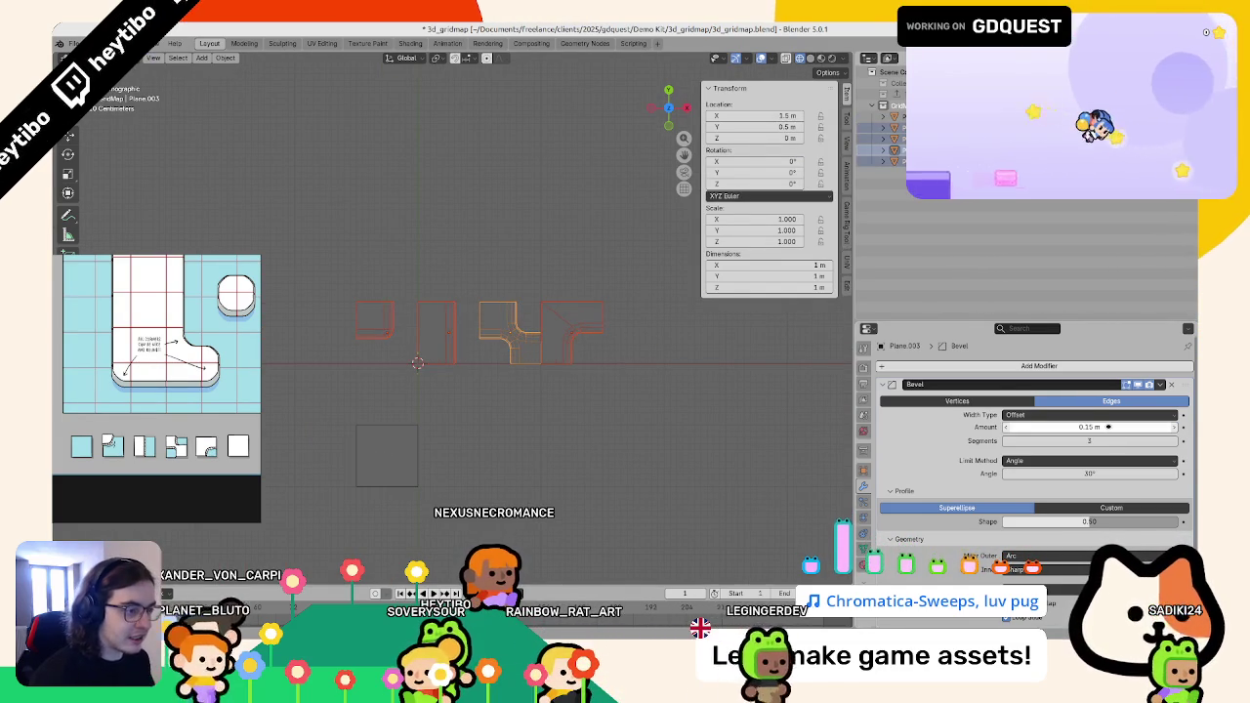
scroll(698, 396, up, 2)
scroll(455, 366, up, 6)
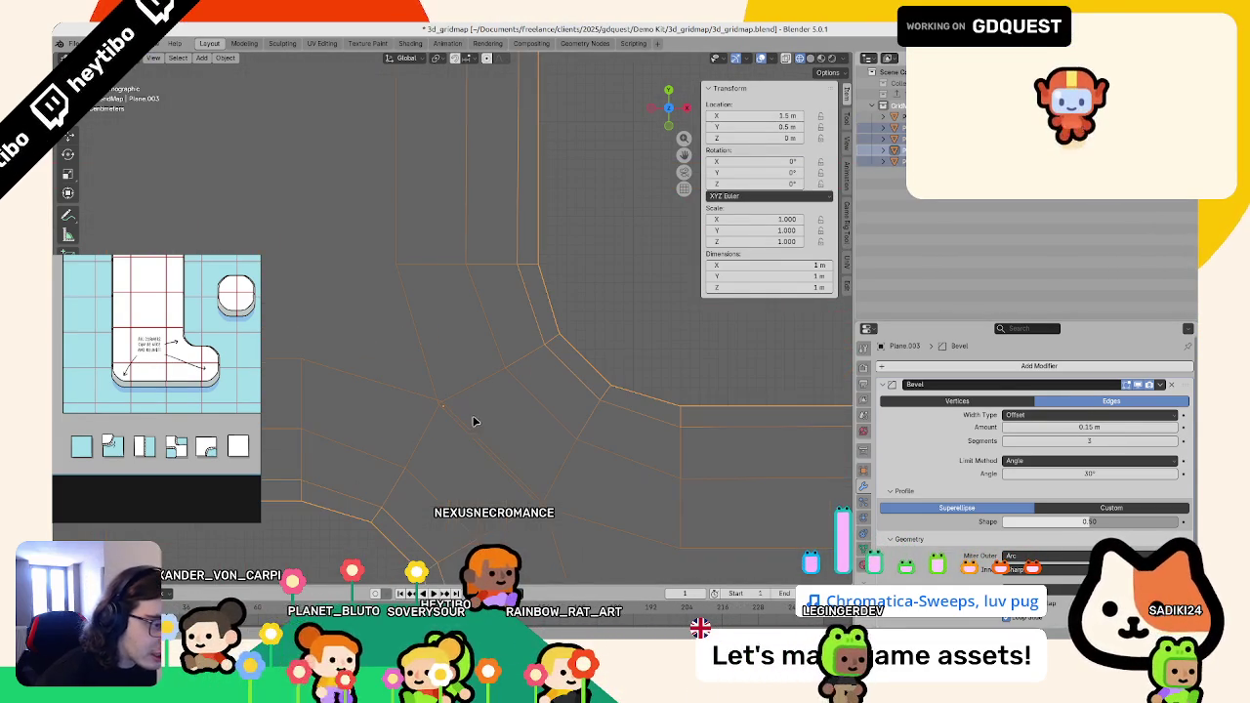
scroll(478, 424, down, 4)
click(1087, 426)
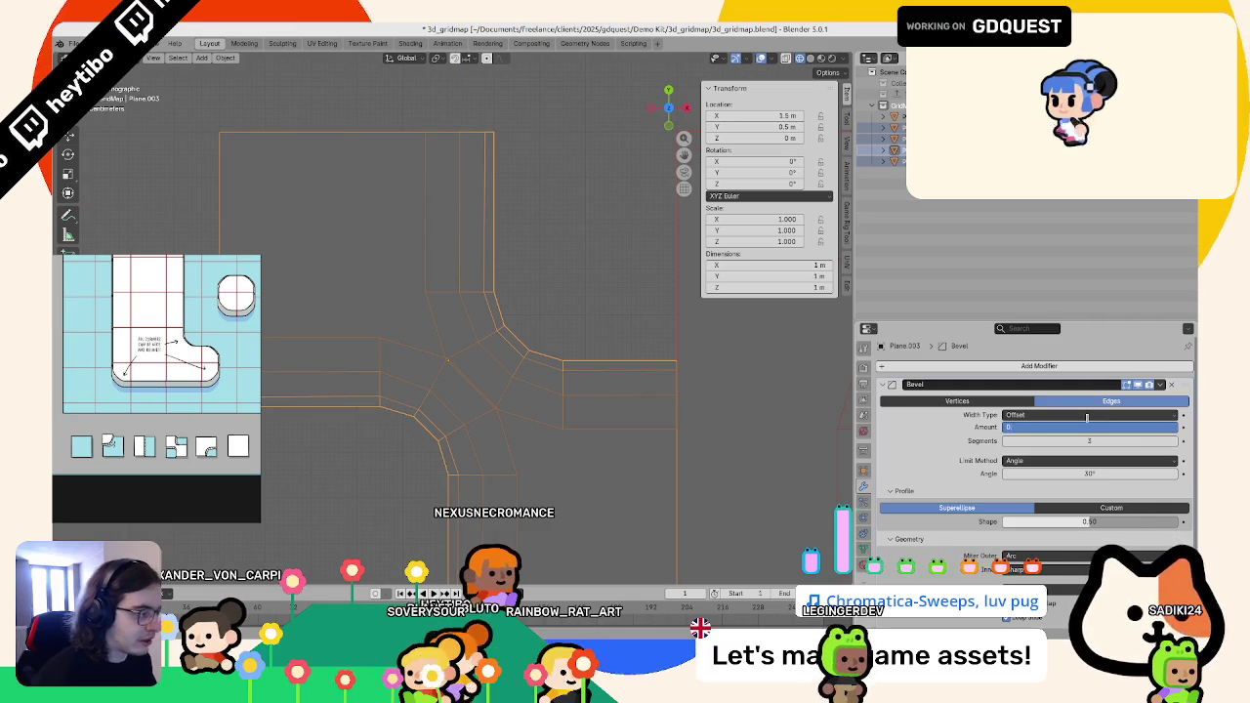
text(.1)
key(Return)
scroll(580, 382, down, 4)
mouse_move(580, 382)
mouse_down()
mouse_move(527, 381)
mouse_move(511, 345)
mouse_move(563, 305)
mouse_move(313, 376)
mouse_move(322, 364)
mouse_move(438, 349)
mouse_up()
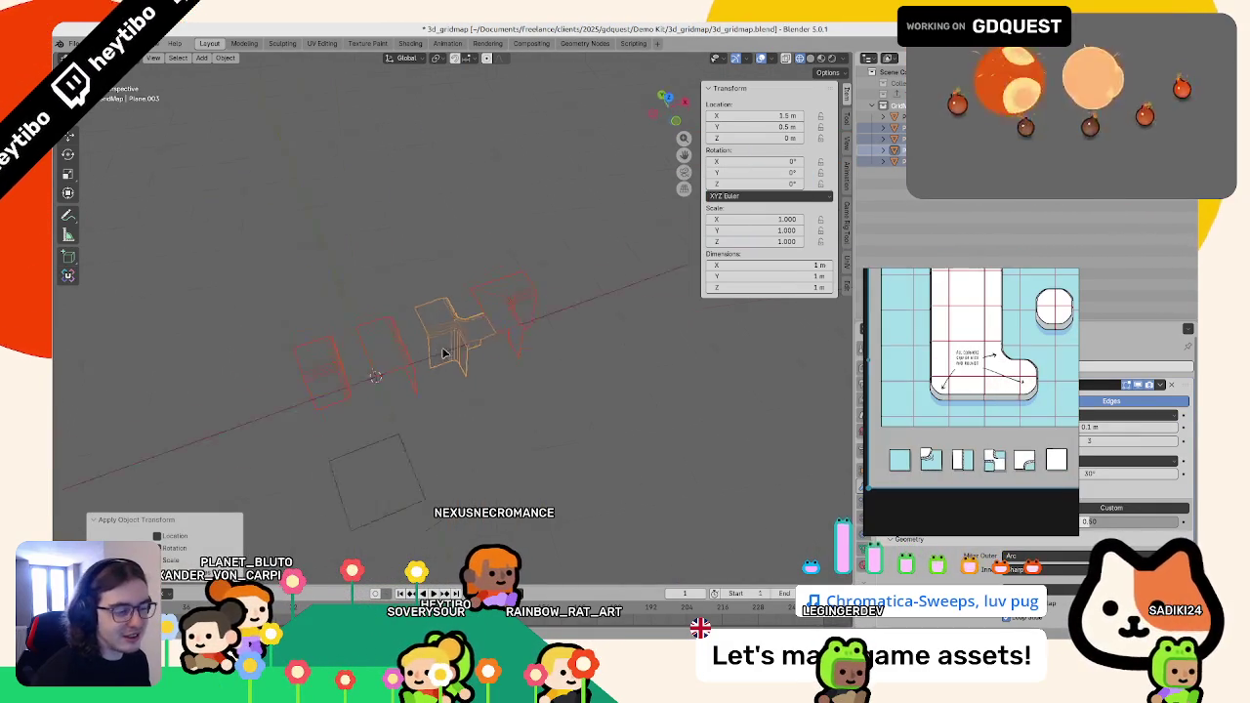
- Switch the viewport to solid shading, clear the selection, and line up the tiles in view
key(shift+z)
key(alt+a)
drag(547, 381, 438, 367)
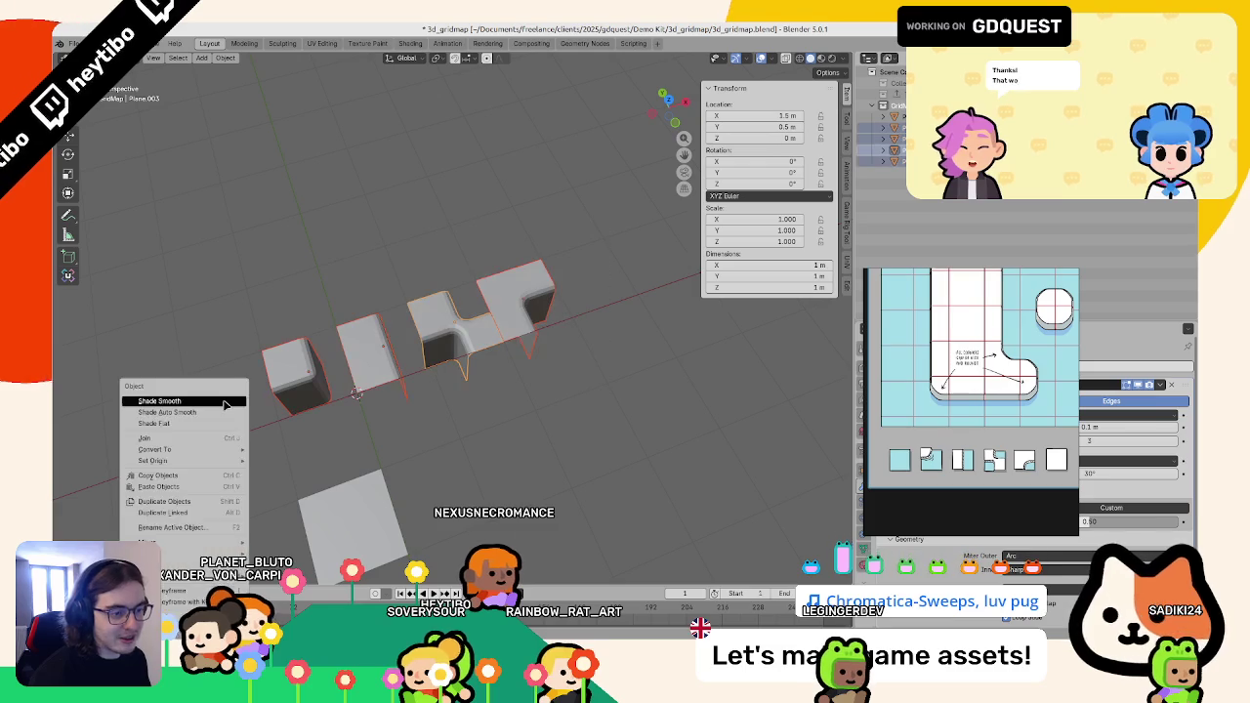
key(alt+a)
drag(322, 371, 441, 301)
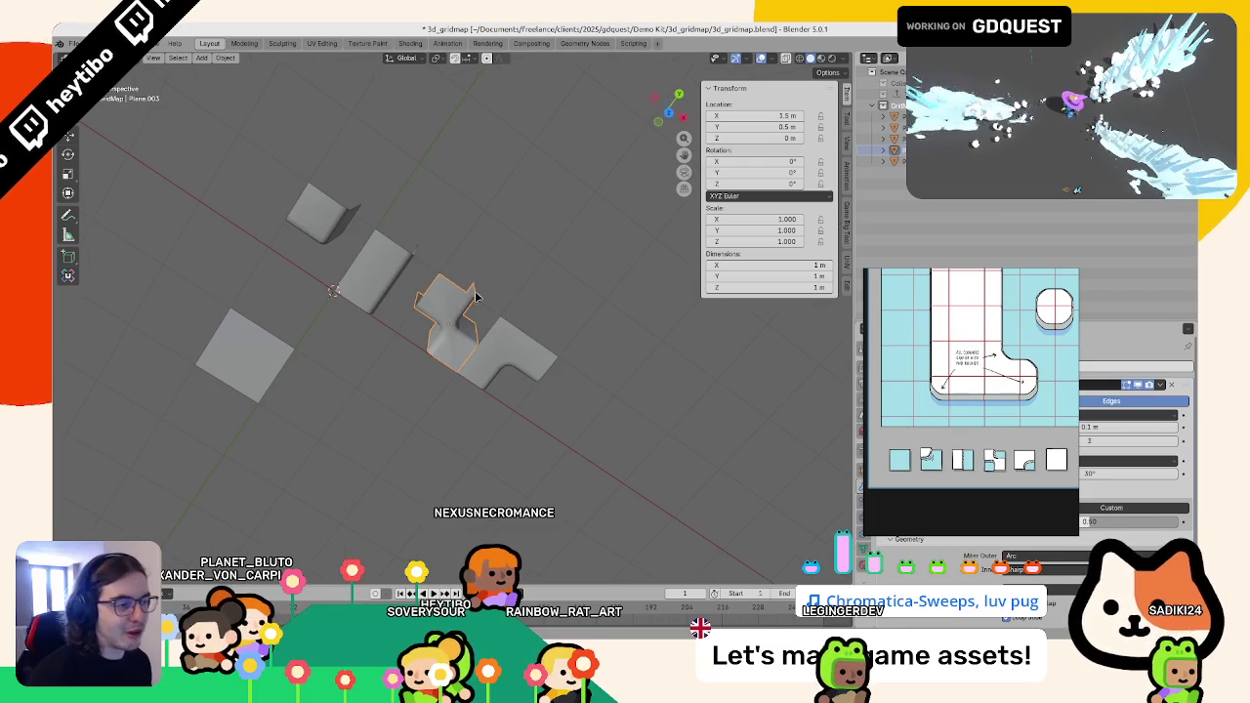
drag(526, 236, 566, 321)
- Box-select the four wall tiles, then select only the small left tile
drag(572, 377, 223, 245)
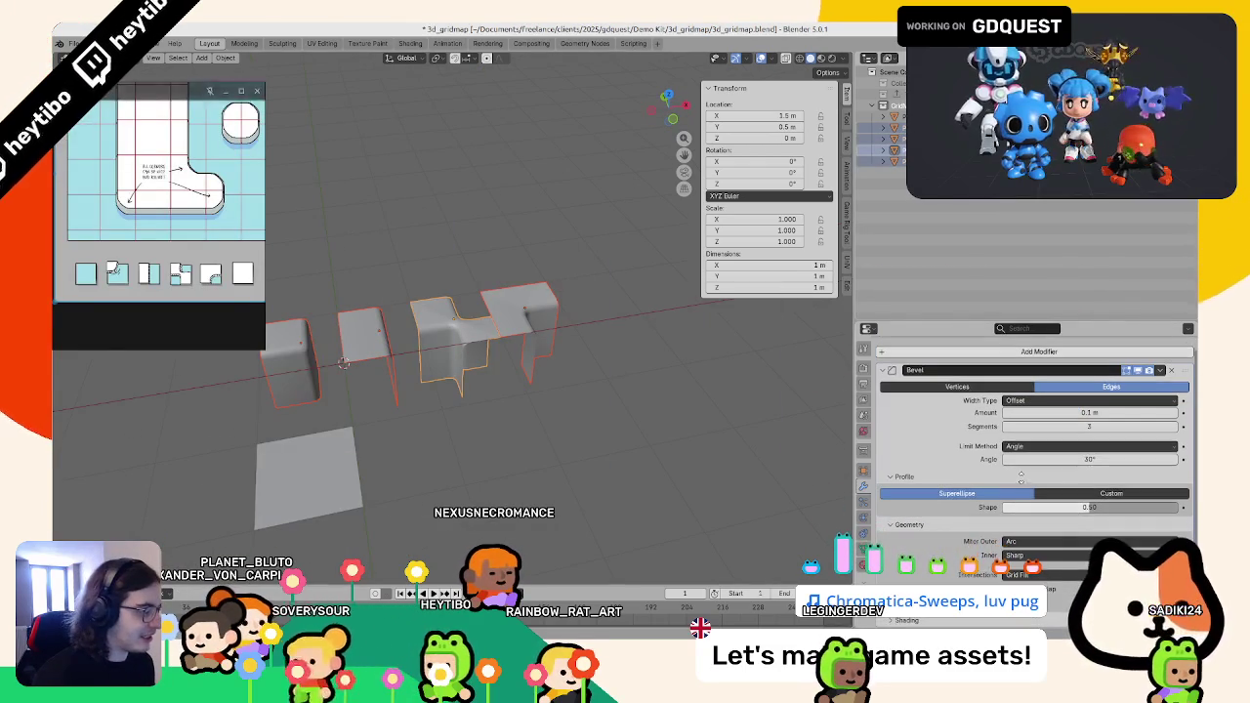
scroll(1035, 440, down, 3)
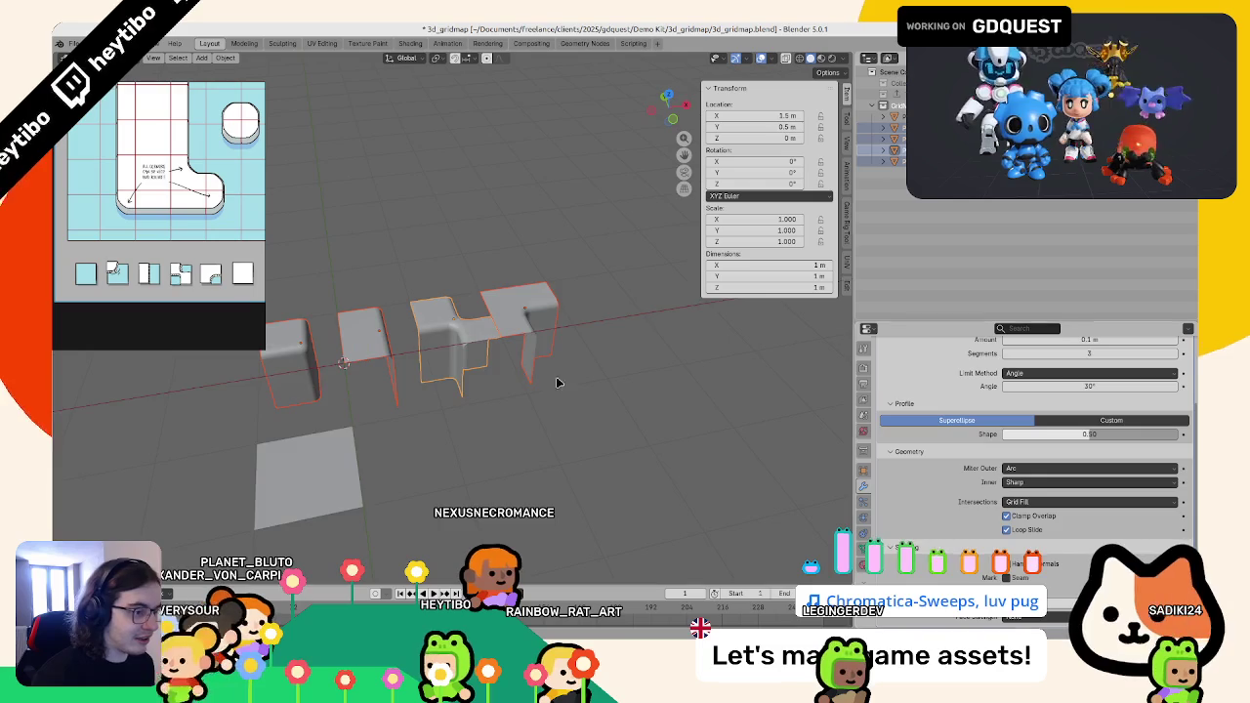
click(639, 432)
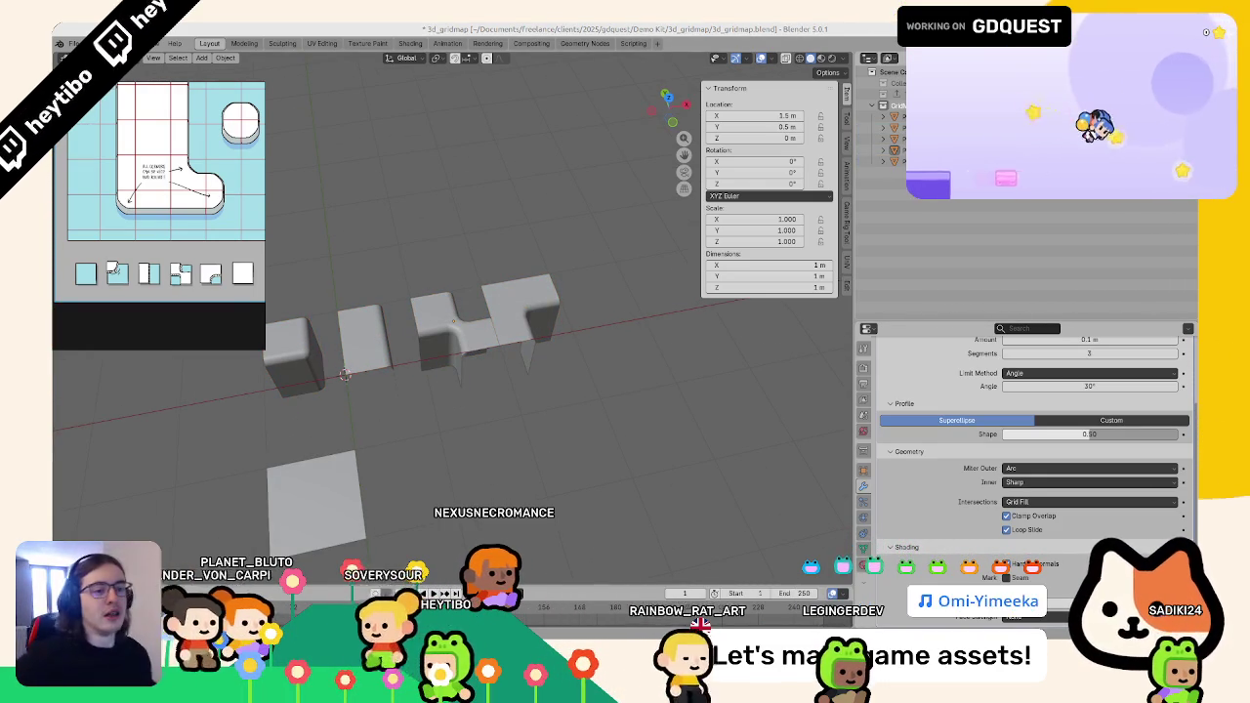
click(418, 363)
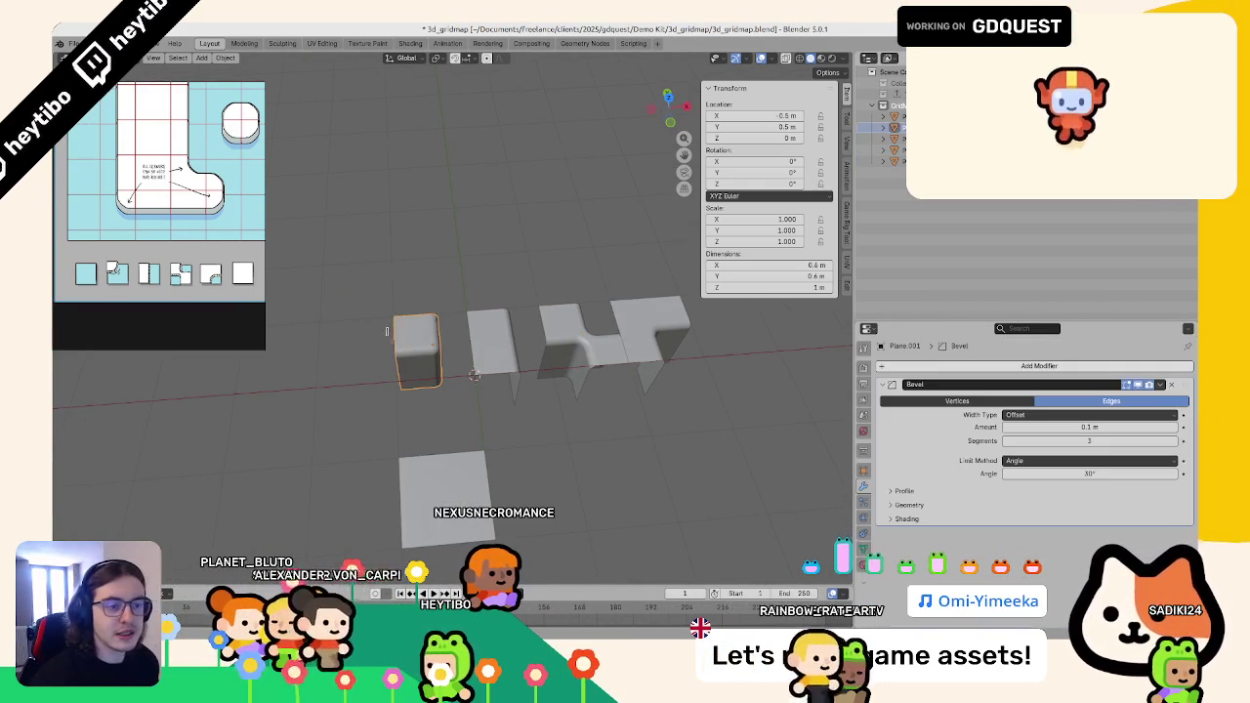
- Rename the small left tile and correct the middle tile's name to side.001
key(F2)
text(corner)
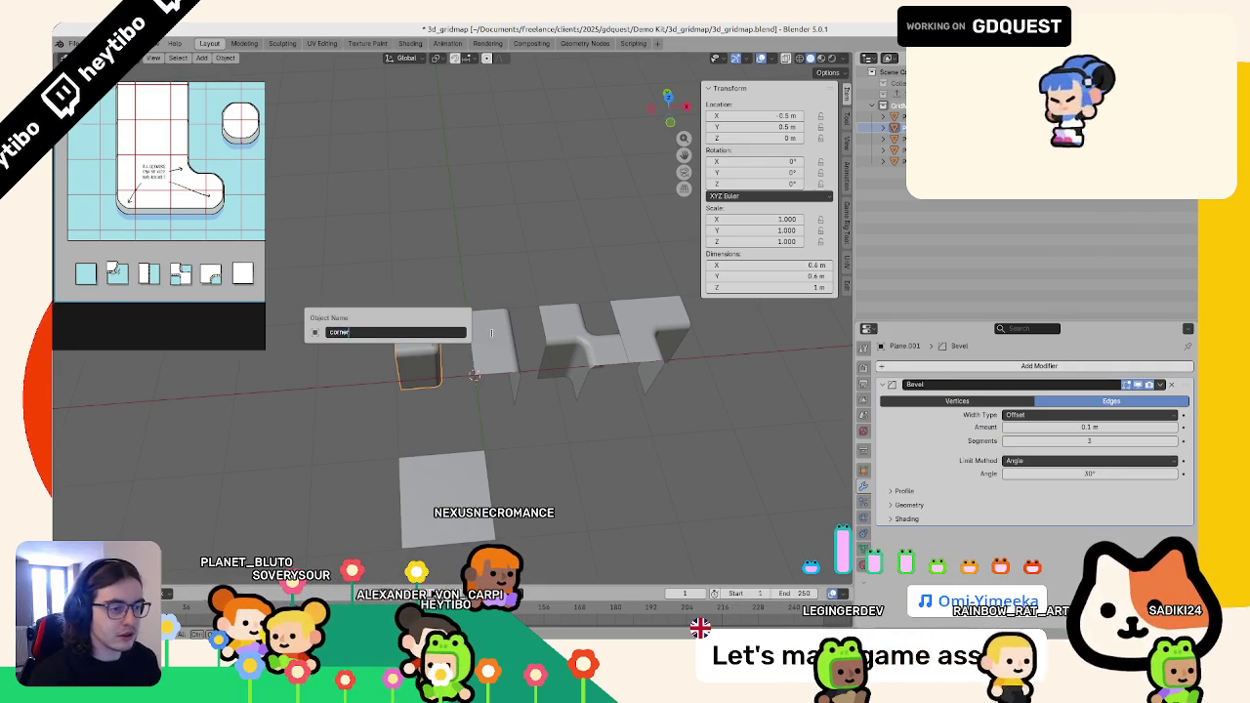
key(Return)
click(492, 332)
key(F2)
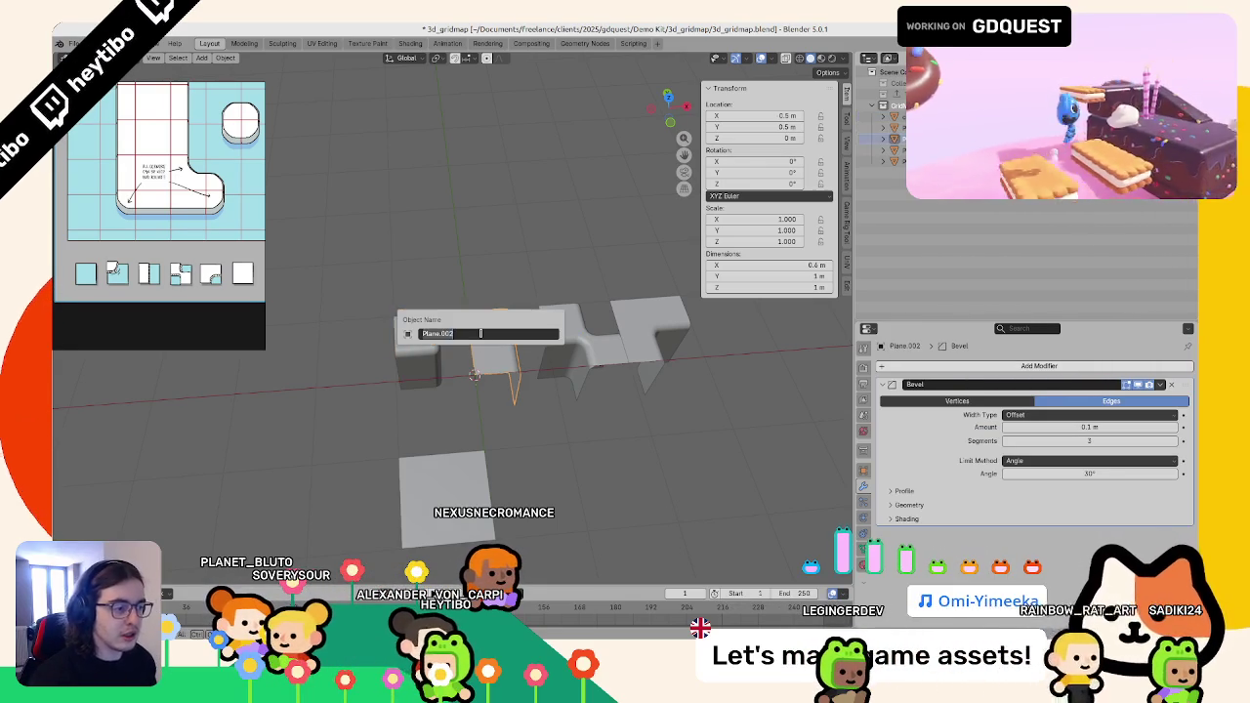
text(e)
key(Return)
- Check the names of the right-hand pieces and Plane.003, leaving them unchanged
click(571, 347)
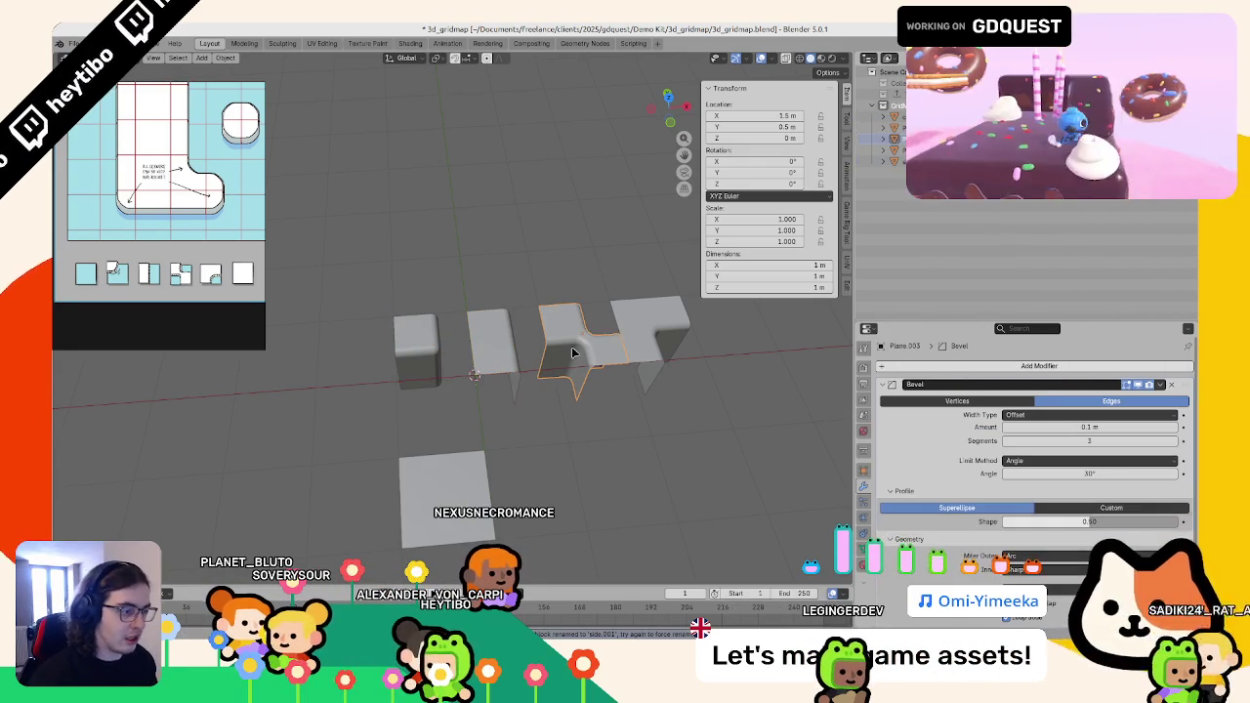
key(F2)
click(647, 316)
key(F2)
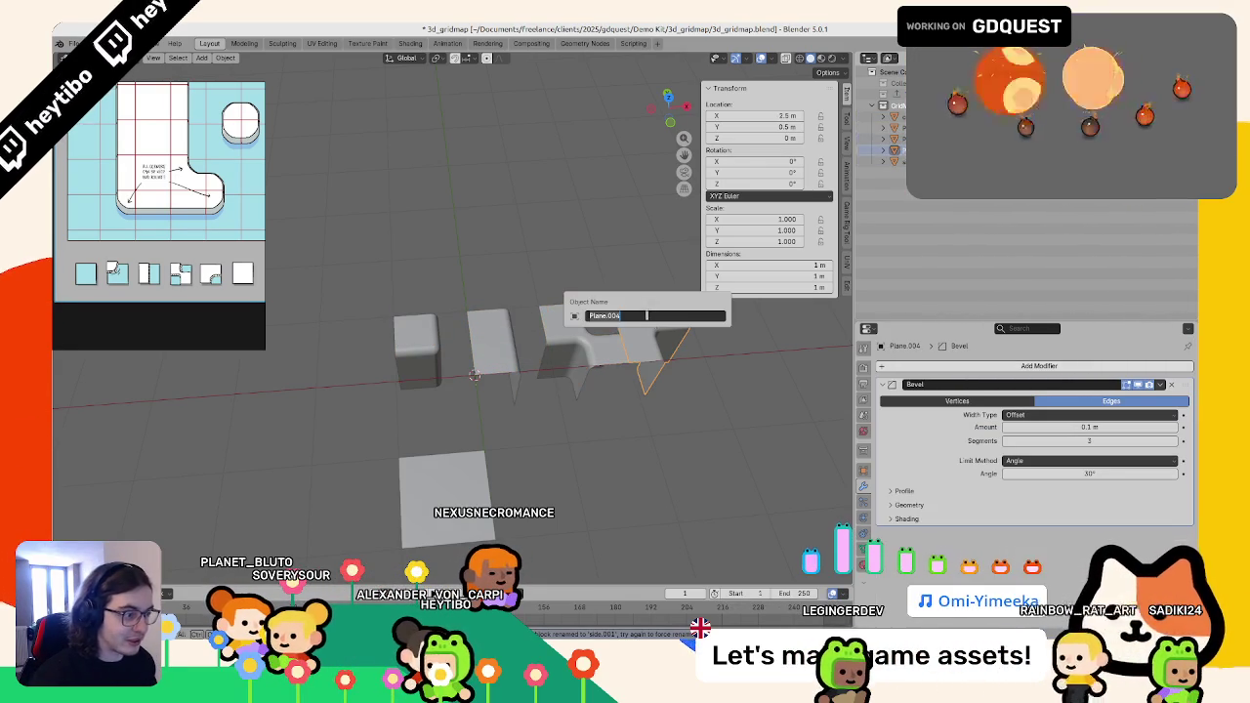
key(Escape)
click(585, 332)
drag(585, 332, 494, 340)
key(F2)
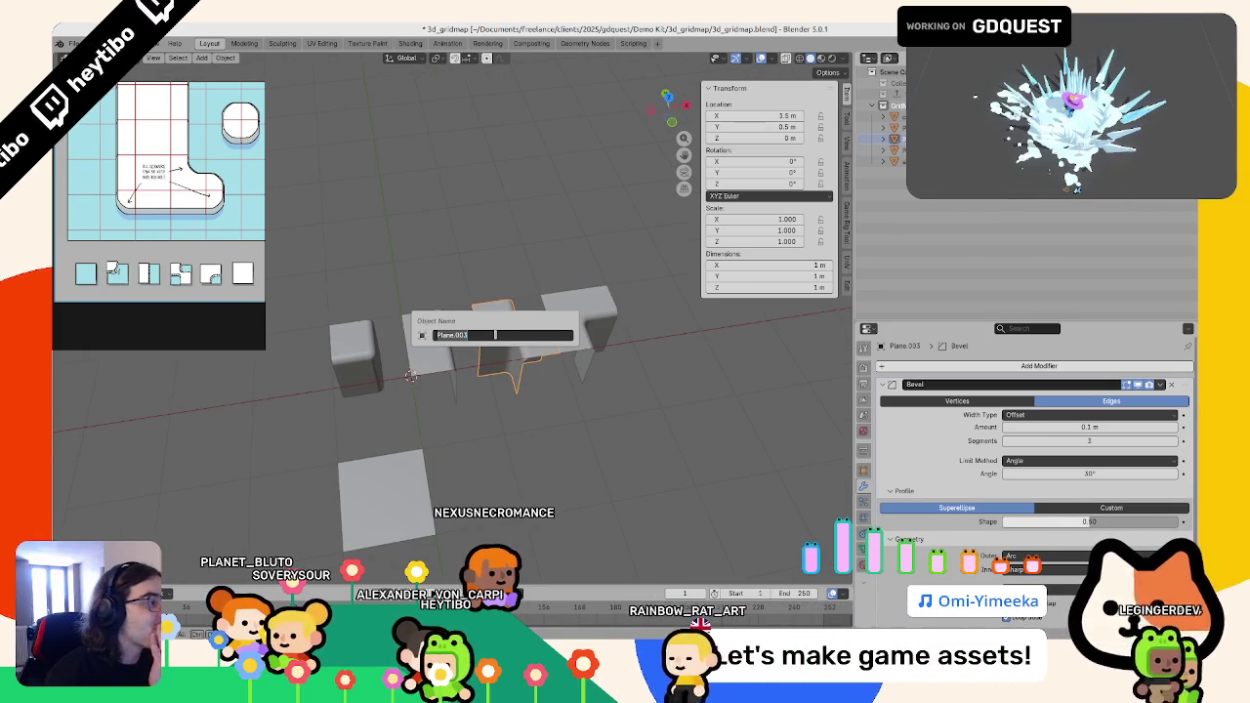
key(Escape)
- Rename the small corner tile on the left to 'a' and view the tiles from above
click(356, 354)
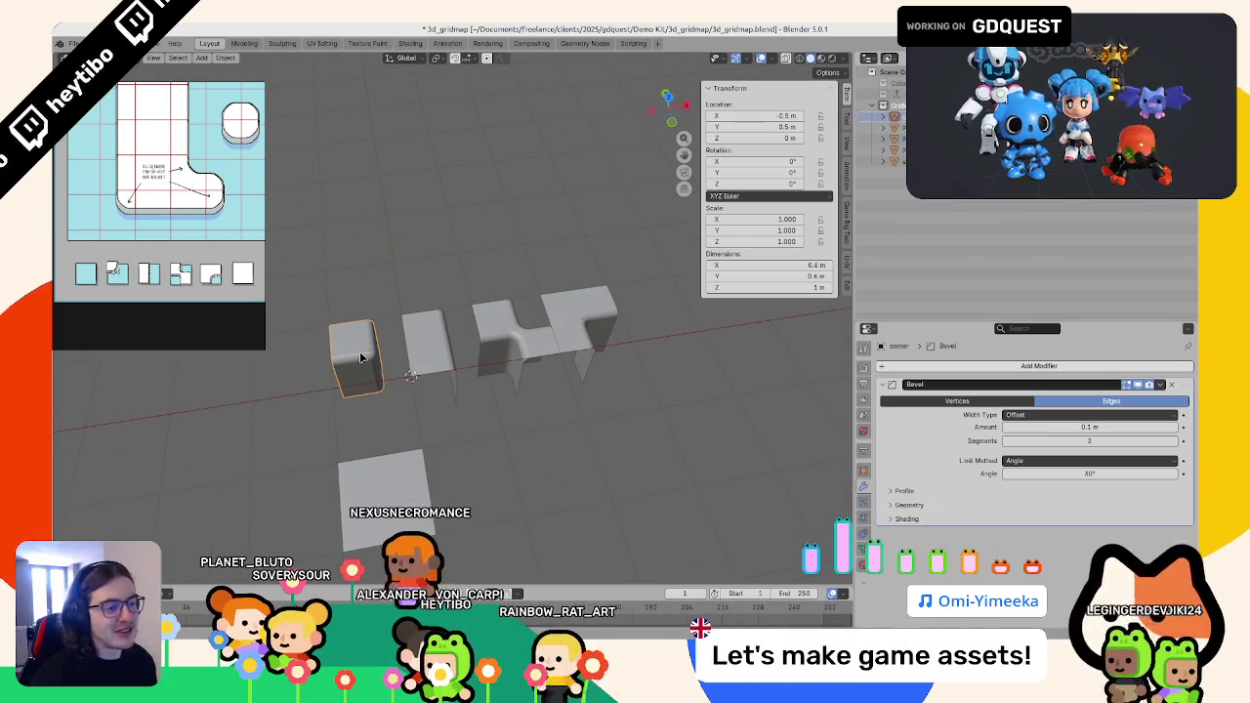
key(F2)
key(Return)
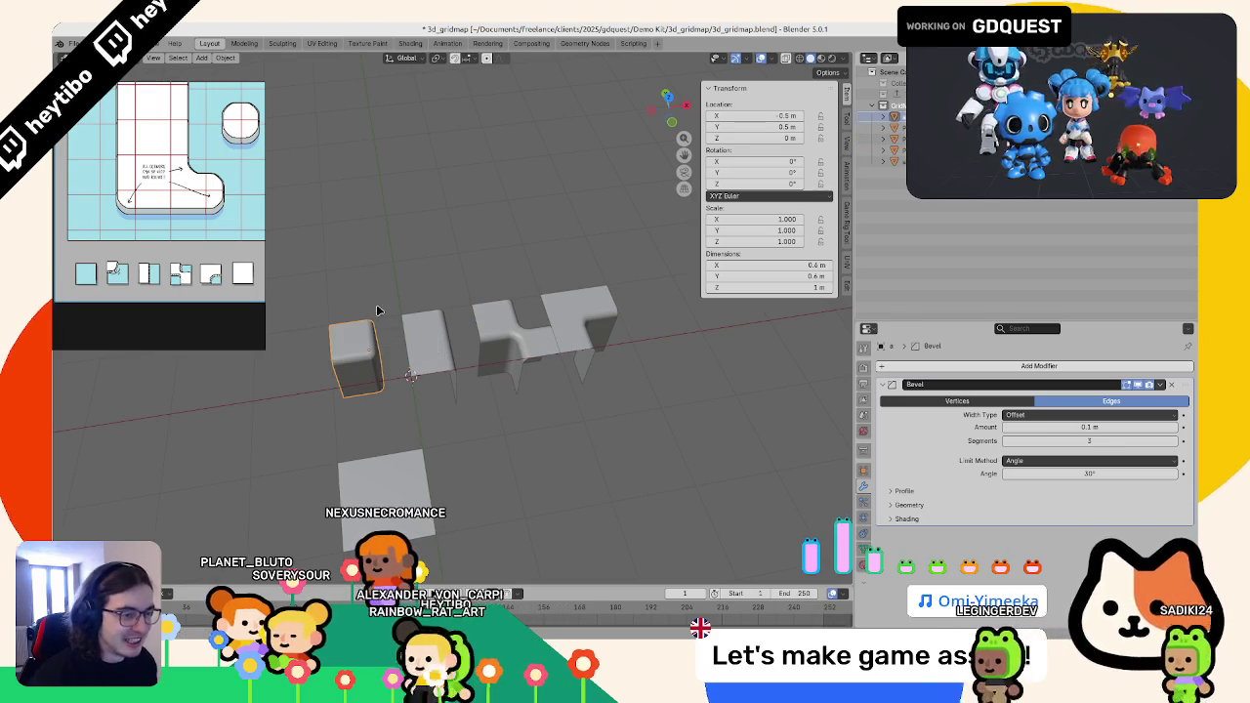
key(KP_7)
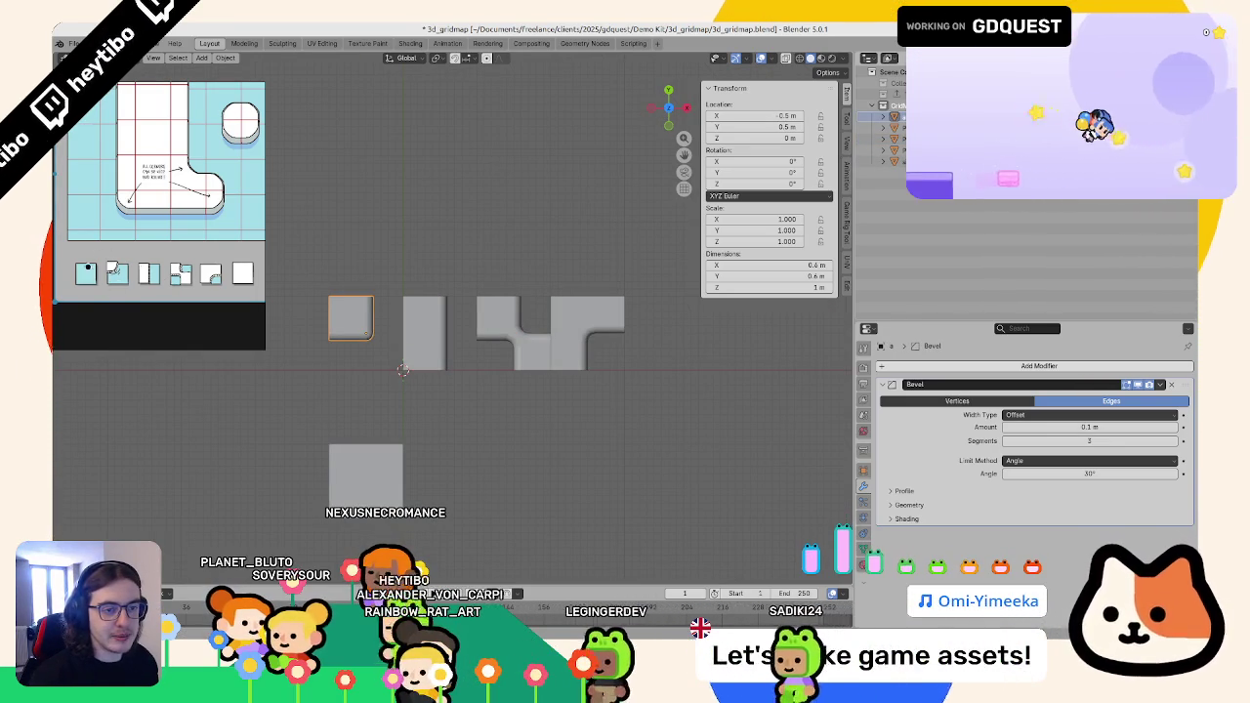
- Rename the corner tile to top_left and the vertical side tile to left
key(F2)
text(top_lef)
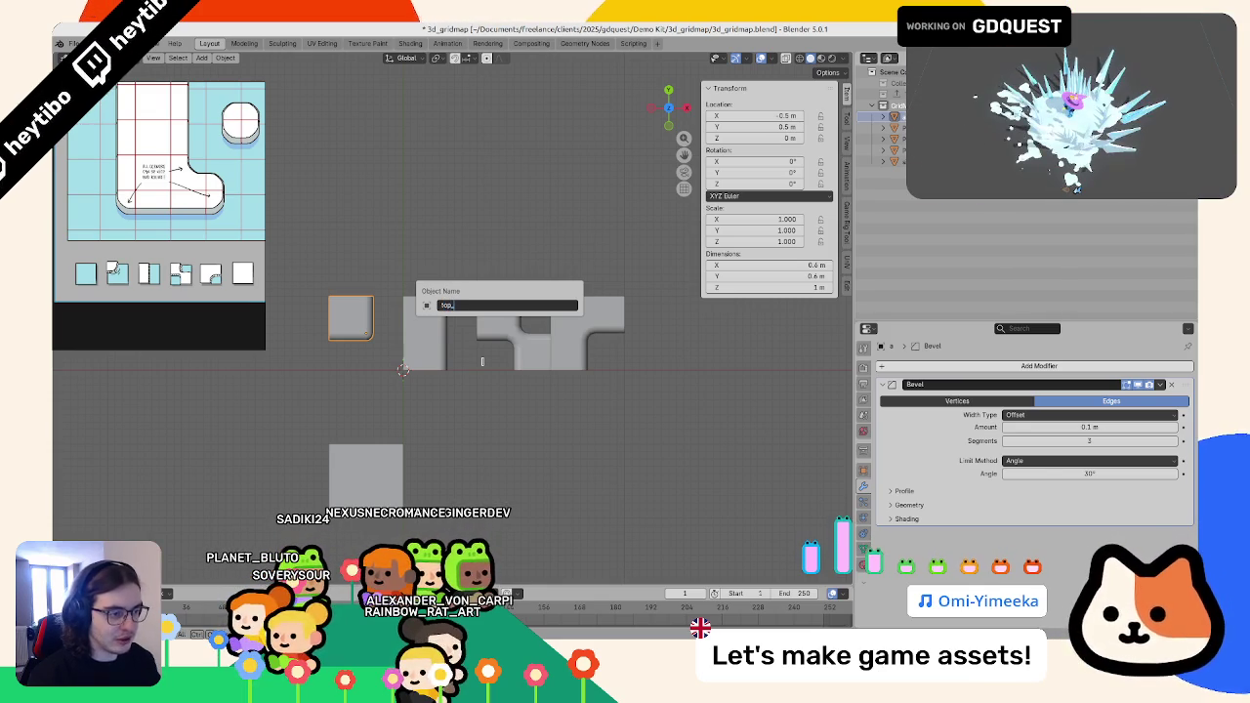
text(t_)
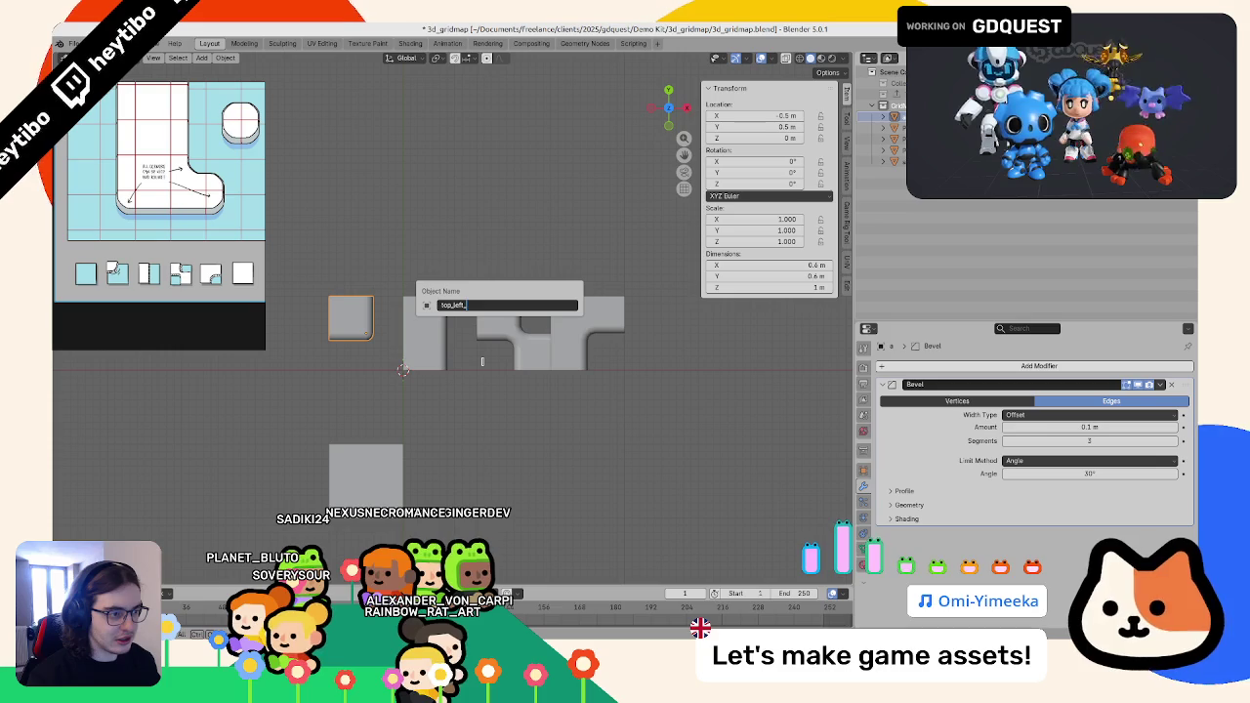
key(BackSpace)
key(Return)
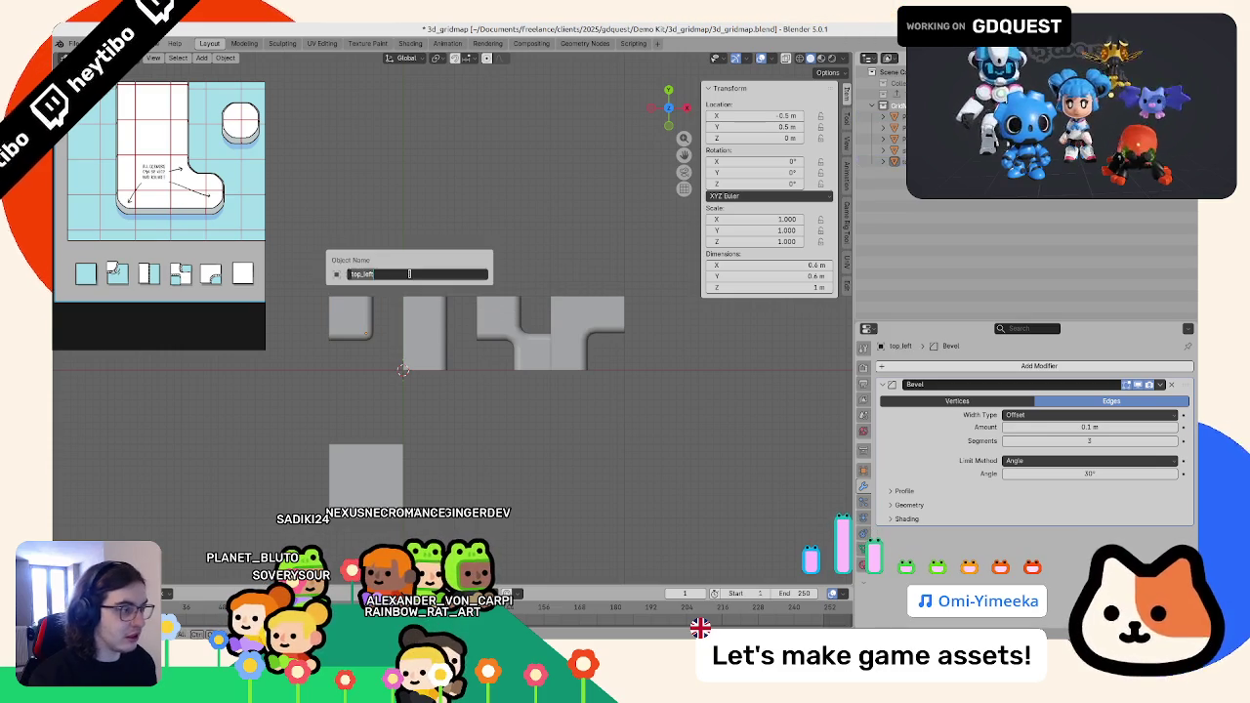
click(427, 326)
key(F2)
key(Return)
- Rename Plane.003 to top_left_and_bottom_right and the rightmost tile to empty_bottom_right
key(F2)
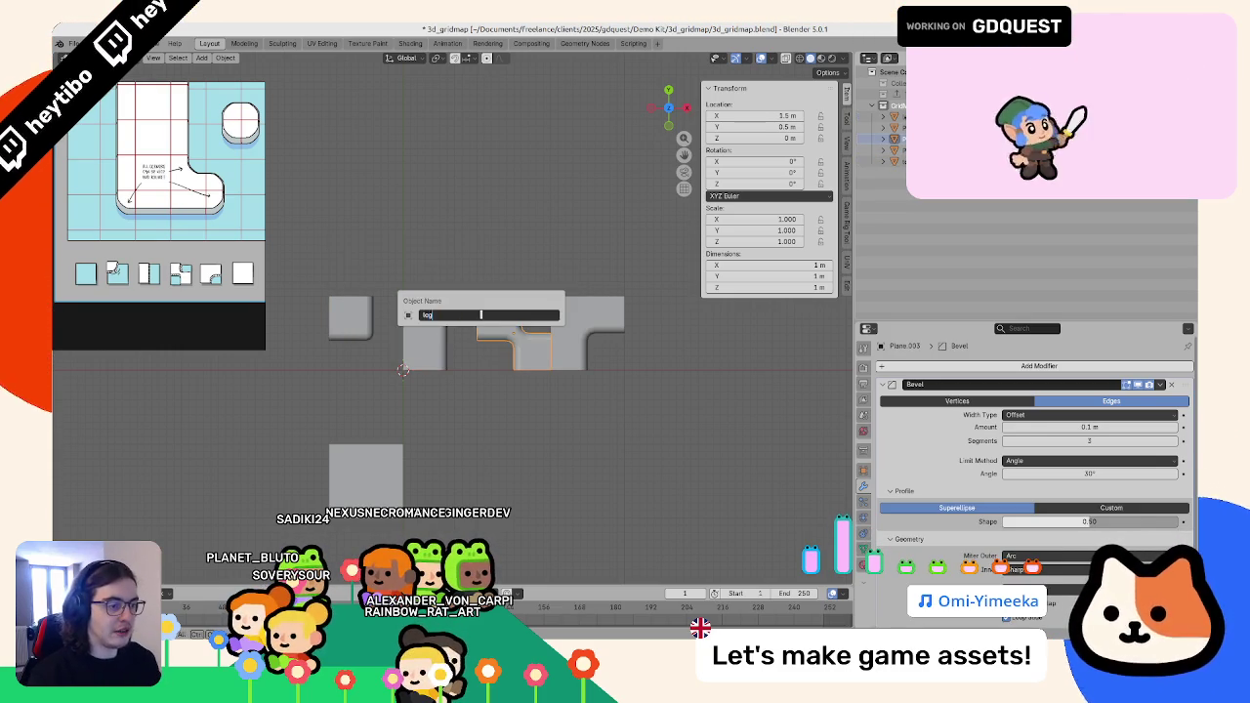
text(top)
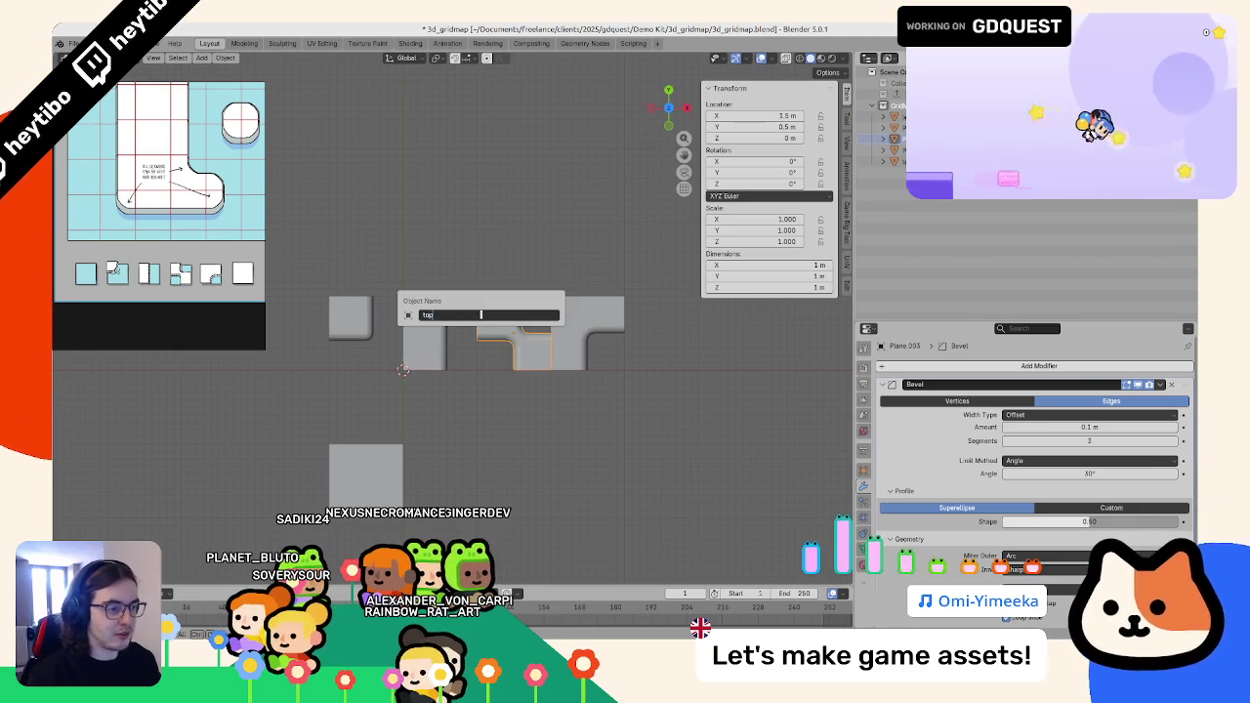
text(_left_and_bottom)
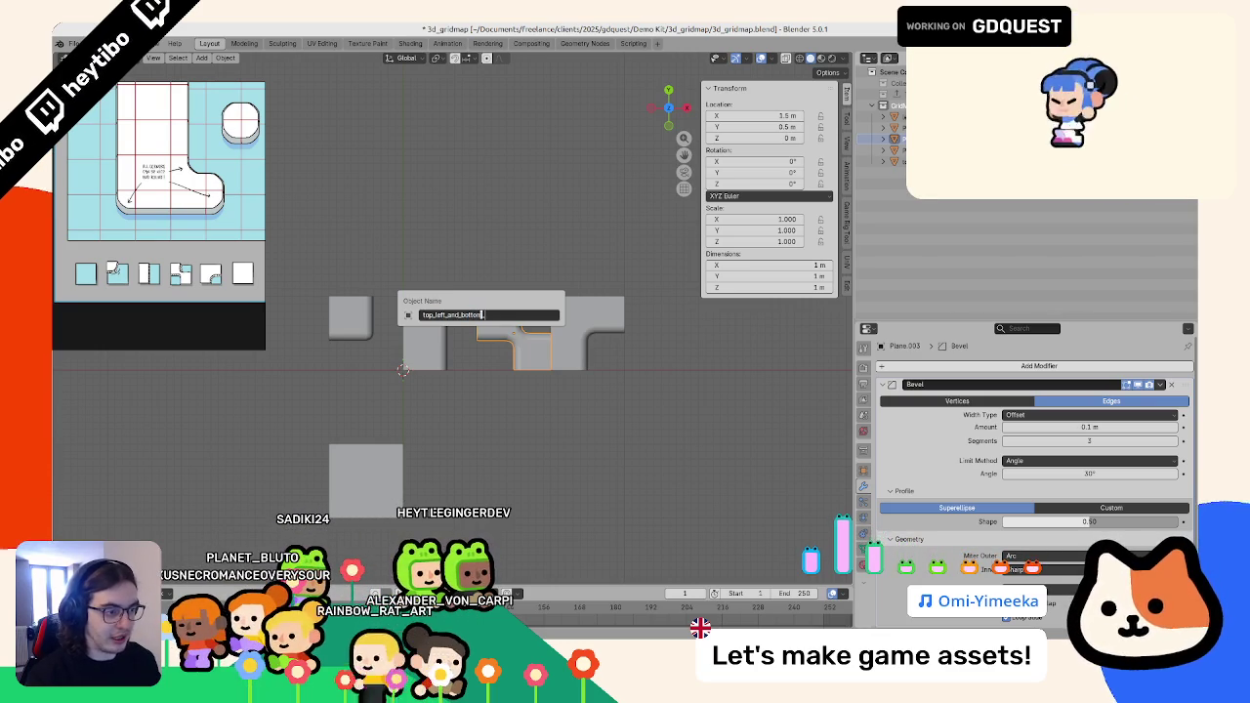
key(Return)
click(609, 303)
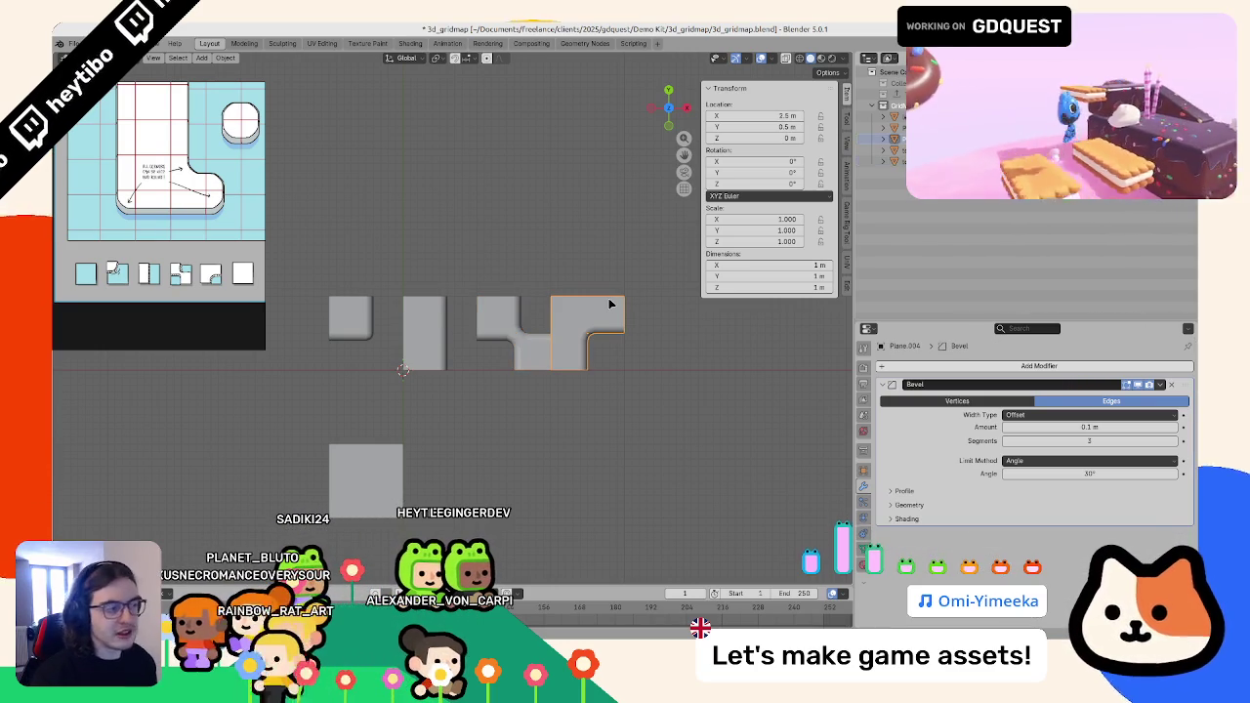
key(F2)
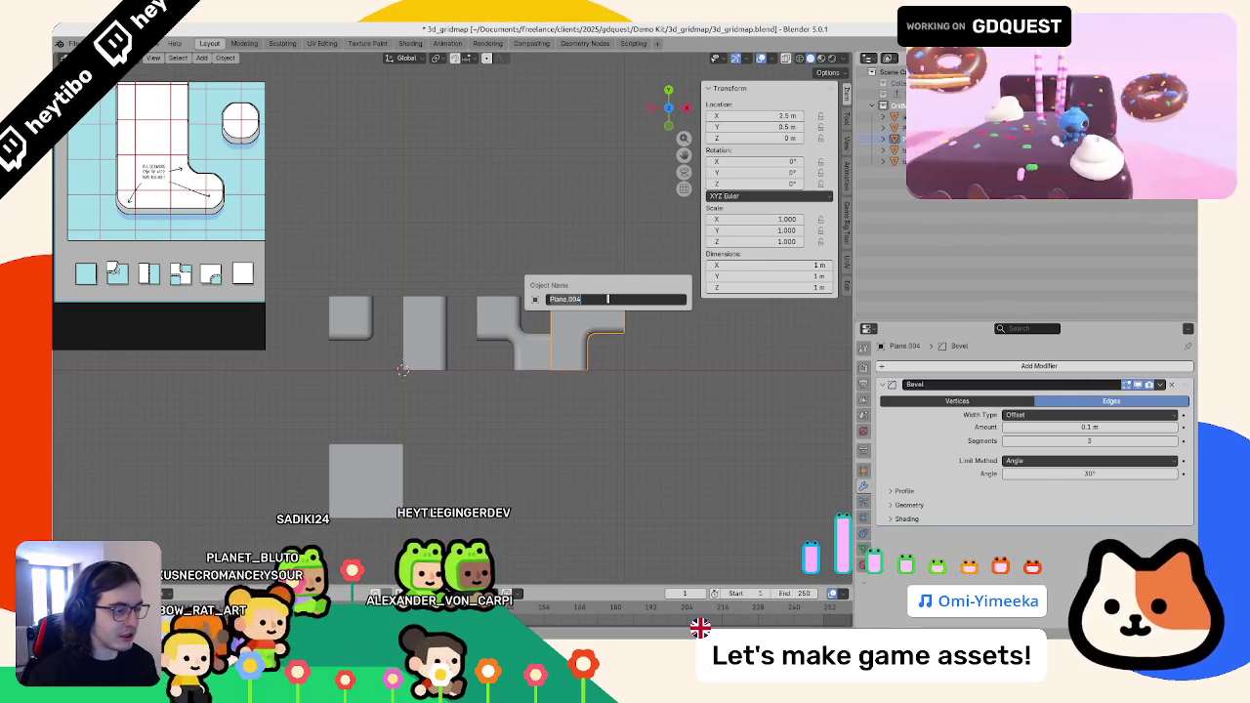
text(top_left)
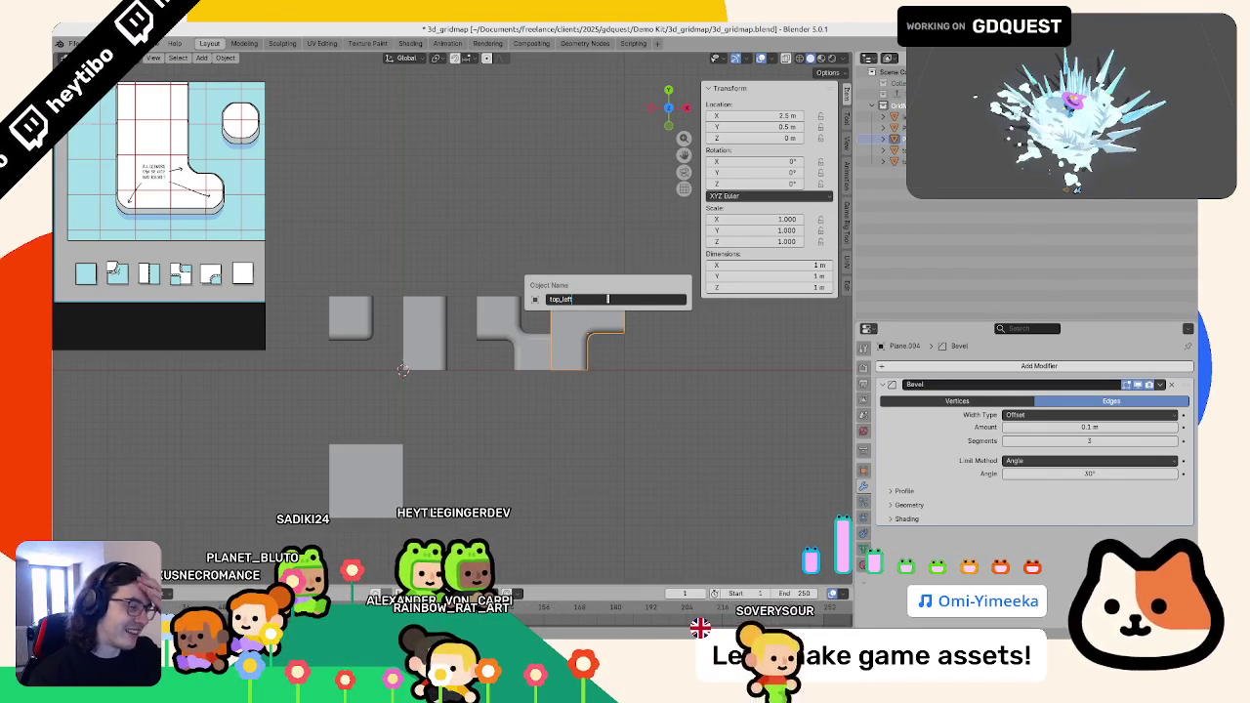
text(bottom)
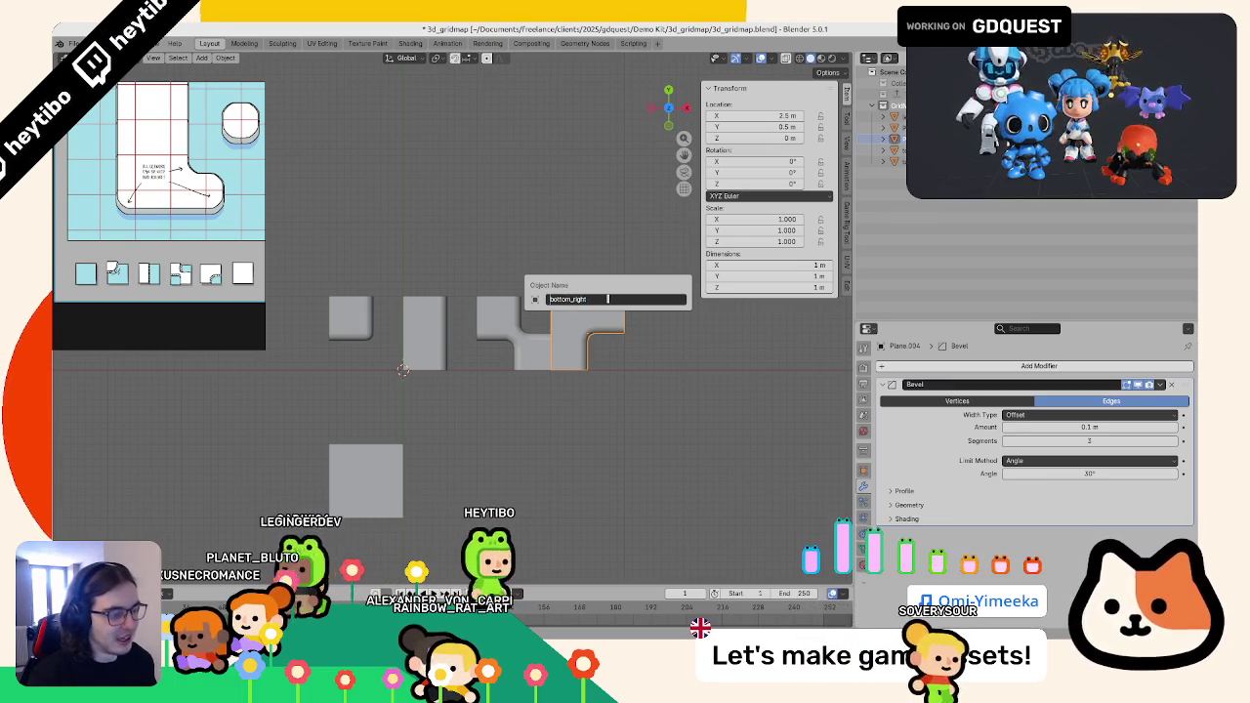
key(Return)
- Rename the flat plane at the bottom left to full
drag(600, 299, 530, 298)
click(491, 346)
drag(454, 354, 390, 381)
click(322, 418)
key(F2)
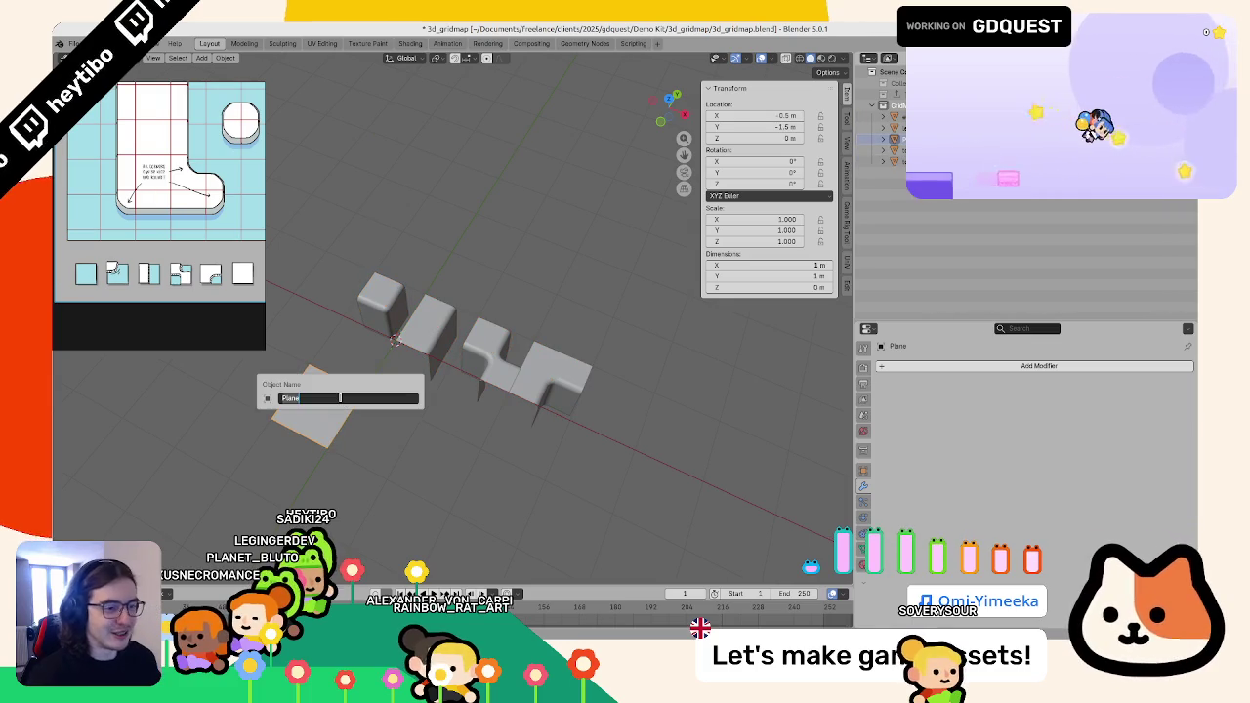
text(full)
key(Return)
- Move the full plane in line beside the other tiles in top view
key(KP_7)
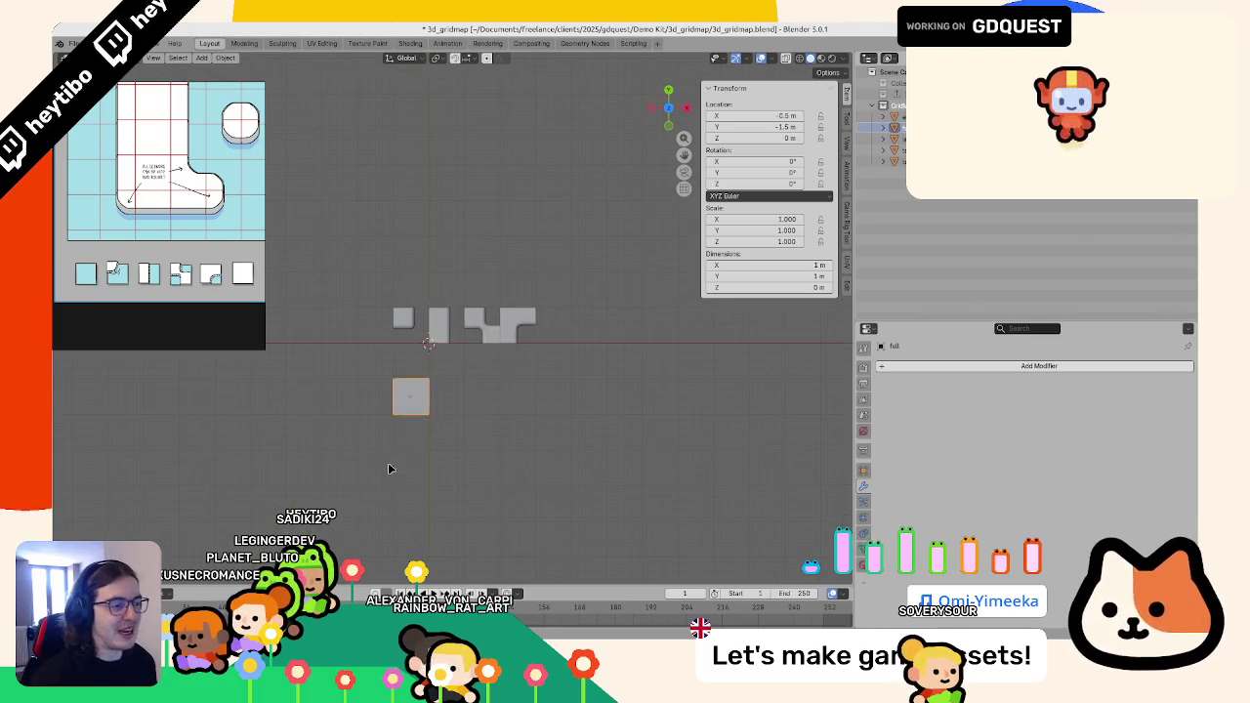
scroll(543, 388, down, 4)
key(g)
click(586, 374)
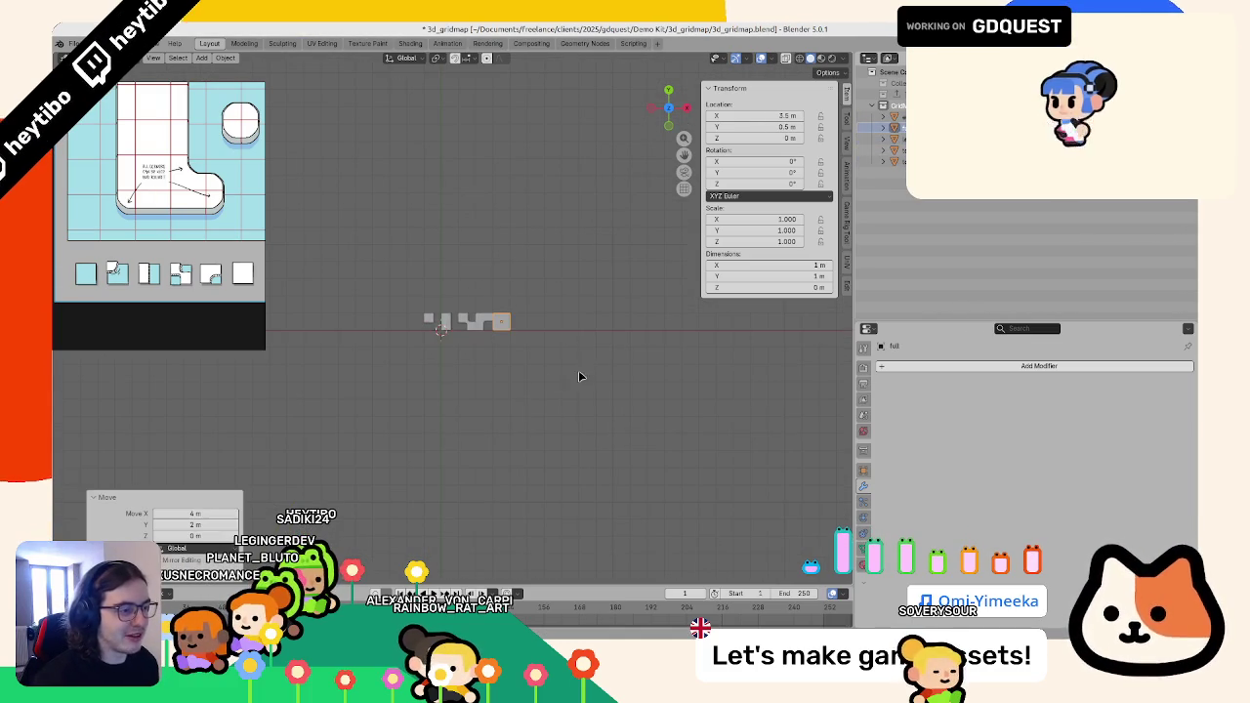
scroll(530, 404, up, 3)
drag(530, 404, 313, 433)
- Select all tiles and apply their object transforms
key(a)
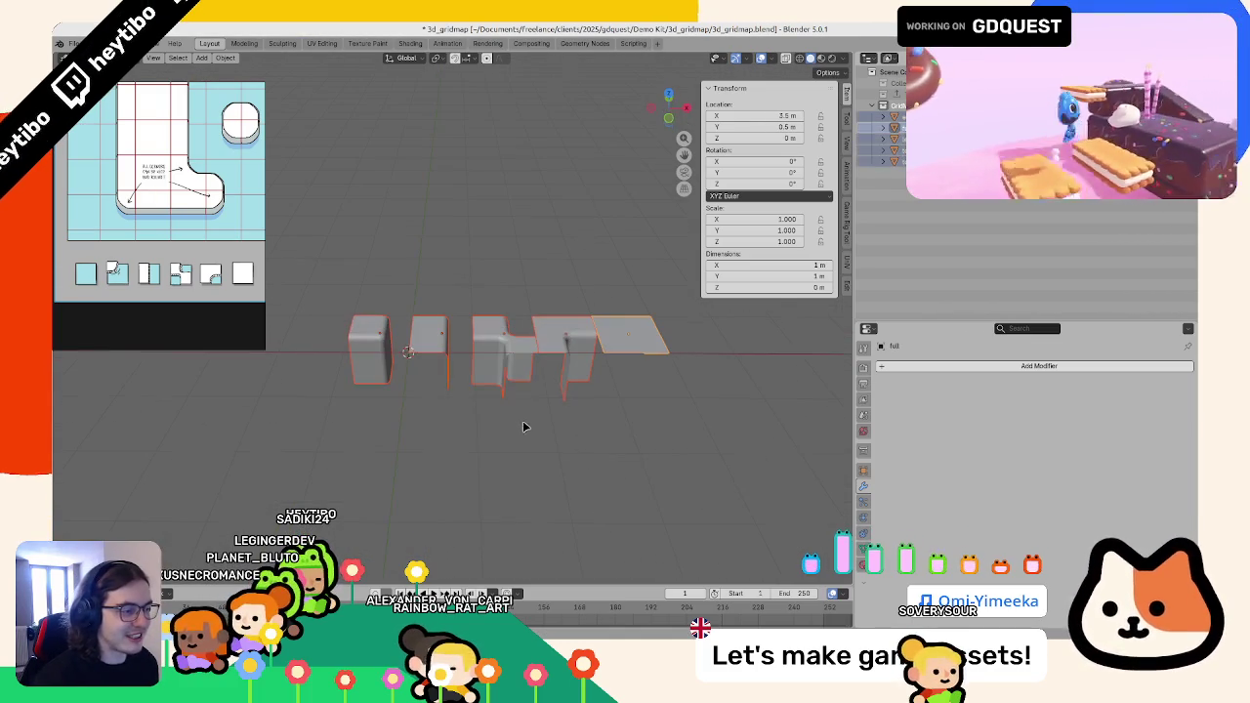
key(ctrl+a)
click(524, 427)
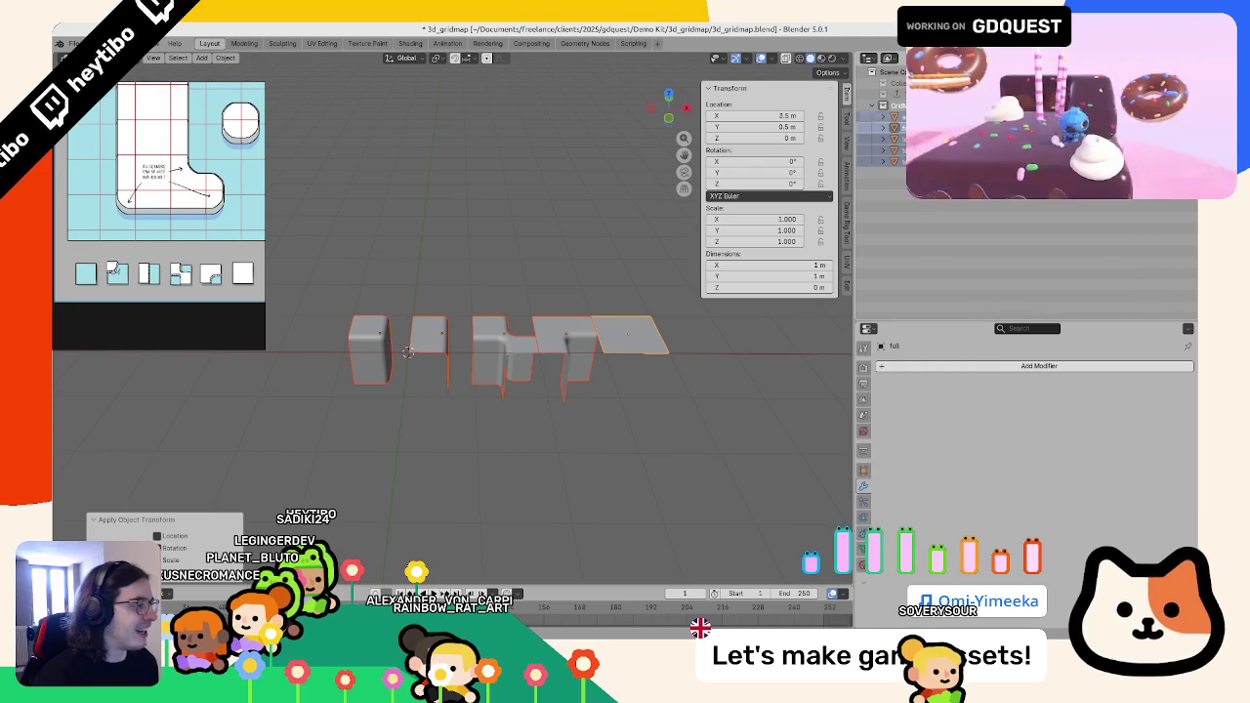
- Add a glTF 2.0 exporter to the GridMap collection's properties
click(865, 451)
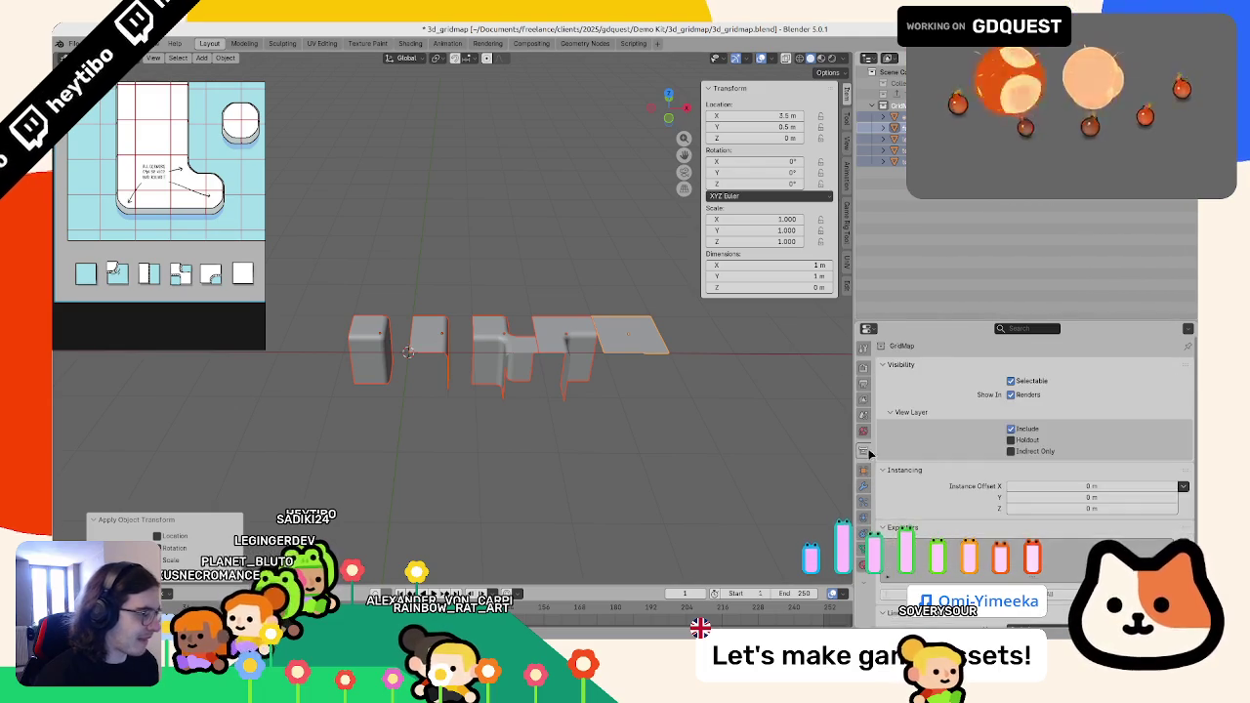
scroll(1051, 491, down, 3)
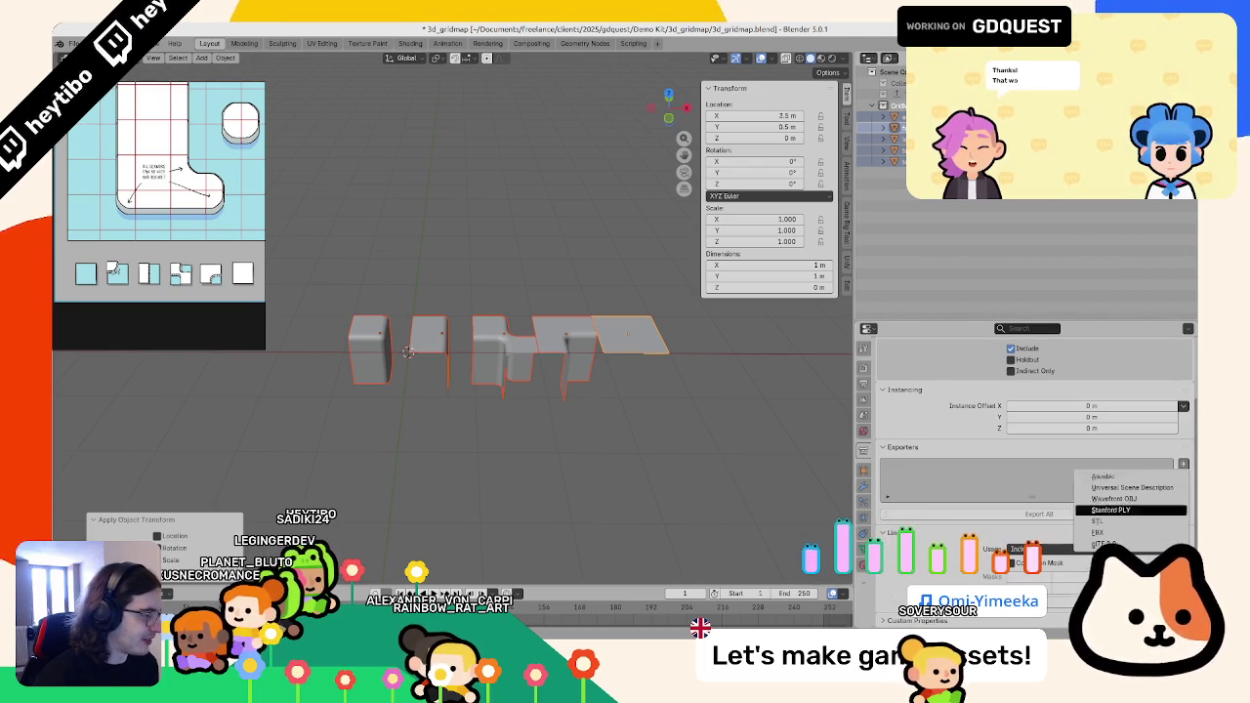
click(1183, 465)
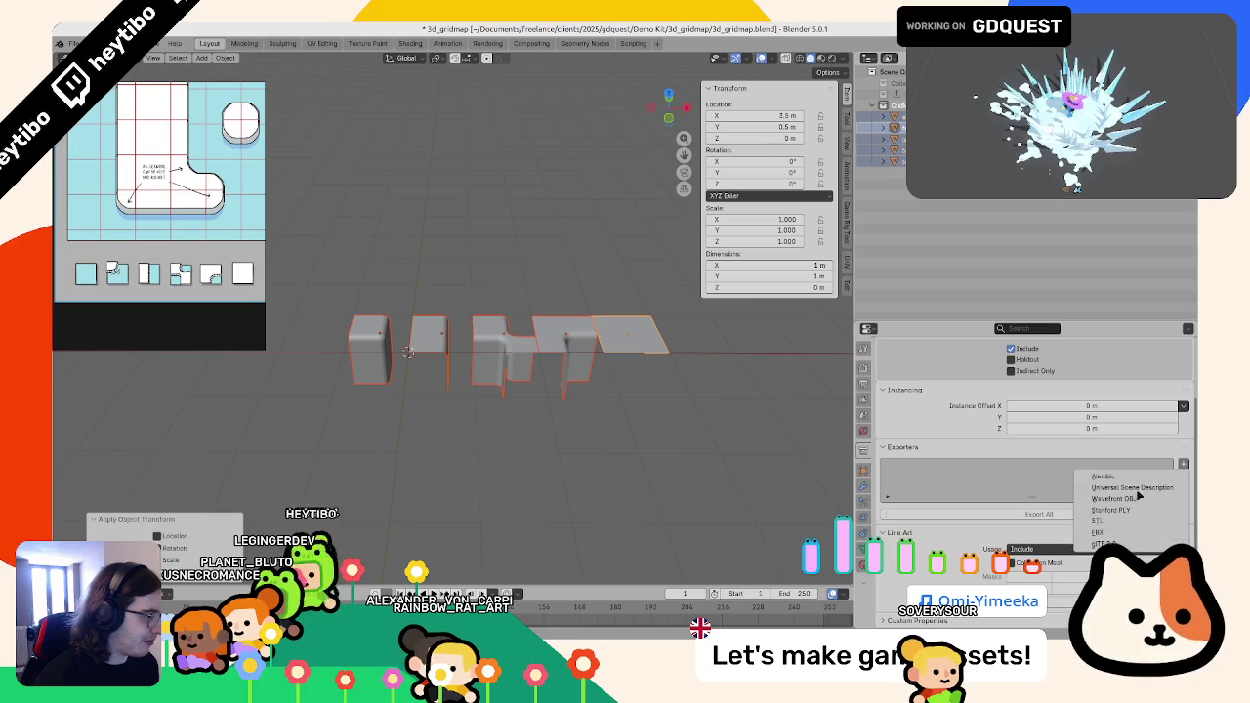
click(1113, 543)
scroll(962, 520, down, 3)
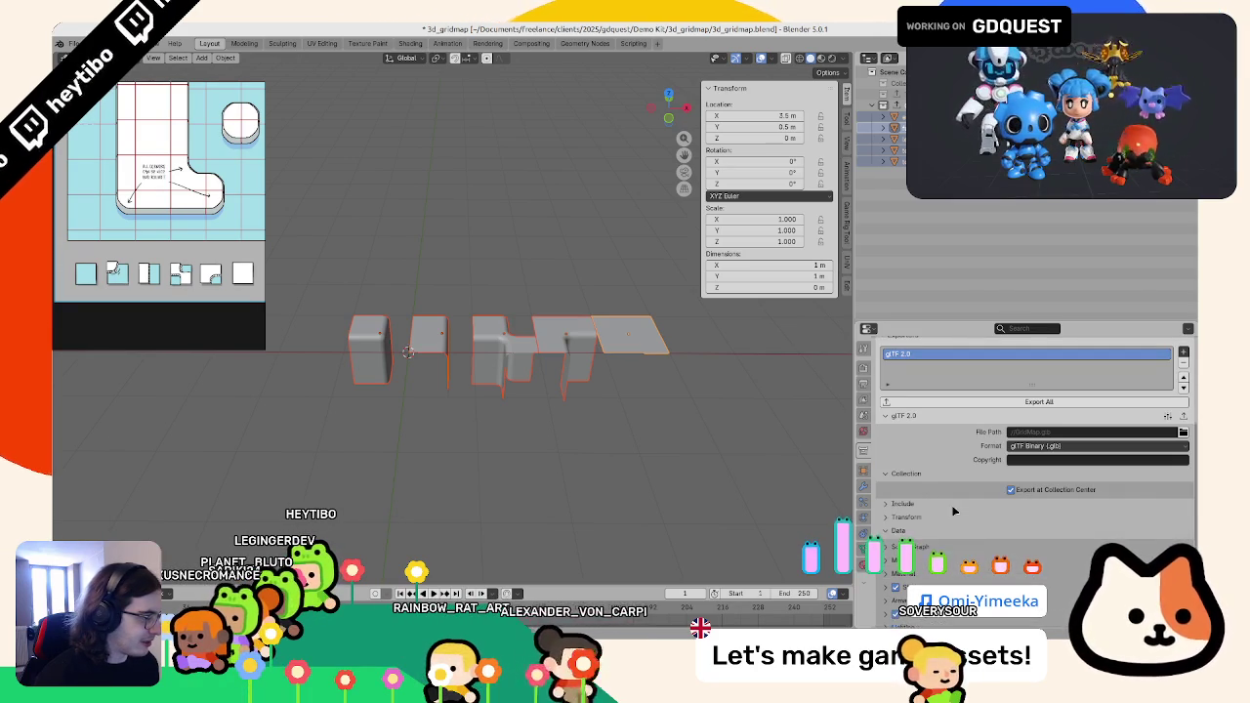
click(901, 532)
click(900, 532)
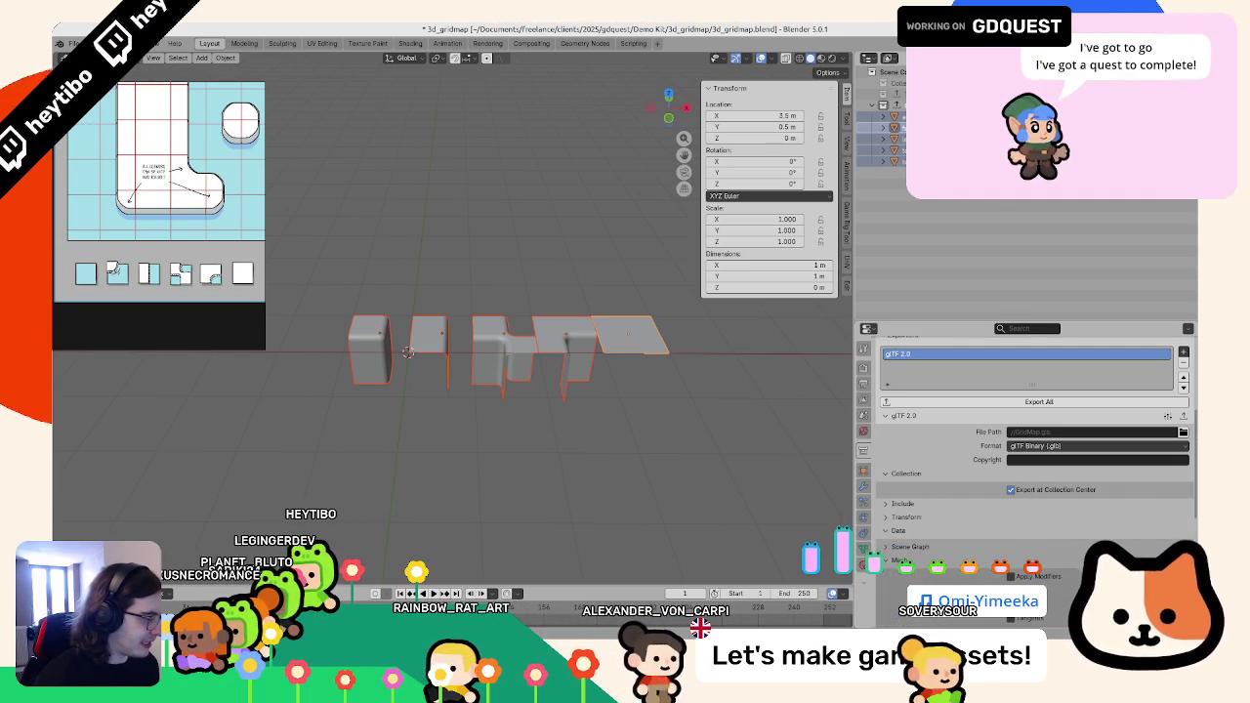
- Set the export path to gridmap.glb in the 3d_gridmap folder and export the collection
click(1182, 433)
click(154, 387)
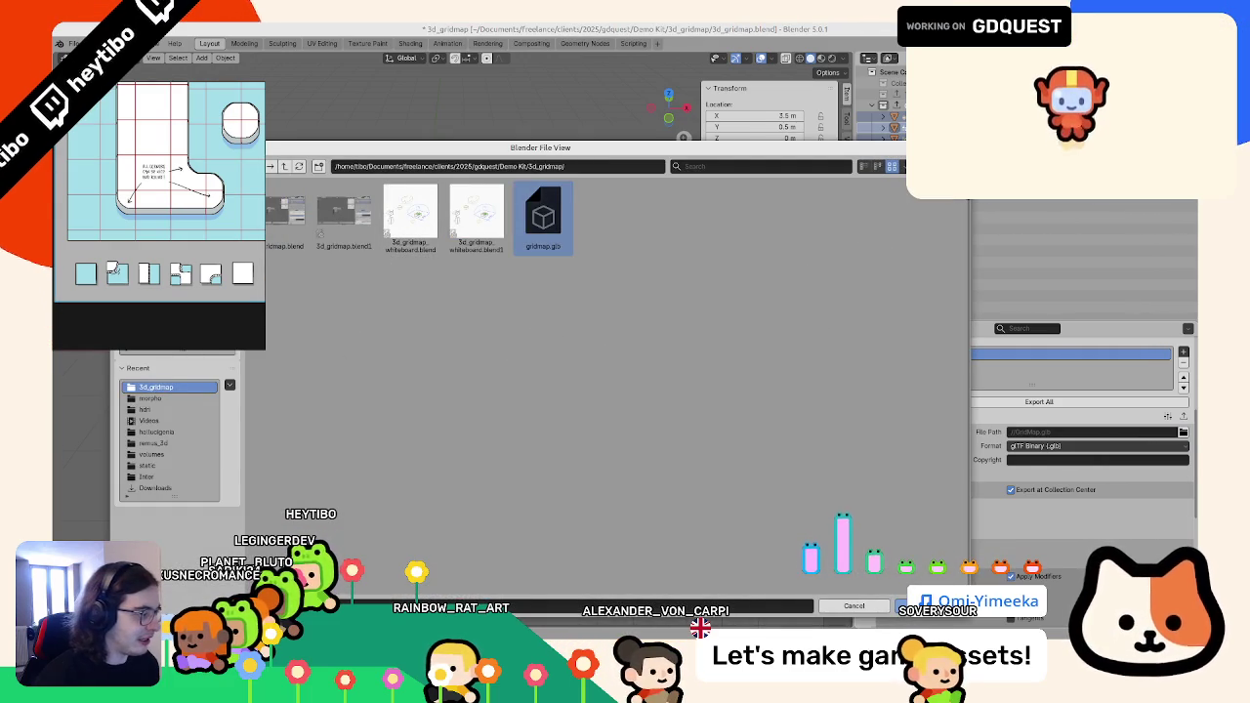
key(Return)
click(996, 401)
drag(818, 414, 615, 449)
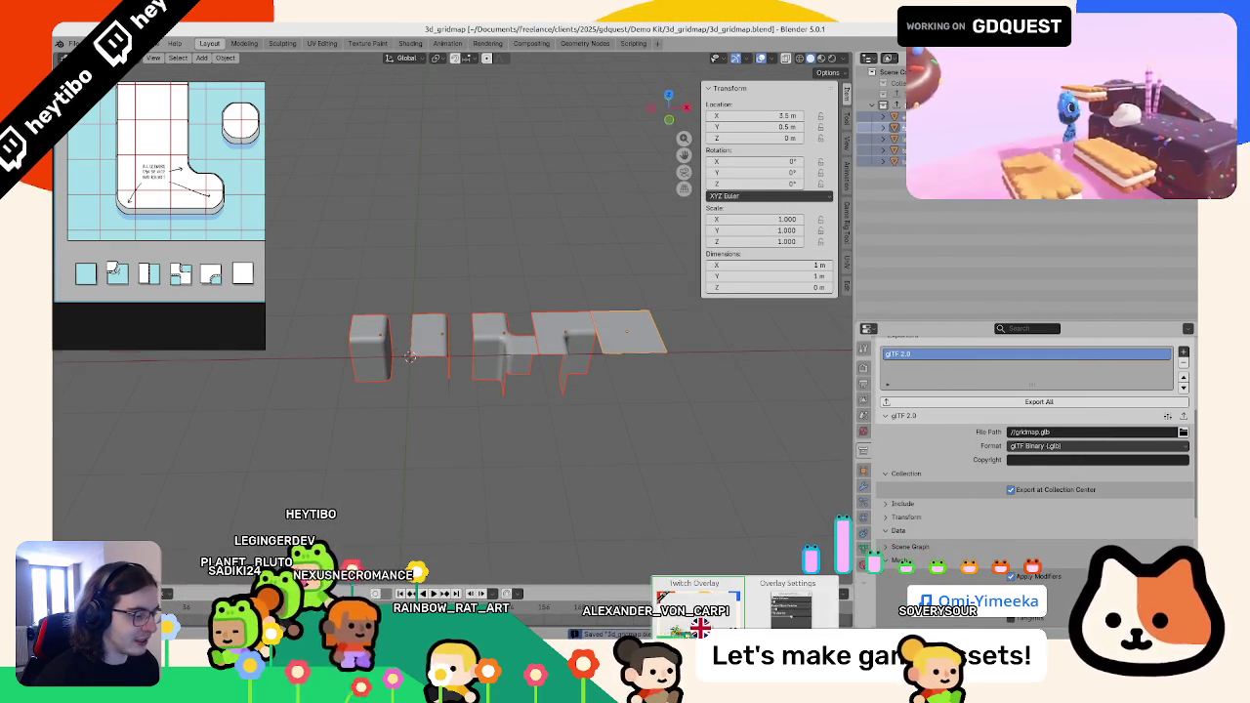
key(alt+Tab)
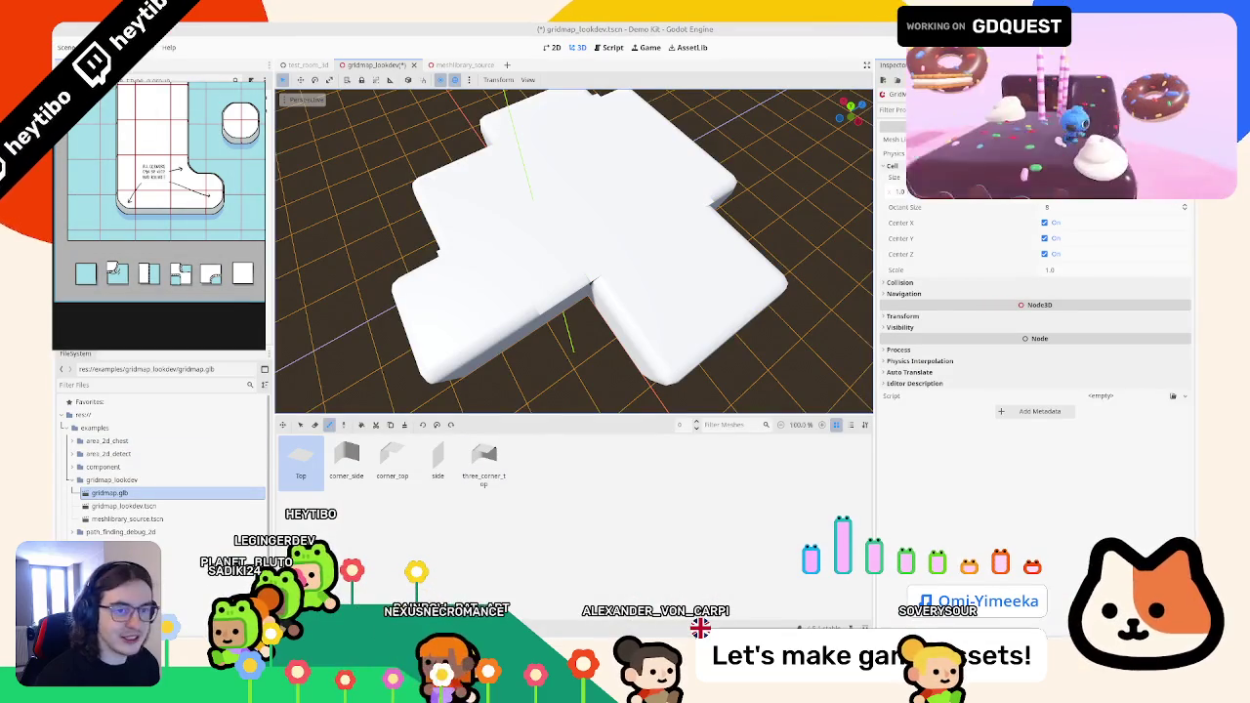
- Save gridmap_lookdev and update the mesh library from its meshlibrary_source scene
drag(109, 492, 147, 486)
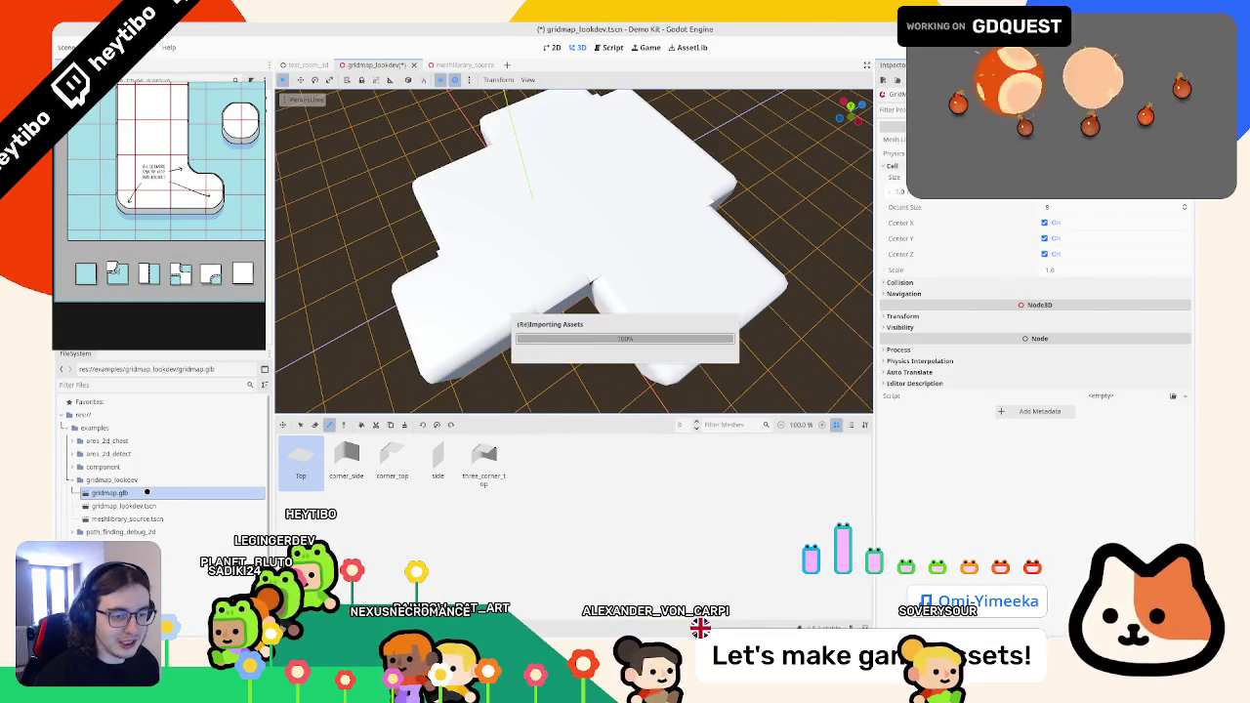
key(ctrl+s)
click(449, 65)
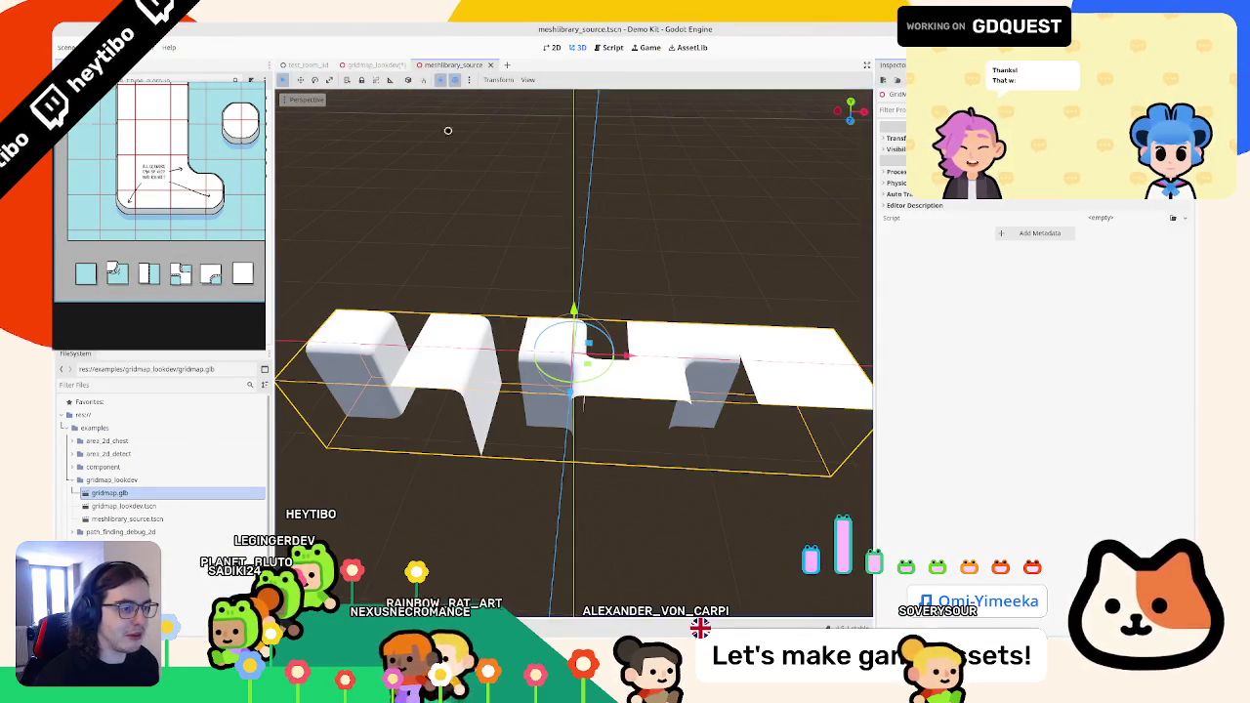
click(380, 64)
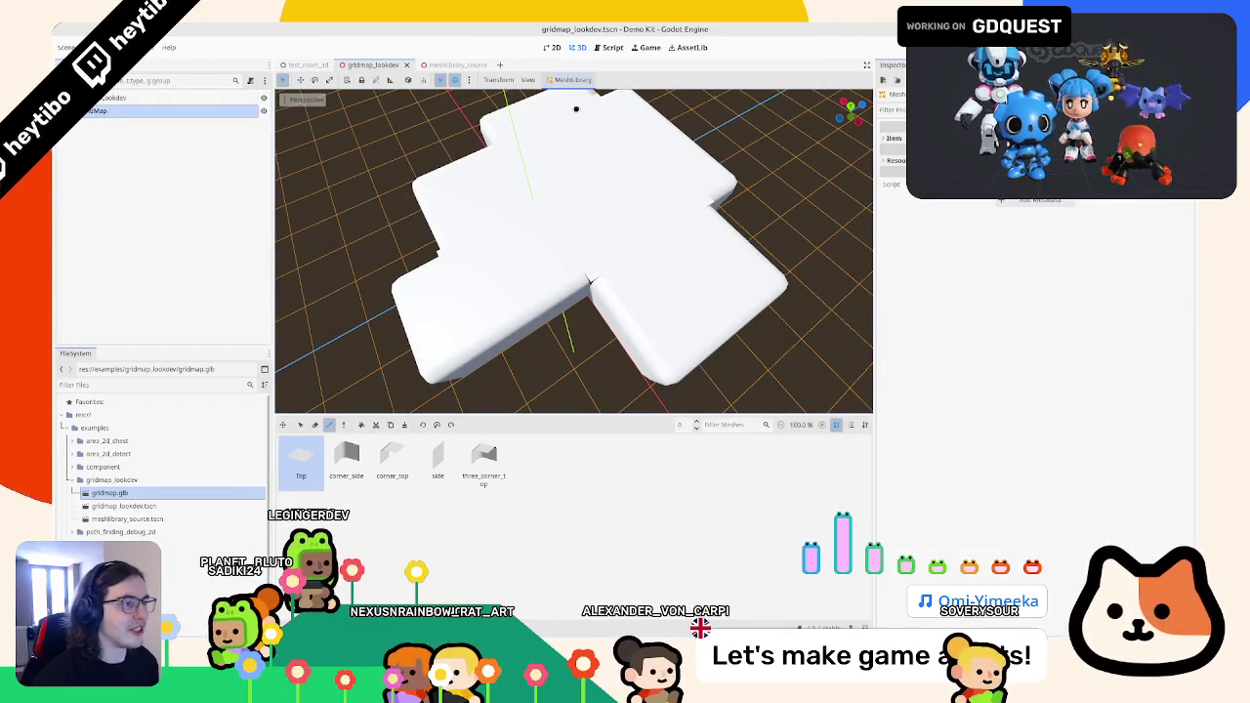
click(571, 80)
click(582, 149)
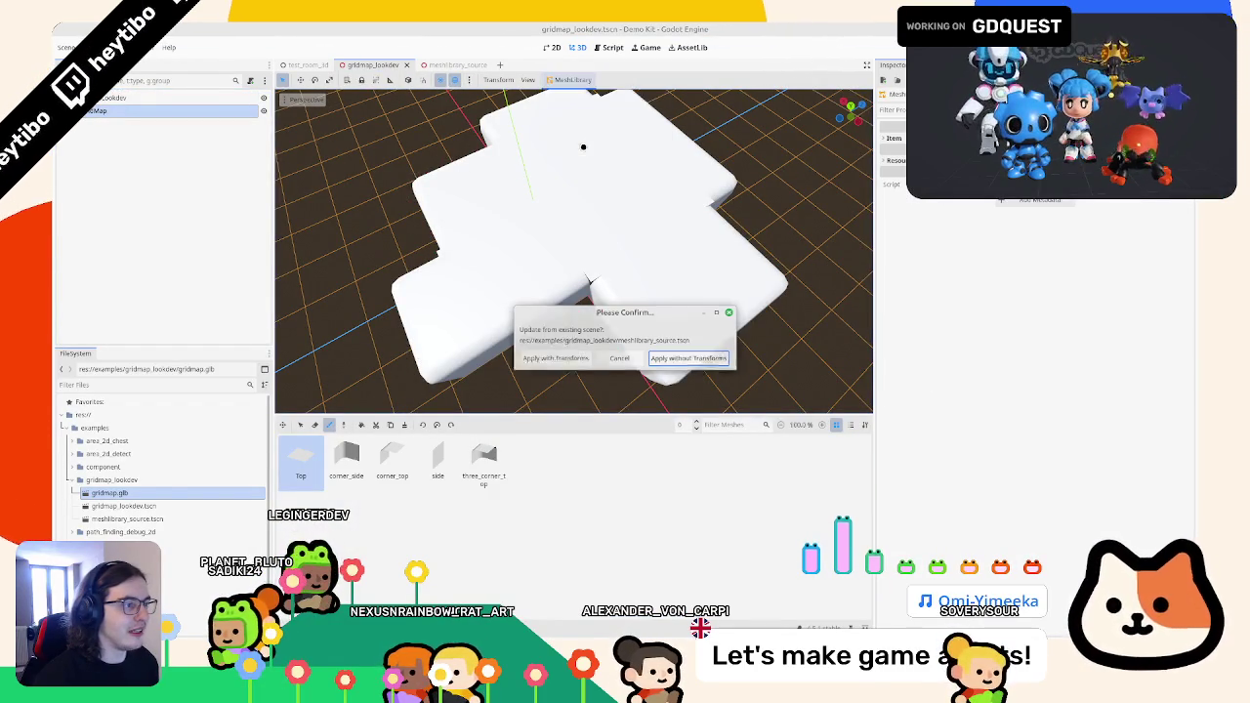
click(669, 357)
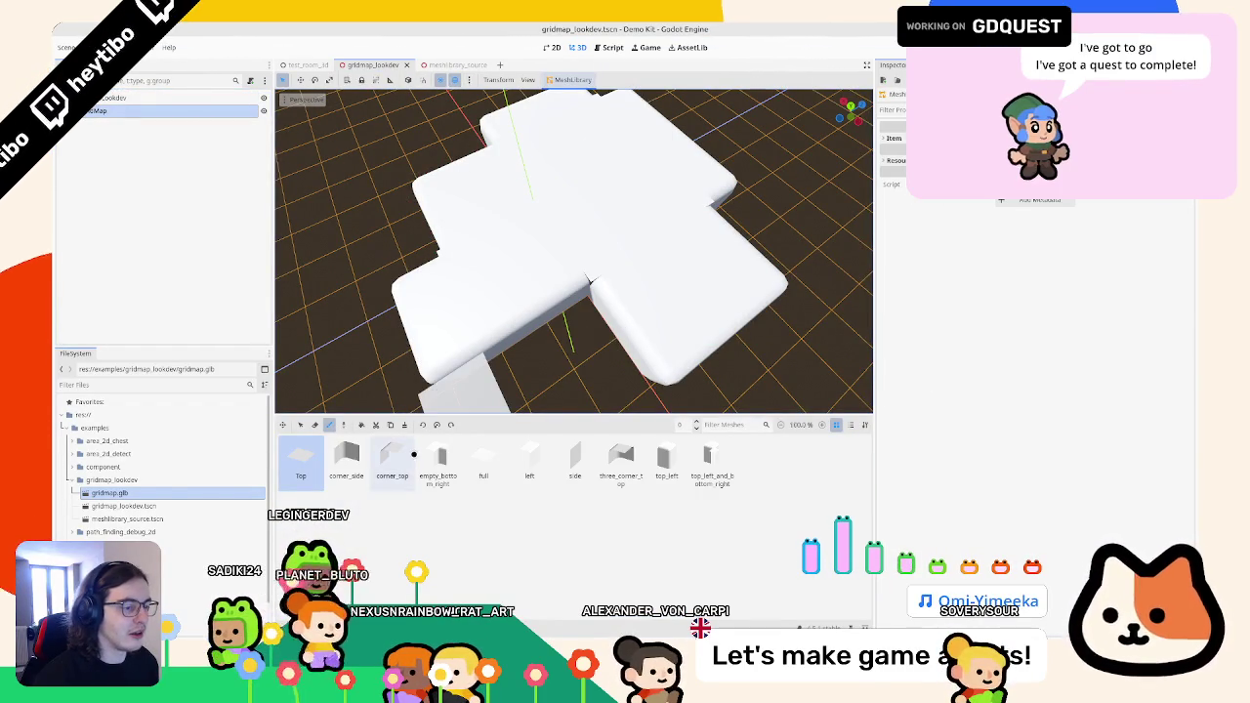
- Clear the GridMap's mesh library, re-import tiles from meshlibrary_source.tscn, and pick the full tile
scroll(408, 300, down, 3)
click(114, 107)
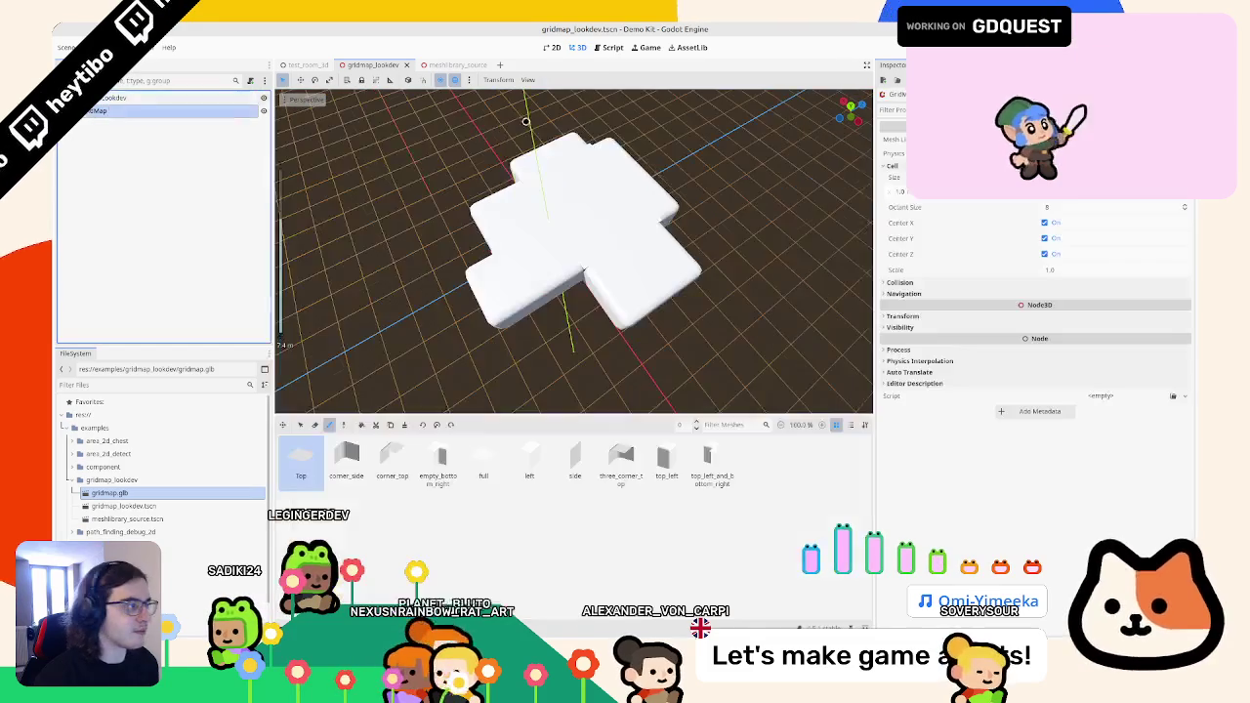
key(ctrl+z)
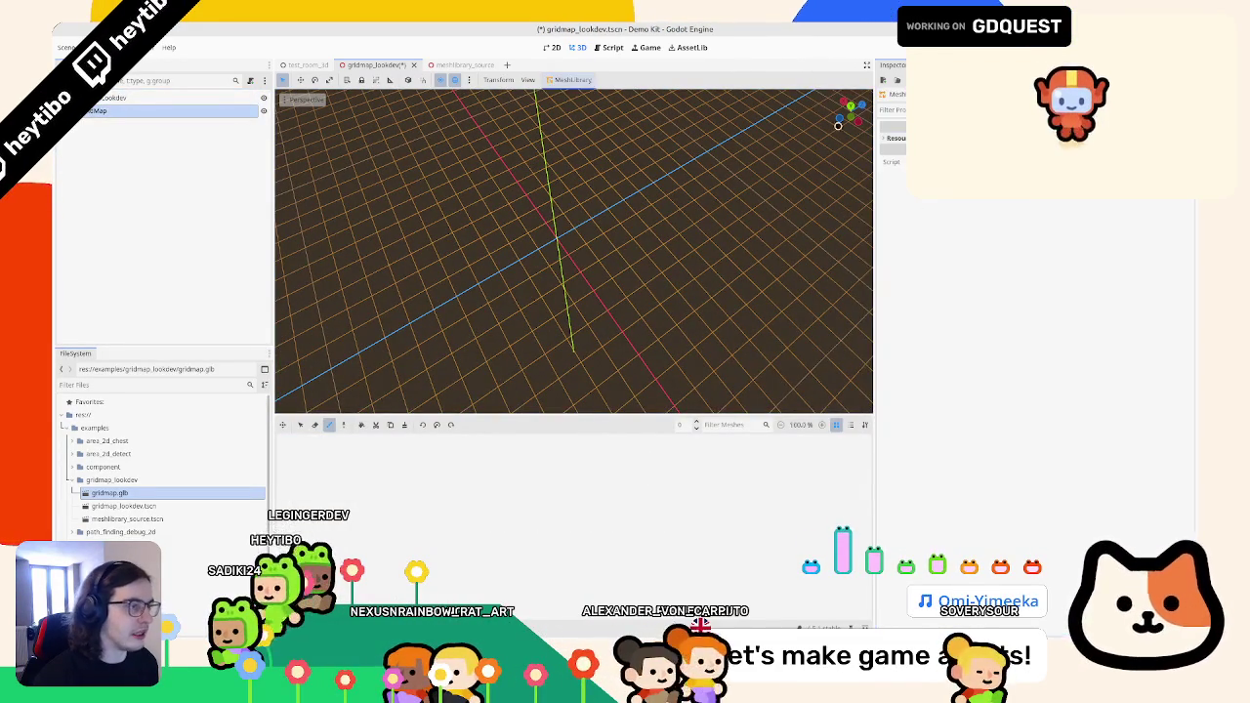
click(562, 78)
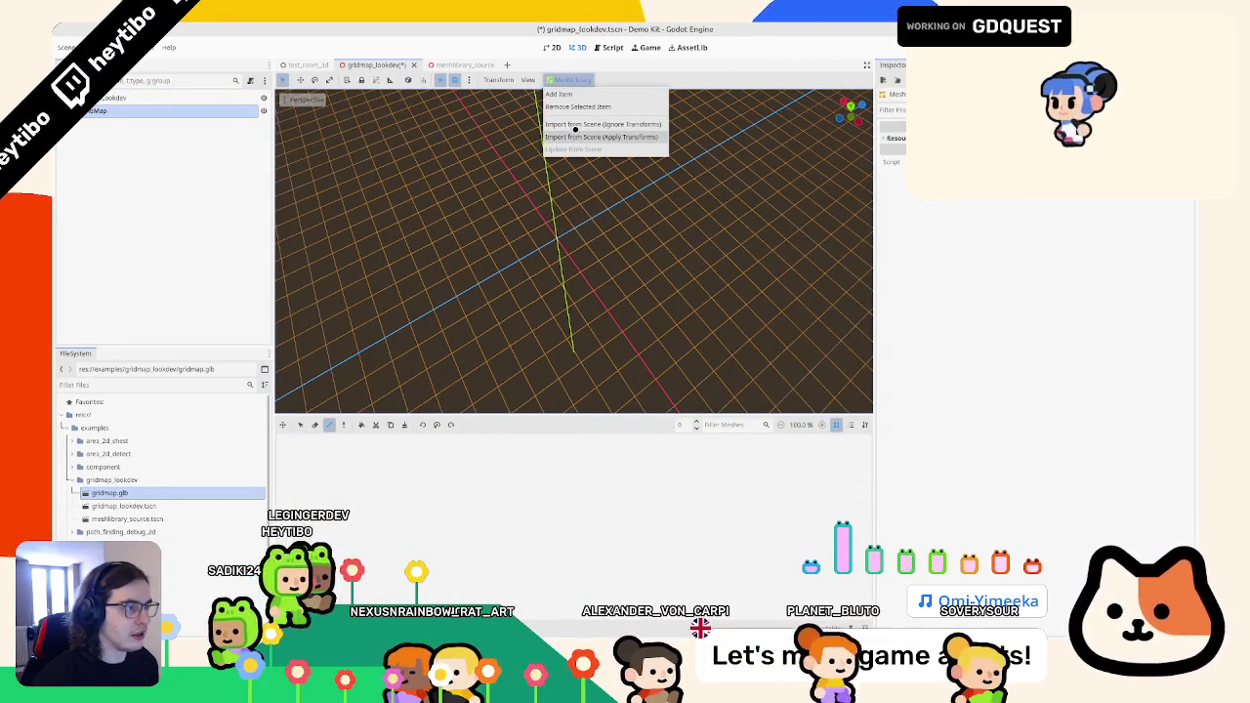
click(575, 129)
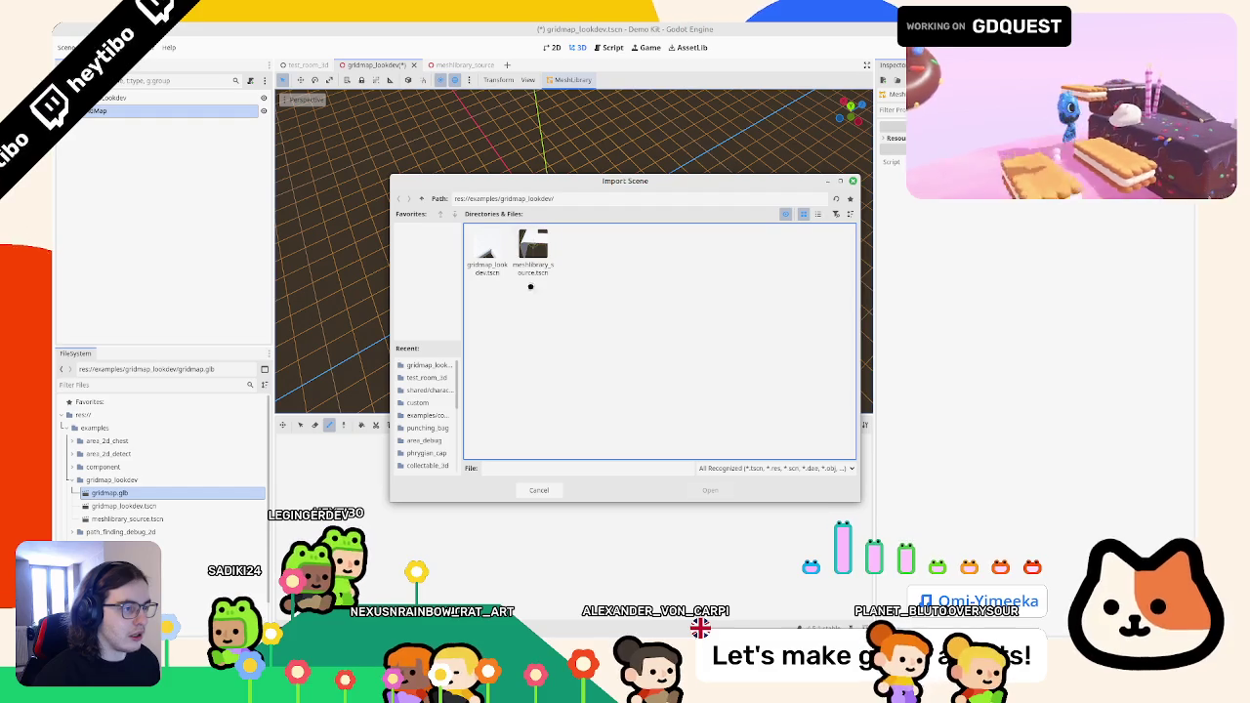
double_click(533, 249)
key(Return)
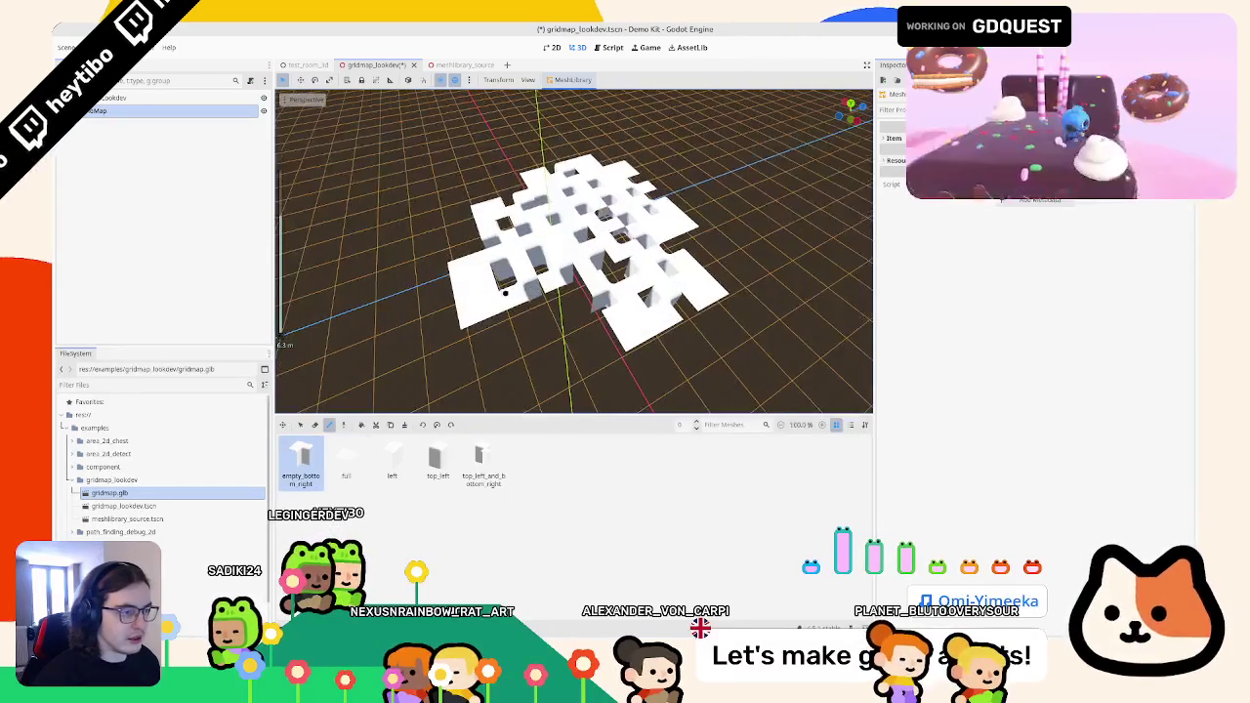
click(346, 458)
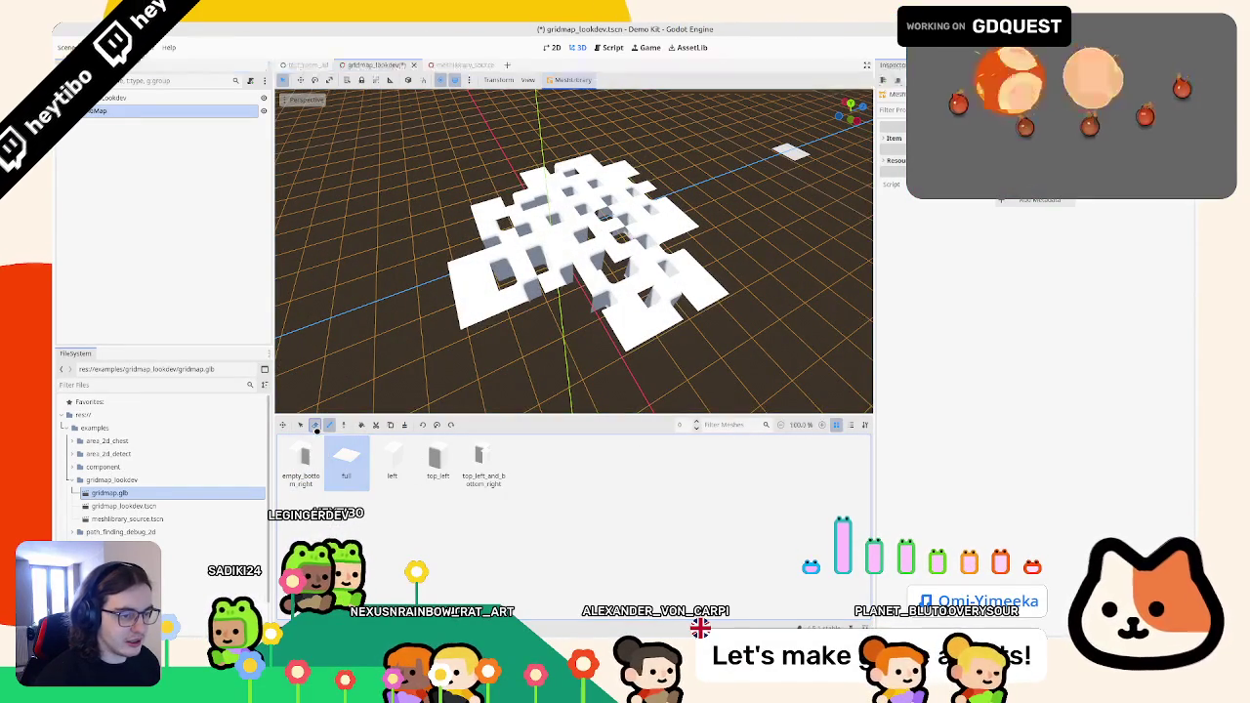
- Erase the old tile cluster and paint a flat floor of full tiles
mouse_move(634, 221)
mouse_down()
mouse_move(689, 151)
mouse_move(654, 122)
mouse_move(474, 244)
mouse_move(580, 184)
mouse_move(586, 302)
mouse_move(455, 282)
mouse_up()
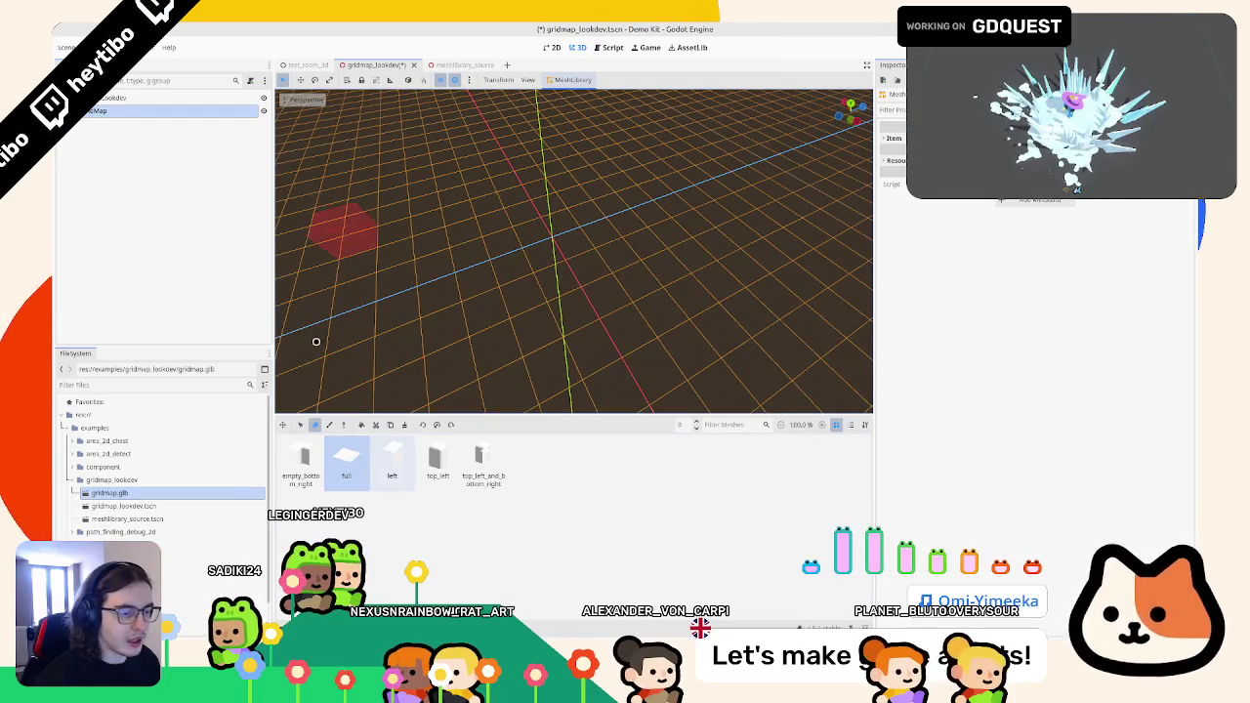
key(e)
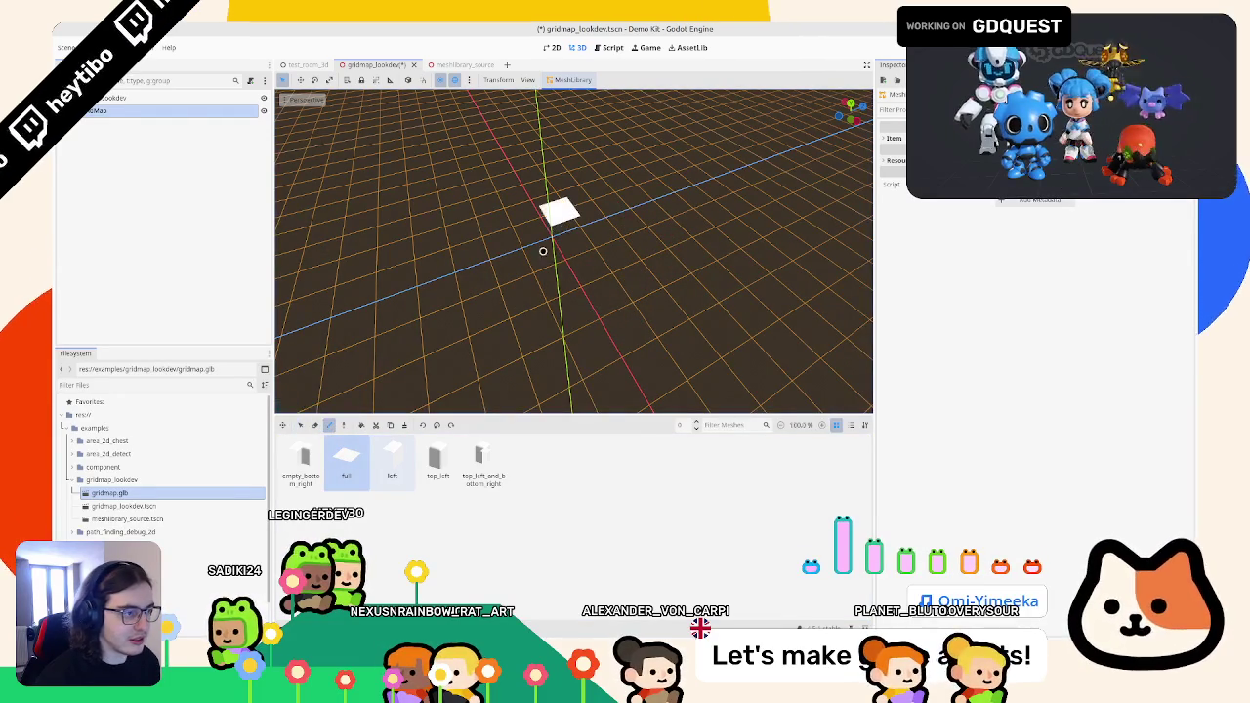
drag(519, 292, 517, 209)
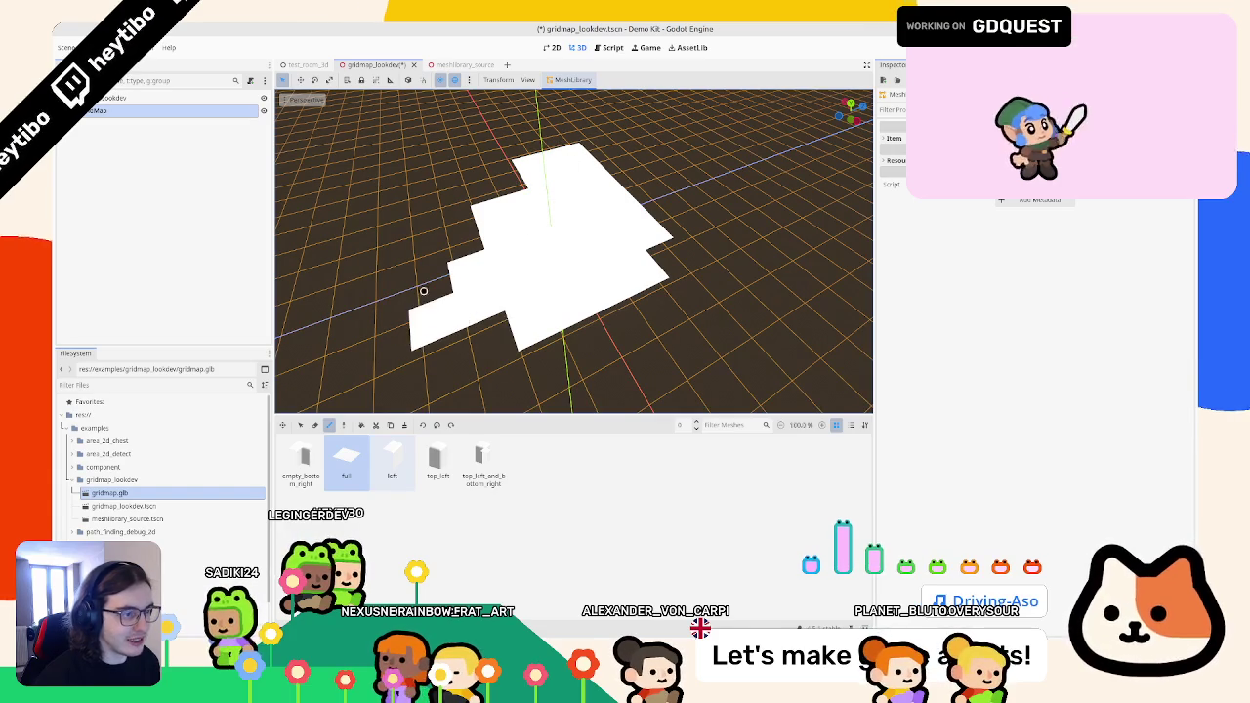
- Place an empty_bottom_right tile at the floor's edge
click(317, 470)
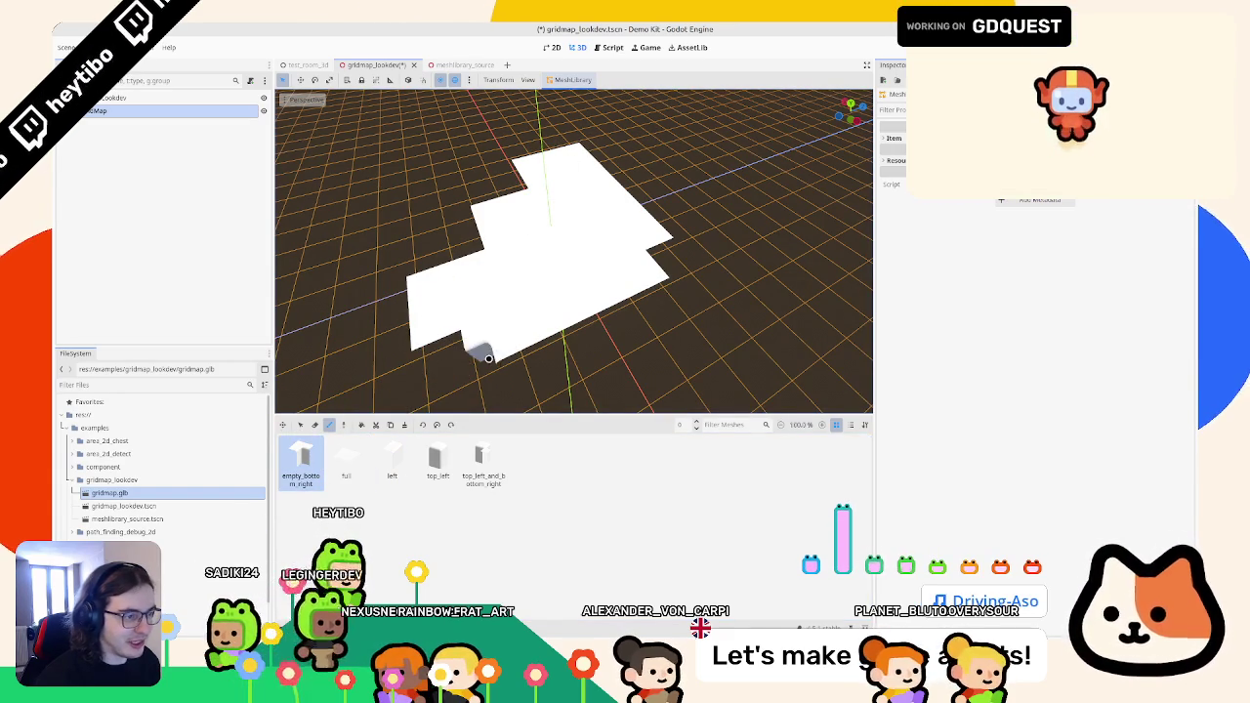
click(480, 355)
scroll(697, 279, down, 3)
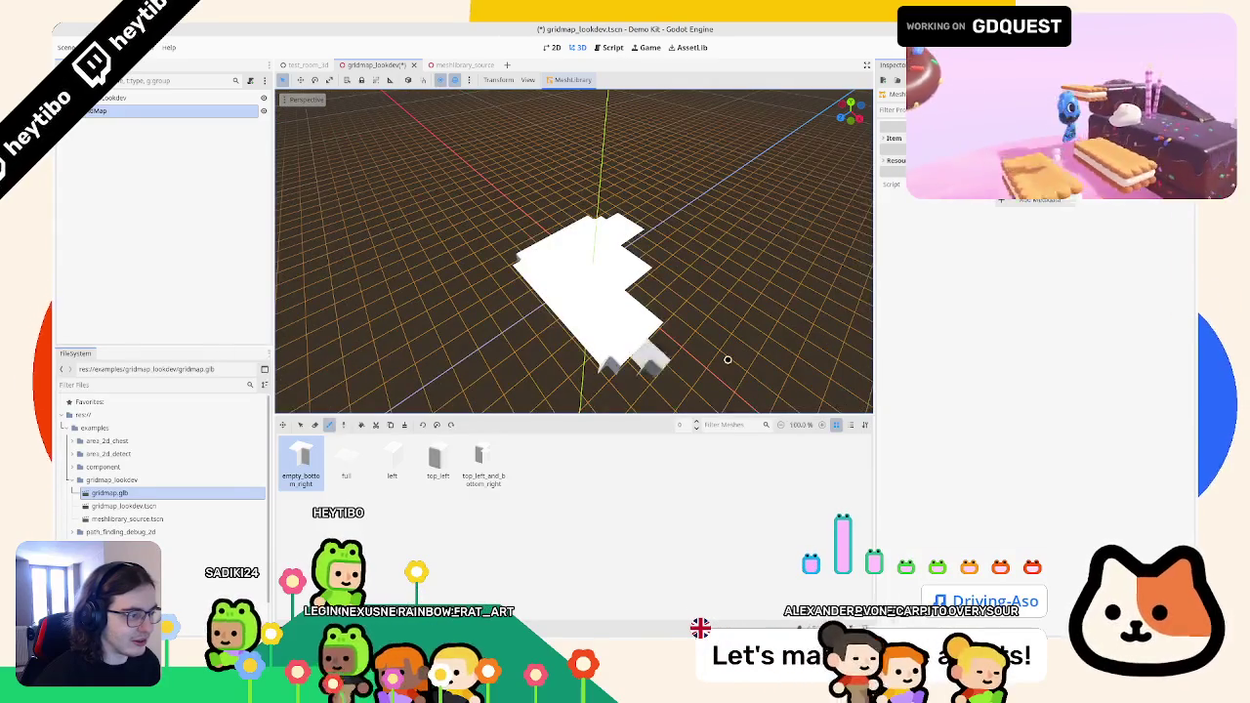
drag(606, 359, 527, 353)
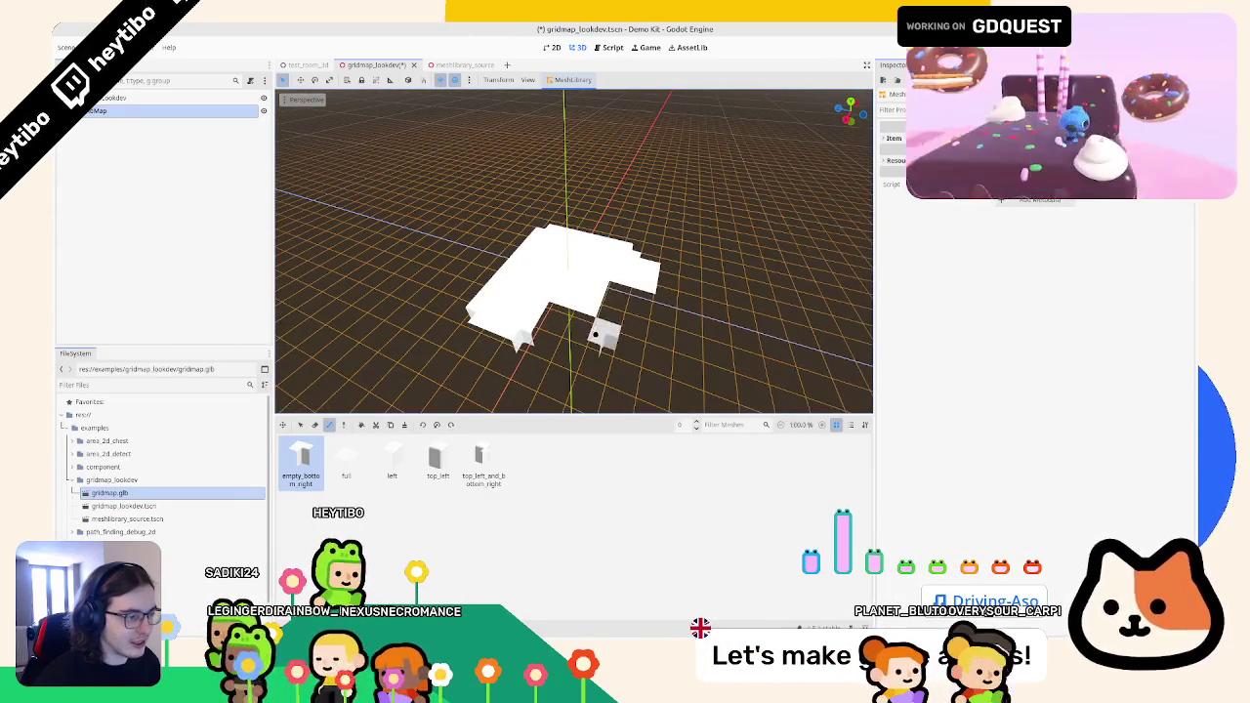
scroll(536, 338, up, 3)
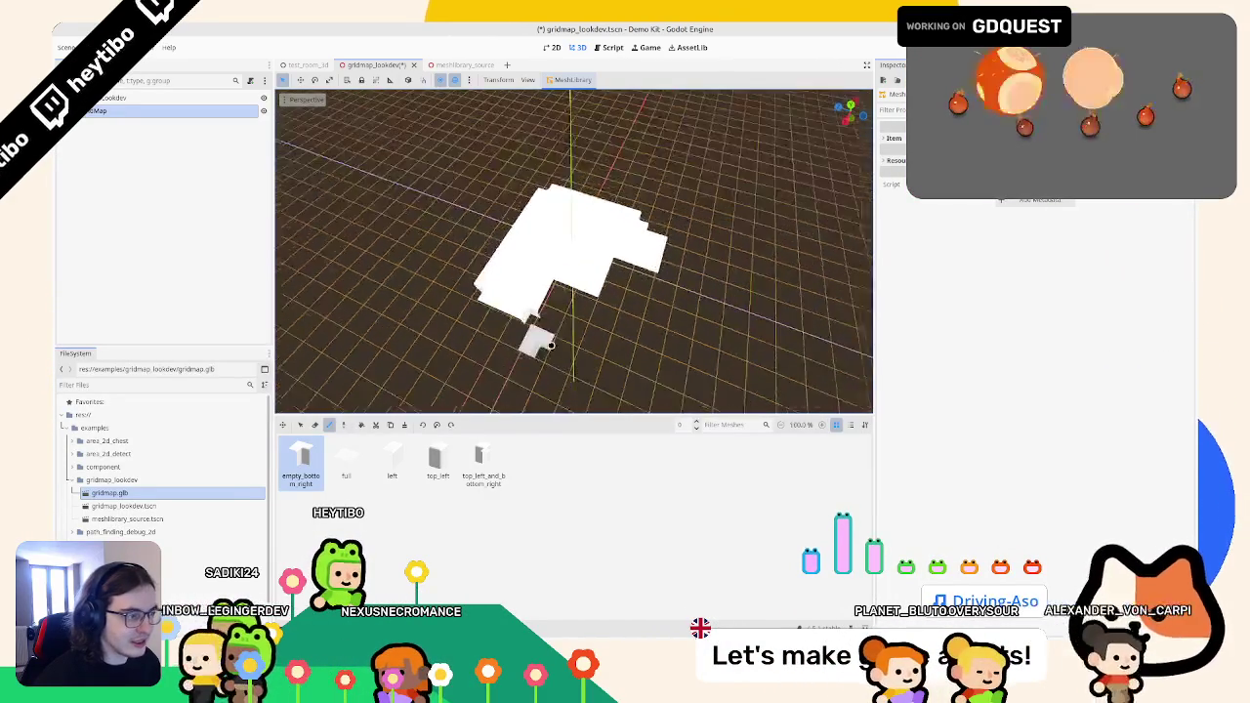
mouse_move(708, 335)
mouse_down()
mouse_move(530, 321)
mouse_move(615, 299)
mouse_move(513, 400)
mouse_up()
- Pick the top_left and left tiles for the edges and inspect the tile placement
click(437, 459)
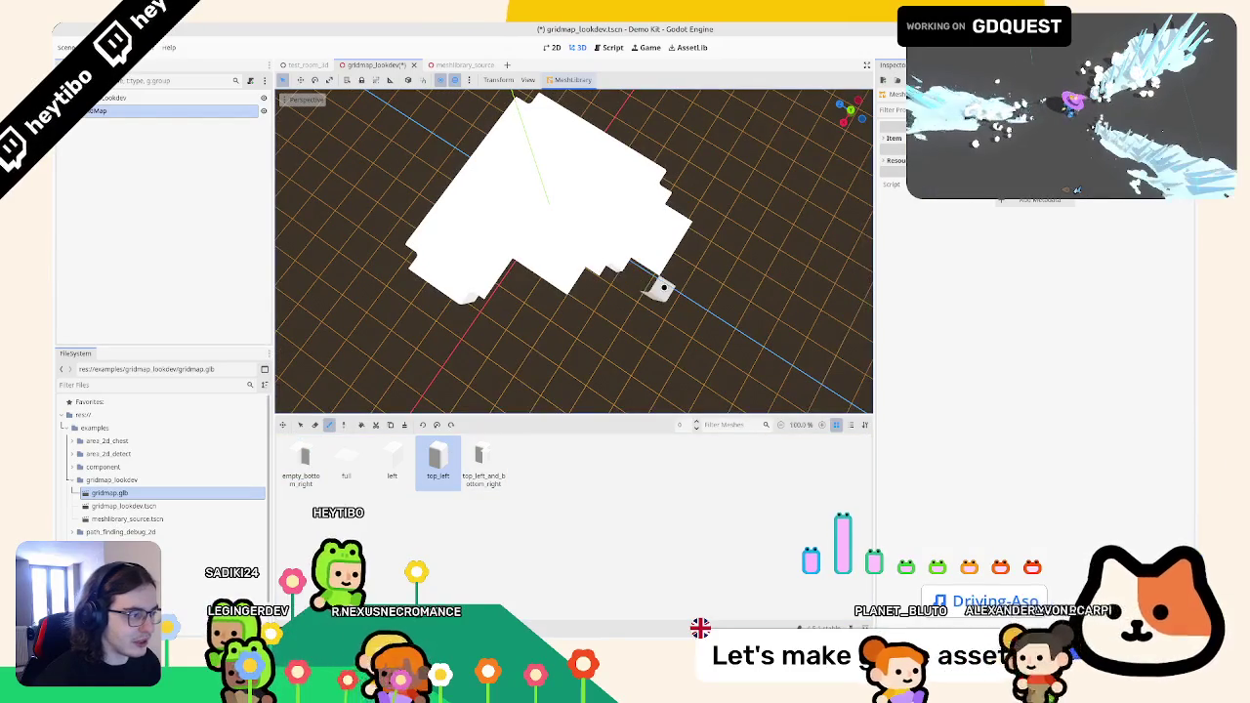
drag(655, 283, 547, 302)
mouse_move(617, 343)
mouse_down()
mouse_move(547, 341)
mouse_move(684, 389)
mouse_move(697, 358)
mouse_move(573, 335)
mouse_move(580, 354)
mouse_up()
click(391, 459)
drag(583, 345, 655, 347)
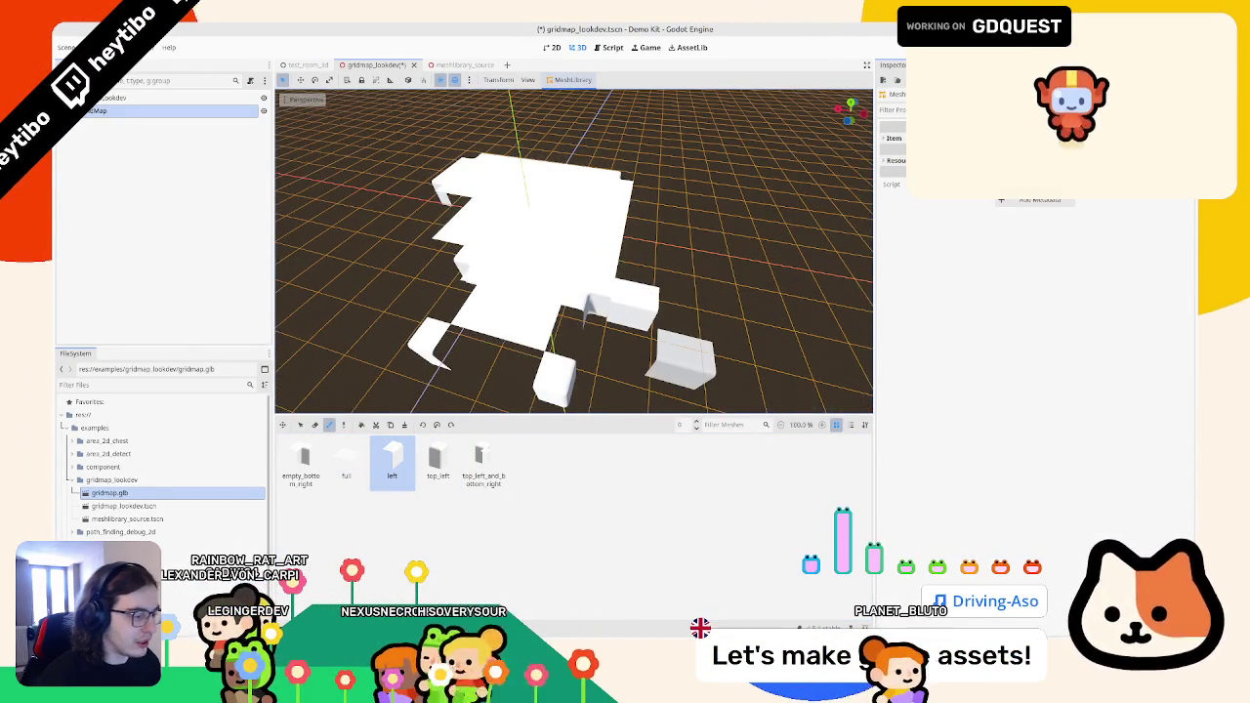
key(alt+Tab)
- Switch the viewport to wireframe and shift the horizontal inner edge 0.1 m in Y
key(z)
click(538, 310)
scroll(507, 322, up, 5)
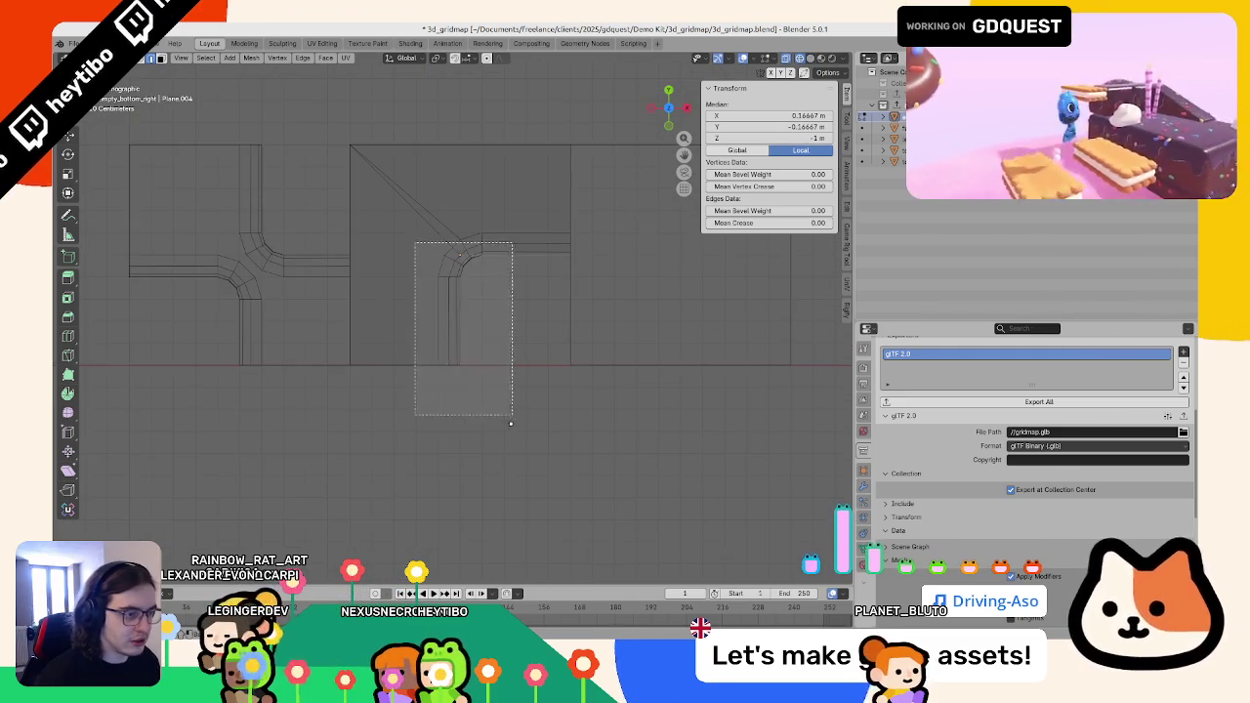
scroll(500, 413, down, 3)
scroll(501, 413, up, 4)
scroll(501, 413, down, 3)
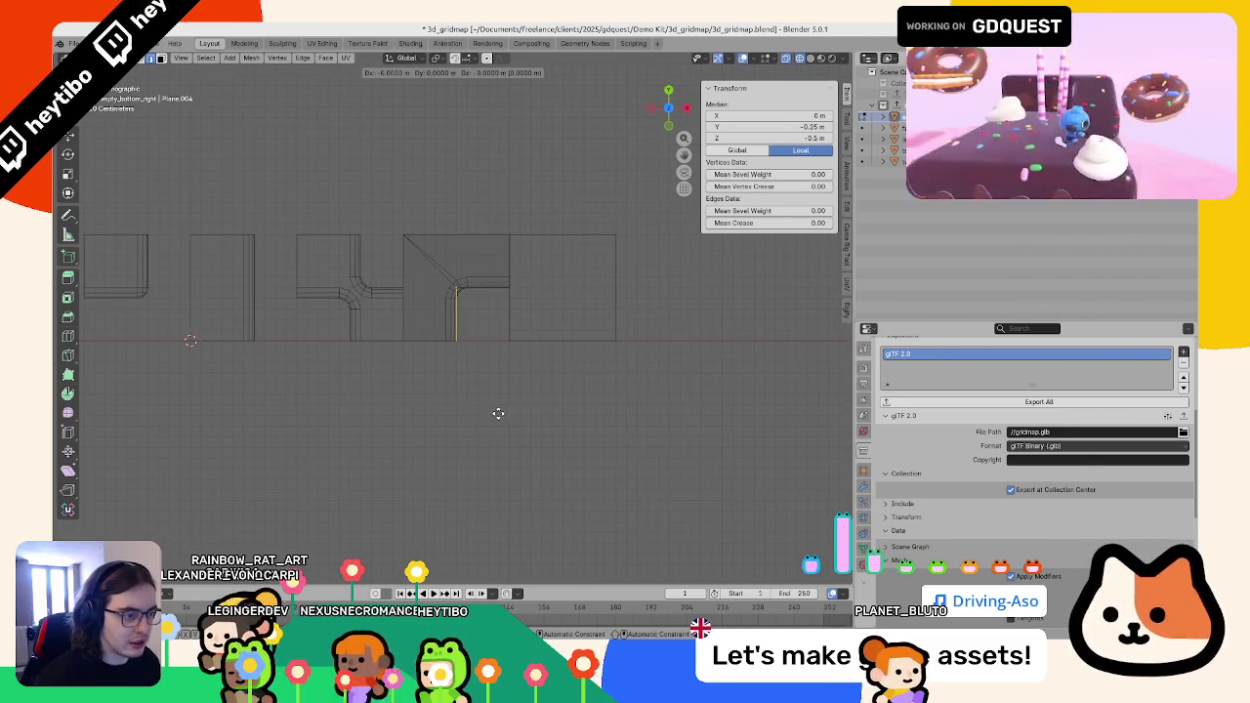
click(490, 414)
drag(429, 273, 515, 287)
key(g)
click(534, 294)
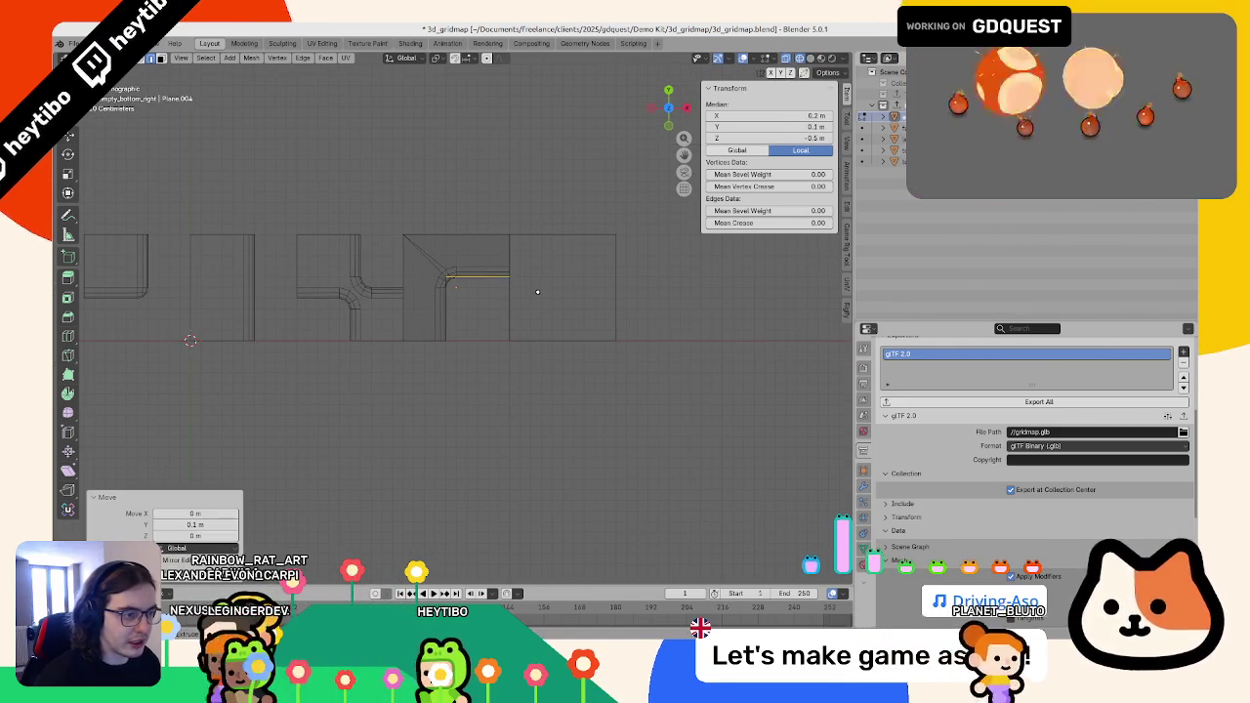
- Move the vertical inner edge, then readjust the horizontal inner edge
click(413, 288)
key(g)
click(424, 287)
drag(432, 270, 543, 307)
key(g)
click(540, 316)
- Back in Object Mode, move the narrow and square tiles into a single row
key(Tab)
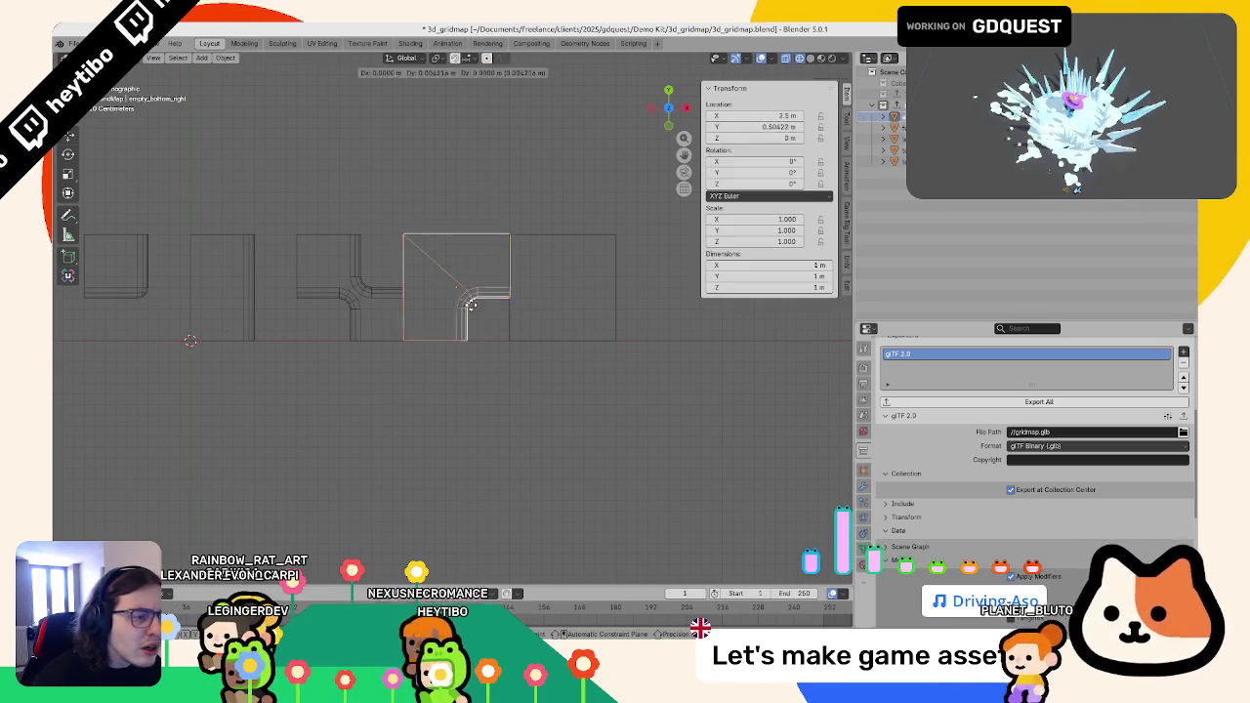
key(g)
click(374, 209)
key(ctrl+z)
scroll(435, 246, down, 2)
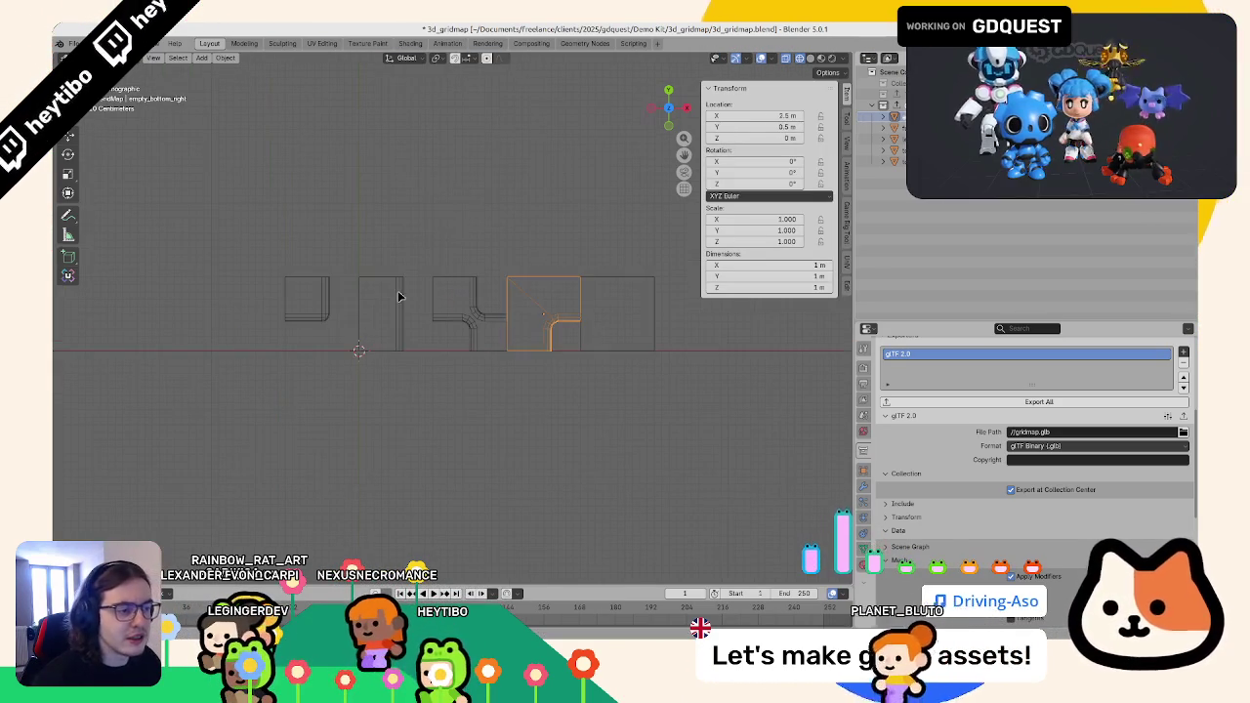
click(386, 297)
key(g)
click(400, 289)
click(306, 299)
key(g)
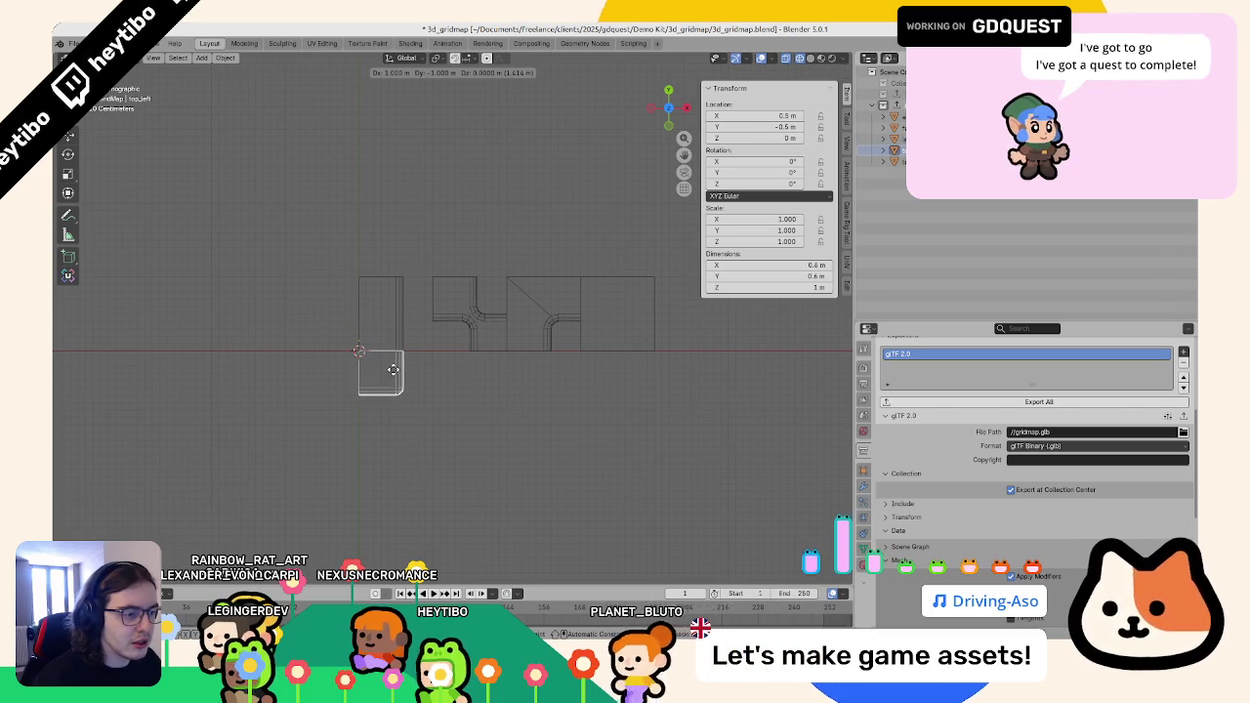
click(391, 373)
key(ctrl+z)
key(g)
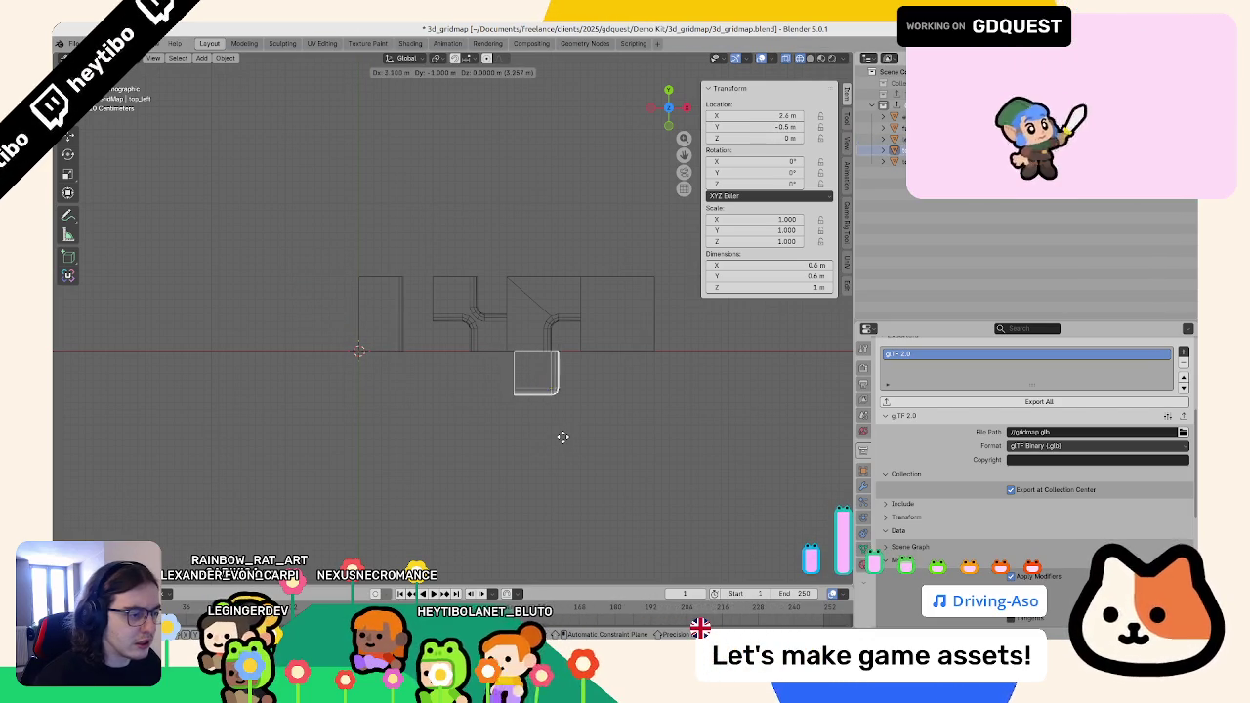
click(542, 436)
- Select all tiles, save the Blender file and export the GridMap collection
key(a)
scroll(556, 430, down, 1)
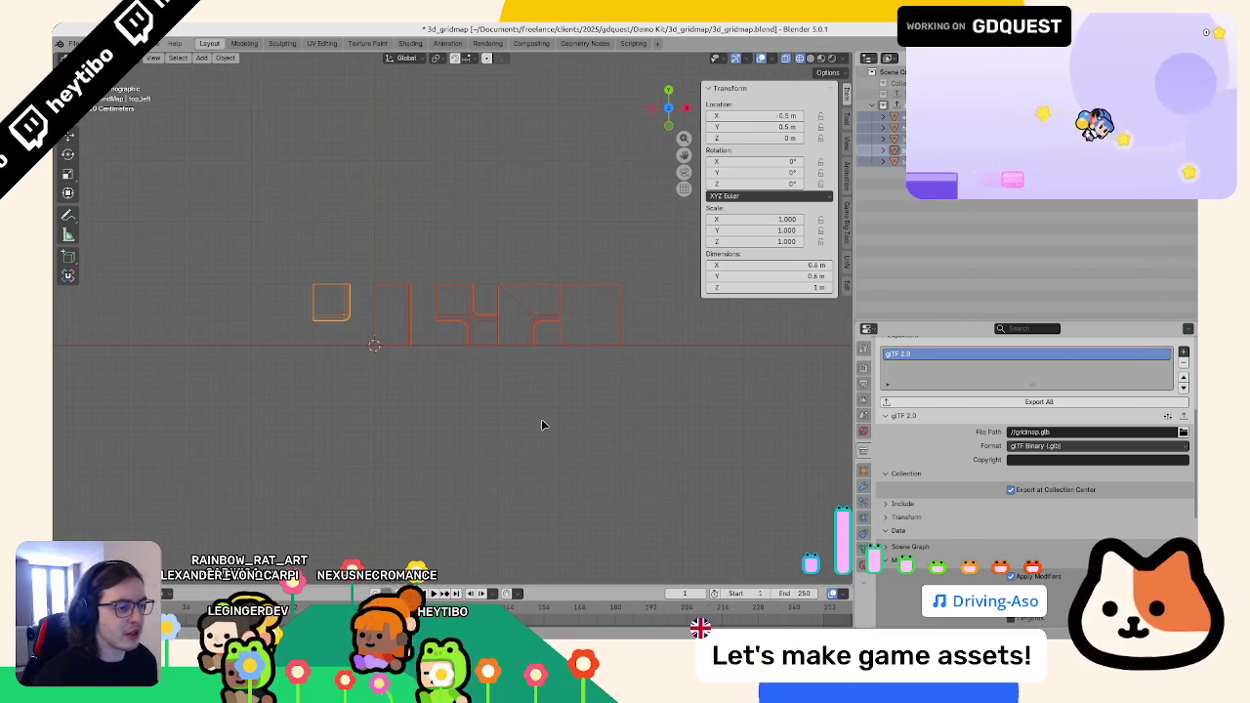
key(ctrl+s)
click(1058, 407)
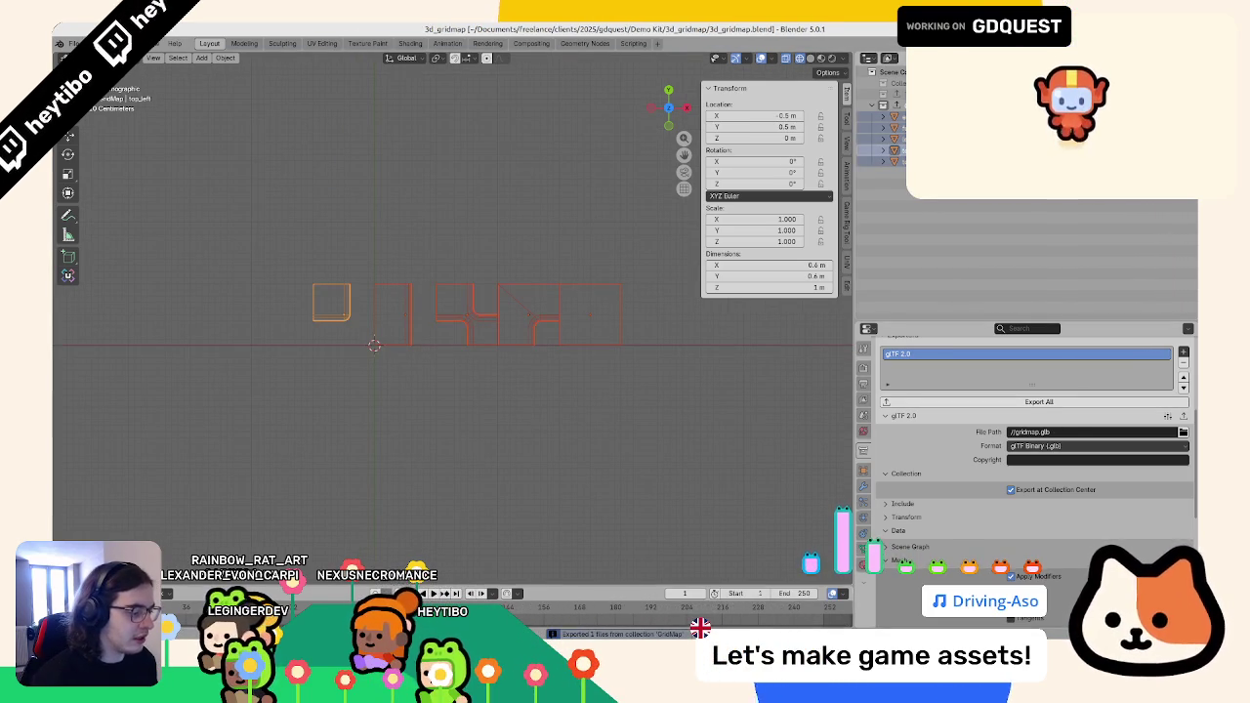
key(alt+Tab)
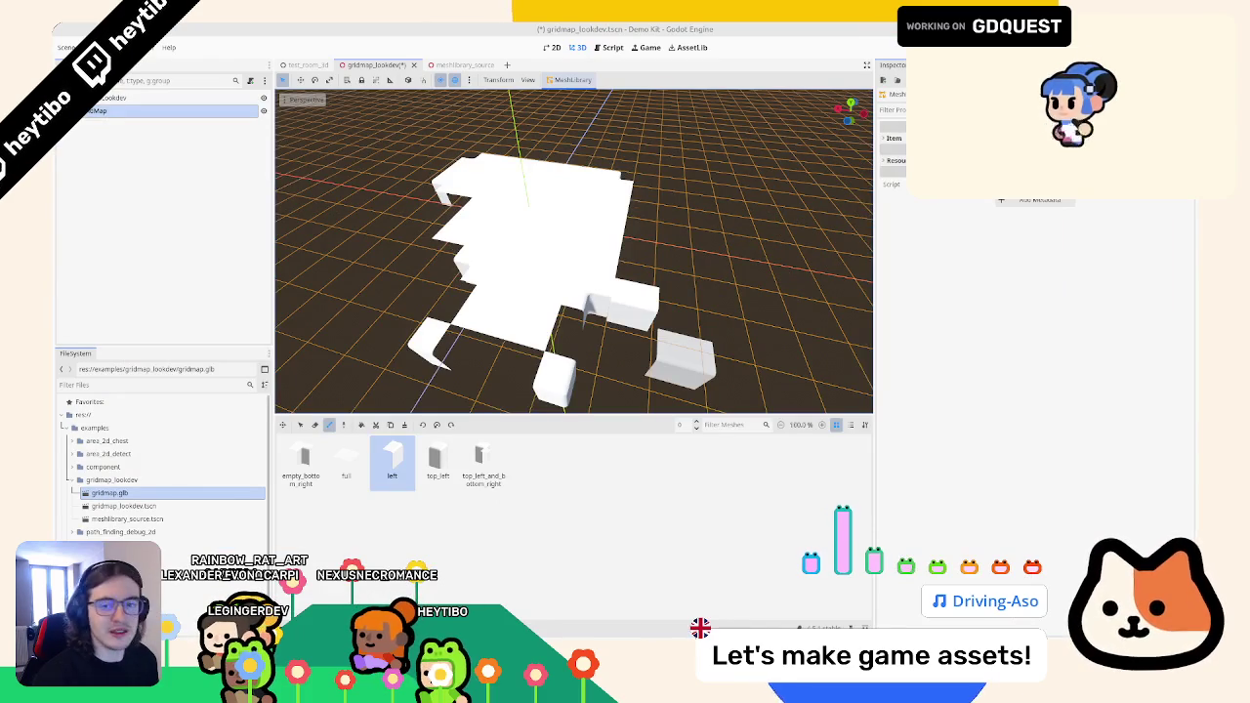
- Update the mesh library from meshlibrary_source.tscn without transforms, then orbit around the refreshed floor
mouse_move(109, 492)
mouse_down()
mouse_move(148, 472)
mouse_move(153, 492)
mouse_up()
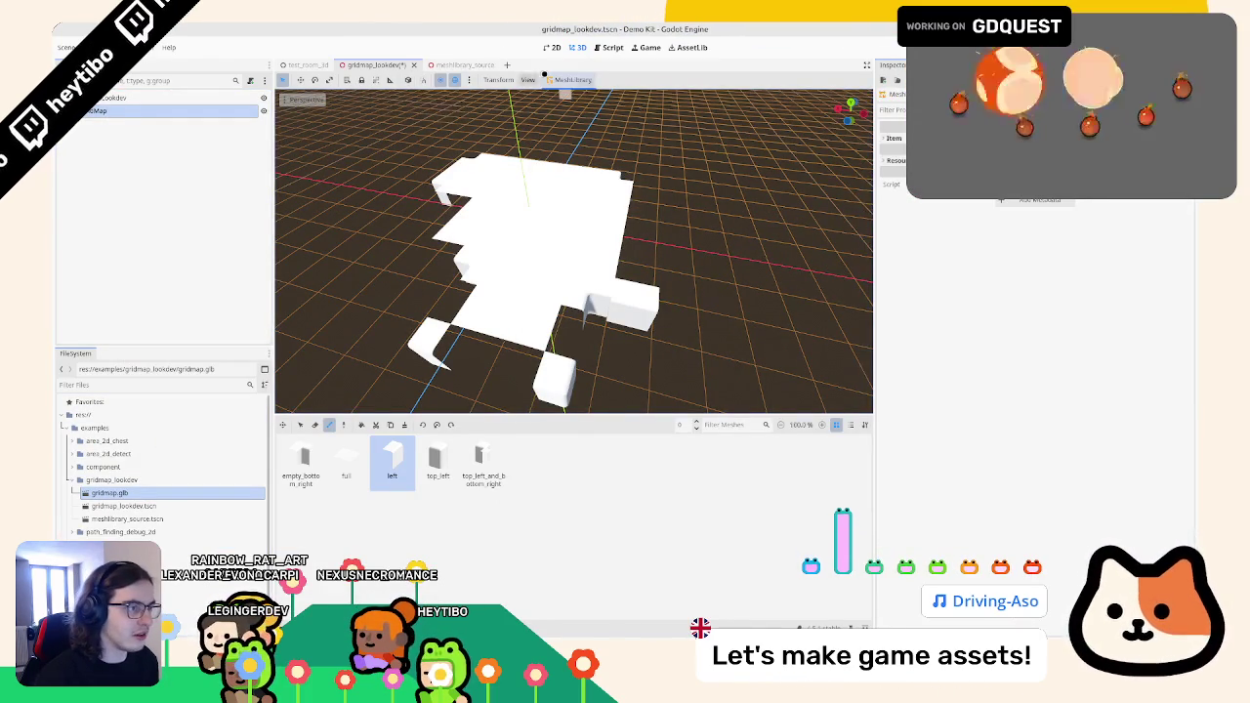
click(566, 78)
click(576, 147)
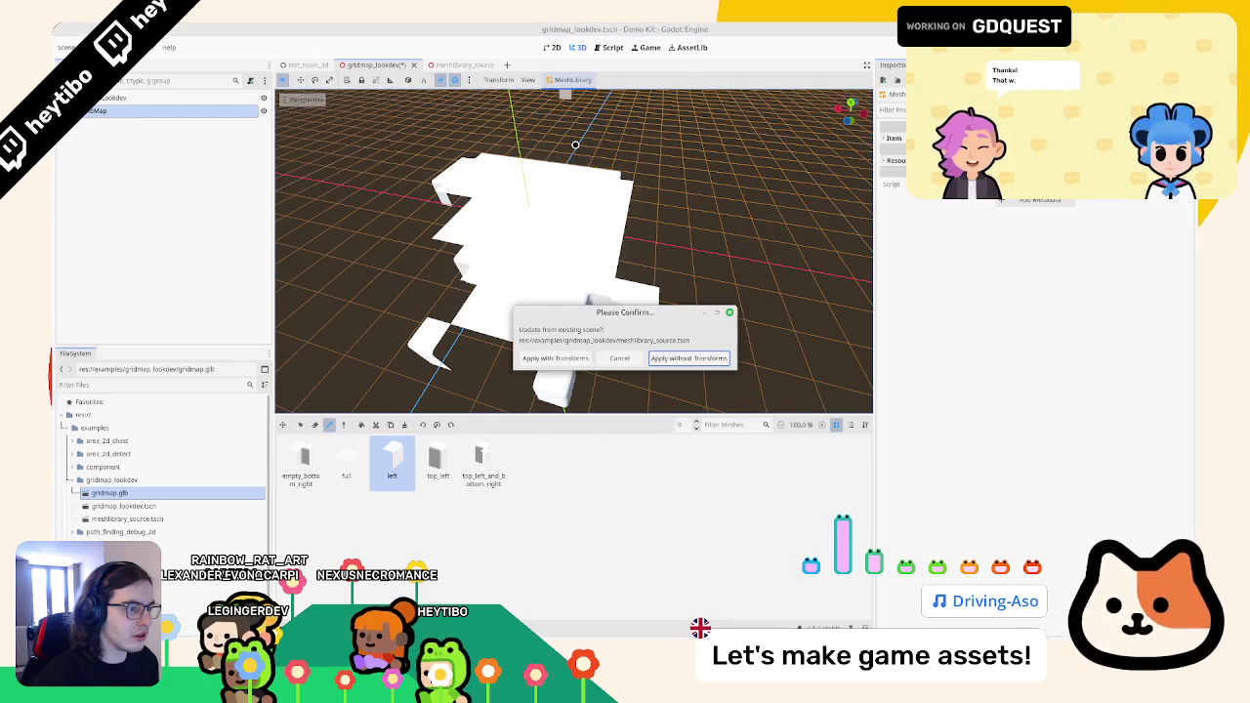
click(694, 359)
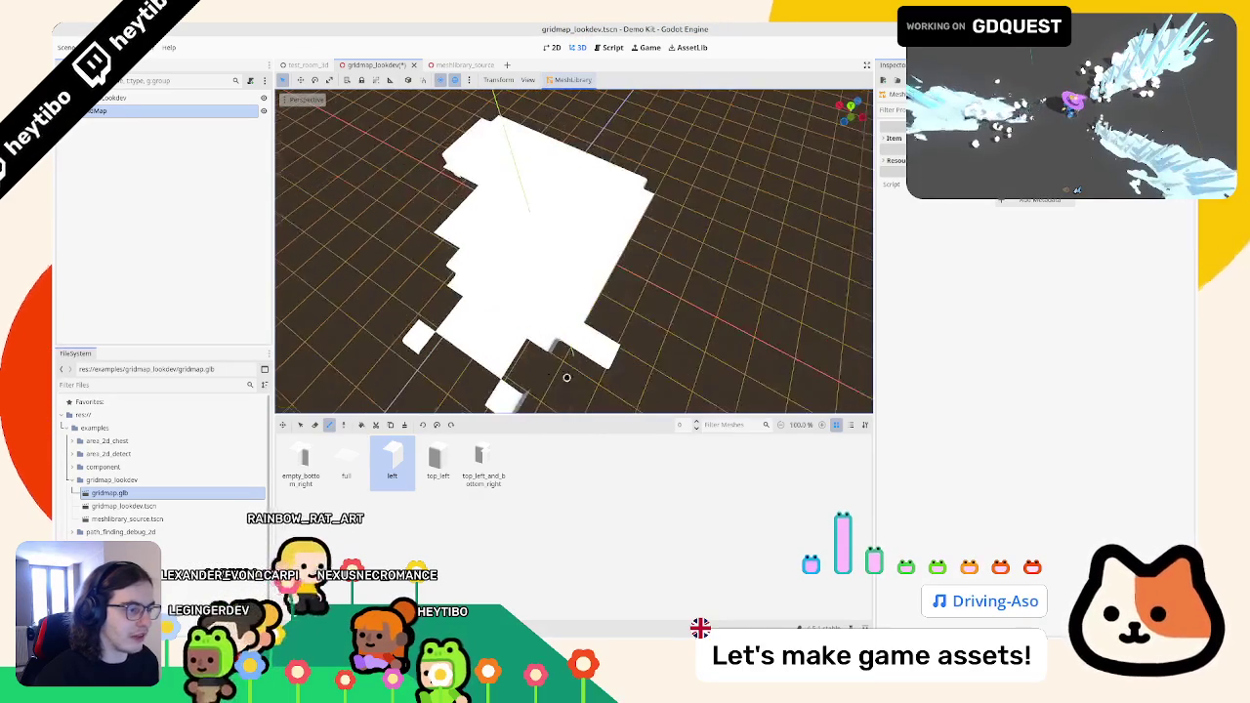
click(374, 460)
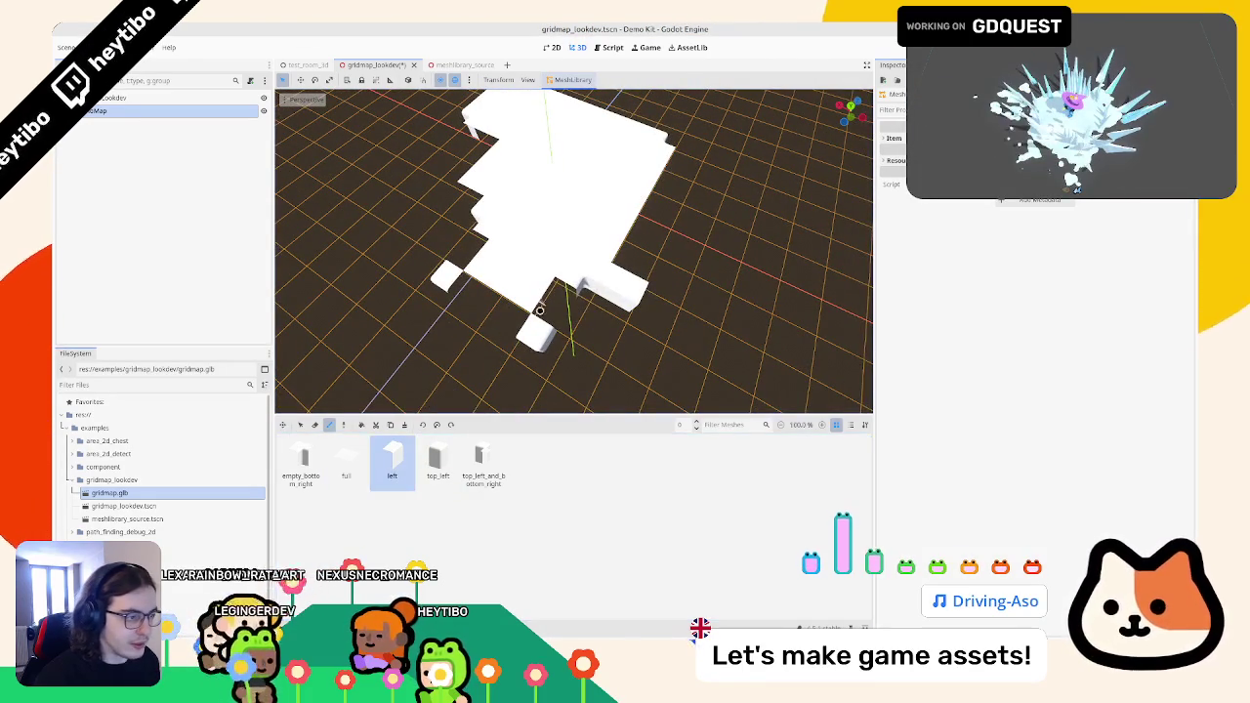
drag(559, 311, 615, 268)
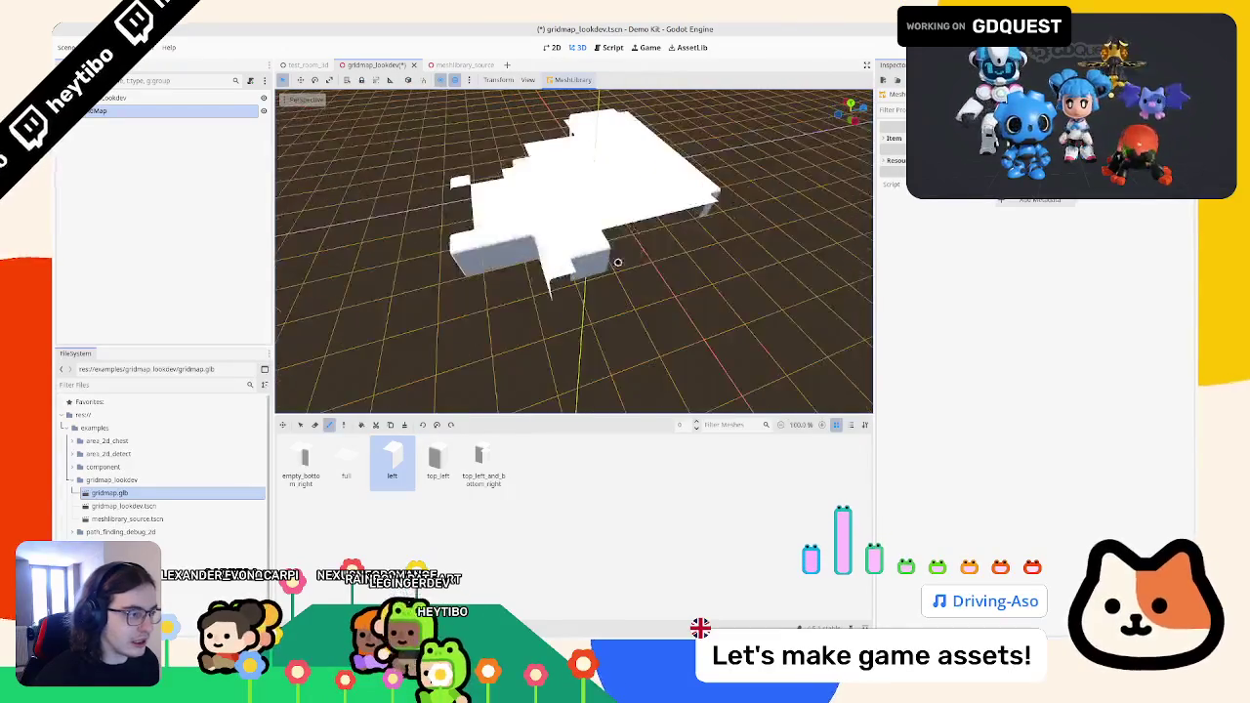
- Try the top_left_and_bottom_right, empty_bottom_right and top_left tiles from the palette
mouse_move(527, 371)
mouse_down()
mouse_move(566, 361)
mouse_move(586, 381)
mouse_up()
click(483, 464)
click(346, 458)
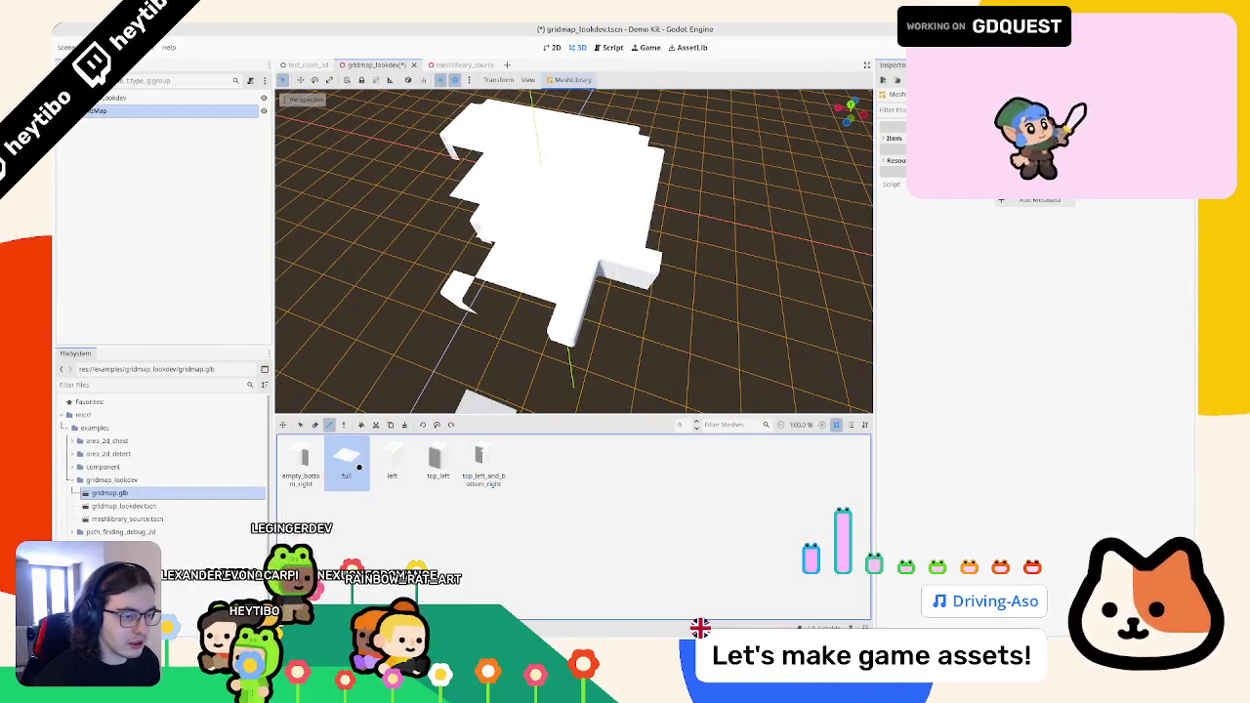
click(300, 459)
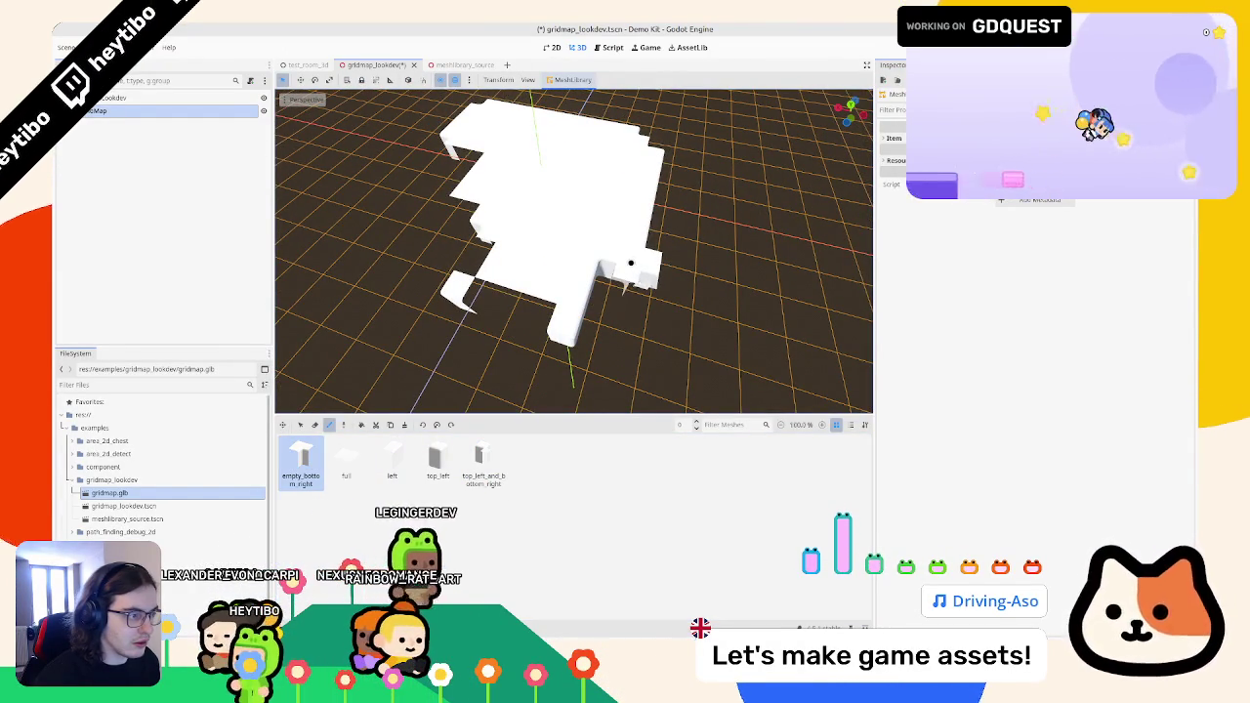
mouse_move(496, 410)
mouse_down()
mouse_move(534, 371)
mouse_move(528, 351)
mouse_move(358, 460)
mouse_up()
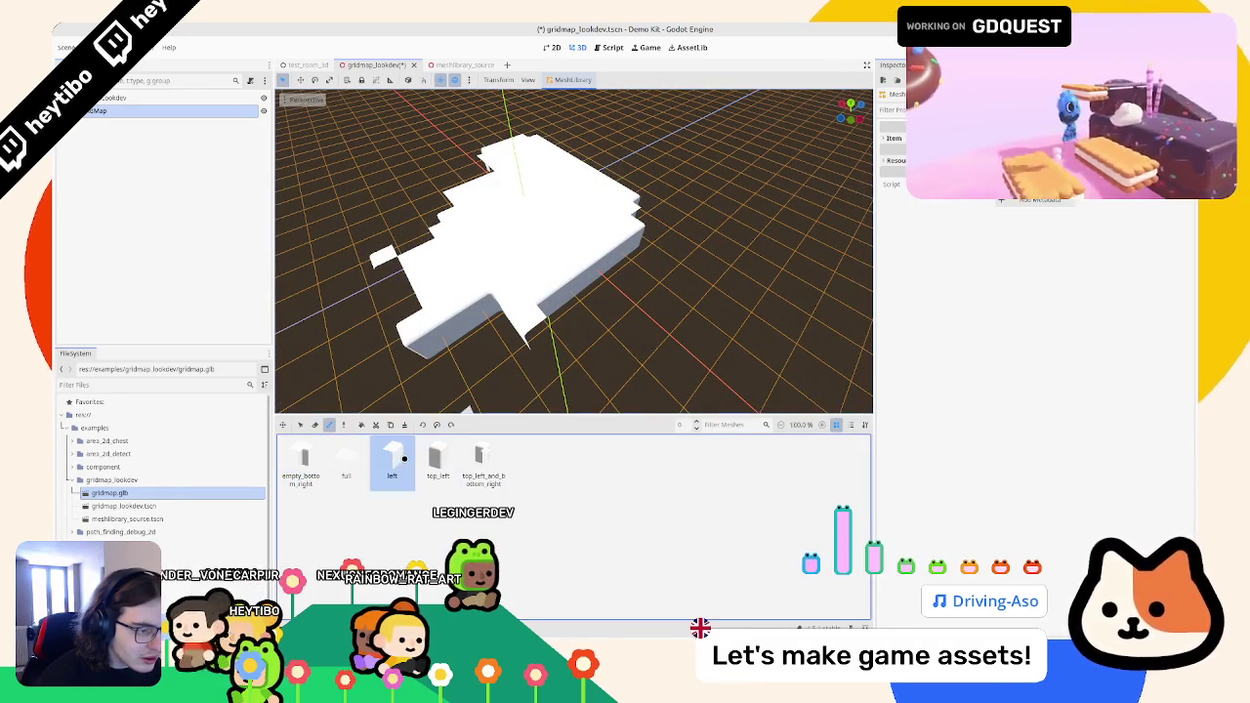
click(435, 458)
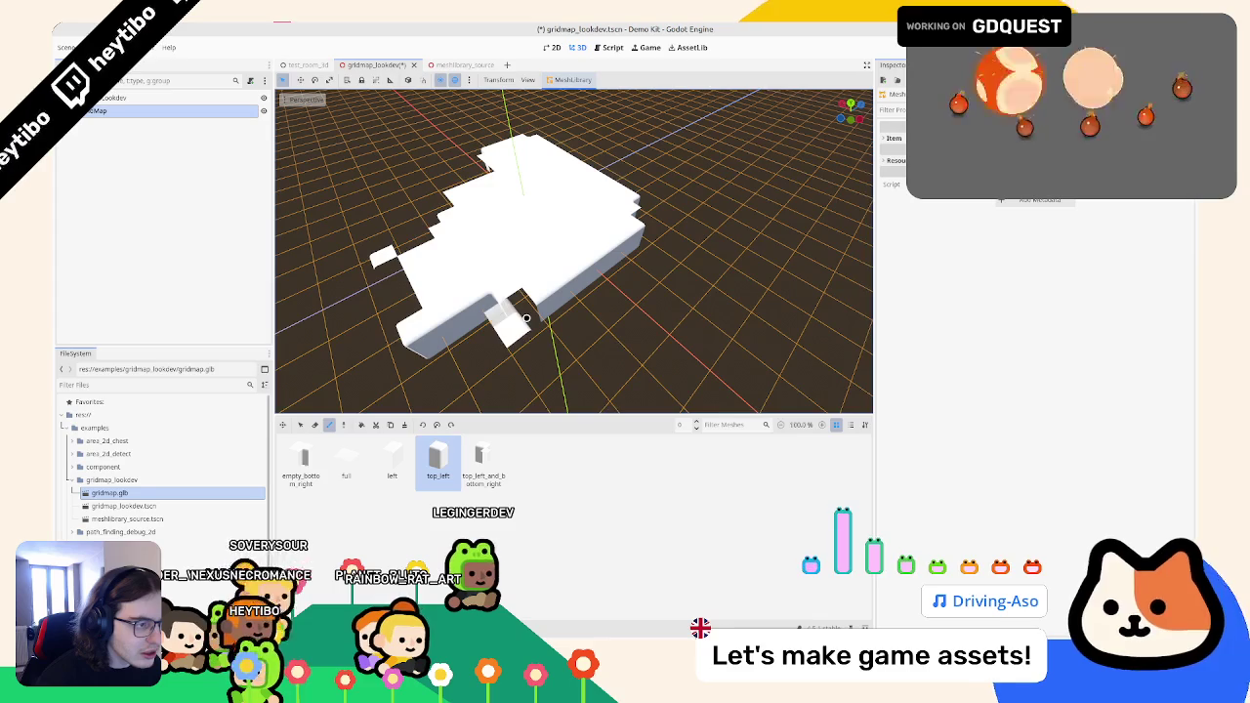
mouse_move(525, 318)
mouse_down()
mouse_move(619, 301)
mouse_move(600, 286)
mouse_up()
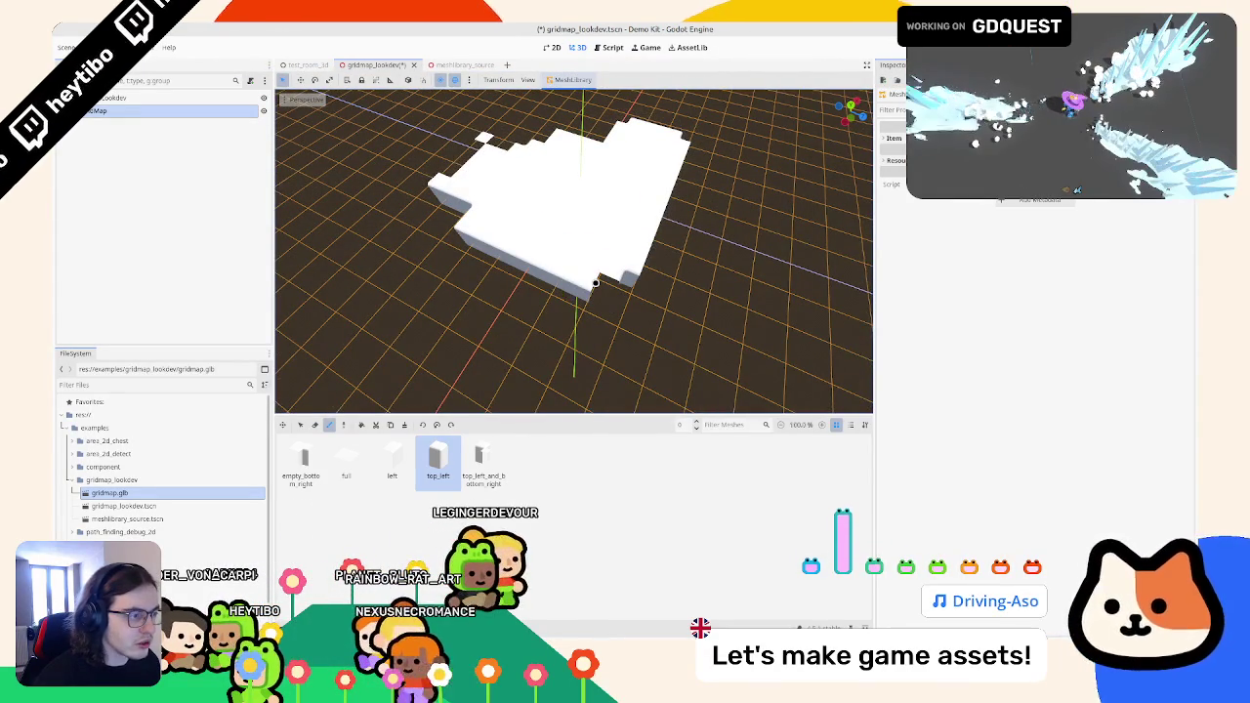
mouse_move(719, 295)
mouse_down()
mouse_move(558, 283)
mouse_move(625, 341)
mouse_up()
- Paint left edge tiles along the front-left border, swapping in top_left and empty_bottom_right pieces
click(391, 459)
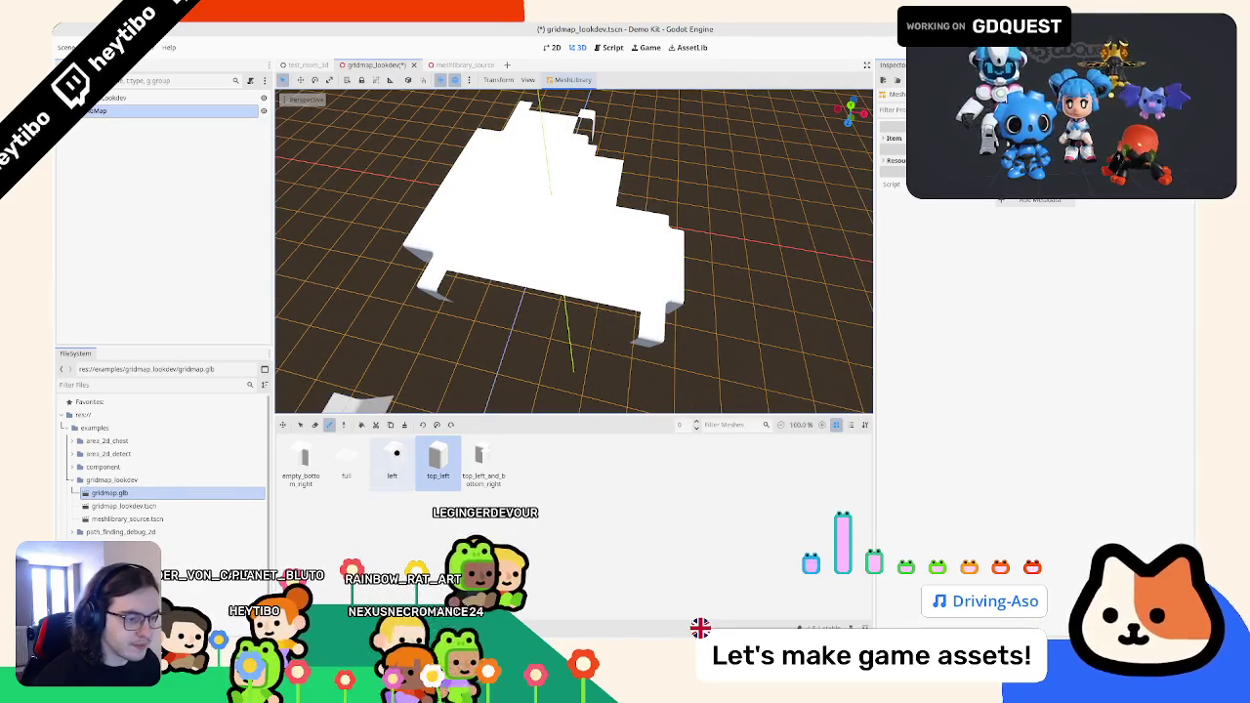
mouse_move(440, 332)
mouse_down()
mouse_move(449, 314)
mouse_move(612, 313)
mouse_move(505, 287)
mouse_move(480, 341)
mouse_move(613, 344)
mouse_up()
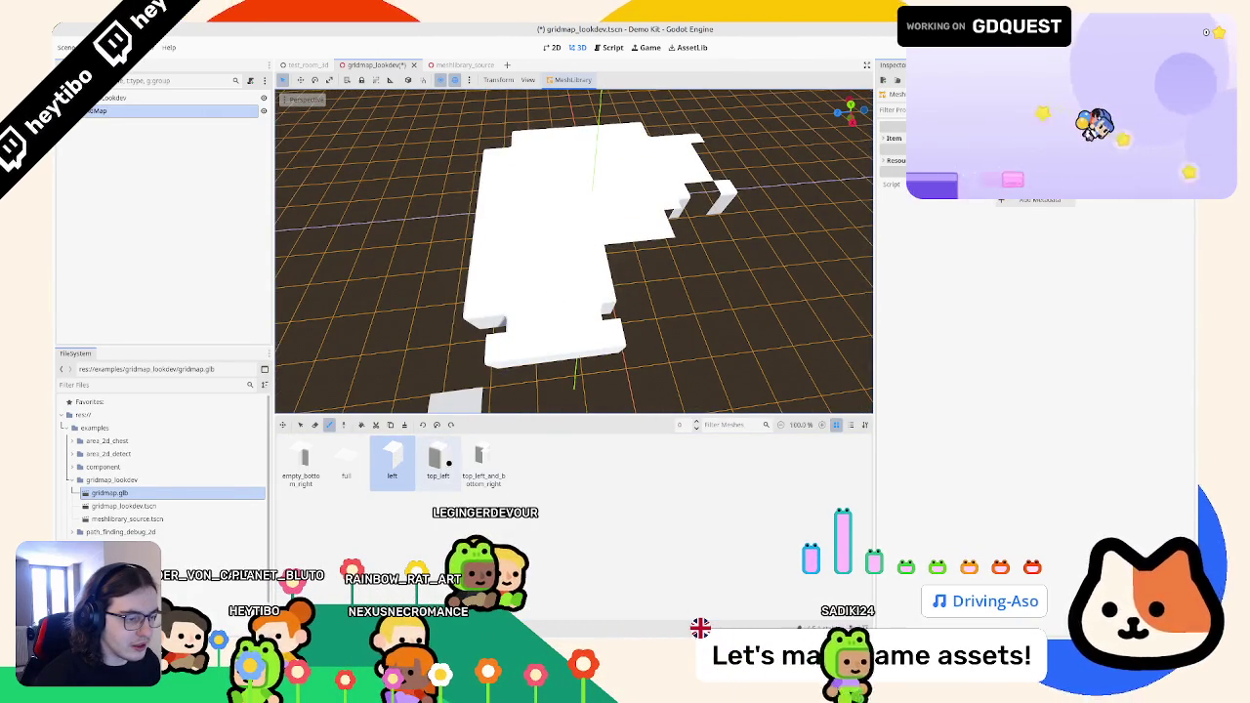
click(437, 457)
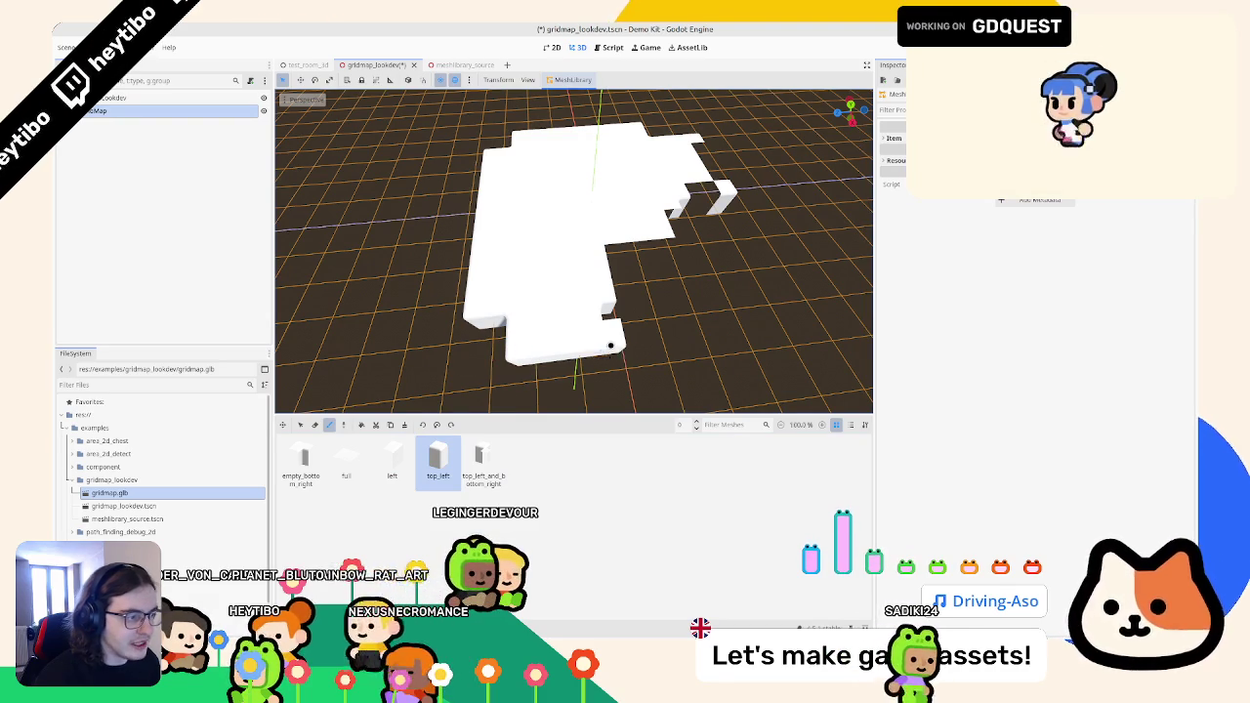
mouse_move(621, 349)
mouse_down()
mouse_move(517, 293)
mouse_move(566, 293)
mouse_move(430, 405)
mouse_up()
click(392, 457)
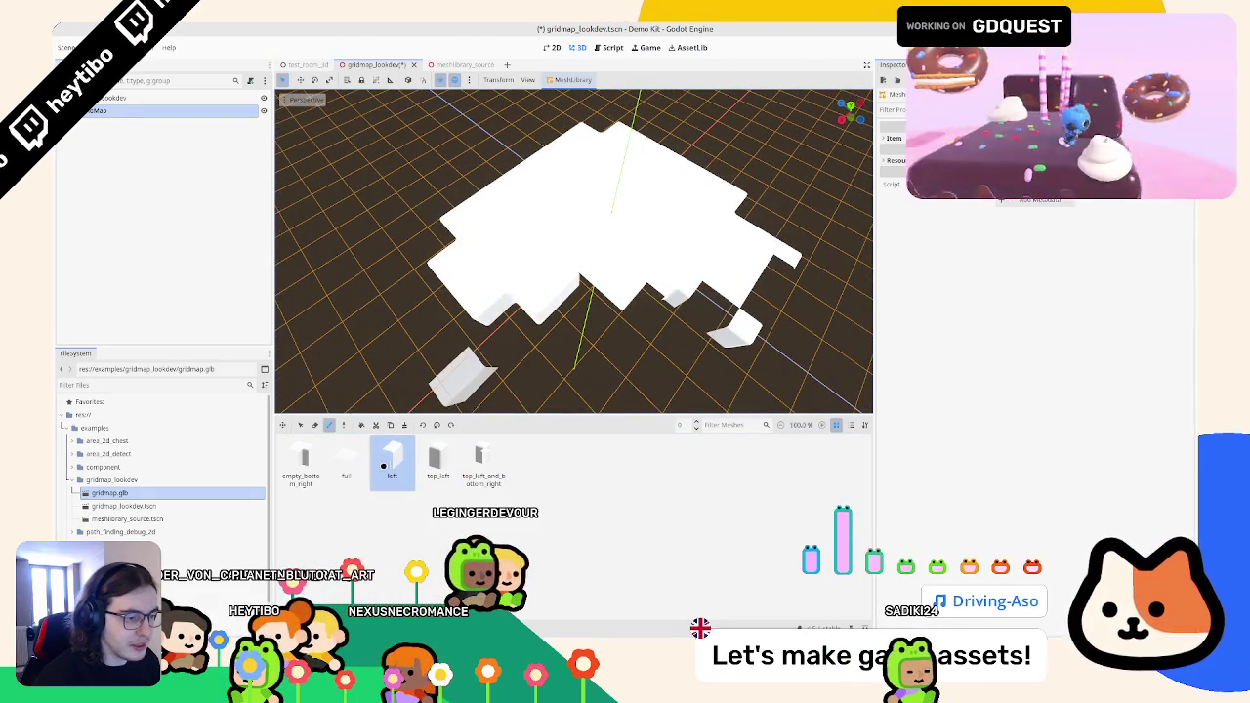
click(308, 462)
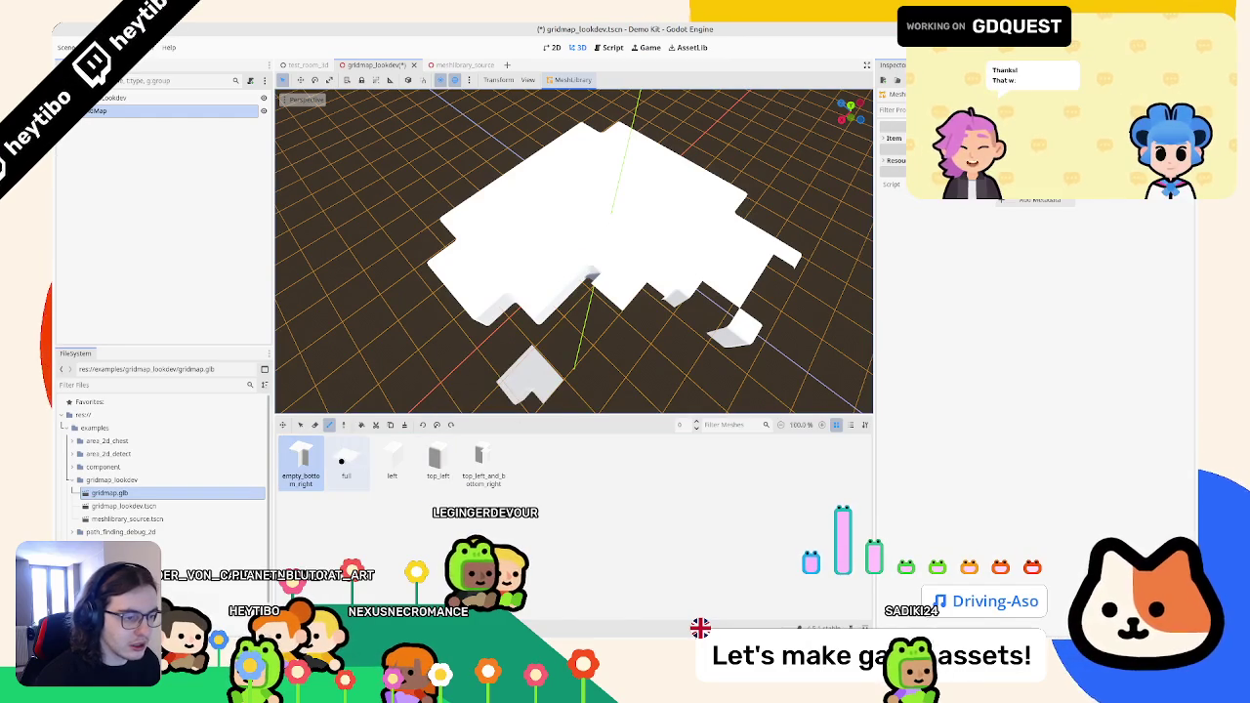
click(392, 459)
drag(622, 301, 567, 298)
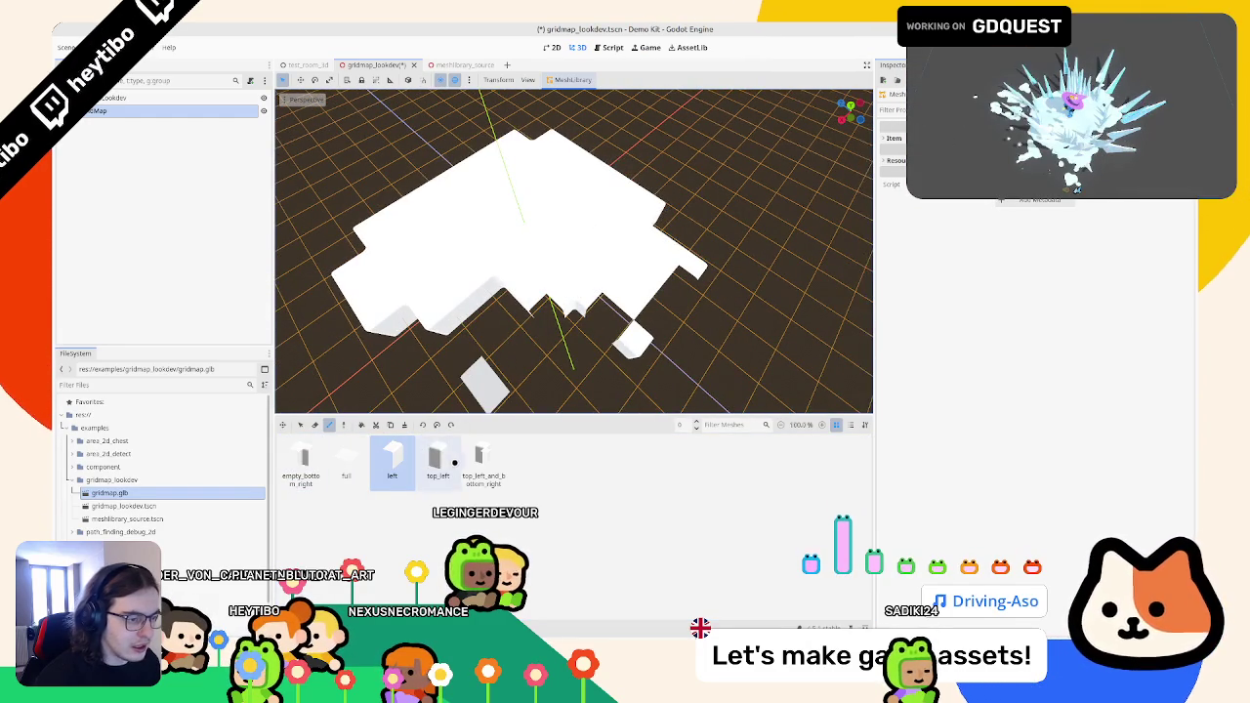
- Place top_left, full and left edge tiles, then check the floor from above against the reference sheet
click(410, 469)
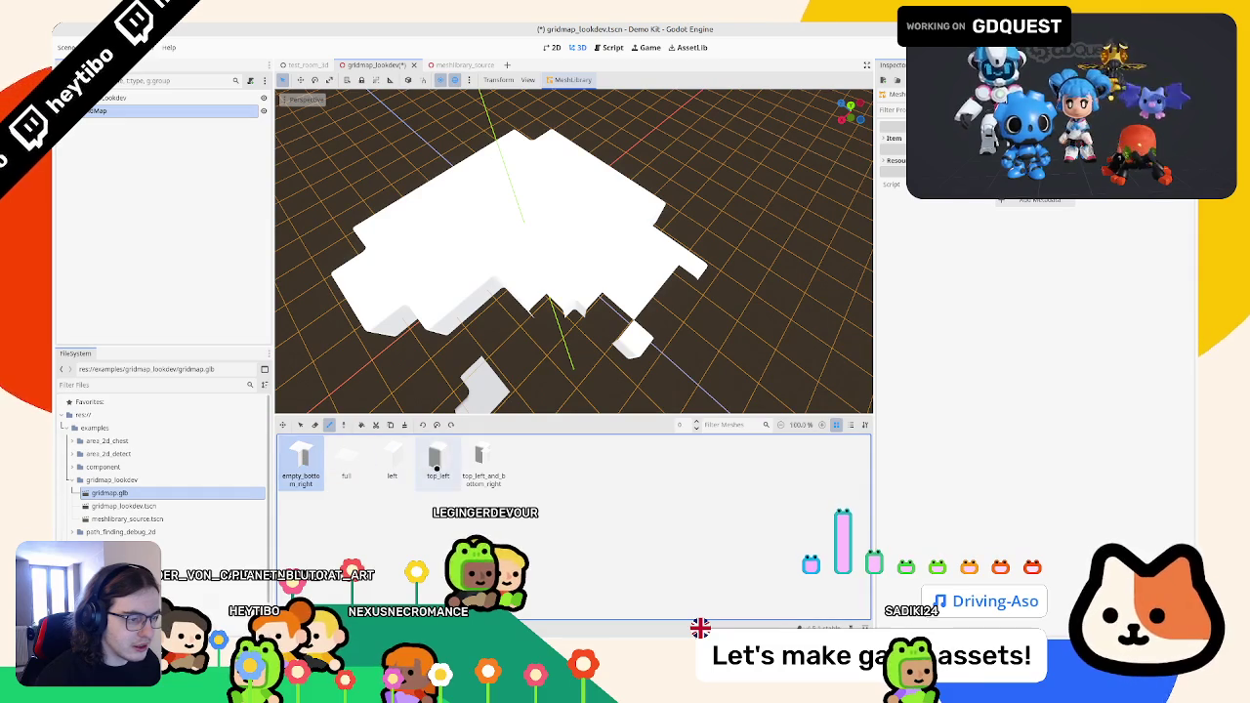
click(437, 467)
drag(544, 323, 527, 352)
click(343, 465)
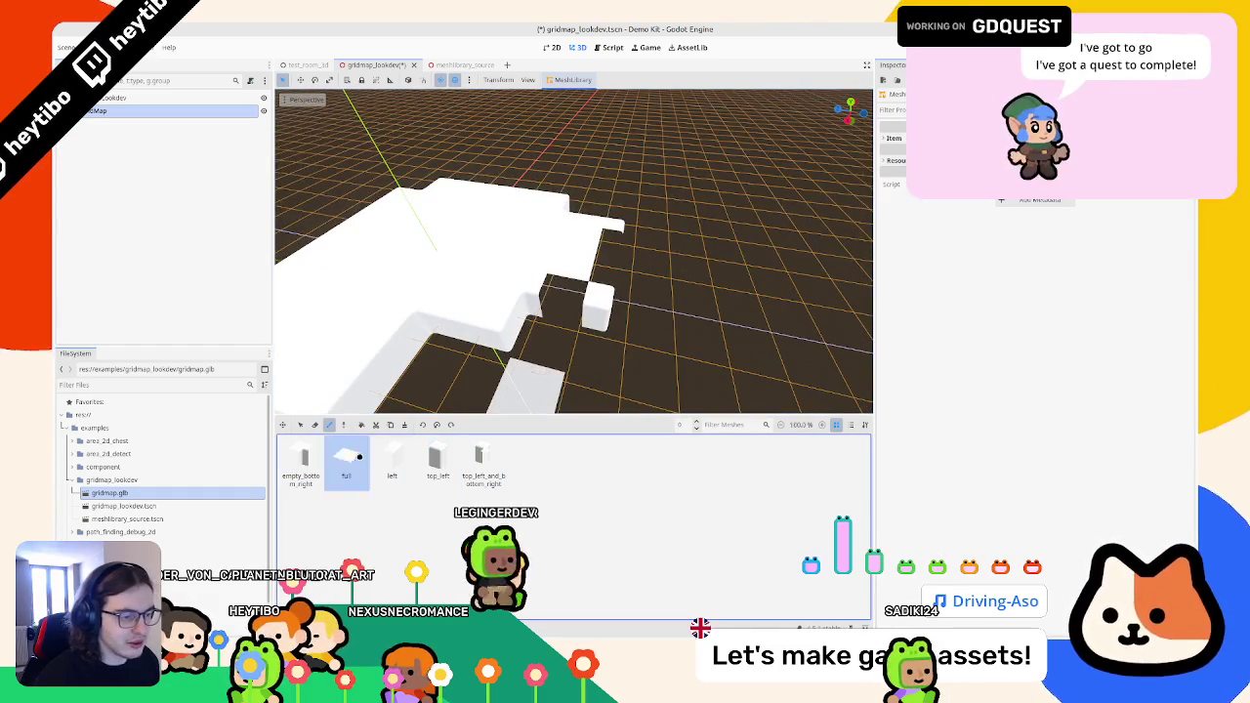
click(392, 461)
drag(572, 307, 510, 326)
scroll(592, 264, down, 5)
mouse_move(592, 265)
mouse_down()
mouse_move(517, 355)
mouse_move(550, 263)
mouse_move(611, 260)
mouse_move(569, 335)
mouse_move(645, 296)
mouse_move(634, 251)
mouse_move(700, 173)
mouse_move(697, 216)
mouse_move(346, 237)
mouse_move(290, 224)
mouse_up()
scroll(496, 344, up, 5)
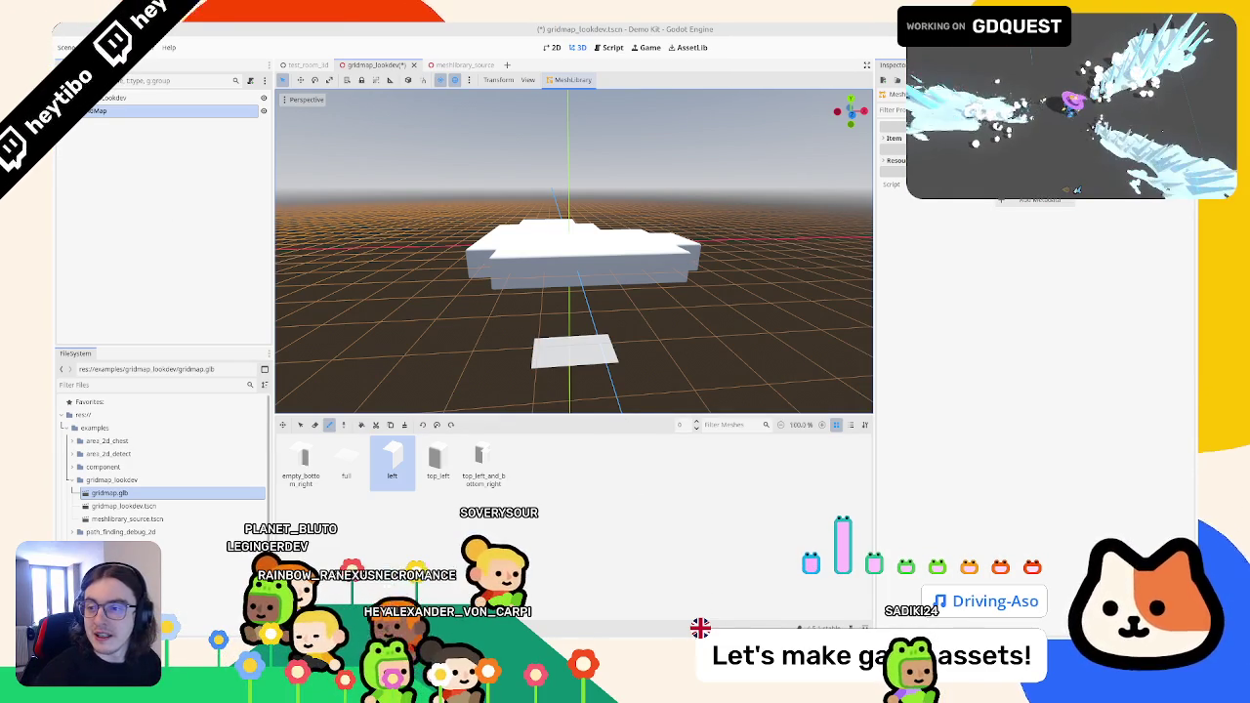
mouse_move(547, 245)
mouse_down()
mouse_move(625, 156)
mouse_move(672, 127)
mouse_move(649, 88)
mouse_move(744, 210)
mouse_move(748, 287)
mouse_move(690, 270)
mouse_move(625, 320)
mouse_up()
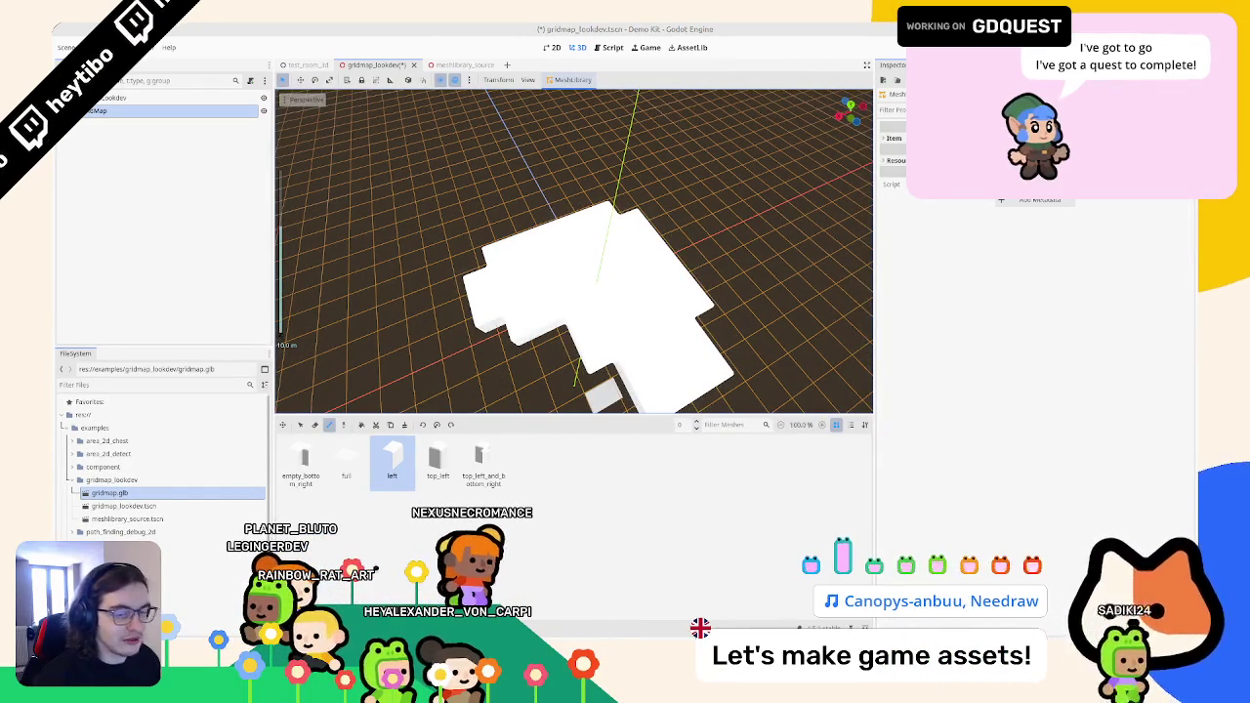
key(alt+Tab)
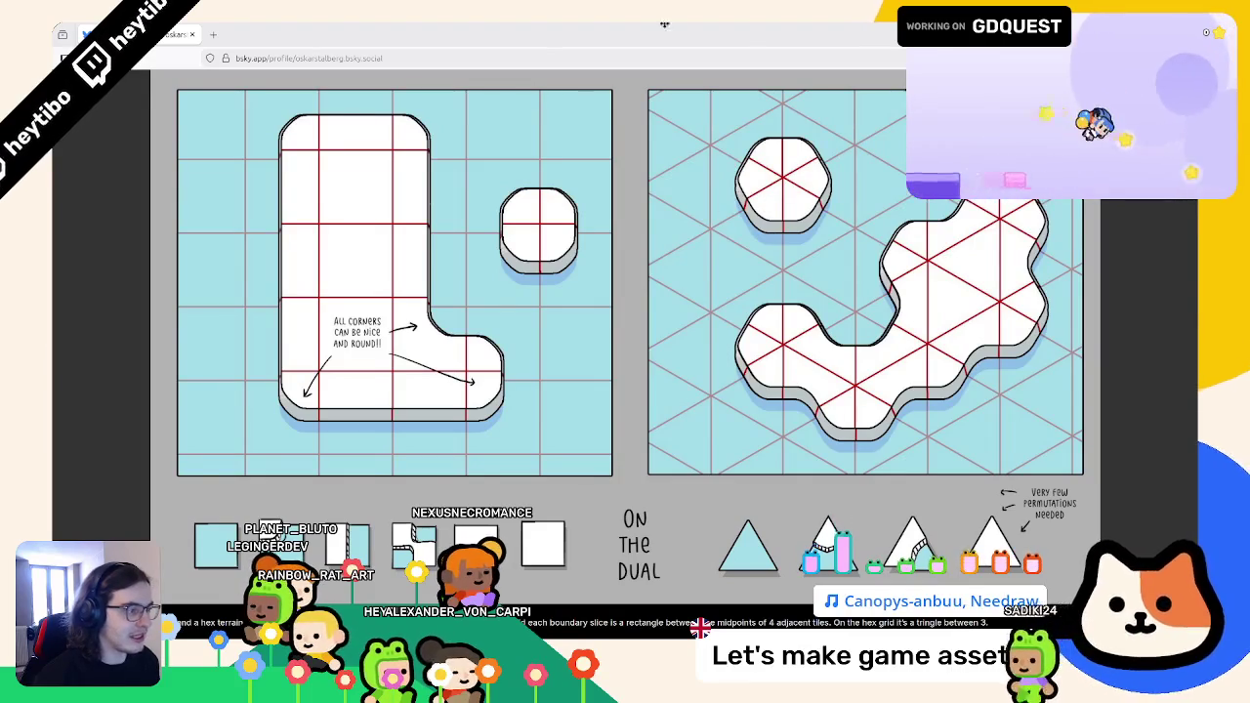
key(alt+Tab)
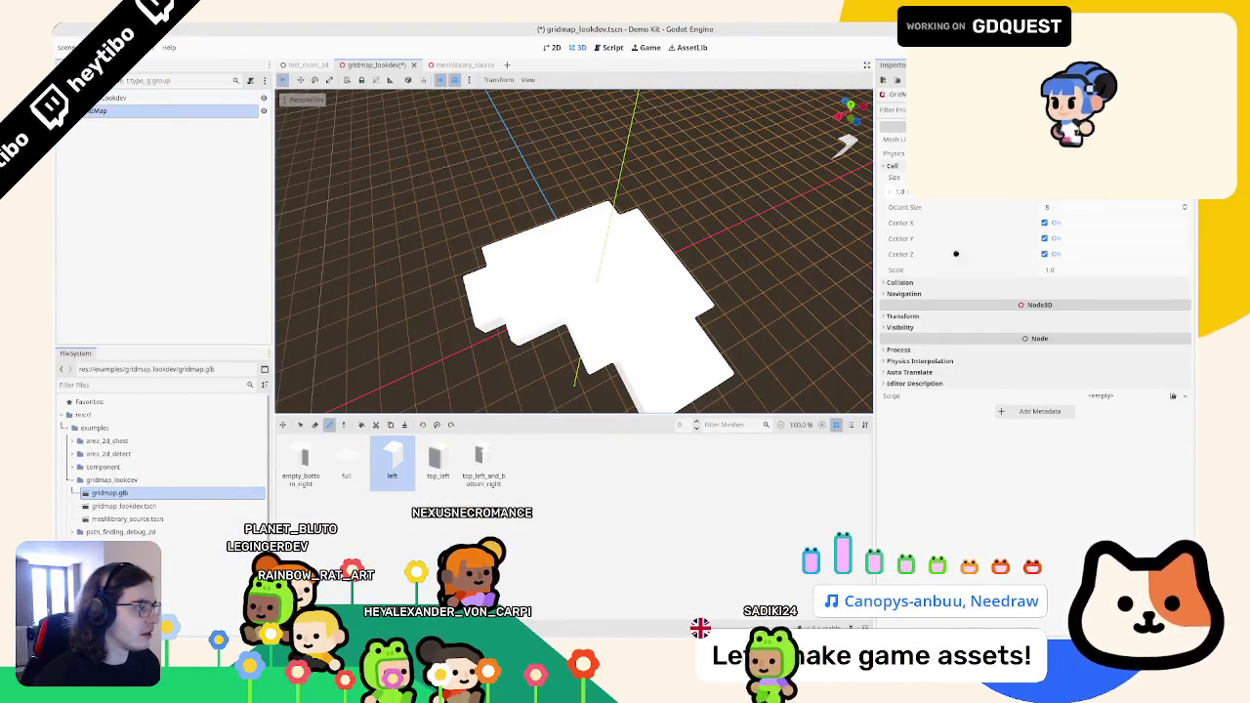
- Lower the GridMap's Cell Octant Size to 5 in the Inspector
drag(1113, 207, 1084, 207)
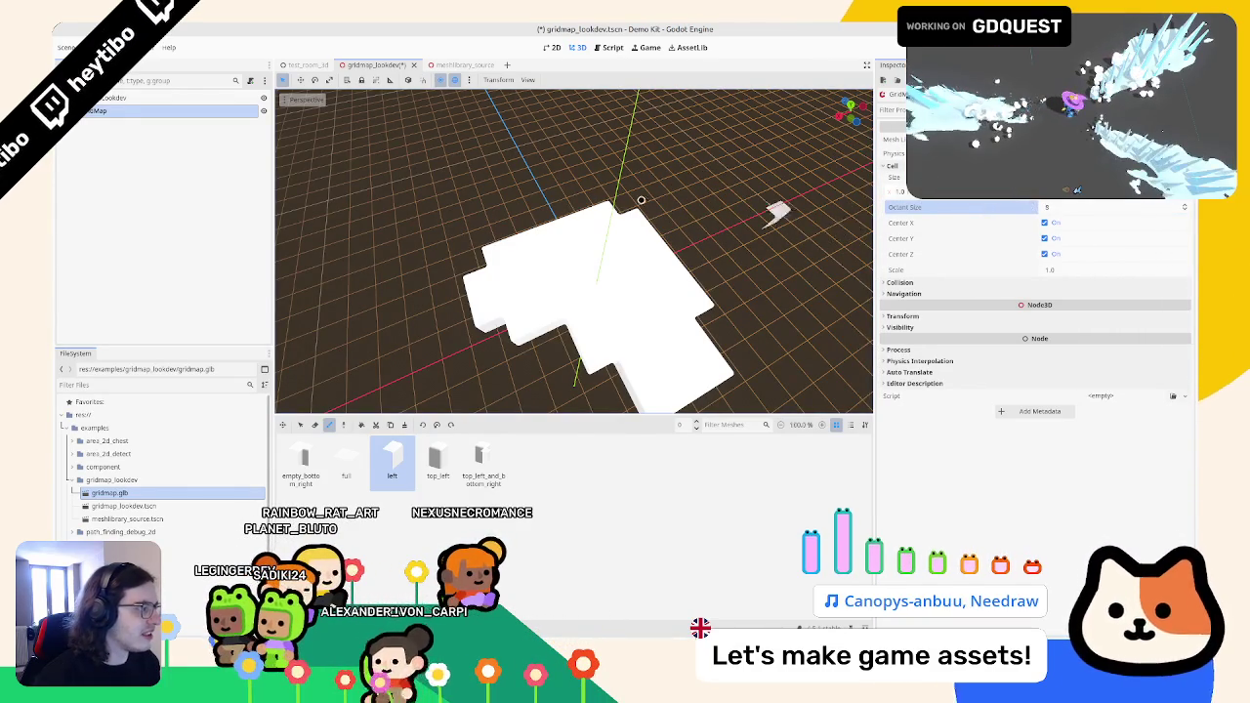
scroll(607, 179, down, 2)
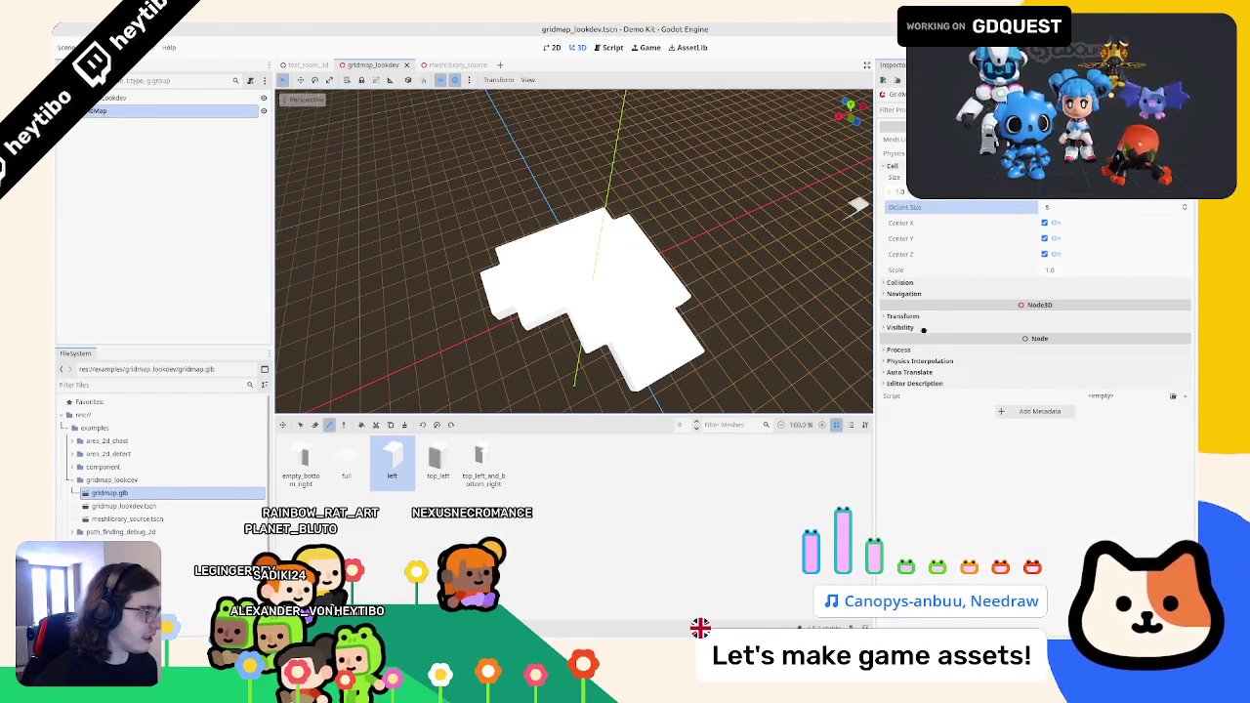
click(900, 282)
click(901, 282)
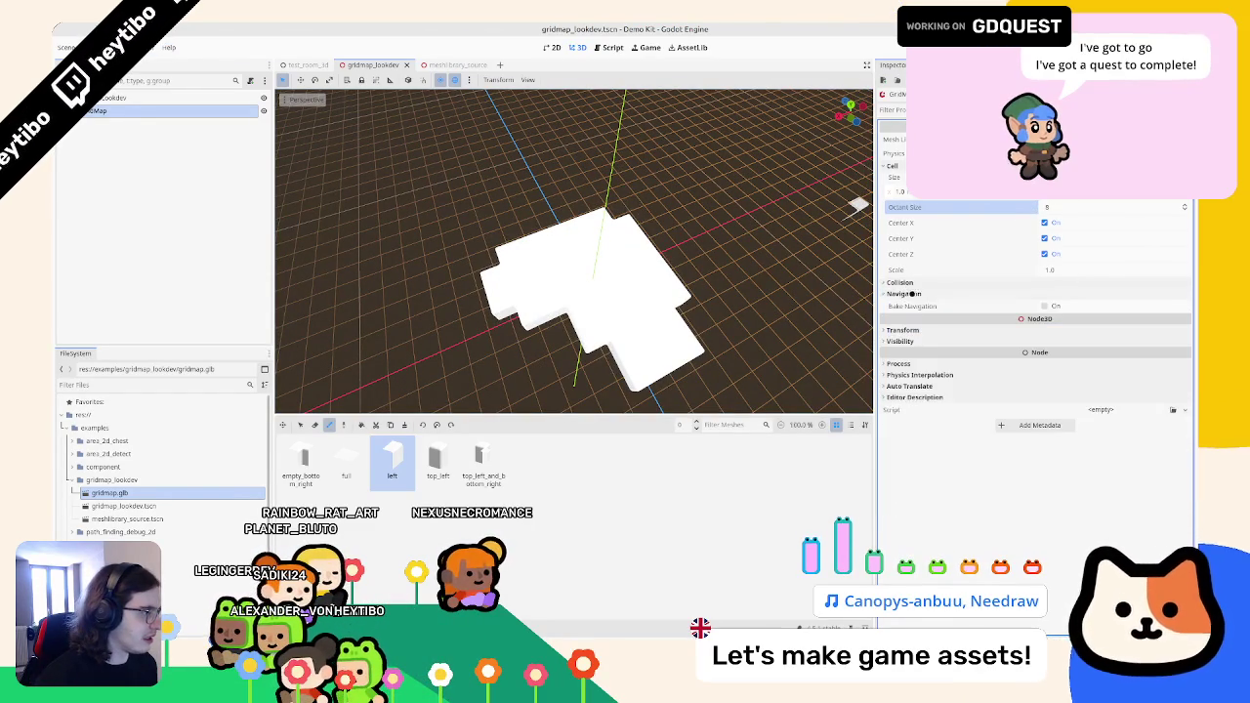
- Test-place a tile block below the floor, undo it, and select the scene root
mouse_move(554, 260)
mouse_down()
mouse_move(612, 271)
mouse_move(519, 290)
mouse_move(459, 352)
mouse_up()
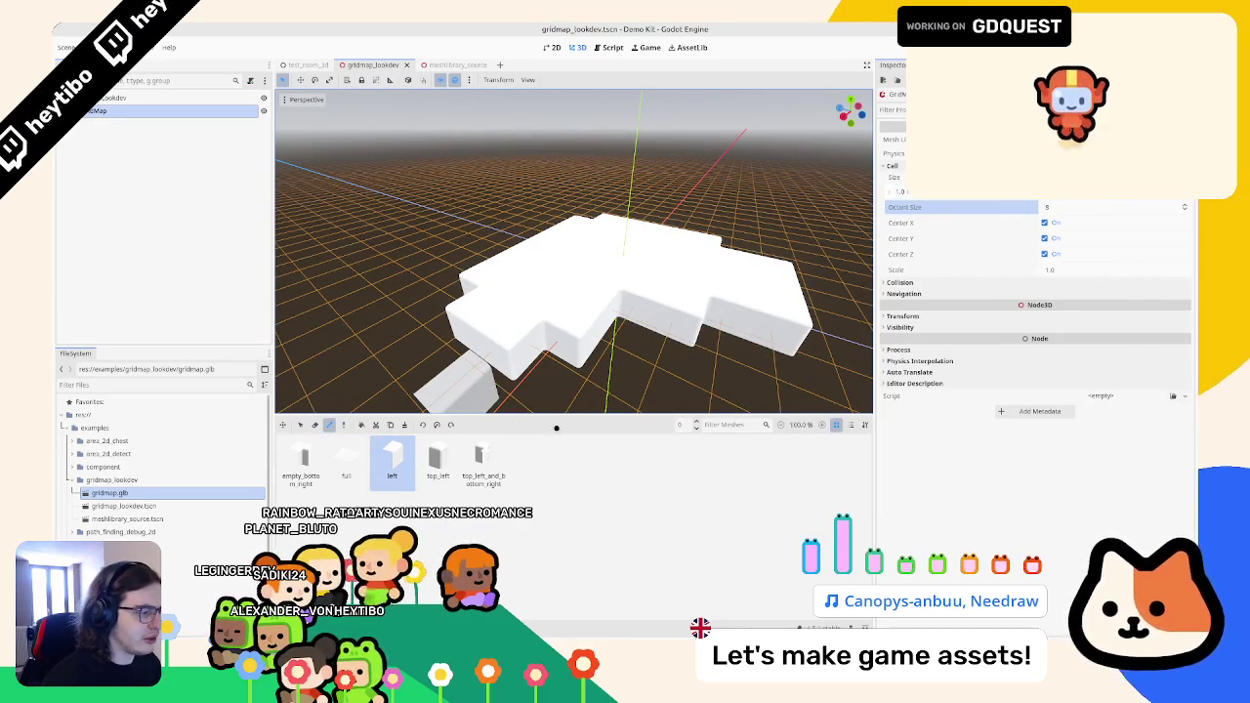
drag(699, 425, 548, 378)
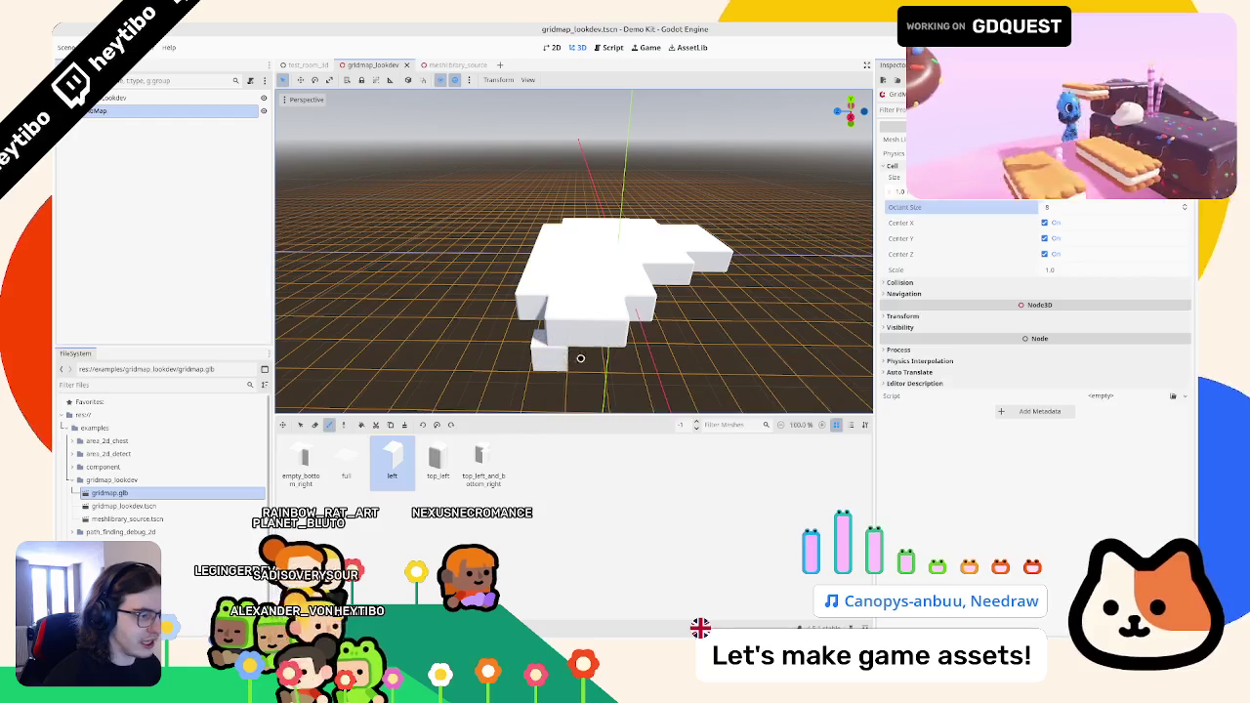
click(604, 359)
key(ctrl+z)
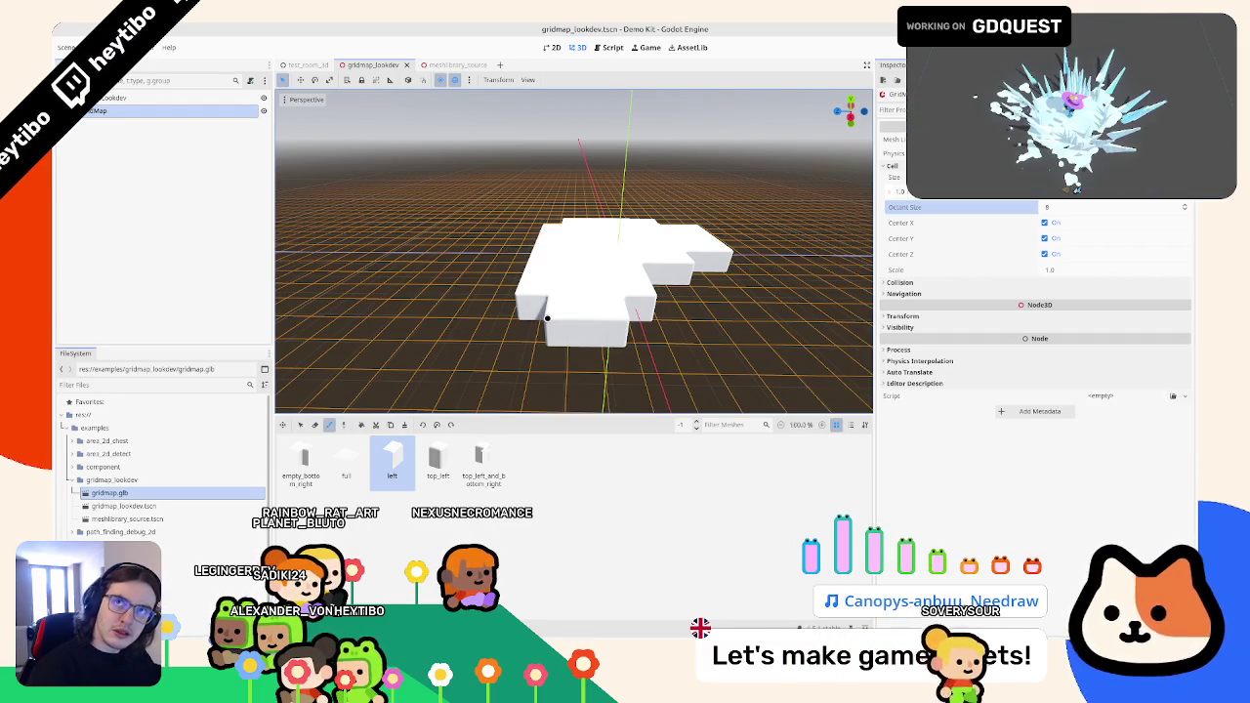
click(115, 98)
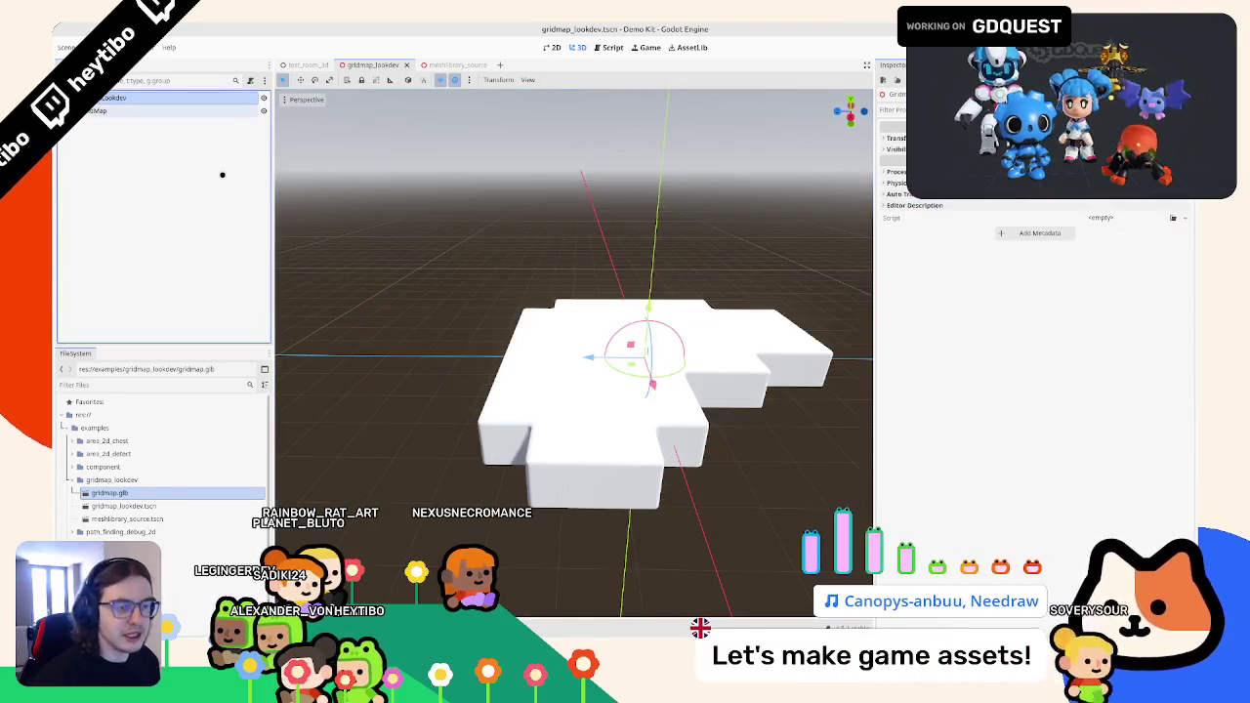
- Add a MeshInstance3D with a PlaneMesh sized 40 × 40
key(ctrl+a)
text(mesh)
key(Return)
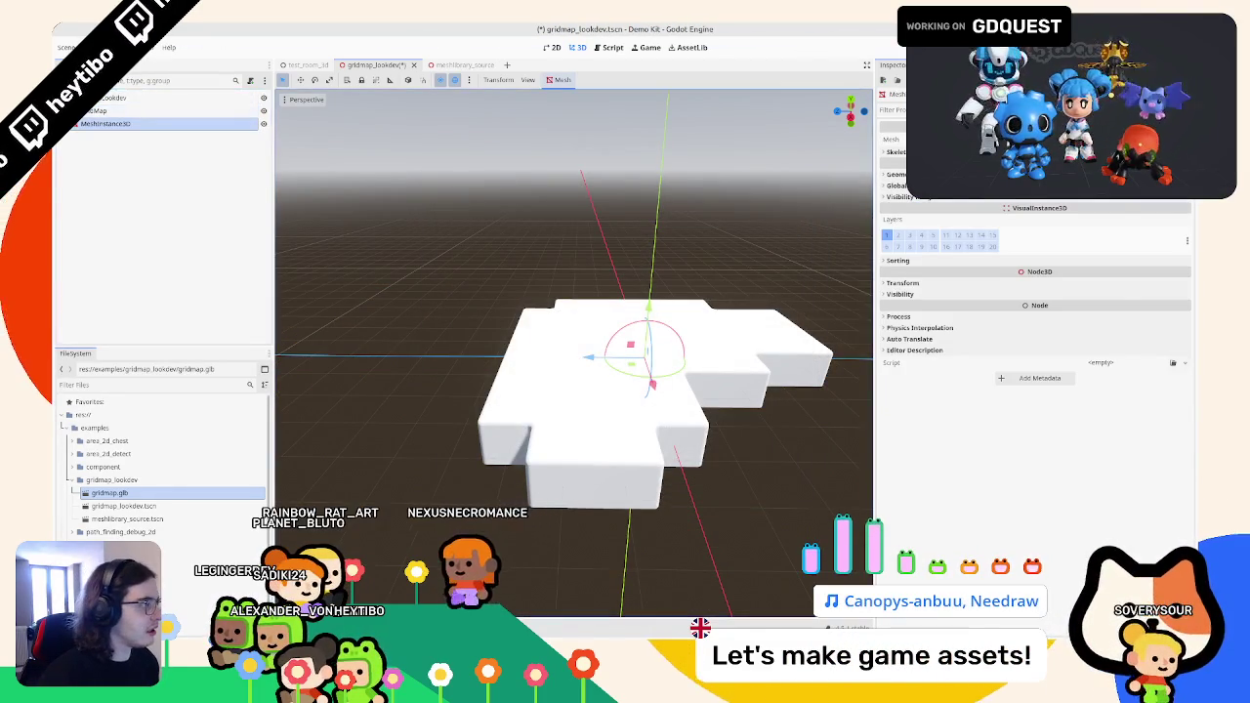
click(1123, 139)
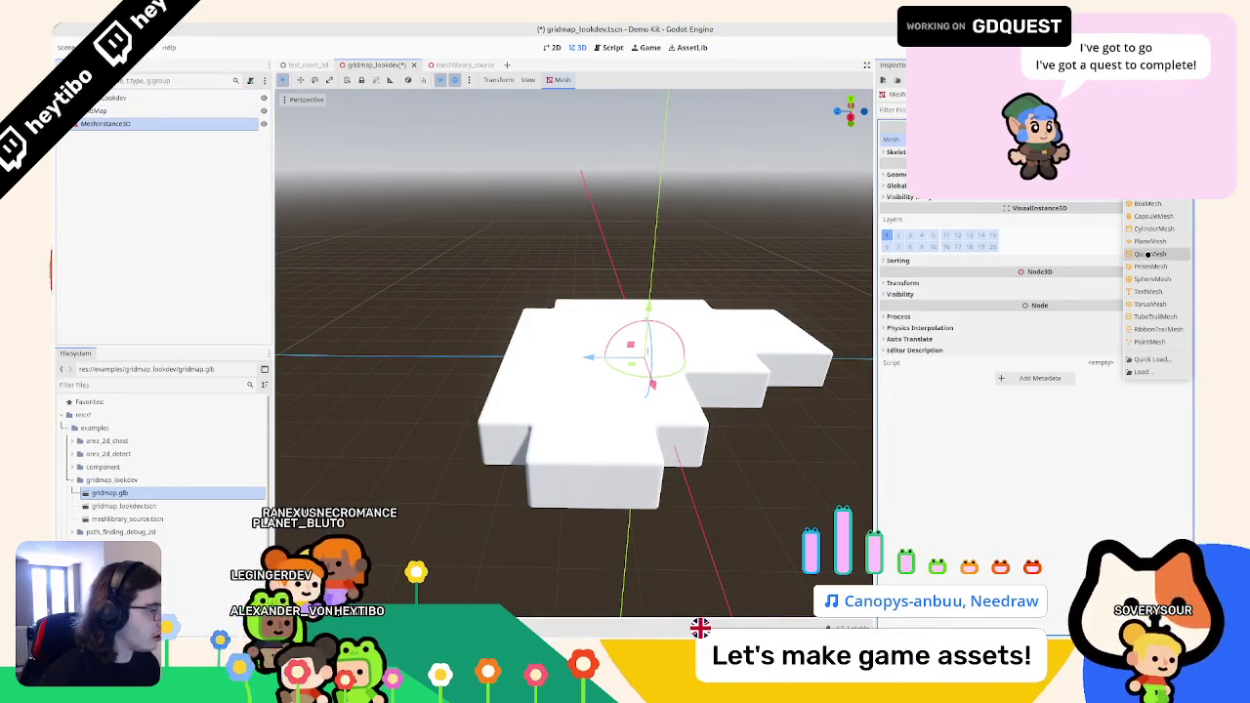
click(1148, 254)
click(1181, 145)
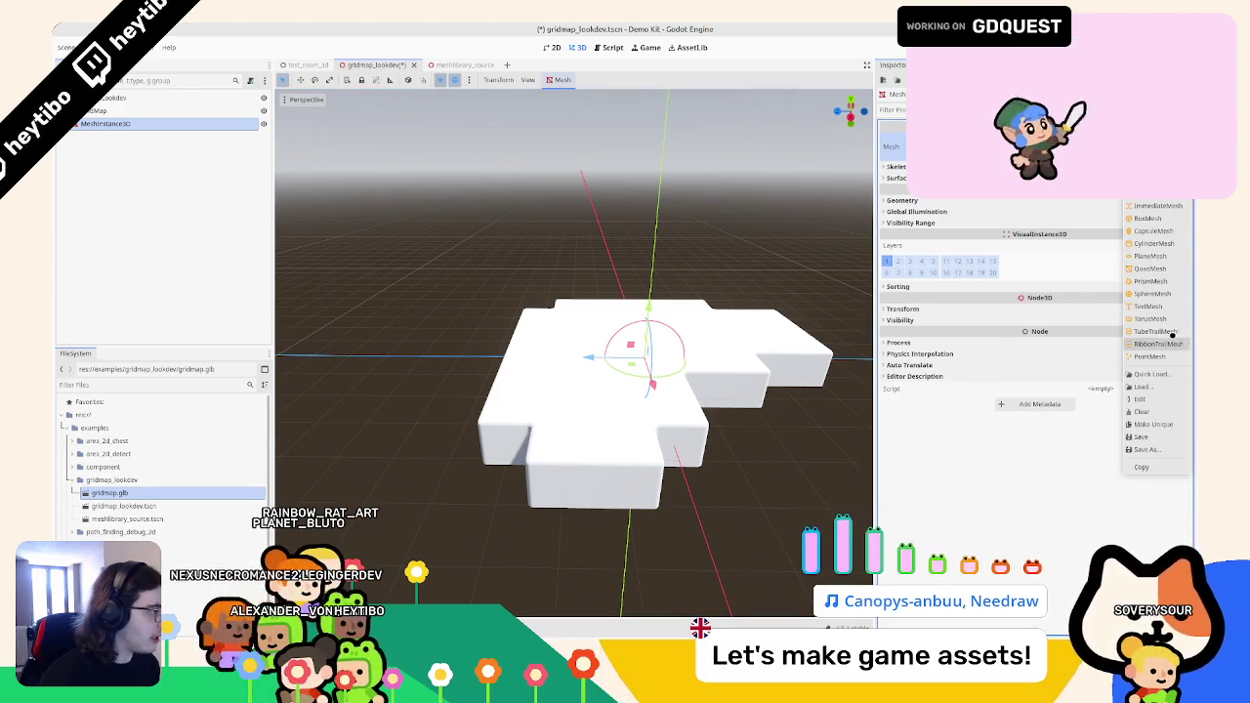
click(1150, 256)
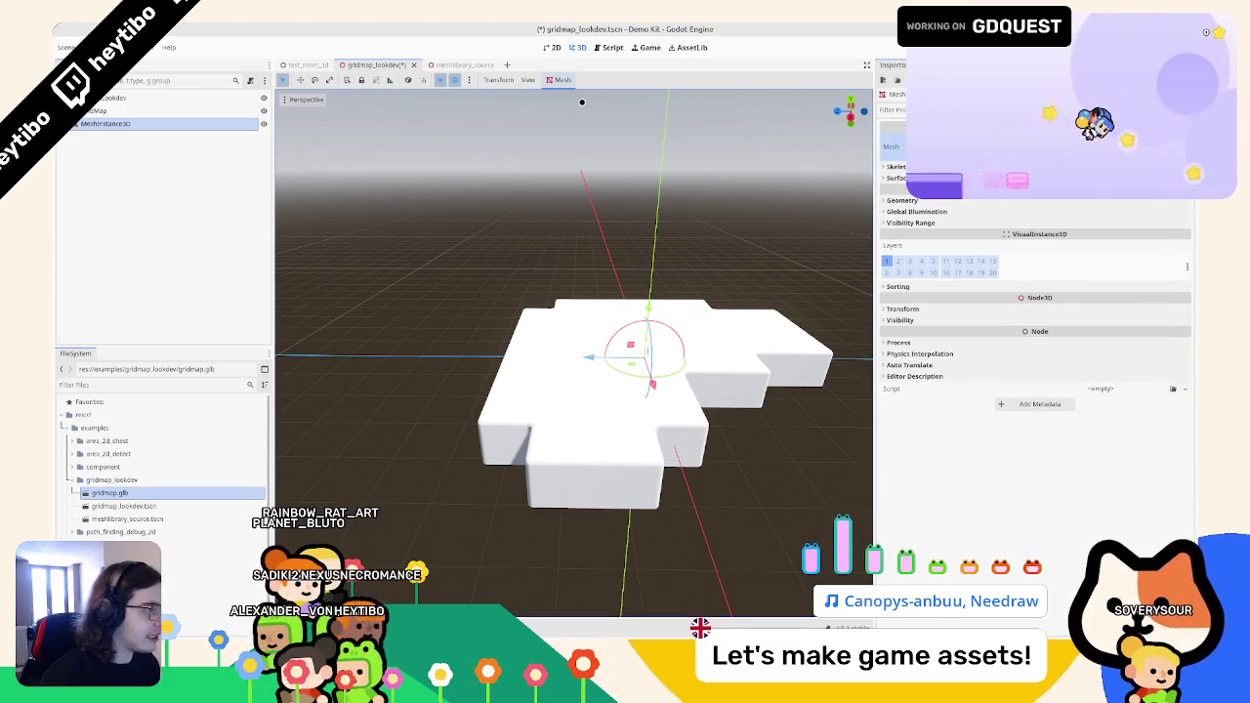
click(1055, 238)
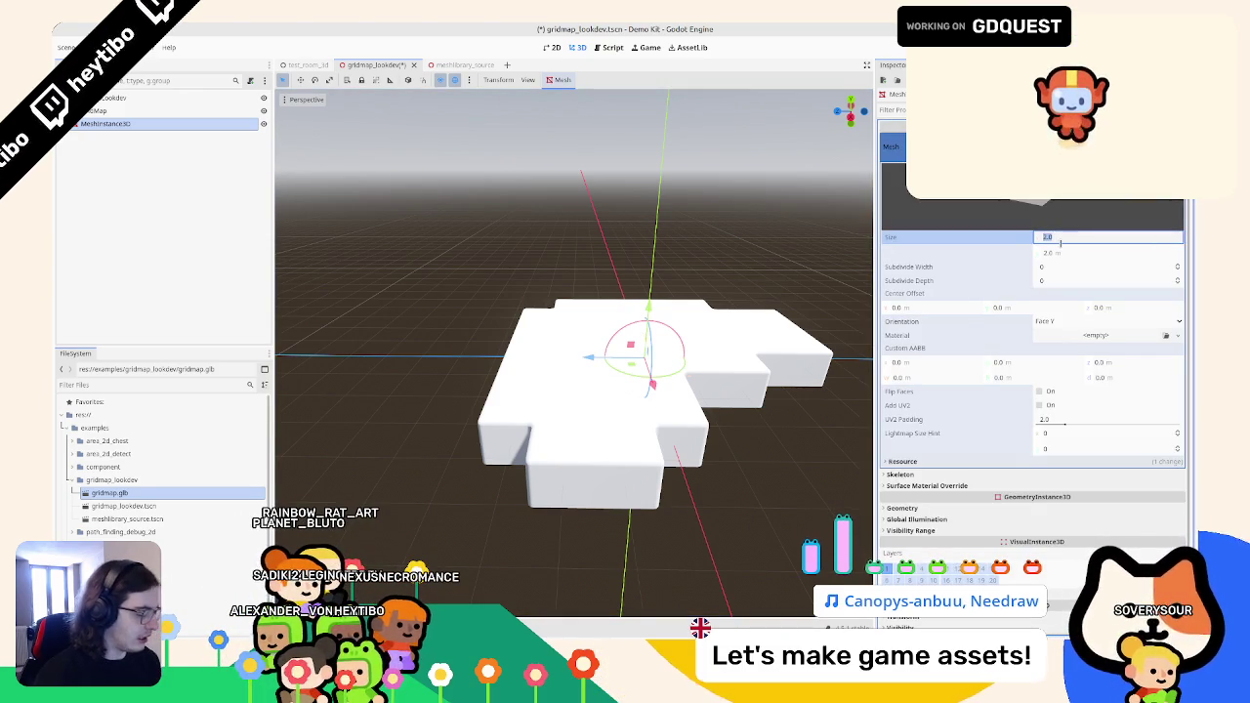
key(Tab)
- Set the plane's Subdivide Width and Depth to 40 and save the scene
scroll(543, 206, down, 3)
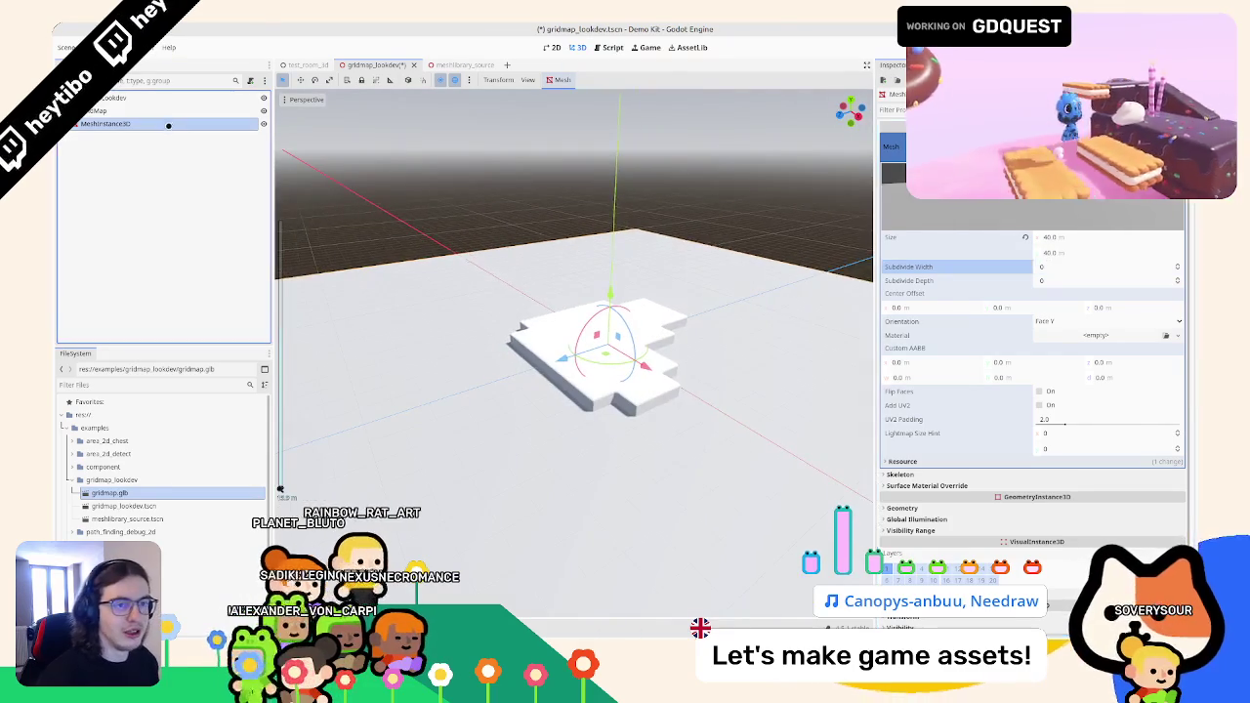
click(1082, 267)
text(10)
key(Tab)
text(40)
key(Tab)
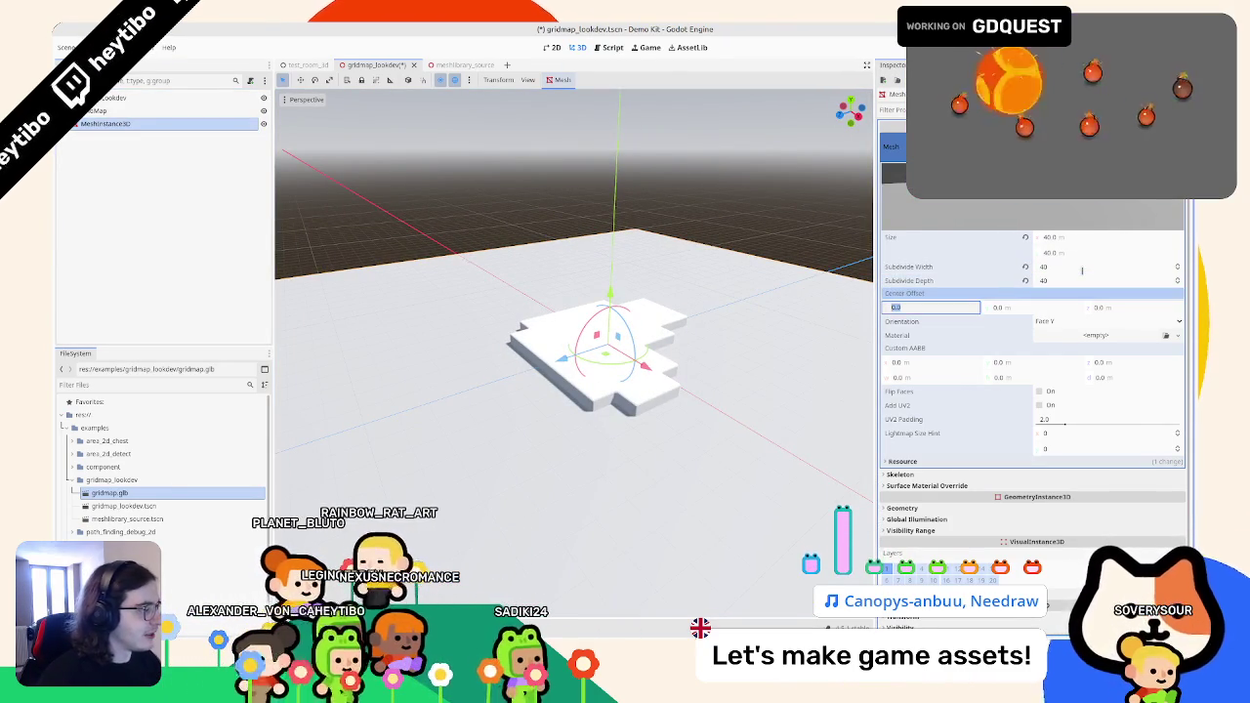
key(ctrl+s)
- Rename the plane to WaterMesh, then open the instance-scene picker from the root node
click(184, 126)
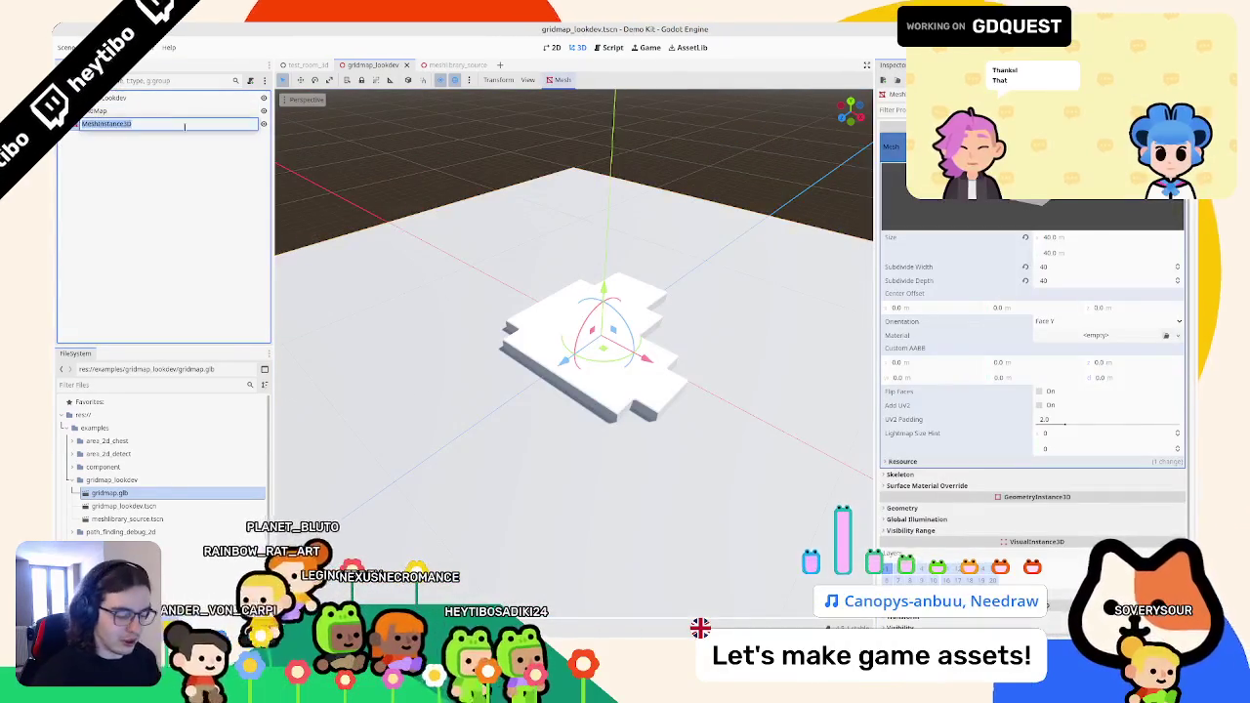
text(WaterMesh)
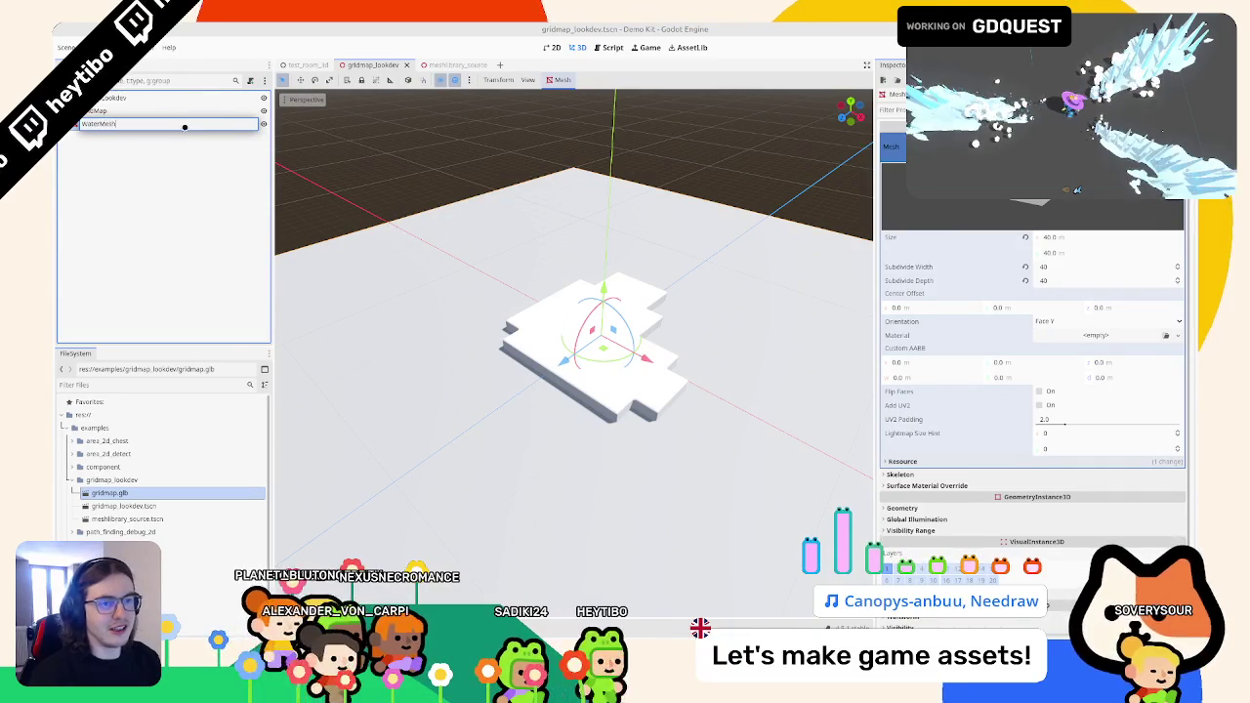
key(Return)
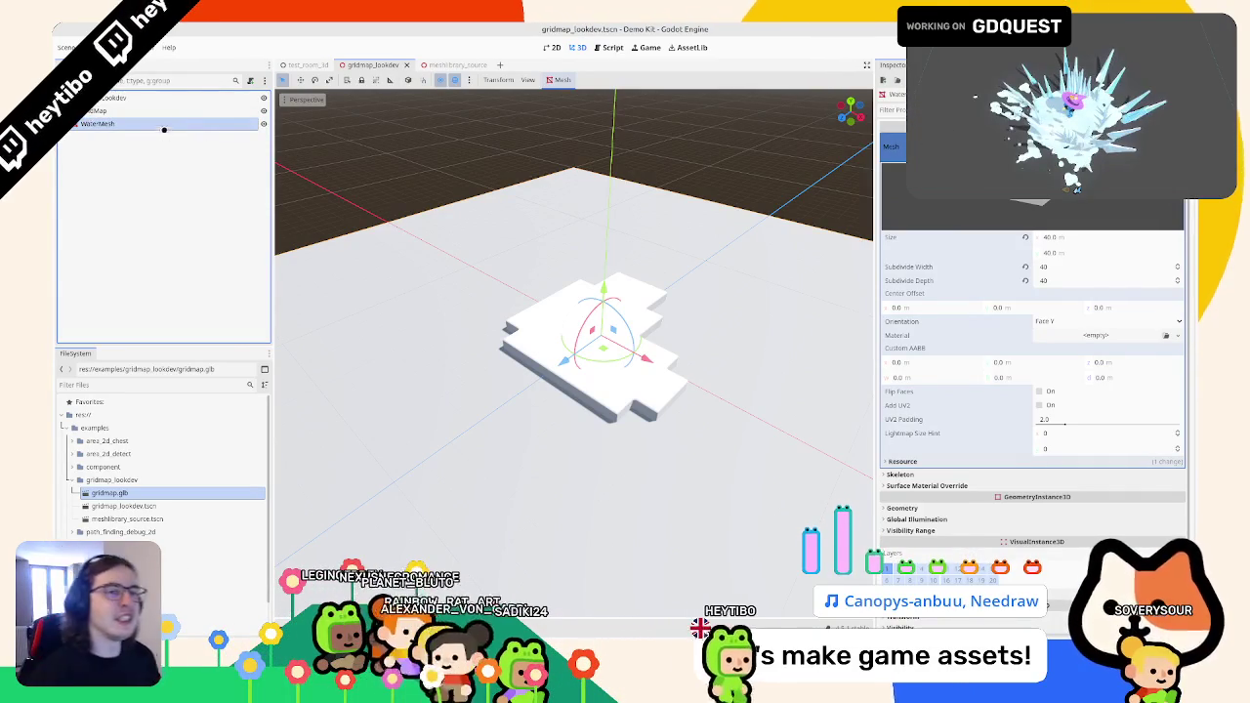
click(166, 95)
key(ctrl+a)
key(Escape)
key(ctrl+shift+a)
- Instance gobot_skin.tscn and snap the character down onto the tile platform
text(gd)
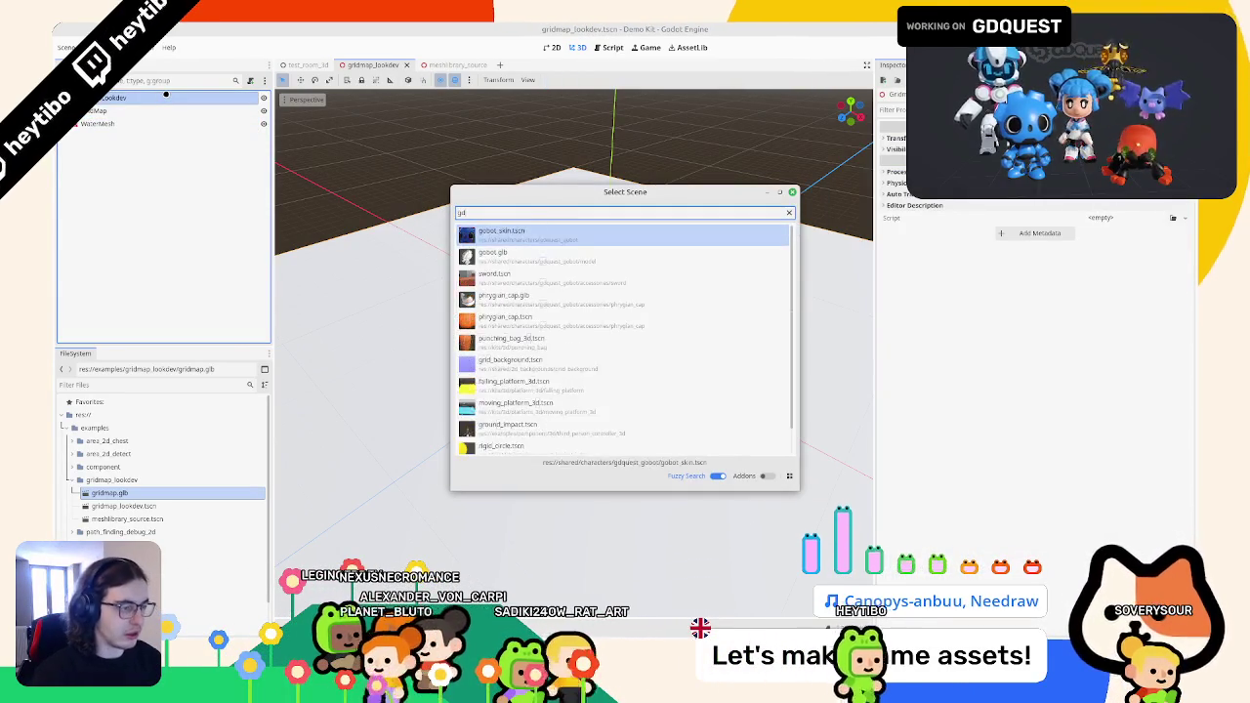
key(Return)
scroll(280, 488, up, 2)
key(Page_Down)
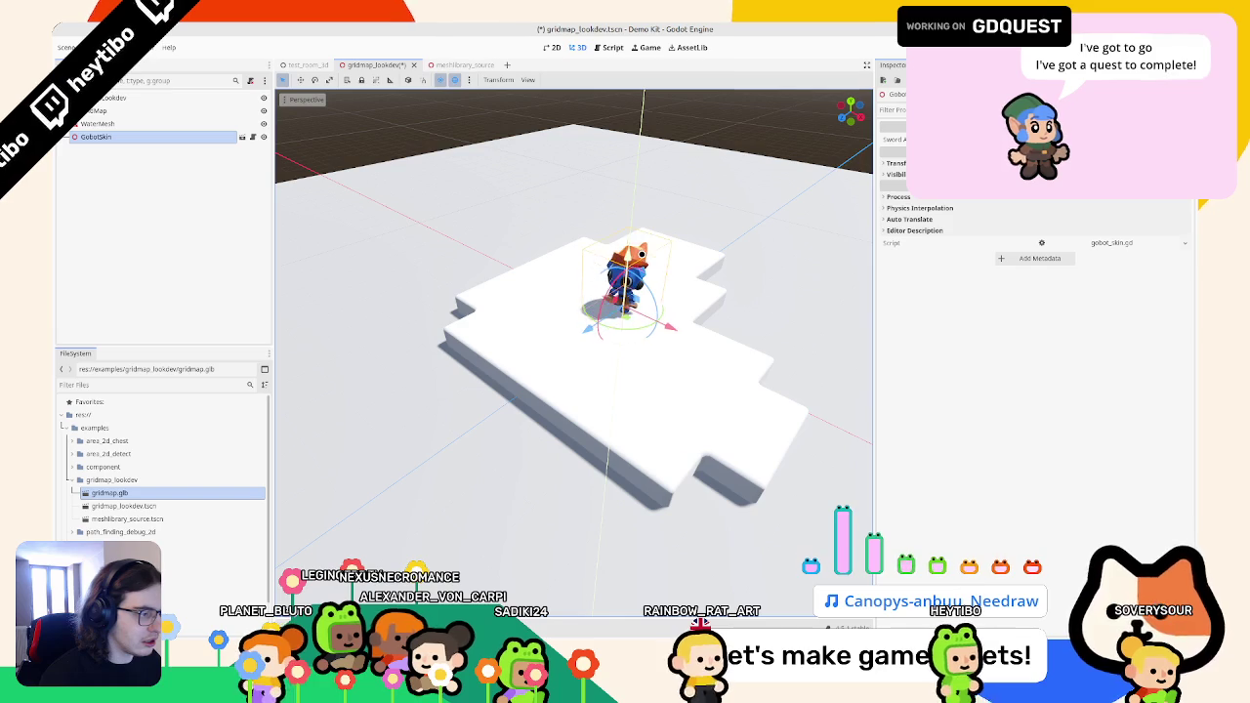
scroll(280, 488, up, 2)
scroll(281, 488, down, 3)
- Add a DirectionalLight3D, angle it to light the platform sides, and enable Shadow
click(173, 98)
key(ctrl+a)
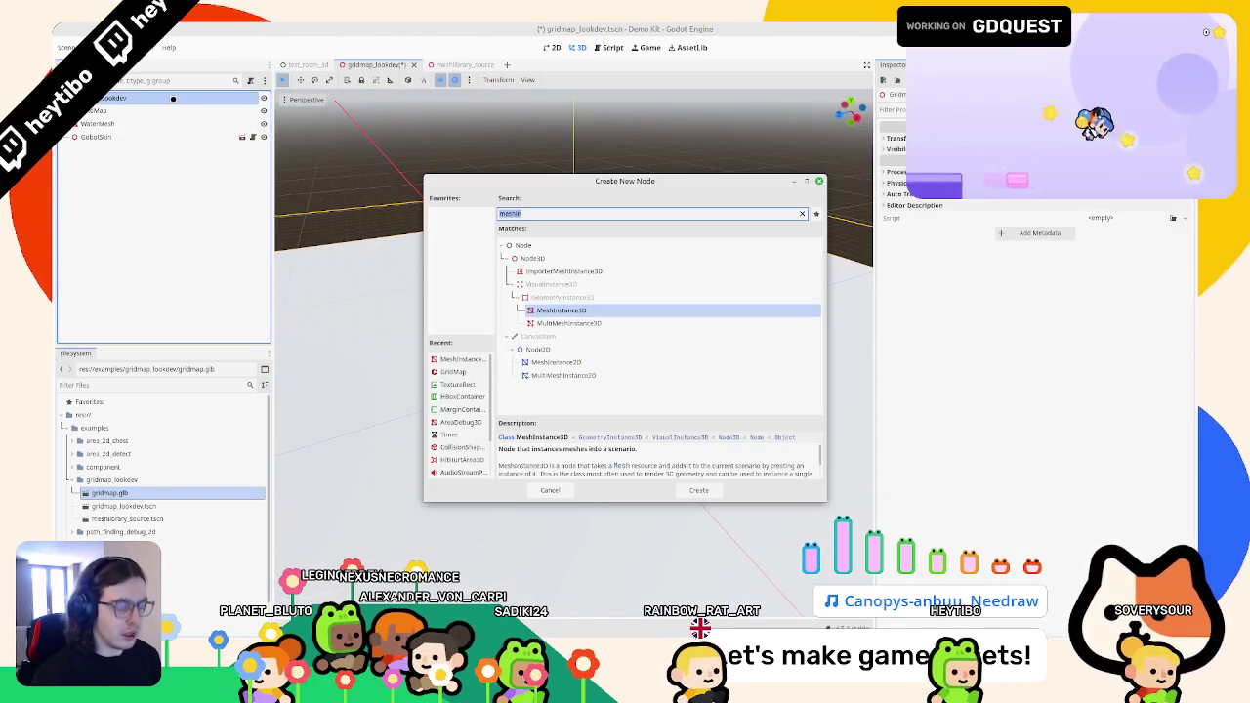
text(ig)
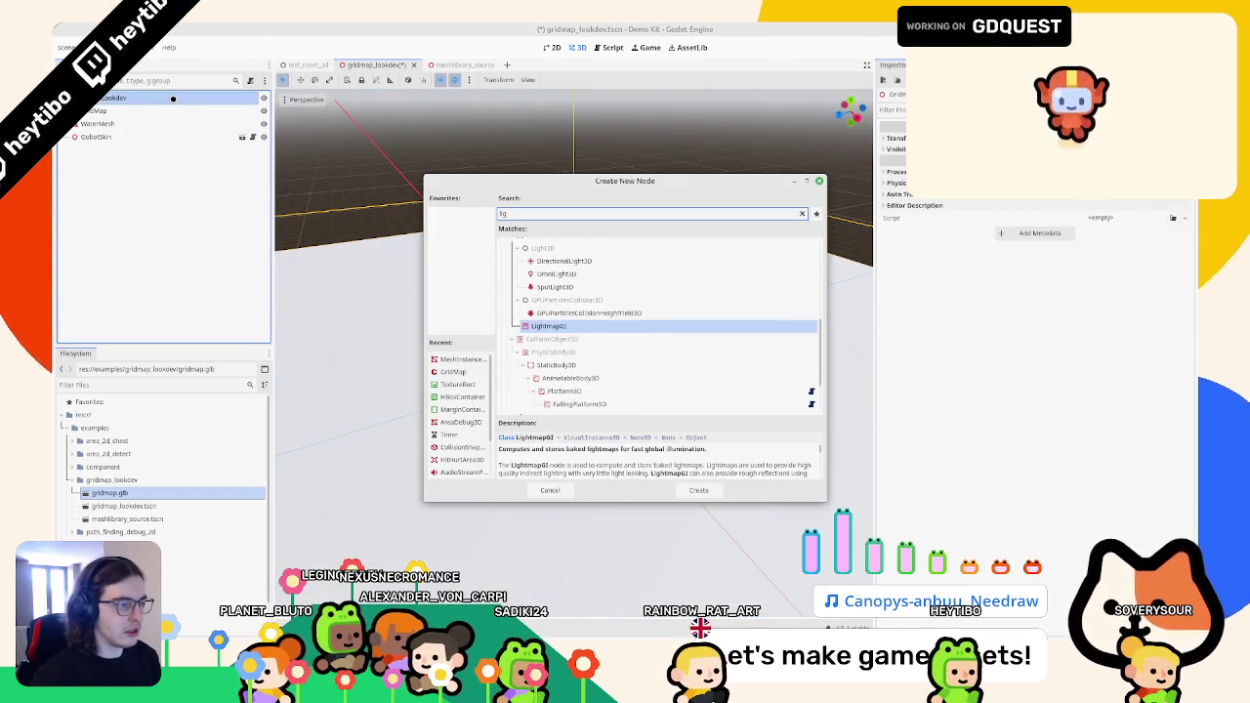
key(Up)
key(Up)
key(Up)
key(Up)
key(Return)
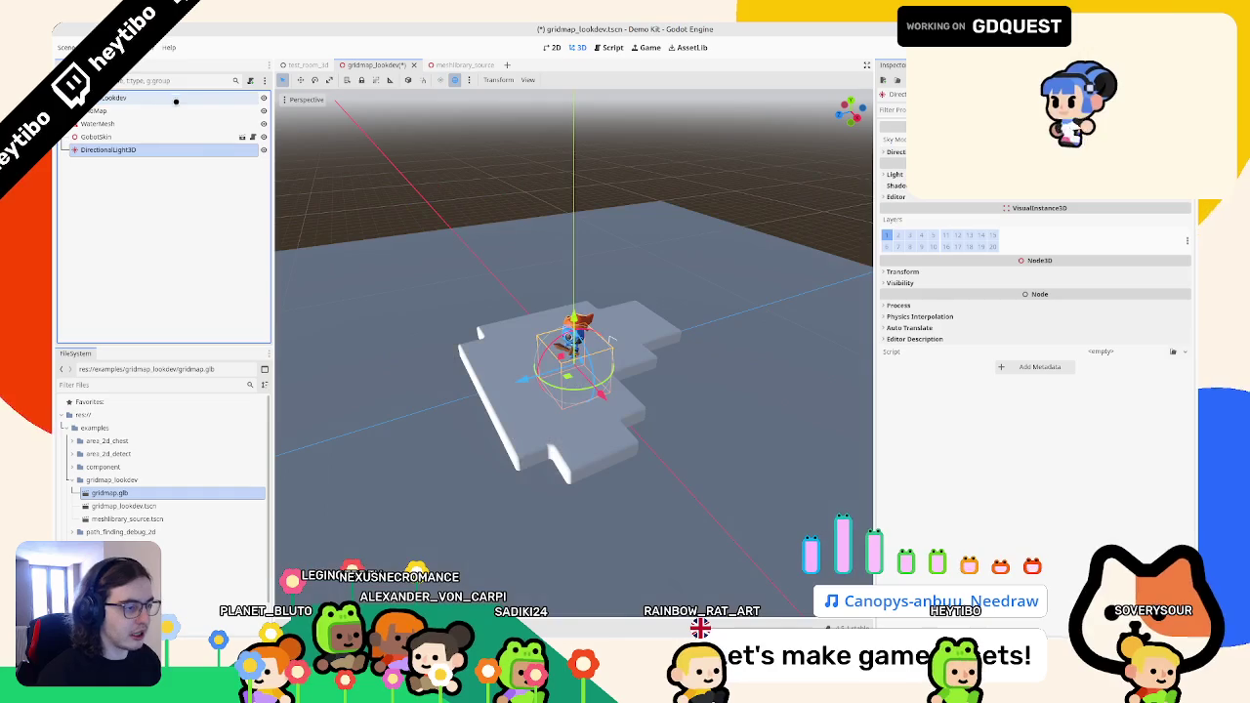
scroll(611, 341, up, 2)
drag(557, 346, 579, 337)
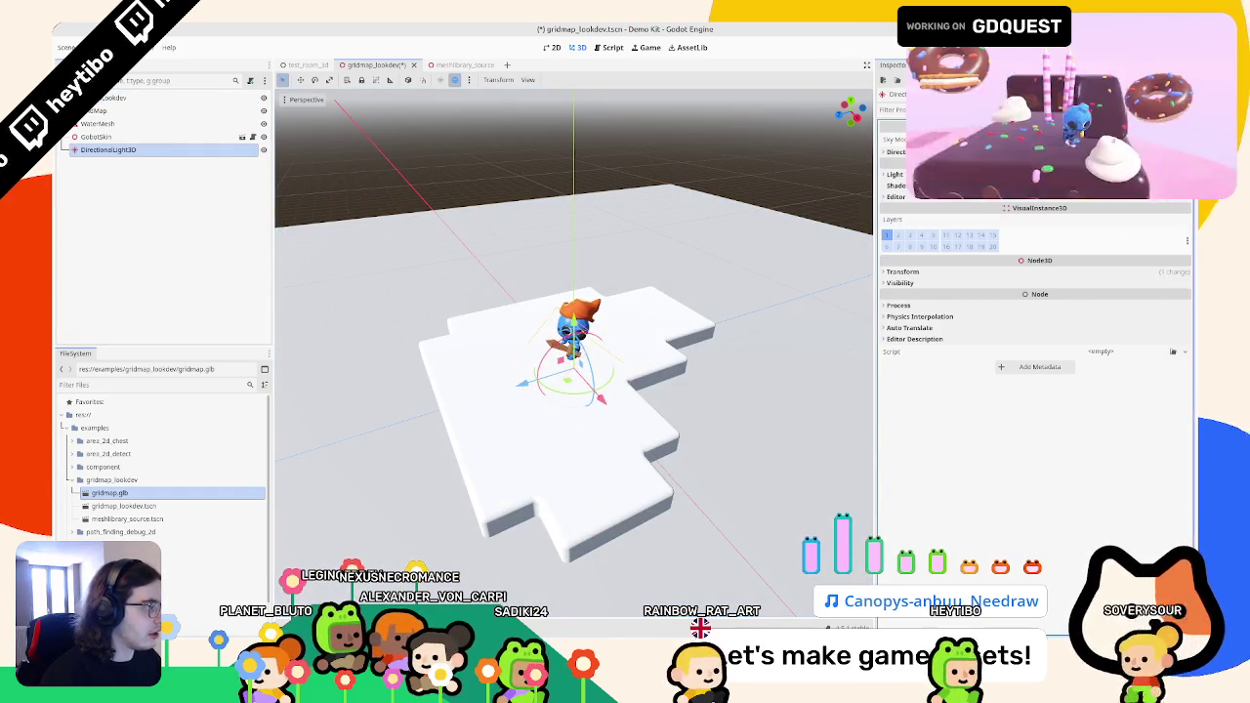
click(891, 186)
drag(574, 390, 630, 385)
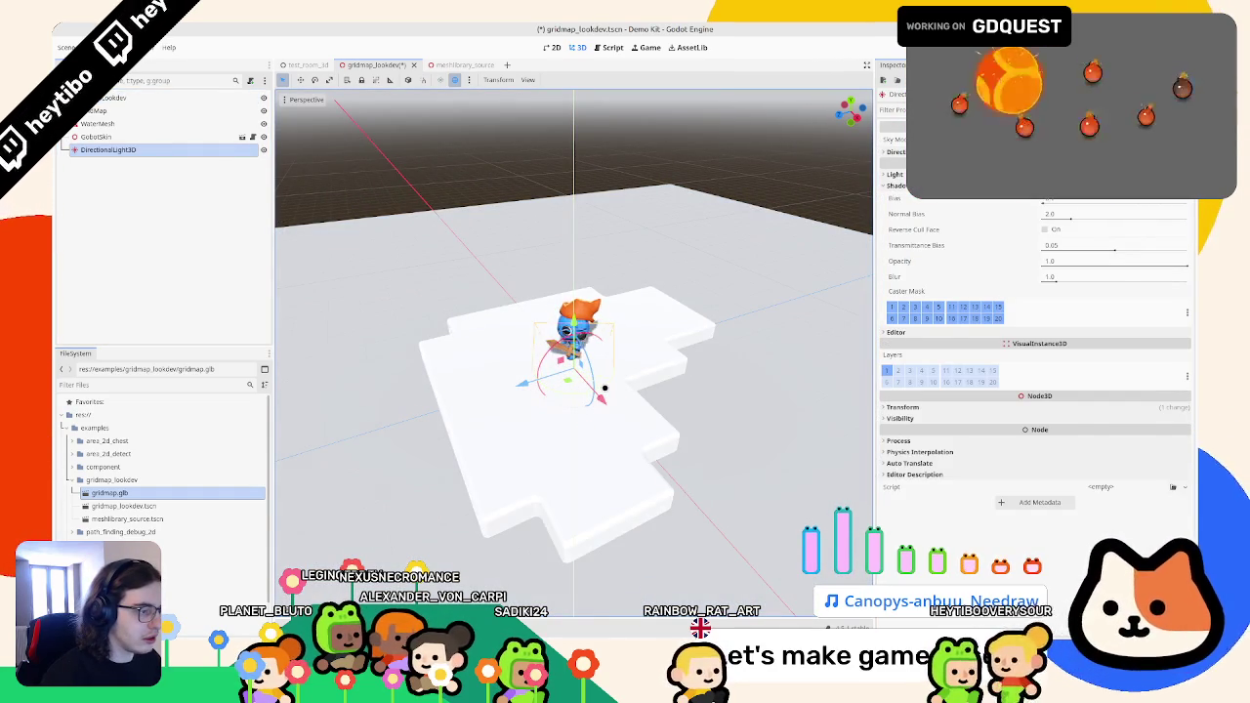
scroll(586, 390, up, 5)
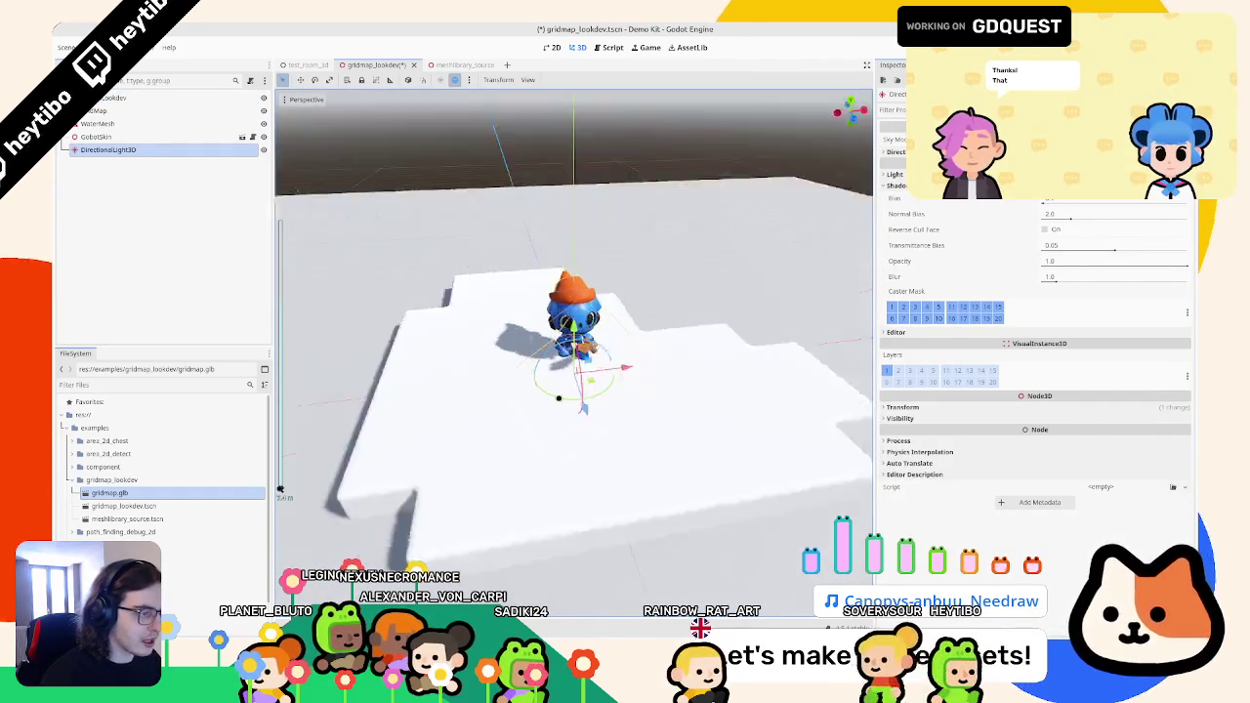
scroll(560, 397, down, 5)
click(136, 97)
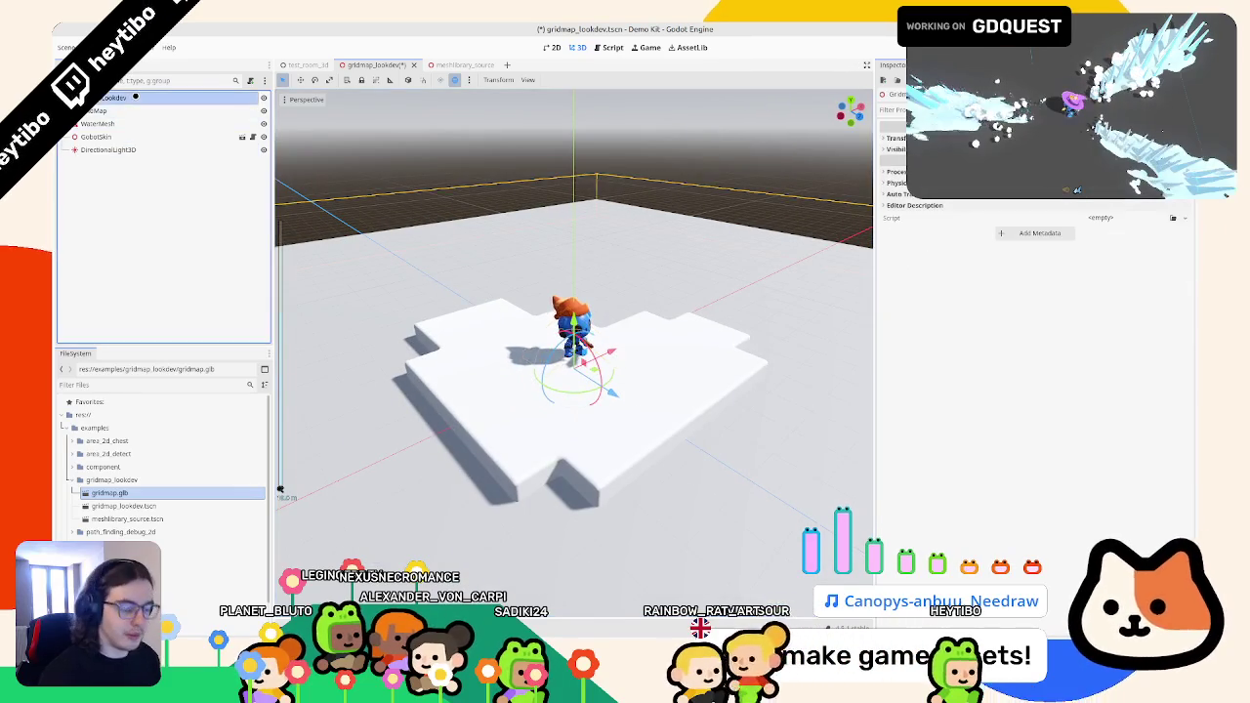
- Add a WorldEnvironment node with a new Environment and Glow enabled
key(ctrl+a)
text(world)
key(Return)
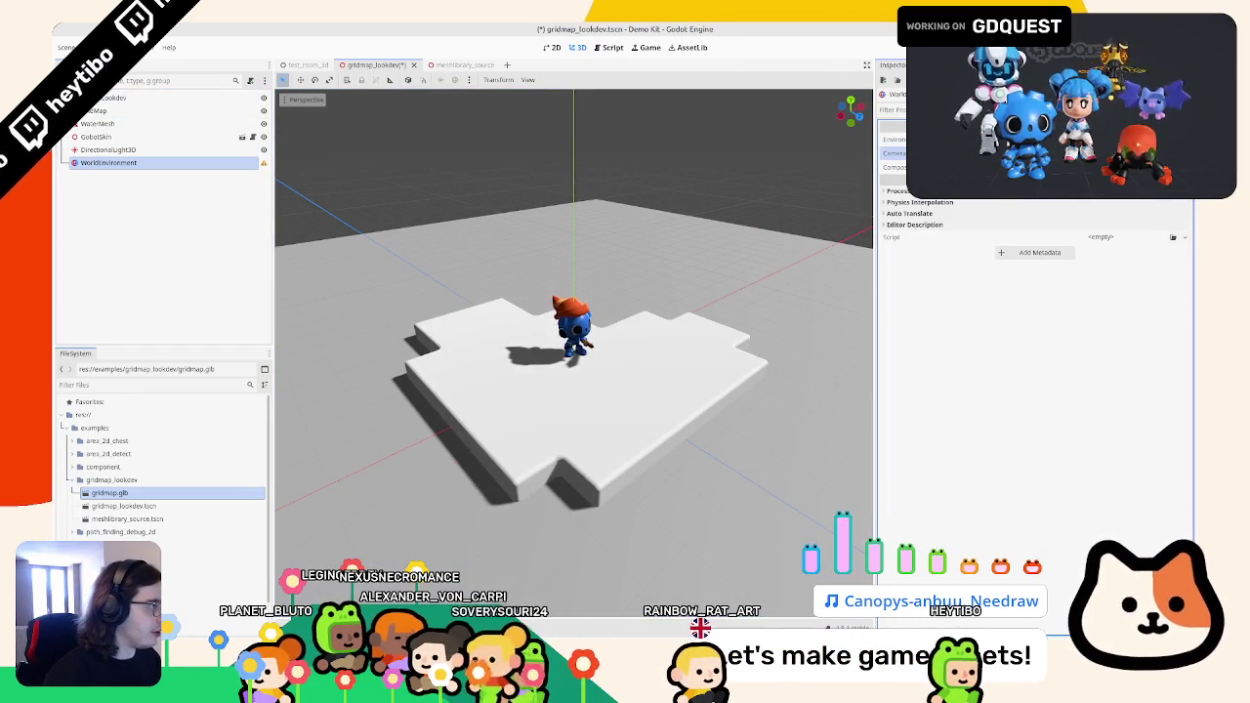
click(977, 139)
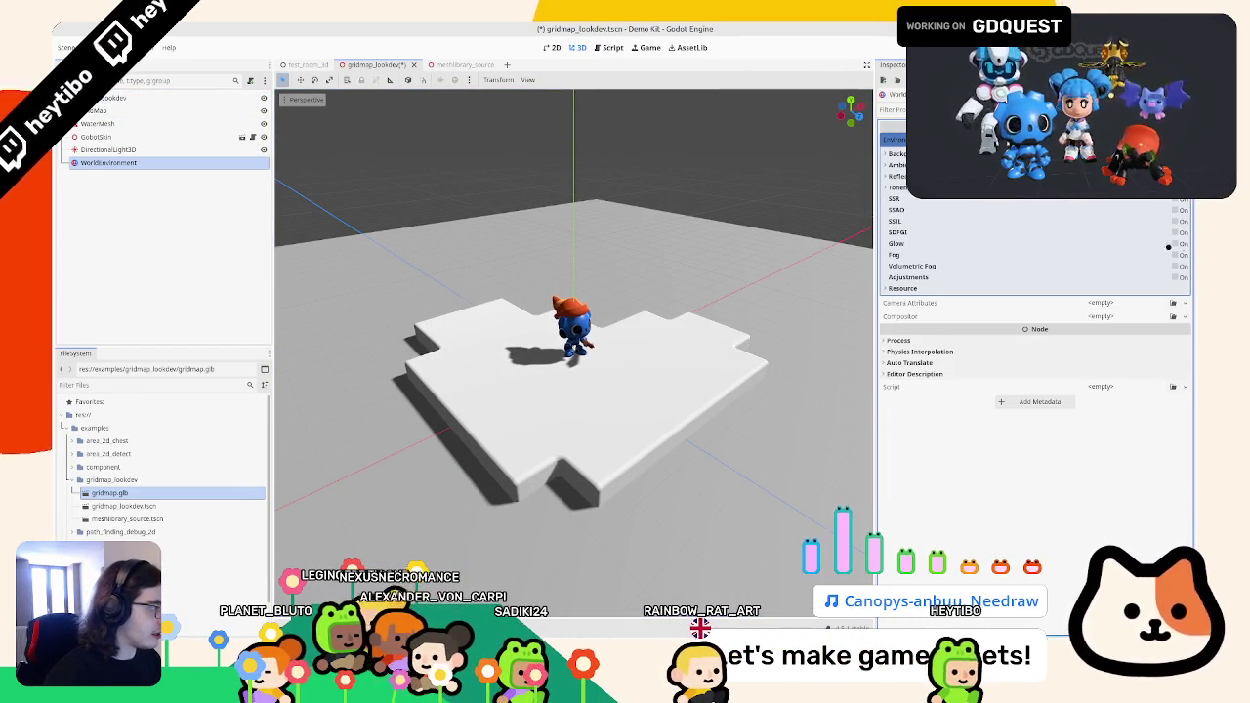
click(1178, 244)
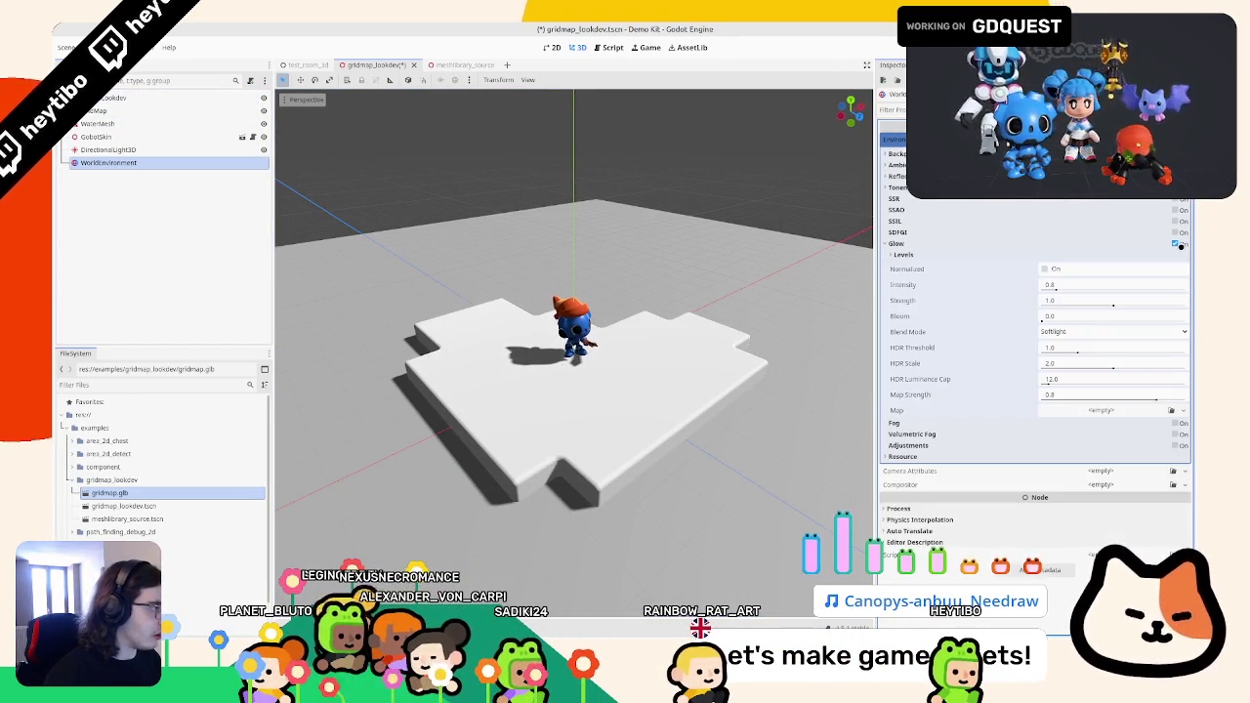
click(904, 241)
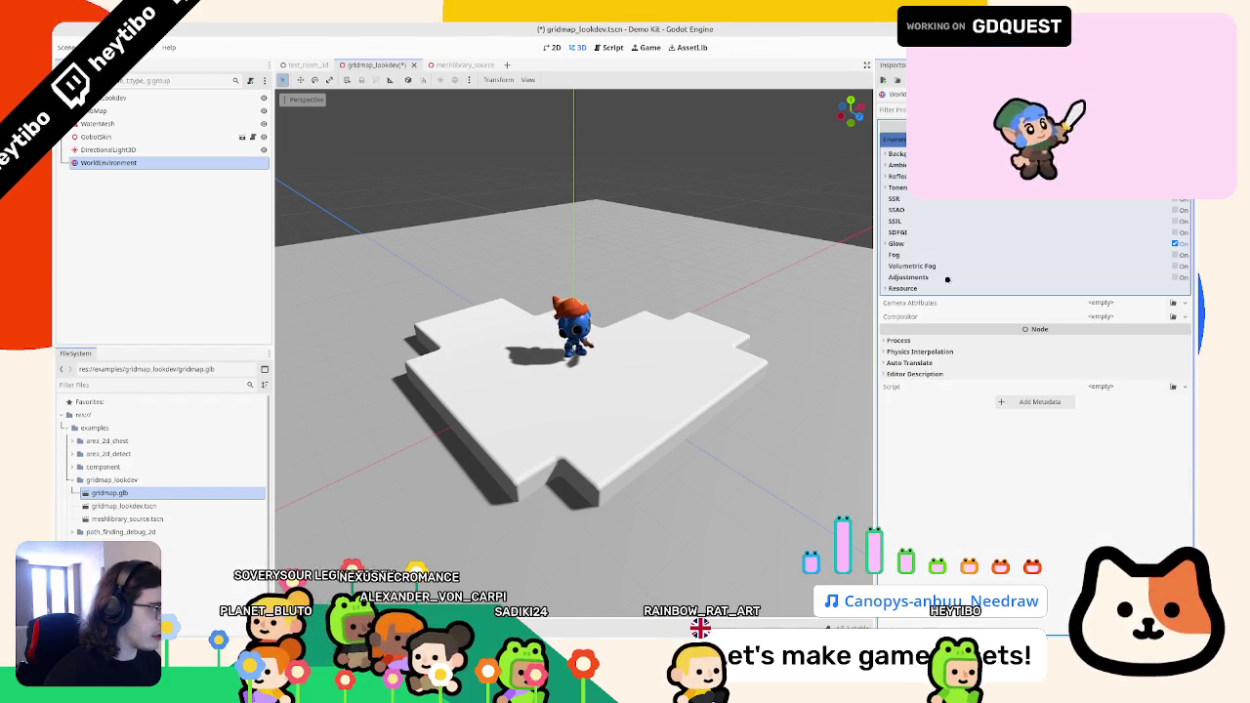
- Compare Filmic, AgX and Linear tonemap modes, settling on ACES
click(896, 187)
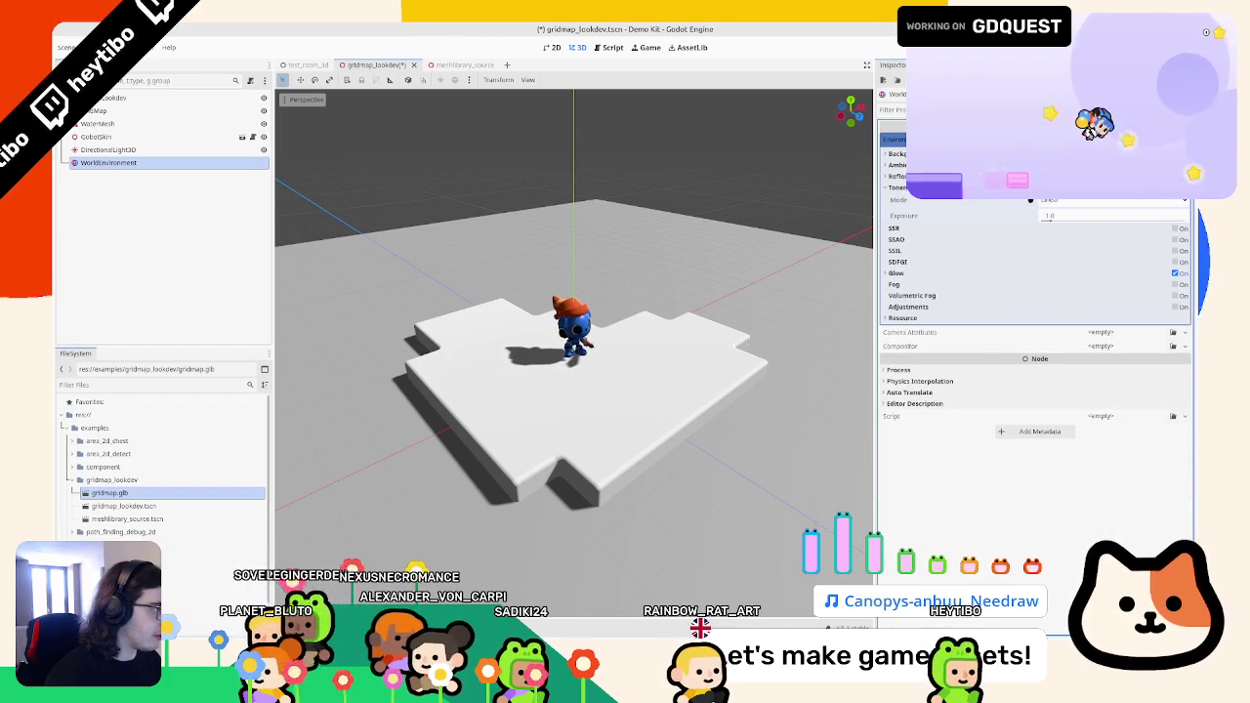
click(1074, 200)
click(1063, 239)
click(1074, 201)
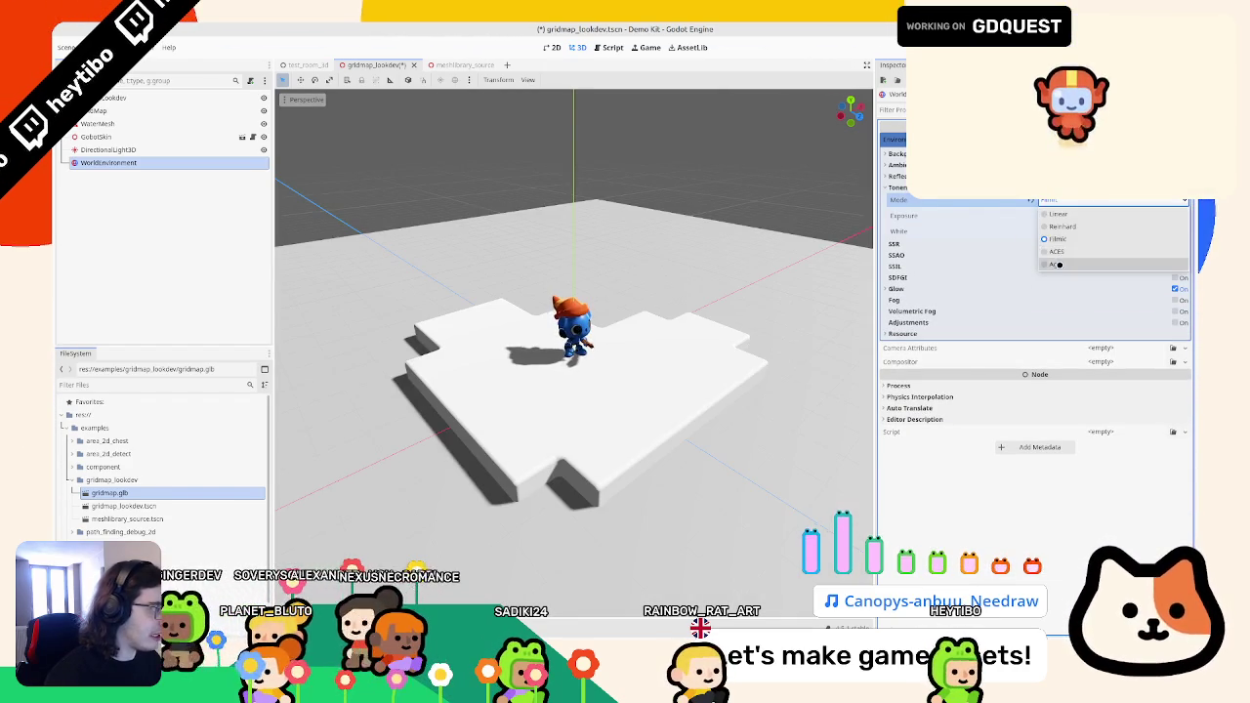
click(1054, 263)
scroll(675, 273, up, 5)
key(ctrl+z)
key(ctrl+z)
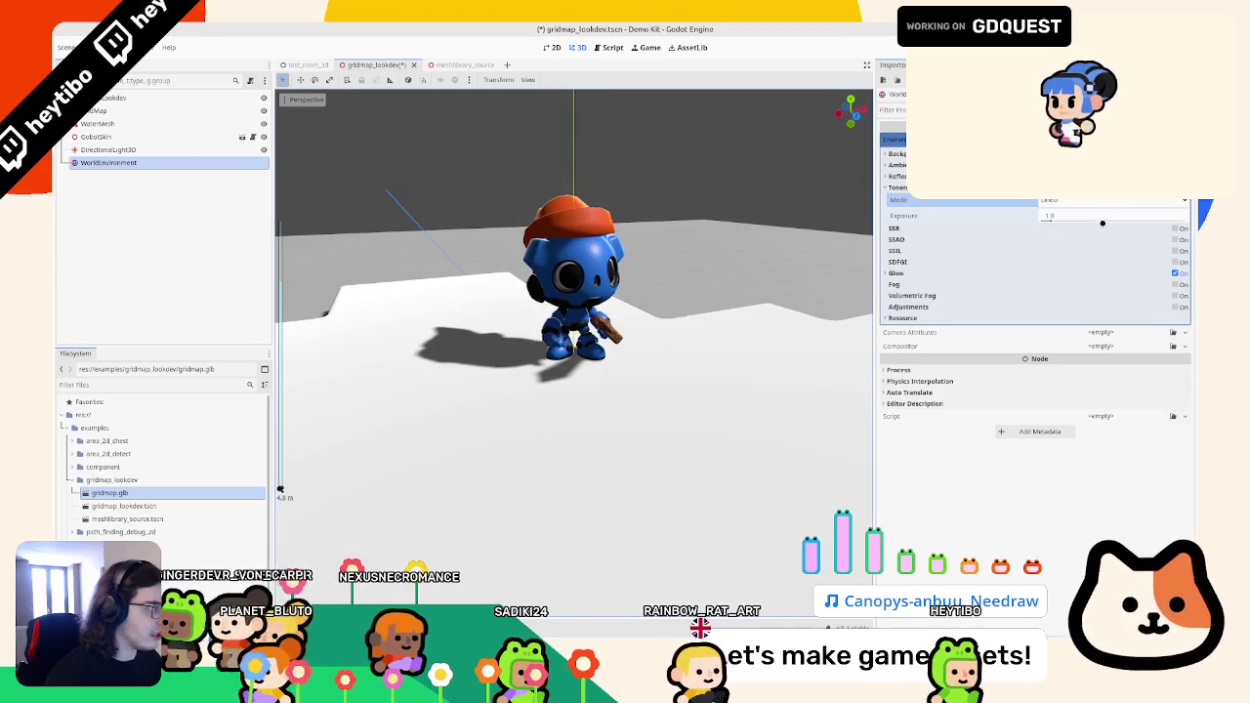
click(1096, 202)
click(1074, 265)
click(1060, 202)
click(1062, 252)
- Switch the WorldEnvironment's tonemap mode to Filmic
click(1067, 203)
click(1059, 211)
scroll(661, 329, down, 5)
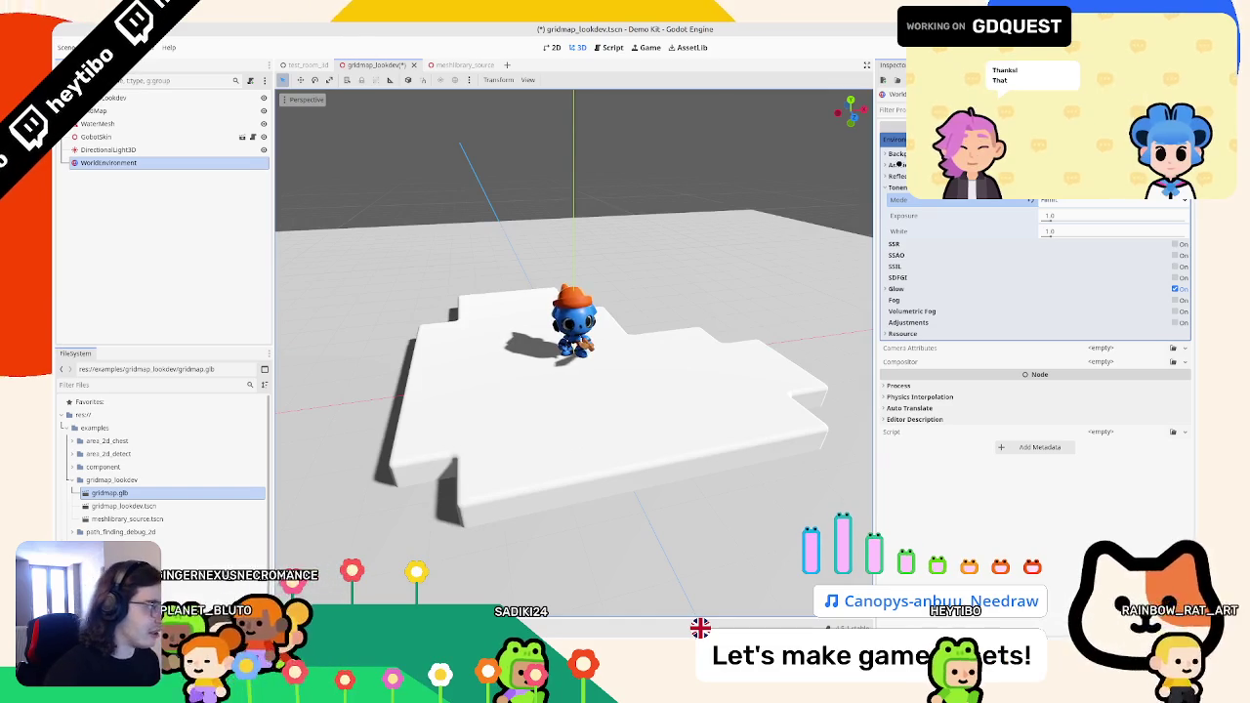
- Set the ambient light source to Color instead of Sky
click(899, 164)
click(891, 154)
click(1113, 222)
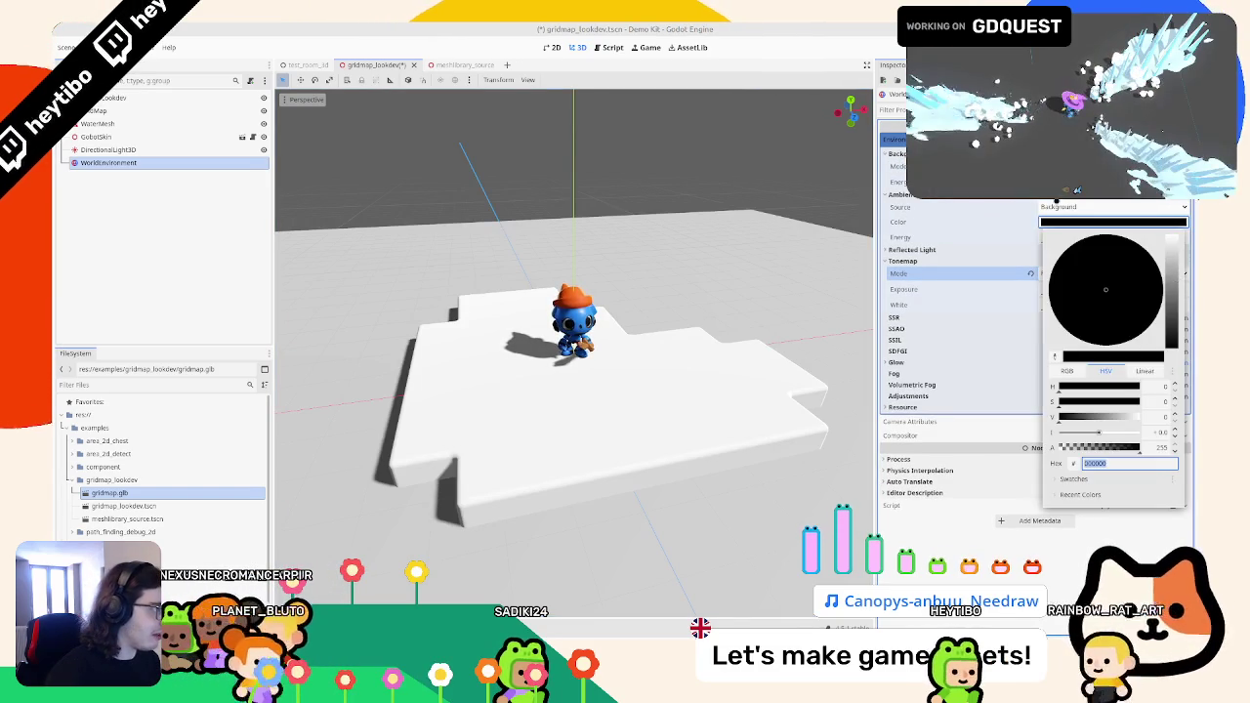
click(1057, 209)
click(1113, 208)
click(1059, 236)
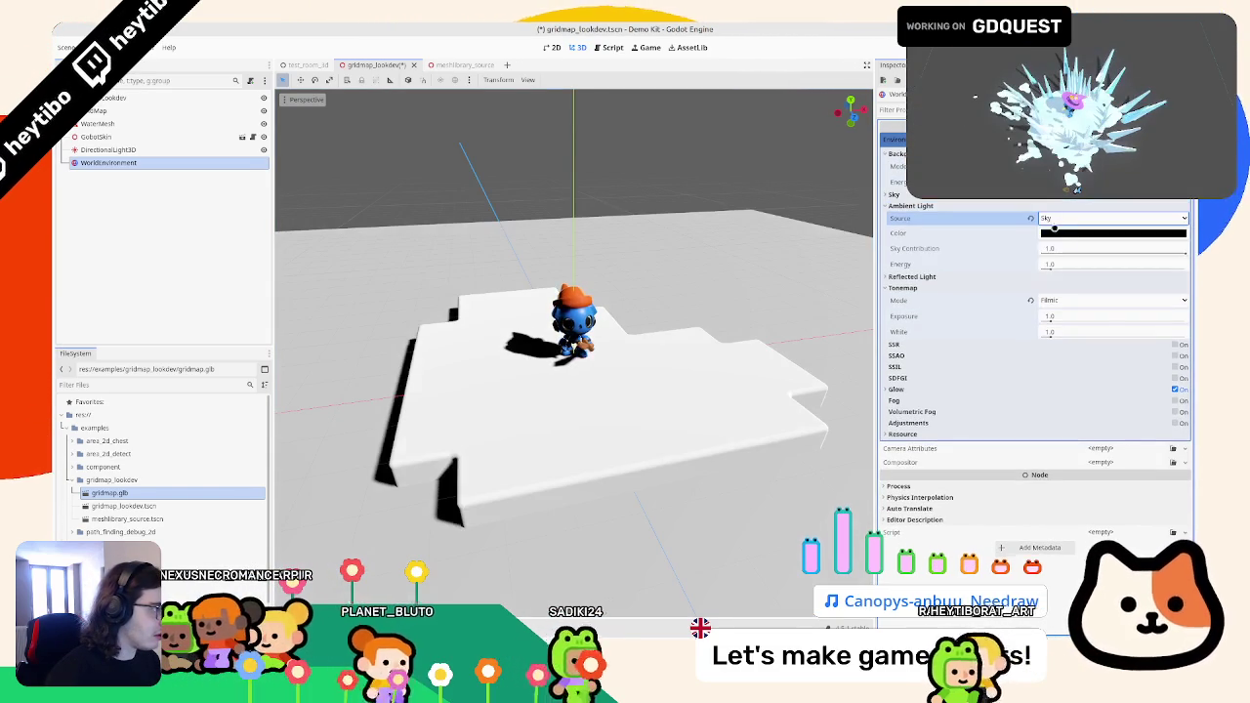
click(1059, 218)
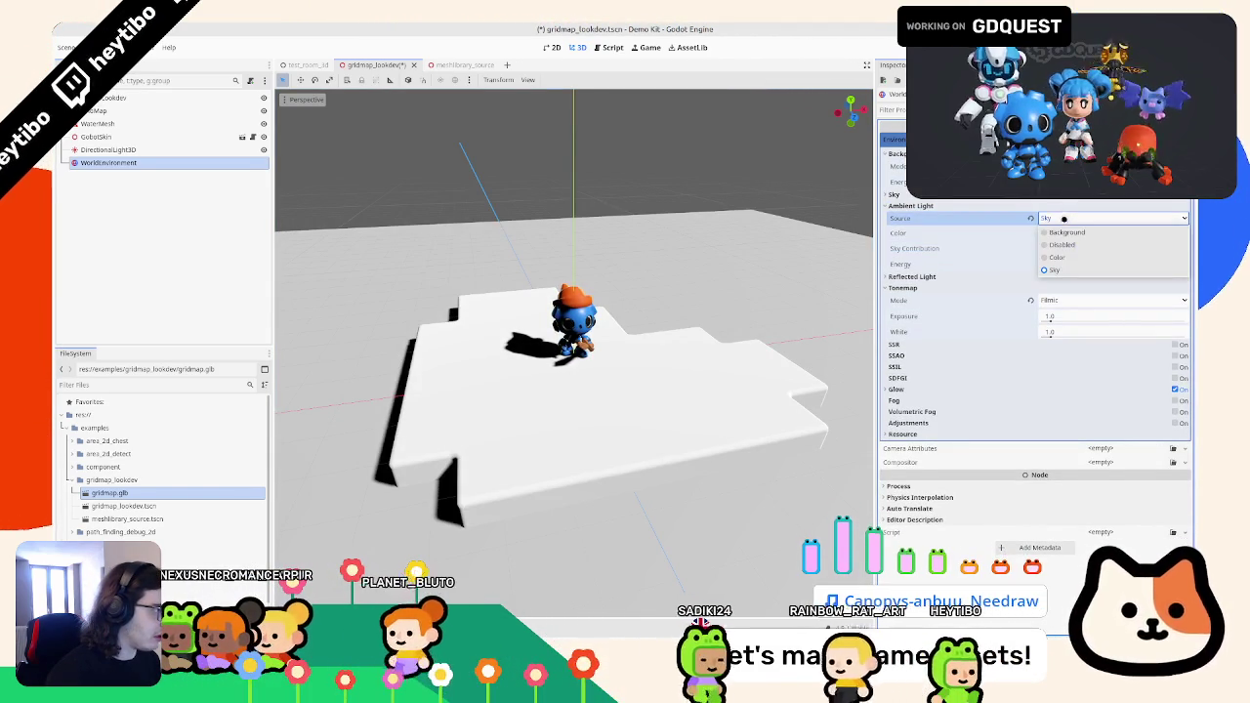
click(1063, 256)
- Set the ambient light colour to grey, discarding the 000000 black entry
click(1113, 236)
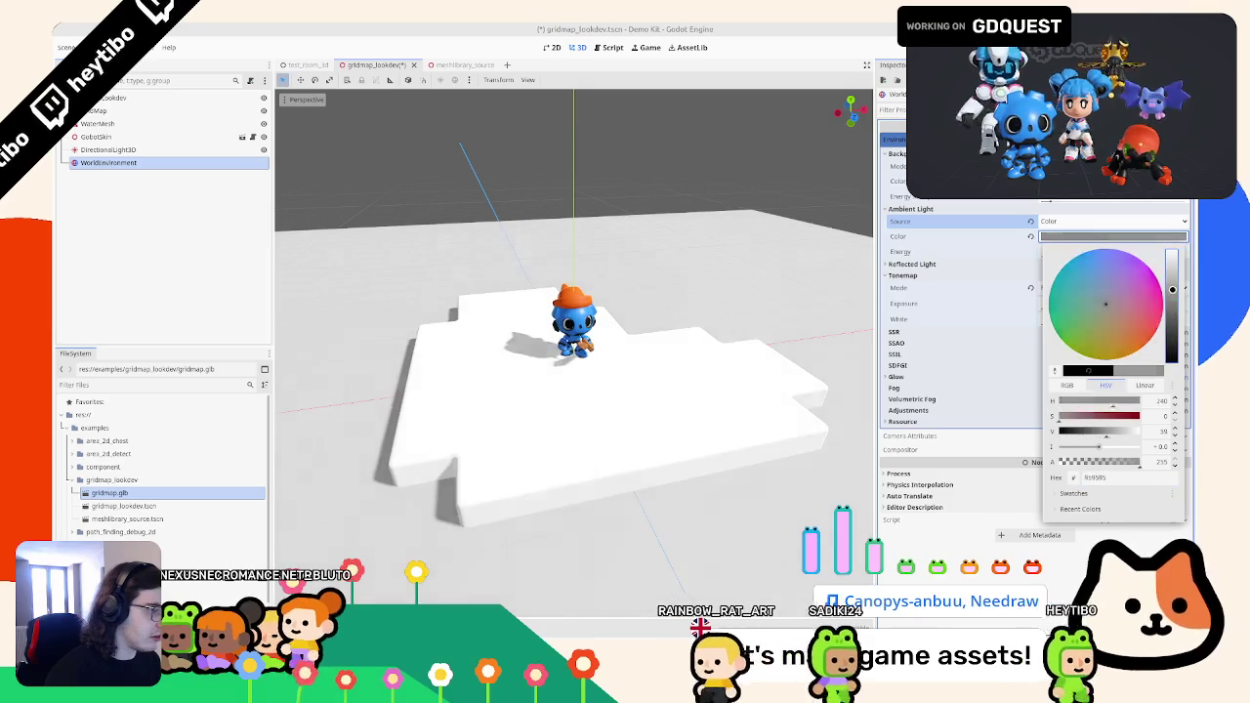
mouse_move(1169, 303)
mouse_down()
mouse_move(1169, 262)
mouse_move(1091, 295)
mouse_up()
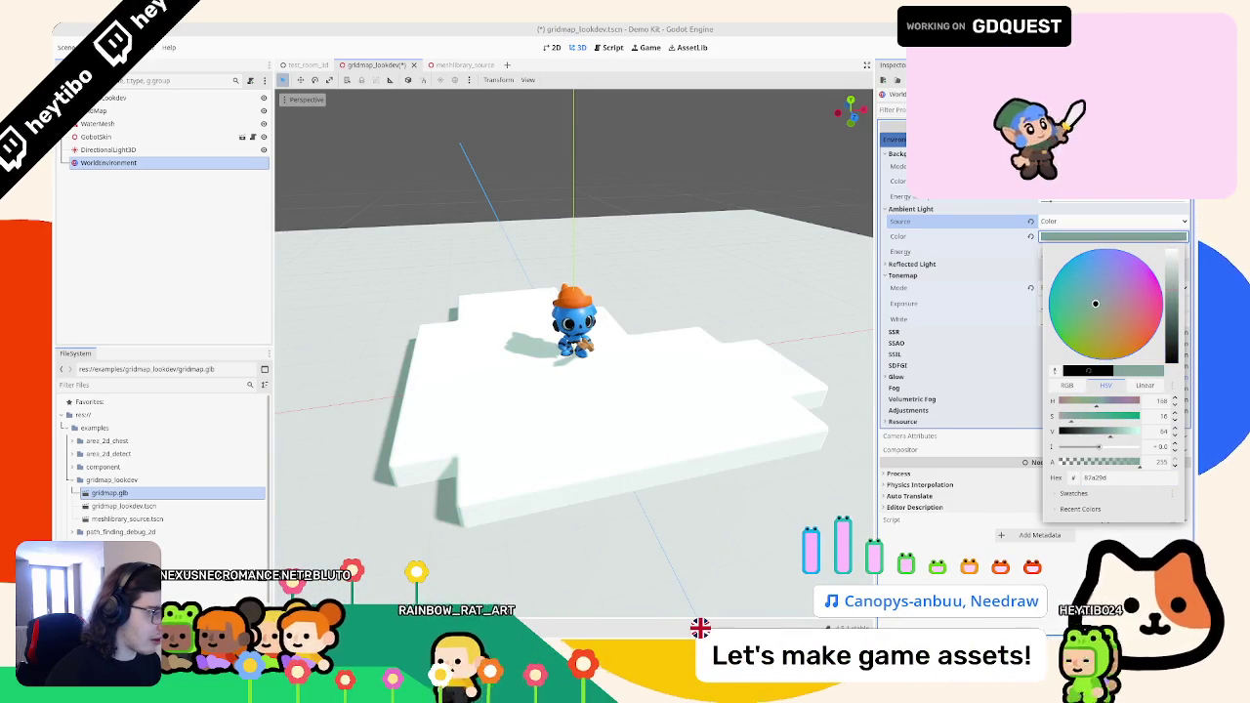
click(1107, 238)
click(1107, 237)
mouse_move(1172, 359)
mouse_down()
mouse_move(1172, 275)
mouse_move(1172, 287)
mouse_up()
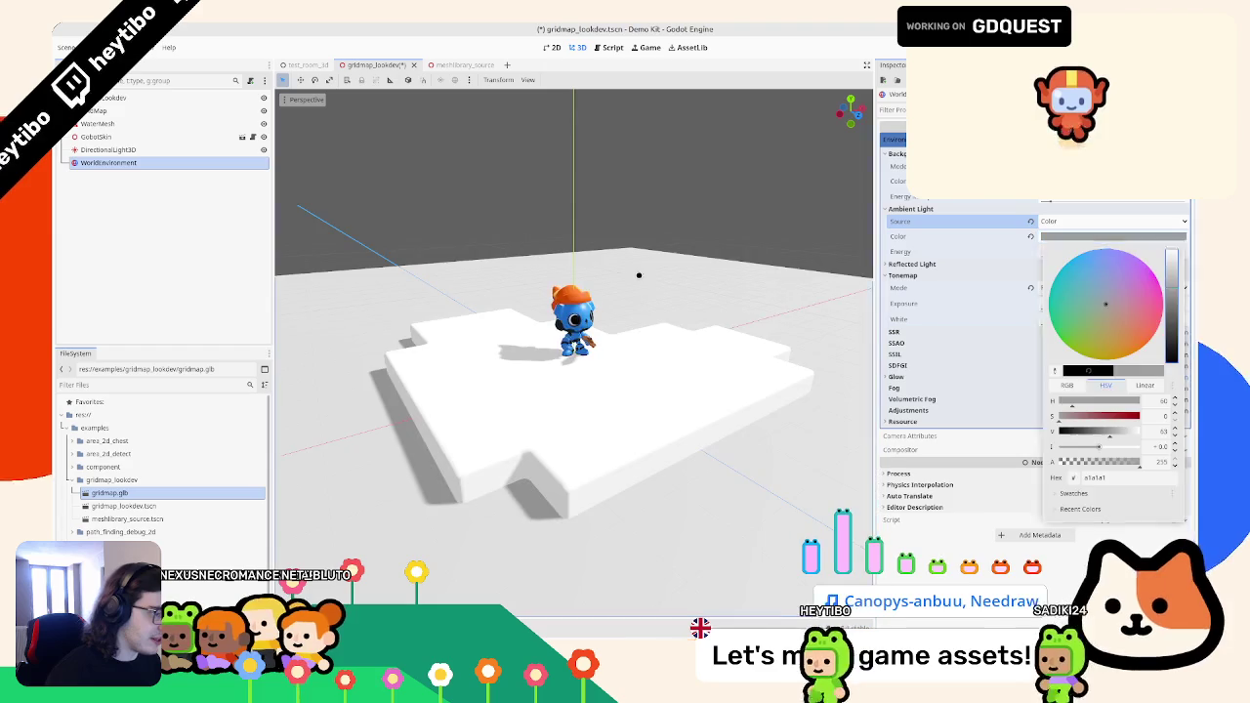
click(647, 279)
scroll(664, 337, up, 5)
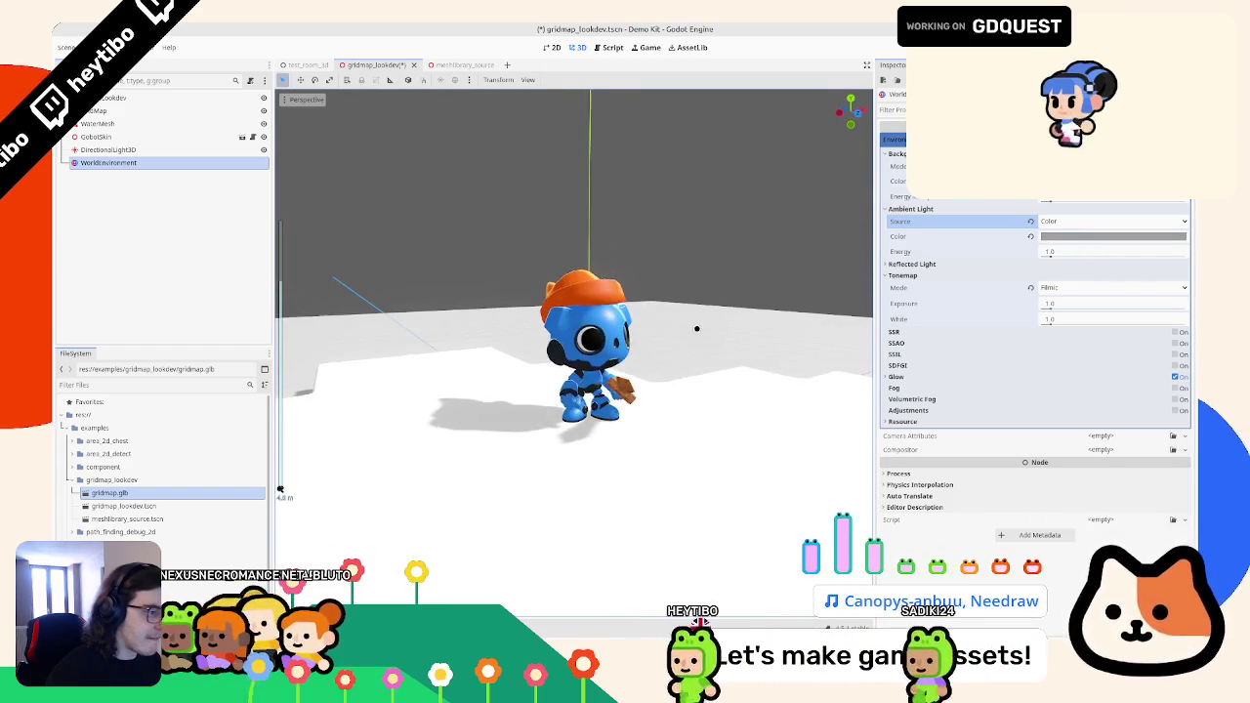
click(1057, 240)
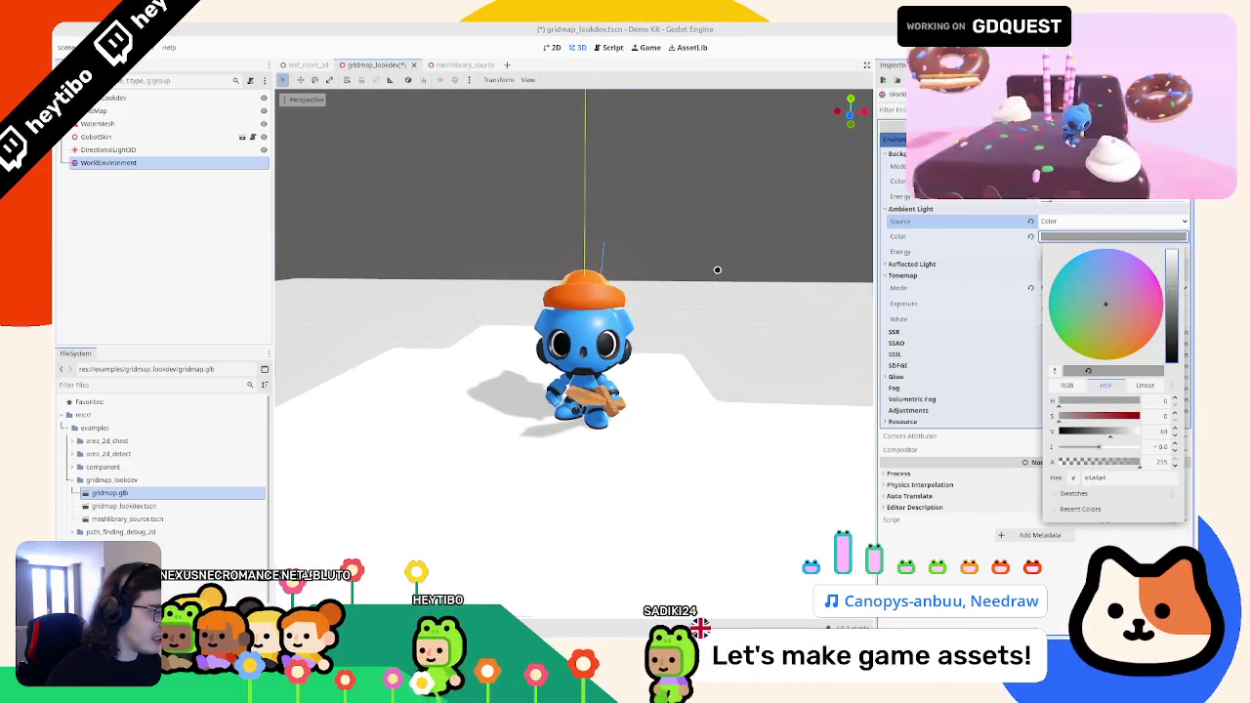
text(000000)
key(Return)
key(Escape)
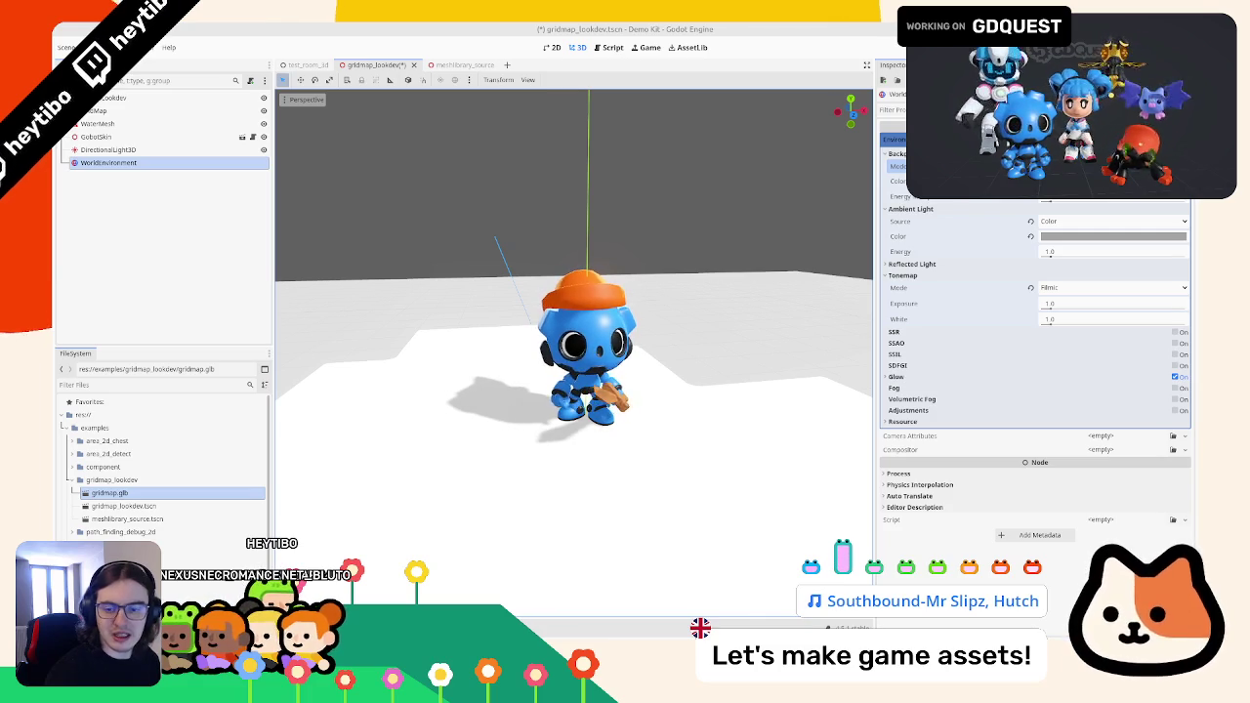
- Zoom the viewport out to a wider view of the lit scene
scroll(530, 293, down, 3)
mouse_move(530, 293)
mouse_down()
mouse_move(650, 351)
mouse_move(489, 341)
mouse_move(537, 313)
mouse_up()
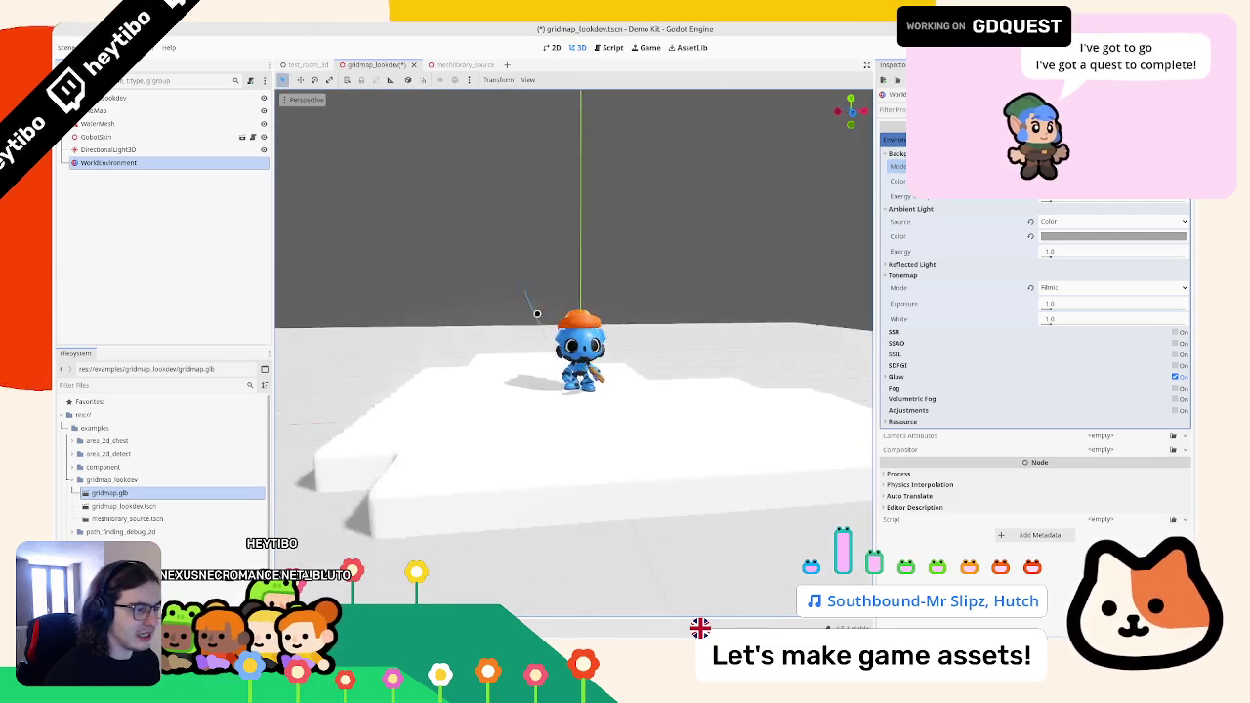
scroll(537, 313, down, 8)
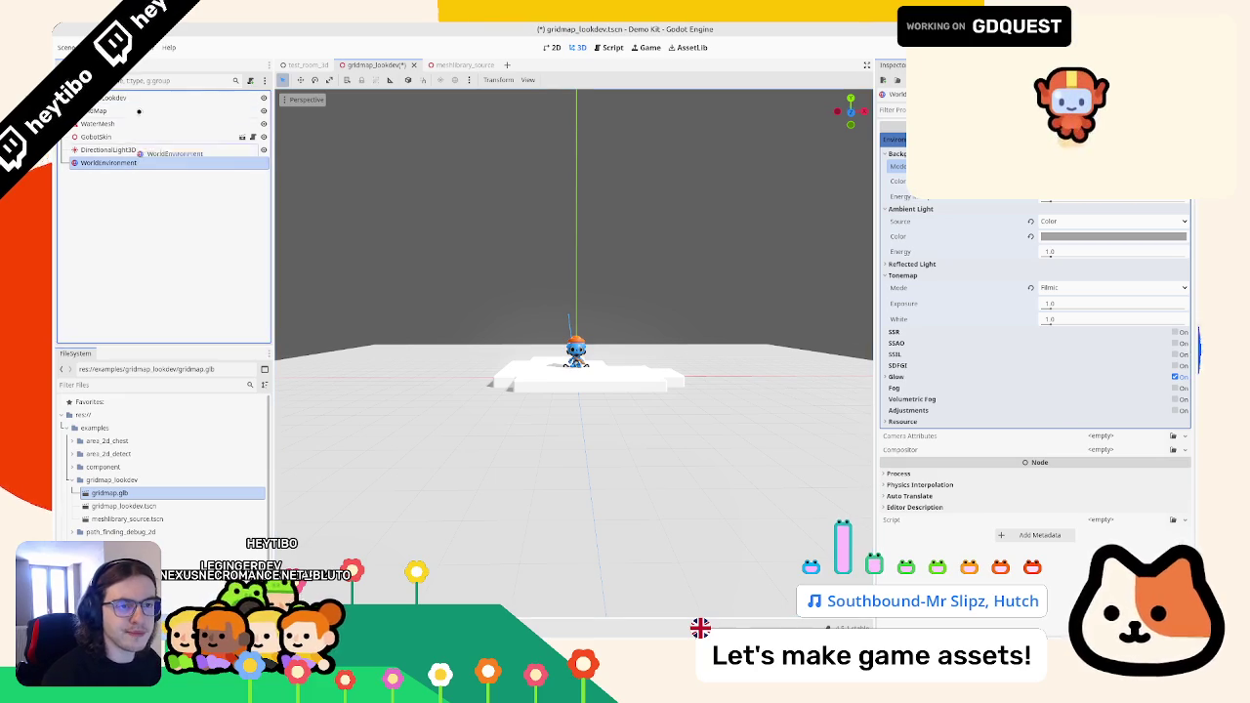
- Review the GridMap, WaterMesh, WorldEnvironment and DirectionalLight3D nodes in turn
click(121, 111)
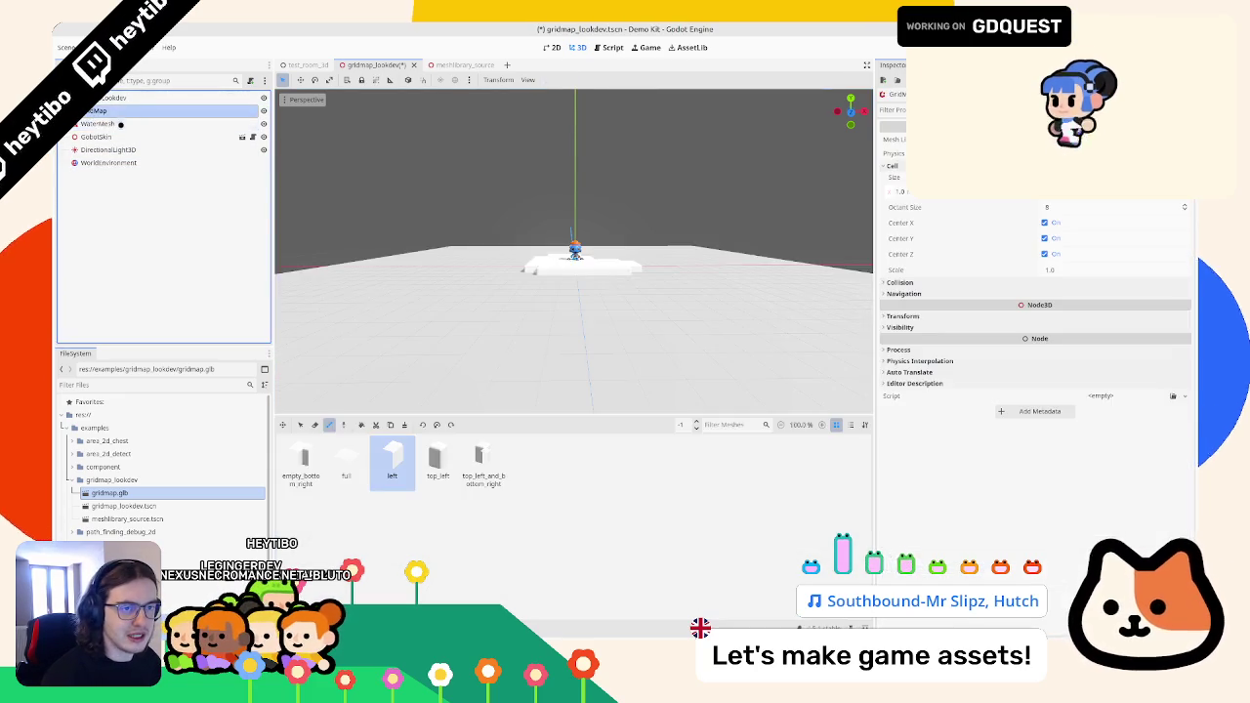
click(97, 123)
click(108, 162)
click(108, 150)
scroll(594, 331, up, 3)
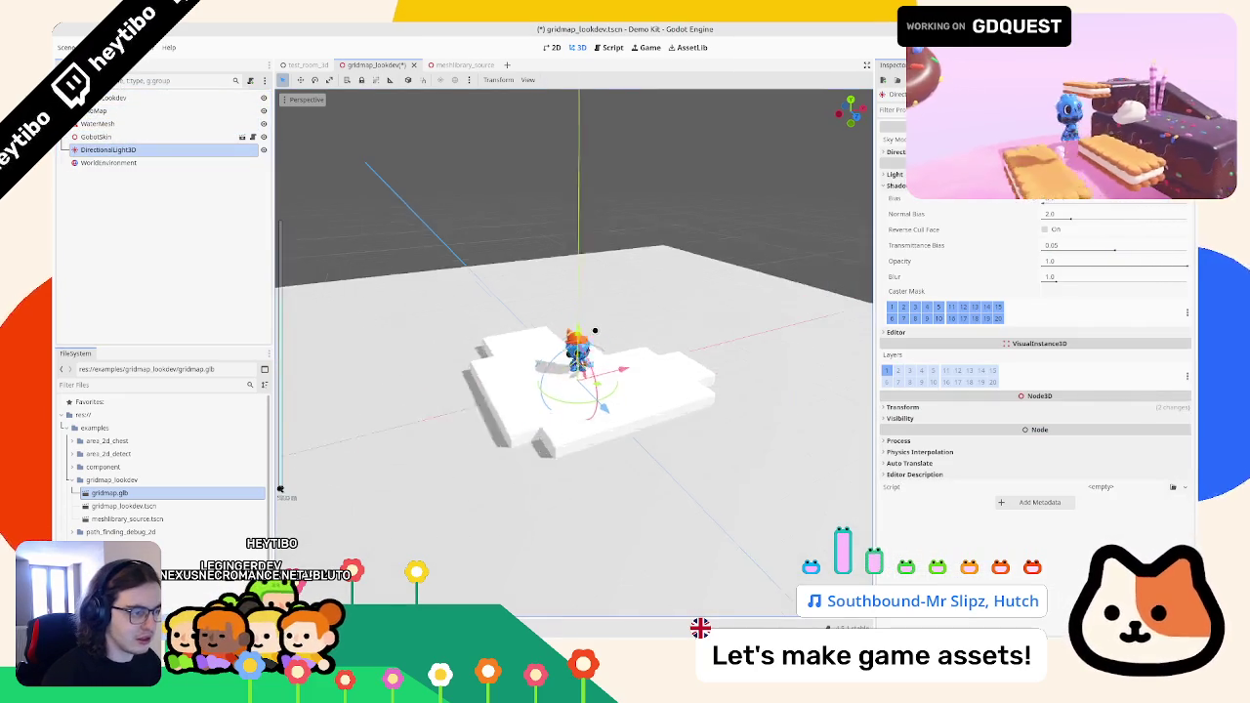
scroll(455, 267, up, 5)
scroll(450, 266, down, 2)
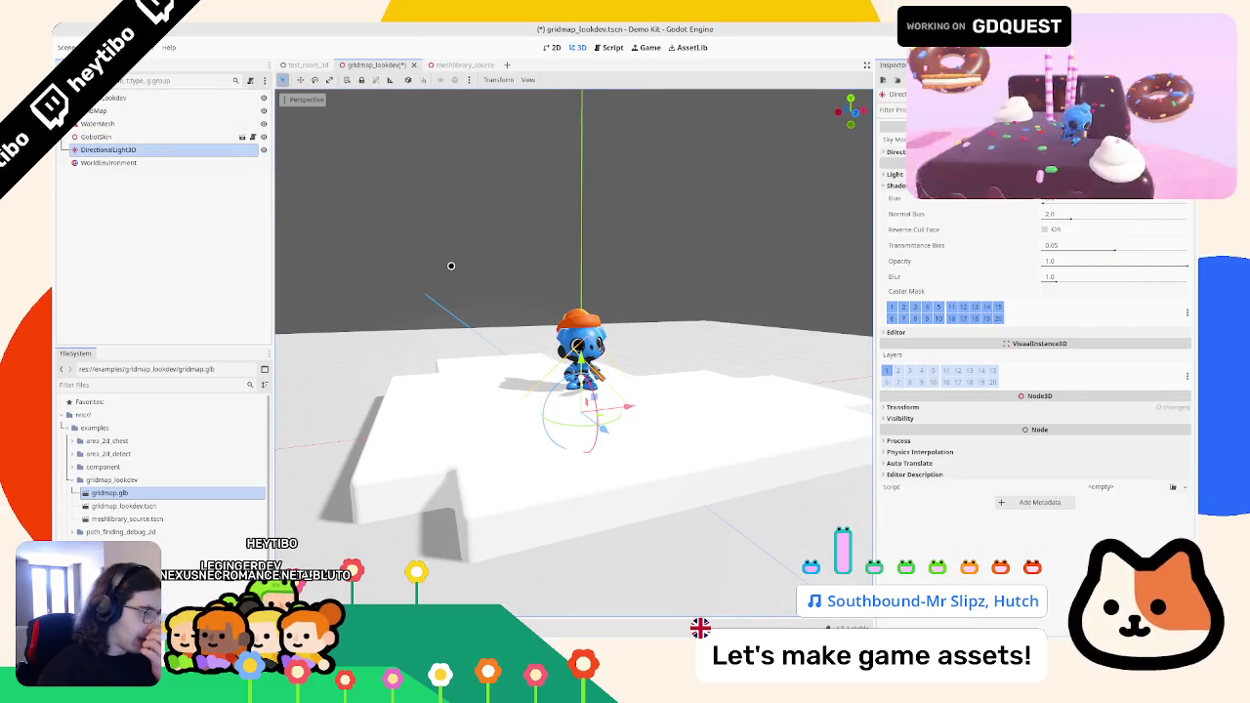
scroll(555, 417, down, 4)
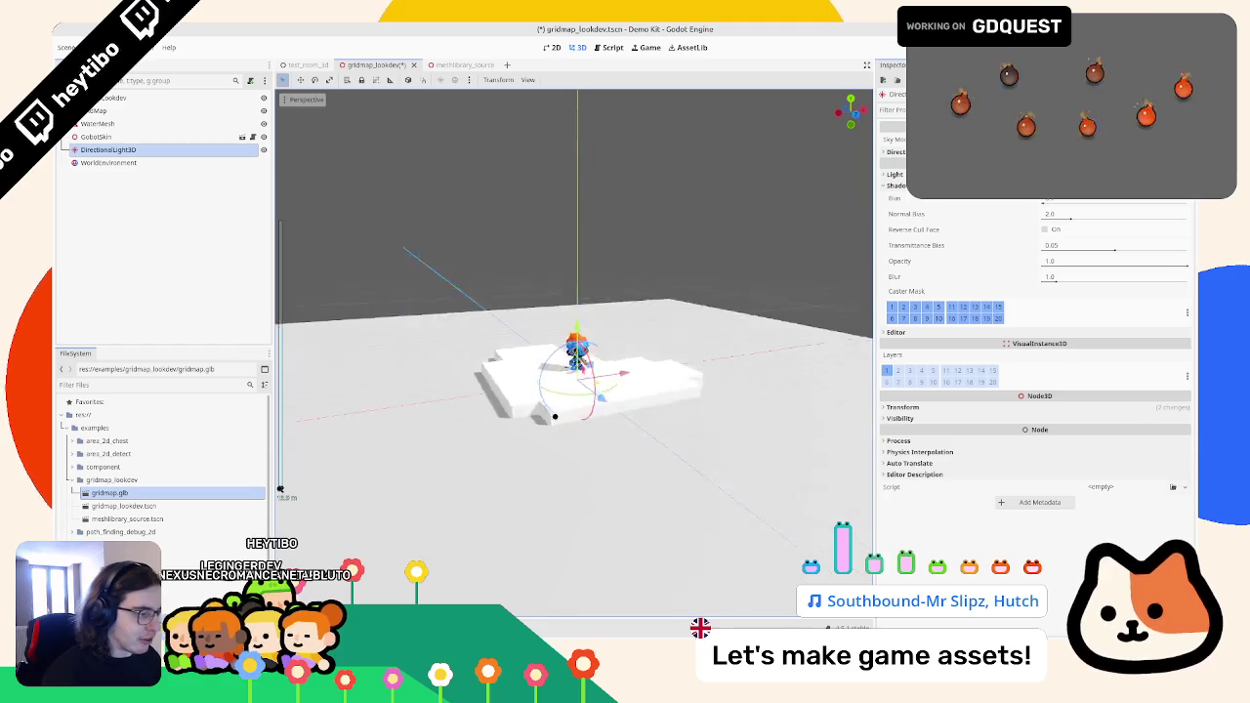
scroll(555, 417, up, 4)
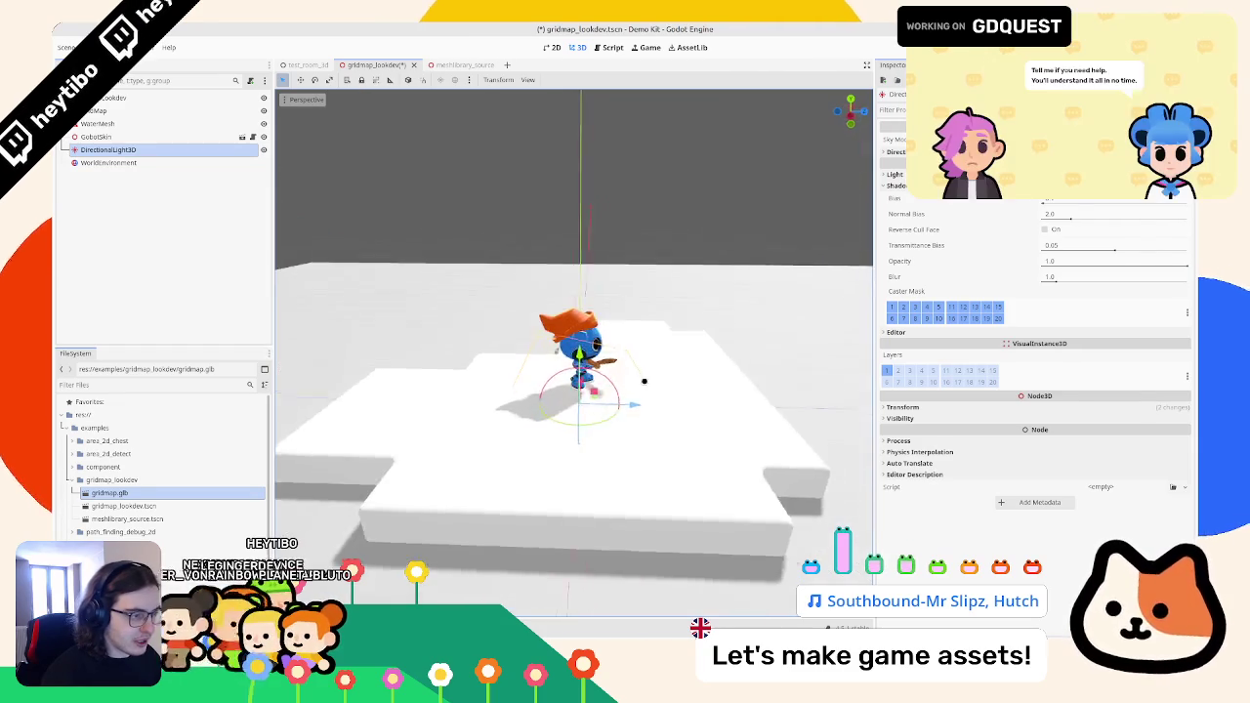
- Orbit around Gobot on the platform, then bring Blender to the front
mouse_move(643, 381)
mouse_down()
mouse_move(501, 368)
mouse_move(514, 332)
mouse_move(518, 342)
mouse_up()
mouse_move(768, 480)
mouse_down()
mouse_move(650, 440)
mouse_move(586, 469)
mouse_up()
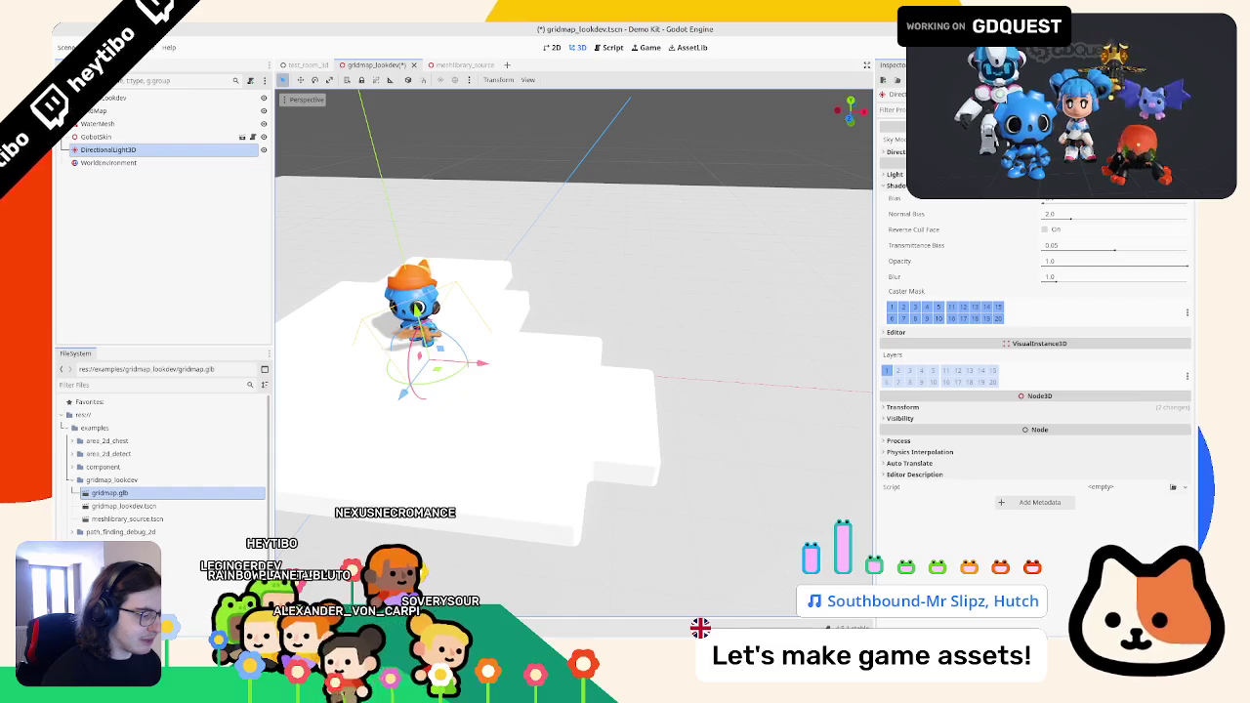
click(760, 601)
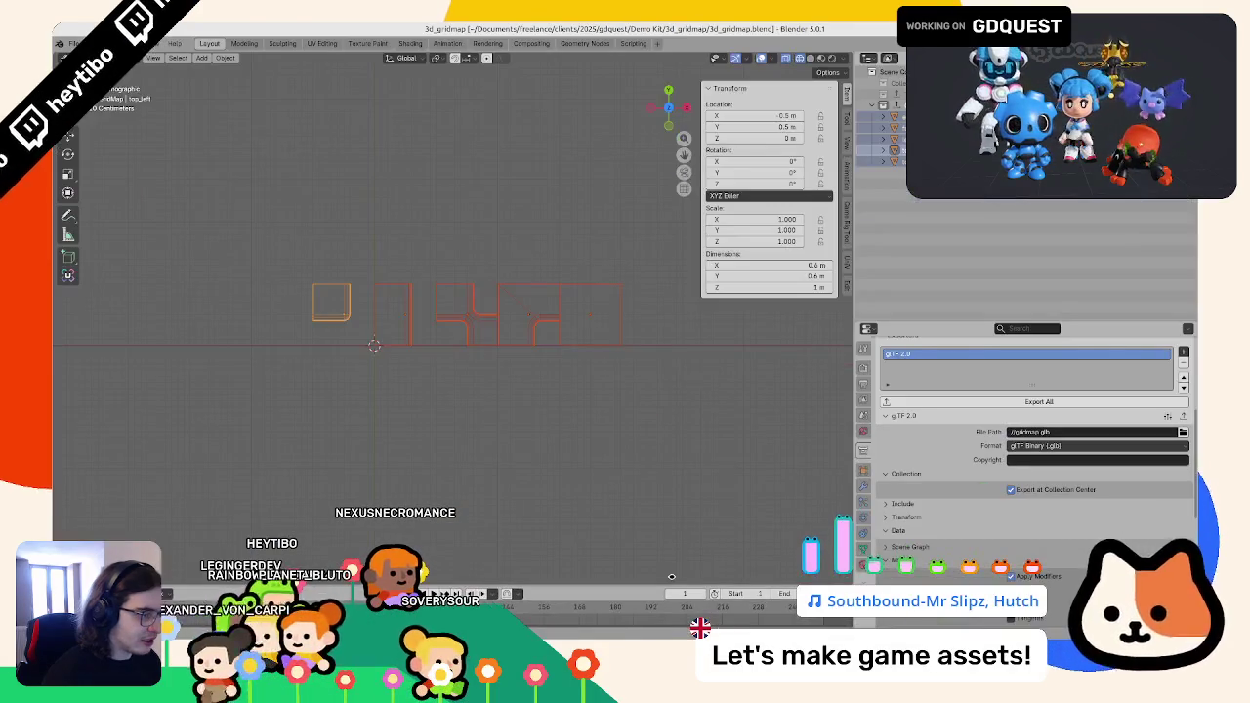
- Set the tiles' Bevel modifier amount to 0.2 m
mouse_move(434, 381)
mouse_down()
mouse_move(475, 342)
mouse_move(425, 360)
mouse_up()
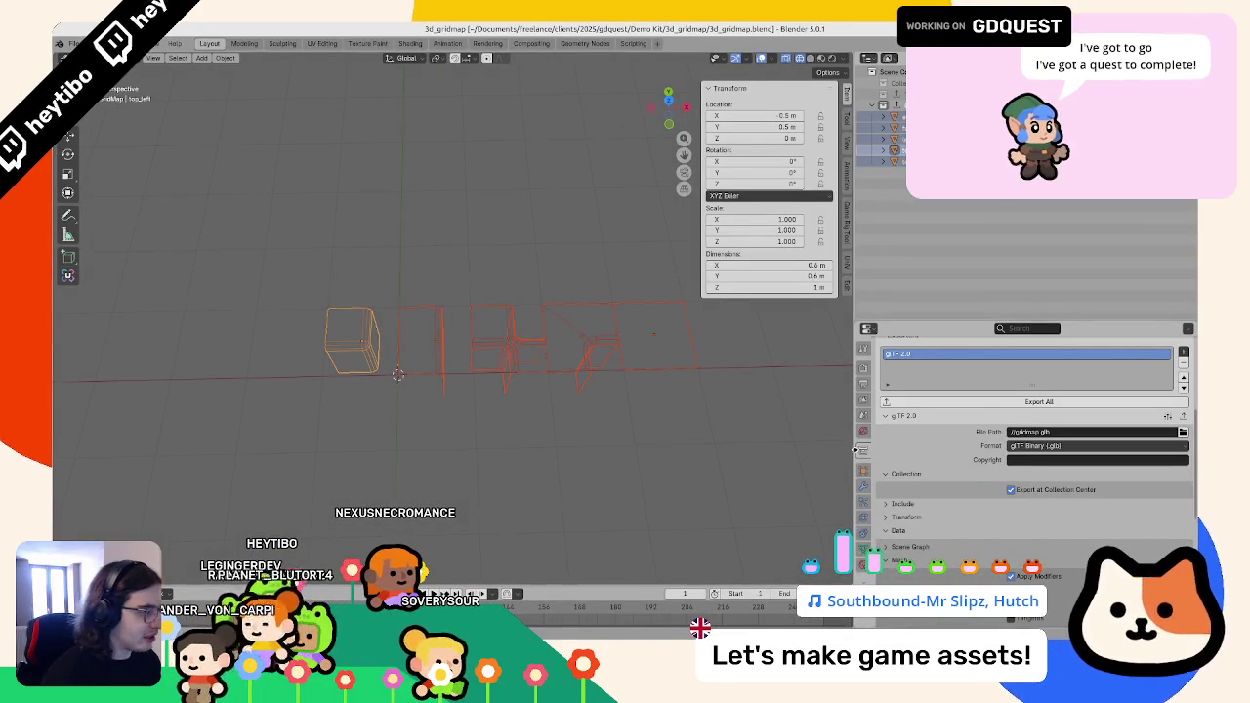
click(863, 485)
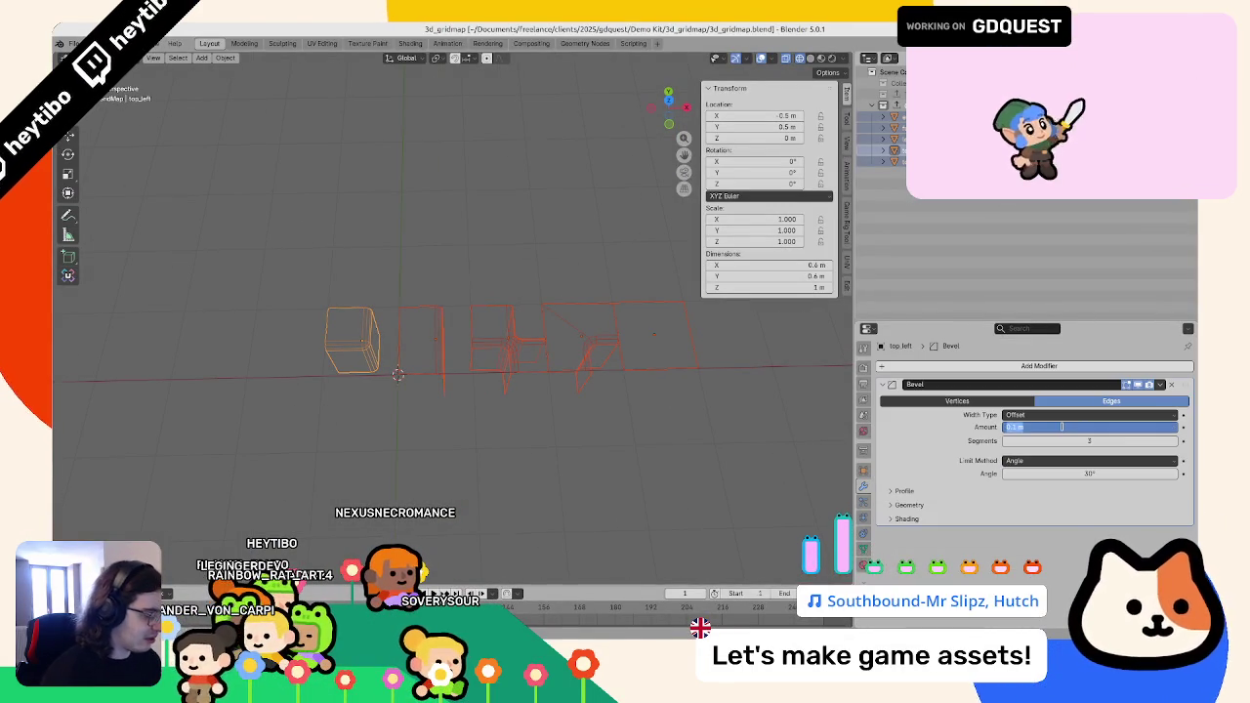
key(Return)
key(KP_7)
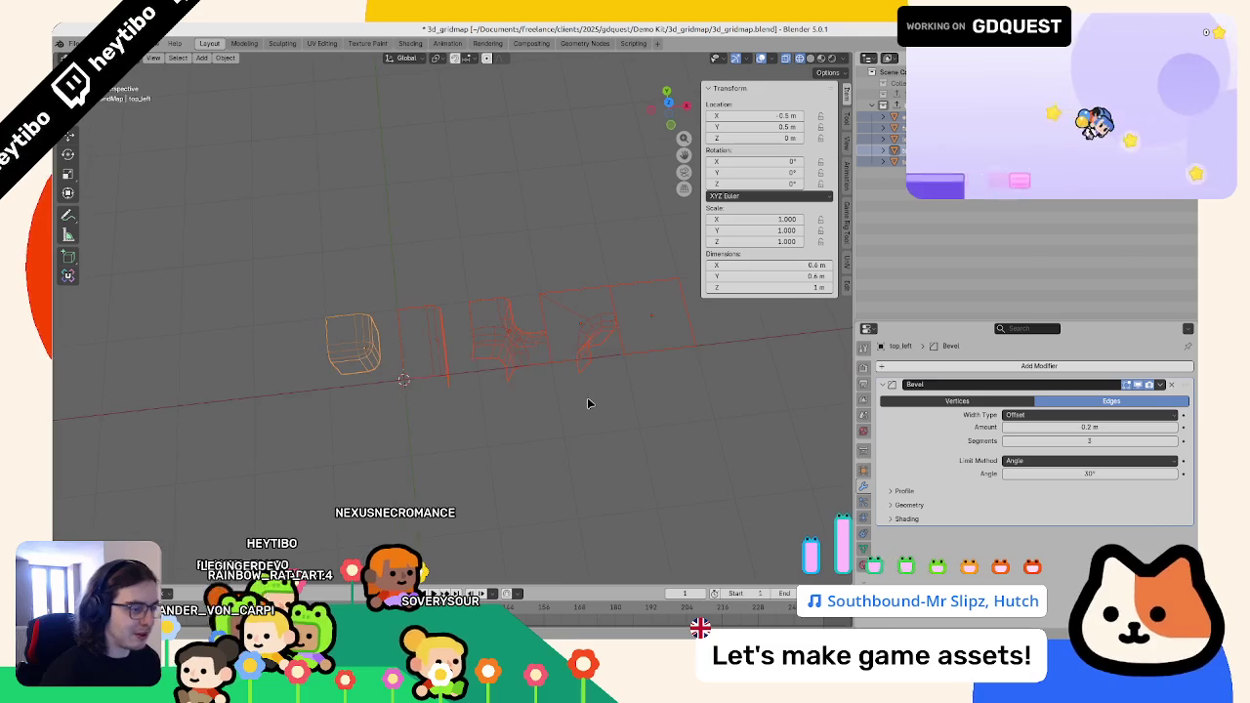
scroll(577, 399, up, 3)
- Put the top_left_and_bottom_right tile into Edit Mode in wireframe top view
click(559, 384)
key(Tab)
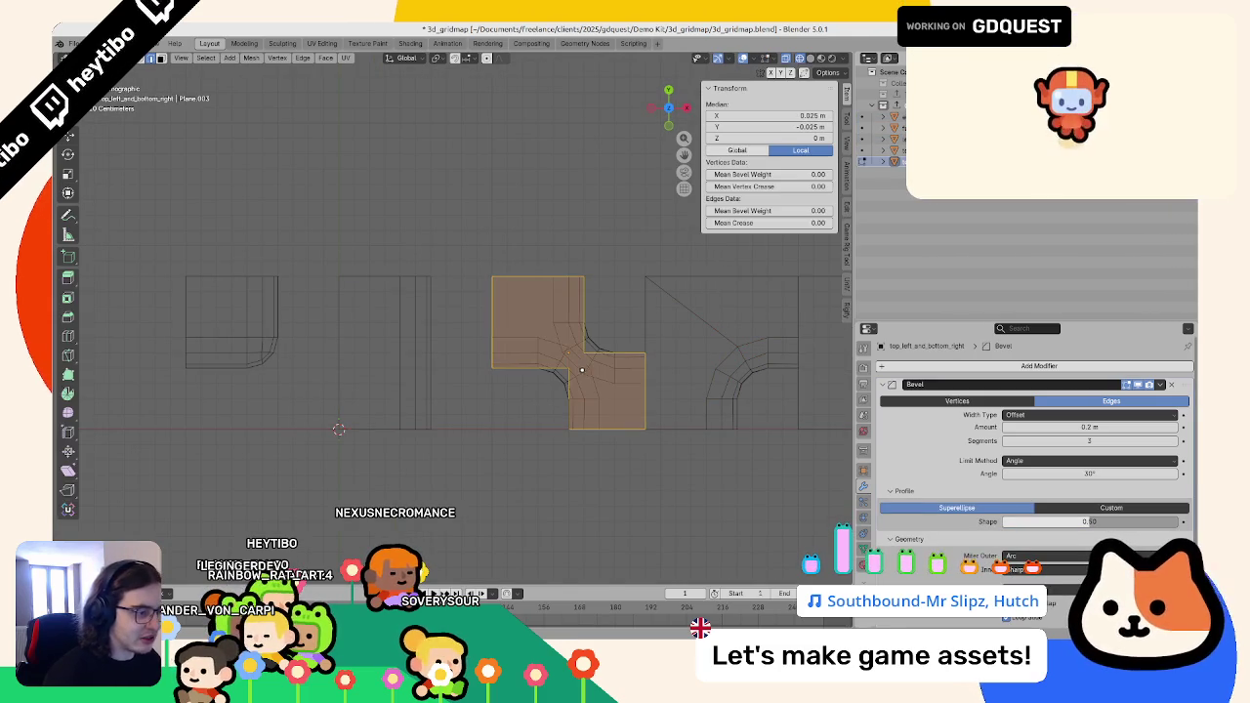
key(Tab)
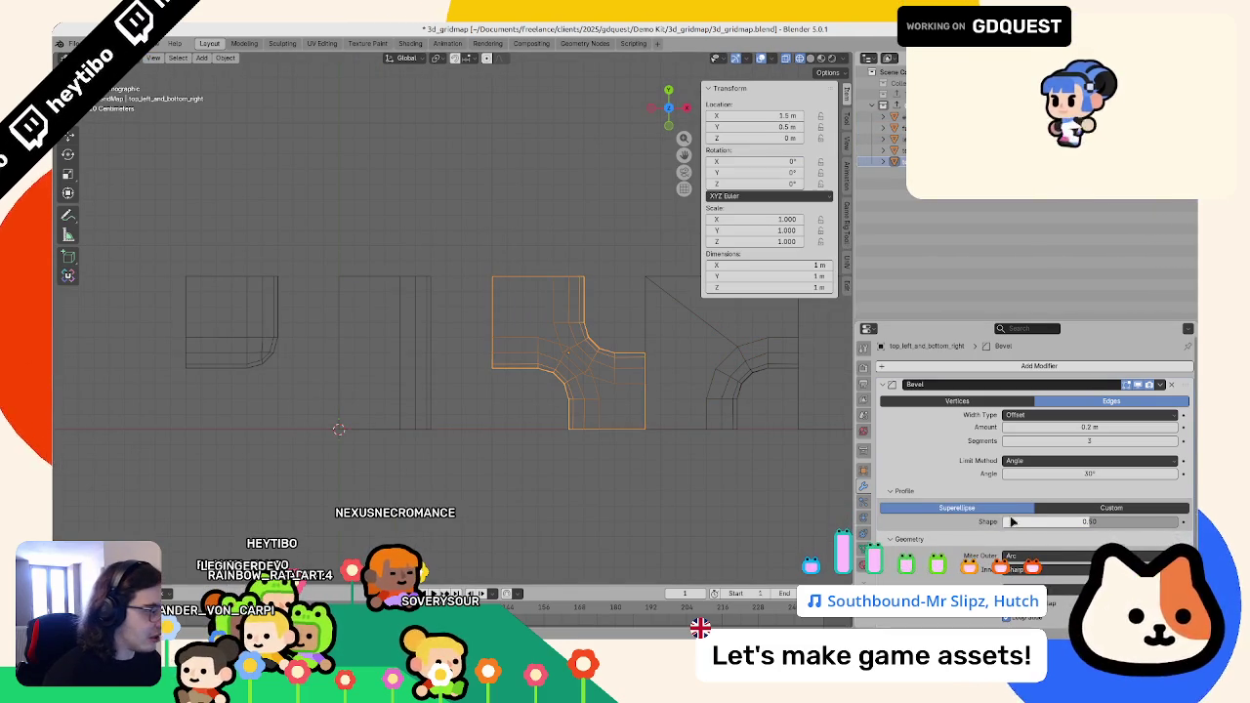
scroll(1007, 522, down, 4)
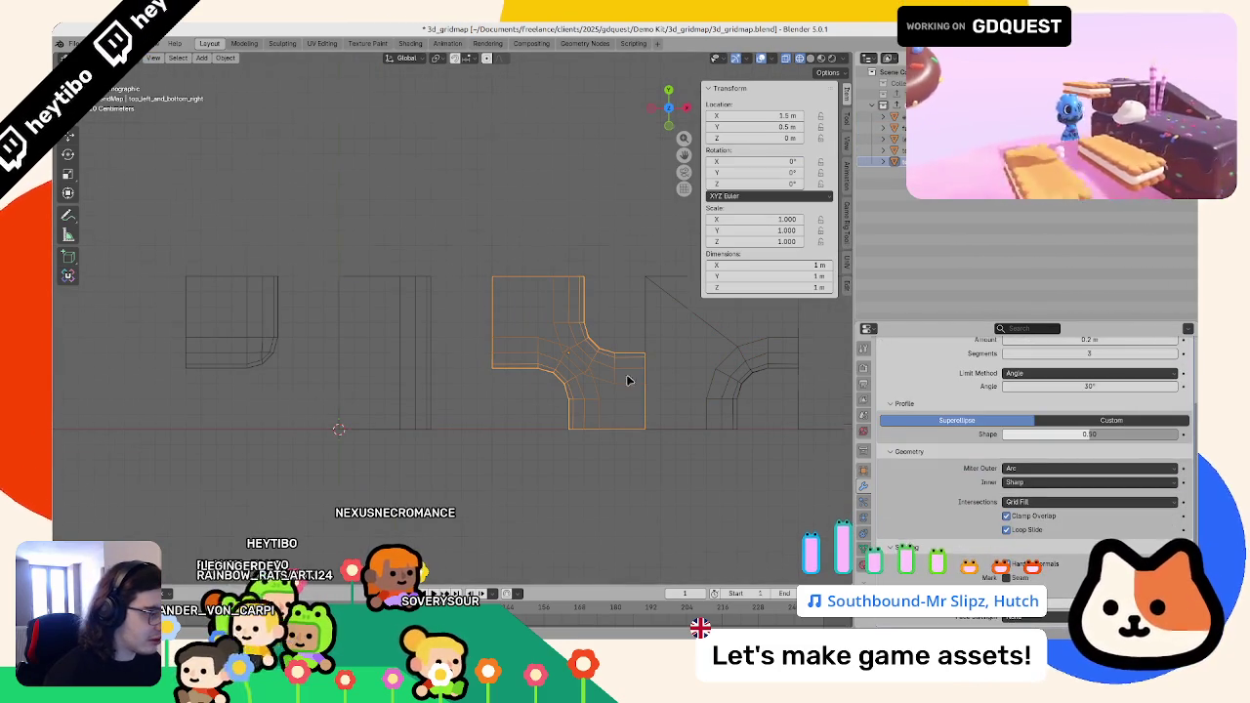
drag(616, 385, 670, 329)
key(shift+z)
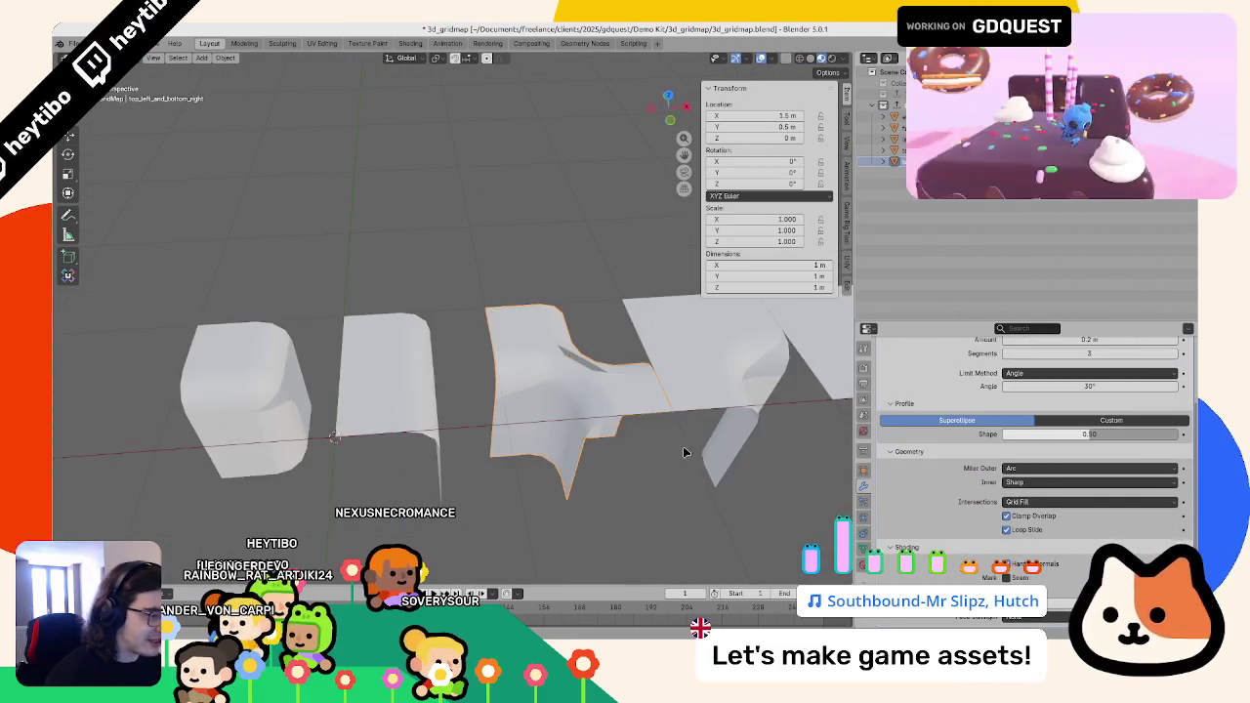
key(Tab)
scroll(547, 359, down, 3)
scroll(450, 332, up, 2)
key(shift+z)
key(KP_7)
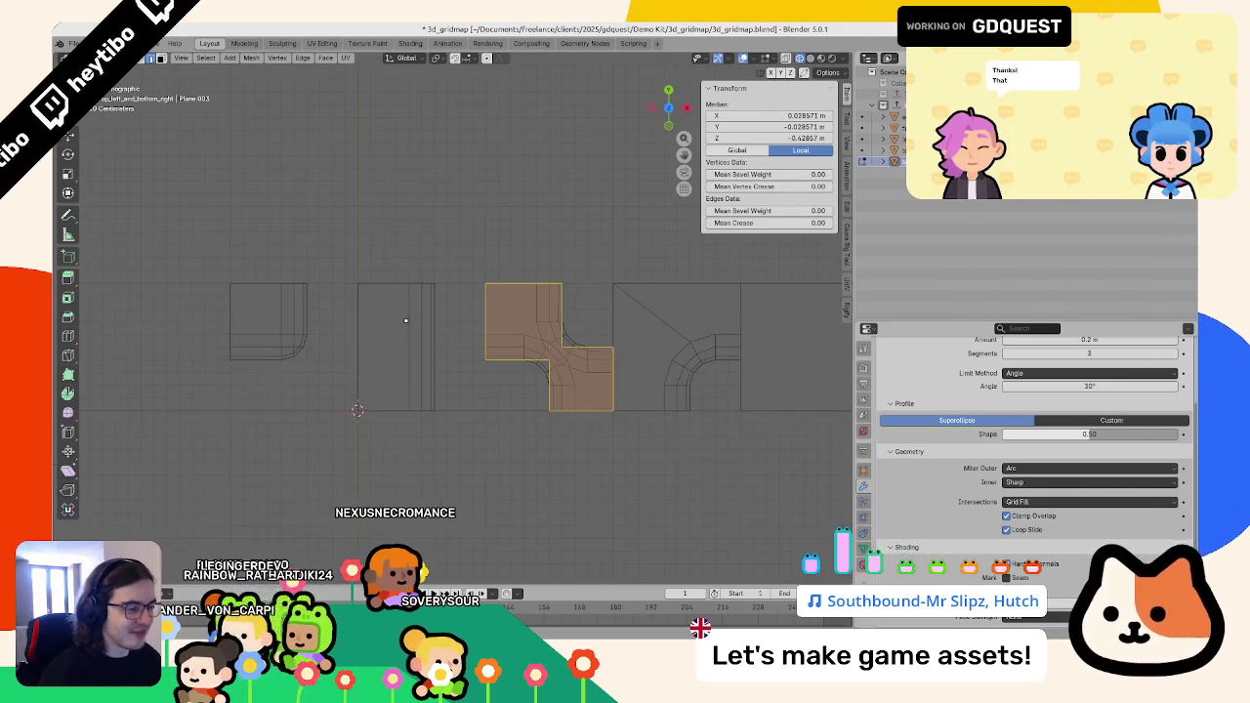
- Move the inner corner edges by X -0.1 m and Y 0.1 m
click(536, 386)
text(gx)
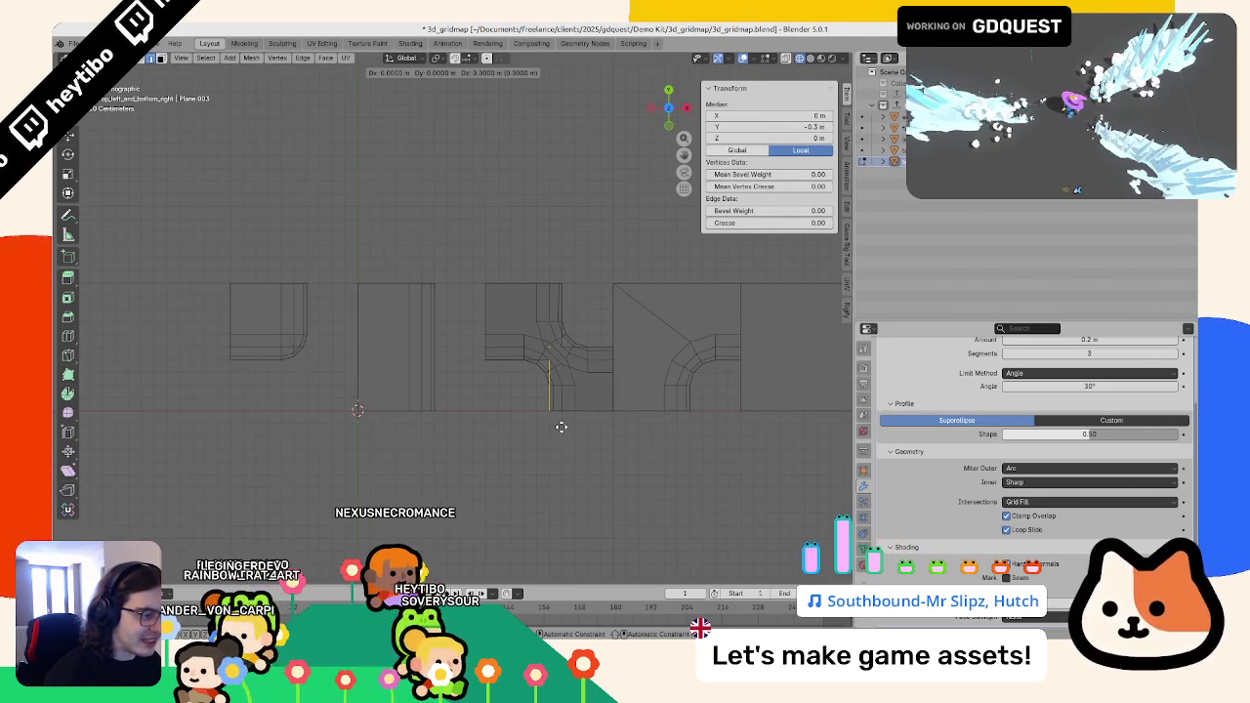
text(-0.1)
key(Return)
click(571, 341)
text(gy0.1)
key(Return)
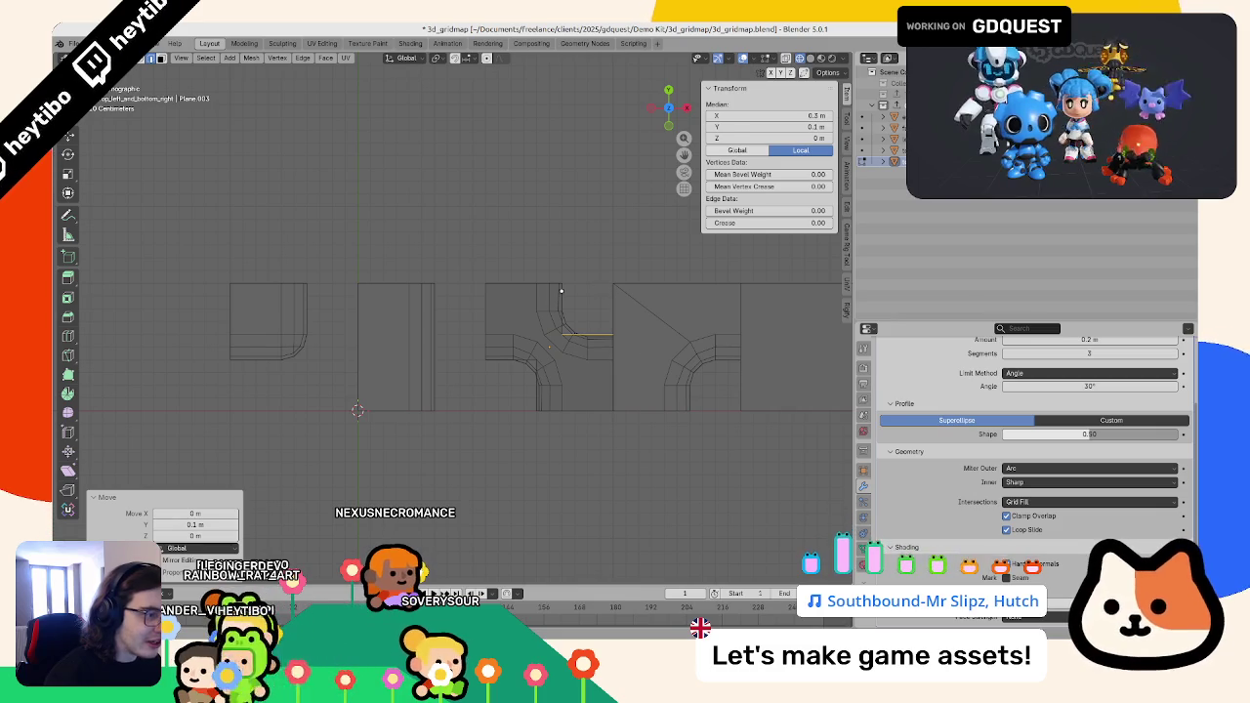
key(Tab)
key(Tab)
key(Tab)
- Move the tile back to X 1.5 m, Y 0.5 m
key(g)
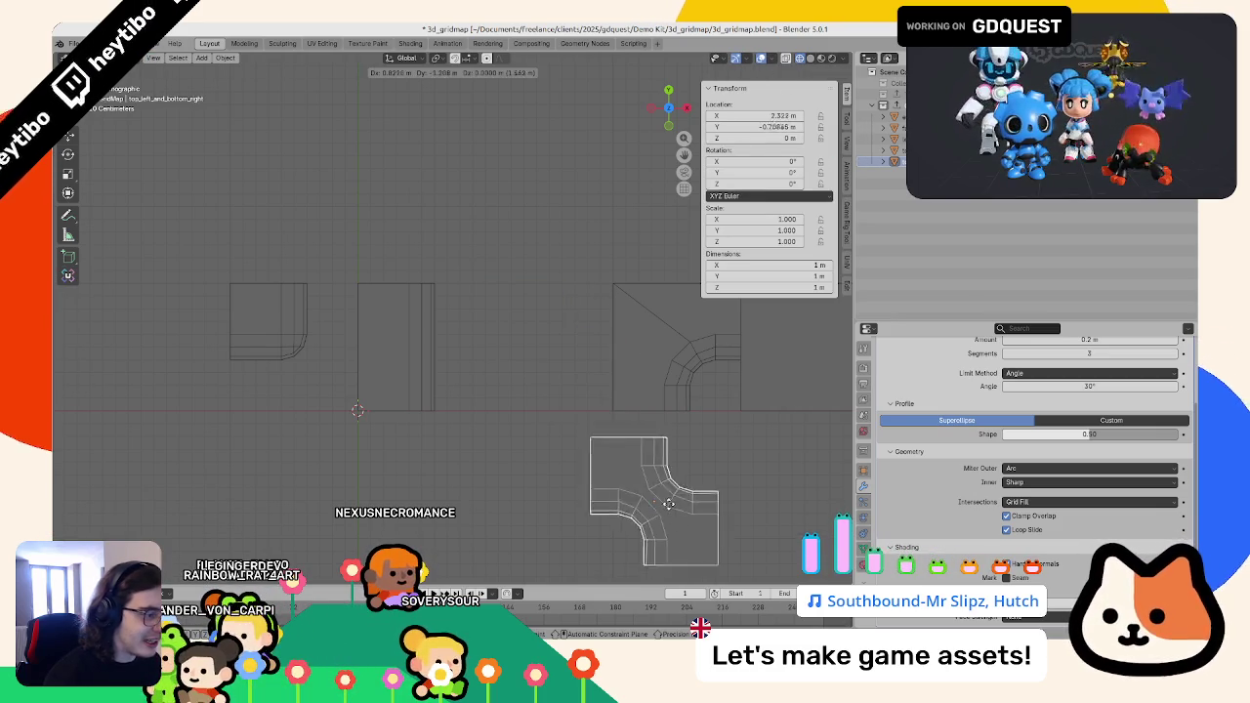
click(619, 302)
scroll(619, 303, down, 1)
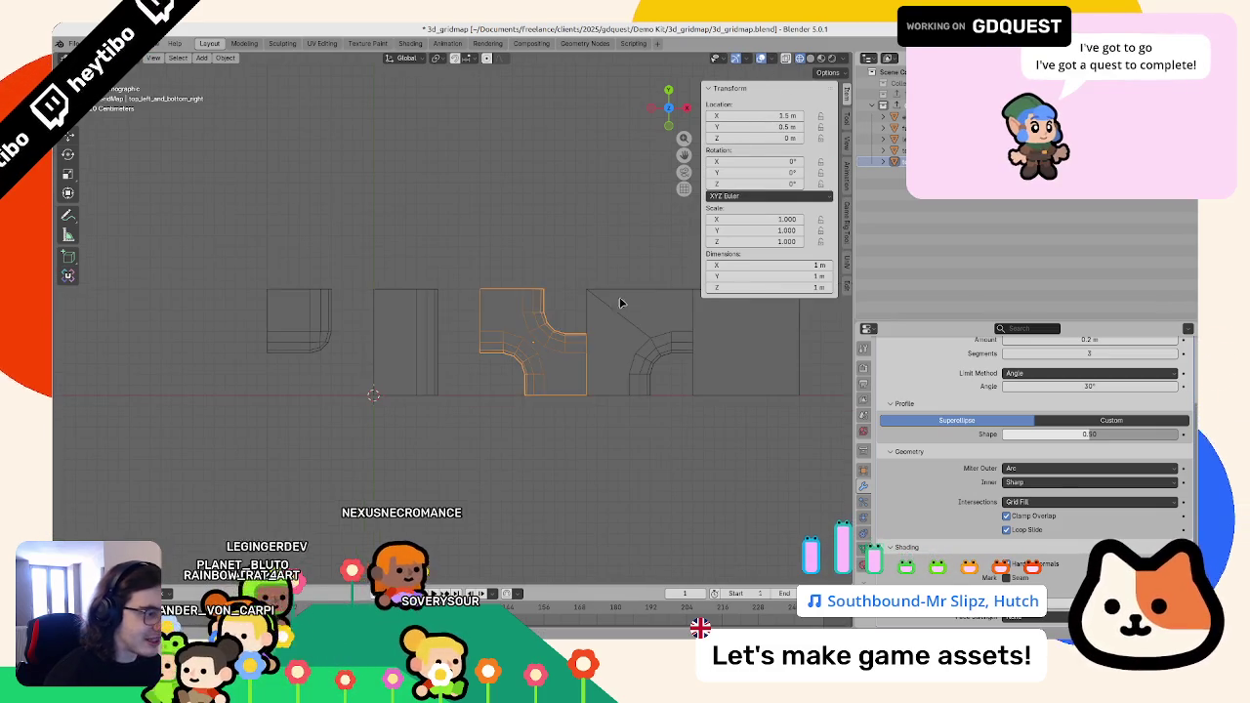
- Save the Blender file and re-export the GridMap collection to gridmap.glb
key(ctrl+s)
click(865, 455)
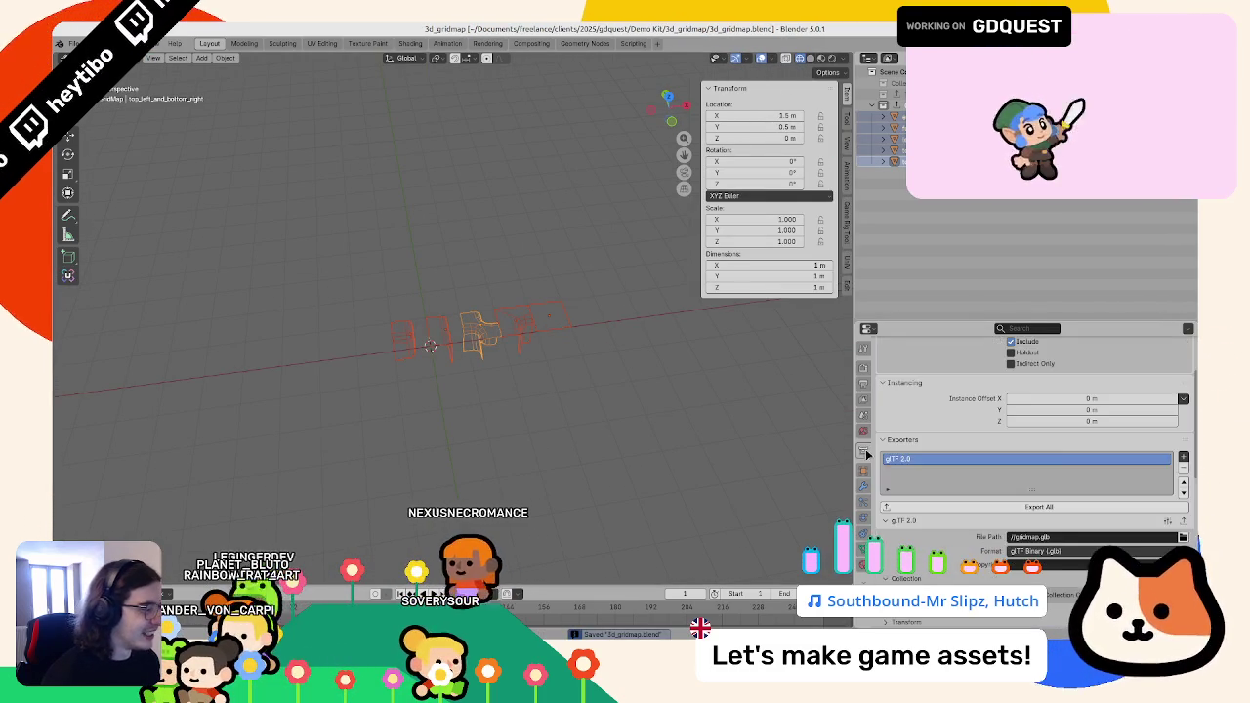
click(1038, 507)
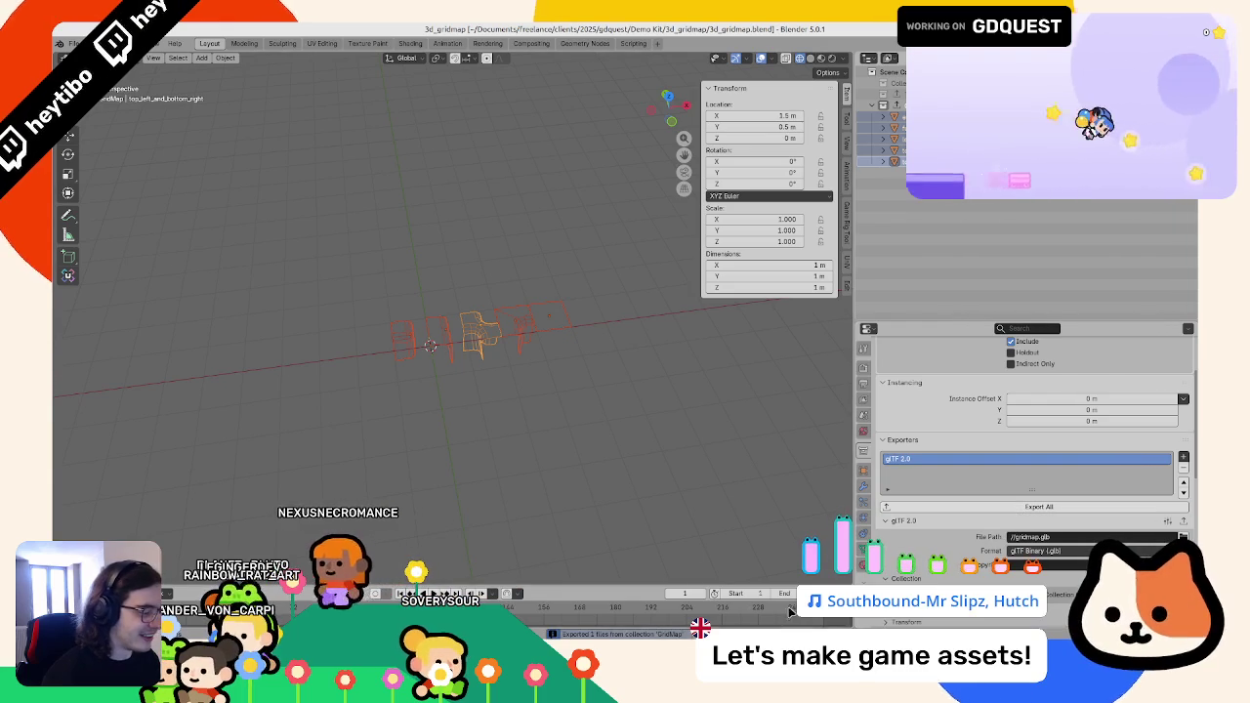
key(alt+Tab)
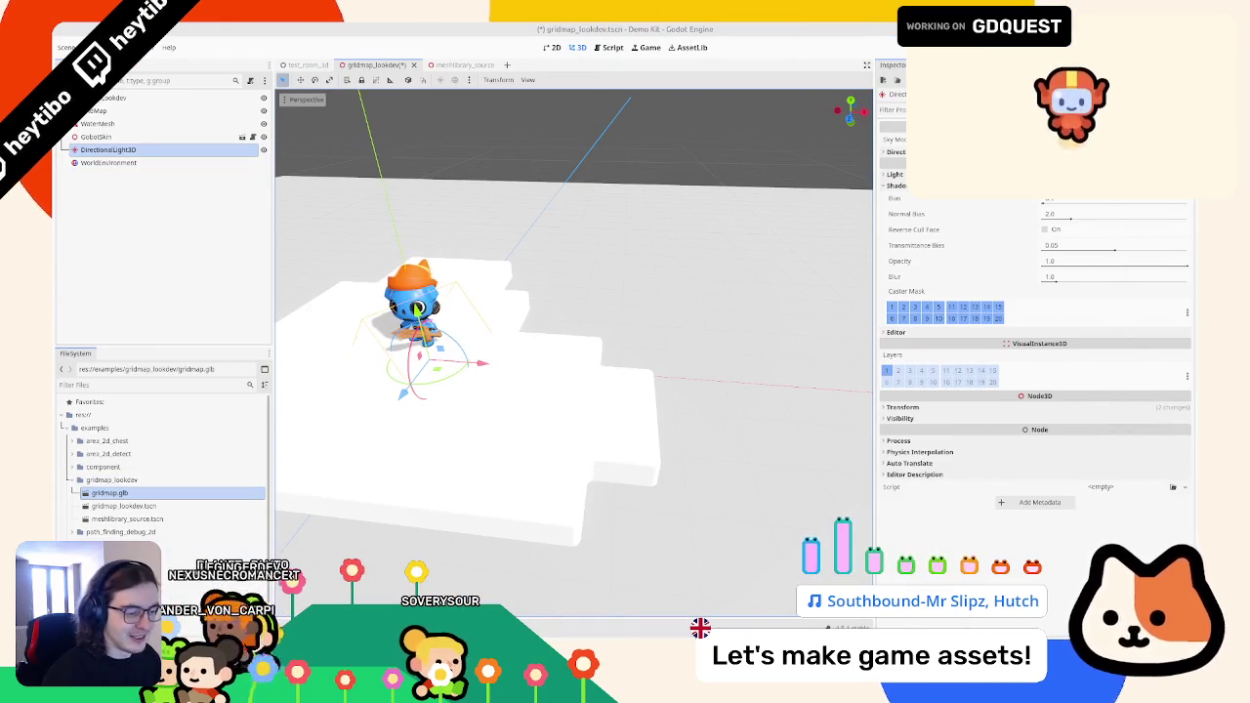
- Save the scene and update the GridMap's MeshLibrary from scene without transforms
drag(249, 498, 220, 485)
key(ctrl+s)
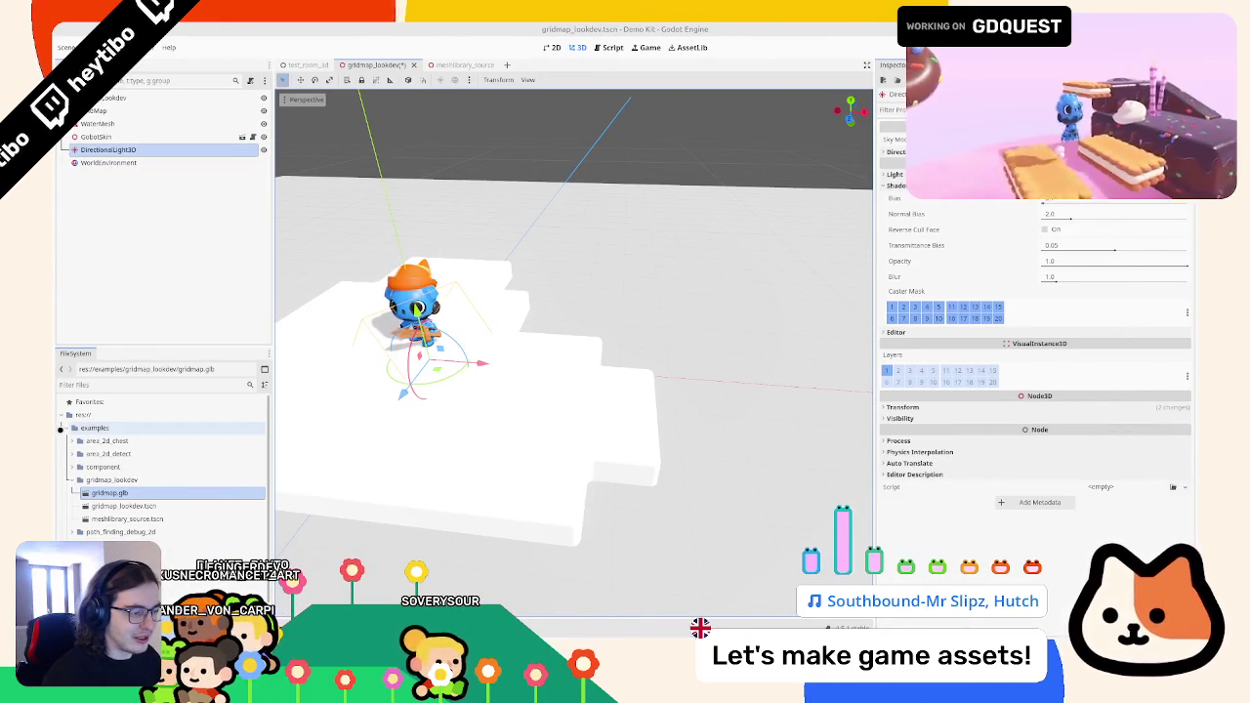
click(107, 110)
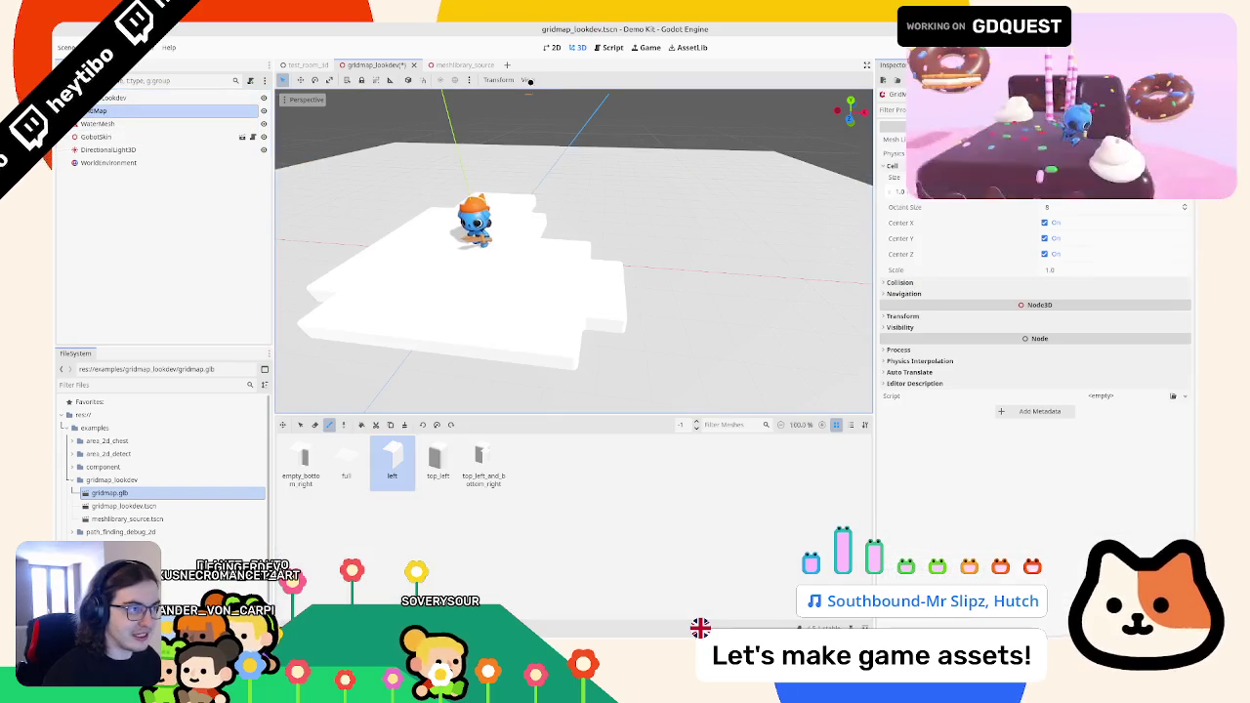
click(573, 79)
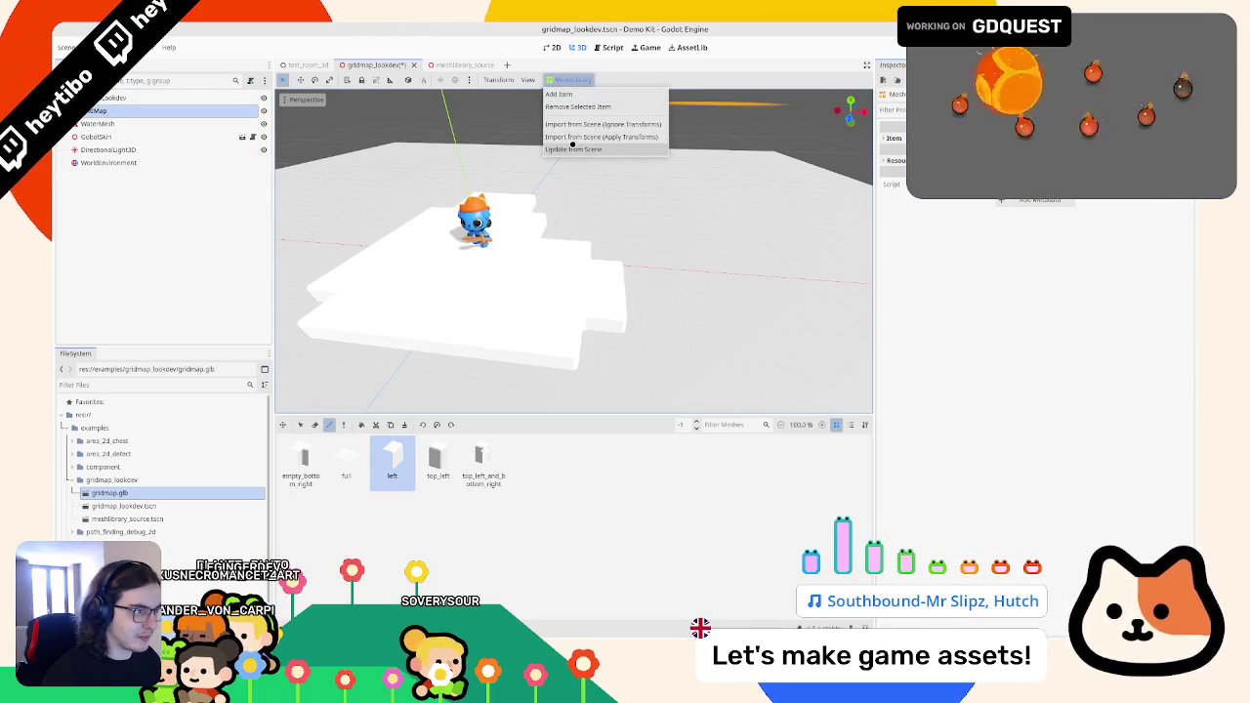
click(596, 151)
click(663, 358)
mouse_move(648, 290)
mouse_down()
mouse_move(636, 366)
mouse_move(606, 262)
mouse_move(641, 218)
mouse_move(784, 367)
mouse_move(692, 371)
mouse_move(576, 335)
mouse_move(732, 248)
mouse_move(727, 225)
mouse_move(631, 271)
mouse_move(592, 254)
mouse_move(657, 242)
mouse_move(650, 329)
mouse_move(543, 271)
mouse_move(553, 202)
mouse_move(530, 257)
mouse_up()
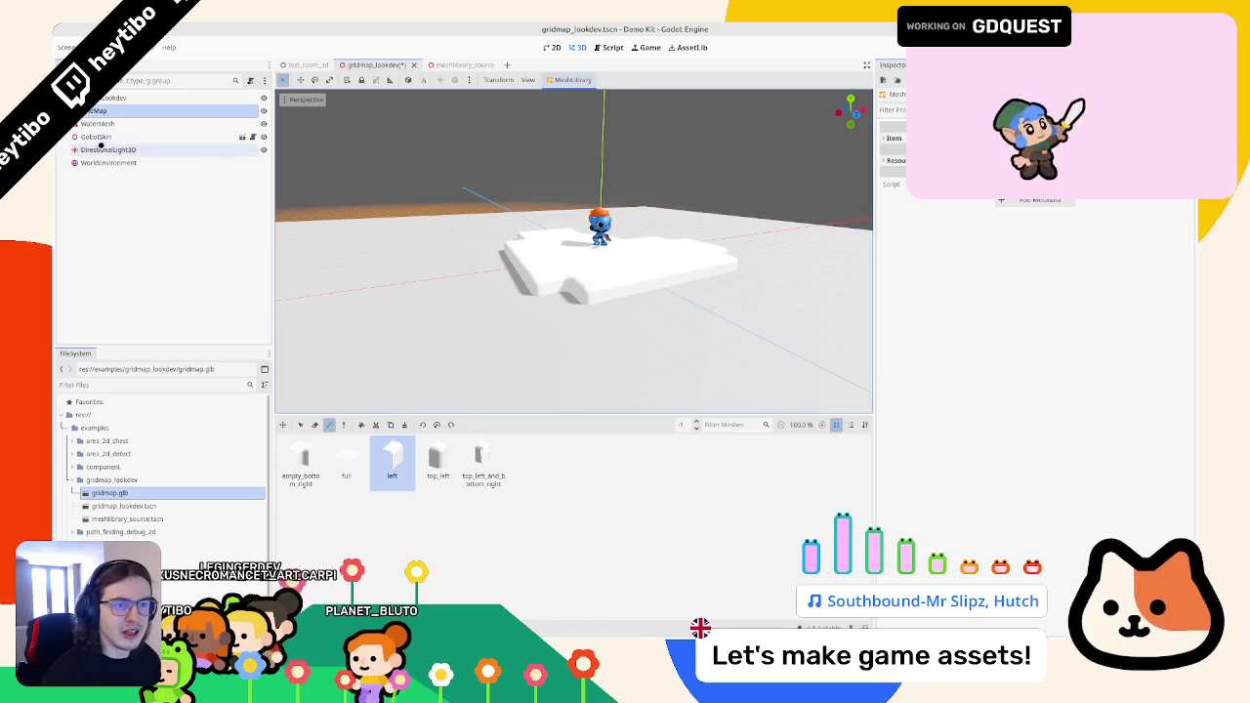
click(98, 123)
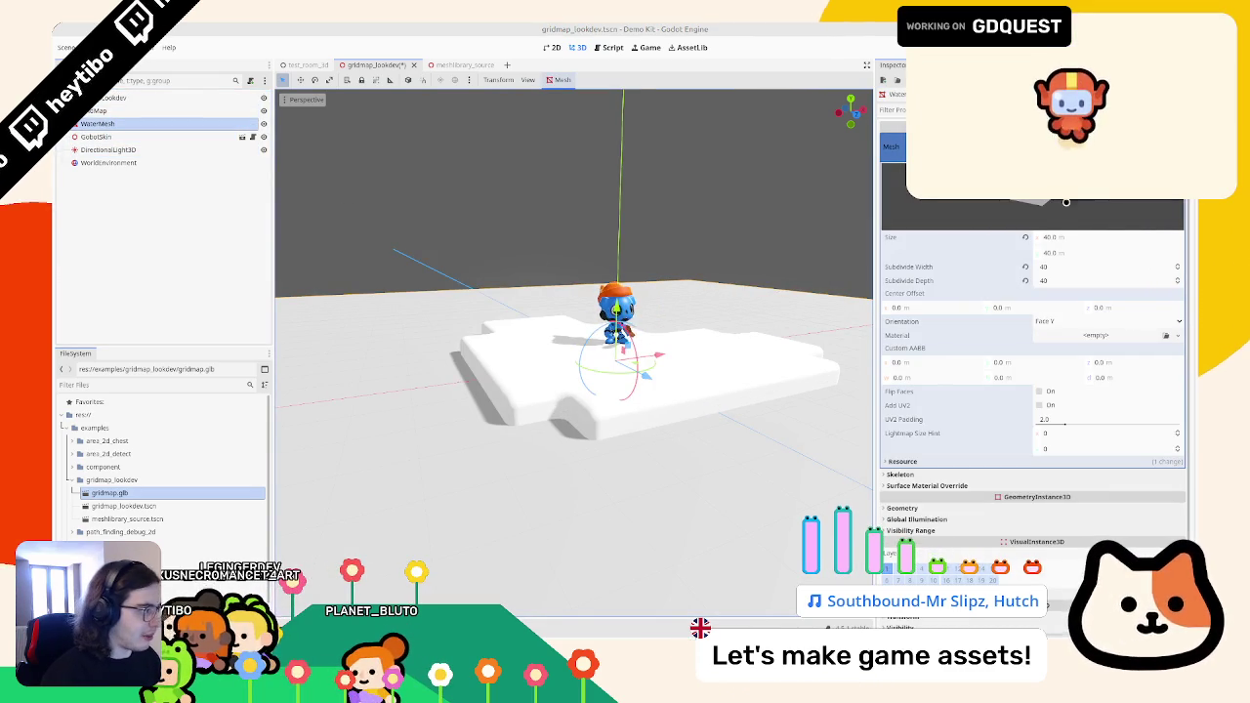
- Give WaterMesh a new material as its Geometry material override and expand it
scroll(976, 346, down, 2)
click(902, 422)
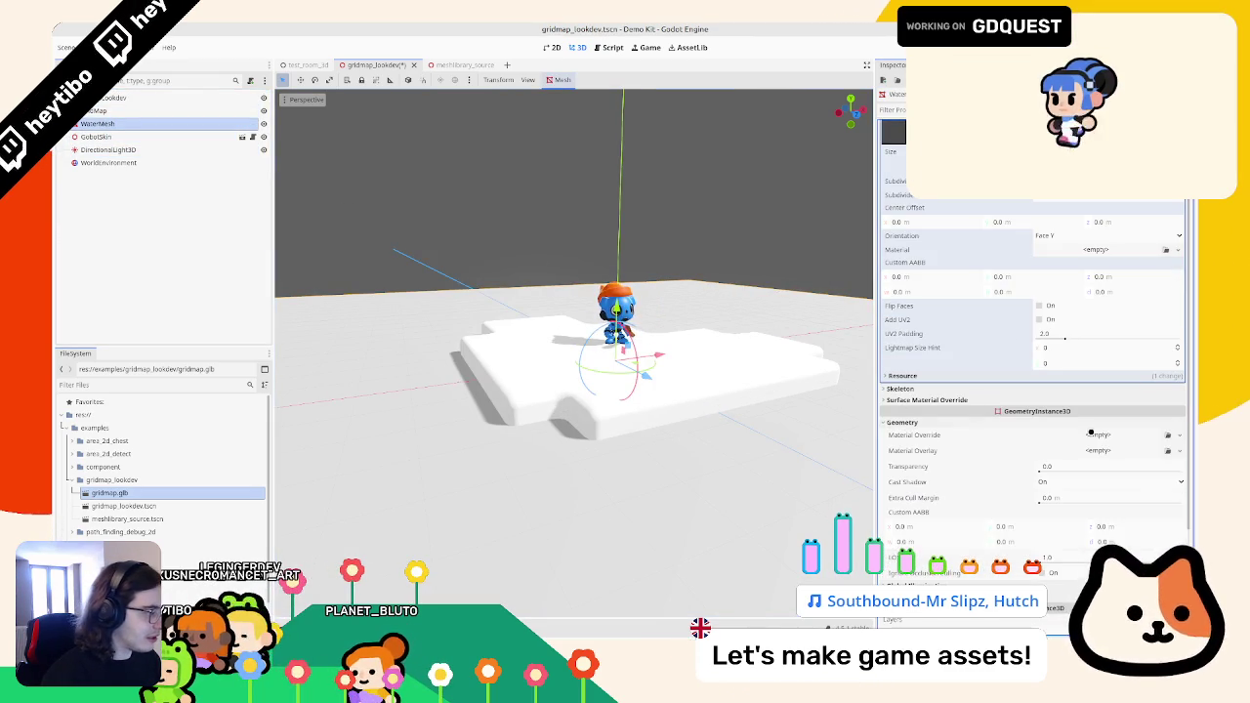
click(1101, 435)
click(1144, 461)
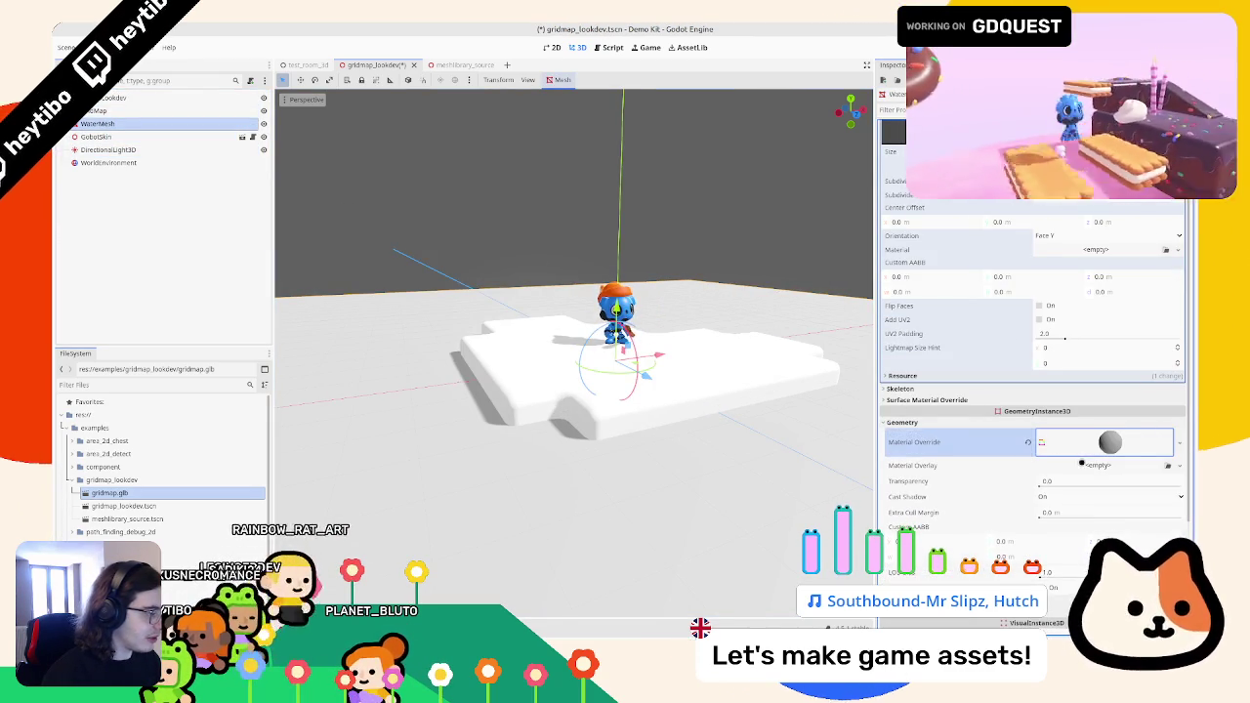
click(1094, 445)
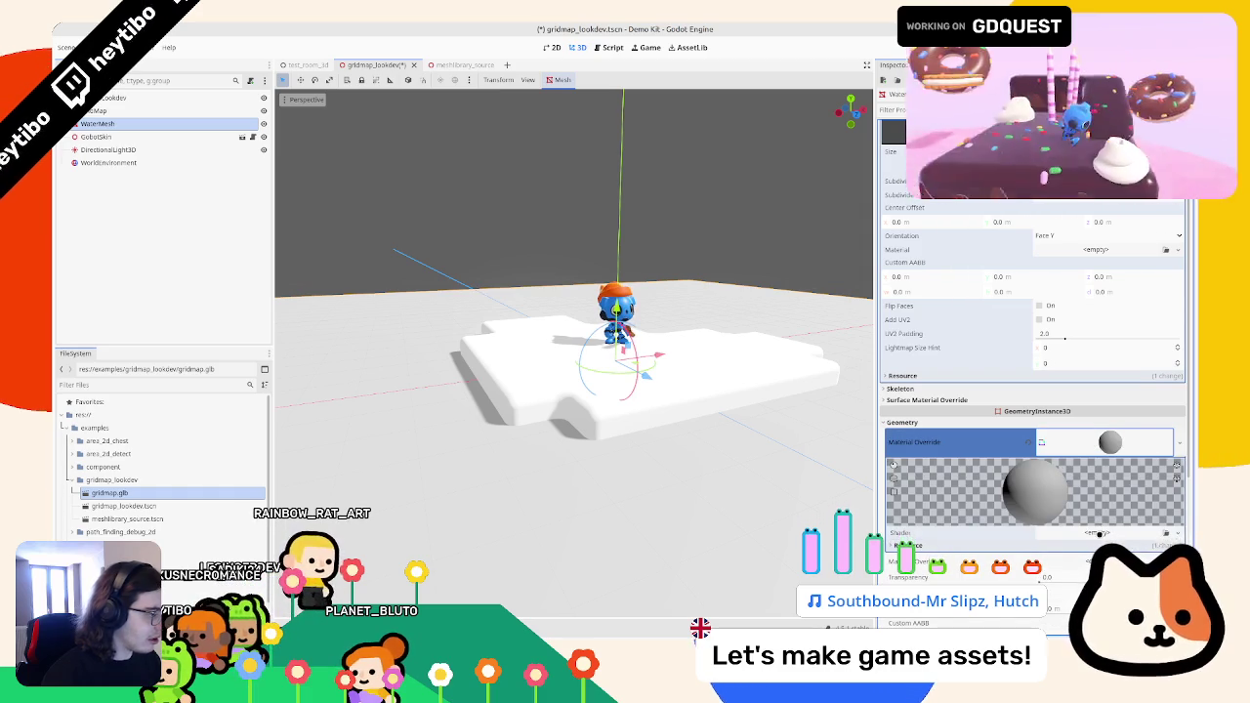
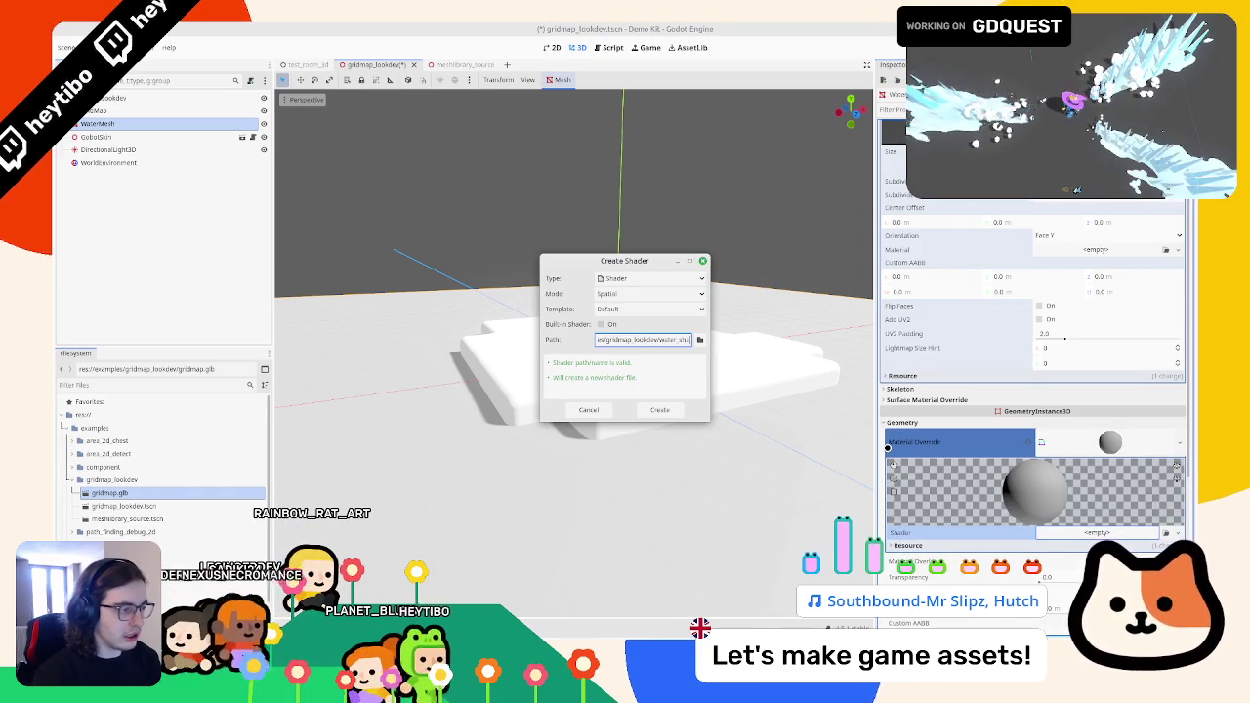
- Create water.gdshader, open it in the shader editor, and delete the commented light() function
key(Return)
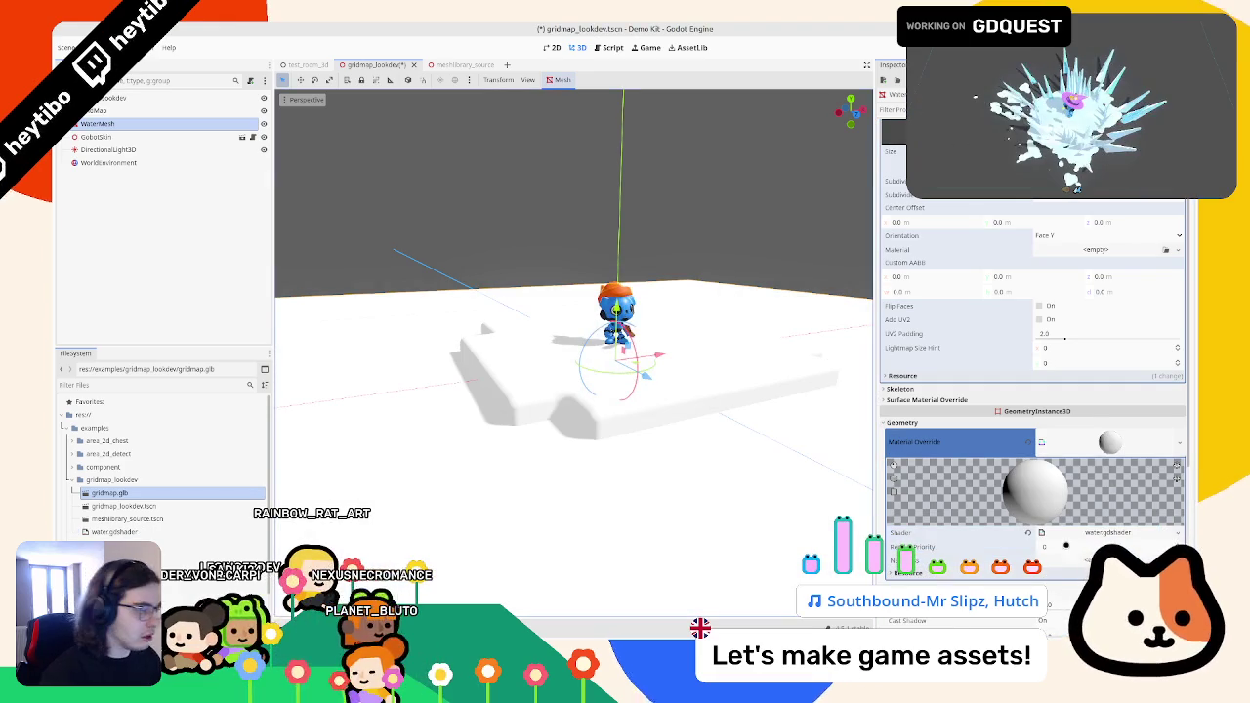
click(1103, 532)
drag(748, 485, 497, 484)
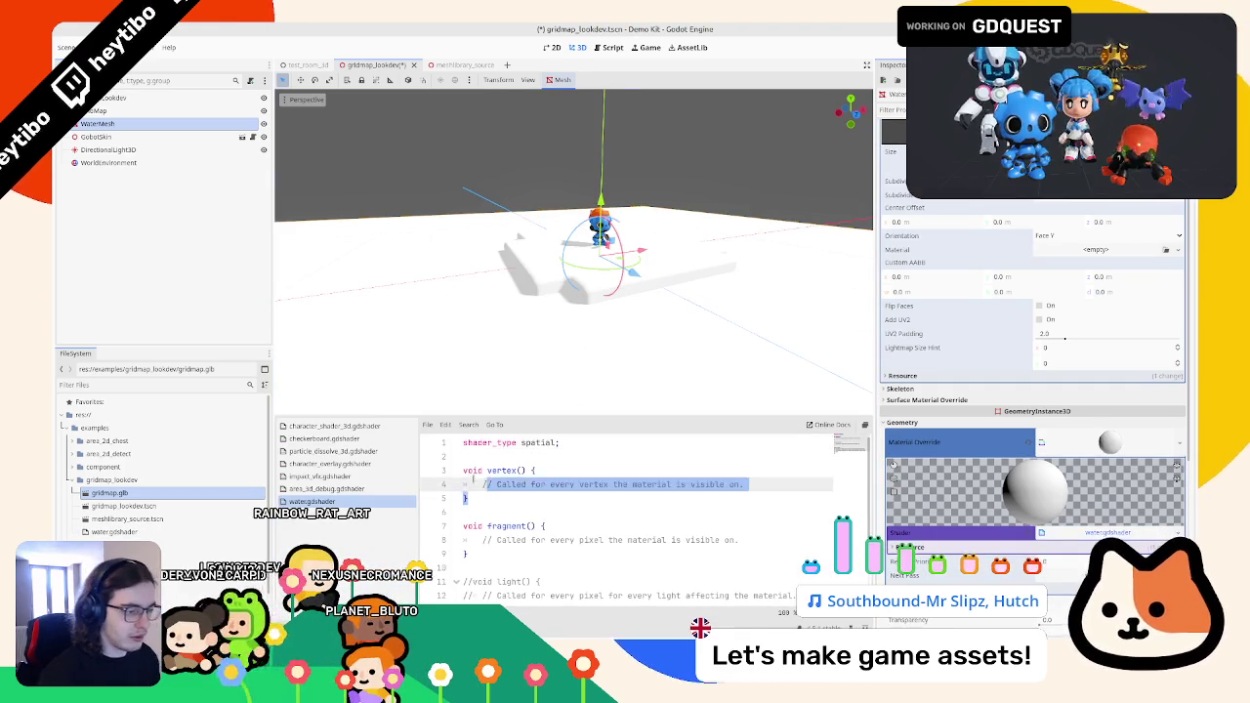
key(Down)
key(Down)
key(Down)
key(End)
key(ctrl+shift+End)
key(Delete)
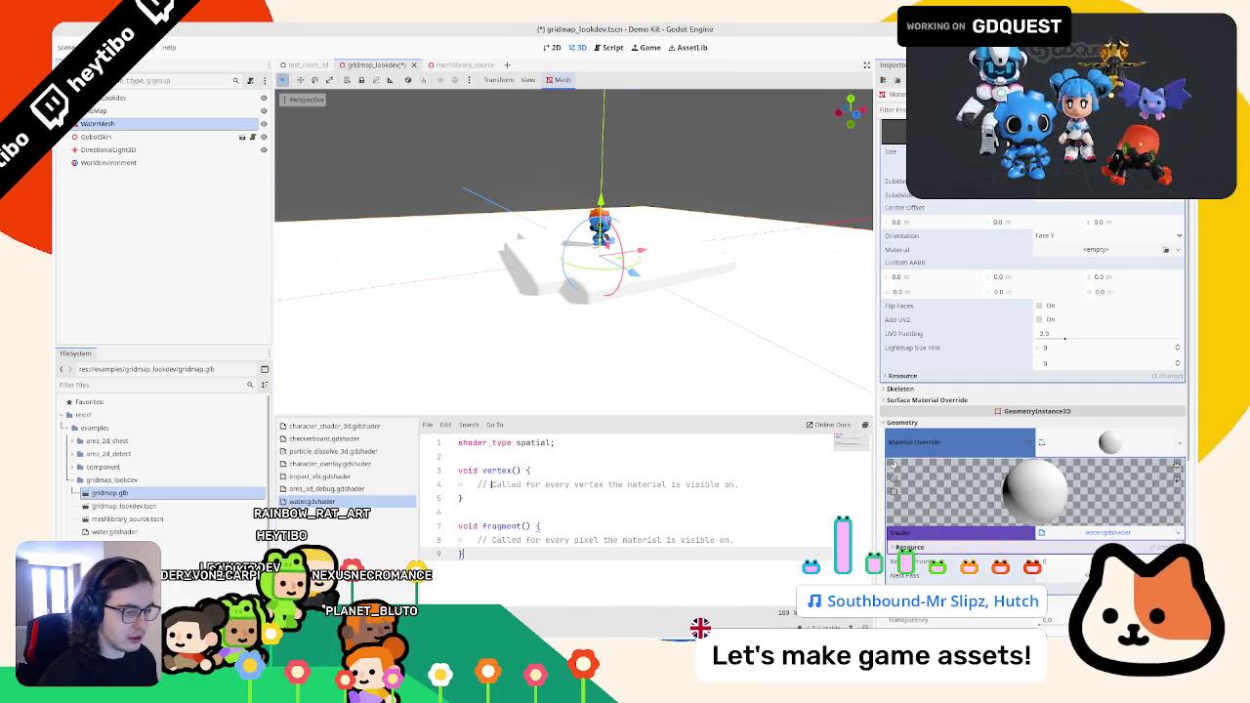
click(497, 457)
key(Return)
key(Return)
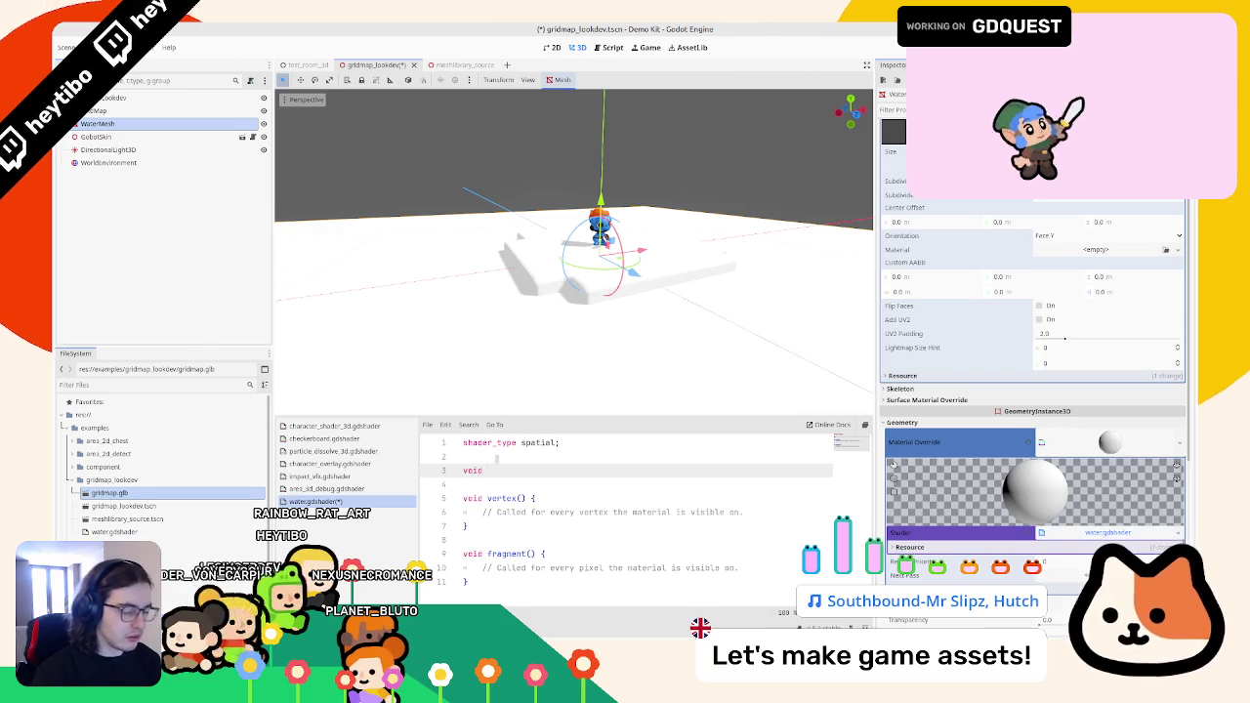
- Declare 'uniform sampler2D wave_sampler : filter_linear, repeat_enable;' on line 3 and save
text(uniform )
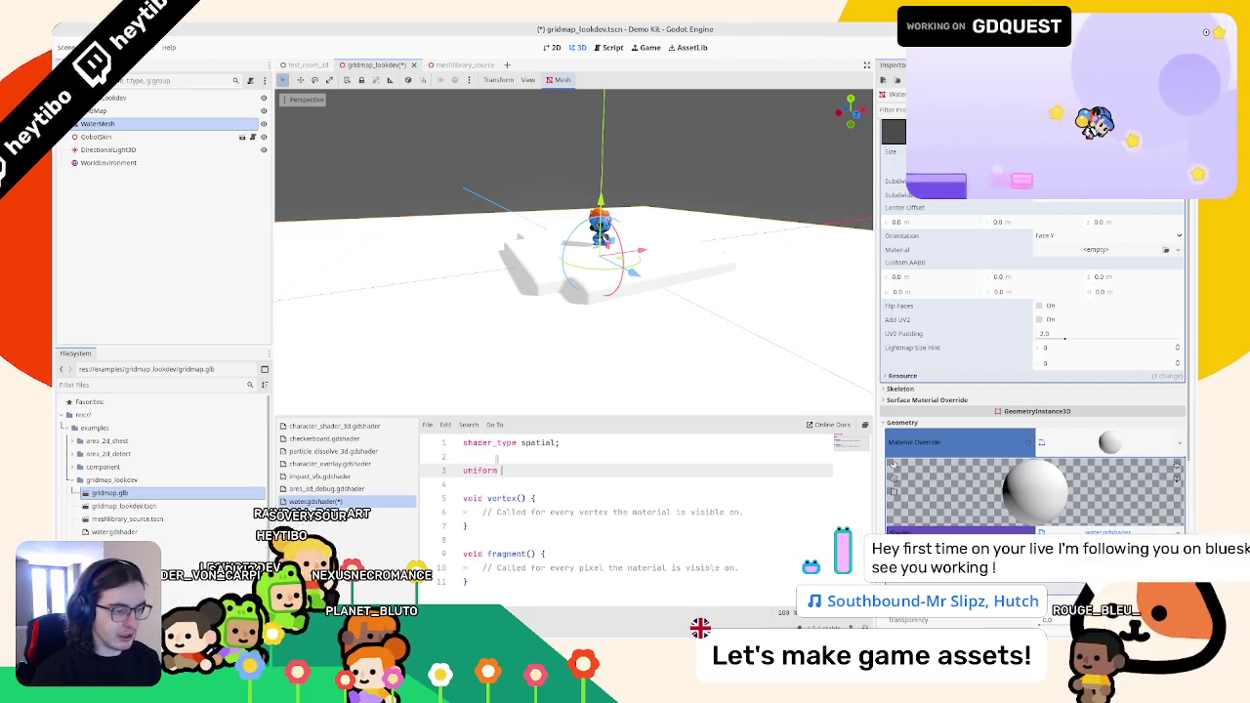
text(sampler 2D)
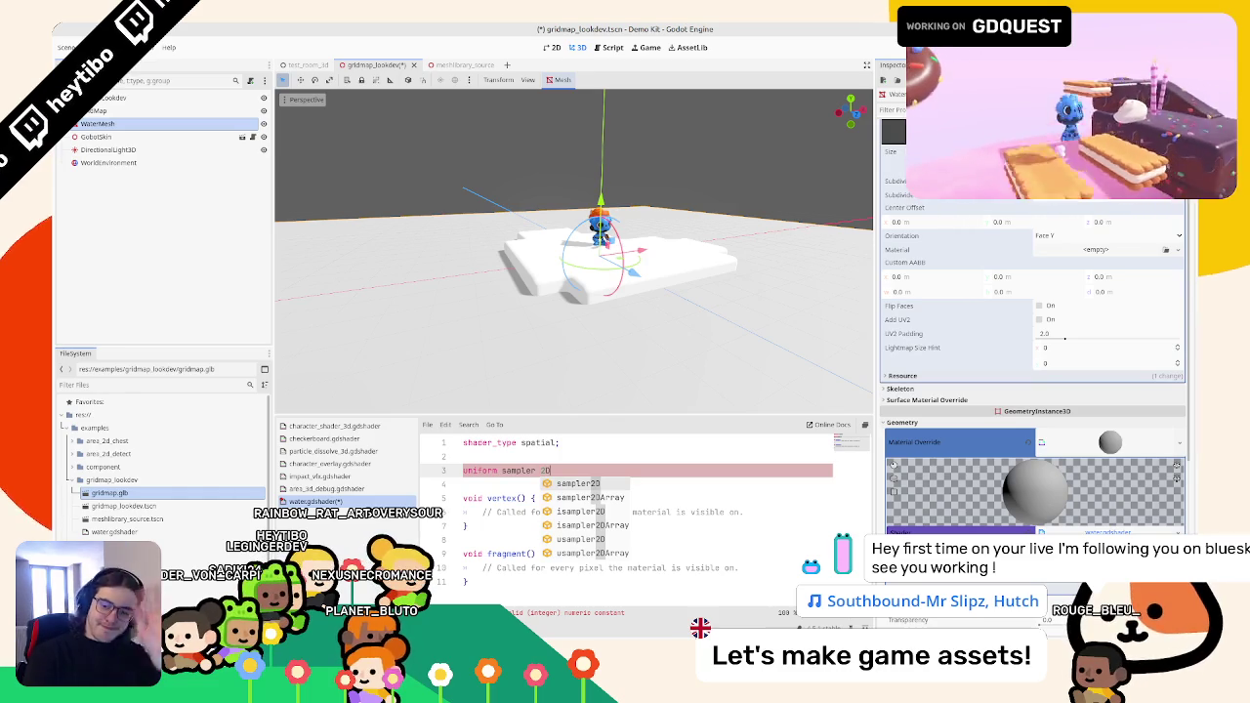
key(BackSpace)
key(BackSpace)
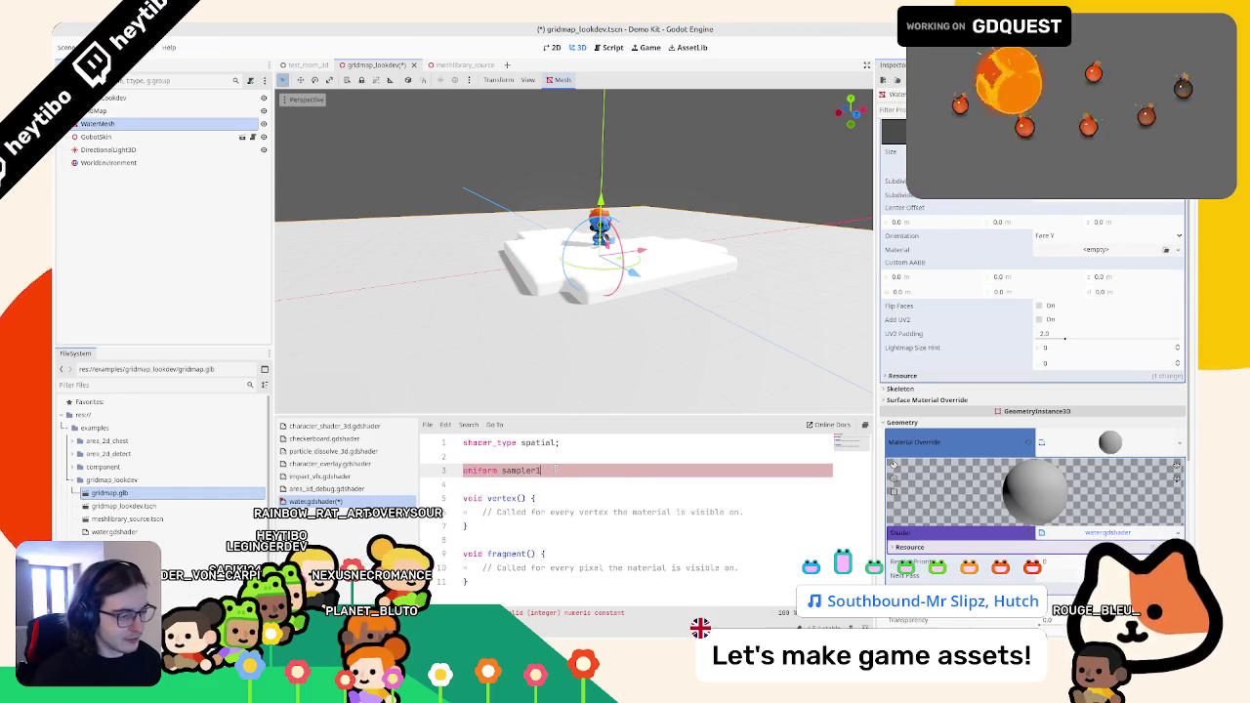
text(2D)
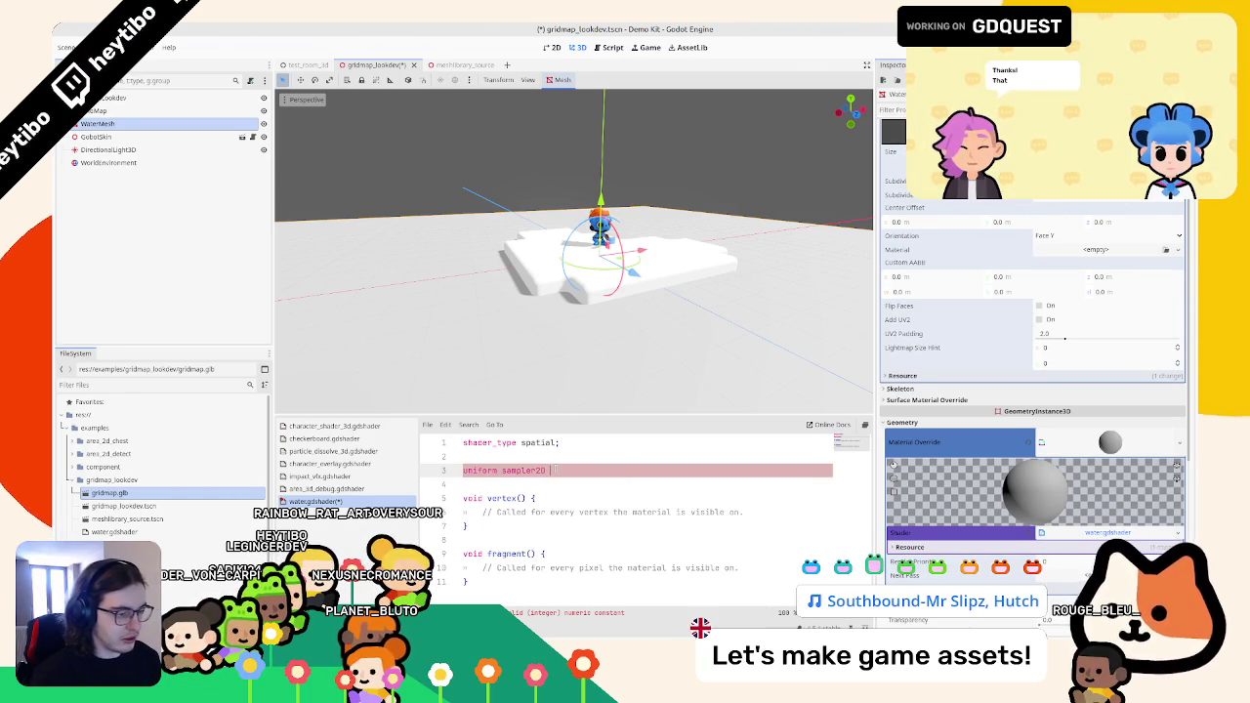
text(m)
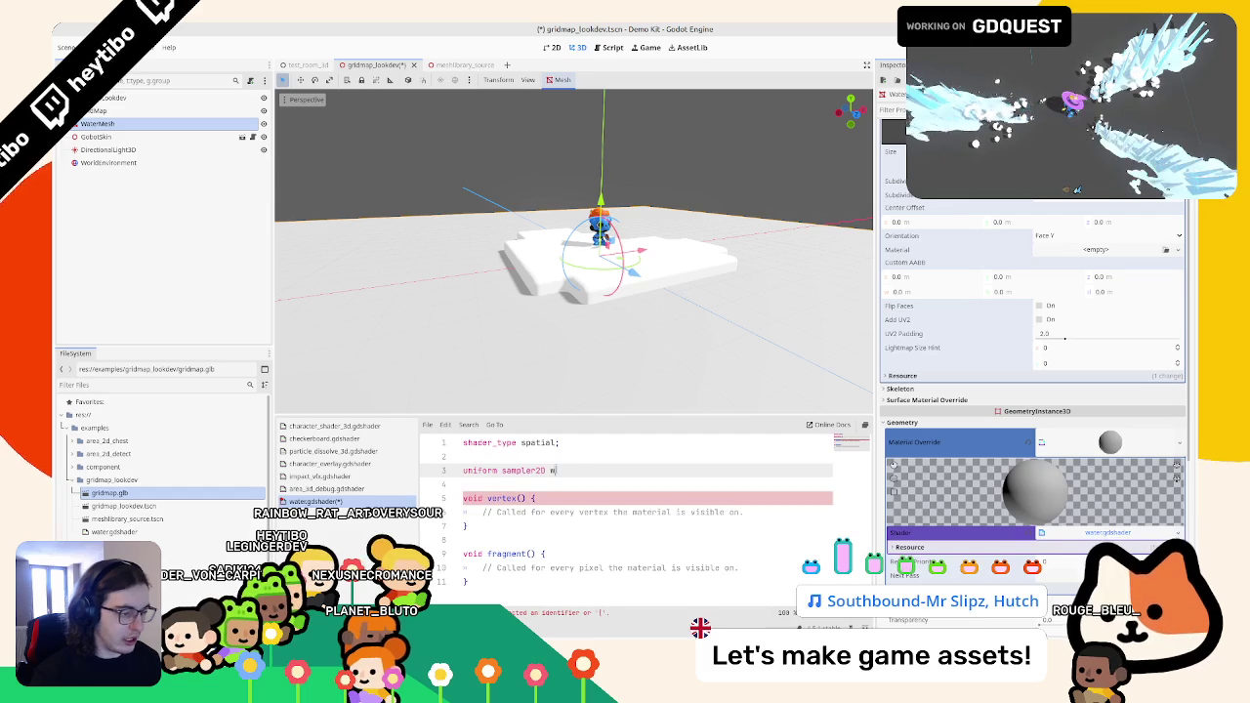
text(_sampler :)
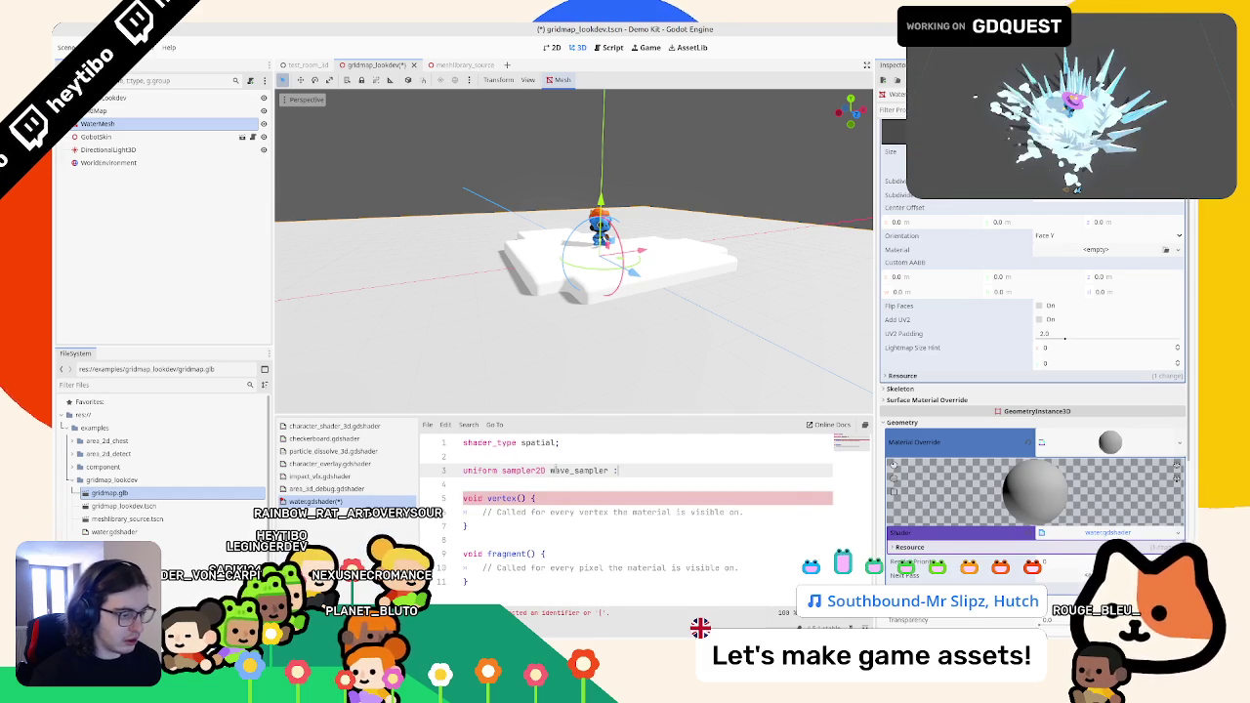
text( filt)
key(Return)
text(rep)
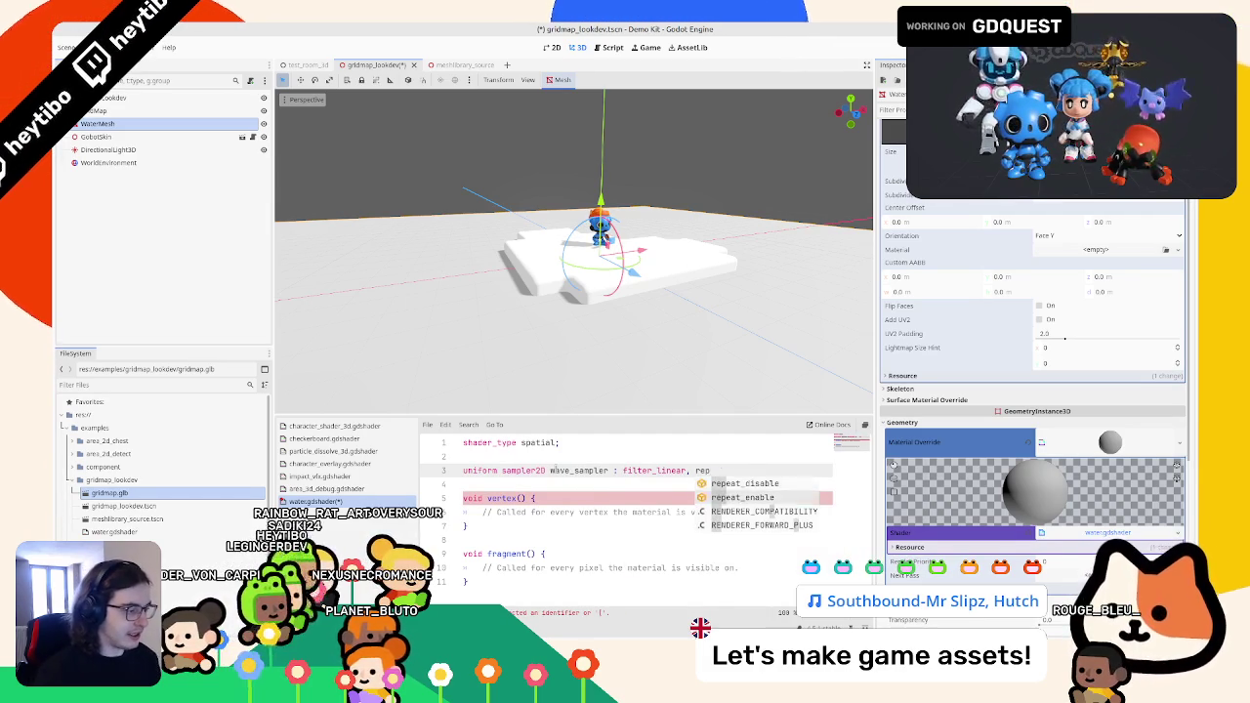
key(Return)
key(ctrl+s)
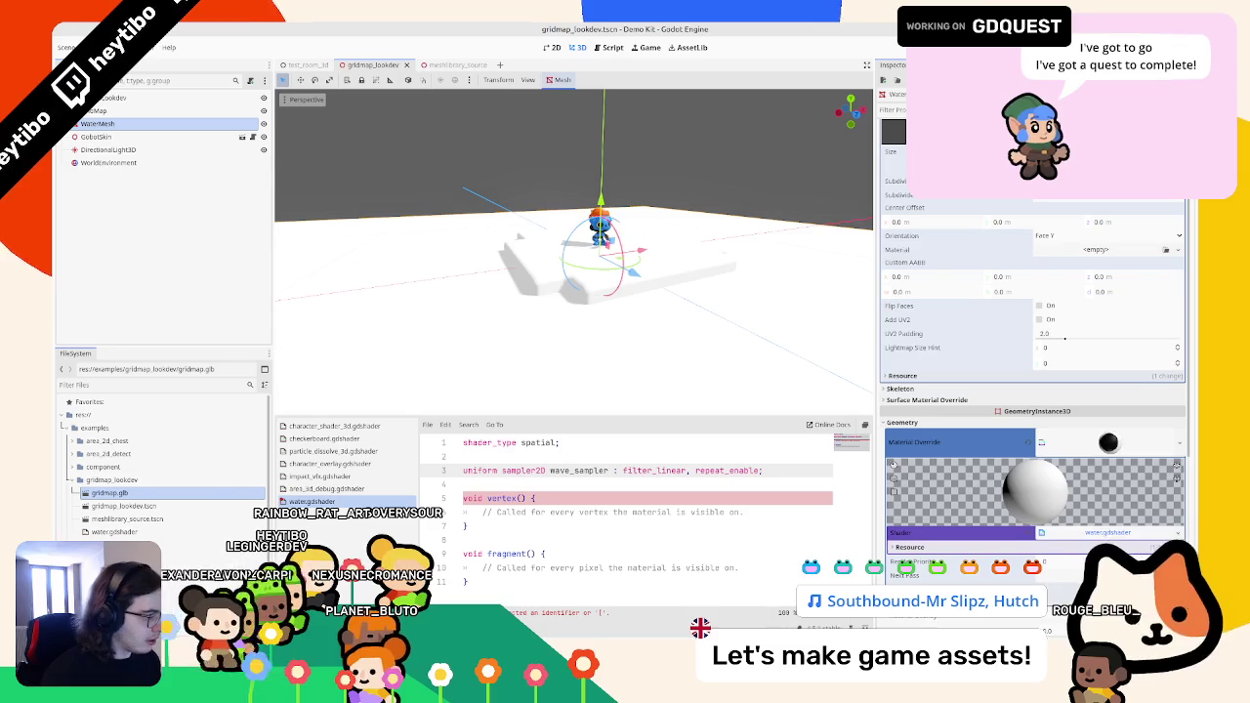
- Give Wave Sampler a new NoiseTexture2D with new FastNoiseLite noise
click(1177, 586)
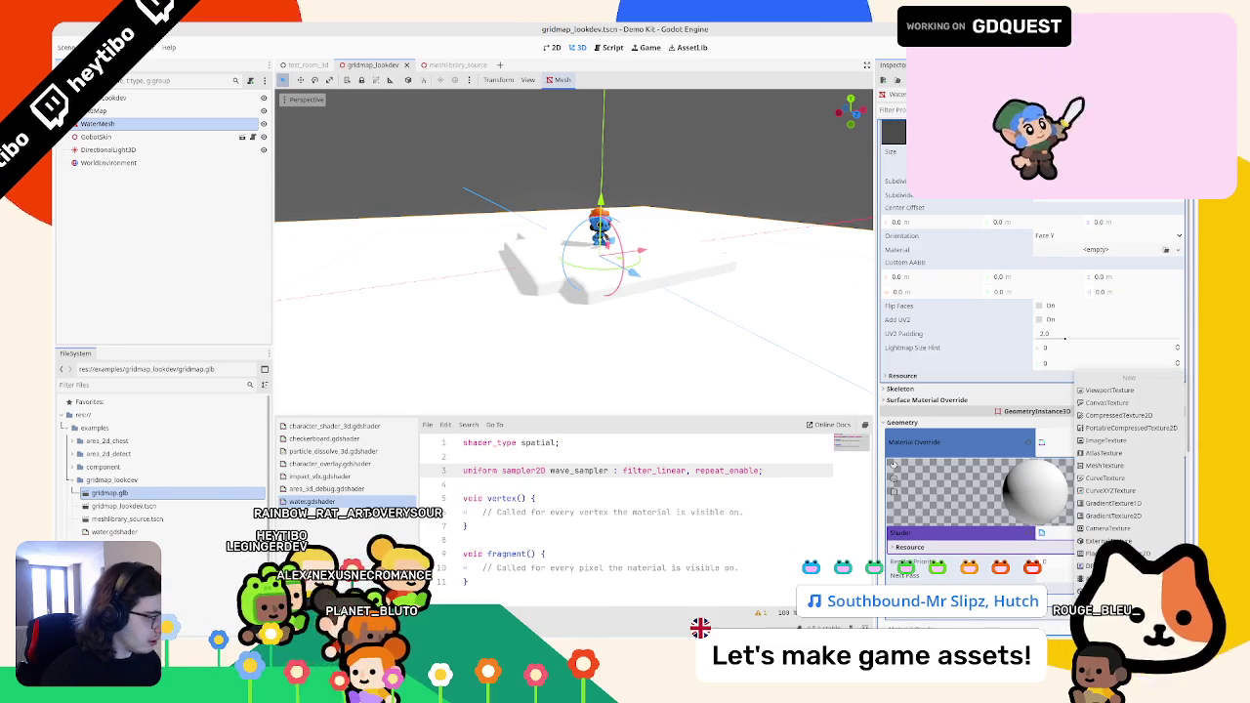
click(1103, 566)
click(1088, 281)
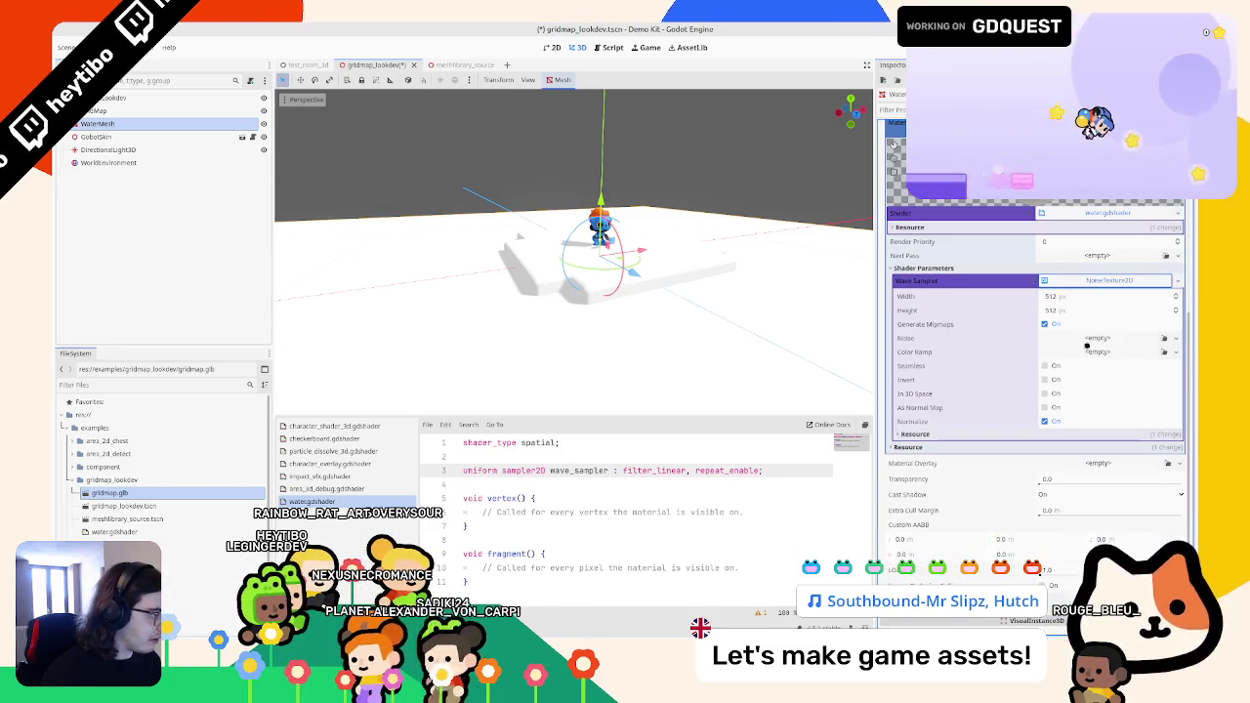
click(1073, 337)
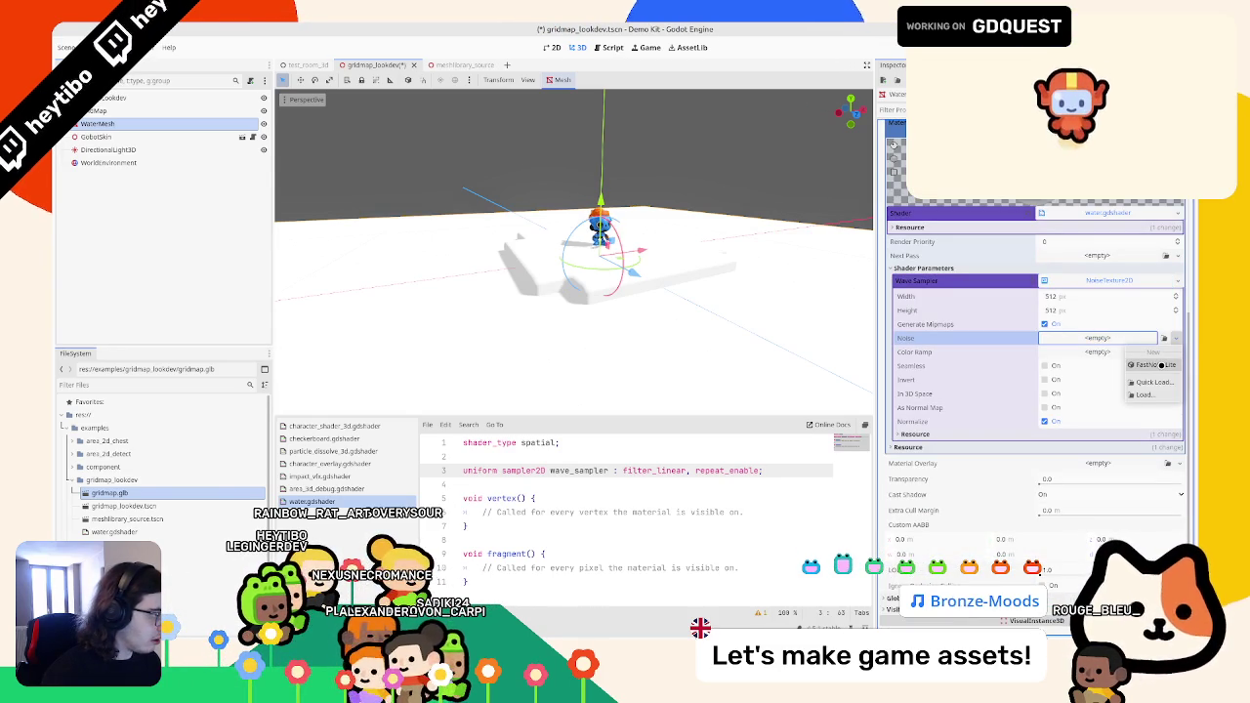
click(1161, 365)
- Set the noise's Fractal Octaves to 2
click(924, 488)
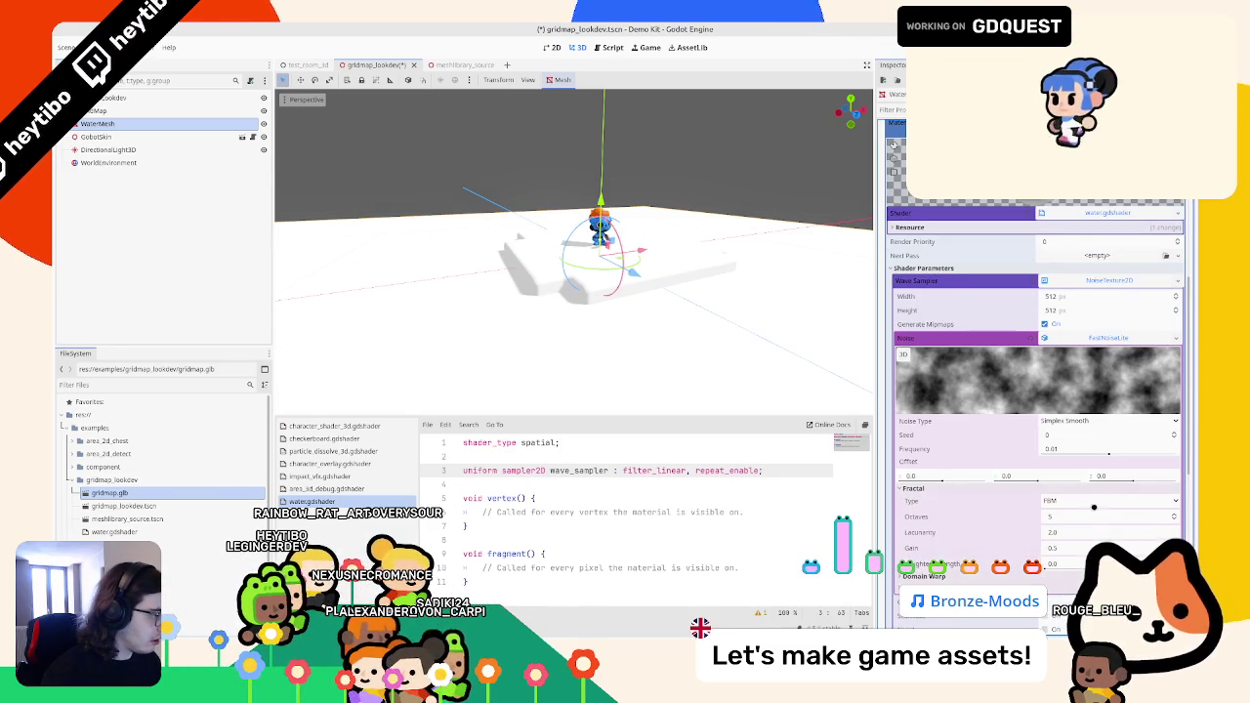
click(1176, 515)
text(1)
key(Return)
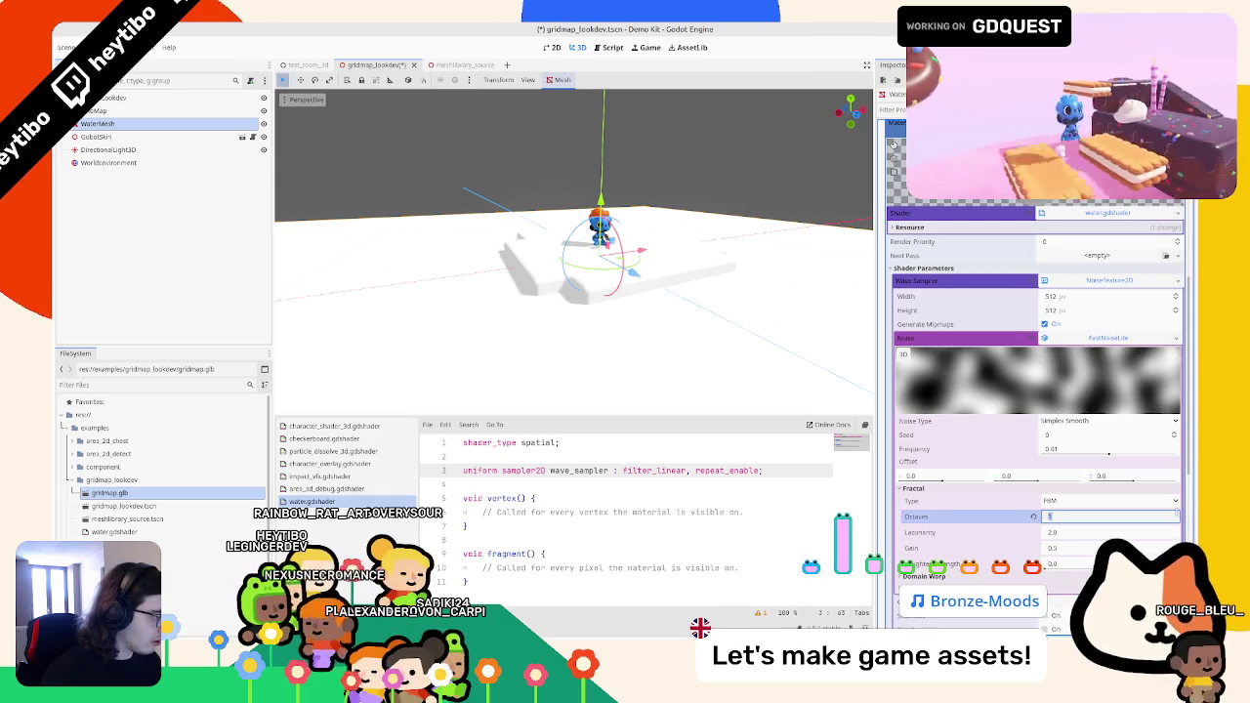
click(1176, 514)
click(1176, 514)
click(1175, 521)
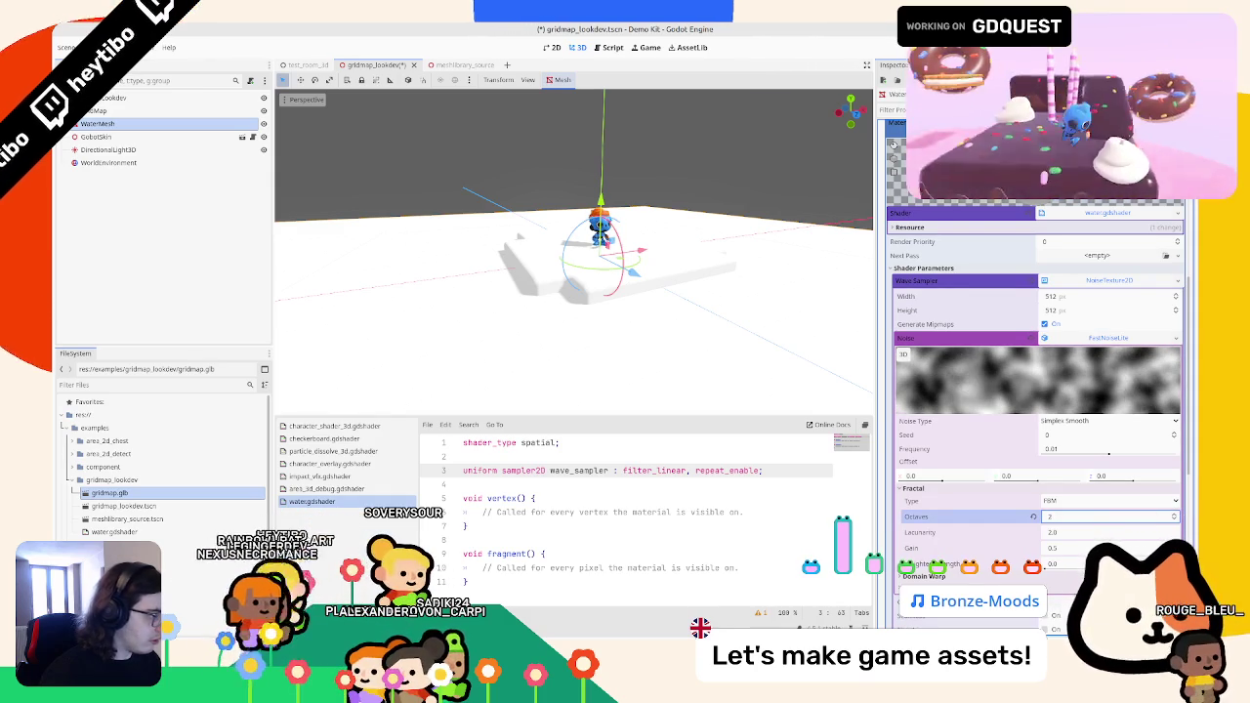
- Select the vertex function's placeholder comment in the shader code
double_click(578, 470)
click(760, 508)
key(shift+Home)
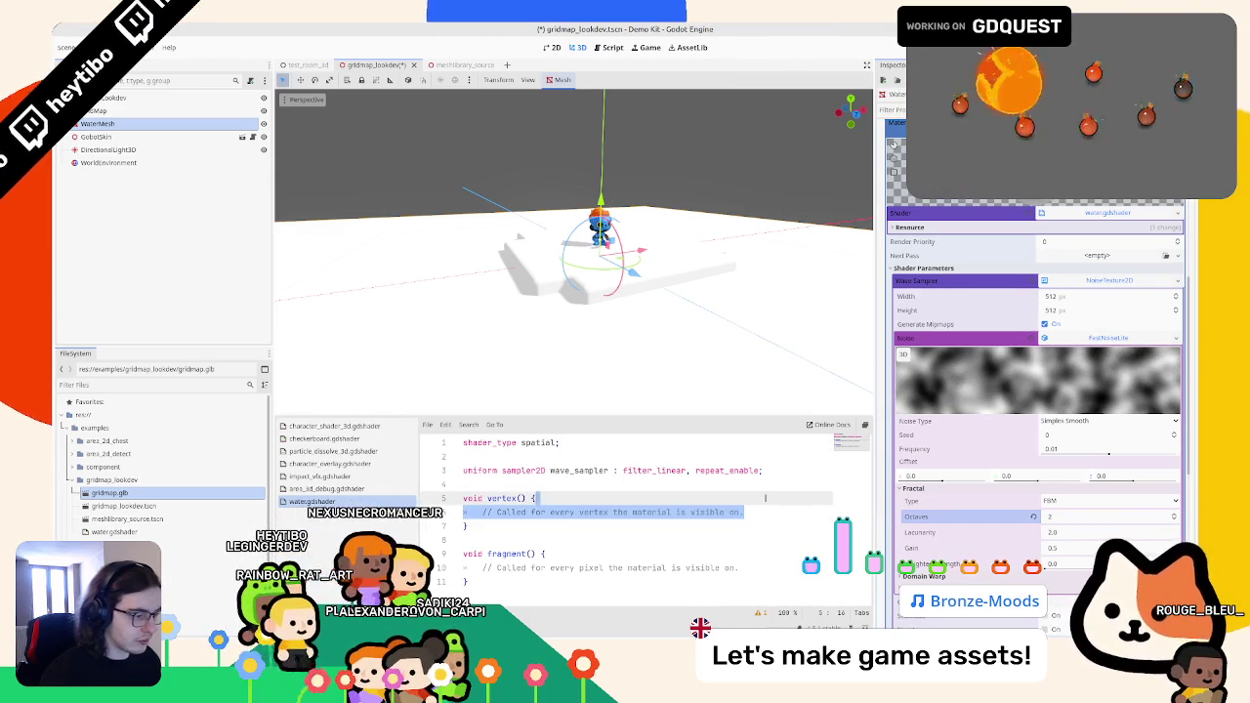
- In vertex(), sample wave_sampler into 'float wave' and add it to VERTEX.y, saving the shader
key(BackSpace)
text(#)
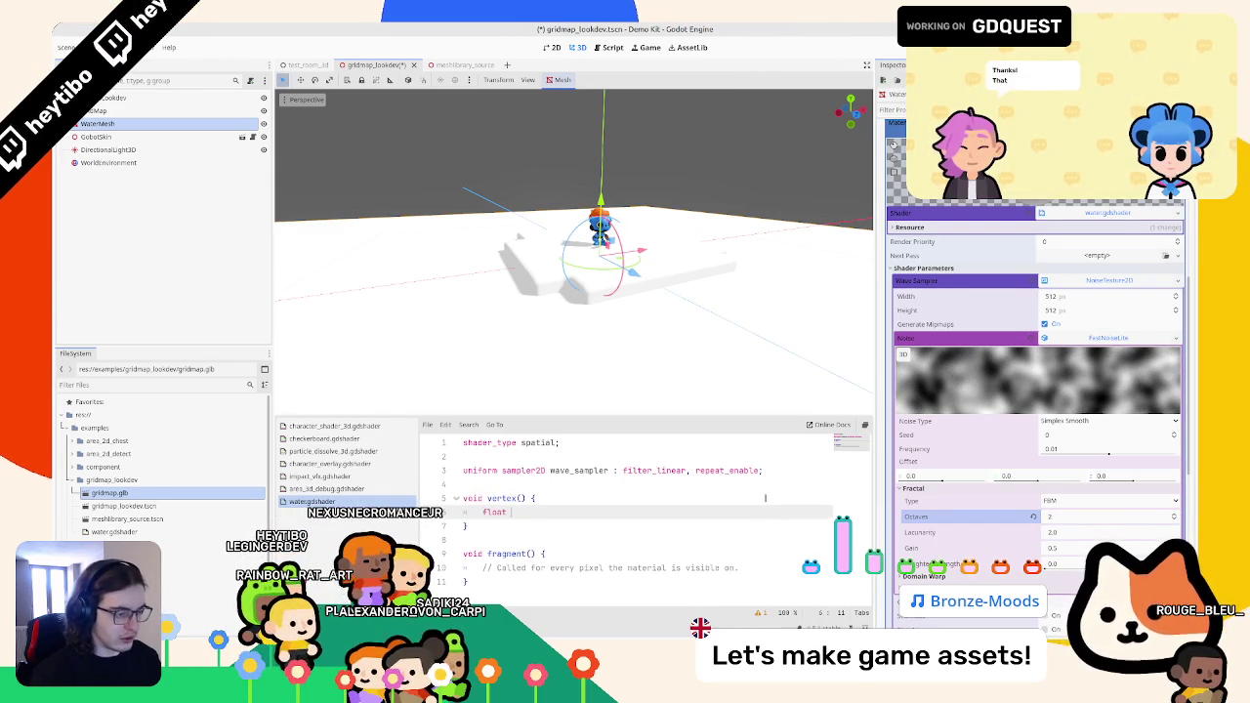
text( texture()
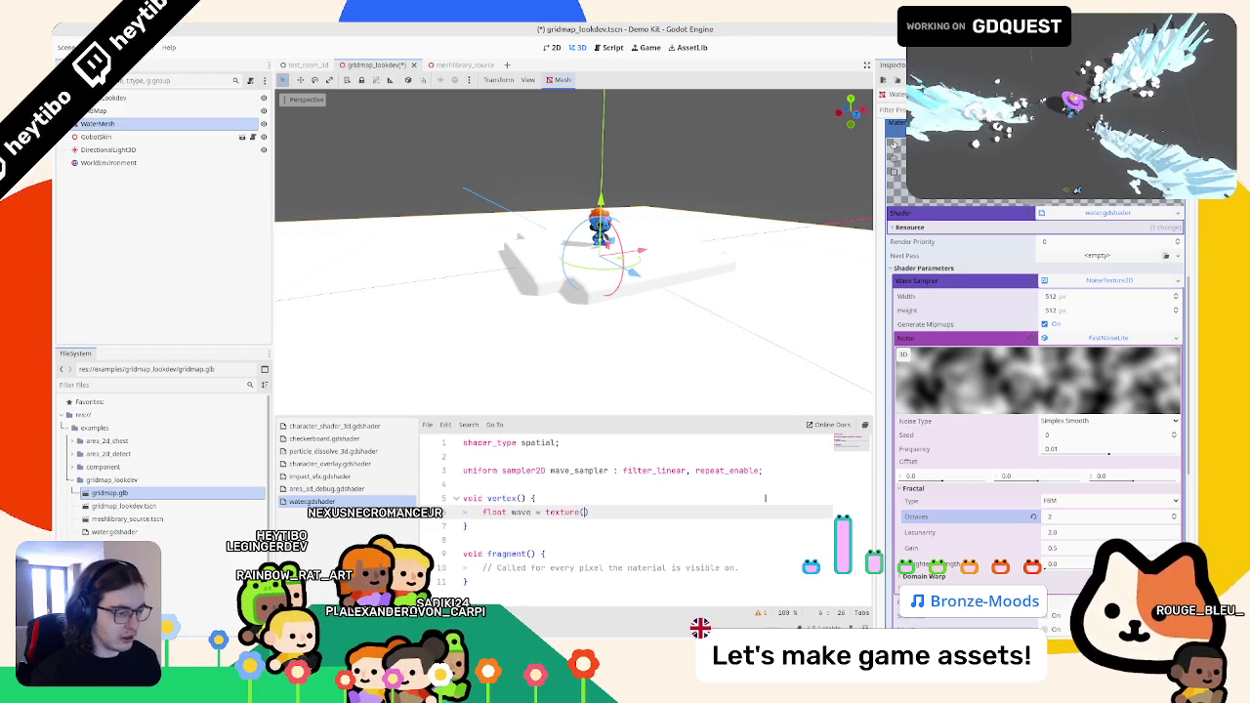
text((wave_sampler,)
text())
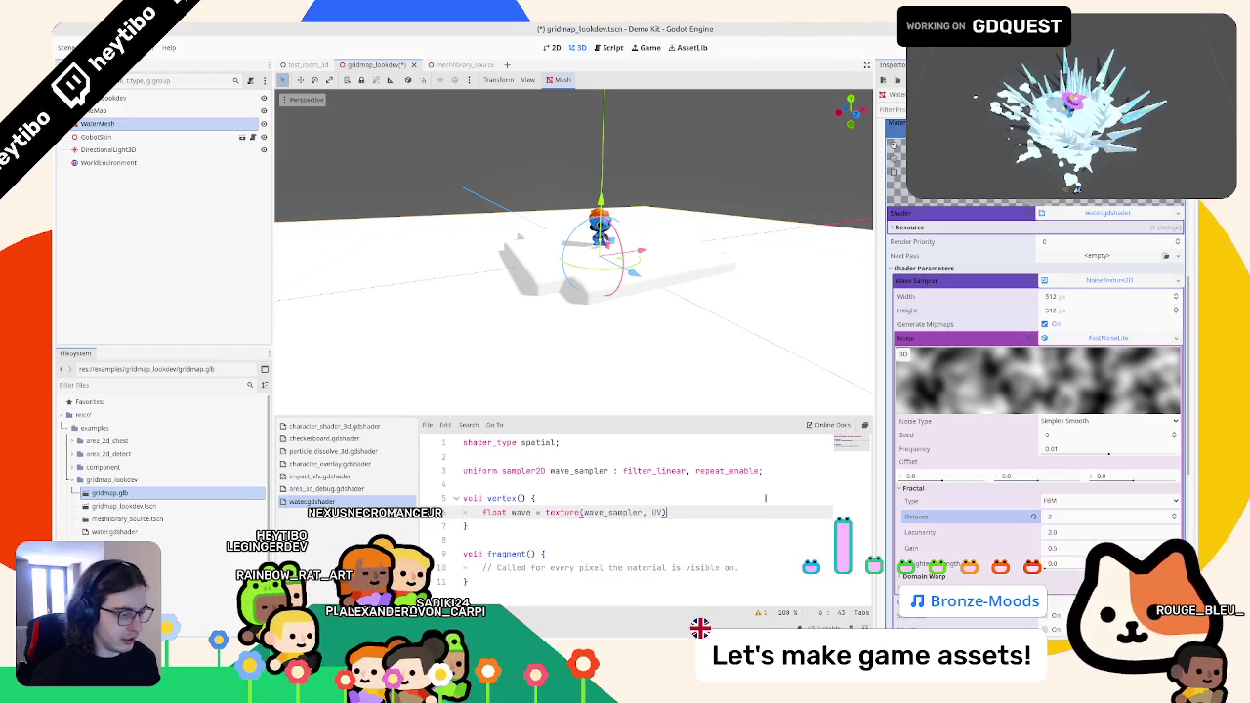
key(Return)
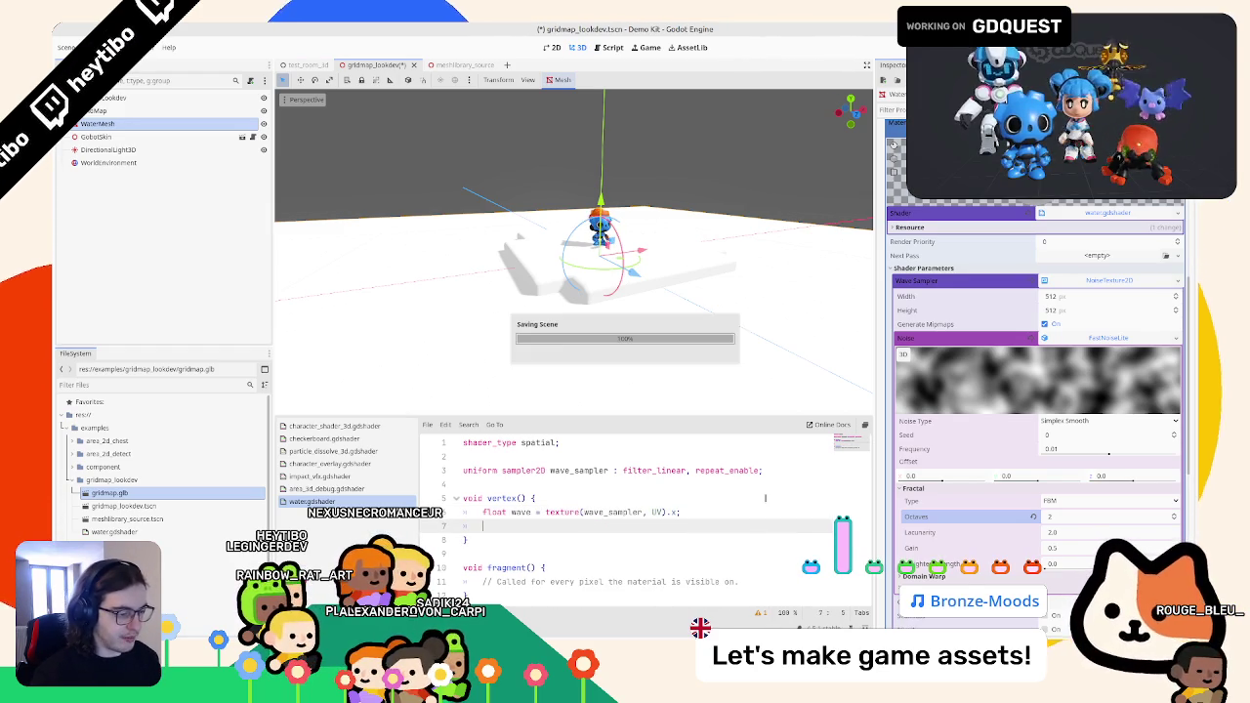
key(ctrl+s)
text(vert)
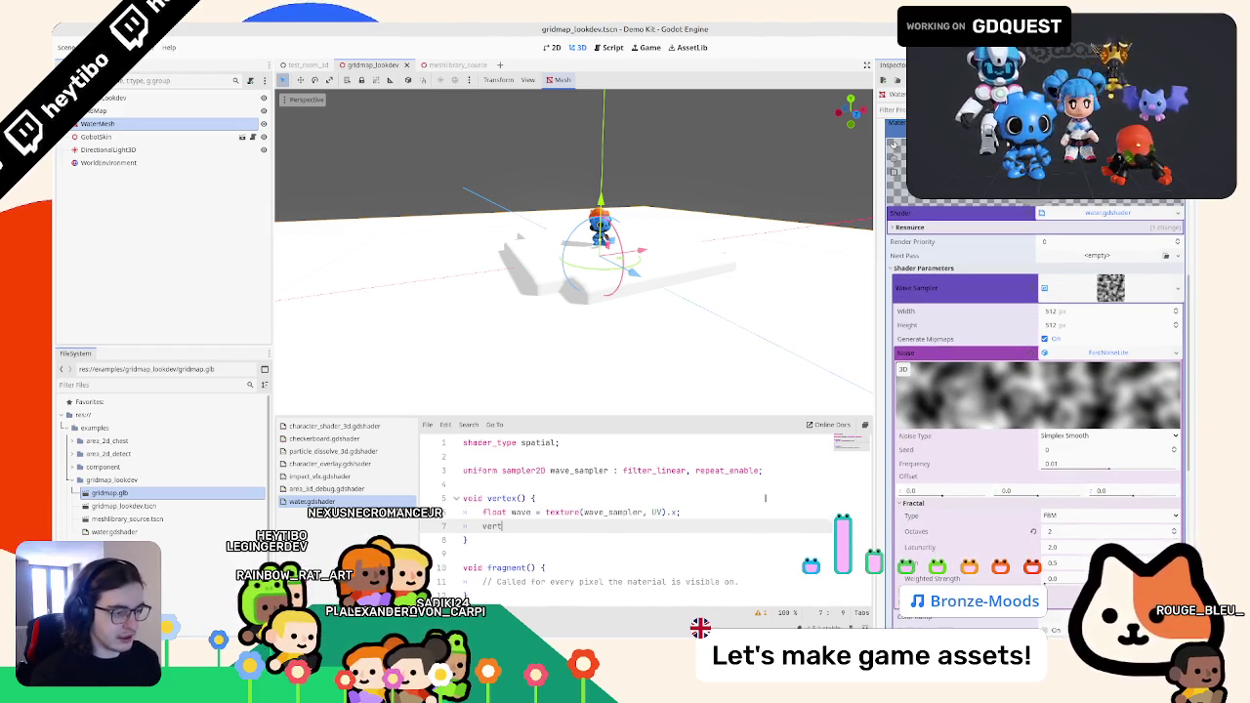
key(Return)
text(.u)
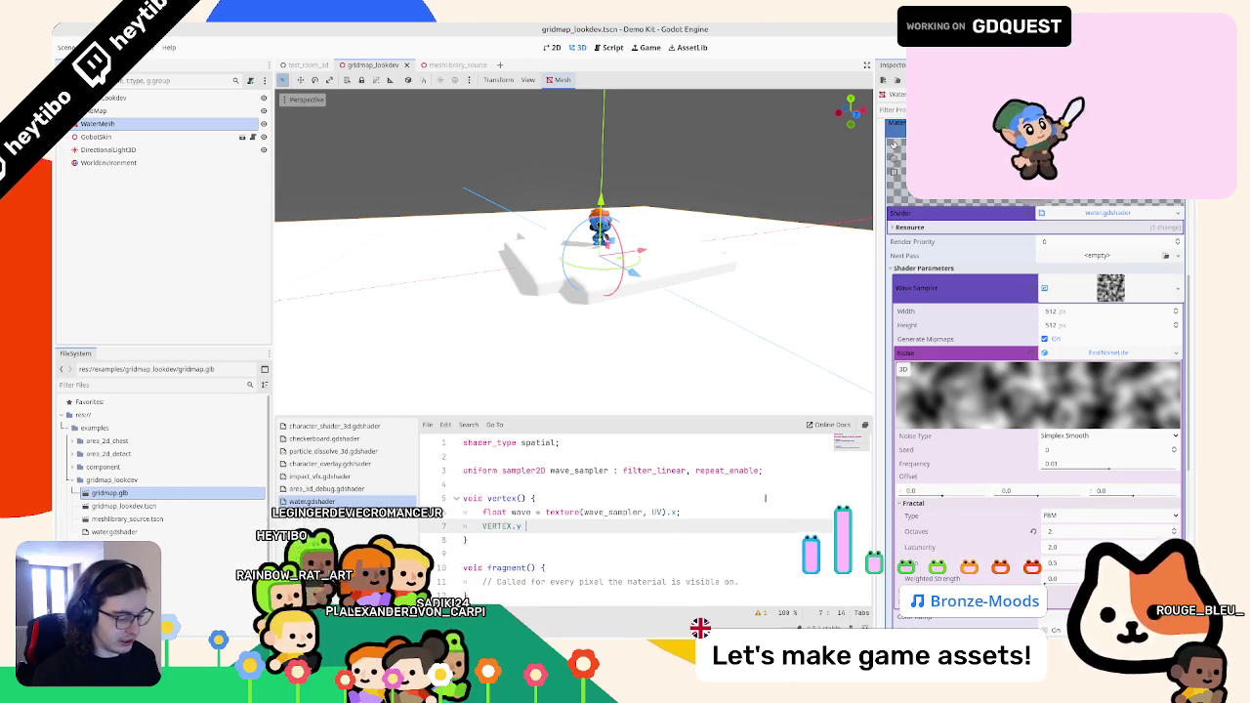
text(e;)
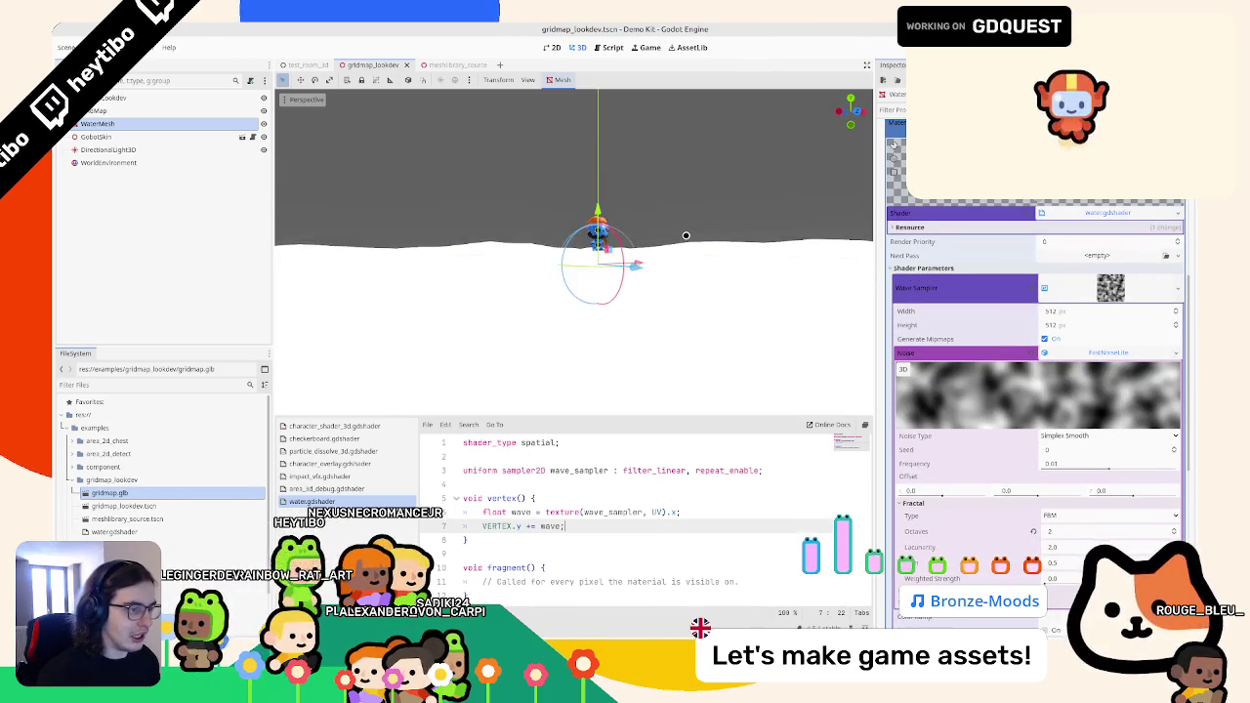
click(661, 512)
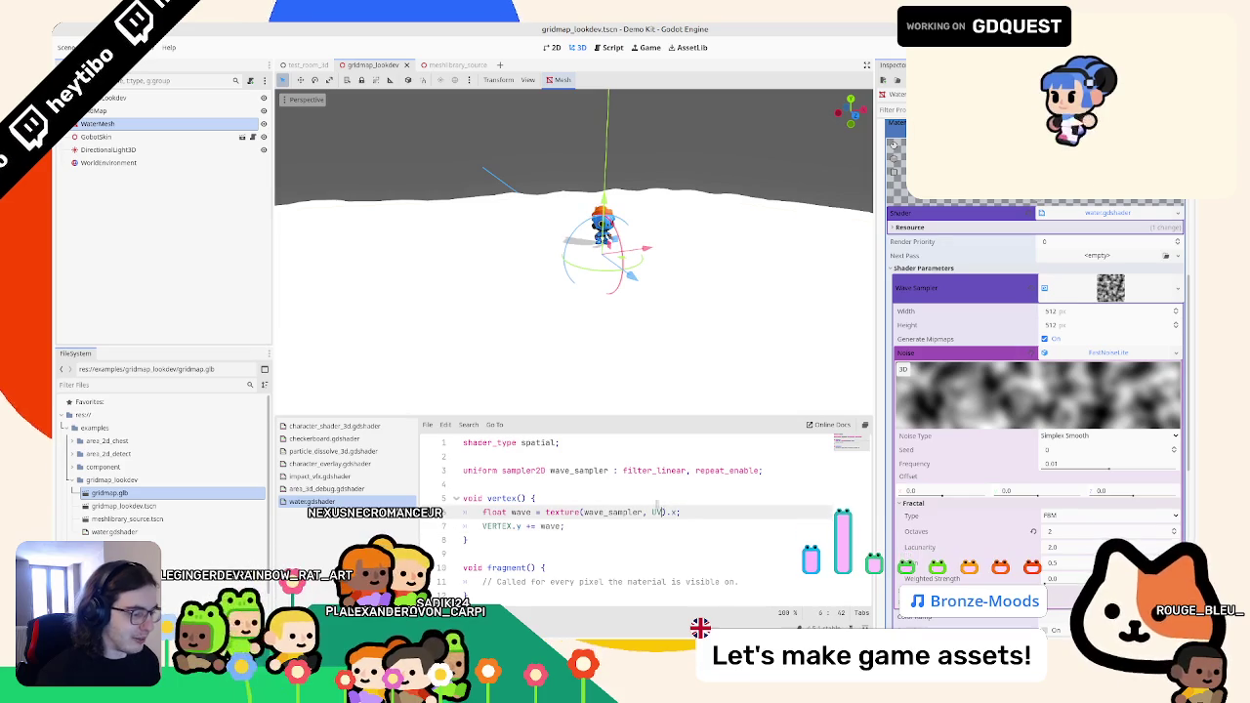
- Offset the wave lookup by a TIME factor and scale the vertex displacement by 0.2
text( + TIME)
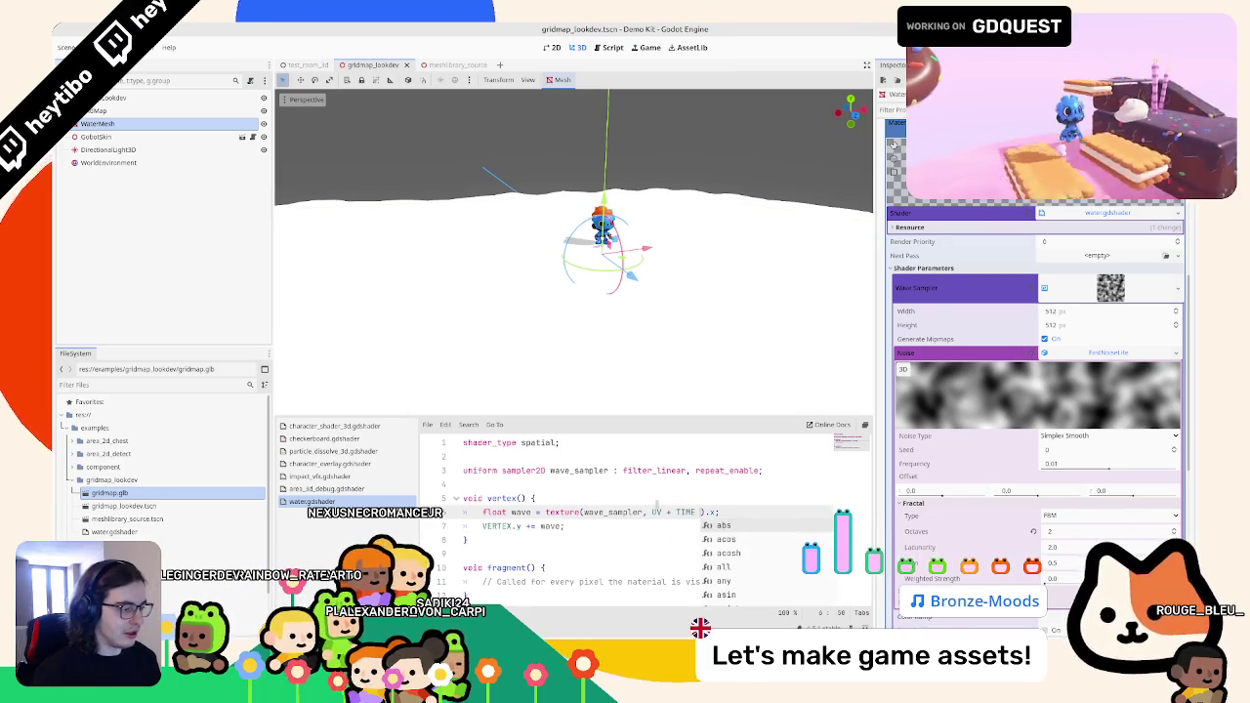
text( * 0.2)
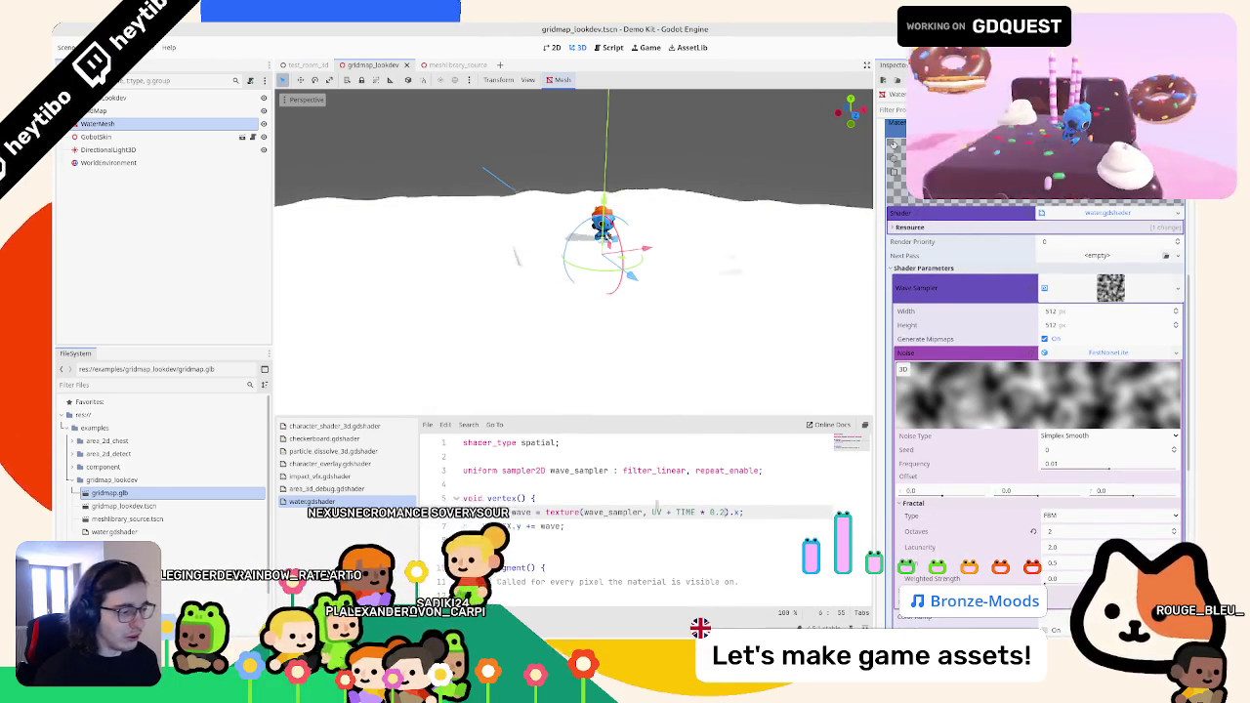
key(BackSpace)
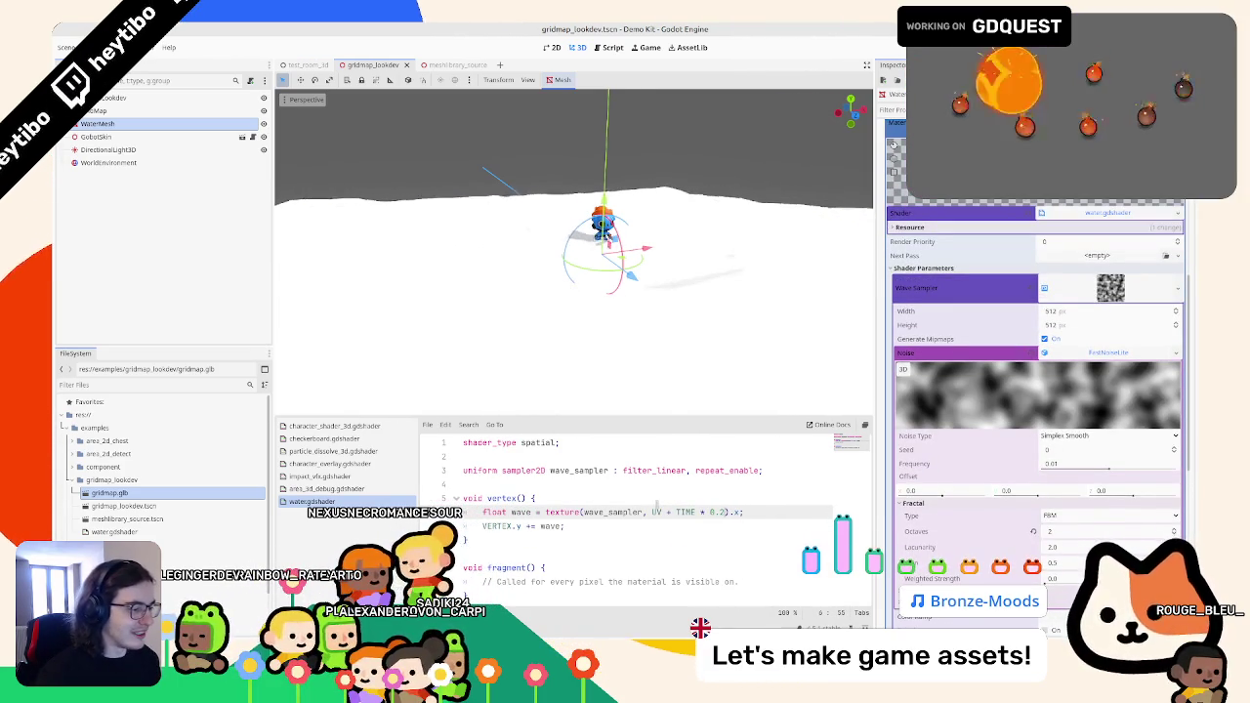
text(1)
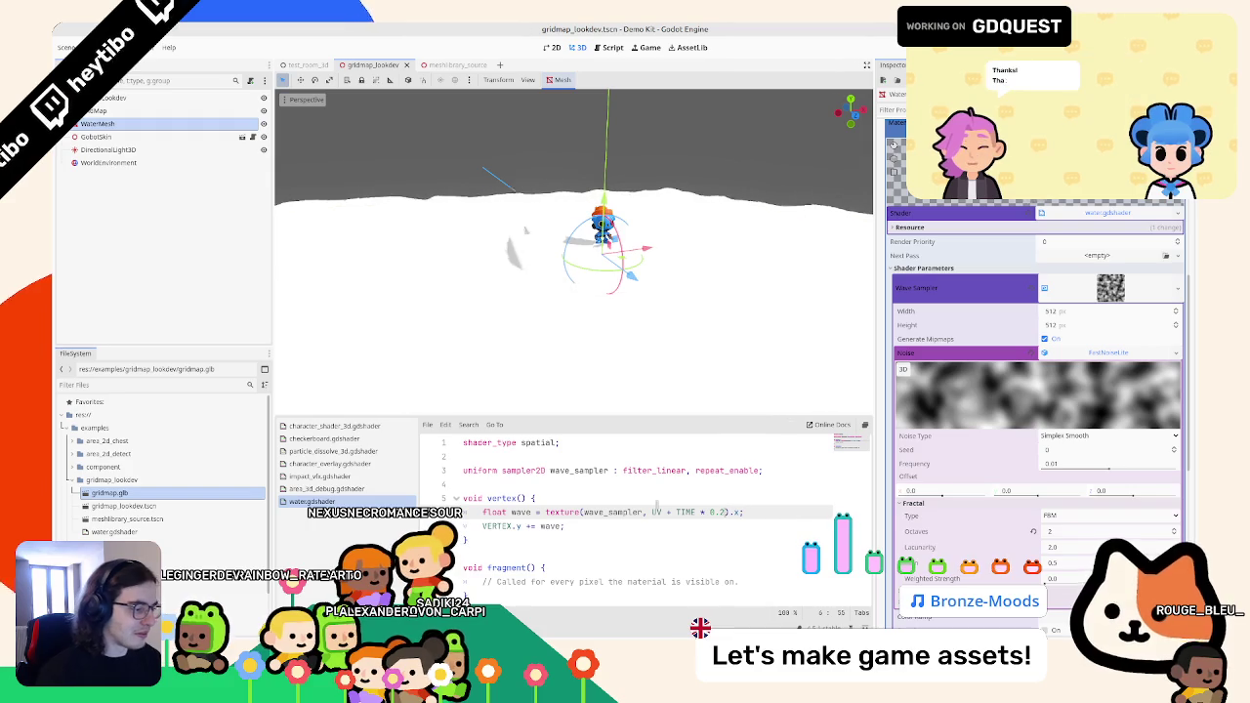
key(Down)
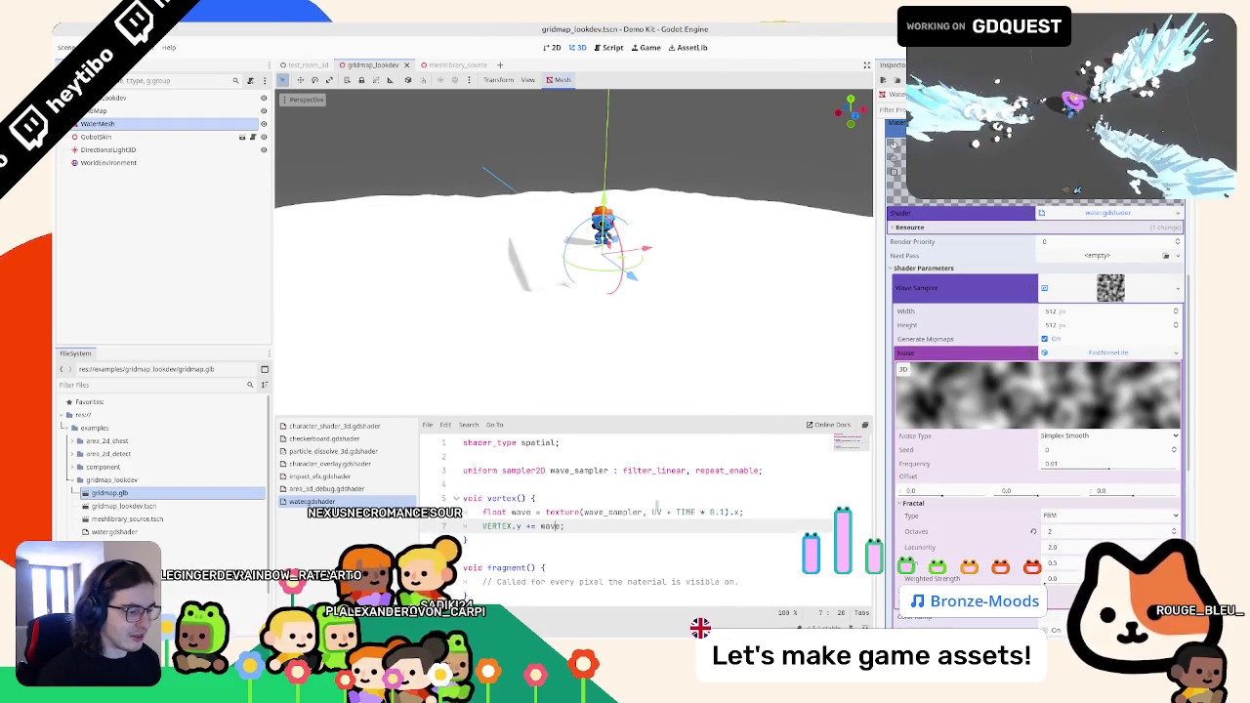
text(*)
text( 0.2)
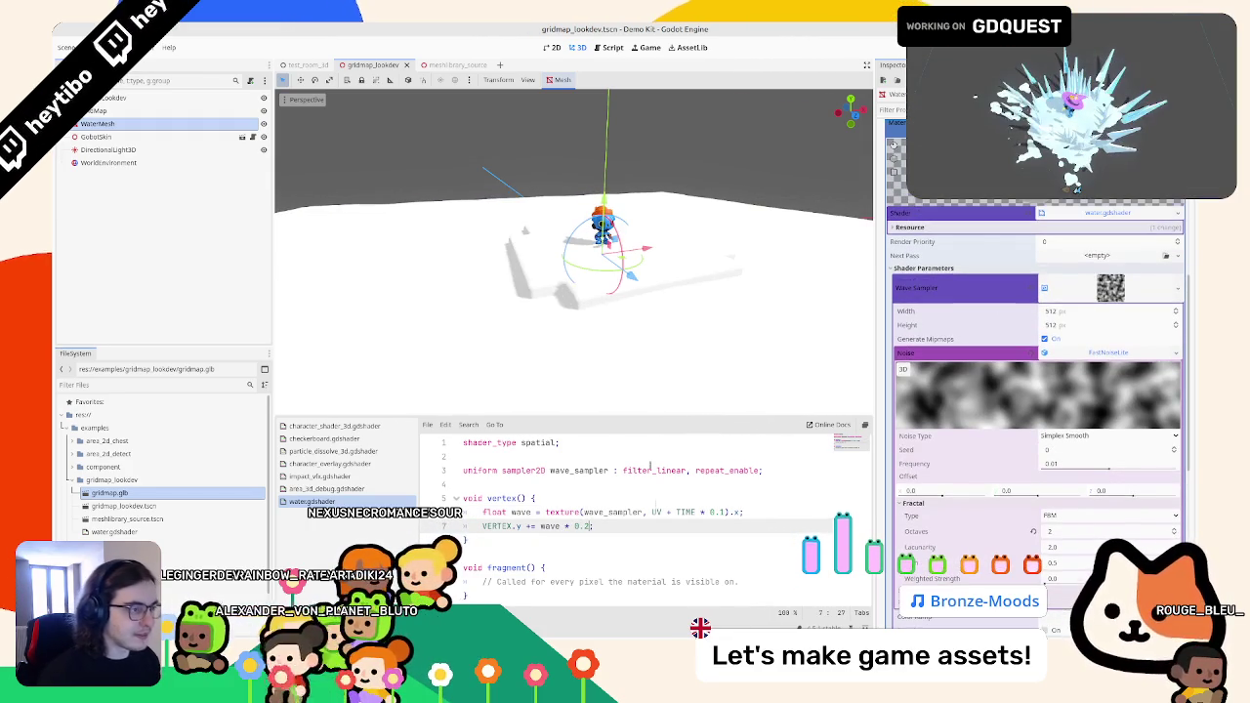
scroll(707, 276, down, 3)
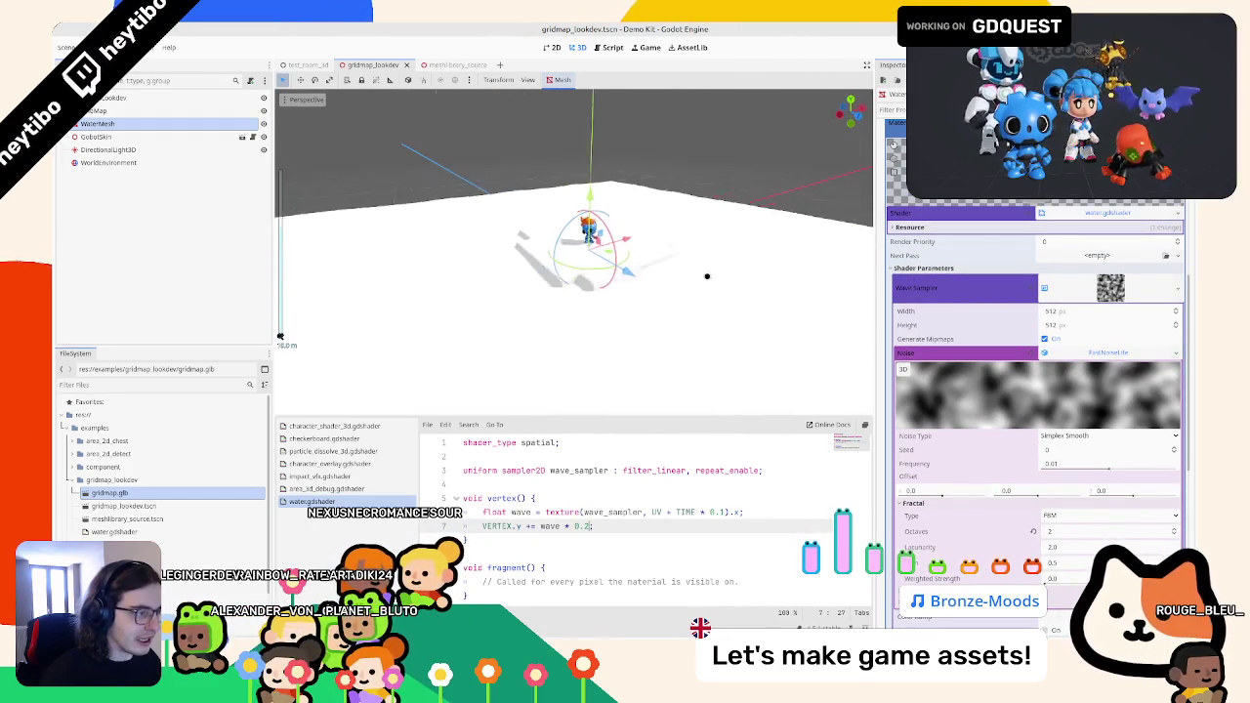
scroll(702, 249, up, 1)
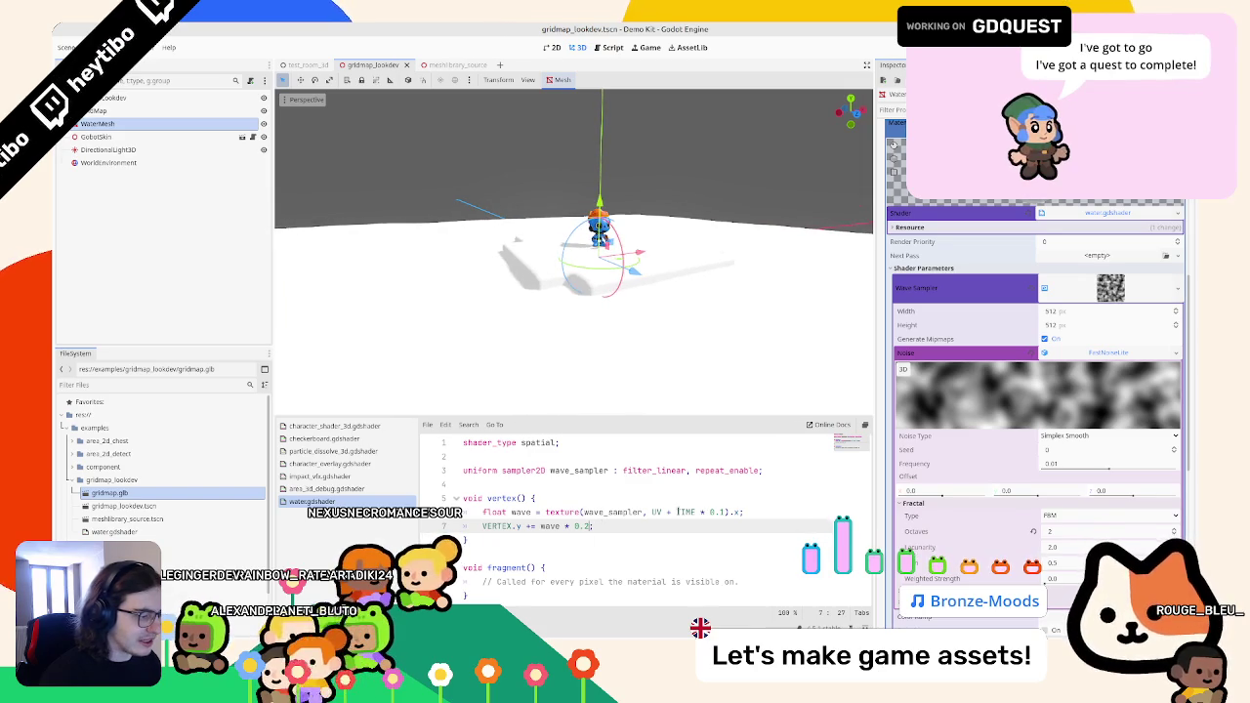
- Replace UV with VERTEX.xz in the wave texture lookup and save
double_click(723, 512)
text(1)
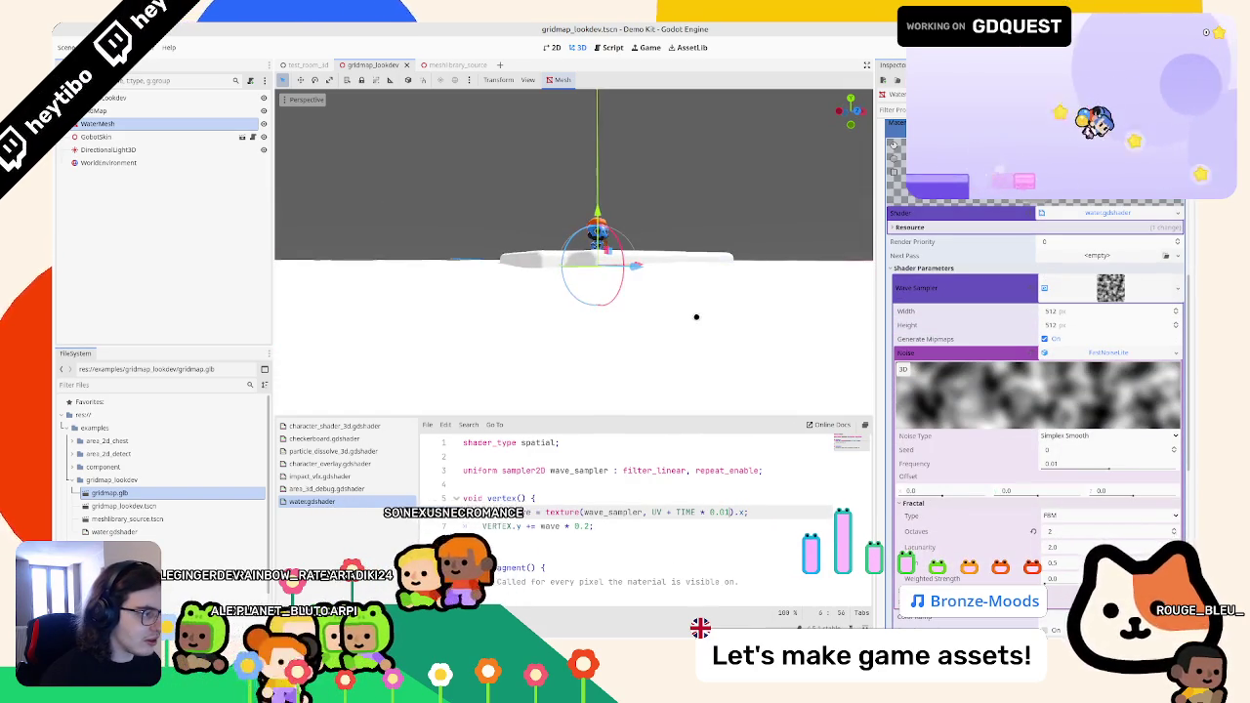
double_click(656, 511)
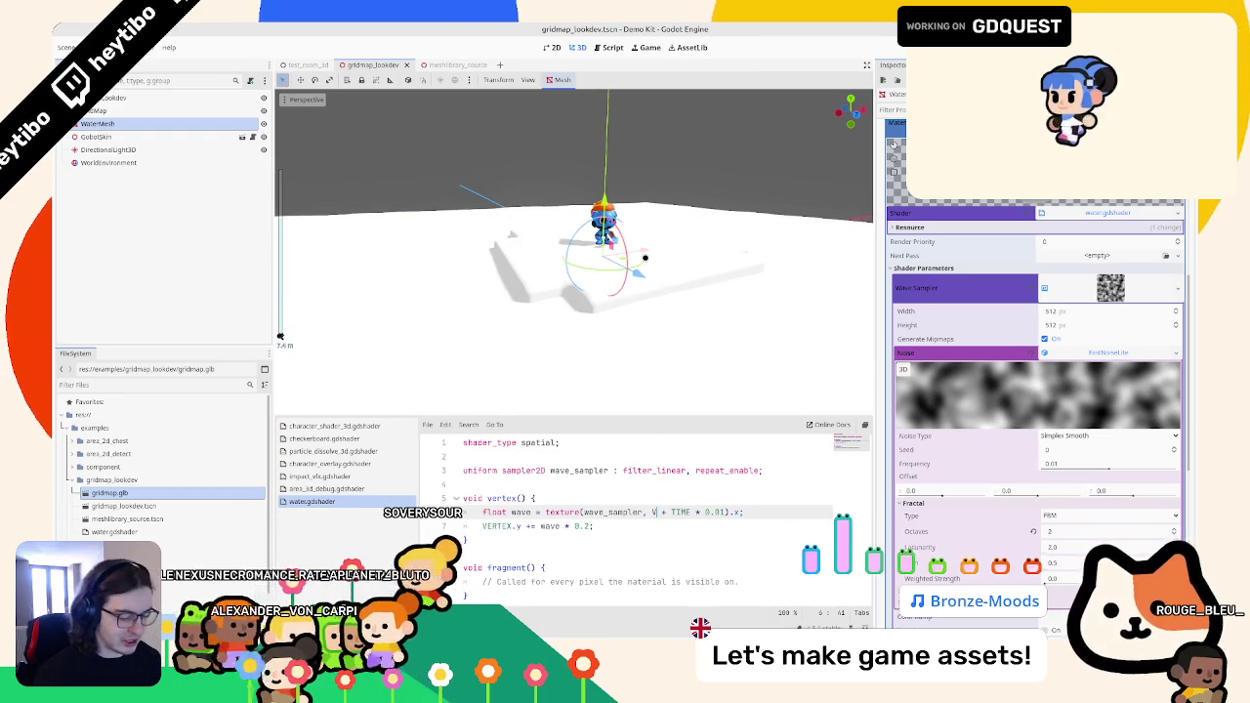
text(VERTEX)
text(.xz)
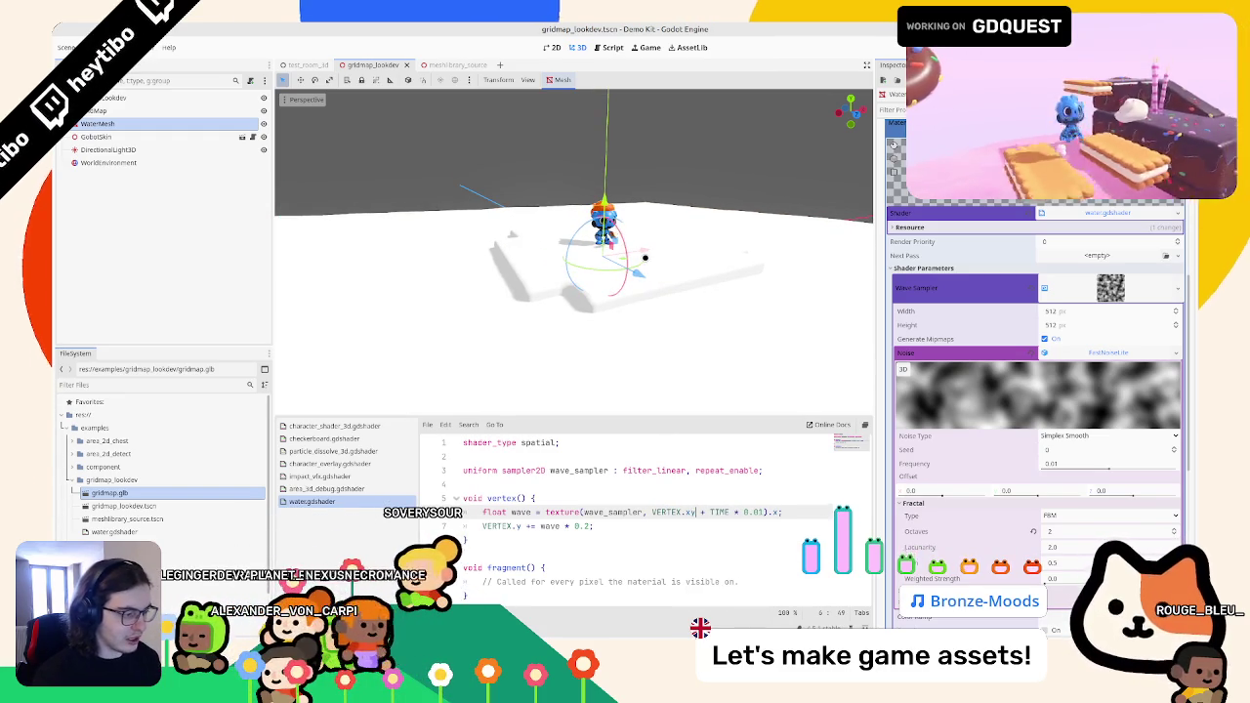
key(ctrl+s)
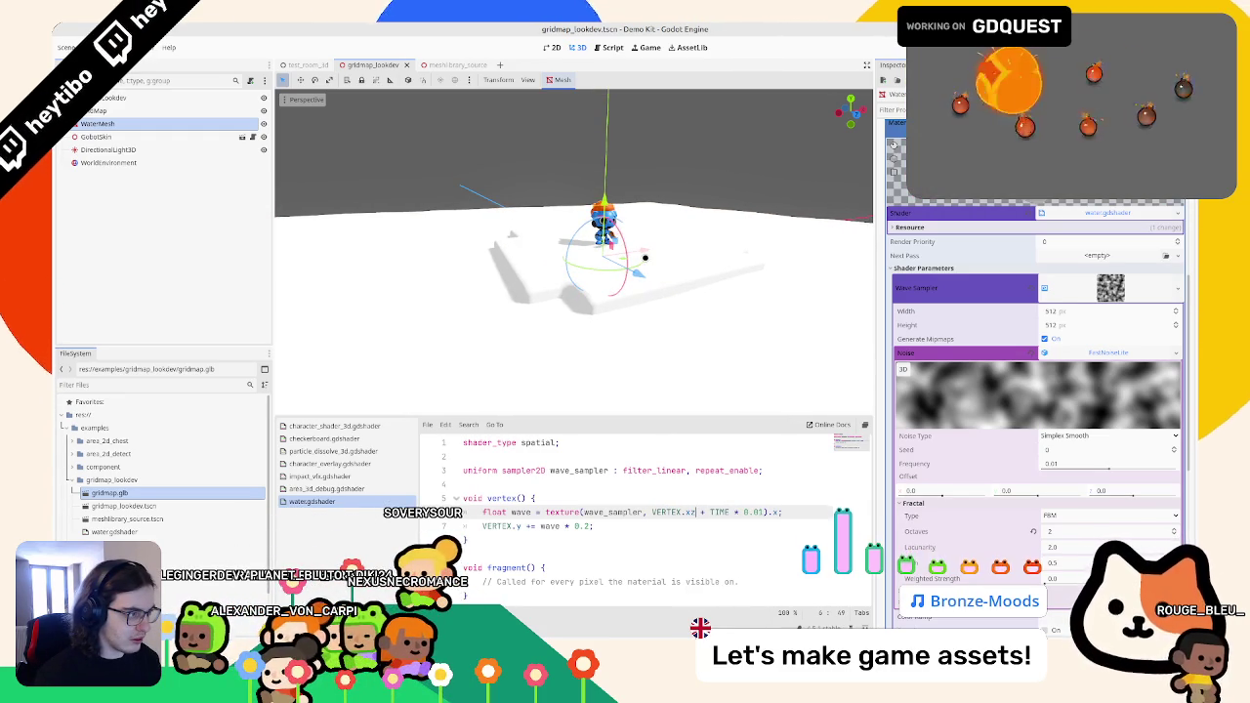
- Change the wave speed to TIME * 0.05 and view the whole water plane from low
mouse_move(644, 258)
mouse_down()
mouse_move(655, 160)
mouse_move(655, 179)
mouse_up()
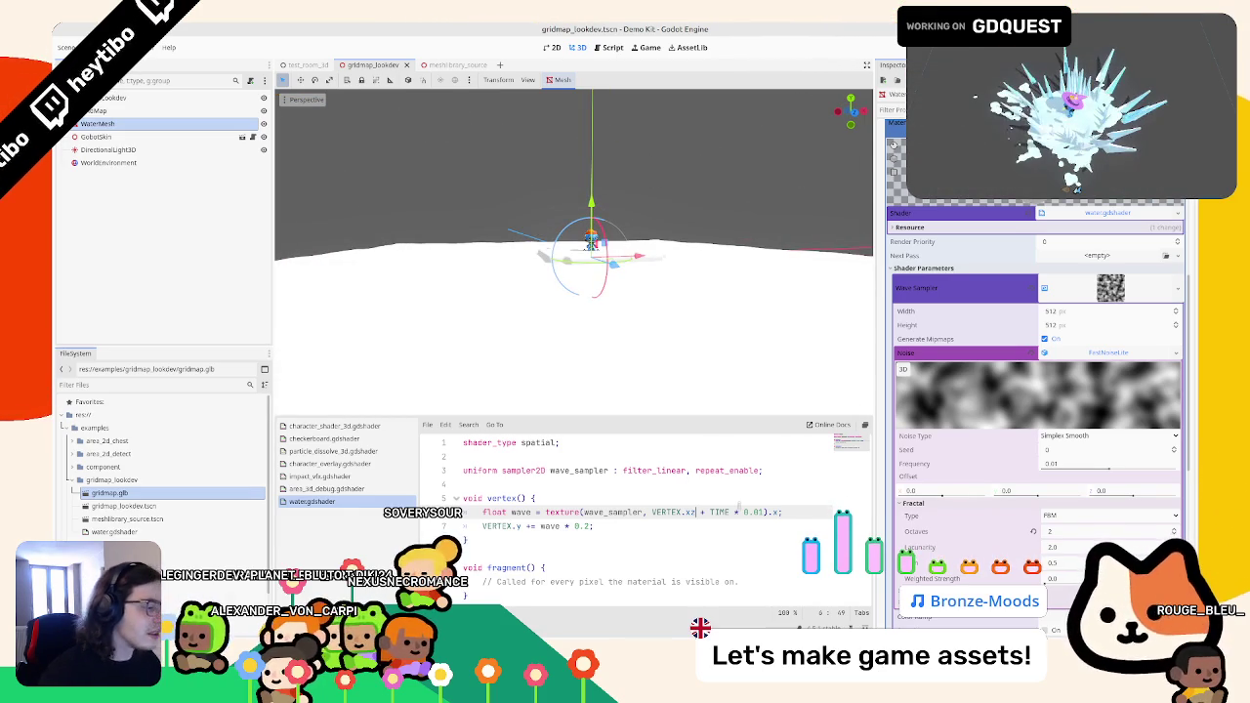
text(01)
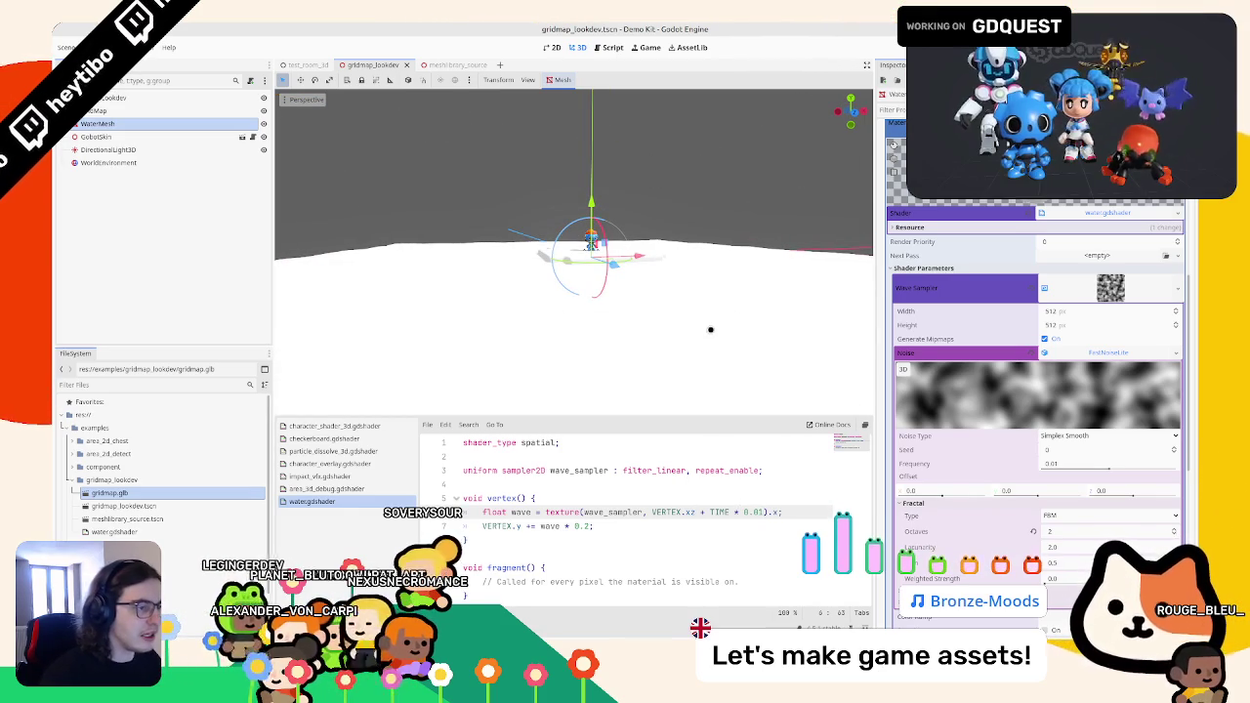
text(1)
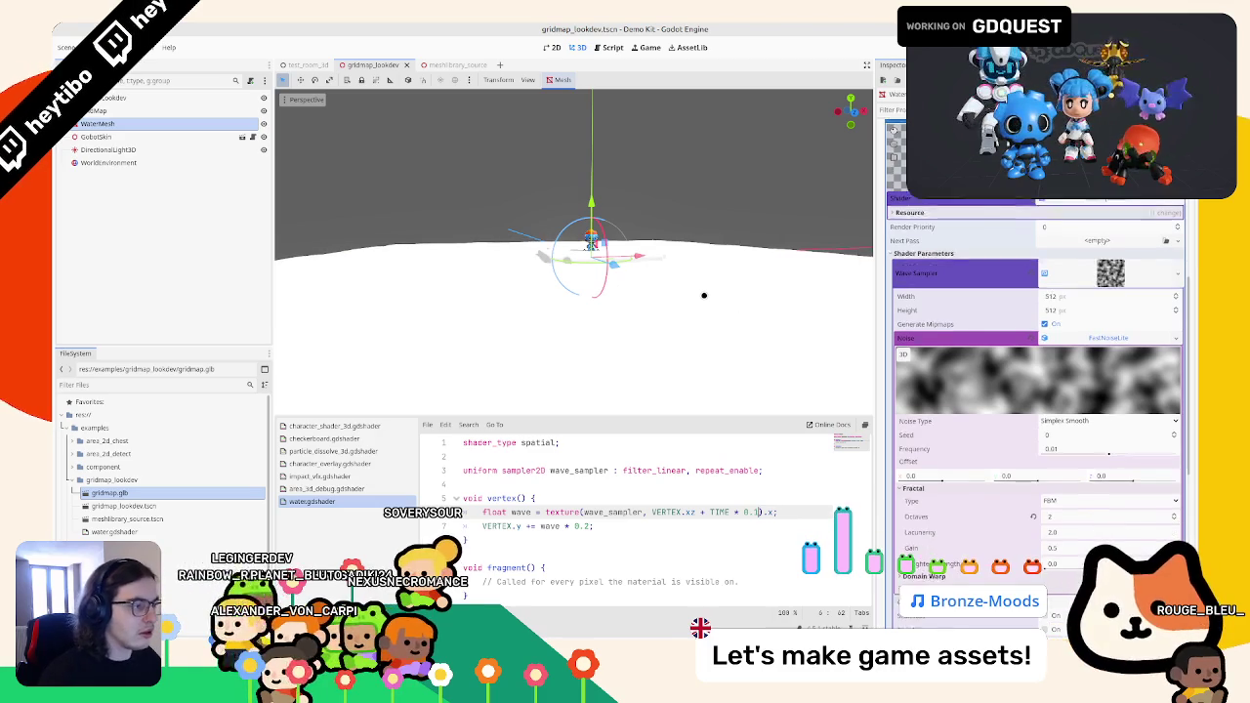
key(BackSpace)
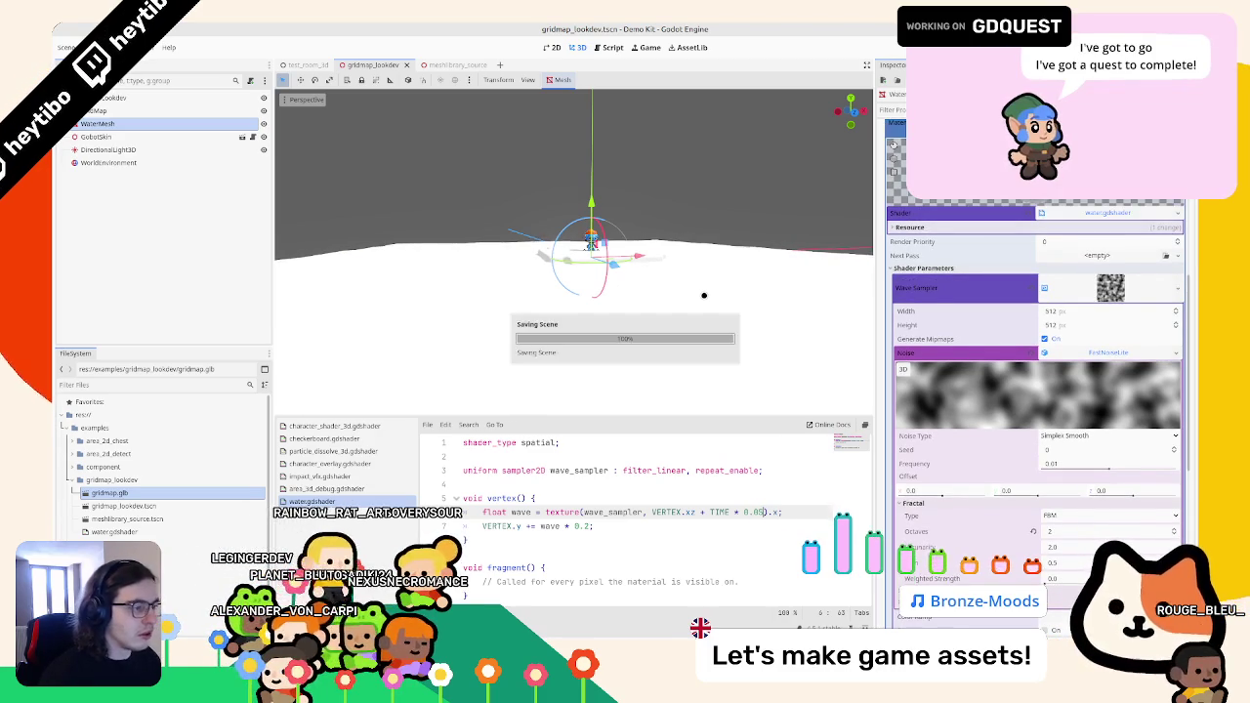
text(05)
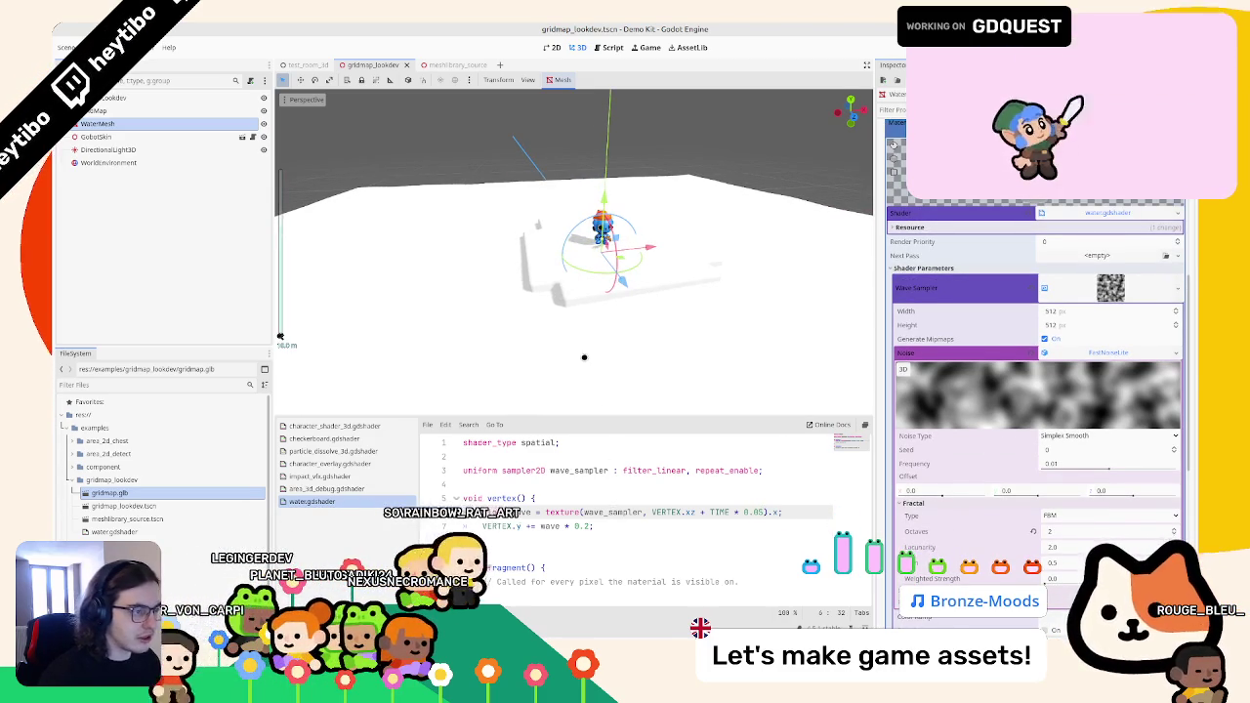
mouse_move(600, 358)
mouse_down()
mouse_move(602, 313)
mouse_move(616, 302)
mouse_move(611, 365)
mouse_move(616, 349)
mouse_up()
scroll(625, 313, up, 2)
scroll(634, 287, down, 3)
mouse_move(634, 287)
mouse_down()
mouse_move(608, 287)
mouse_move(634, 365)
mouse_move(581, 359)
mouse_up()
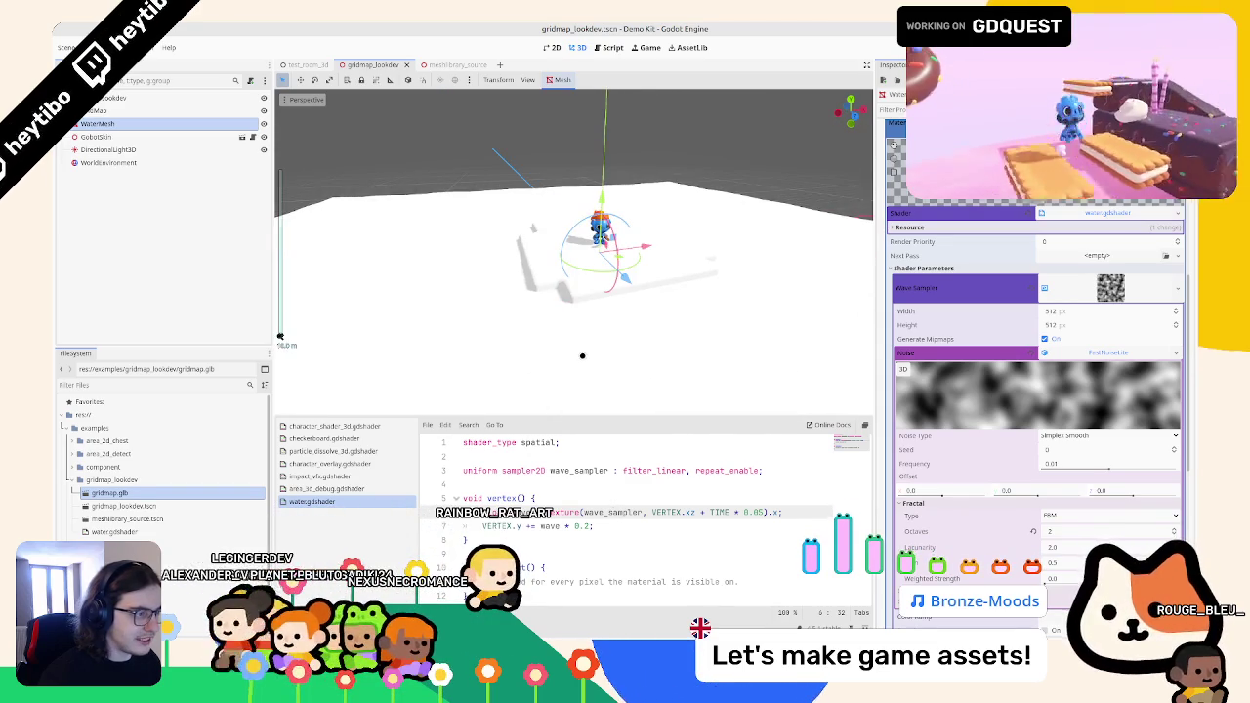
- Delete the placeholder comment in the fragment function
key(Down)
key(Down)
key(Down)
key(shift+Up)
key(BackSpace)
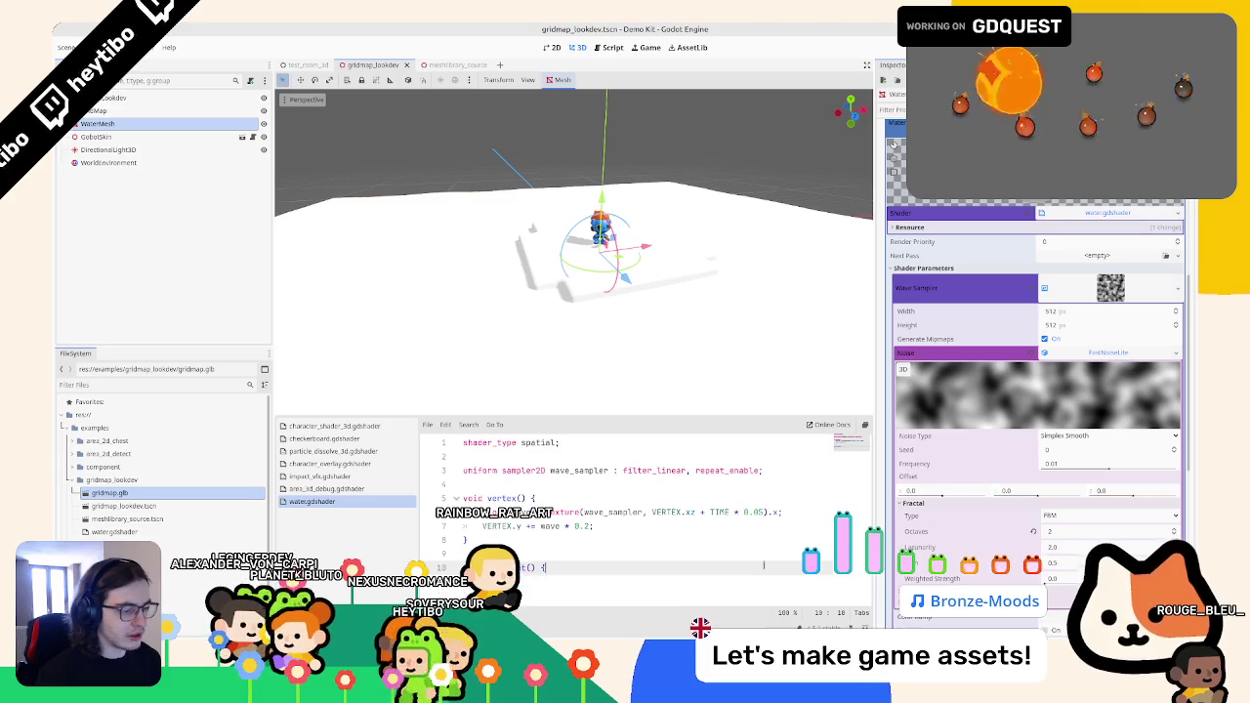
- Add 'uniform vec3 albedo : source_color;' and 'ALBEDO = albedo;' to the shader, then save
key(Return)
click(561, 486)
key(Return)
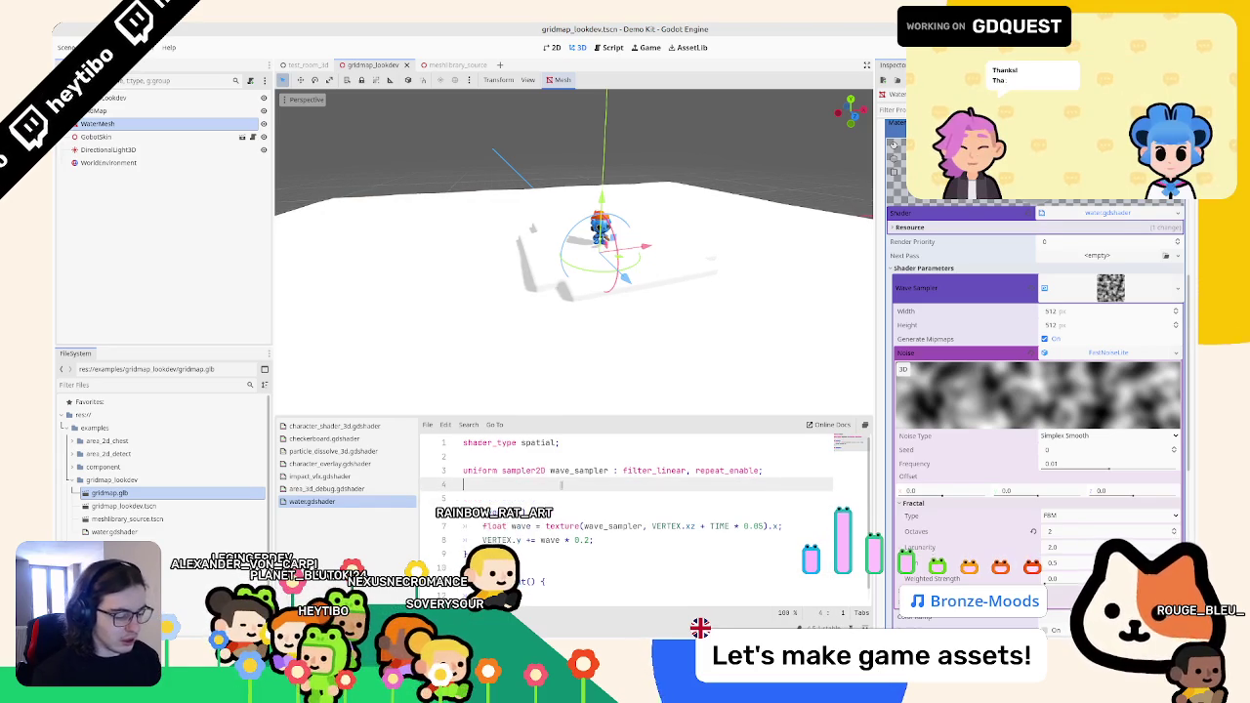
text(uniform colvec)
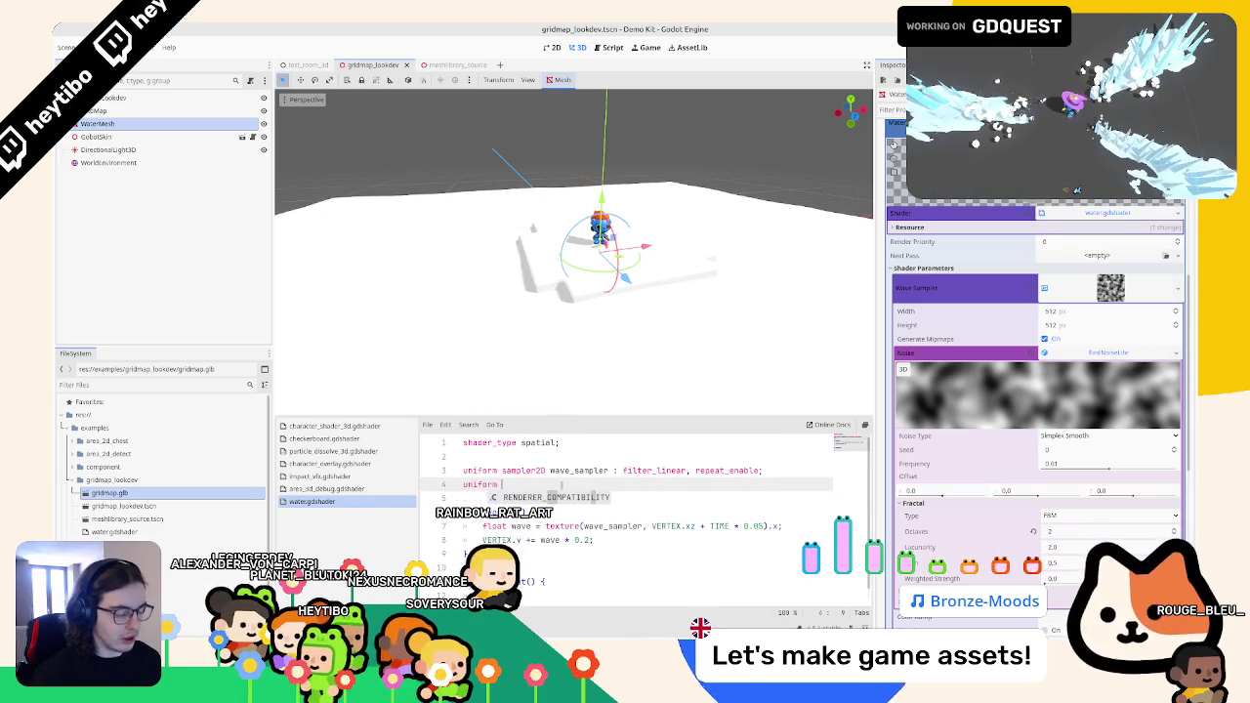
text(3 albed)
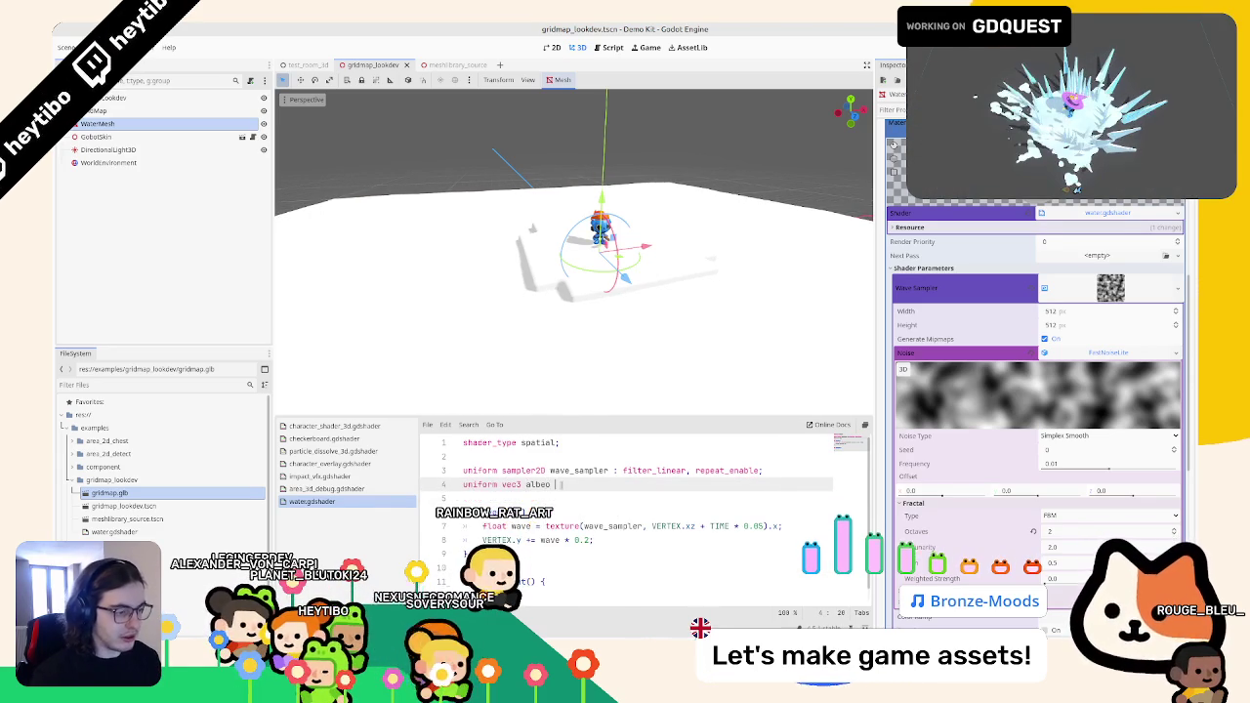
key(Return)
text(;)
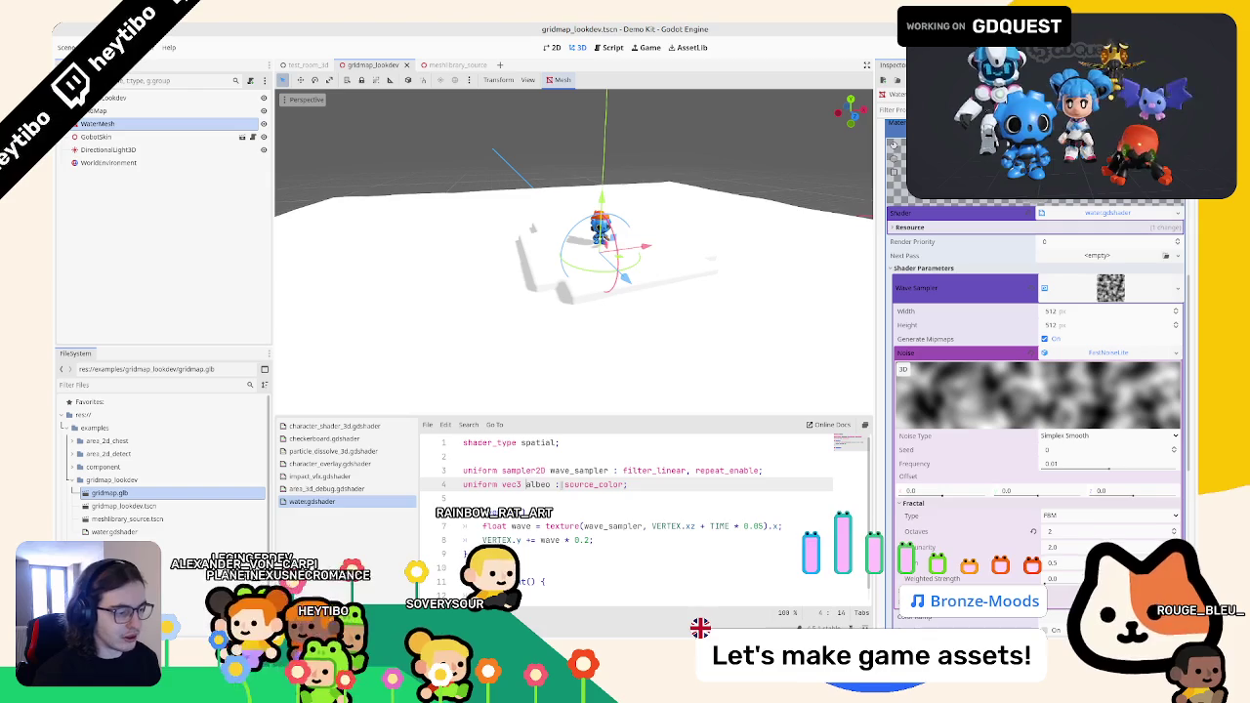
text(o)
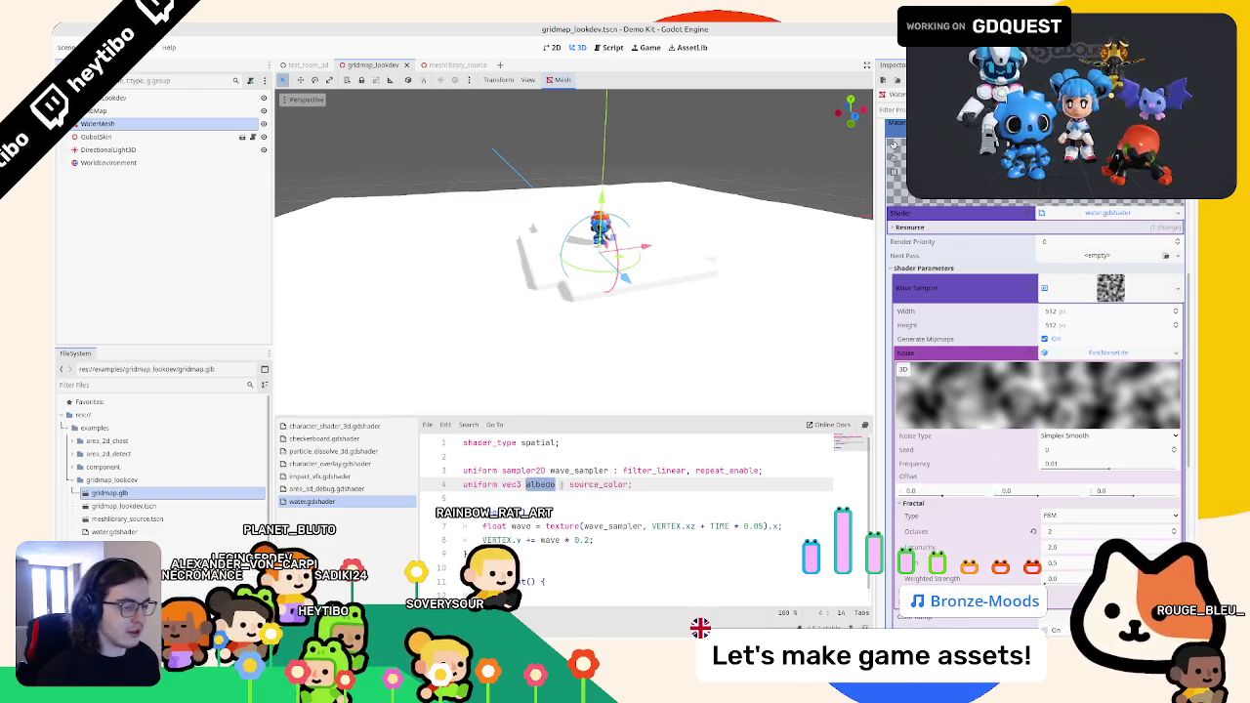
scroll(635, 508, down, 1)
key(BackSpace)
key(BackSpace)
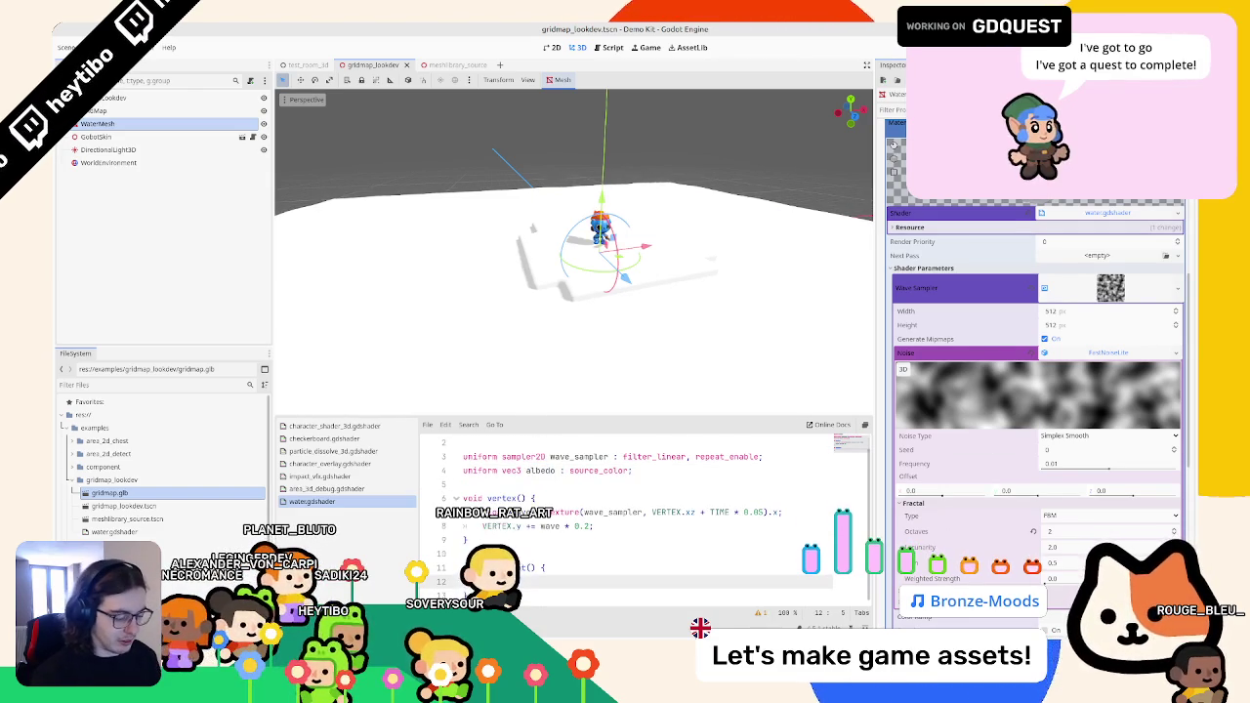
key(ctrl+s)
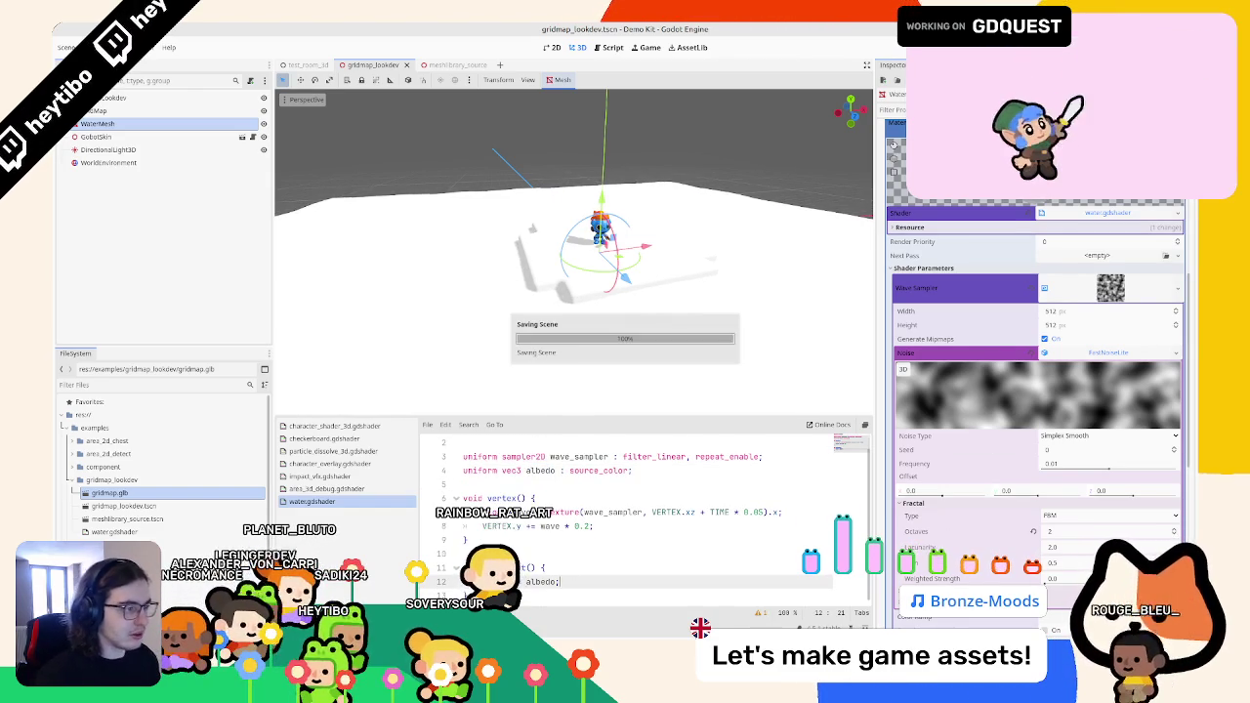
- Set the Albedo shader parameter to light blue, save, and orbit around the platform
scroll(1035, 439, down, 2)
click(1109, 596)
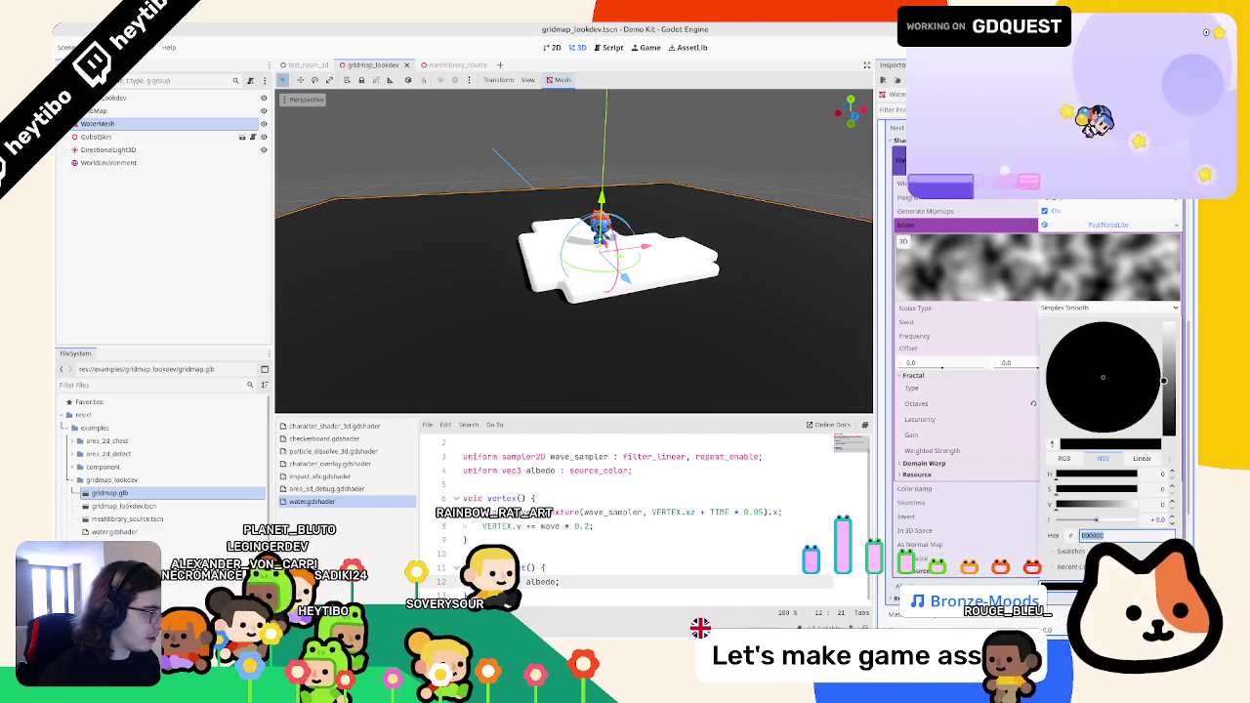
drag(1169, 430, 1169, 354)
click(1080, 330)
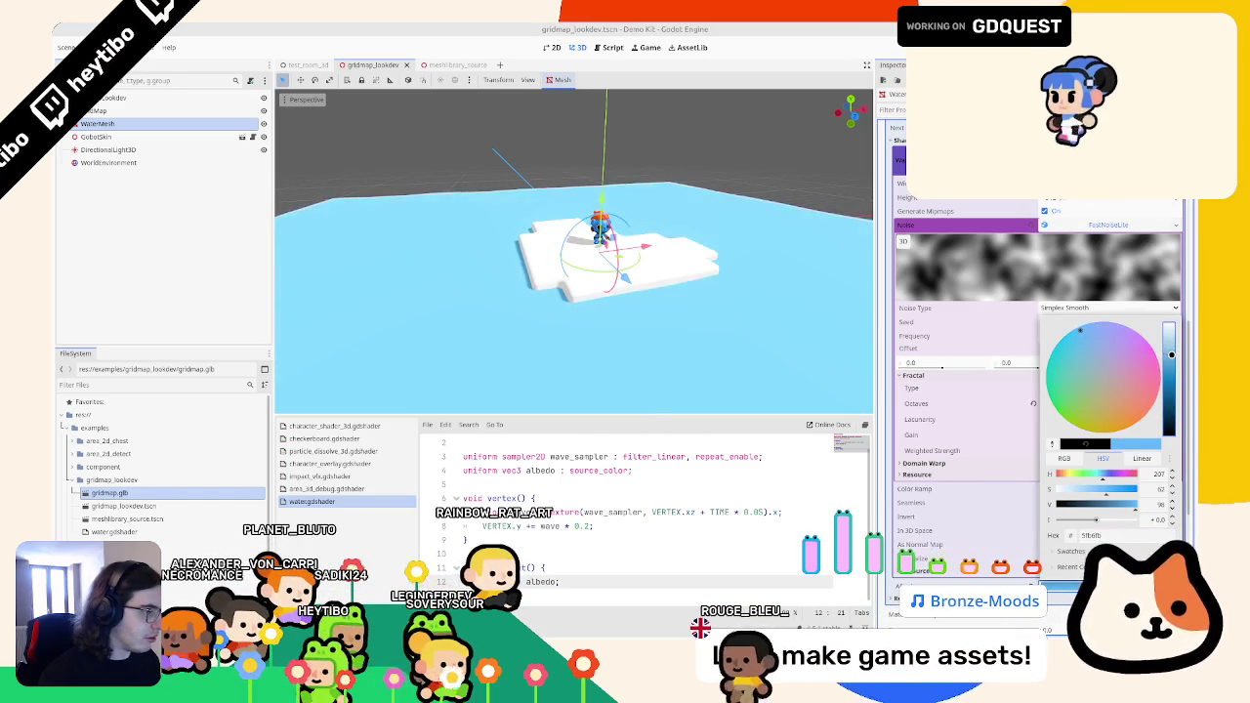
click(704, 344)
mouse_move(687, 346)
mouse_down()
mouse_move(673, 280)
mouse_move(641, 338)
mouse_move(605, 188)
mouse_move(601, 355)
mouse_up()
key(ctrl+s)
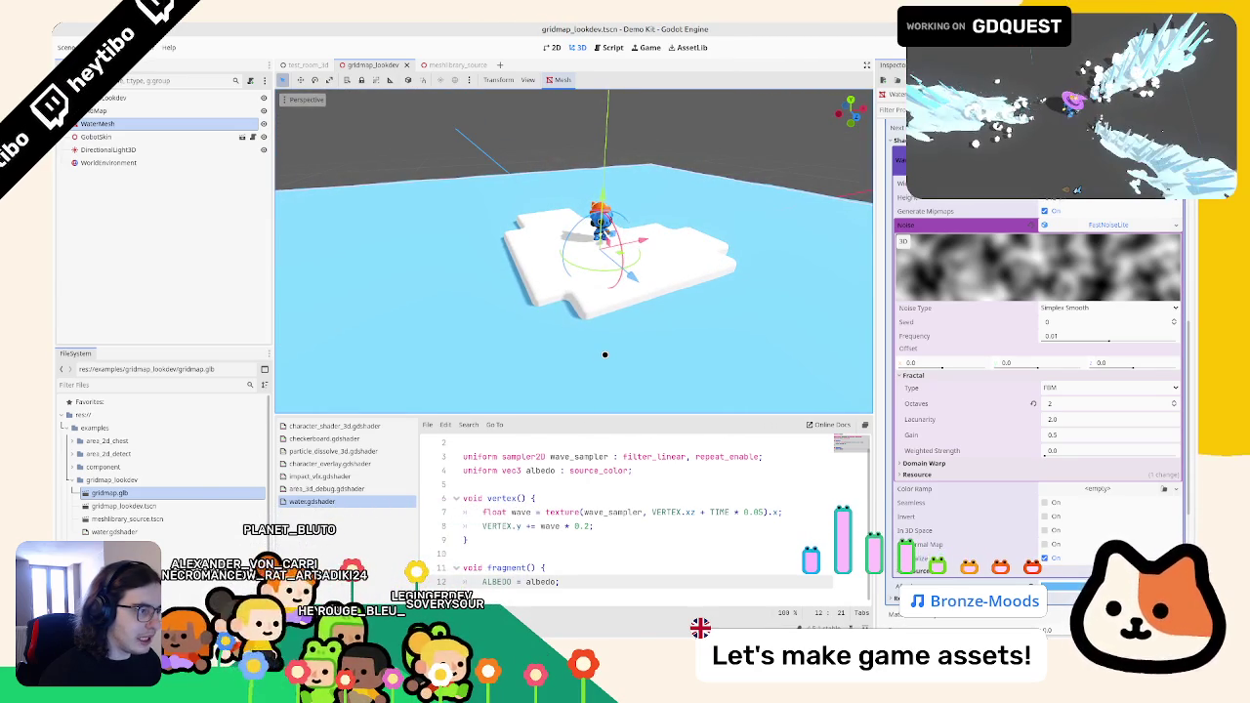
click(502, 151)
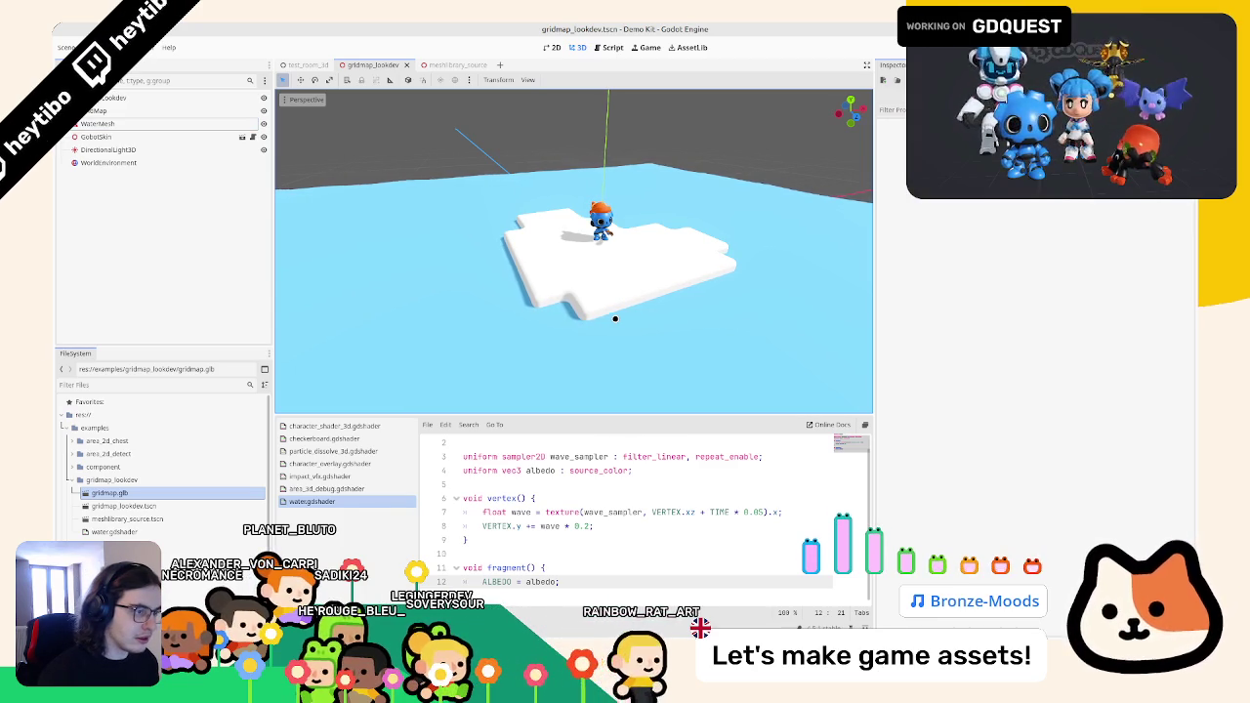
mouse_move(615, 318)
mouse_down()
mouse_move(684, 274)
mouse_move(577, 377)
mouse_move(544, 380)
mouse_up()
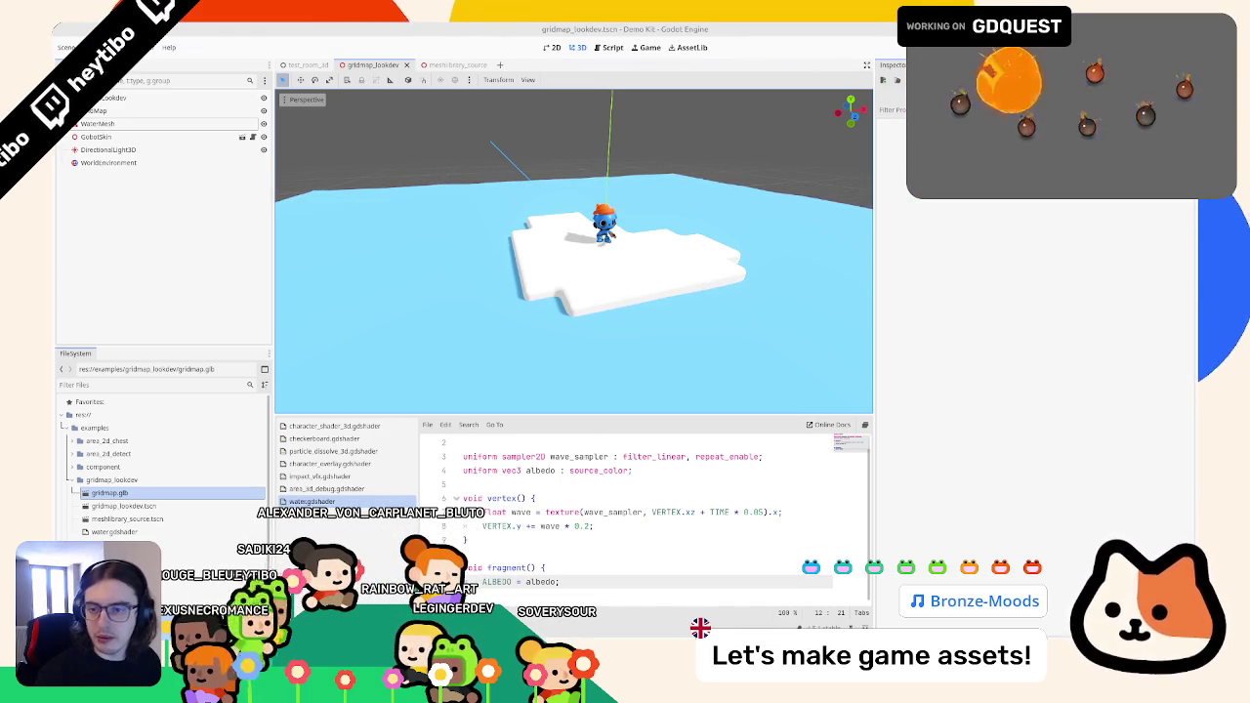
- Declare a hint_depth_texture depth_texture uniform and sample it at SCREEN_UV into 'float depth'
text(uniform sampler2D depth_texture : hint_depth_texture;)
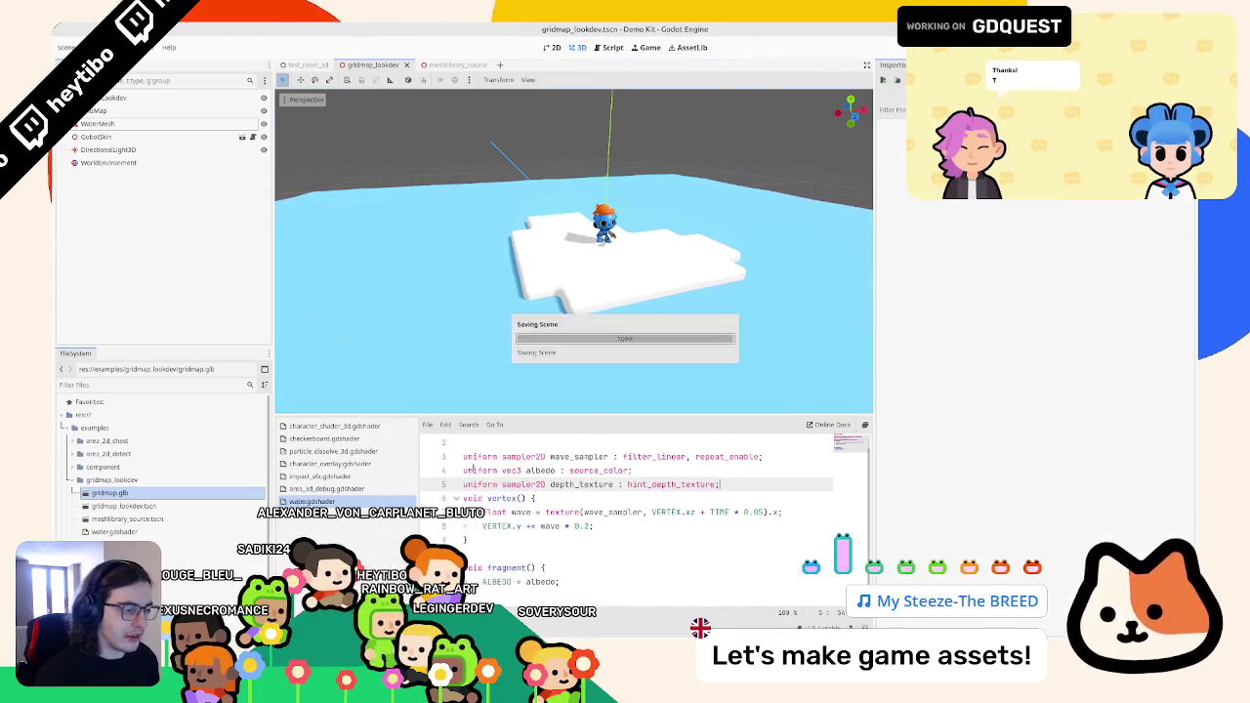
key(Return)
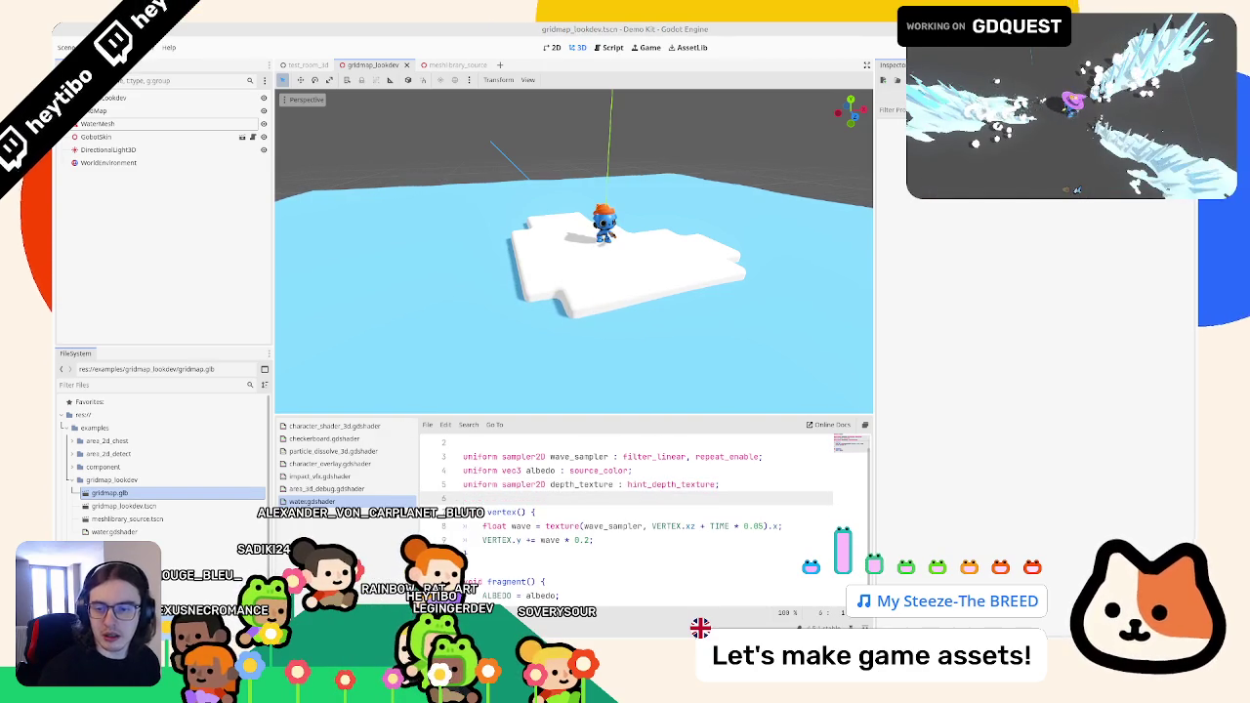
scroll(585, 562, down, 1)
click(585, 563)
key(Return)
text(float depth = texture(depth_texture, SCREEN_UV).x;)
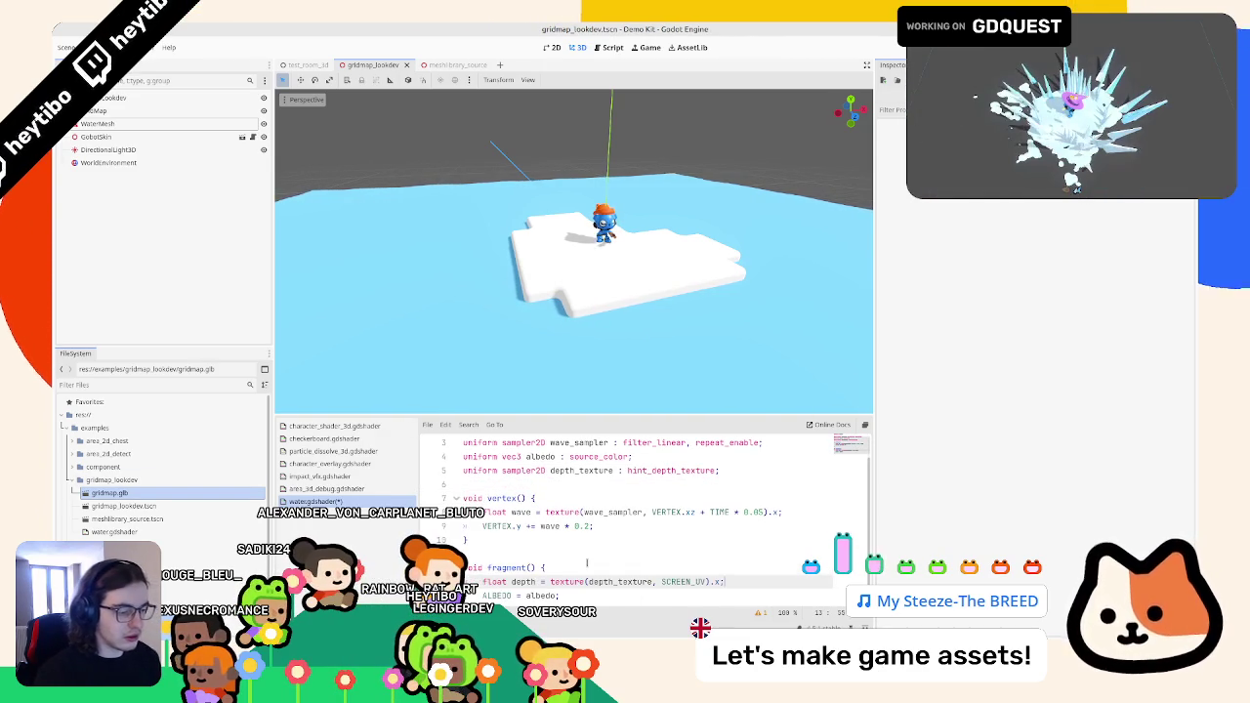
key(Return)
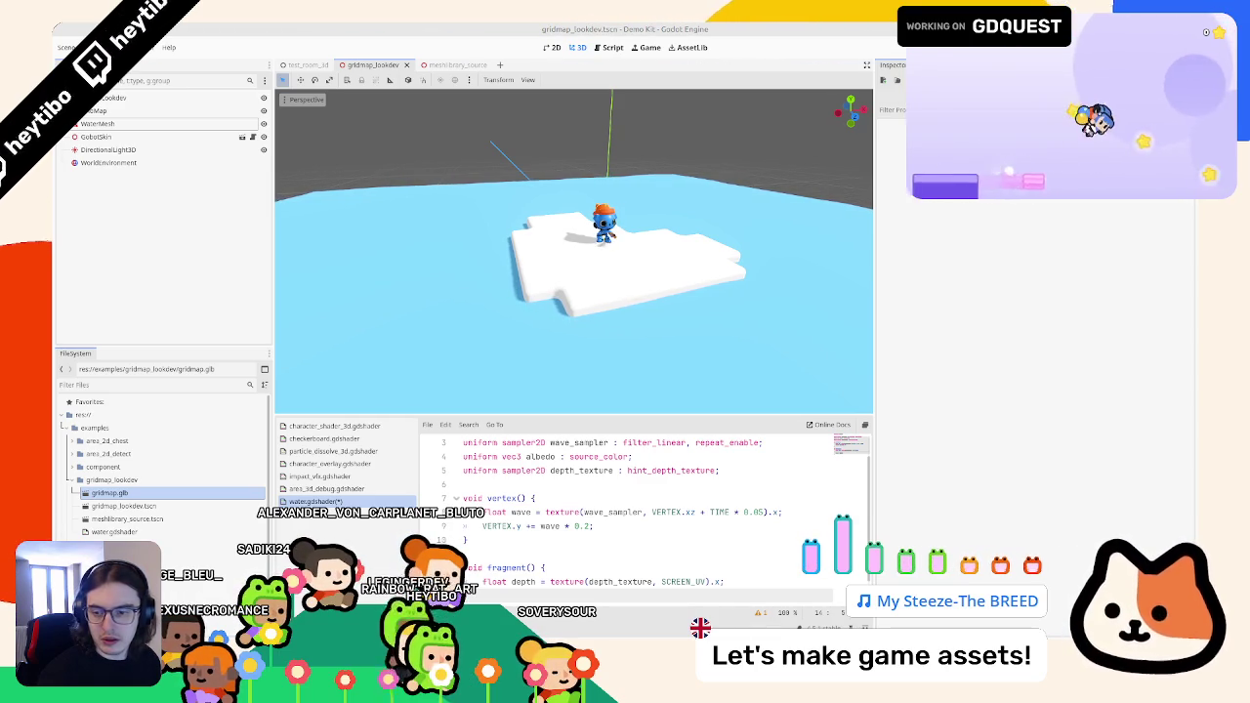
- Paste and indent the four depth reconstruction lines, outputting vec3(linear_depth) / 10.0 as ALBEDO
scroll(740, 573, down, 1)
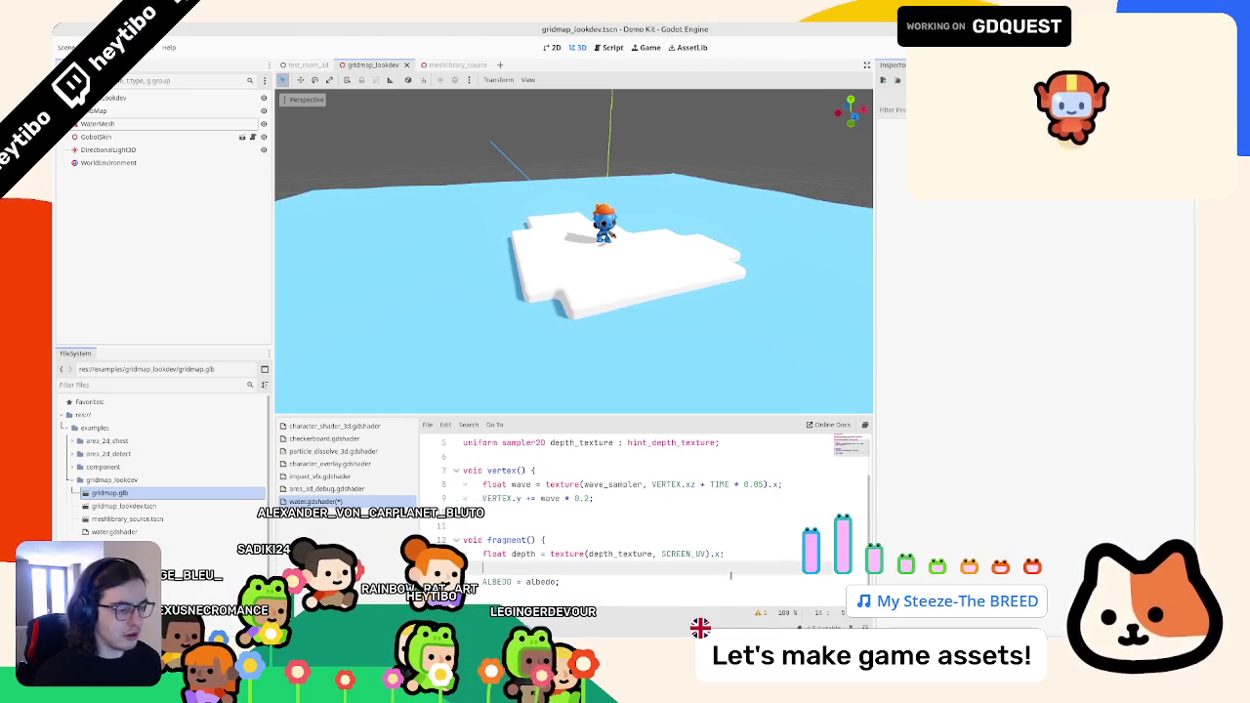
text(vec3 ndc = vec3(SCREEN_UV * 2.0 - 1.0, depth); vec4 view = INV_PROJECTION_MATRIX * vec4(ndc, 1.0); view.xyz /= view.w; float linear_depth = -view.z;)
scroll(731, 575, down, 1)
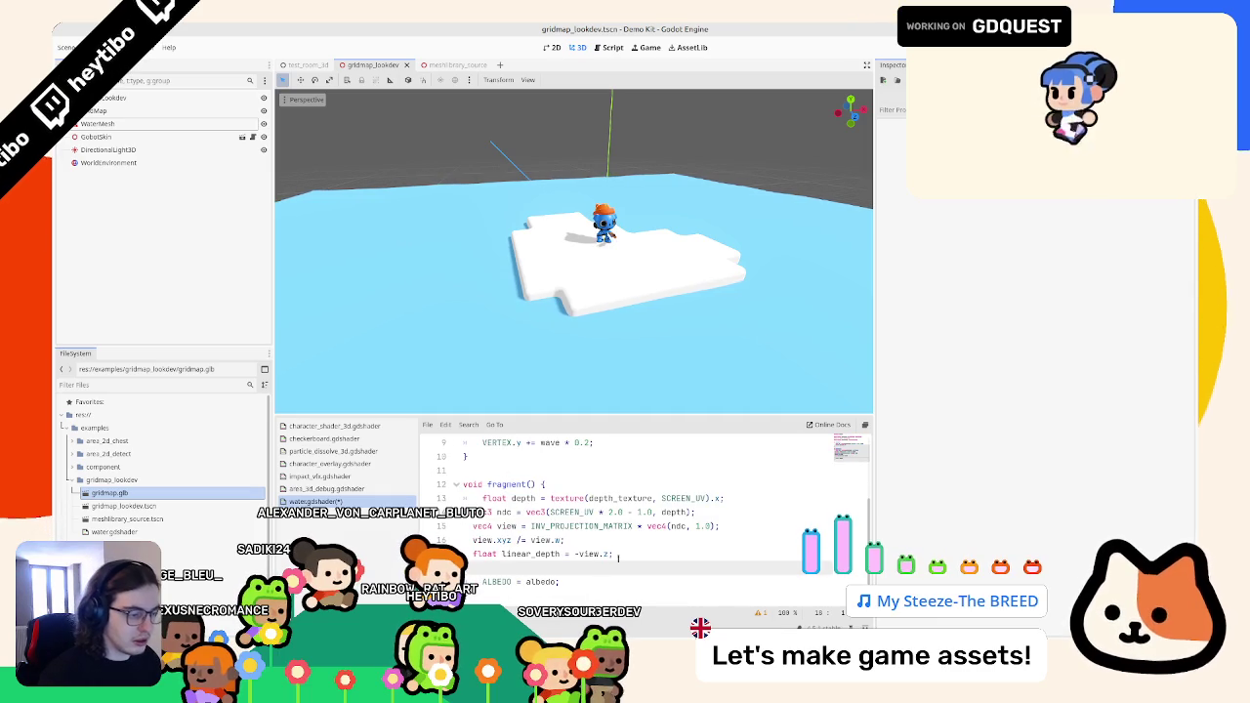
drag(615, 554, 471, 511)
key(ctrl+c)
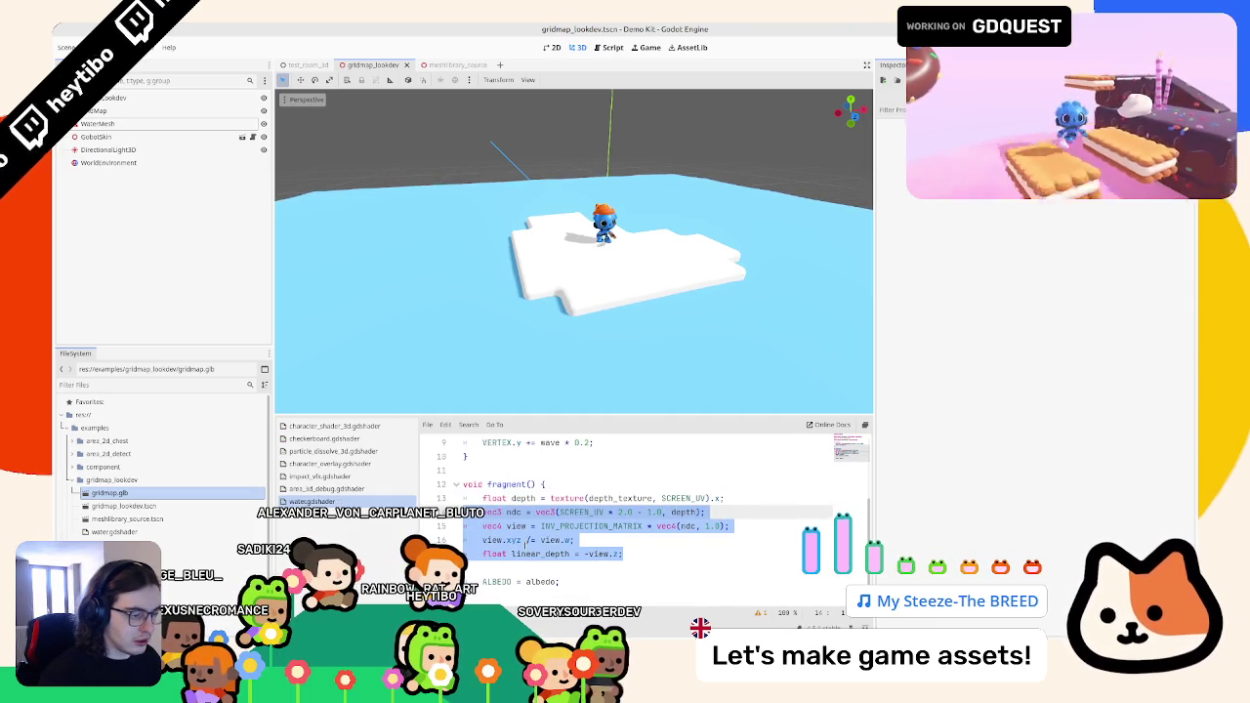
key(Tab)
click(535, 567)
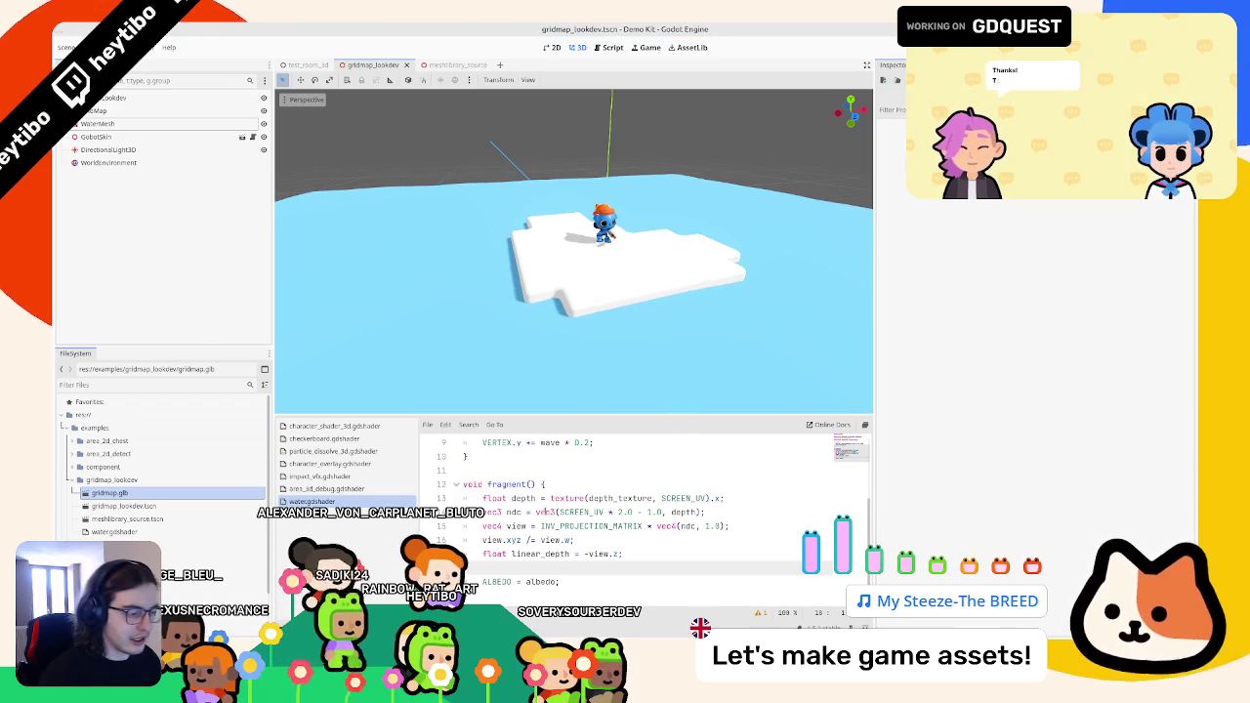
key(ctrl+BackSpace)
text(vel)
text(3(linear_depth))
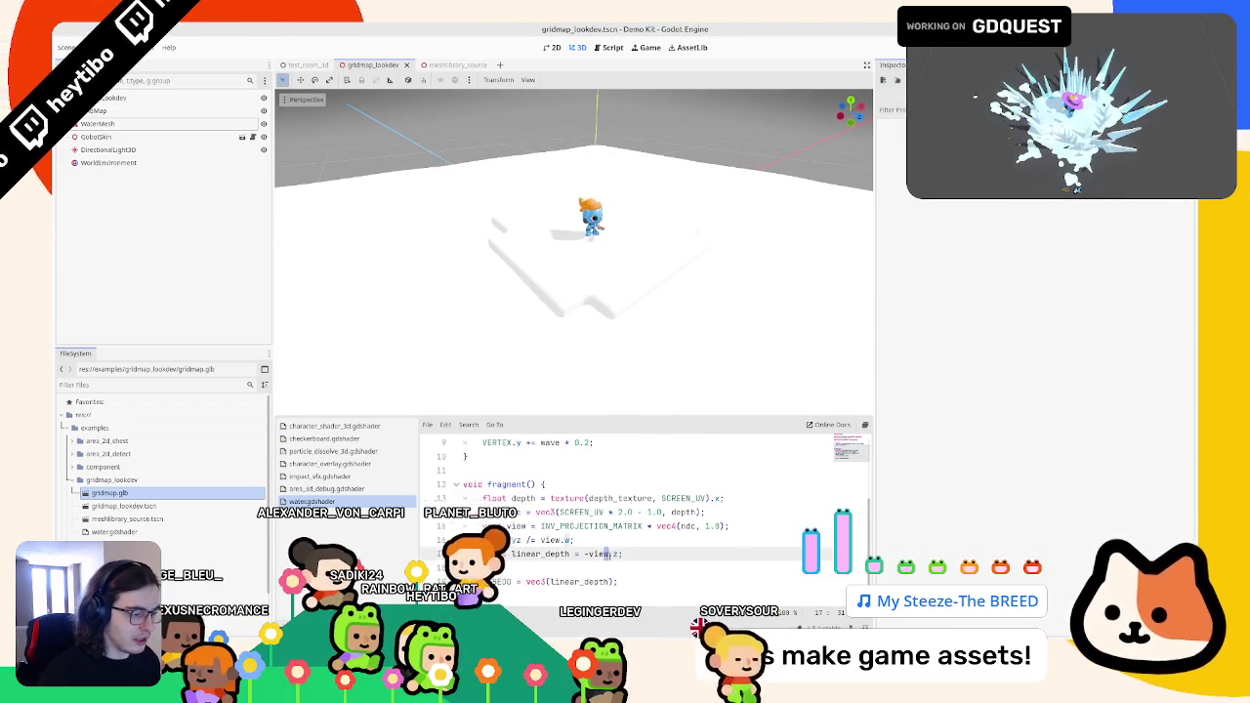
text( / 10.0)
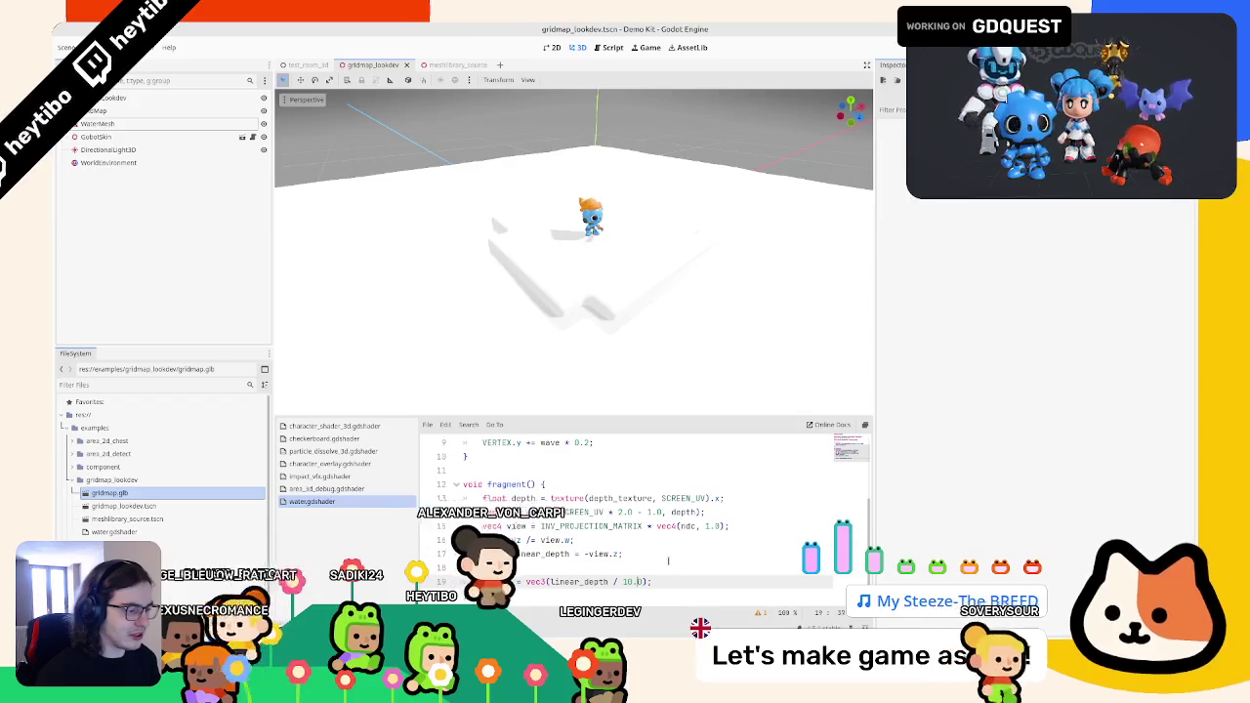
text(0)
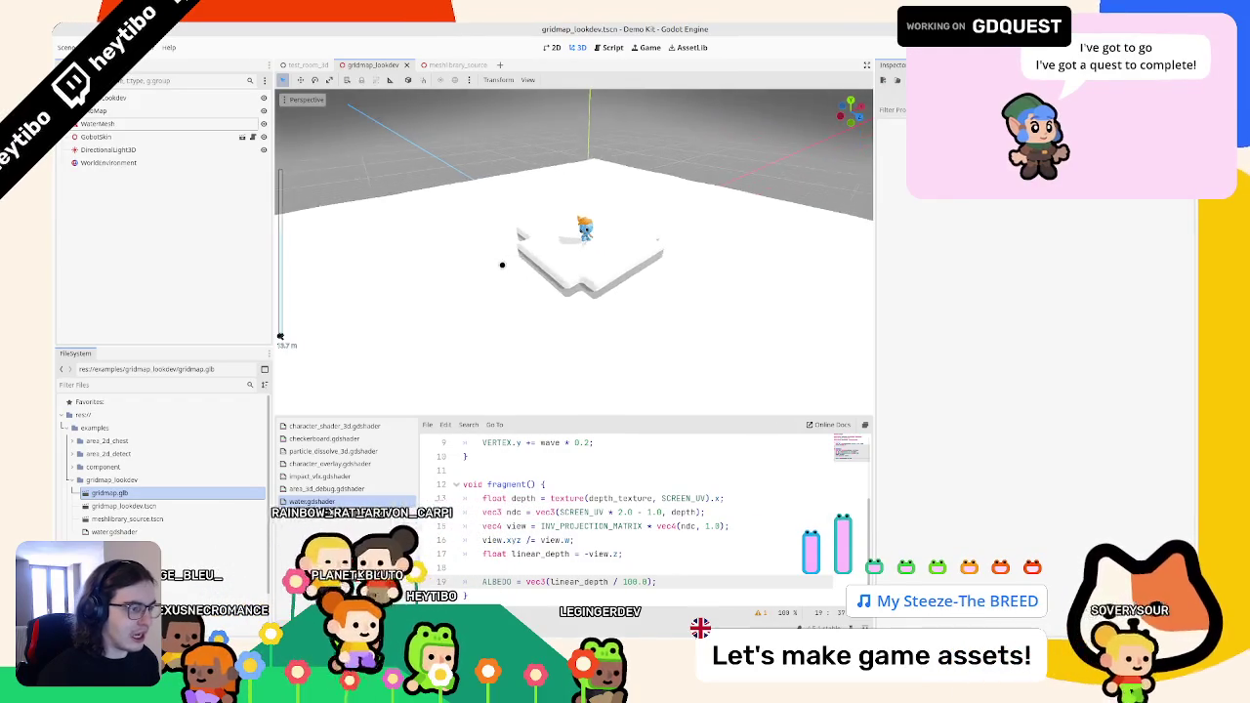
- Adjust the linear_depth divisor to 100.0, then try VERTEX for INV_PROJECTION_MATRIX and undo it
scroll(515, 280, down, 3)
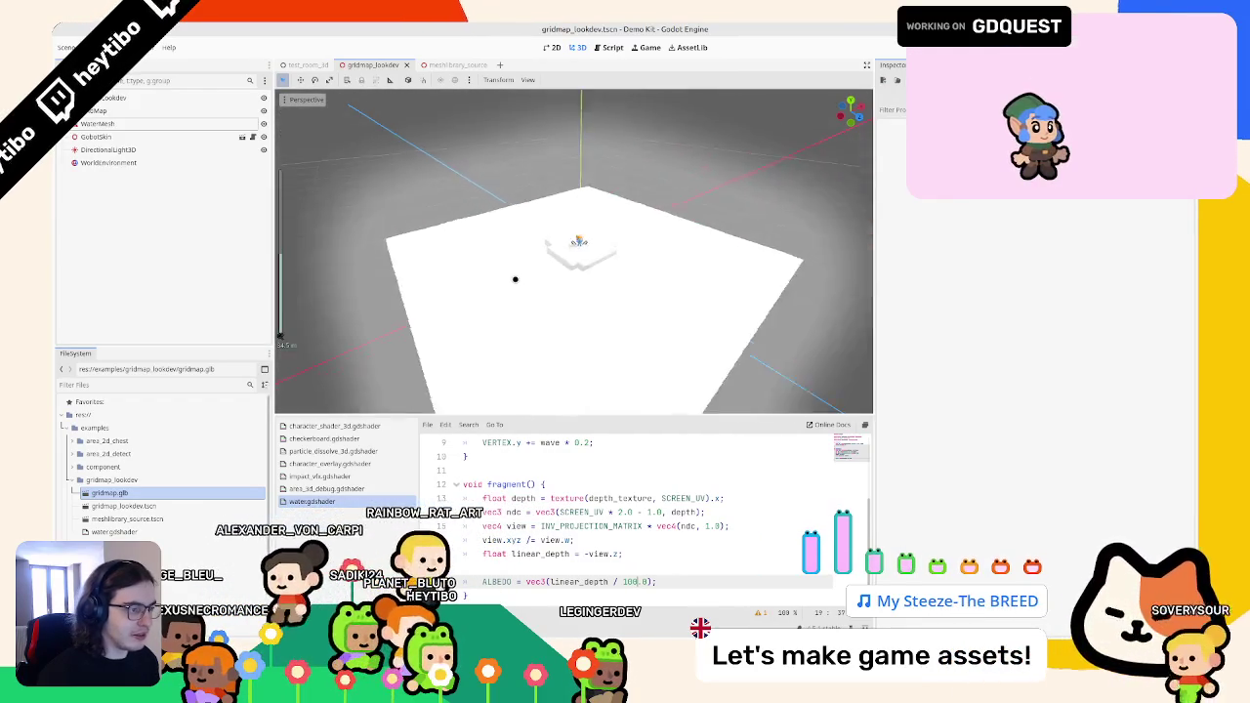
key(BackSpace)
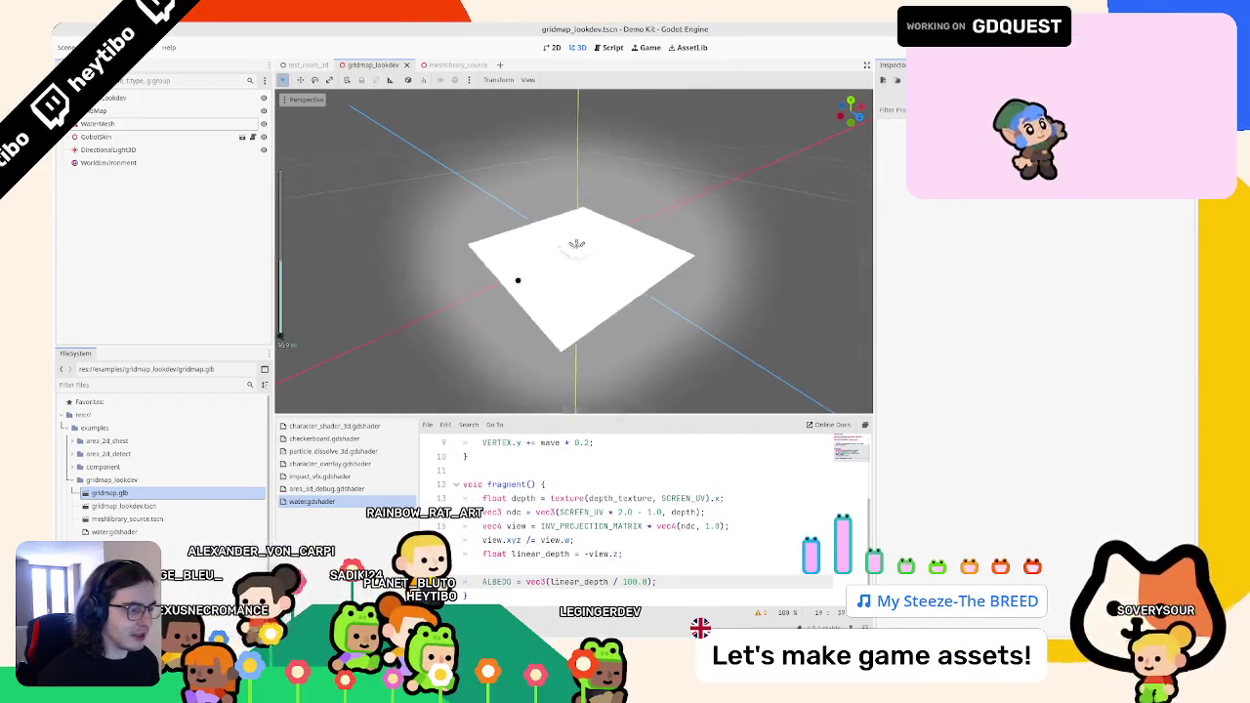
scroll(516, 279, up, 3)
scroll(518, 281, up, 2)
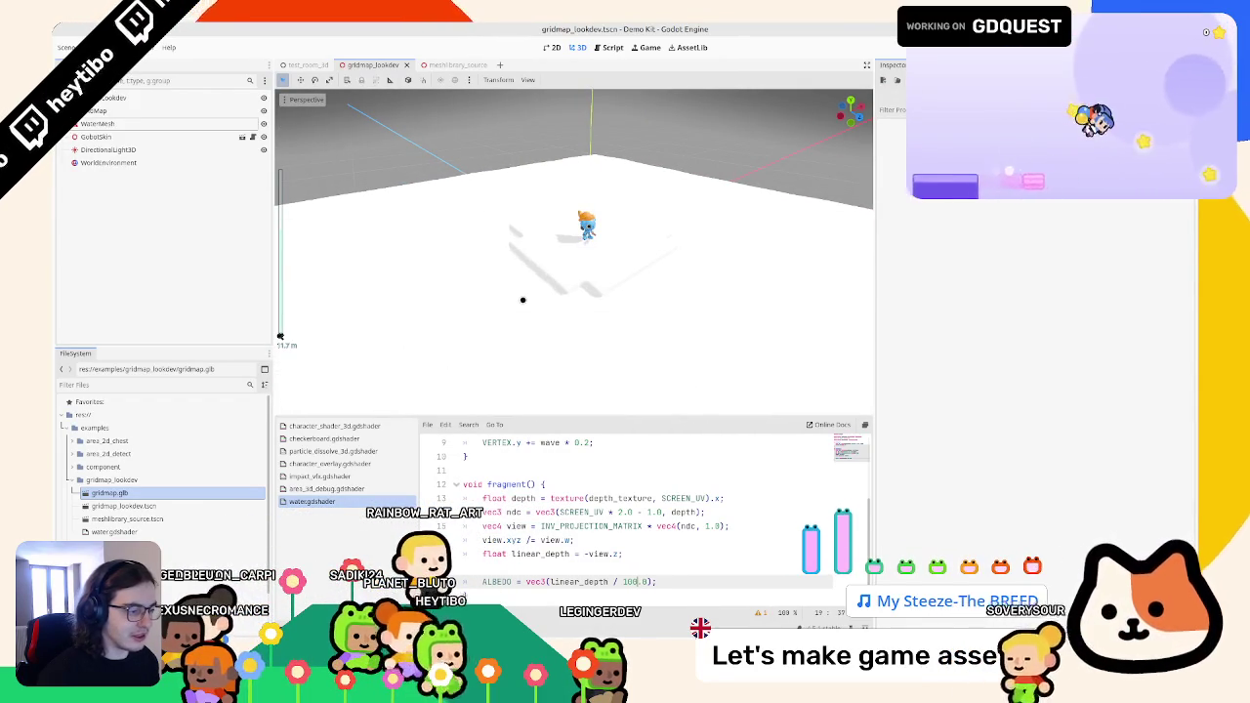
text(0)
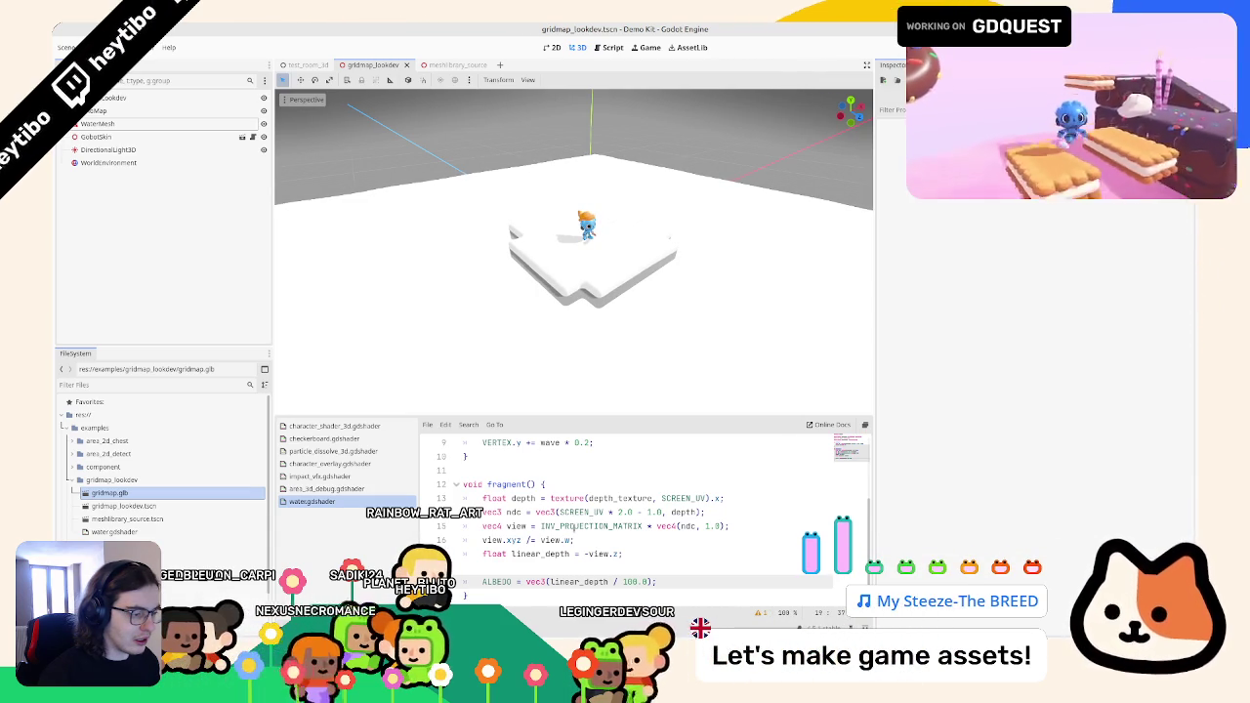
double_click(562, 525)
text(VERTEX)
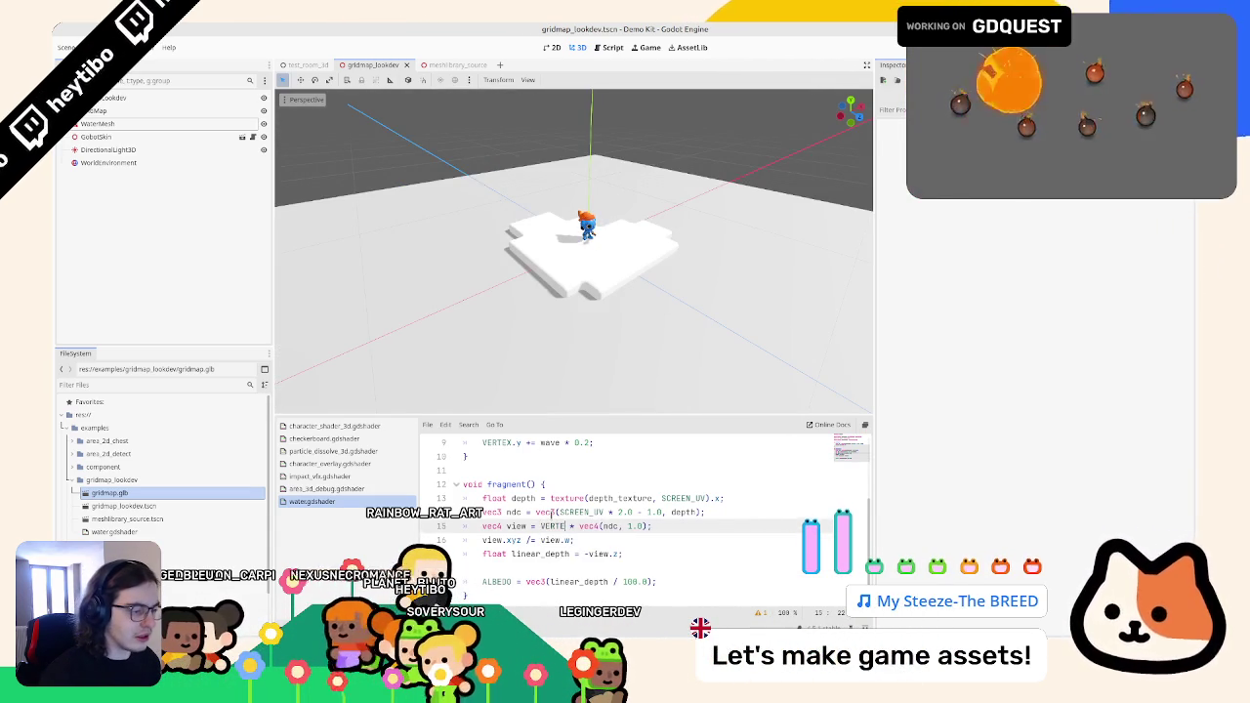
key(ctrl+z)
key(ctrl+z)
key(ctrl+z)
key(ctrl+z)
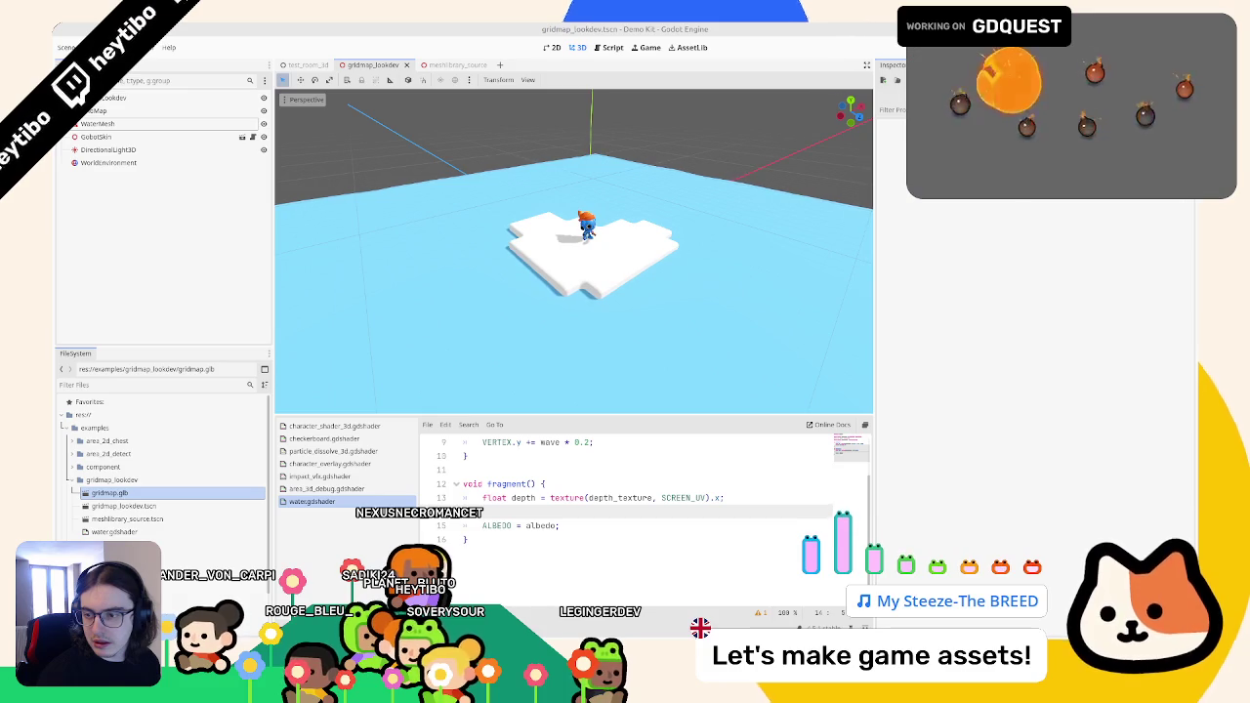
- Reinsert the four depth reconstruction lines under the depth sample and indent them
key(BackSpace)
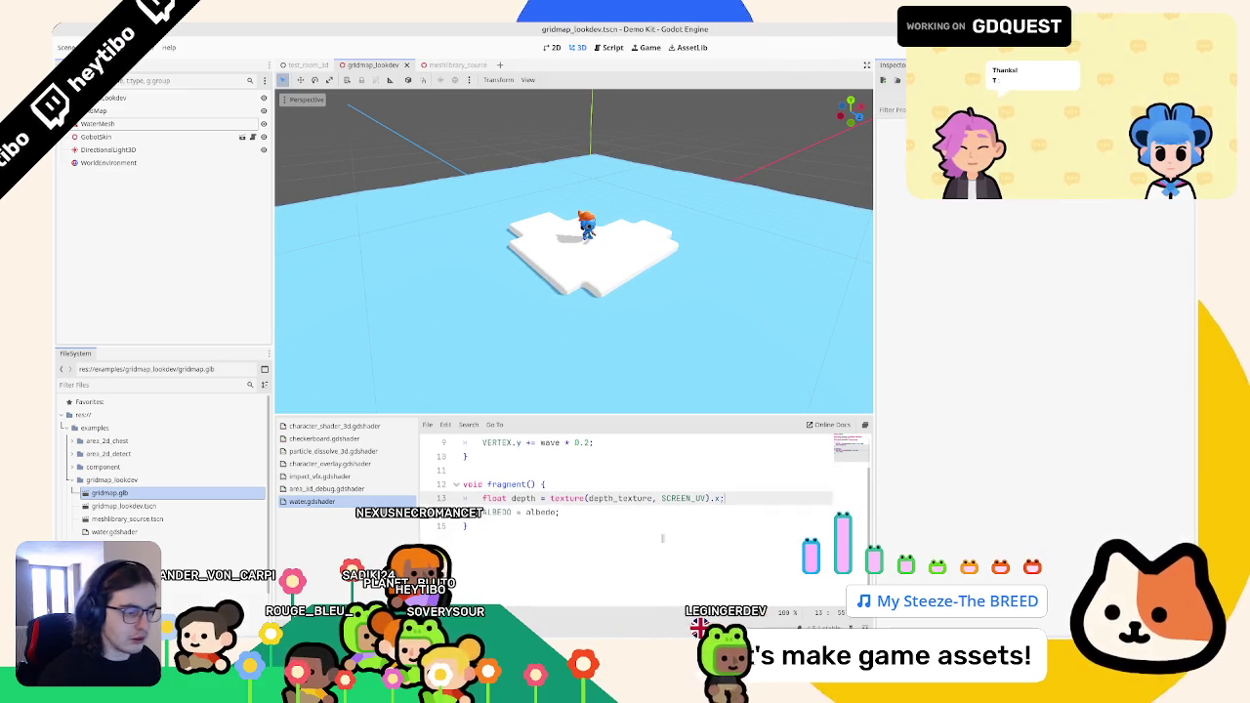
key(ctrl+v)
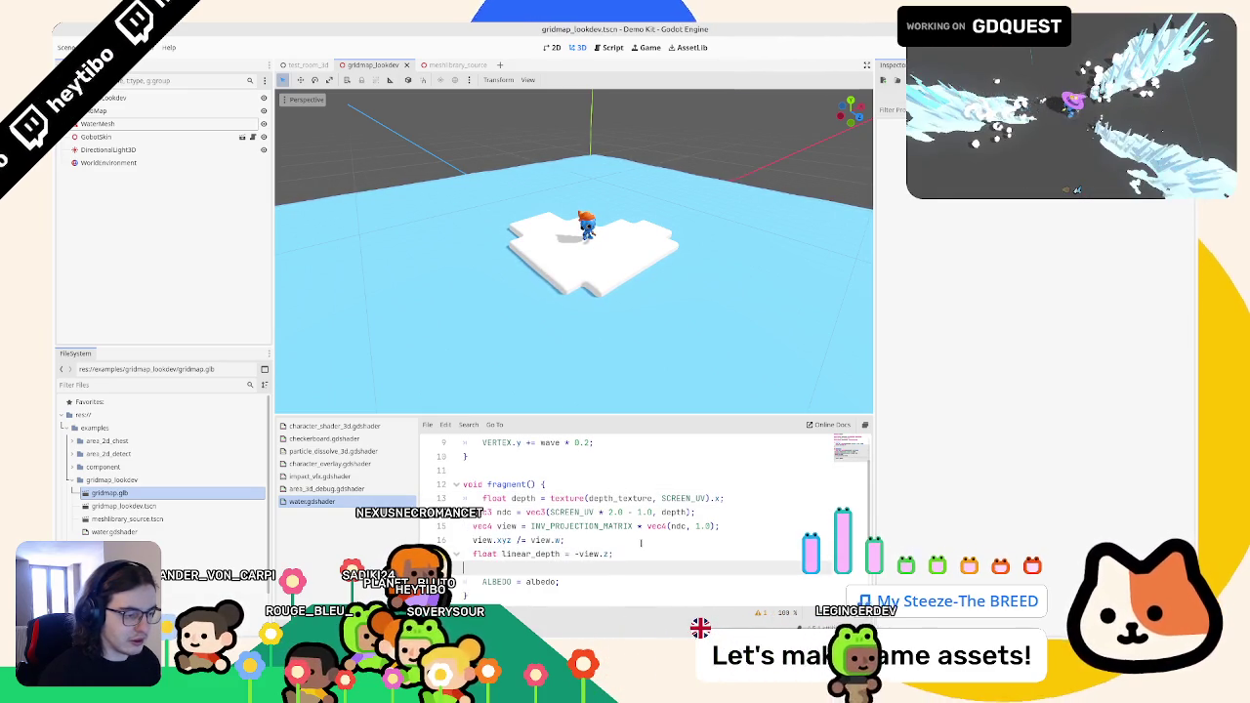
key(BackSpace)
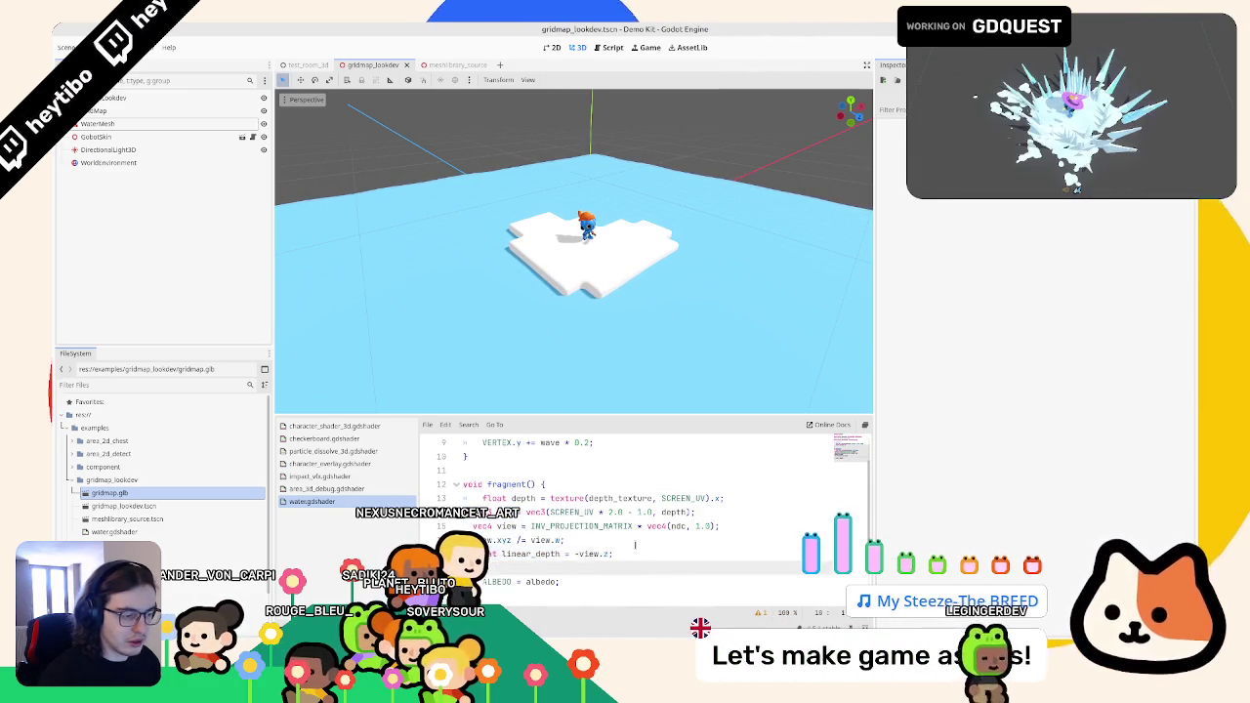
key(shift+Up)
key(shift+Up)
key(shift+Up)
key(Tab)
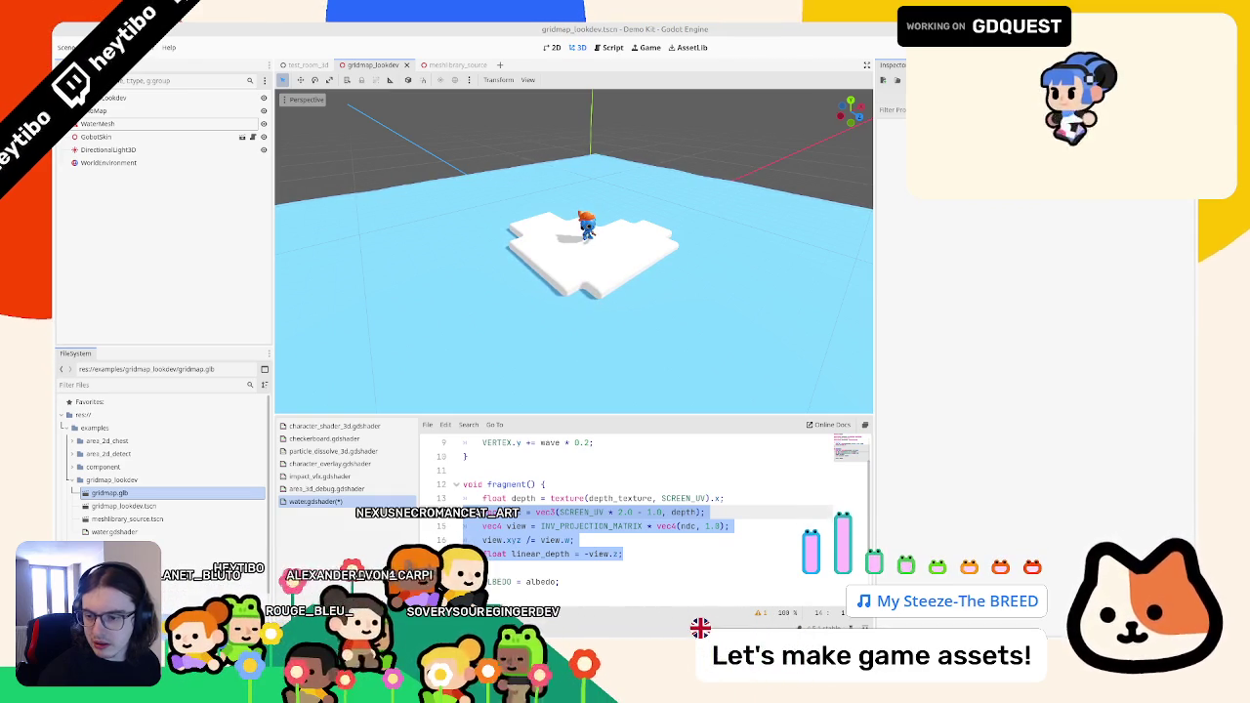
- Paste the object-depth block, delete commented line 20, and output vec3(linear_object_depth) as ALBEDO
key(ctrl+v)
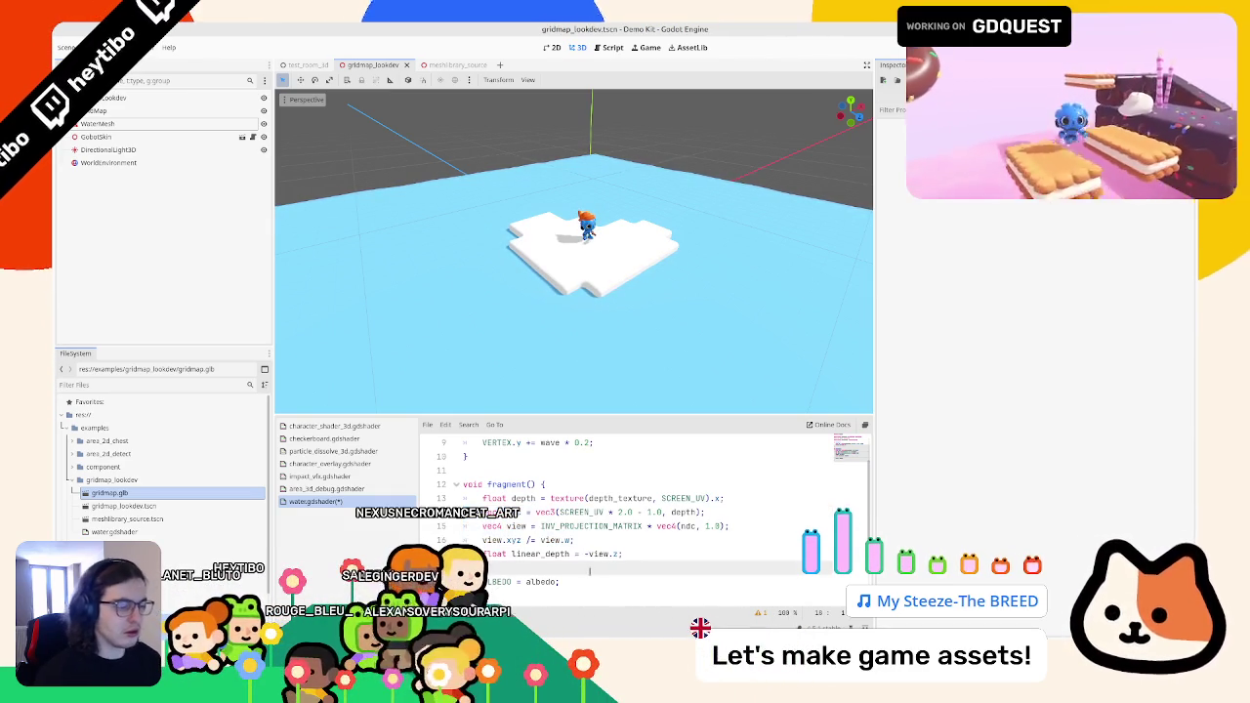
scroll(535, 506, down, 1)
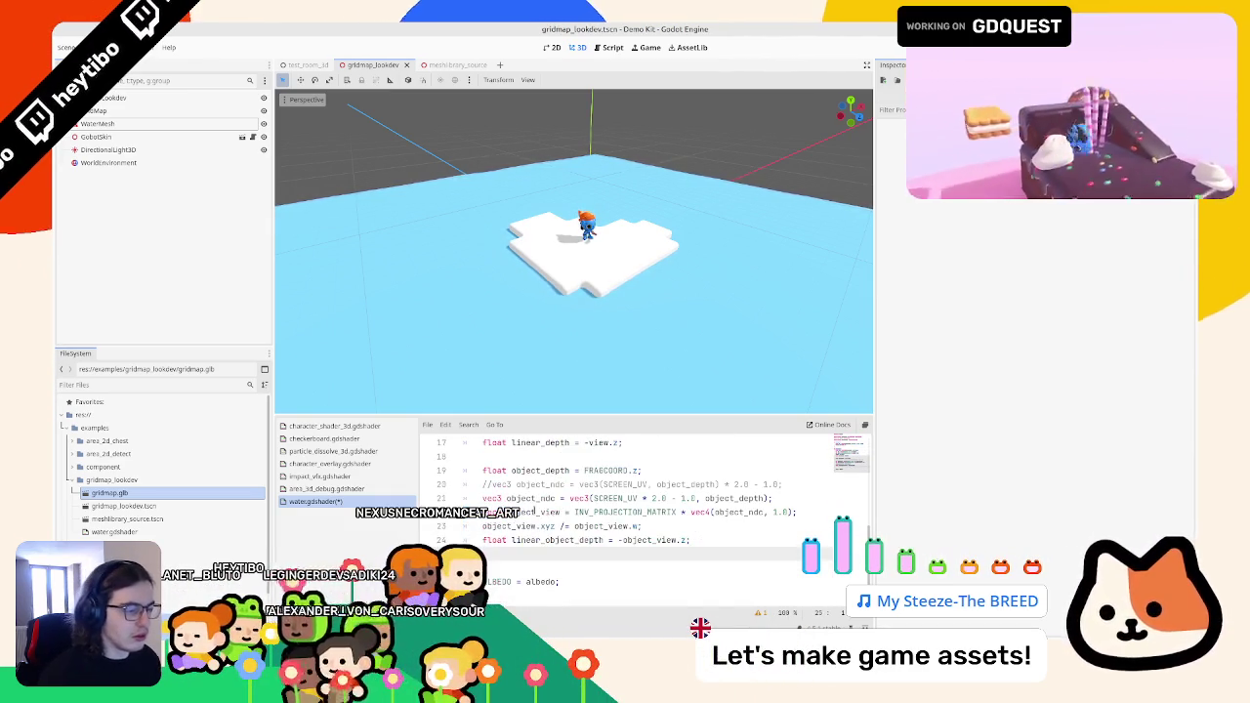
double_click(538, 484)
click(537, 484)
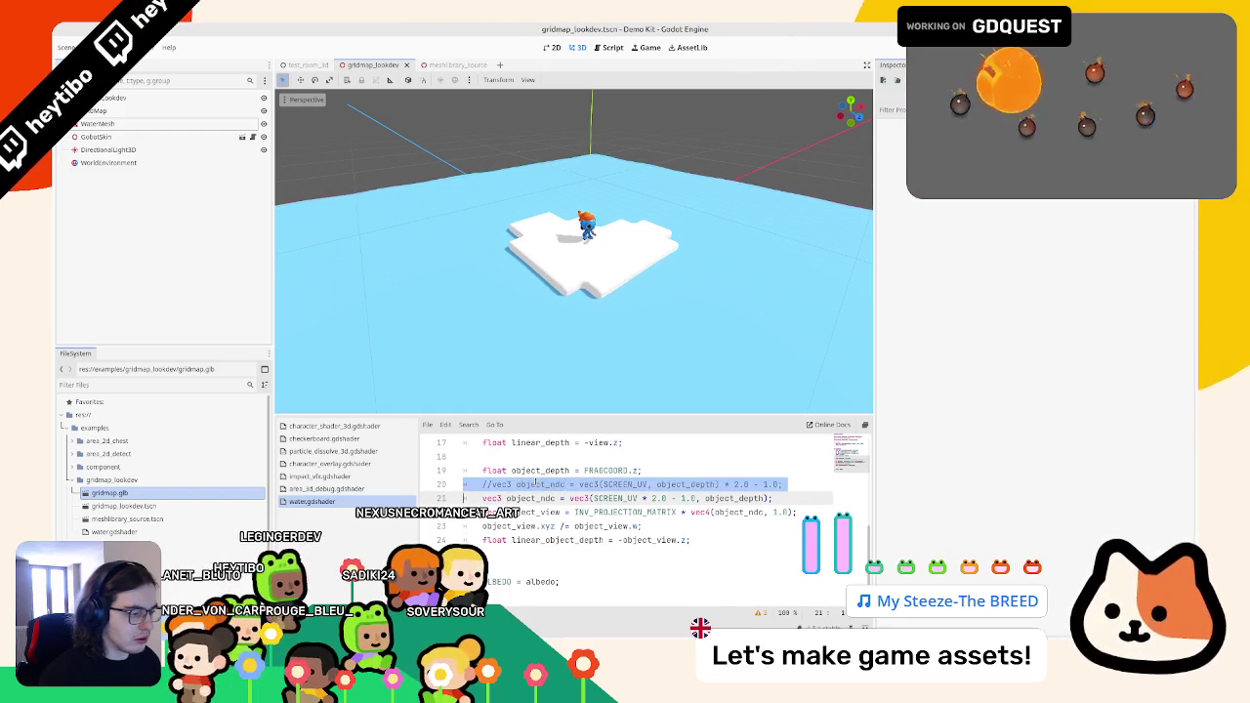
key(Delete)
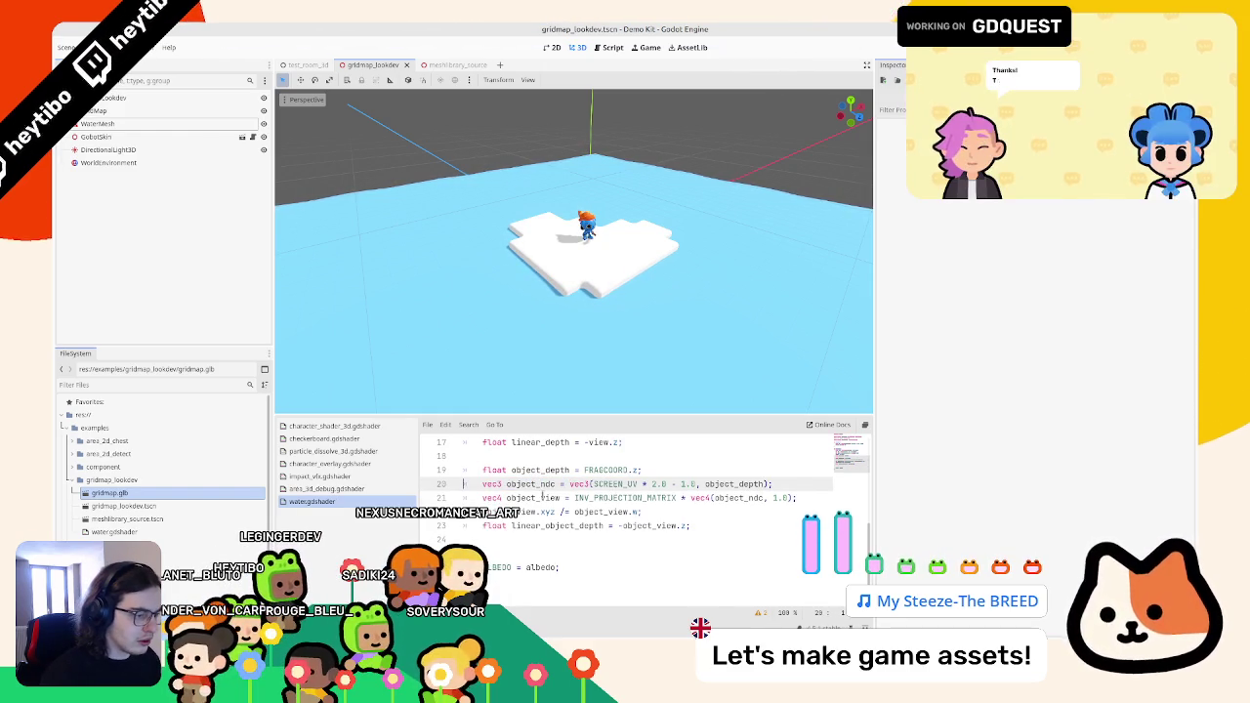
double_click(542, 497)
click(528, 525)
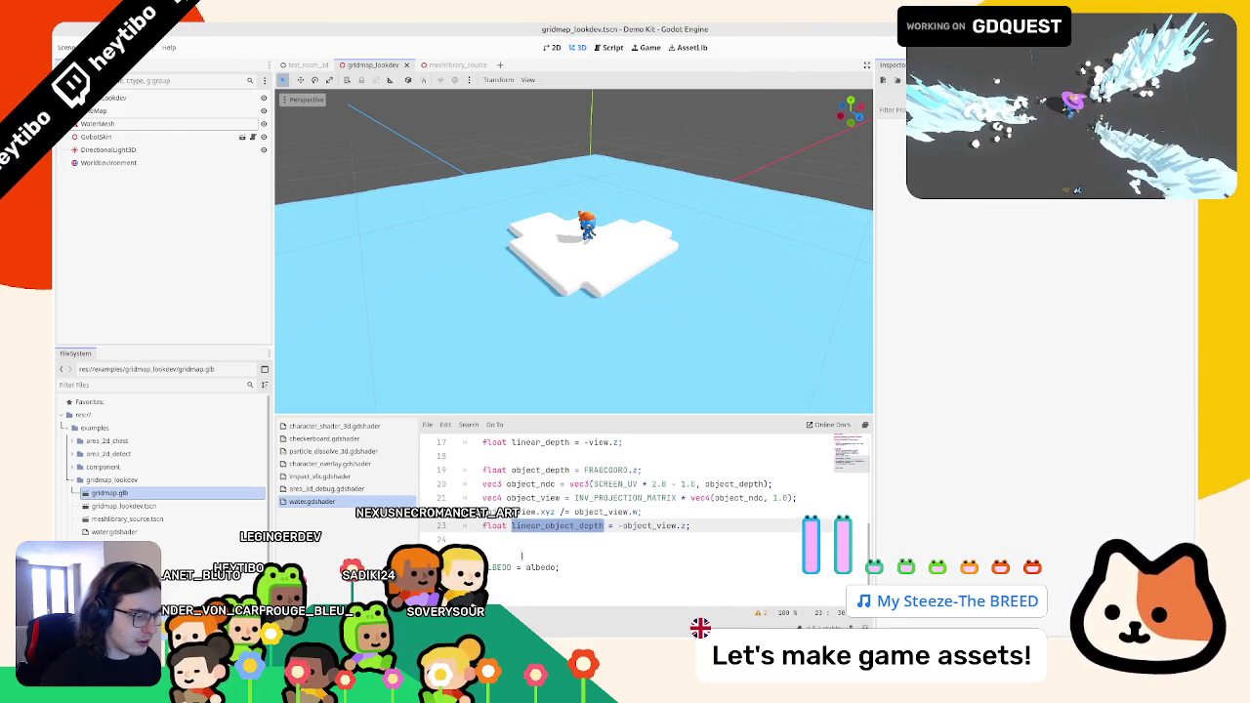
click(536, 567)
text(c3(linear_object_depth);)
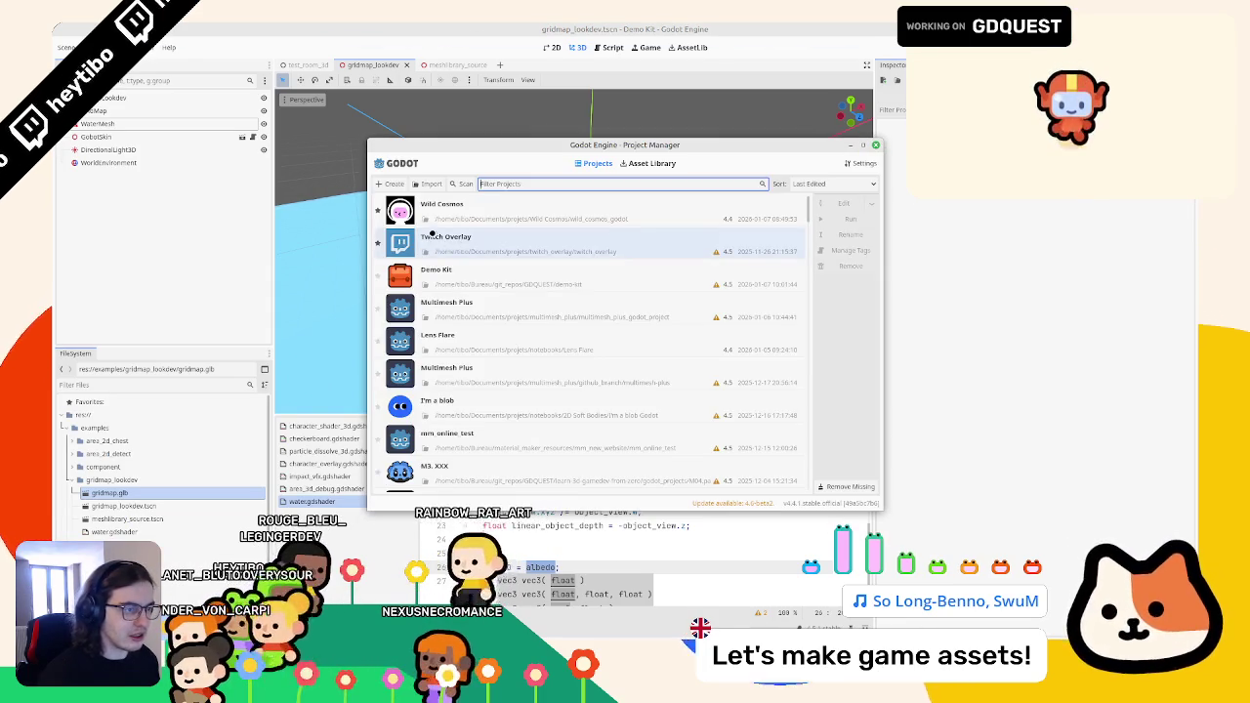
- Show the Wild Cosmos project folder in the file manager and move that window aside
click(527, 219)
mouse_move(534, 79)
mouse_down()
mouse_move(252, 171)
mouse_move(0, 172)
mouse_up()
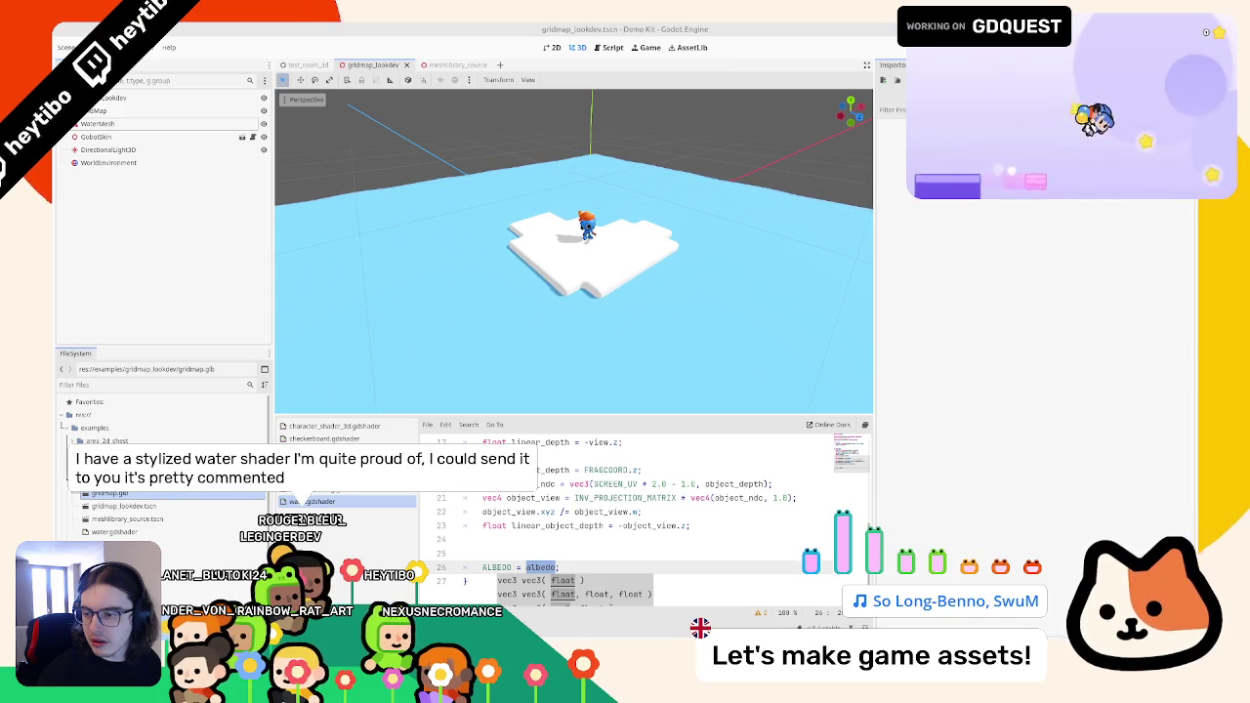
- Replace lines 13–21 with the pasted water depth mask code, toggling undo and redo to compare
drag(670, 498, 542, 471)
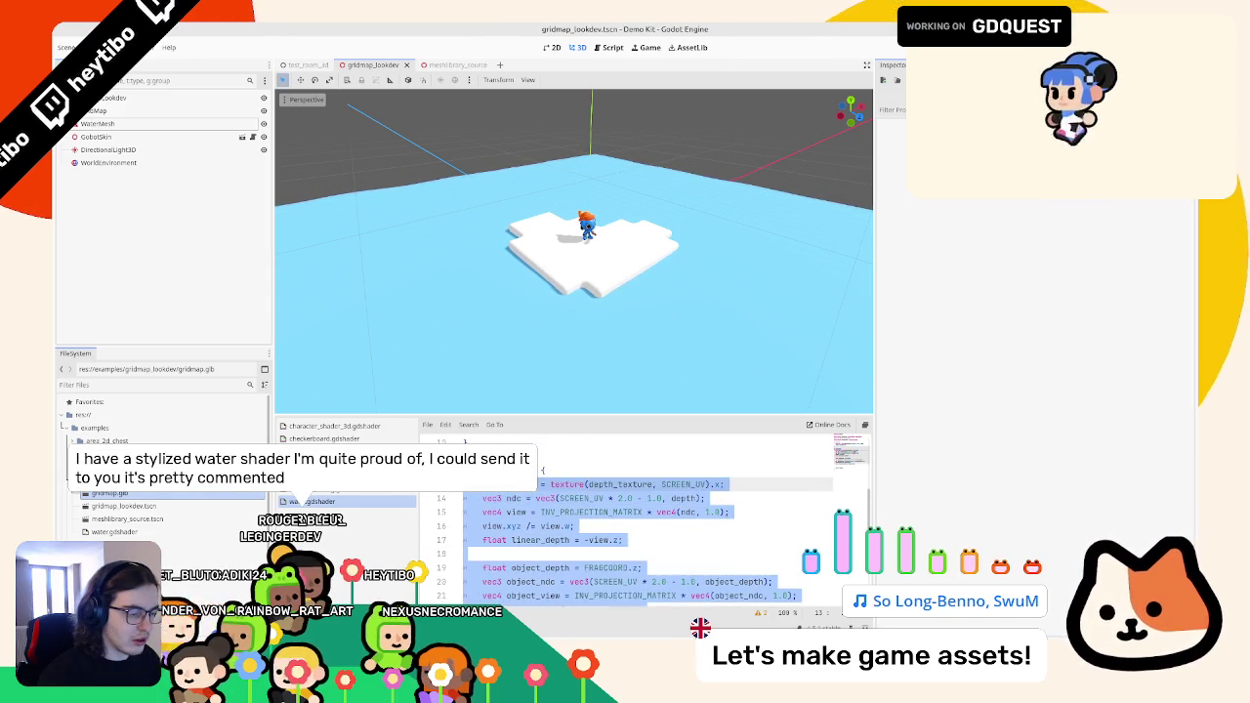
key(ctrl+v)
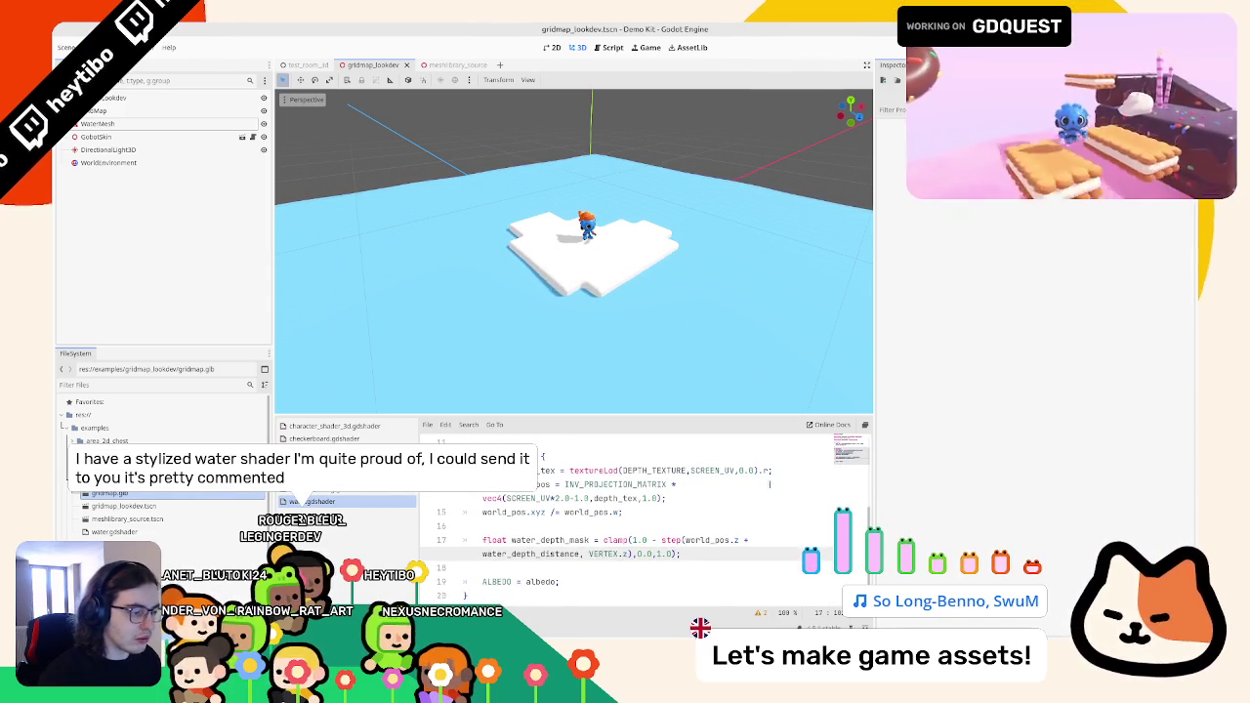
scroll(700, 505, down, 1)
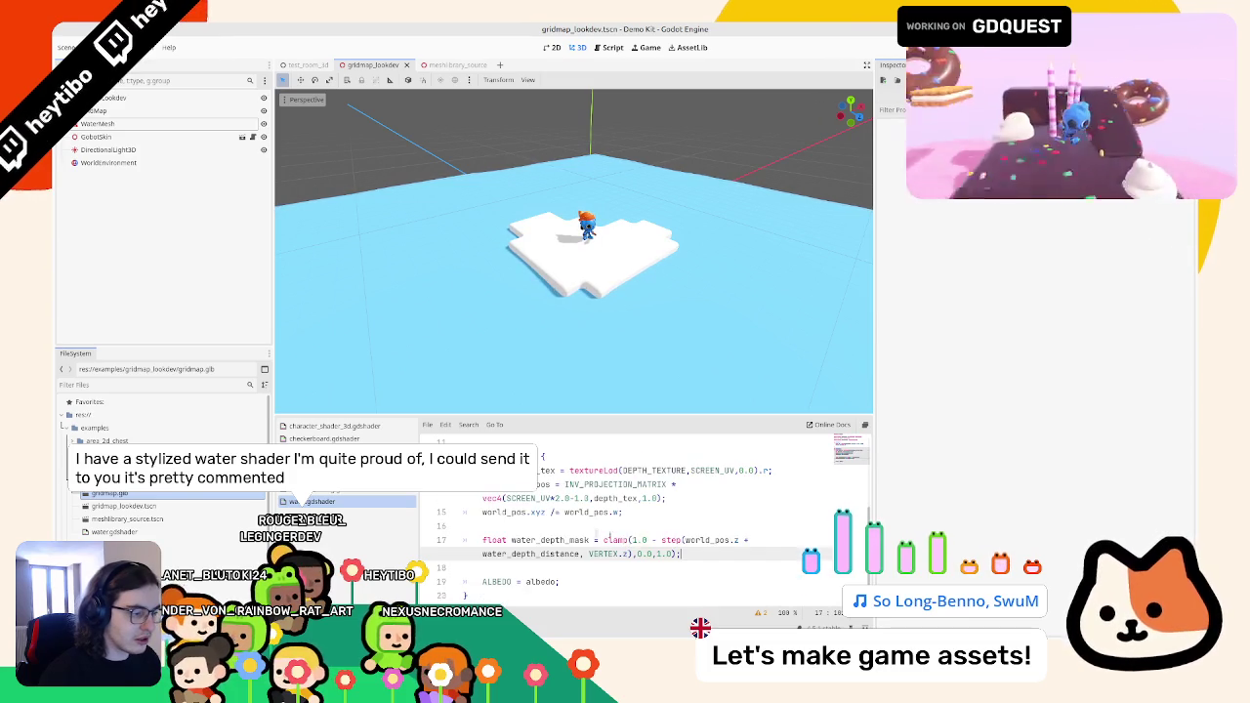
key(ctrl+z)
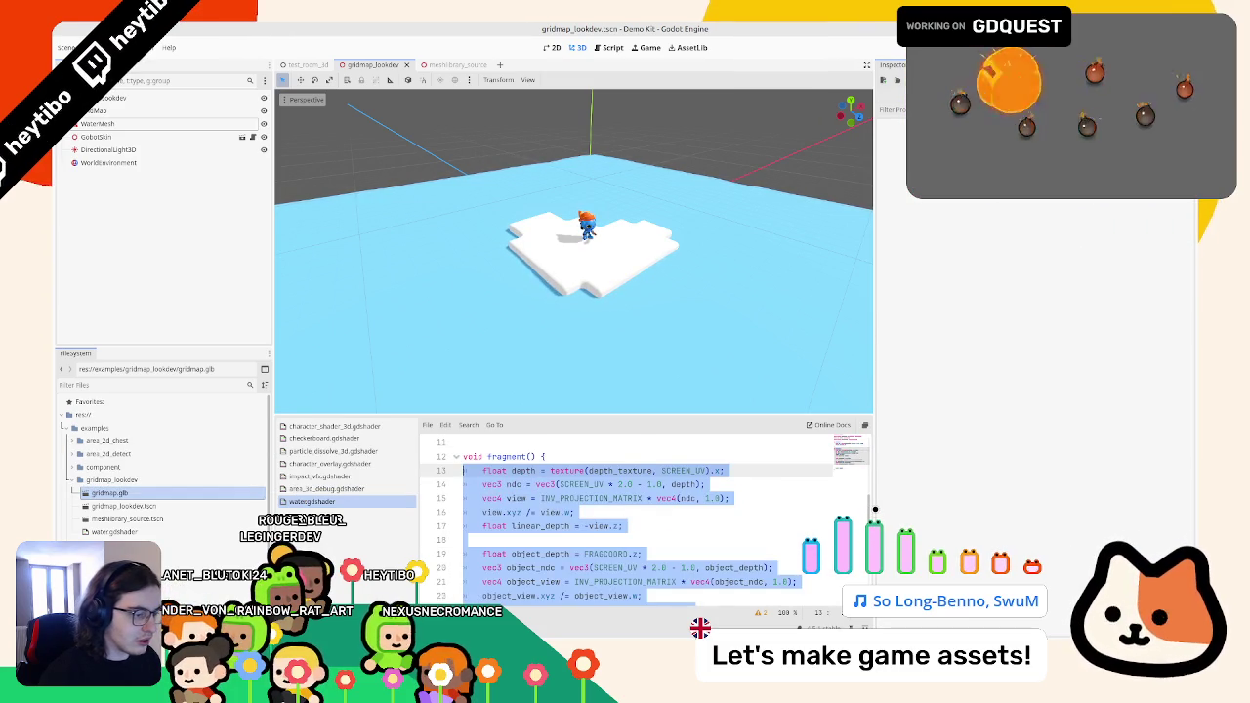
key(ctrl+v)
key(ctrl+z)
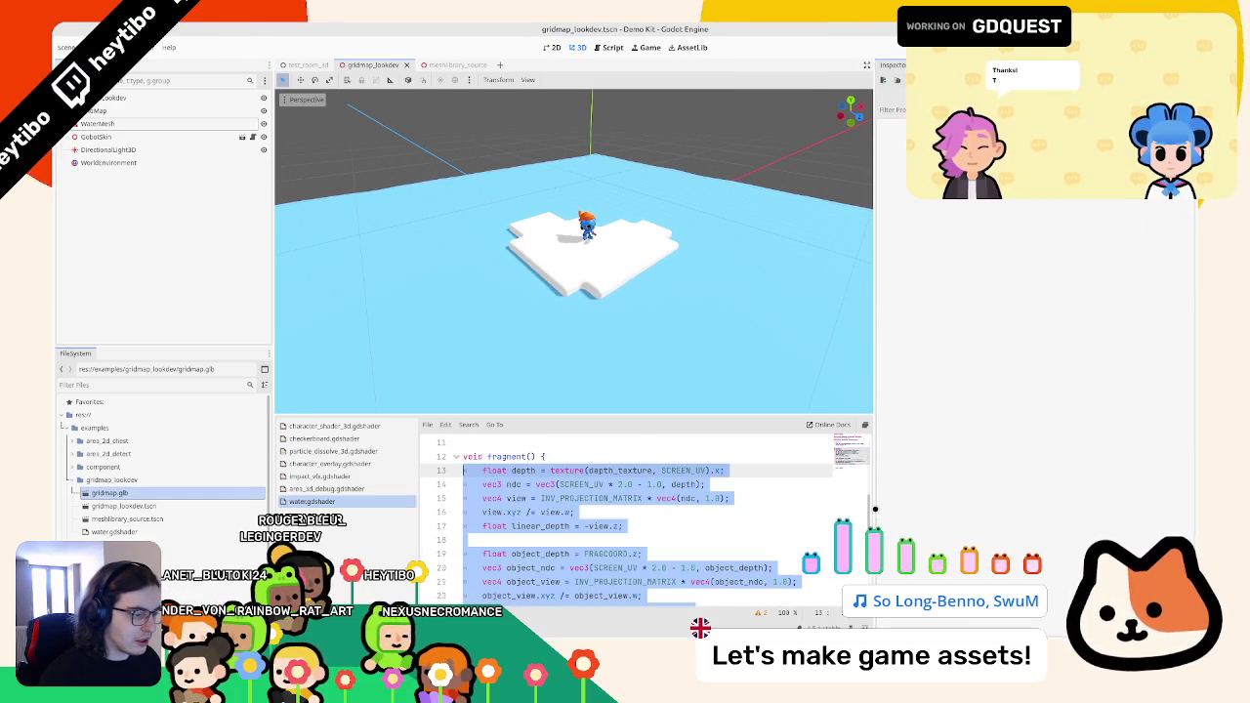
key(ctrl+shift+z)
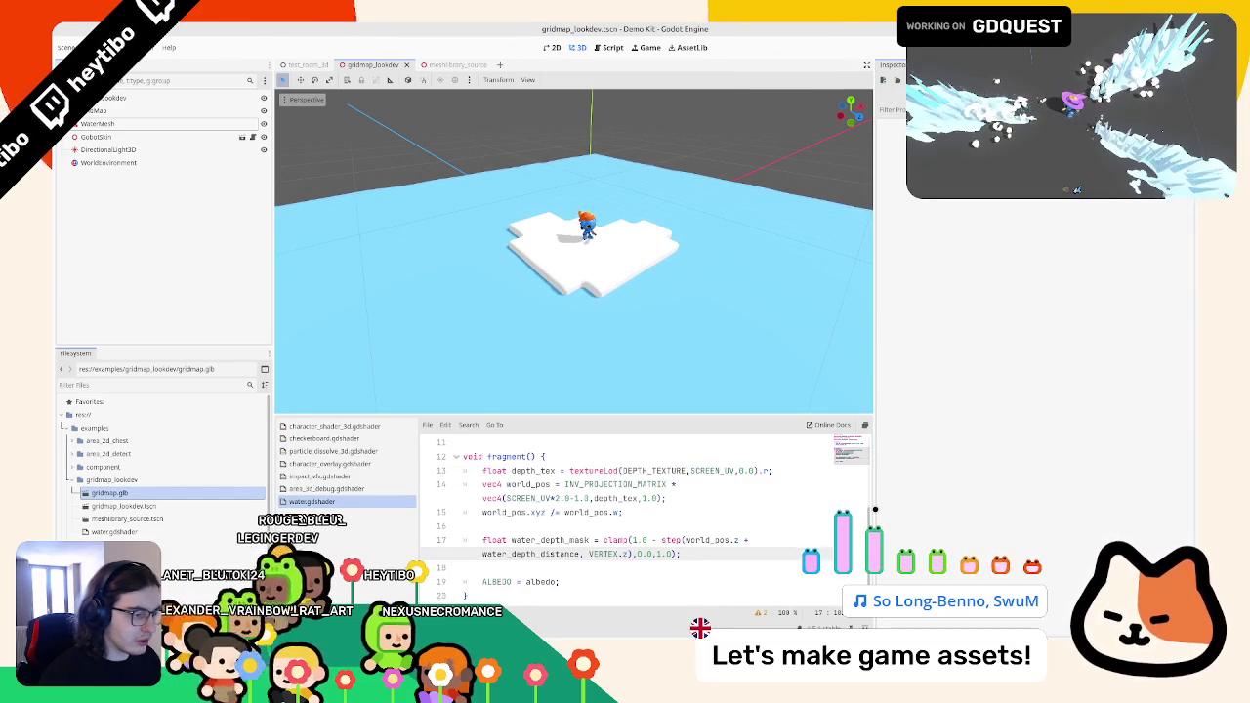
key(ctrl+z)
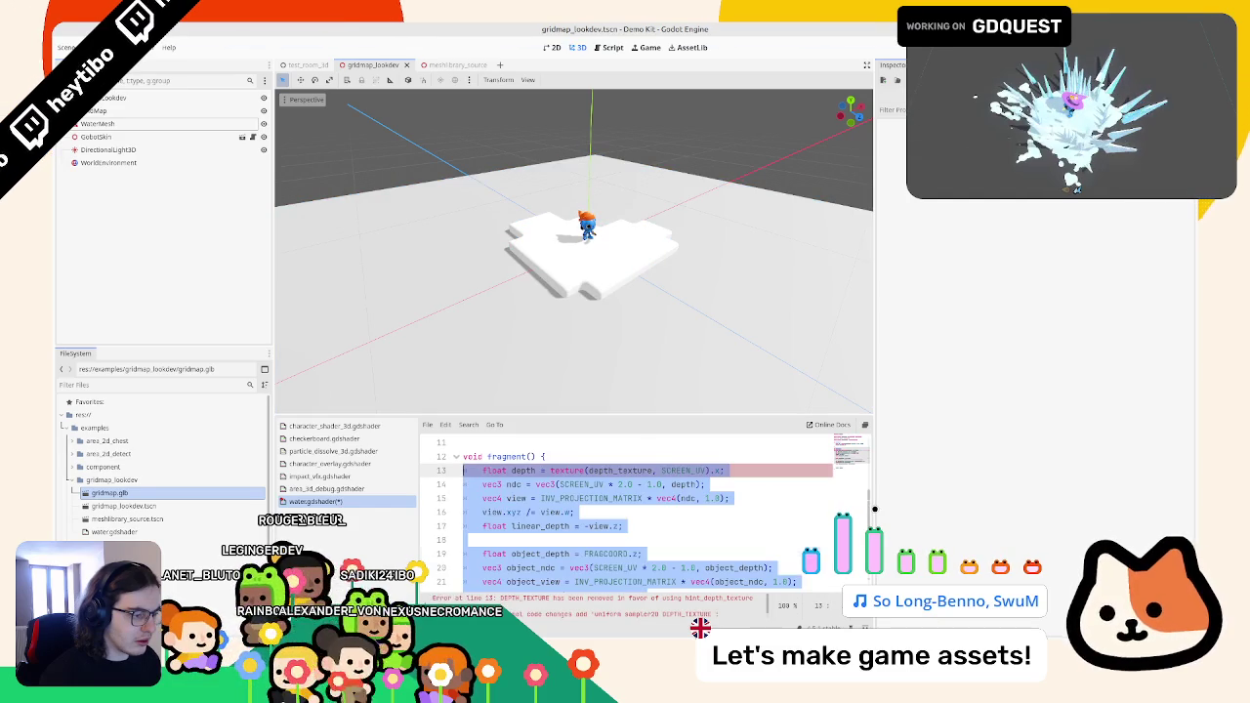
key(ctrl+shift+z)
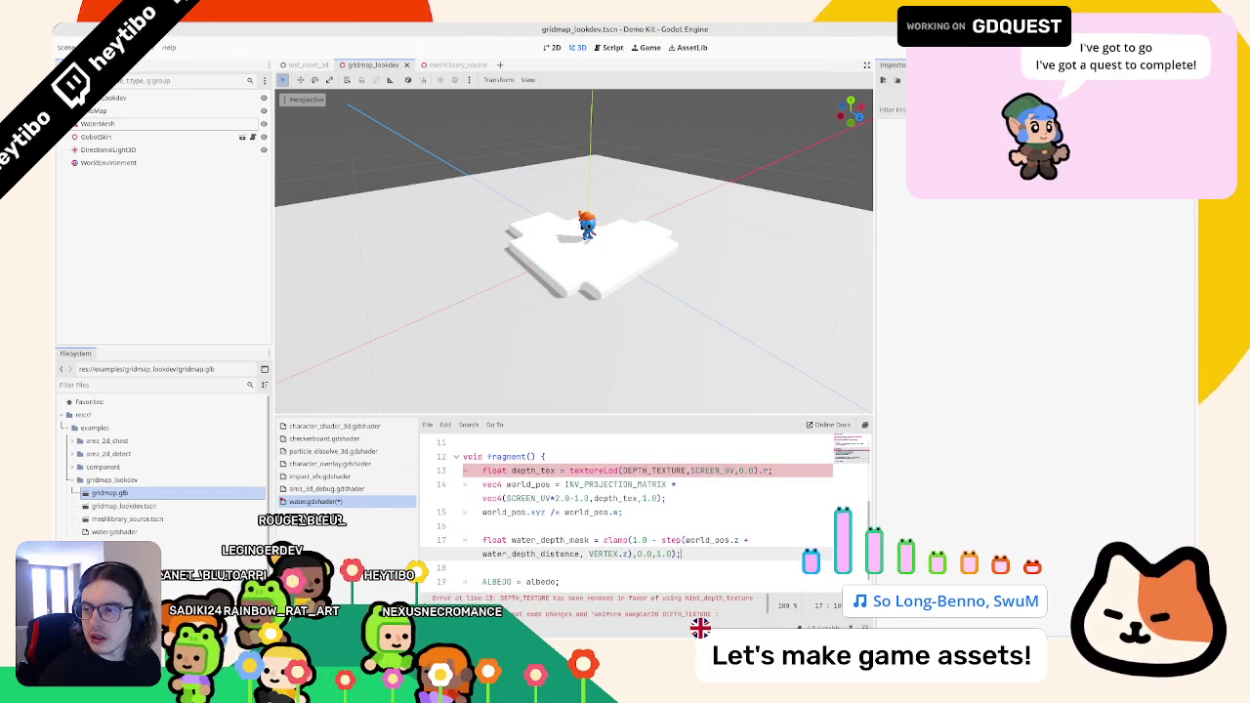
- Change DEPTH_TEXTURE to depth_texture on line 13 and widen the code editor area
double_click(667, 470)
text(depth_texture)
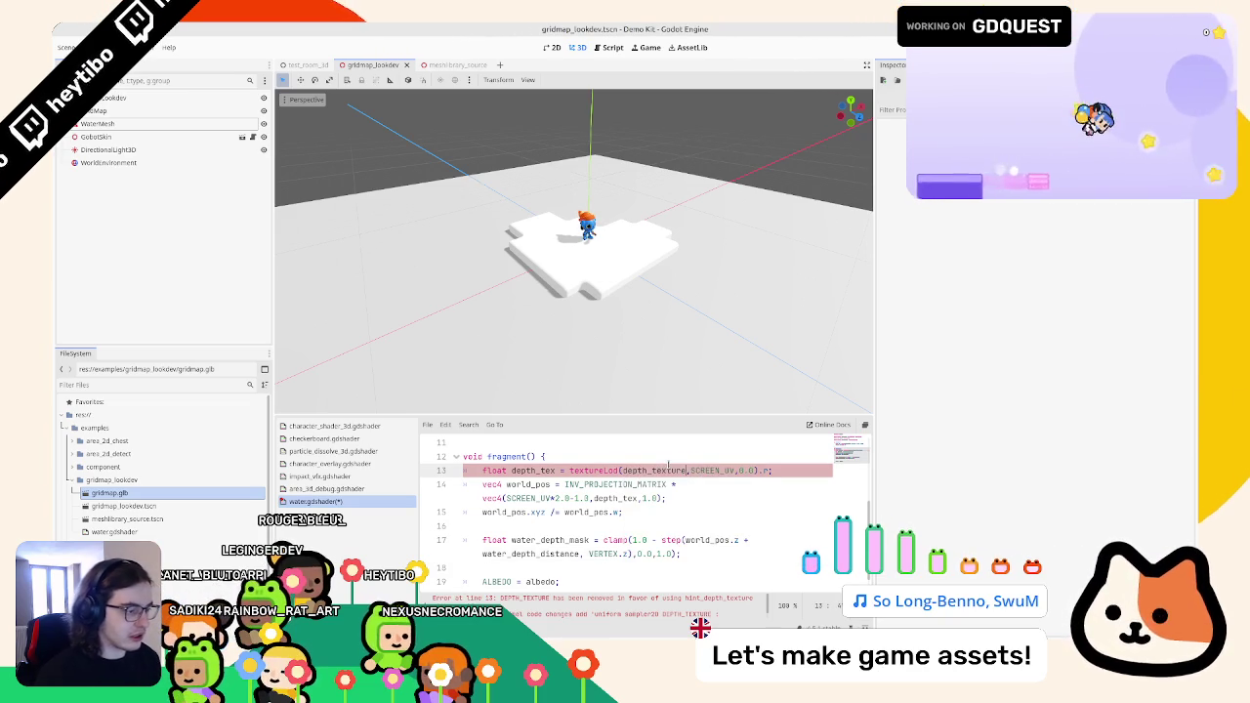
drag(876, 485, 1016, 485)
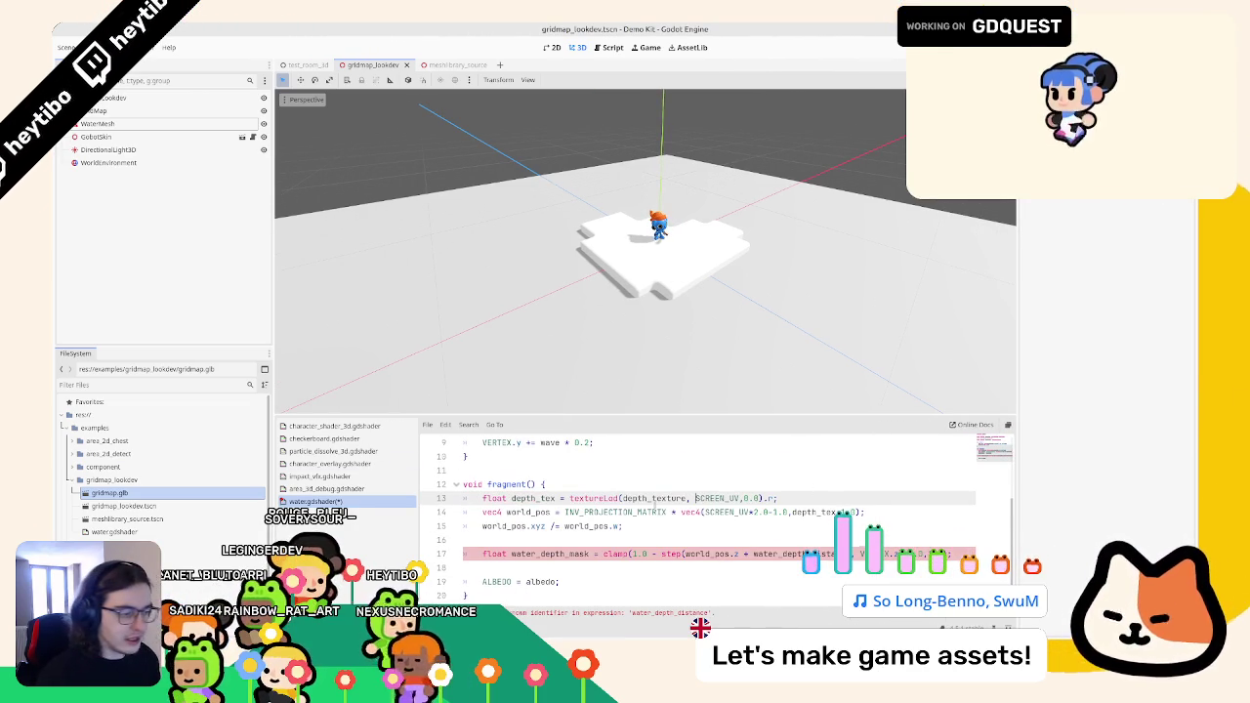
- Declare 'uniform float water_depth_distance = 0.3;' on line 6
double_click(793, 553)
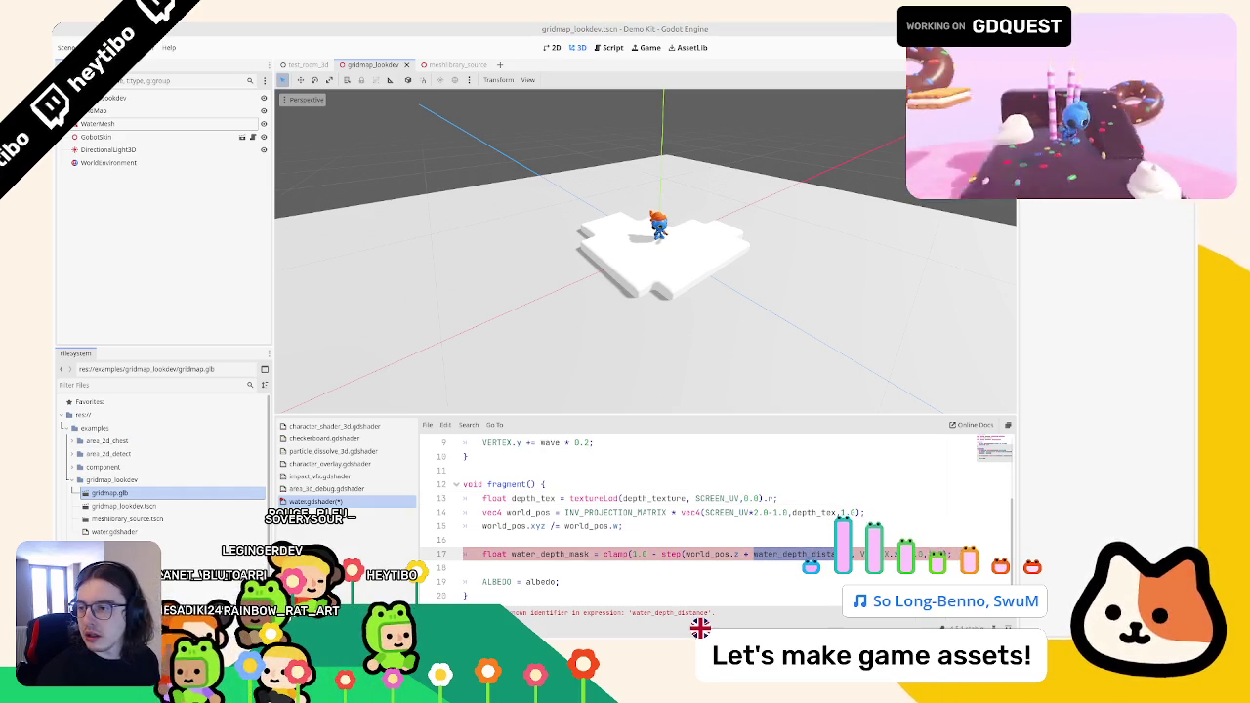
scroll(713, 518, up, 3)
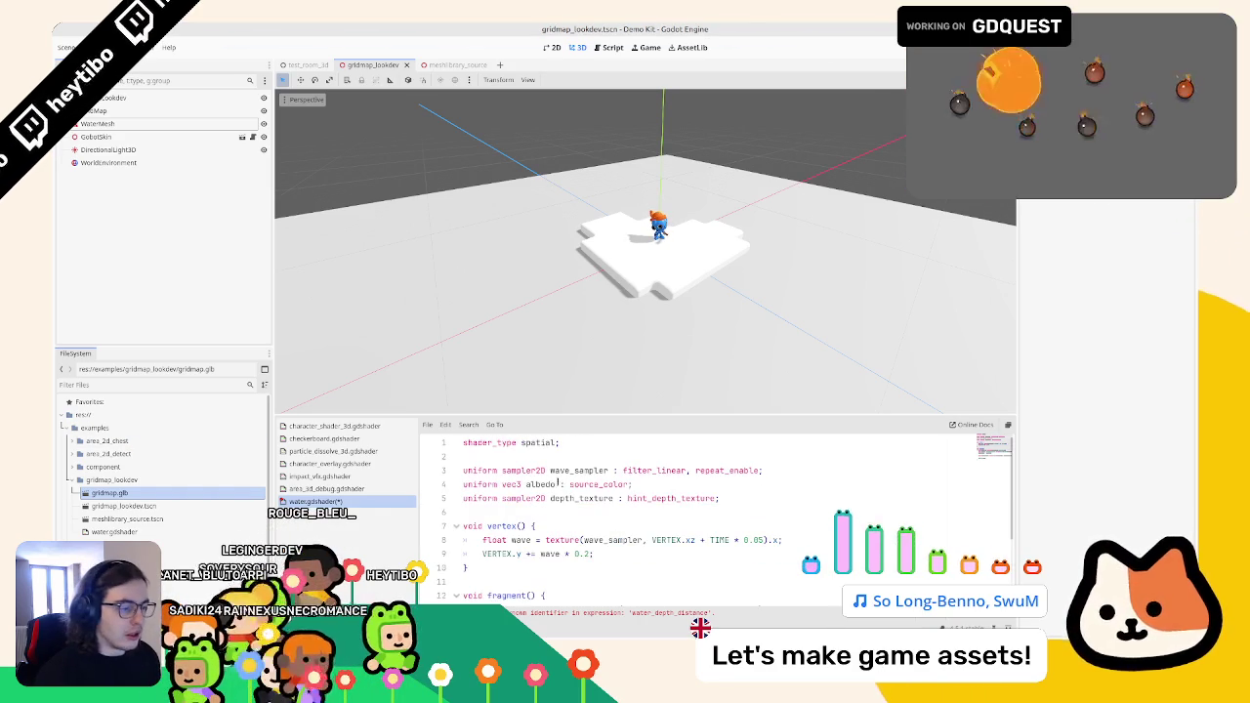
click(570, 510)
text(uniform float water_depth_distance = 0.3;)
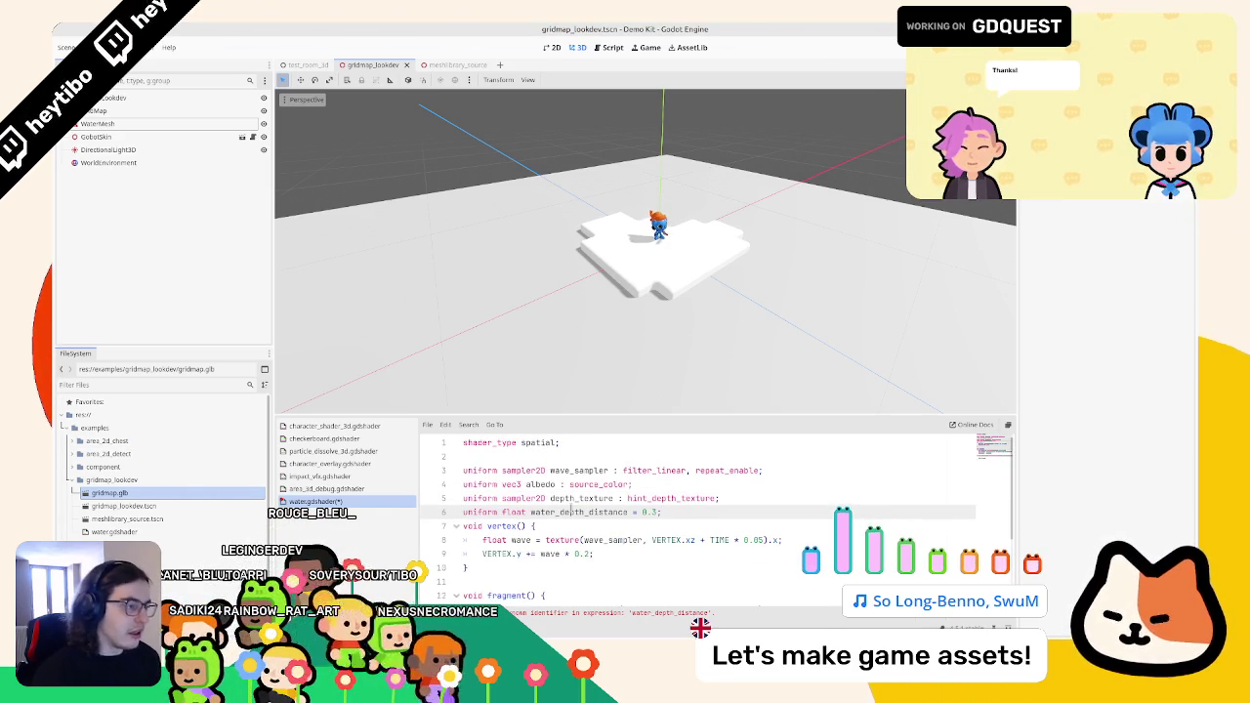
scroll(571, 510, down, 3)
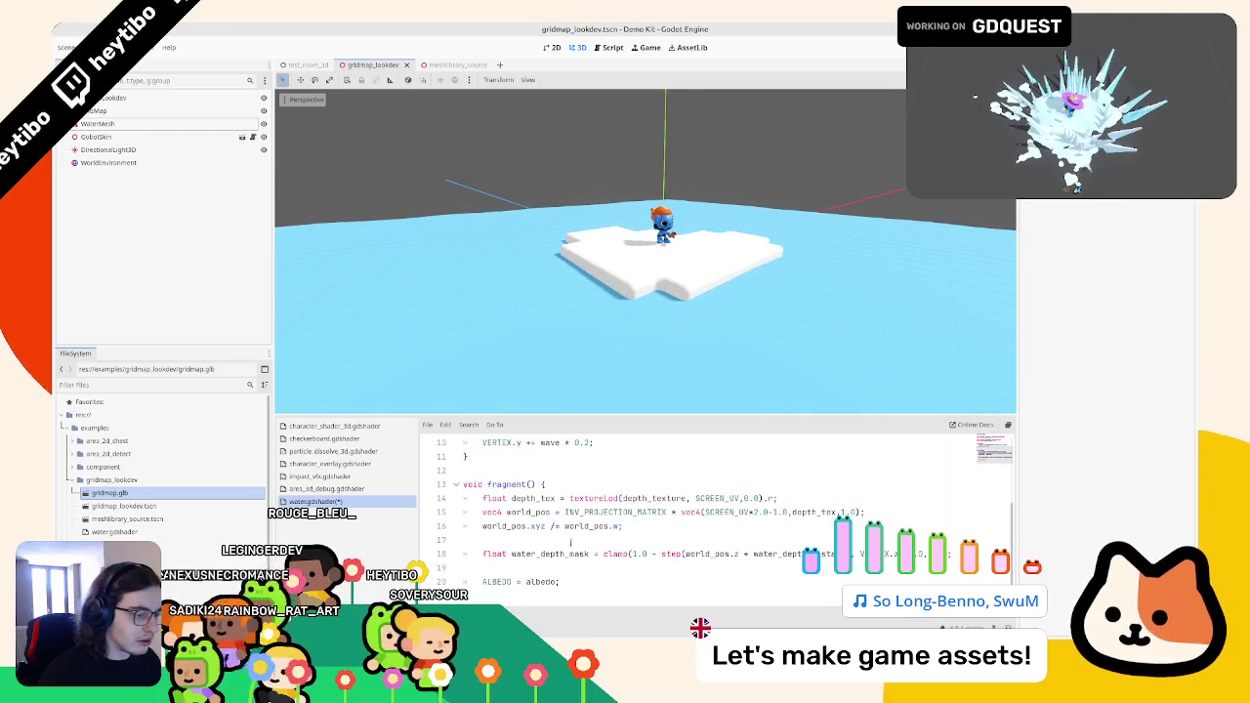
- Insert the final_water_color mix by water_depth_mask into ALBEDO.rgb and remove the blank line
double_click(542, 554)
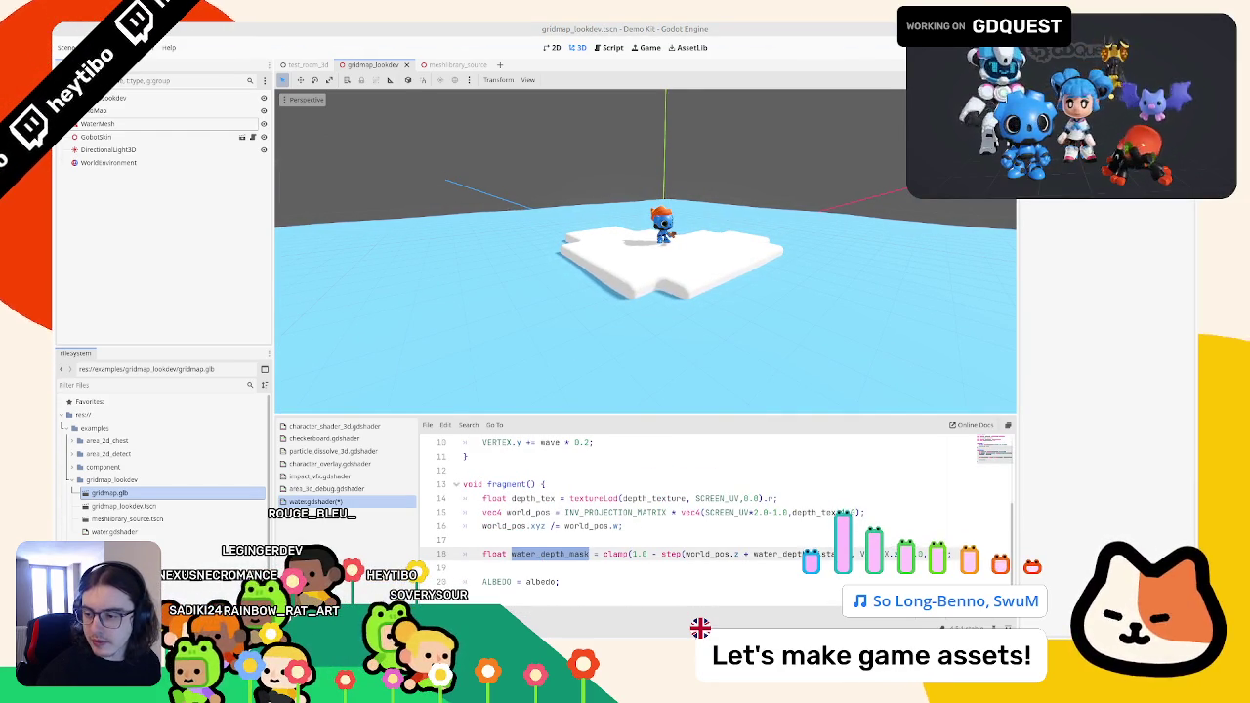
key(ctrl+v)
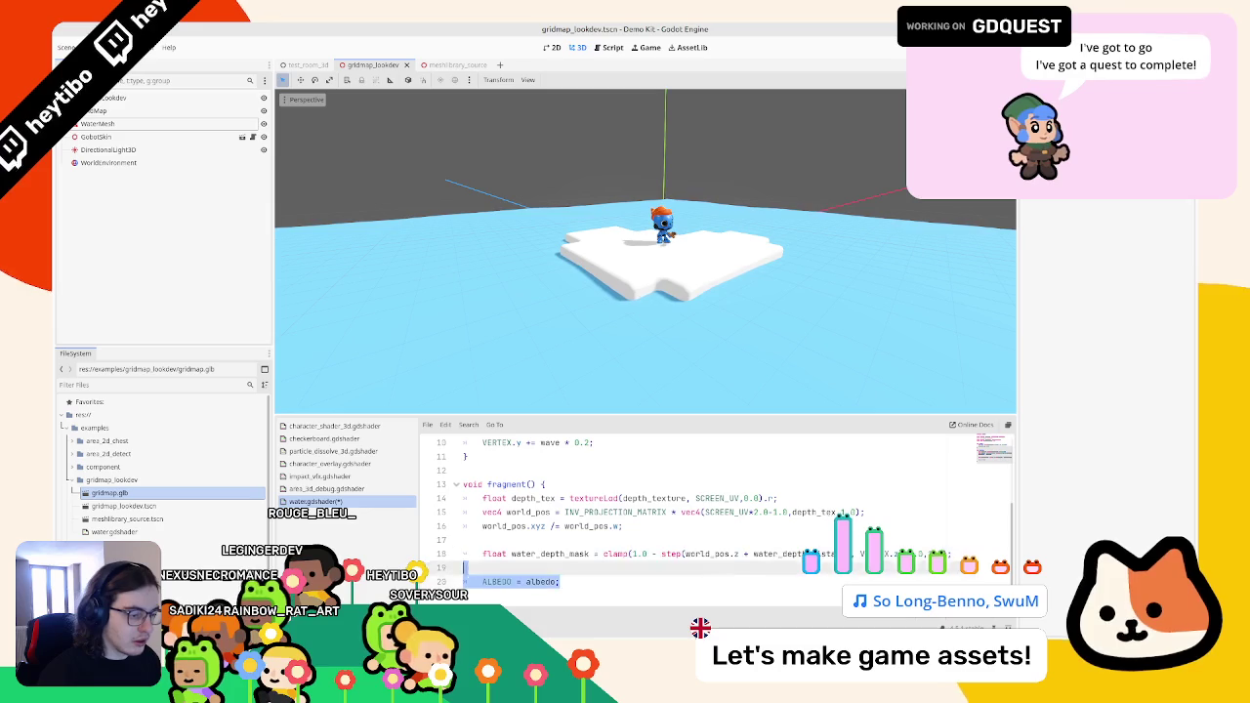
scroll(586, 556, down, 1)
click(550, 554)
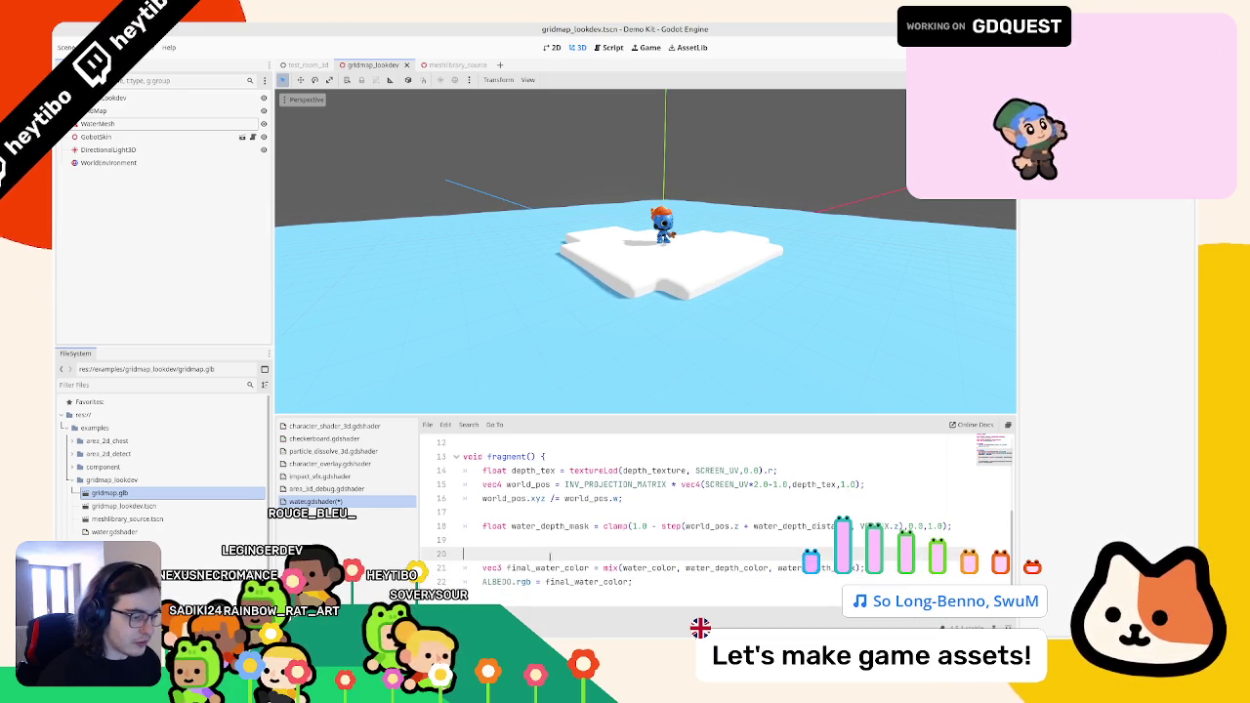
key(BackSpace)
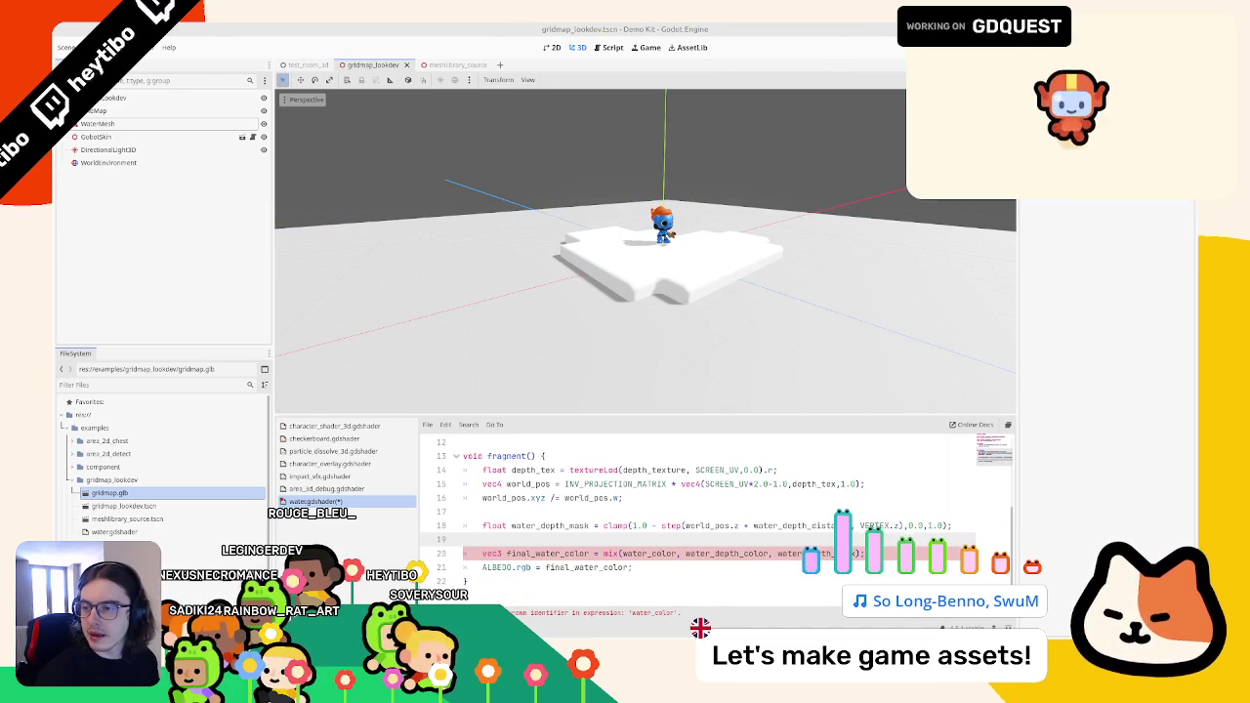
- Add a line for the water_color and water_depth_color uniforms and select WaterMesh
scroll(586, 527, up, 4)
click(747, 525)
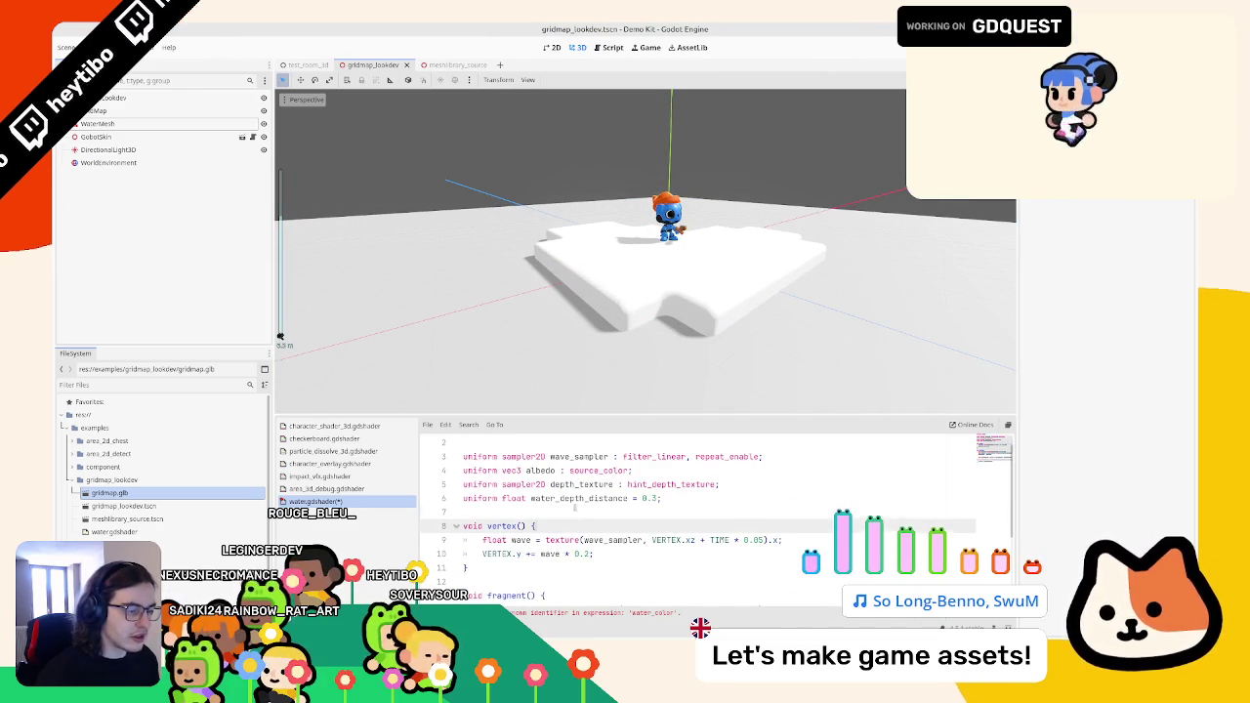
key(Return)
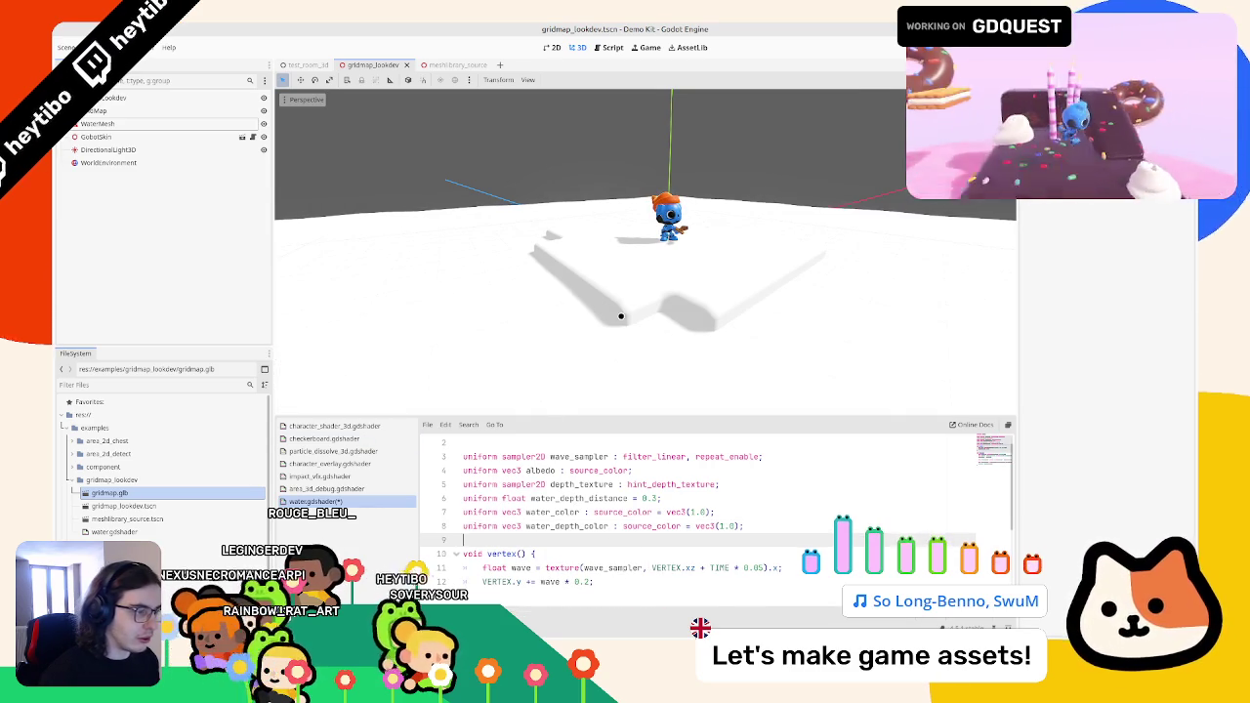
click(797, 231)
scroll(1137, 457, down, 5)
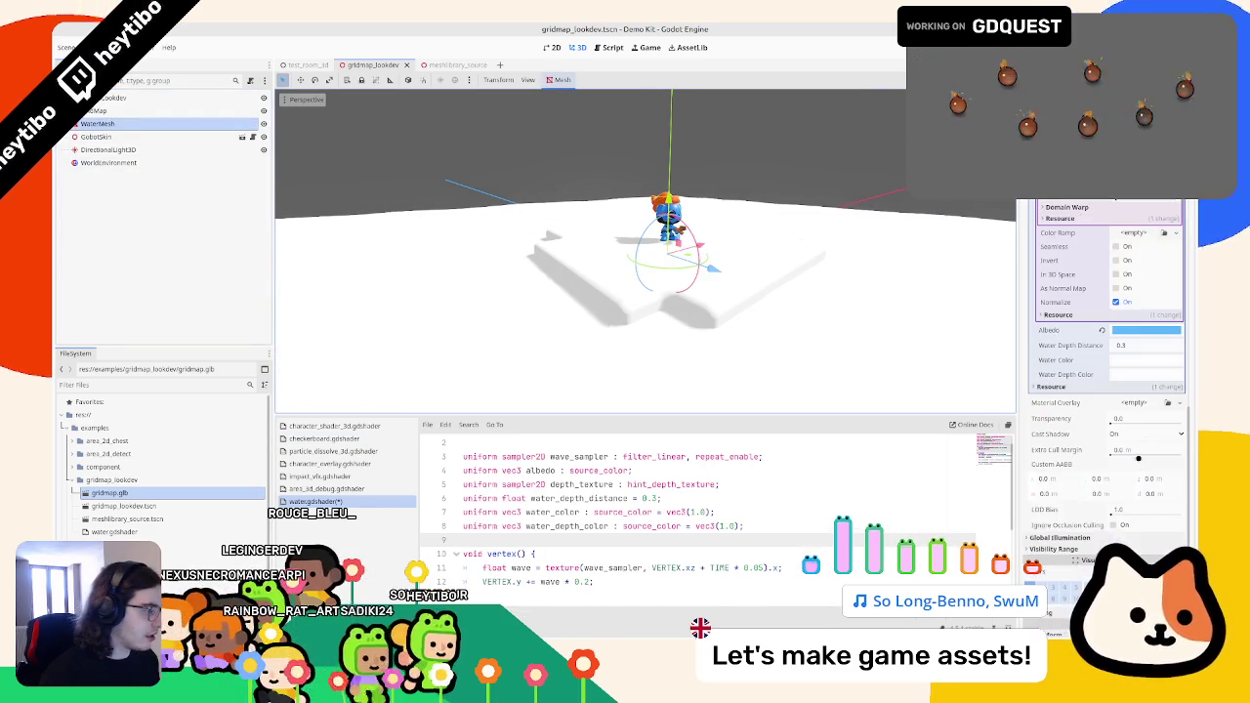
- Set Water Color and Water Depth Color to blue, tweaking the depth colour's saturation and brightness
click(1146, 359)
mouse_move(1146, 330)
mouse_down()
mouse_move(1128, 358)
mouse_move(1146, 375)
mouse_up()
click(1145, 375)
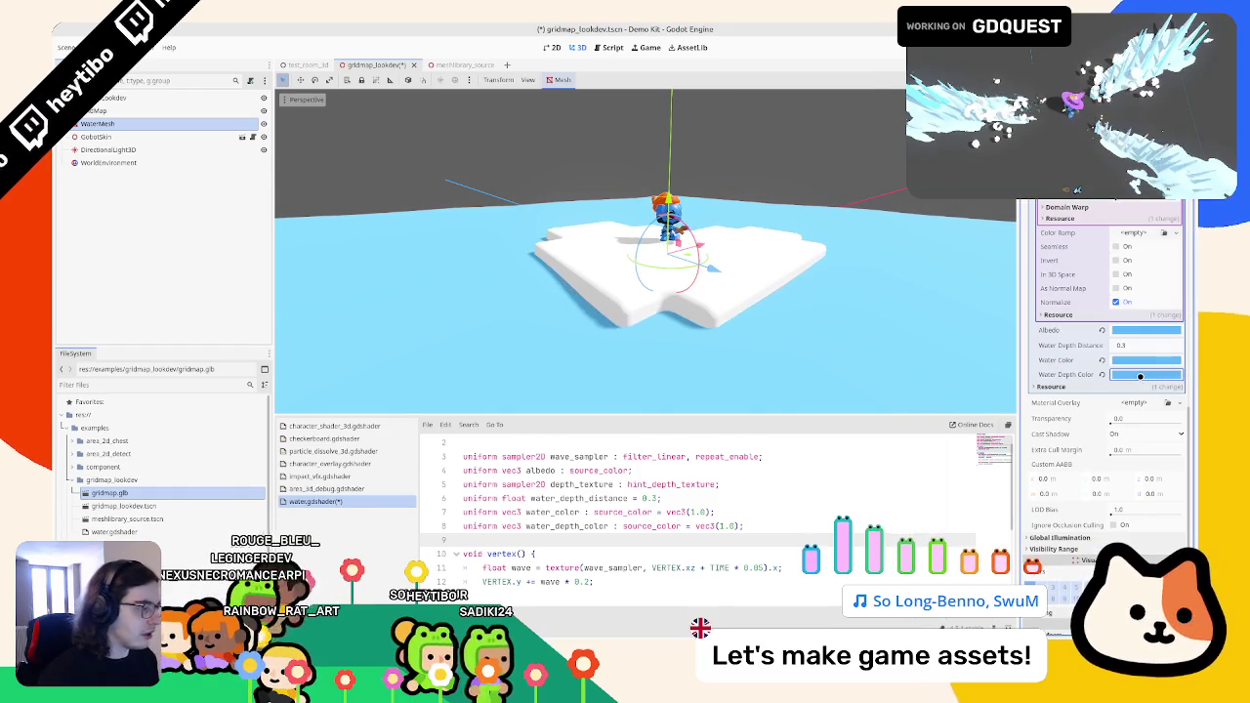
click(1146, 375)
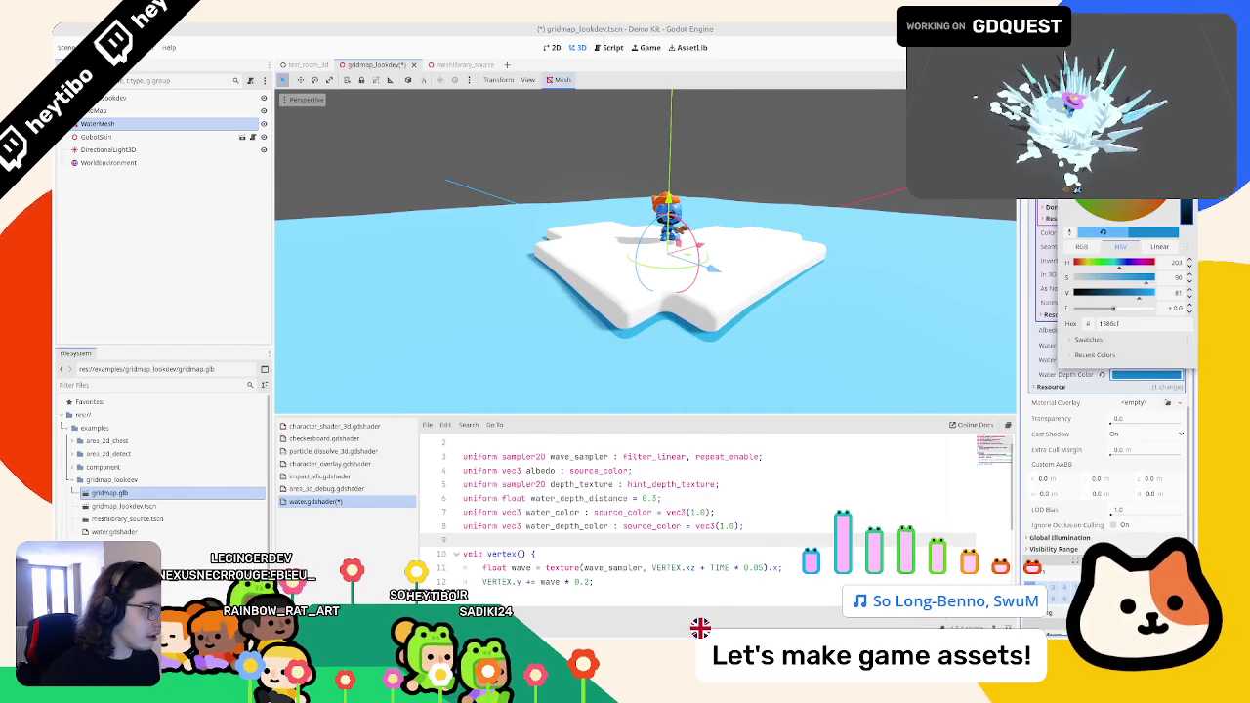
drag(1132, 209, 1138, 205)
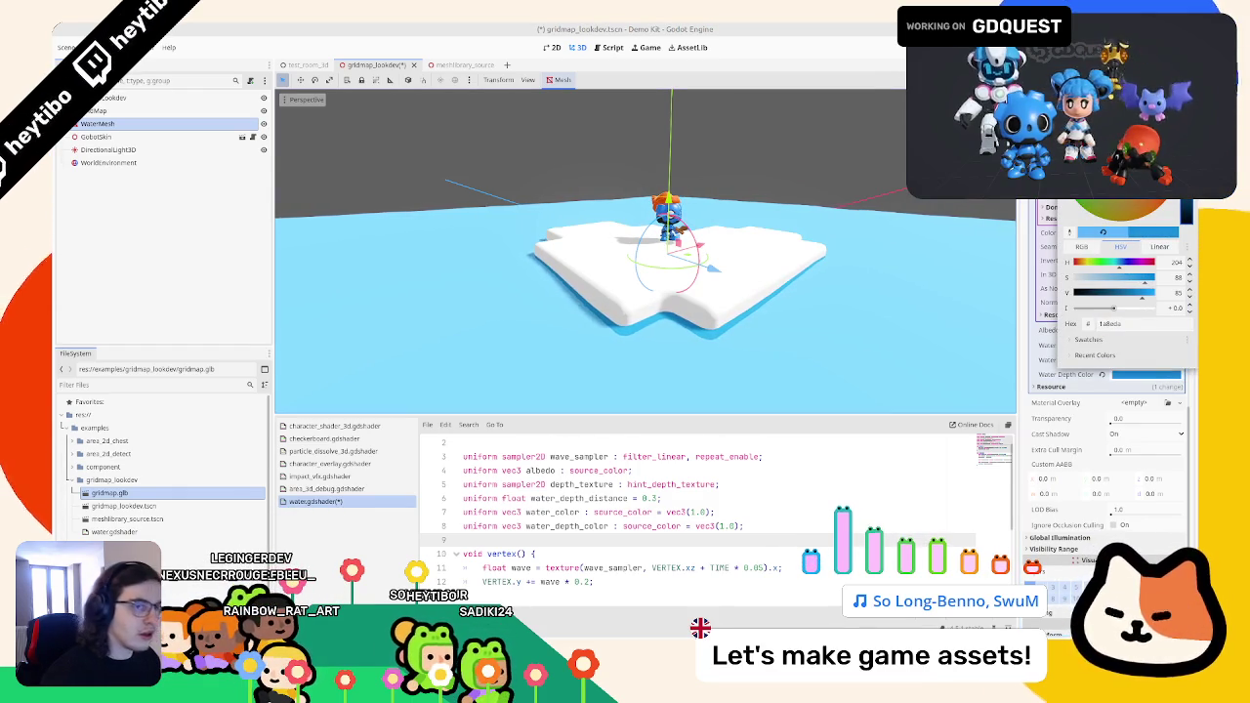
- Collapse the Wave Sampler's noise and texture settings in the Inspector
scroll(1082, 410, up, 4)
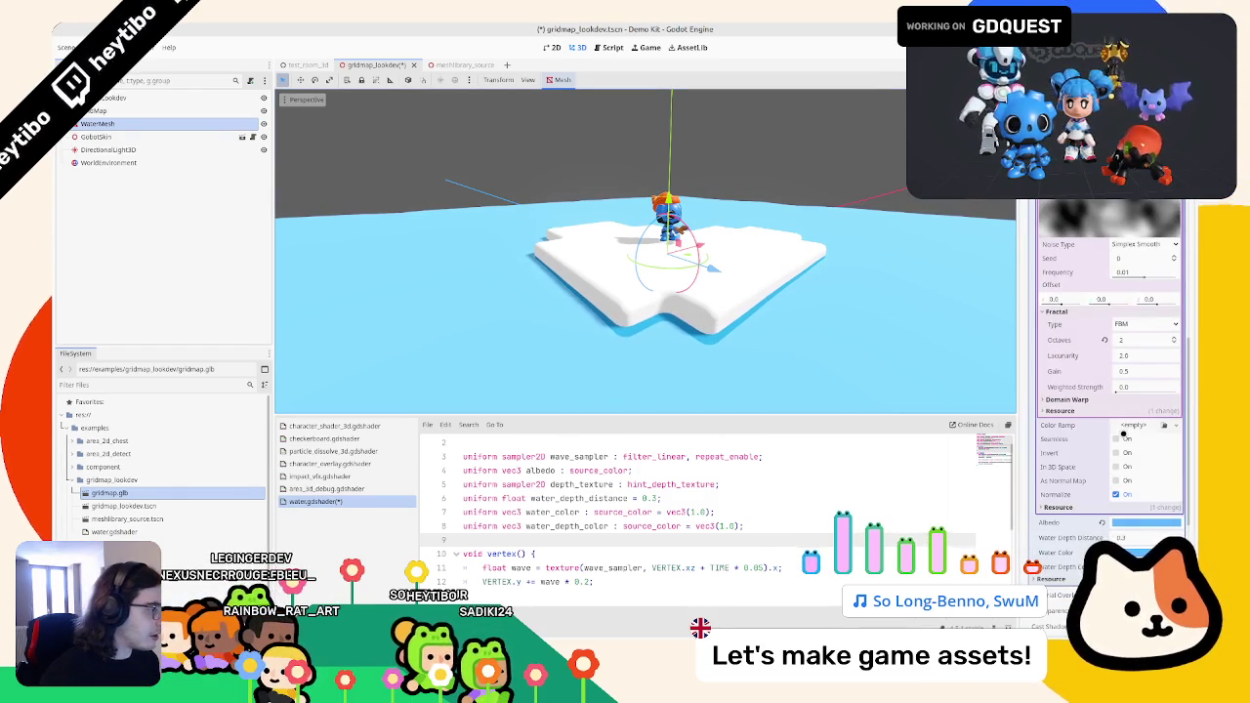
scroll(1123, 391, up, 3)
click(1143, 289)
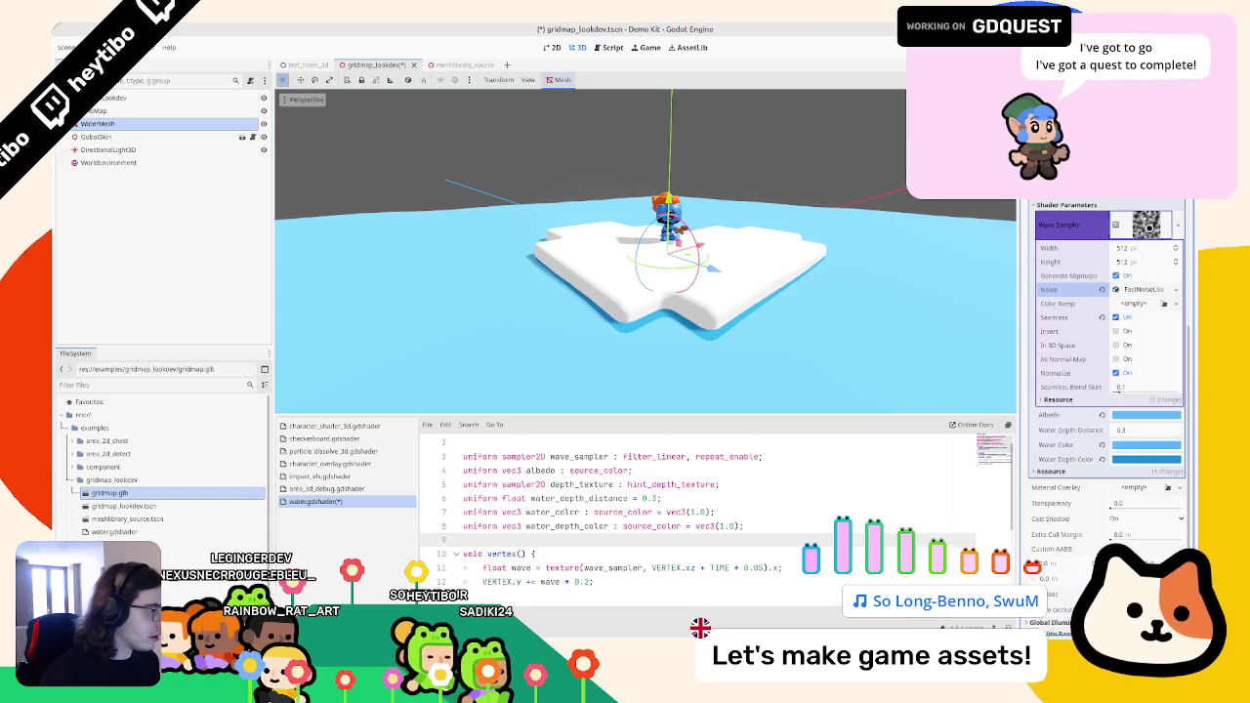
click(1147, 224)
scroll(682, 516, down, 4)
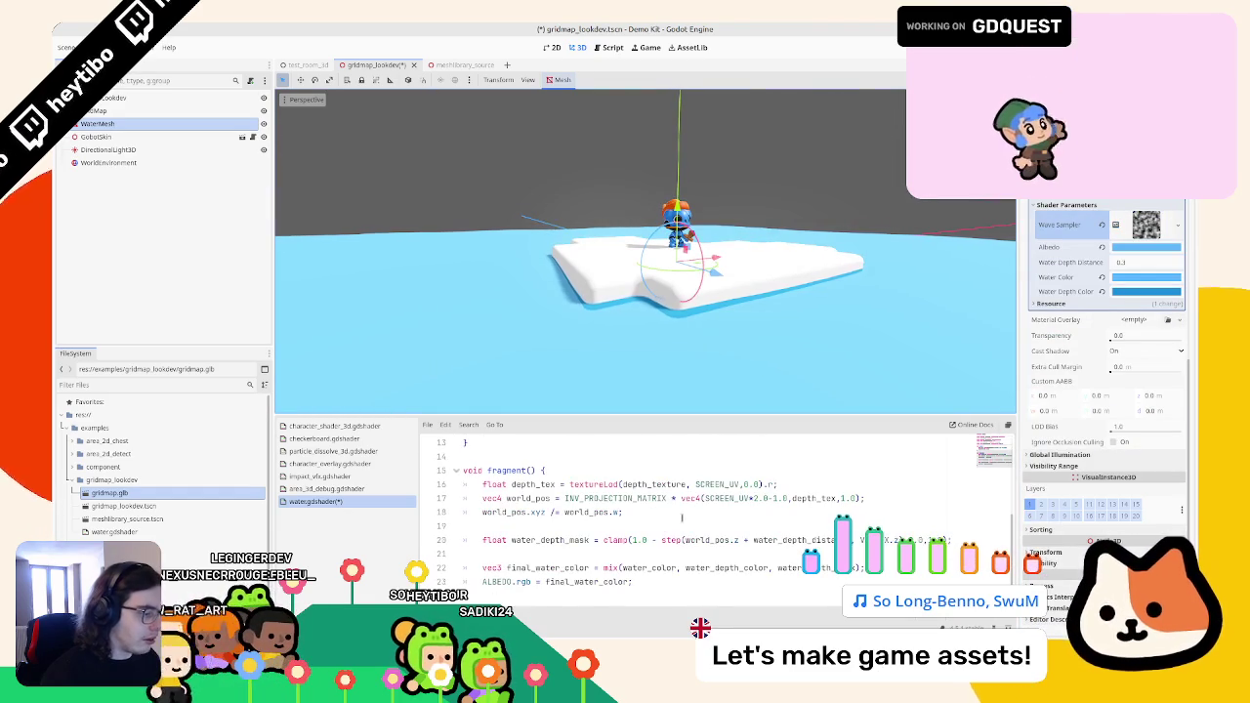
double_click(671, 540)
text(s)
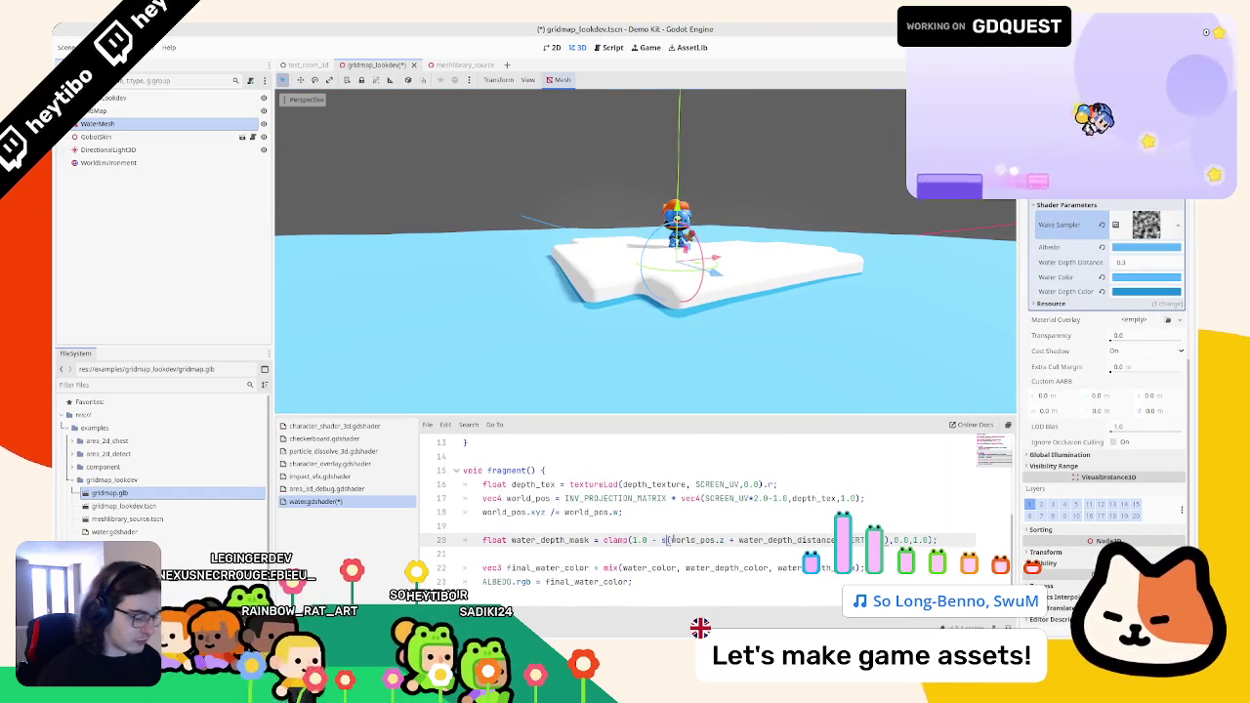
click(674, 485)
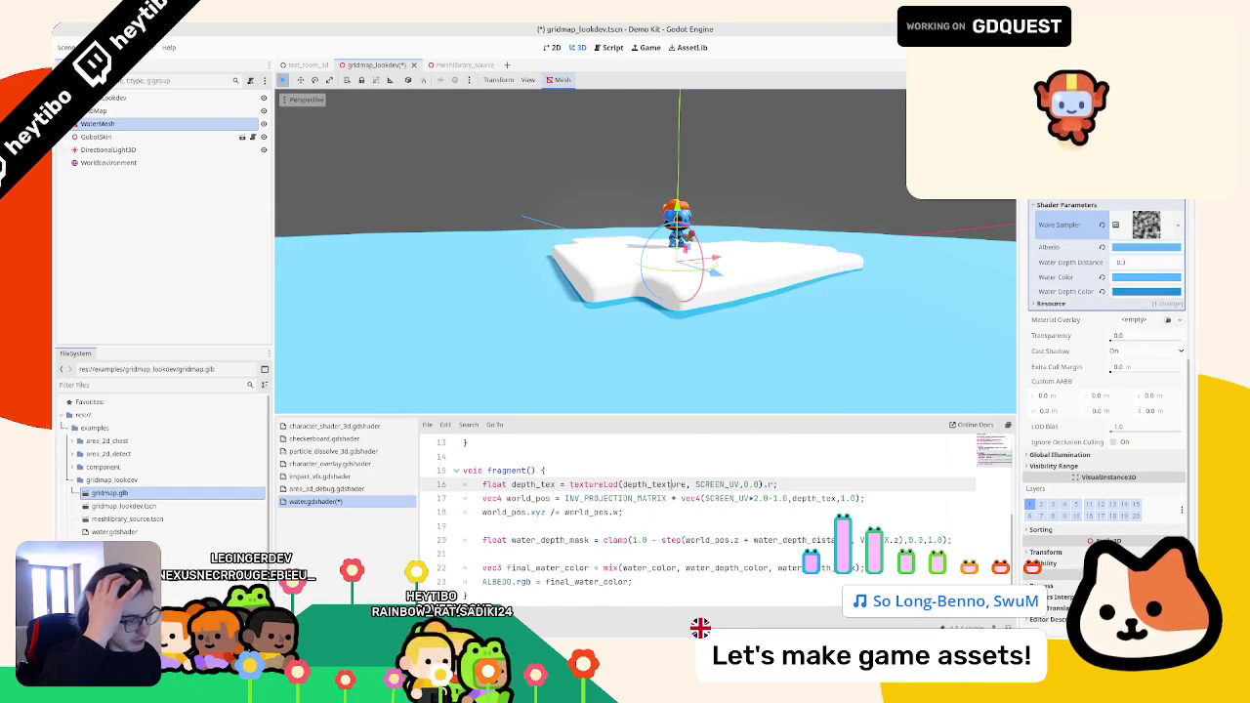
click(663, 539)
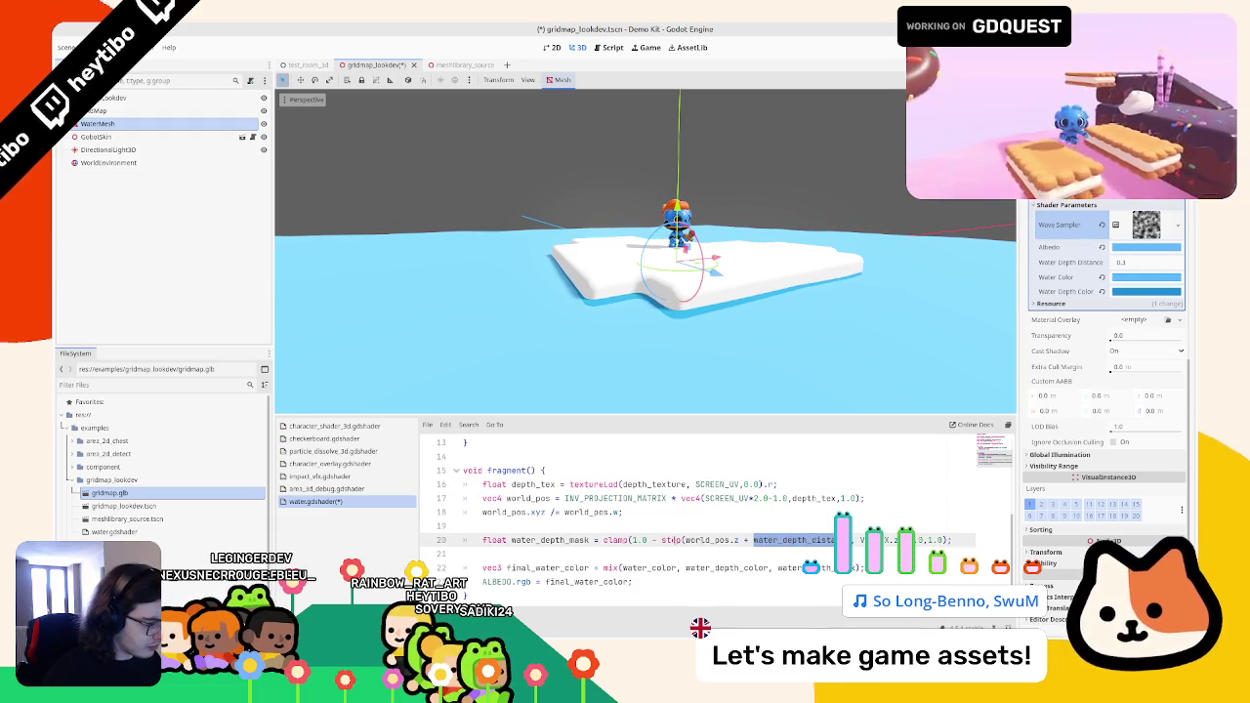
text(smoothst)
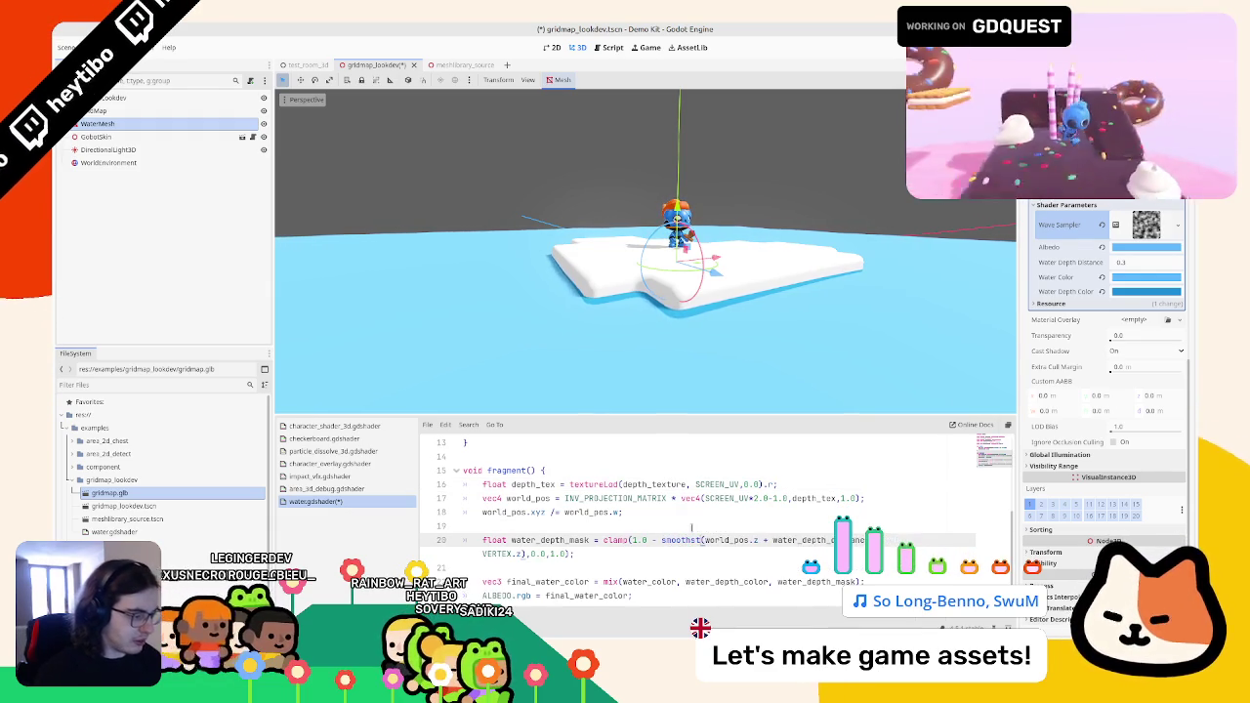
text(ep)
key(ctrl+shift+Left)
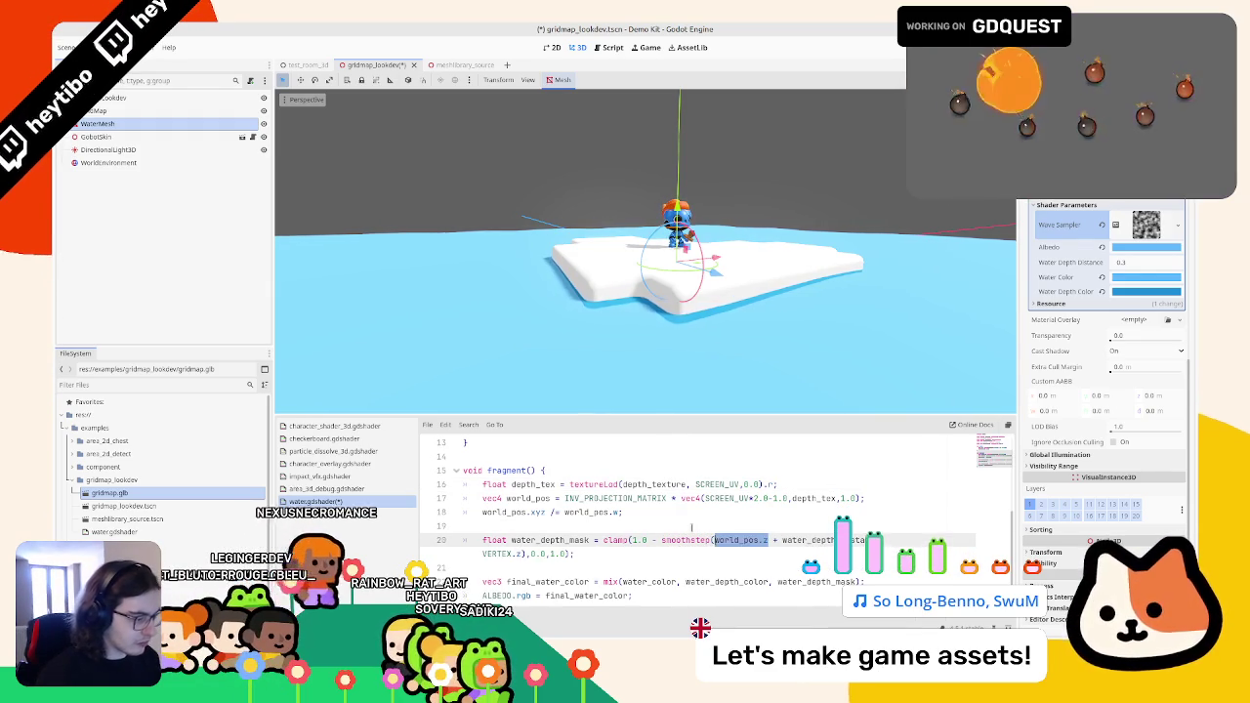
key(Left)
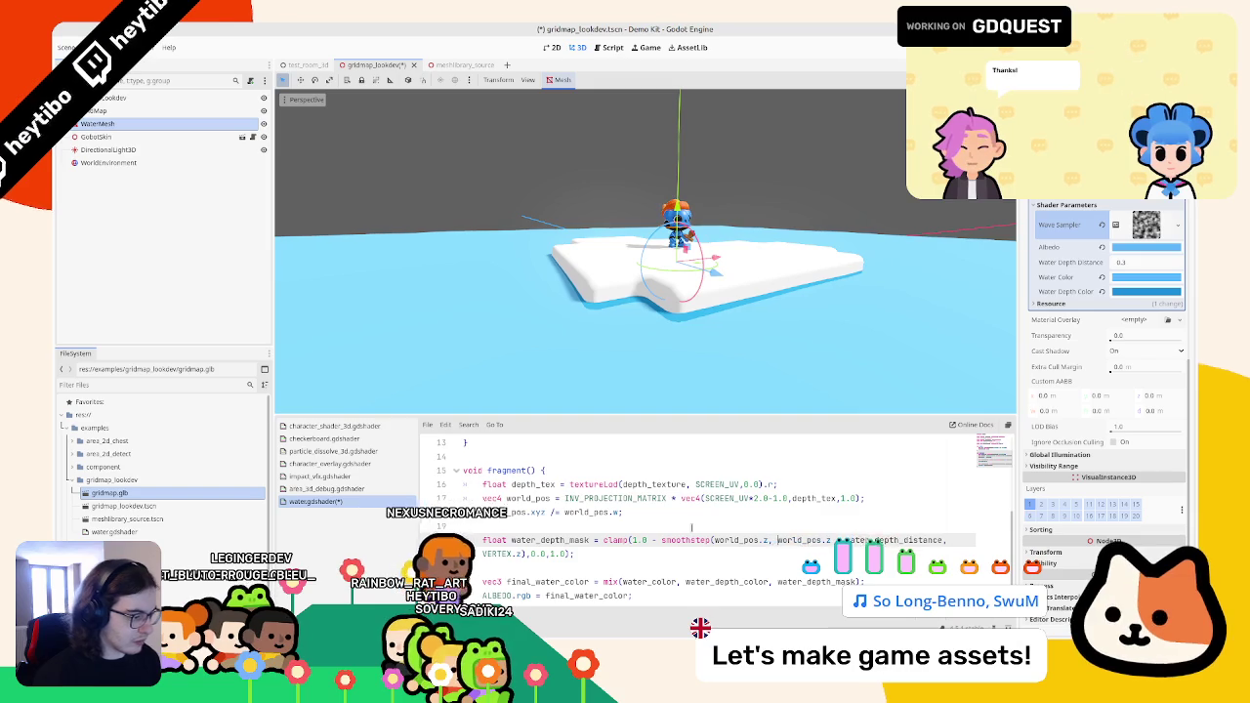
key(ctrl+s)
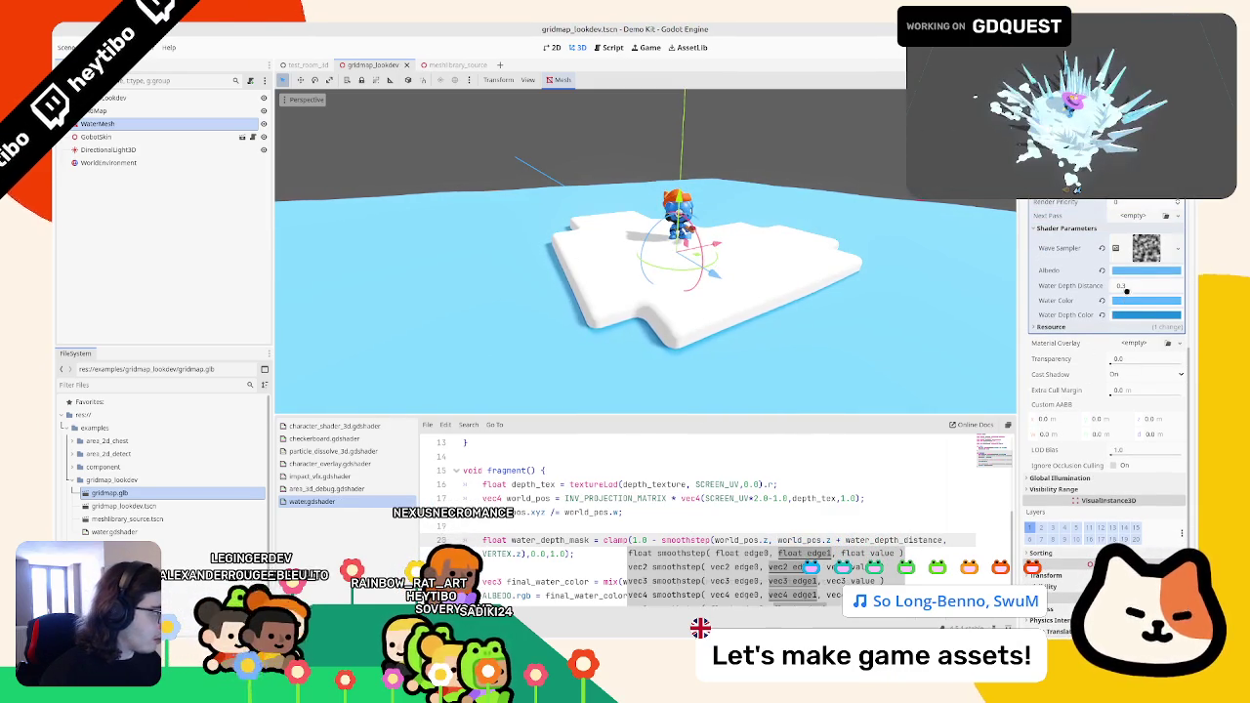
drag(1126, 282, 1162, 283)
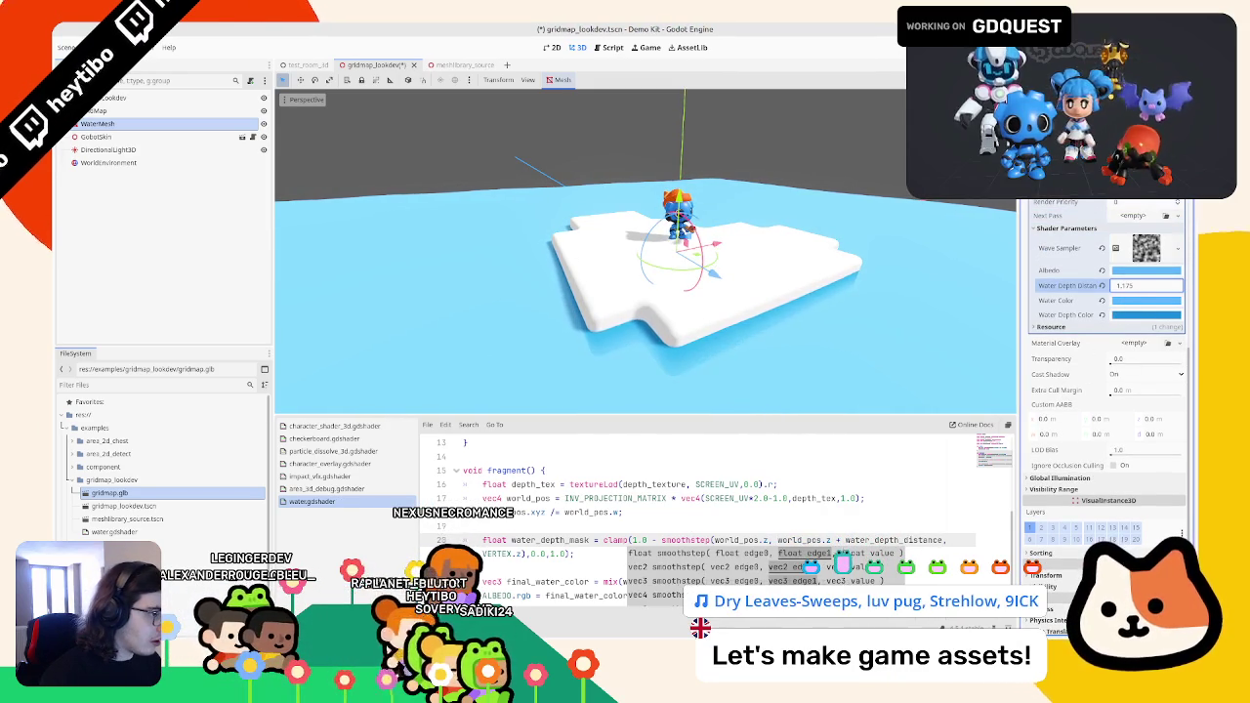
scroll(799, 172, down, 5)
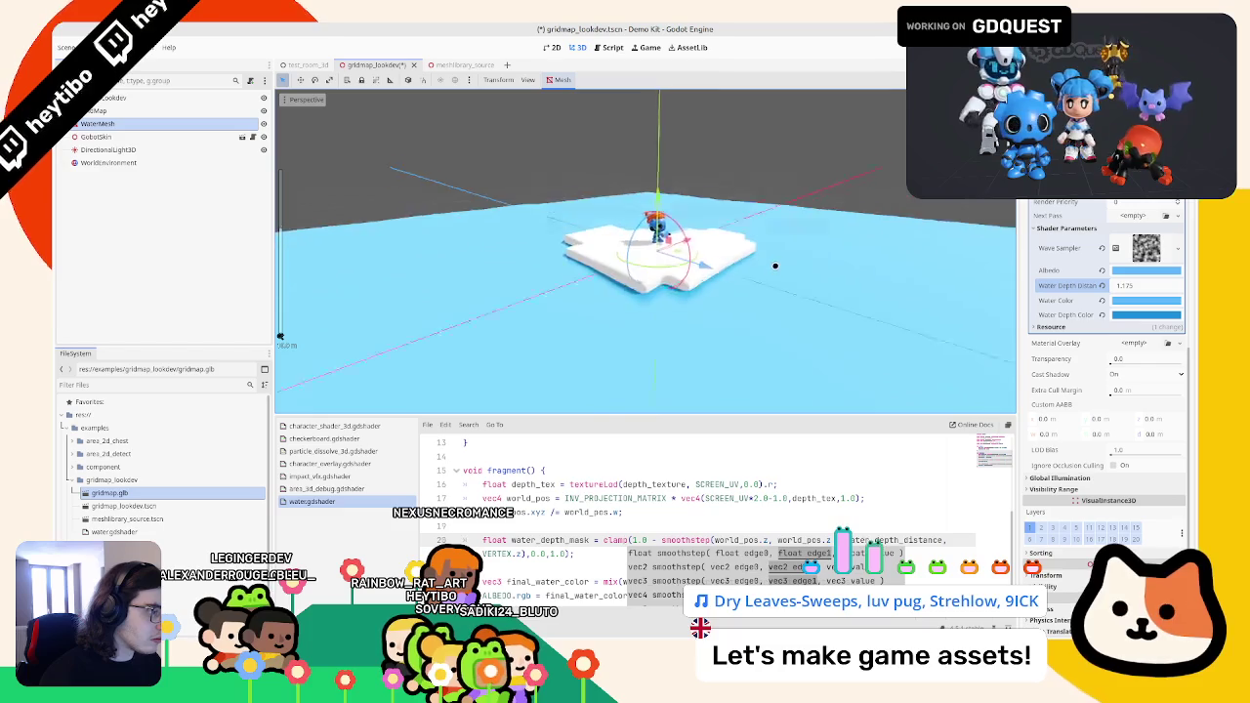
scroll(752, 173, up, 3)
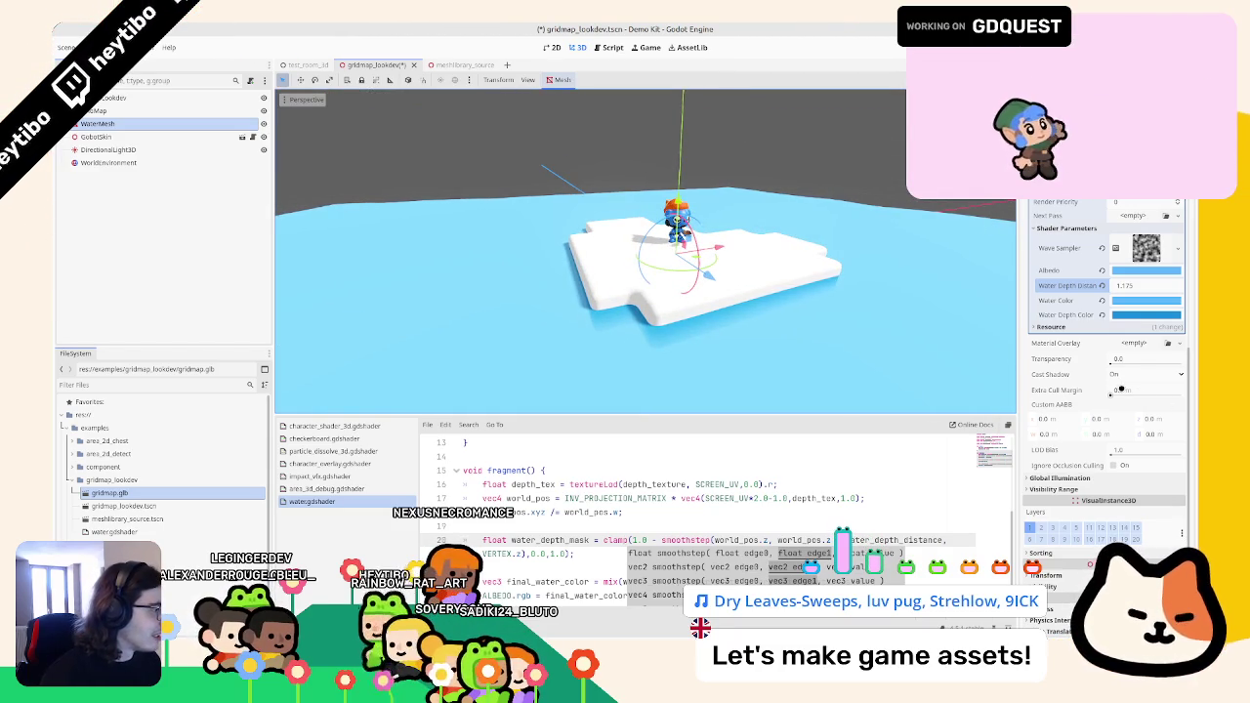
drag(1133, 289, 1152, 287)
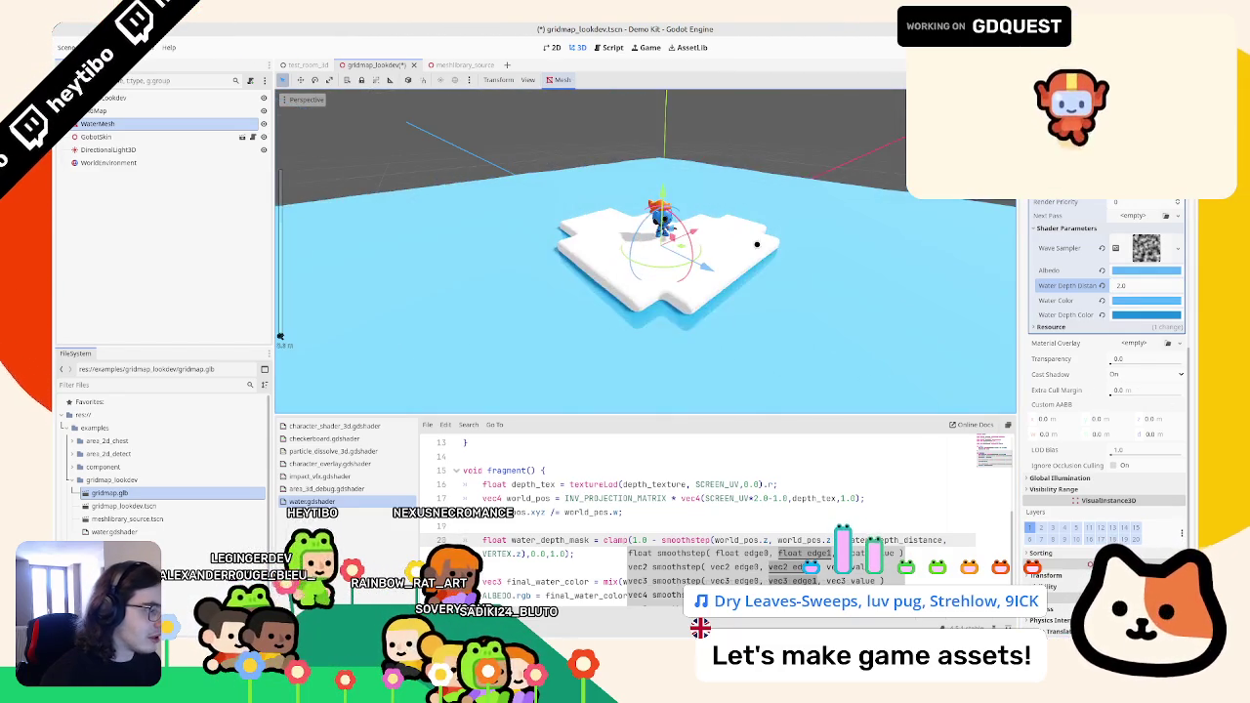
key(ctrl+s)
click(683, 498)
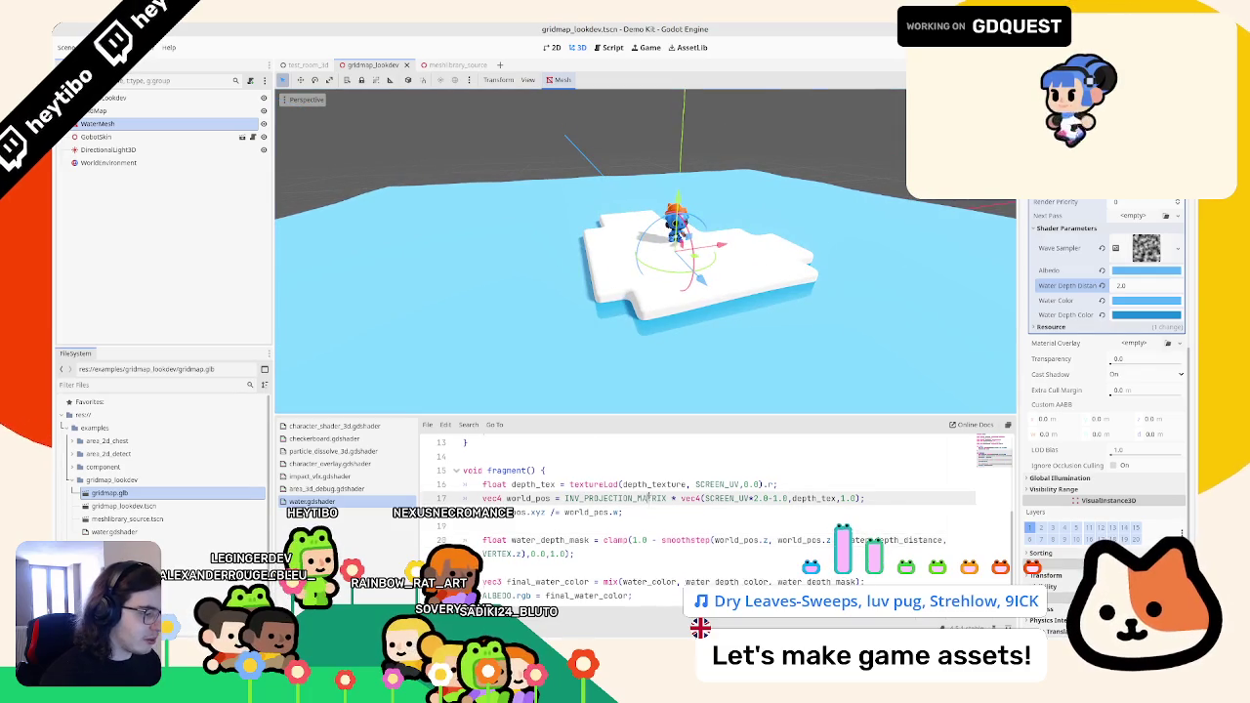
scroll(684, 498, down, 1)
drag(674, 262, 700, 264)
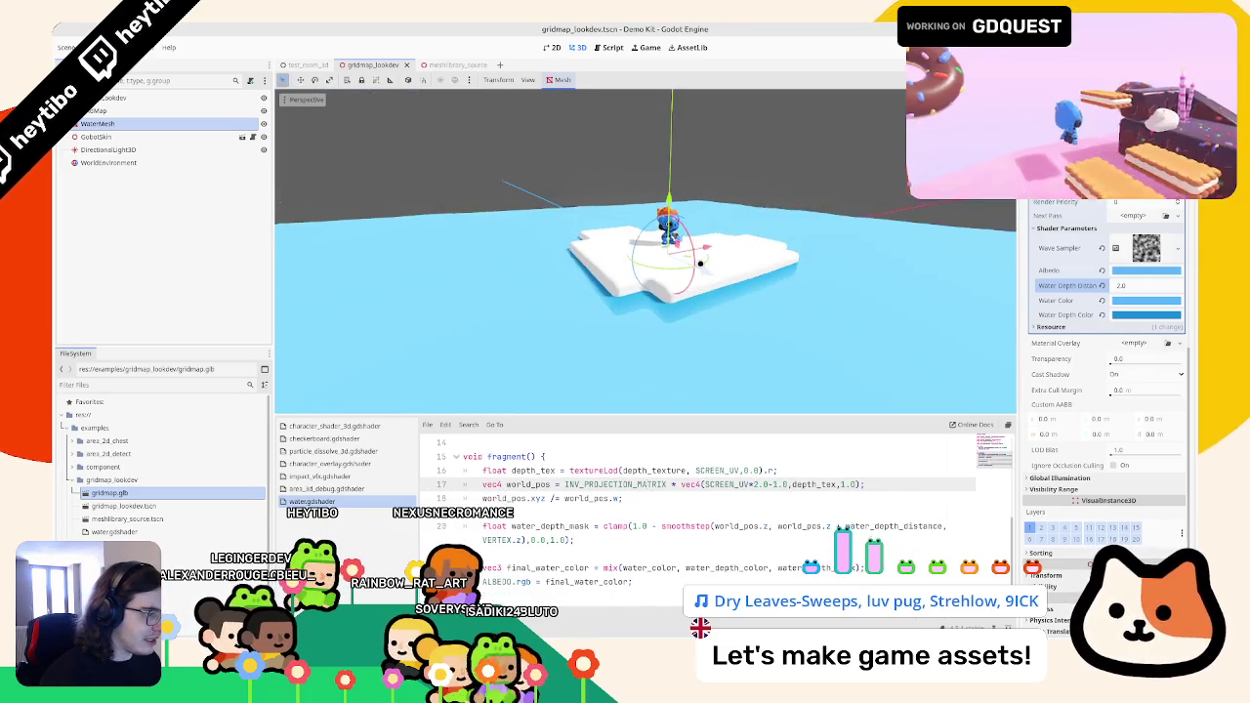
click(700, 511)
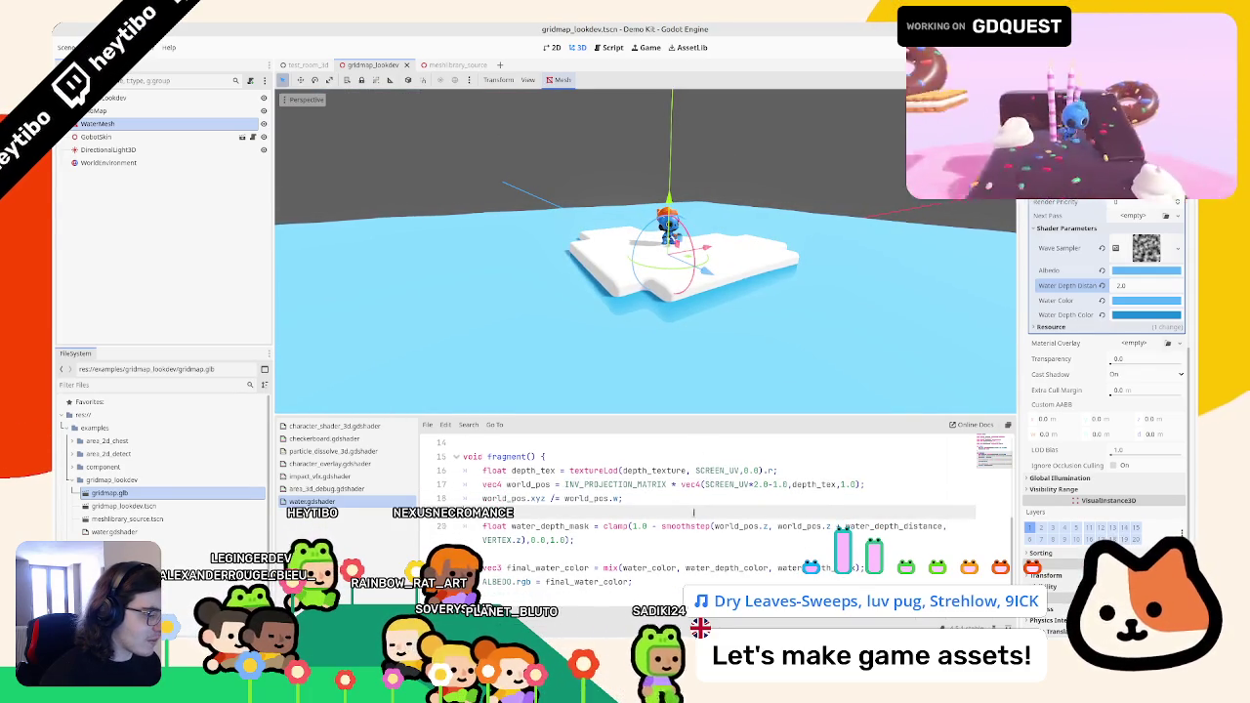
click(676, 580)
key(Return)
text(ALPHA = 0.5)
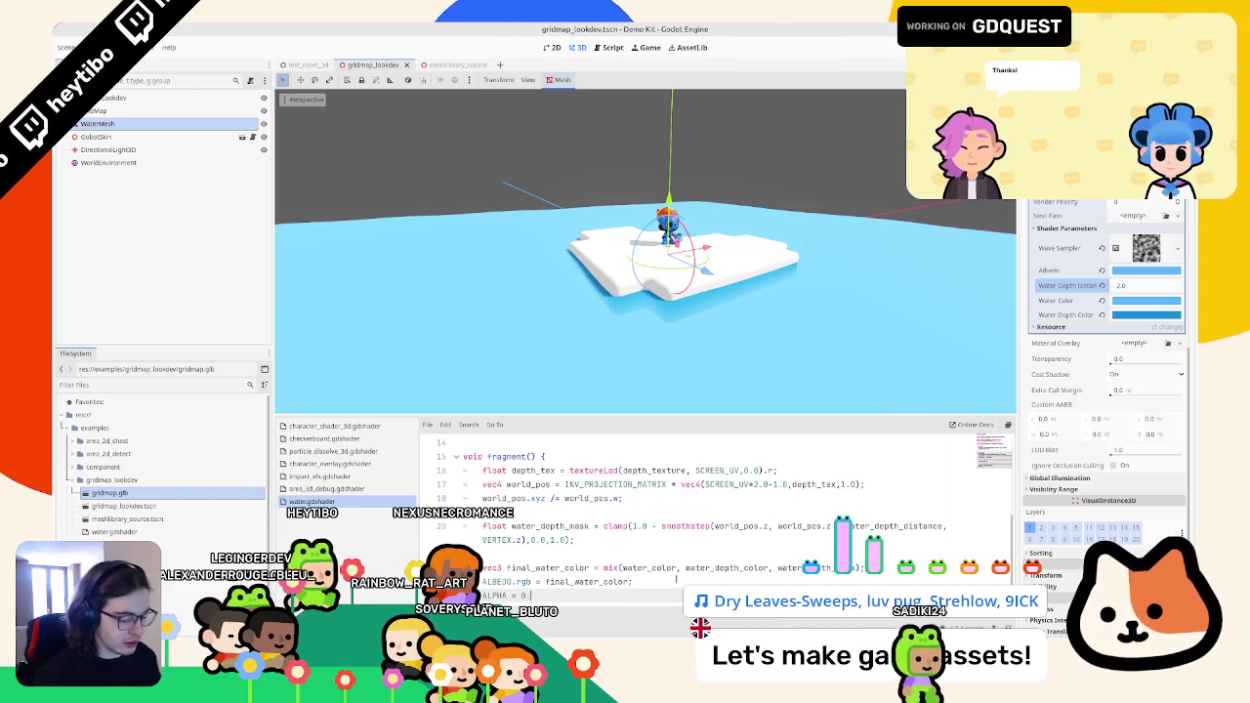
text(;)
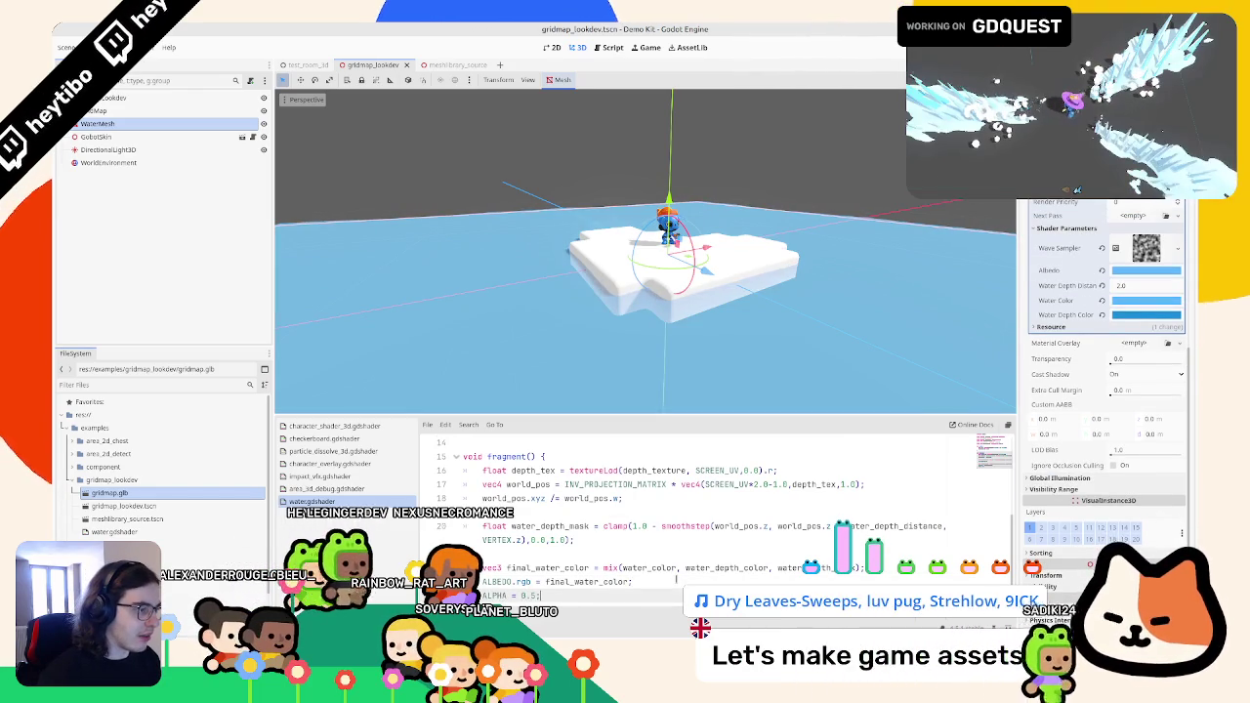
- Rewrite the ALPHA line to use max(..., 1.0 - water_depth_mask) instead of min
key(ctrl+z)
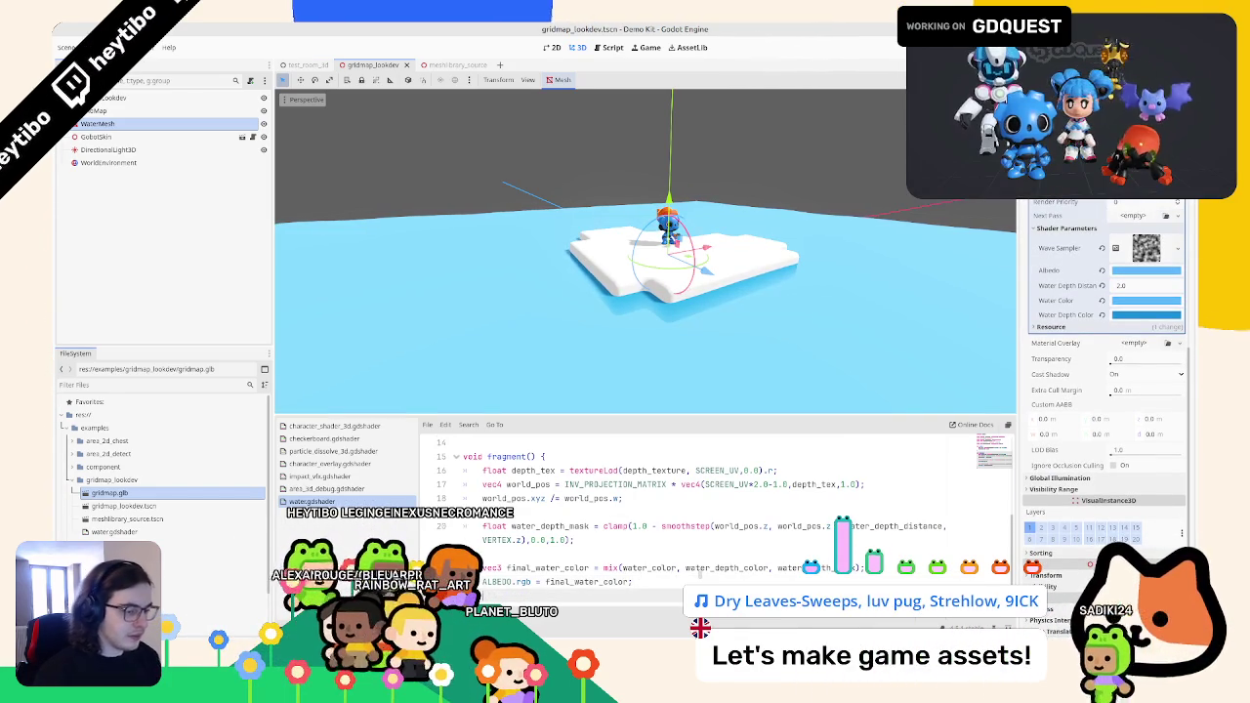
text(ALPHA =)
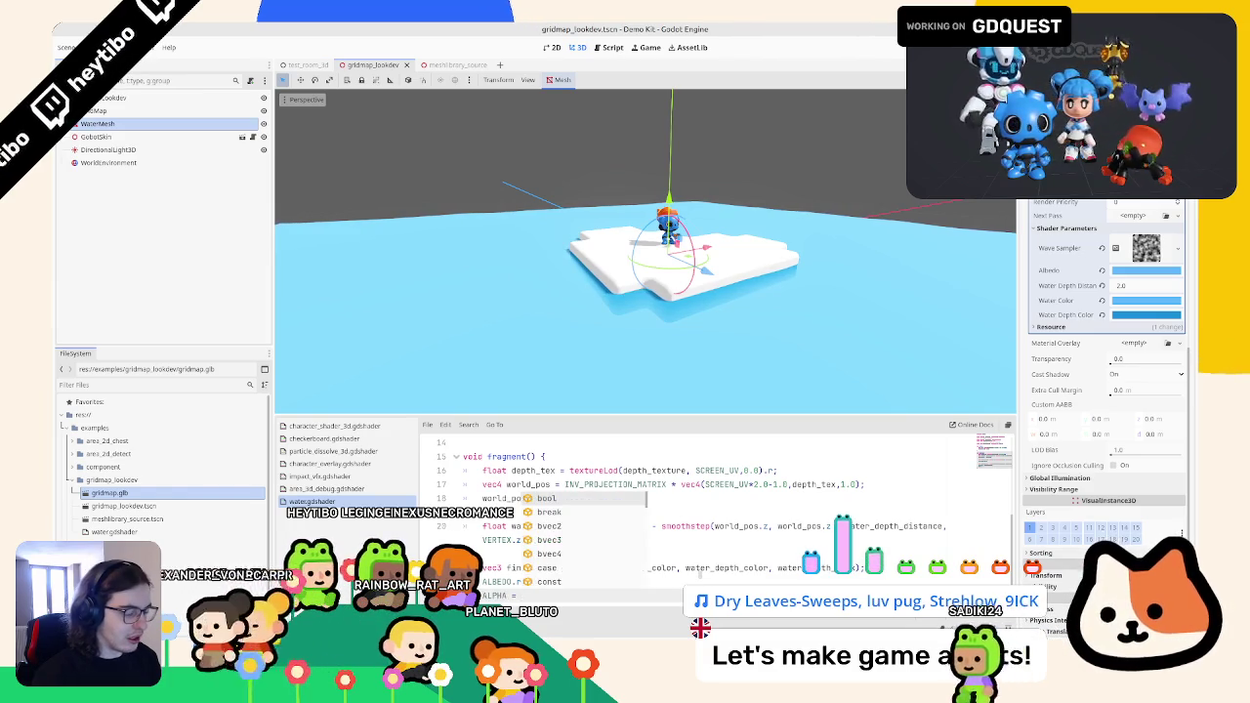
text( wat)
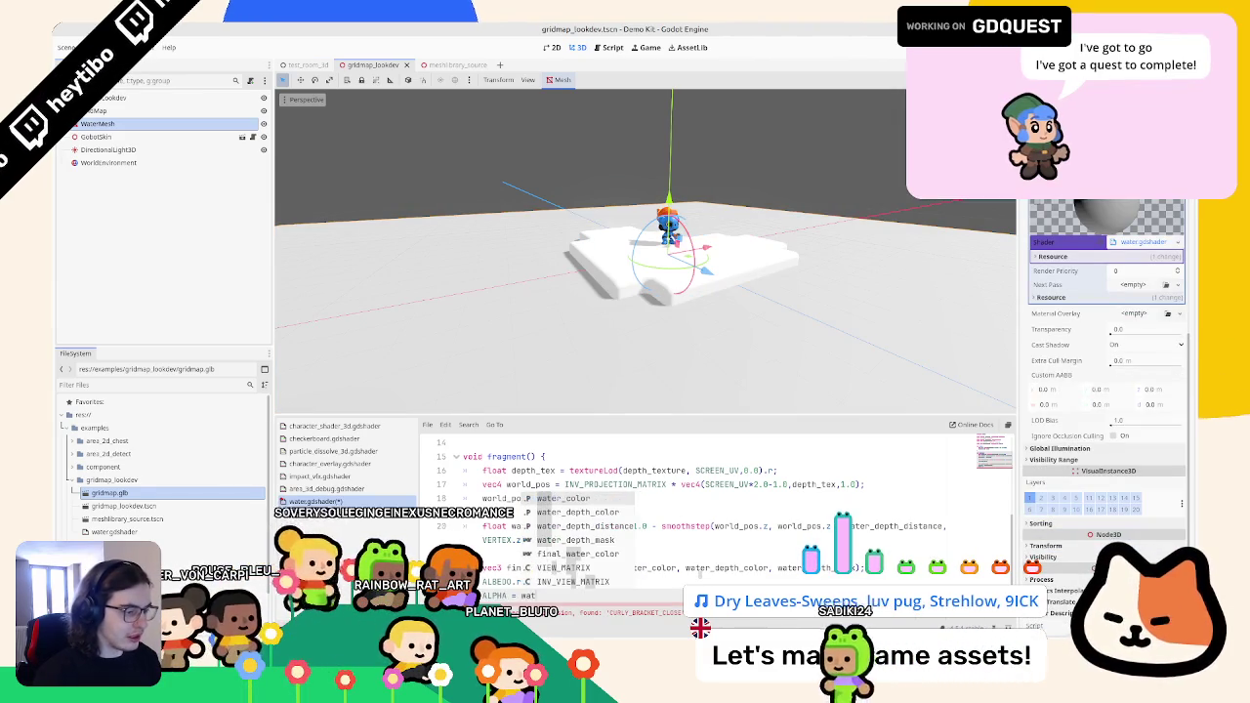
text(er_depth_mask;)
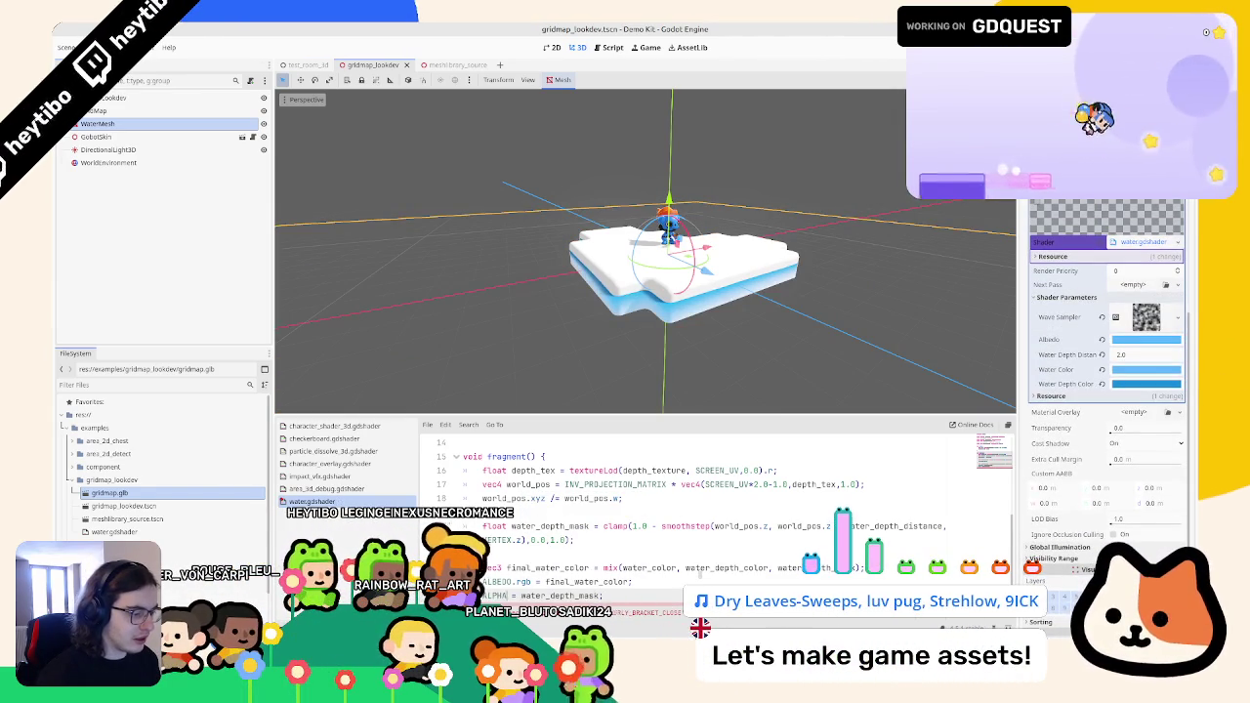
text(1.0 -)
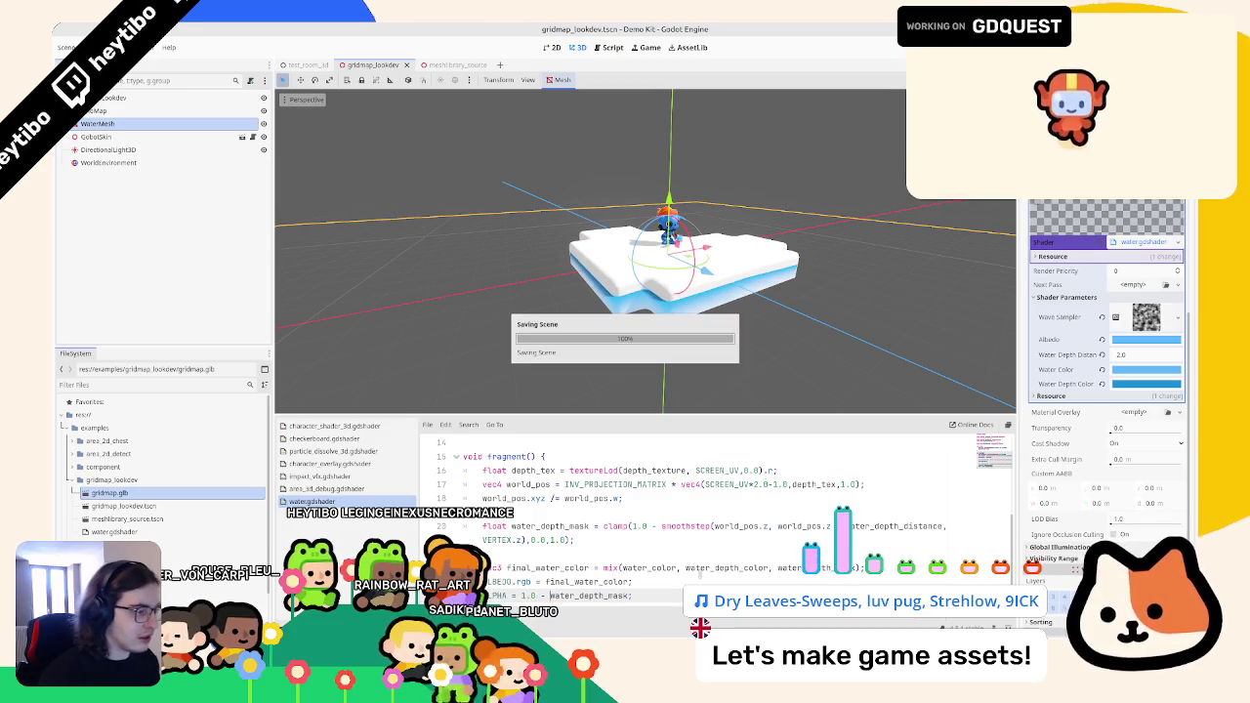
mouse_move(713, 335)
mouse_down()
mouse_move(716, 282)
mouse_move(699, 338)
mouse_up()
key(shift+End)
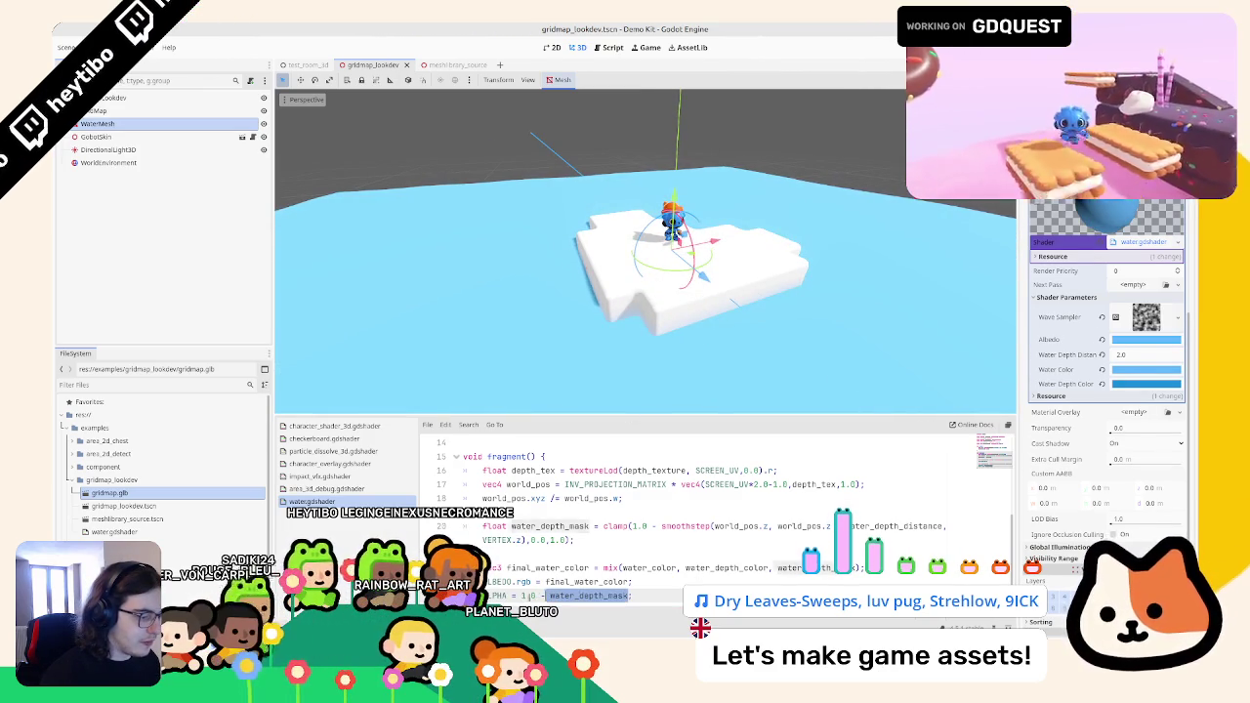
text(4, 1.0 - water_depth_mask)
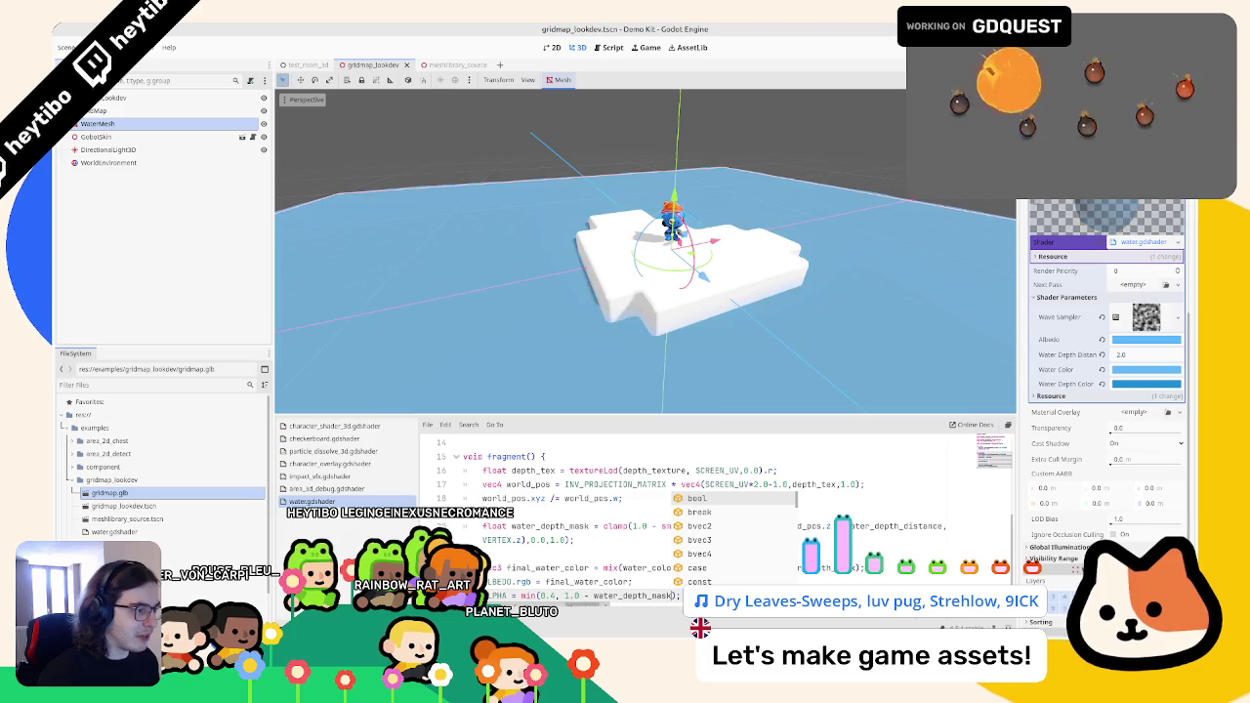
double_click(527, 595)
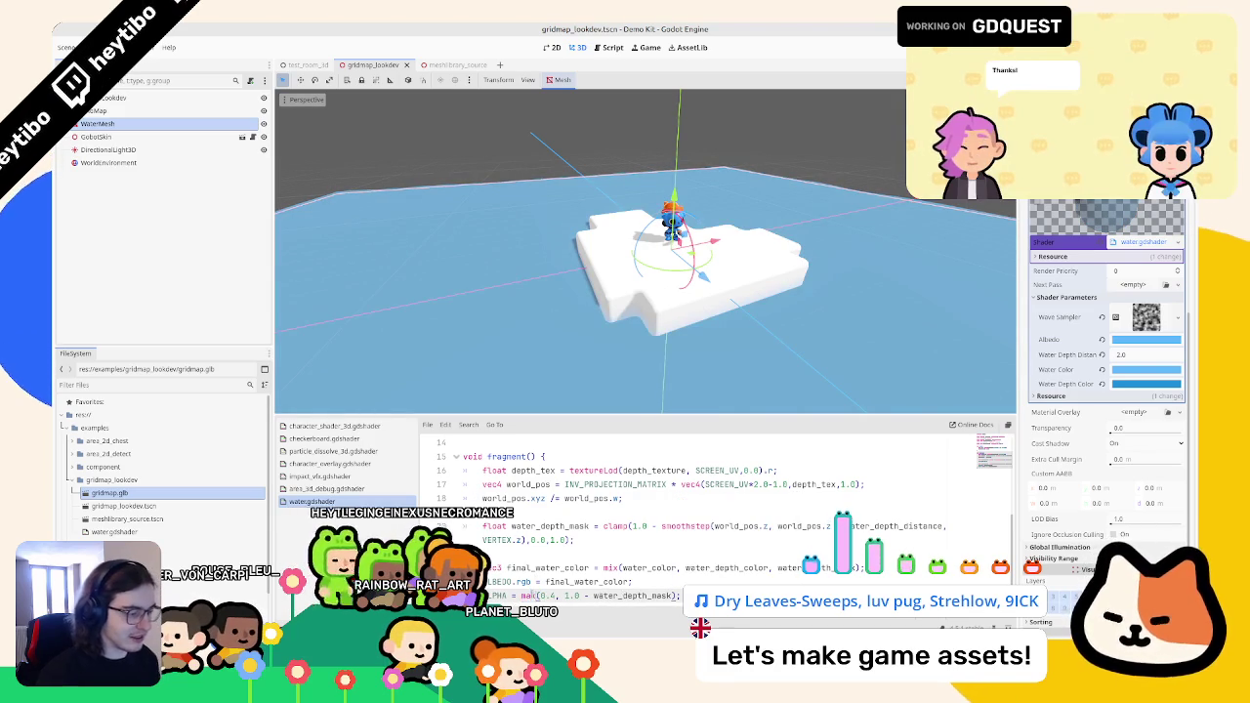
text(x)
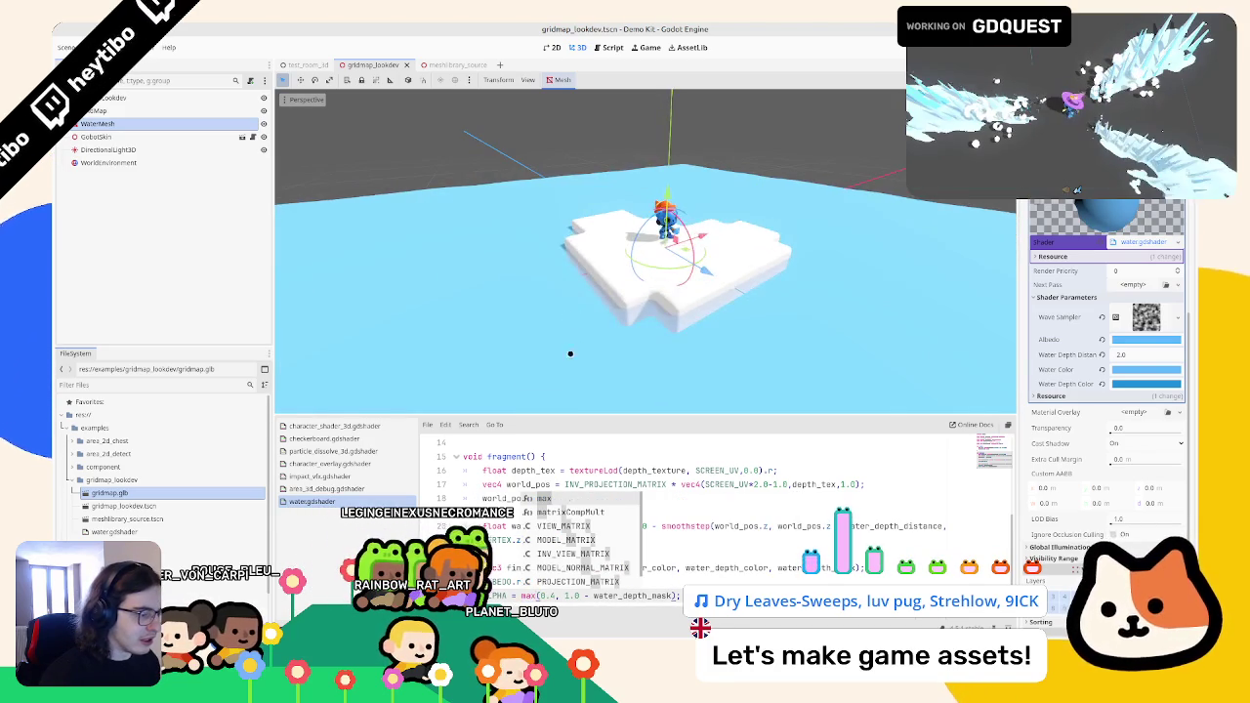
key(Escape)
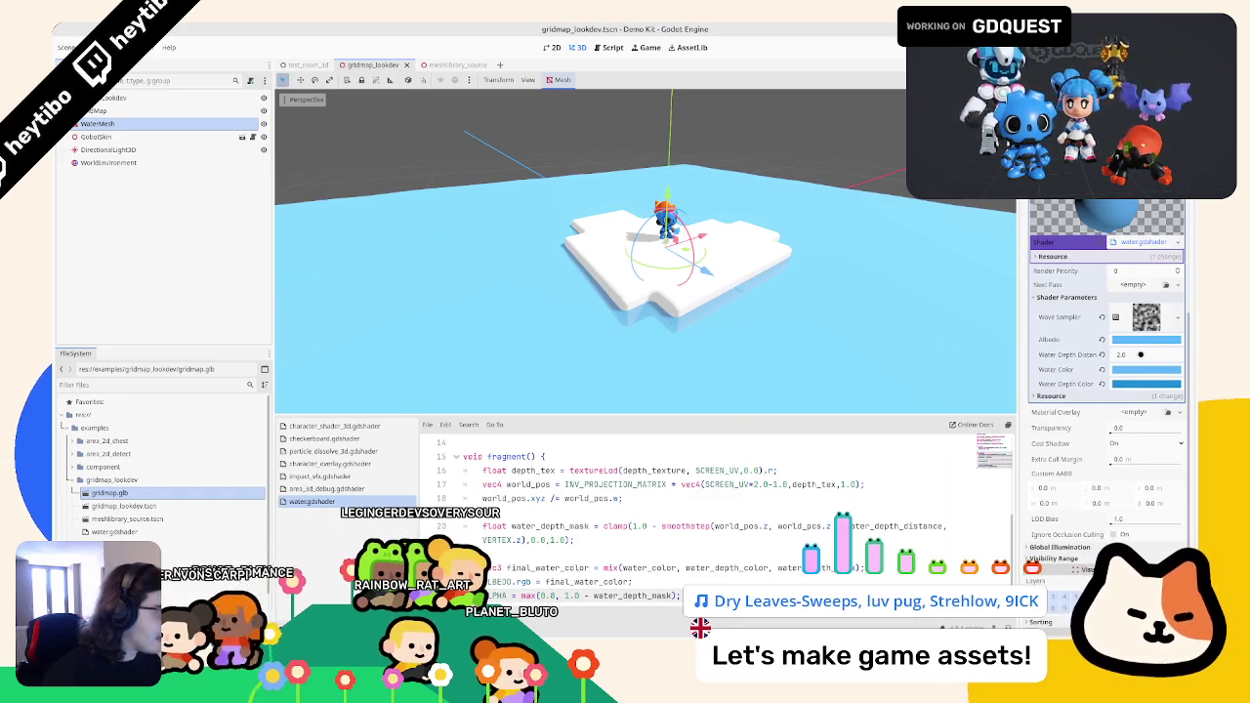
- Set Water Depth Distance to 2 in the Inspector and save the scene
click(1137, 355)
text(2)
key(Return)
key(ctrl+s)
mouse_move(807, 272)
mouse_down()
mouse_move(803, 259)
mouse_move(619, 263)
mouse_move(609, 237)
mouse_move(280, 336)
mouse_up()
- Delete the ALPHA line from the water shader
scroll(586, 547, down, 1)
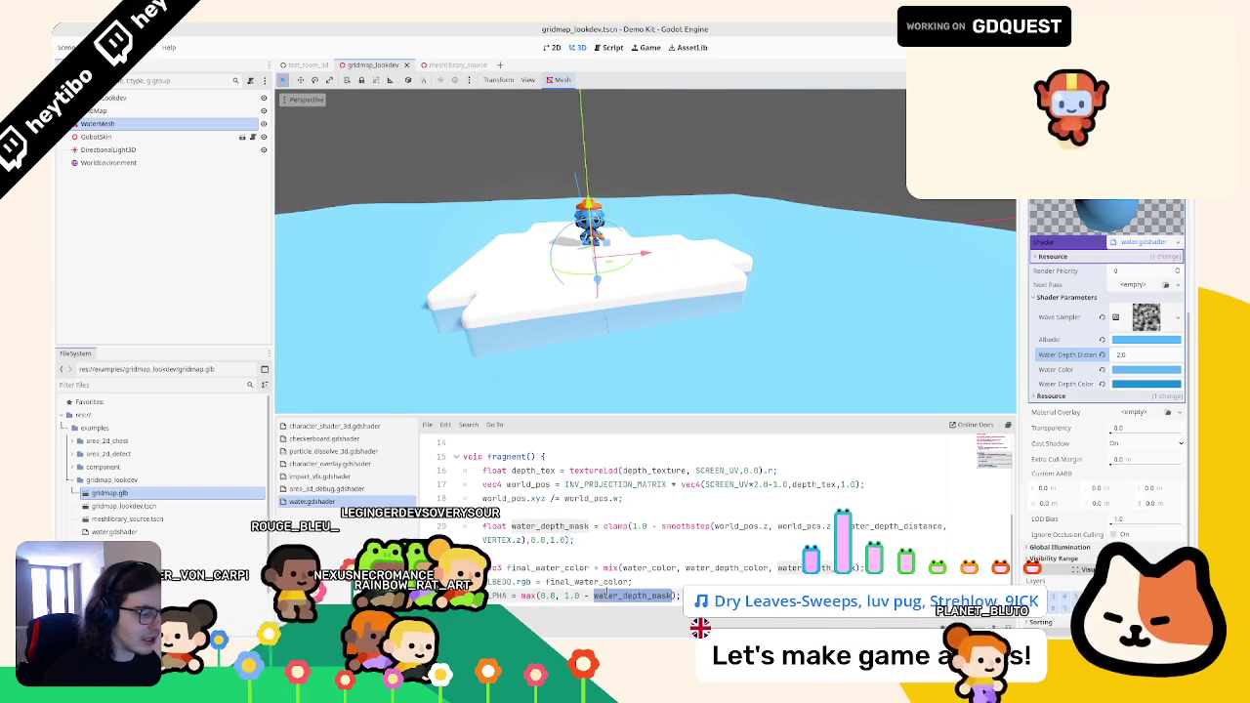
triple_click(607, 582)
key(BackSpace)
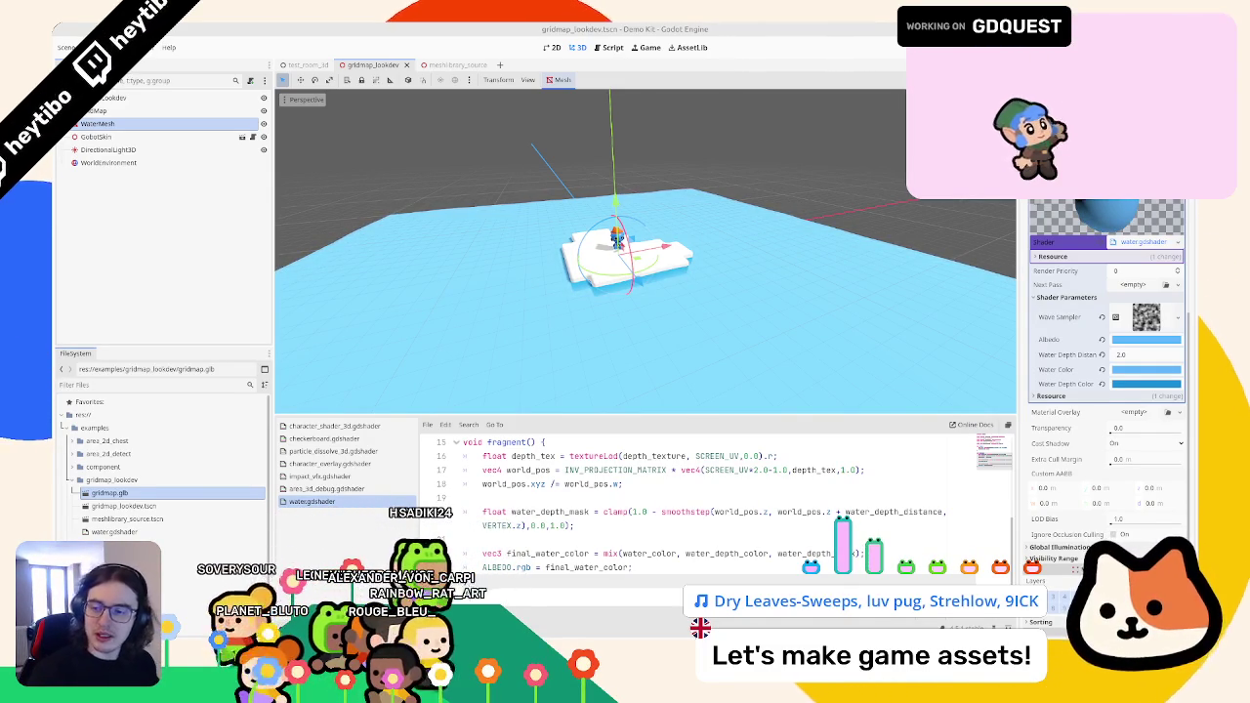
- Orbit and zoom the viewport to inspect the opaque water around the white platform
scroll(556, 274, up, 3)
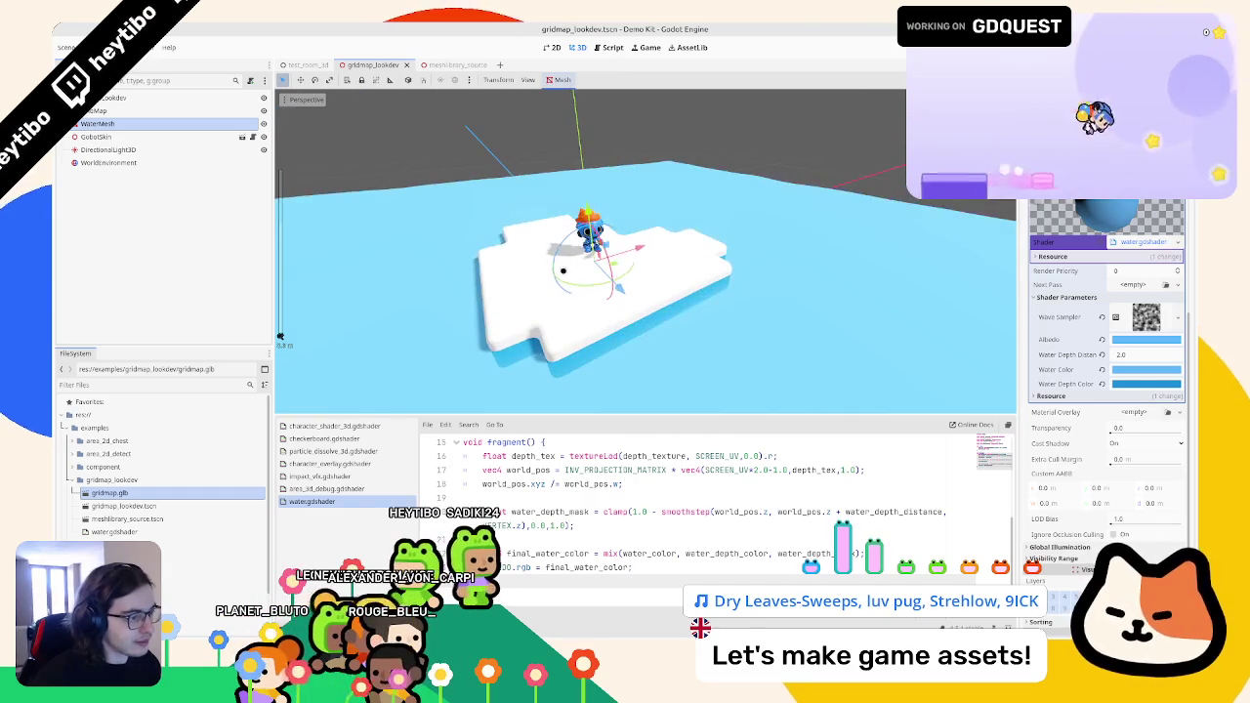
scroll(644, 254, up, 3)
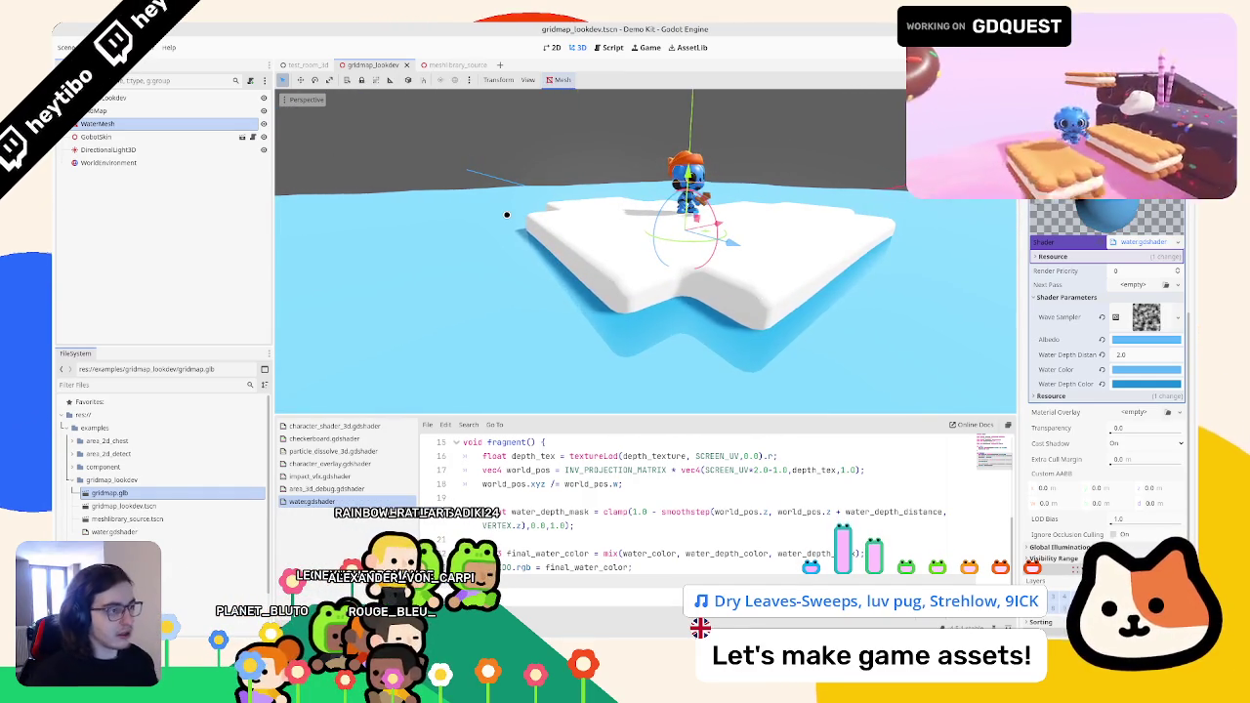
mouse_move(494, 212)
mouse_down()
mouse_move(536, 359)
mouse_move(577, 260)
mouse_move(625, 234)
mouse_move(598, 214)
mouse_move(595, 181)
mouse_move(580, 225)
mouse_up()
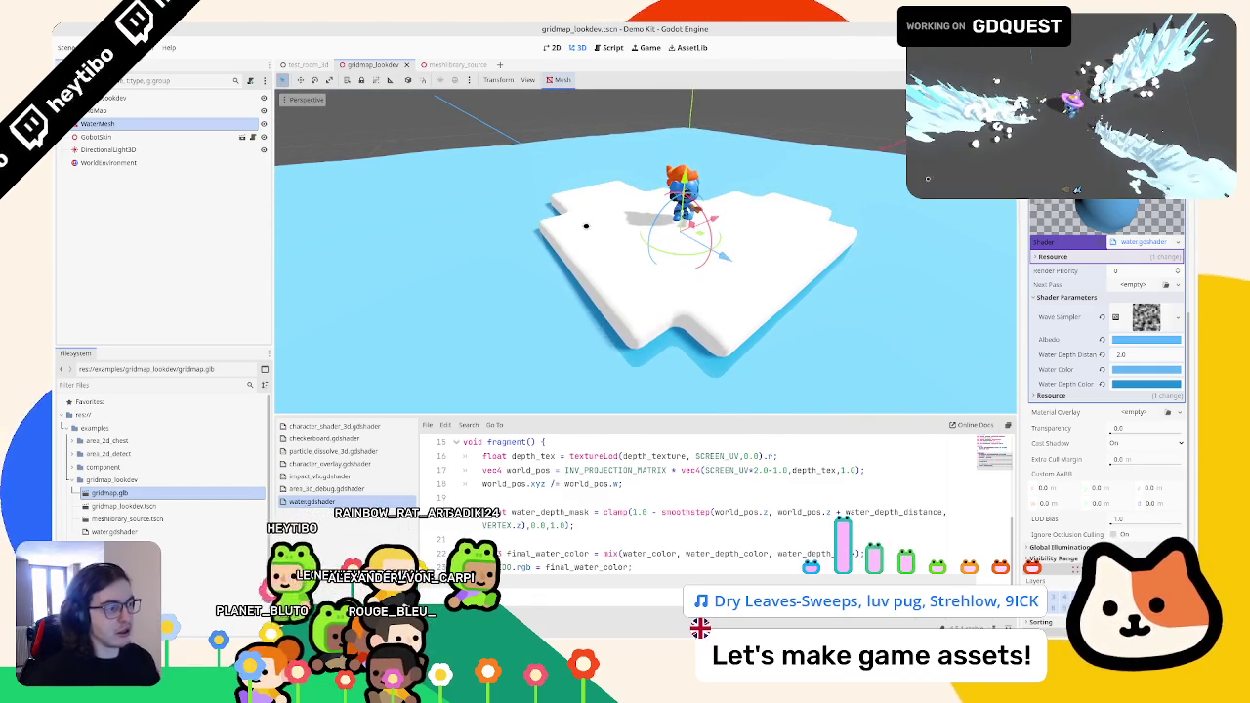
mouse_move(585, 226)
mouse_down()
mouse_move(700, 153)
mouse_move(699, 189)
mouse_move(693, 166)
mouse_up()
scroll(570, 508, up, 1)
mouse_move(691, 306)
mouse_down()
mouse_move(742, 327)
mouse_move(667, 358)
mouse_move(560, 299)
mouse_move(609, 284)
mouse_up()
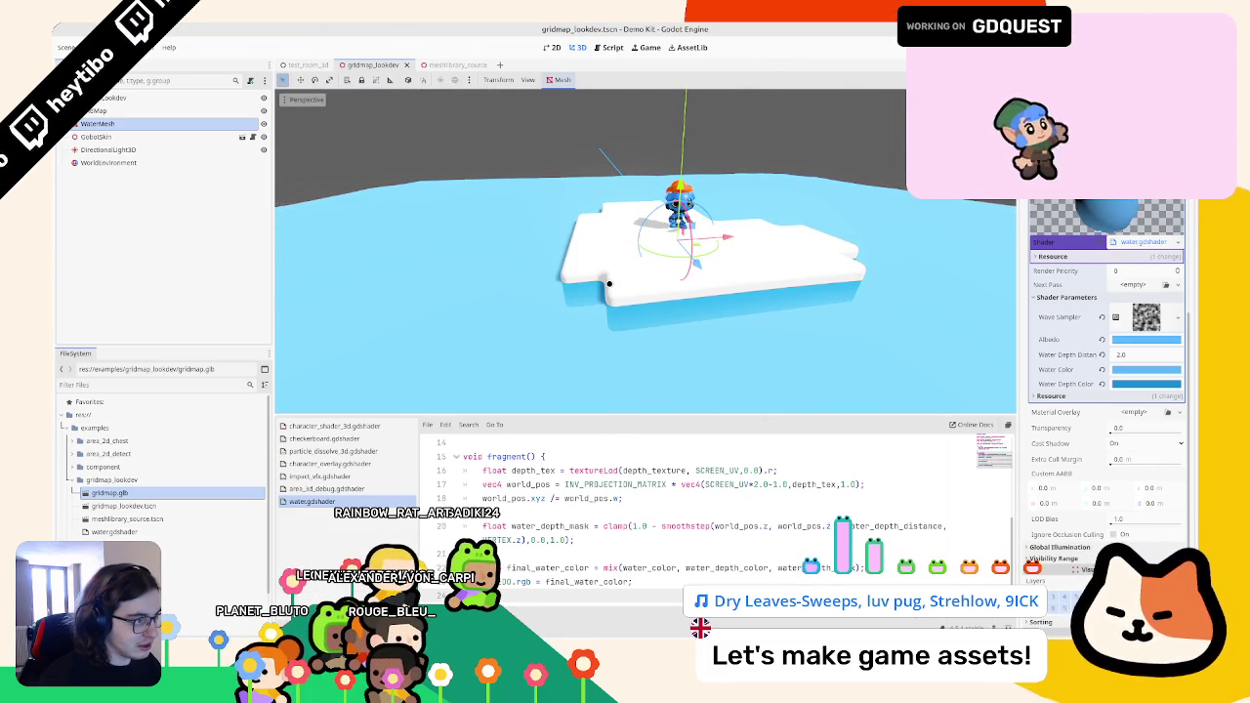
scroll(609, 284, up, 2)
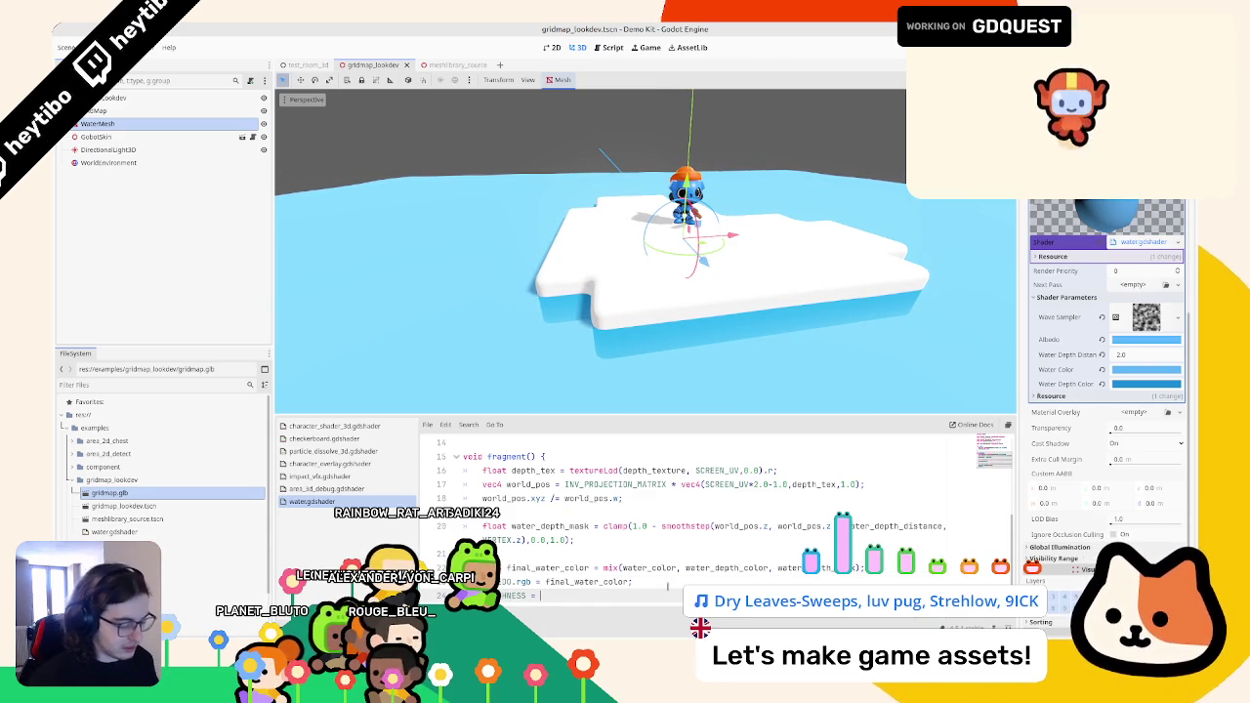
- Add a SPECULAR line below ALBEDO.rgb via autocomplete
scroll(668, 587, down, 1)
text(0.6;)
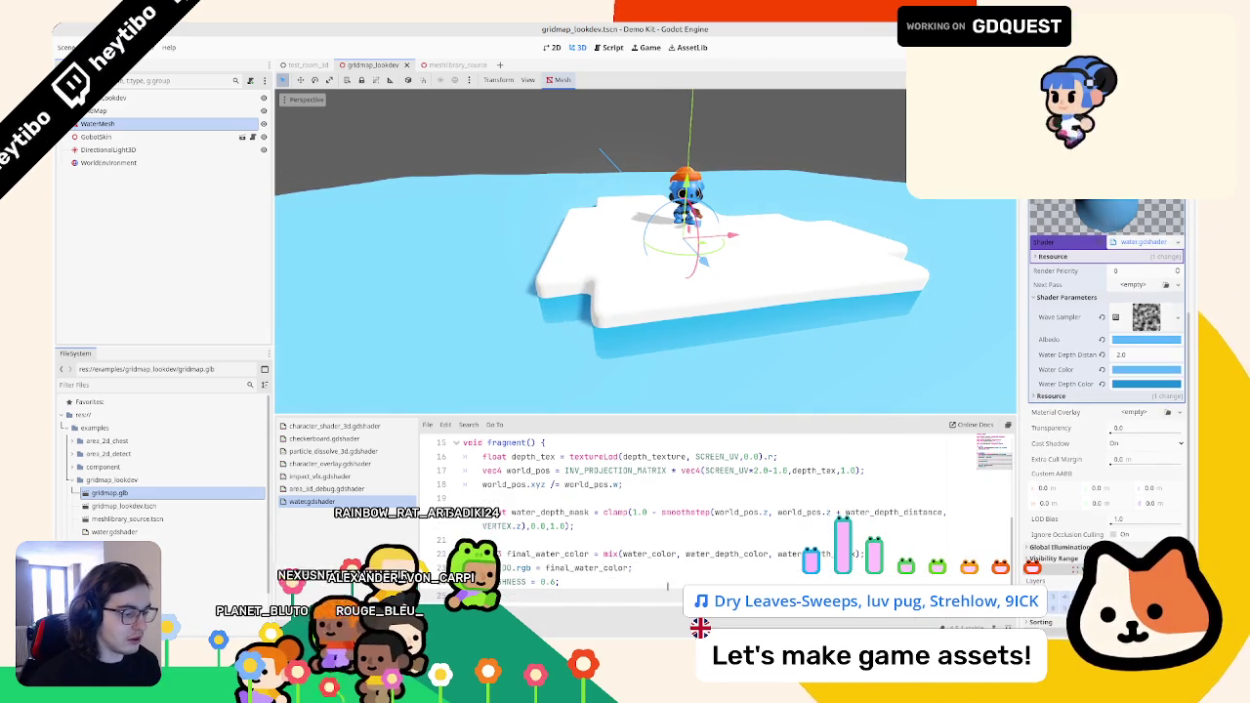
text(s)
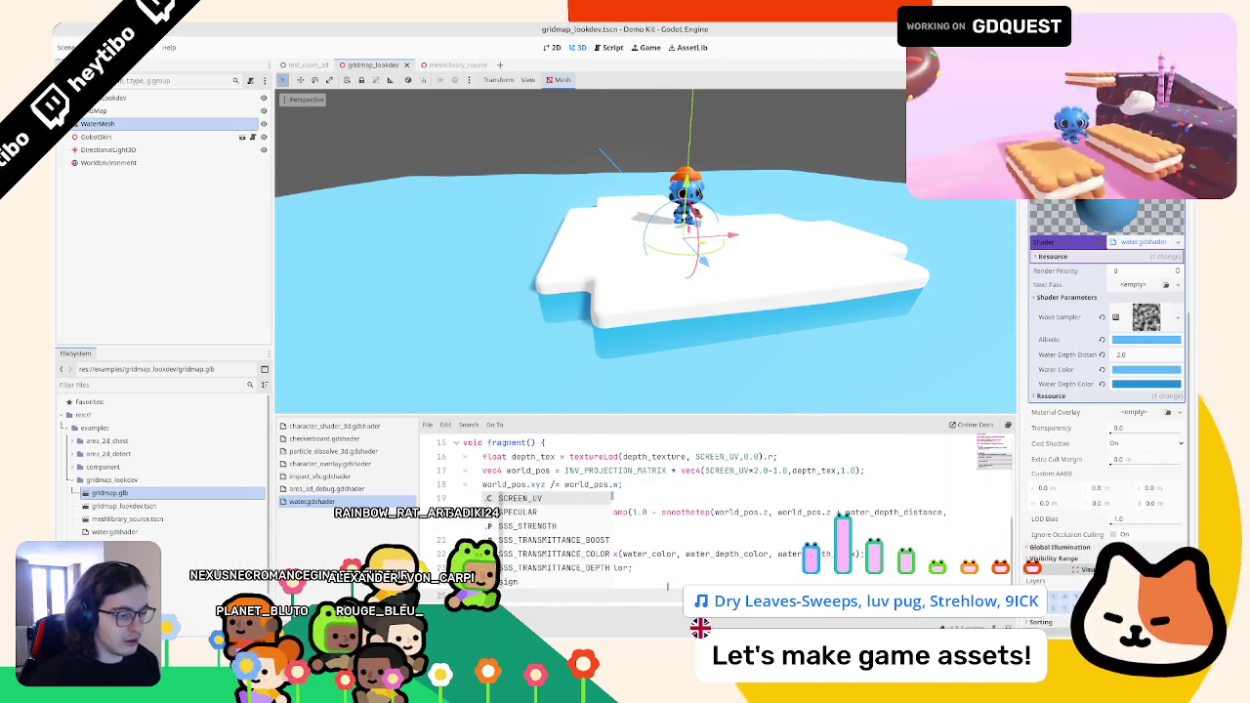
key(Down)
key(Return)
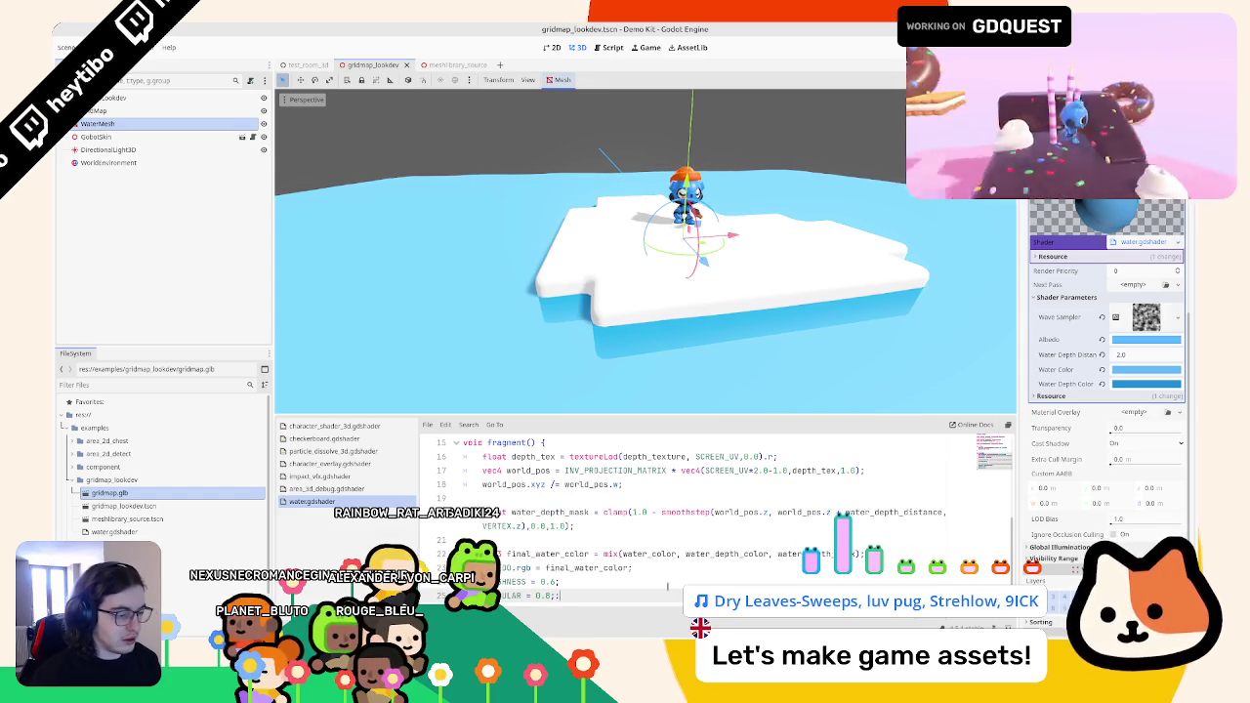
- Change the ROUGHNESS value to 0.6 and view the island in the viewport
key(Up)
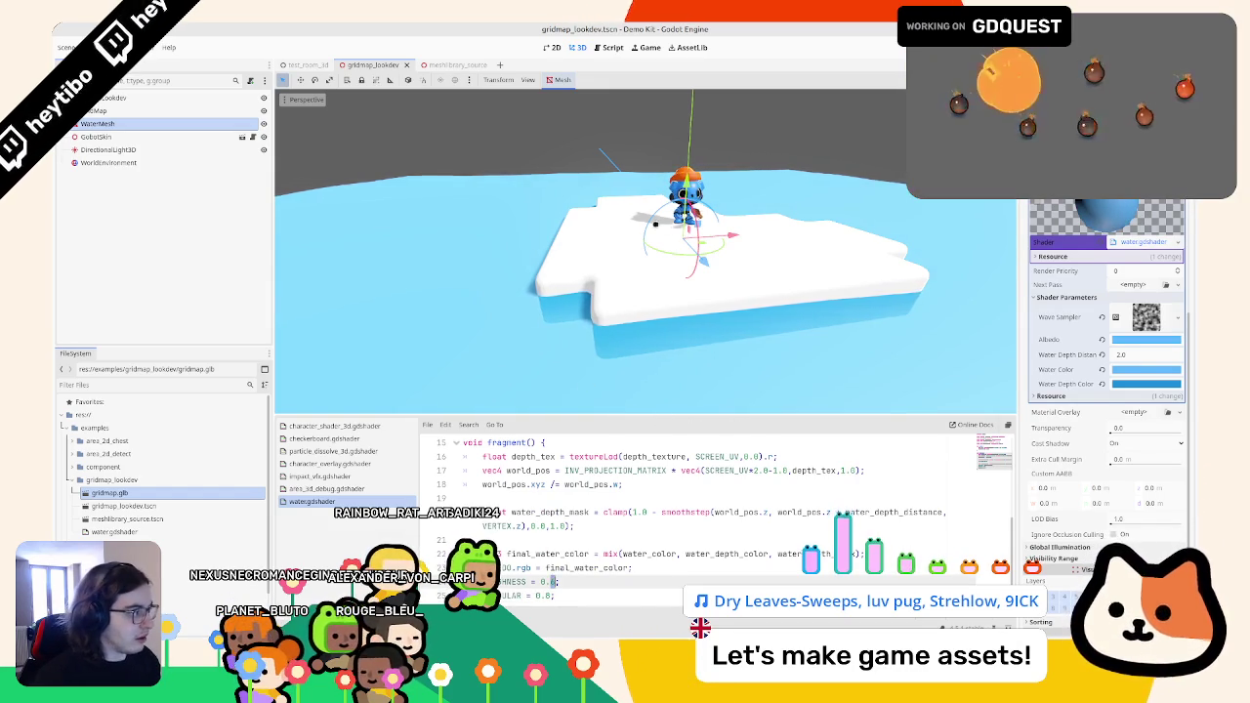
scroll(640, 287, down, 5)
mouse_move(640, 287)
mouse_down()
mouse_move(734, 326)
mouse_move(814, 257)
mouse_up()
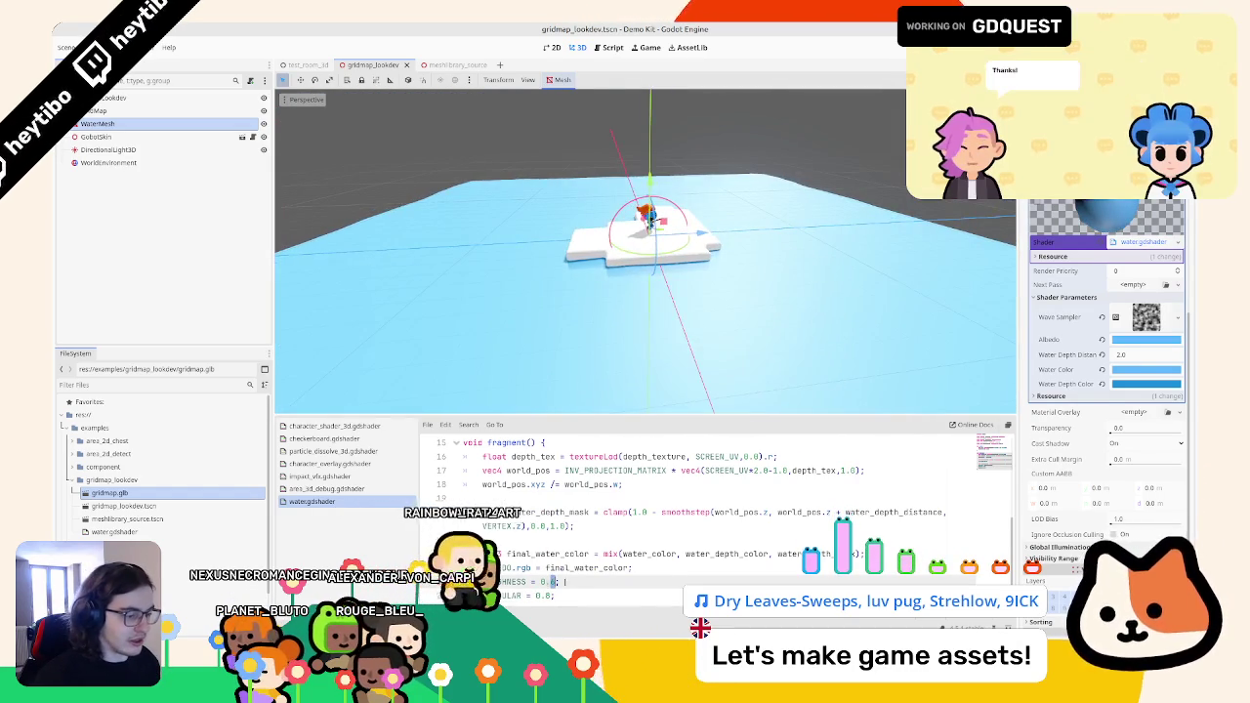
text(6)
key(Down)
key(Up)
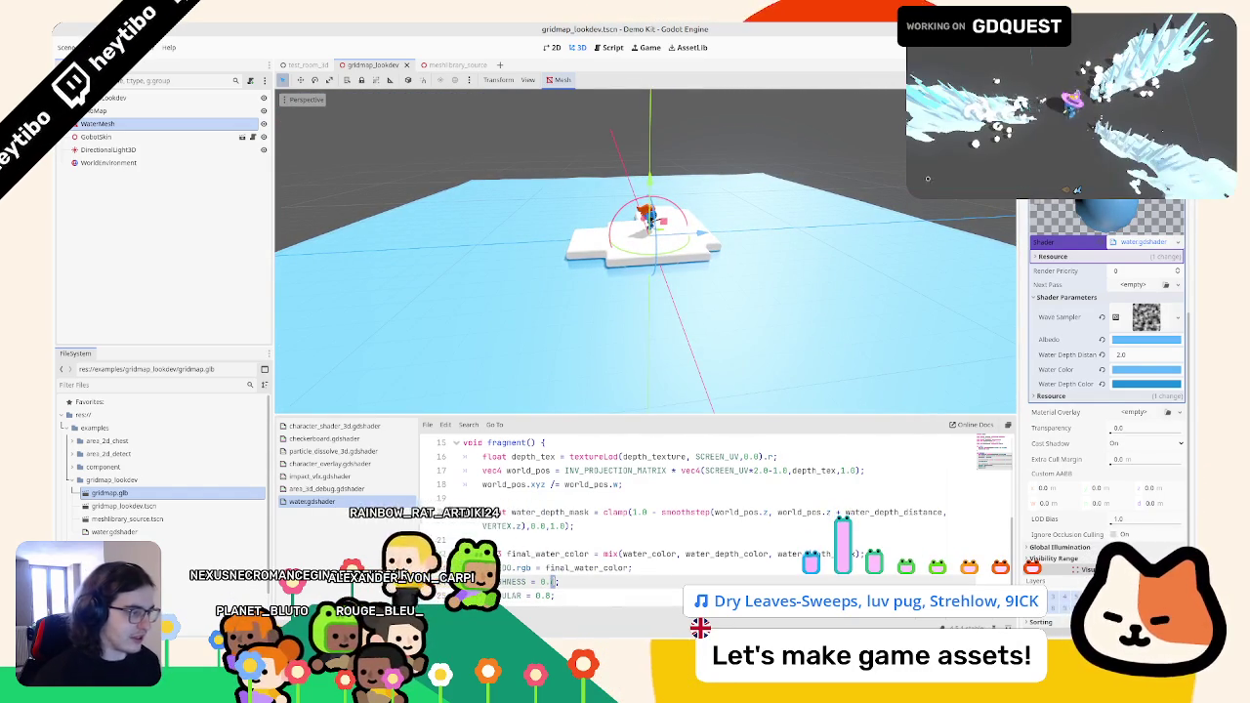
scroll(599, 279, up, 3)
mouse_move(600, 279)
mouse_down()
mouse_move(780, 294)
mouse_move(701, 309)
mouse_up()
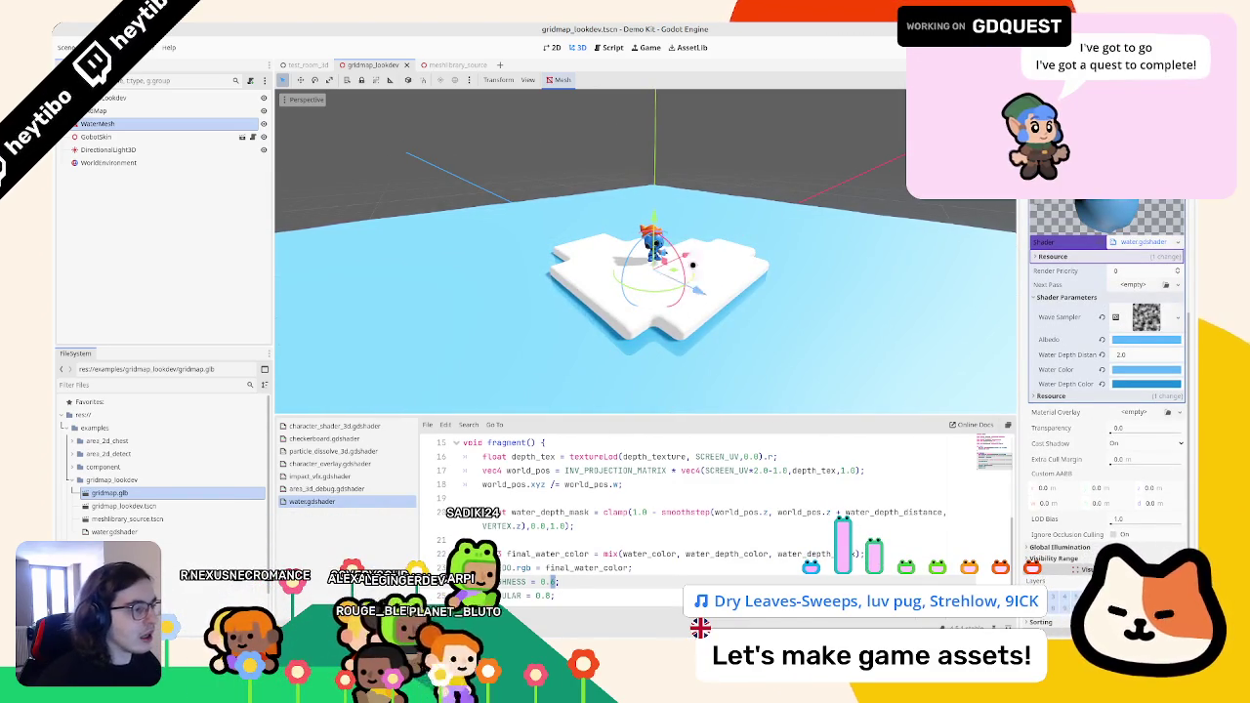
- Orbit around the platform and reselect the water to show its shader parameters
drag(694, 262, 628, 357)
scroll(536, 478, up, 4)
scroll(536, 478, down, 4)
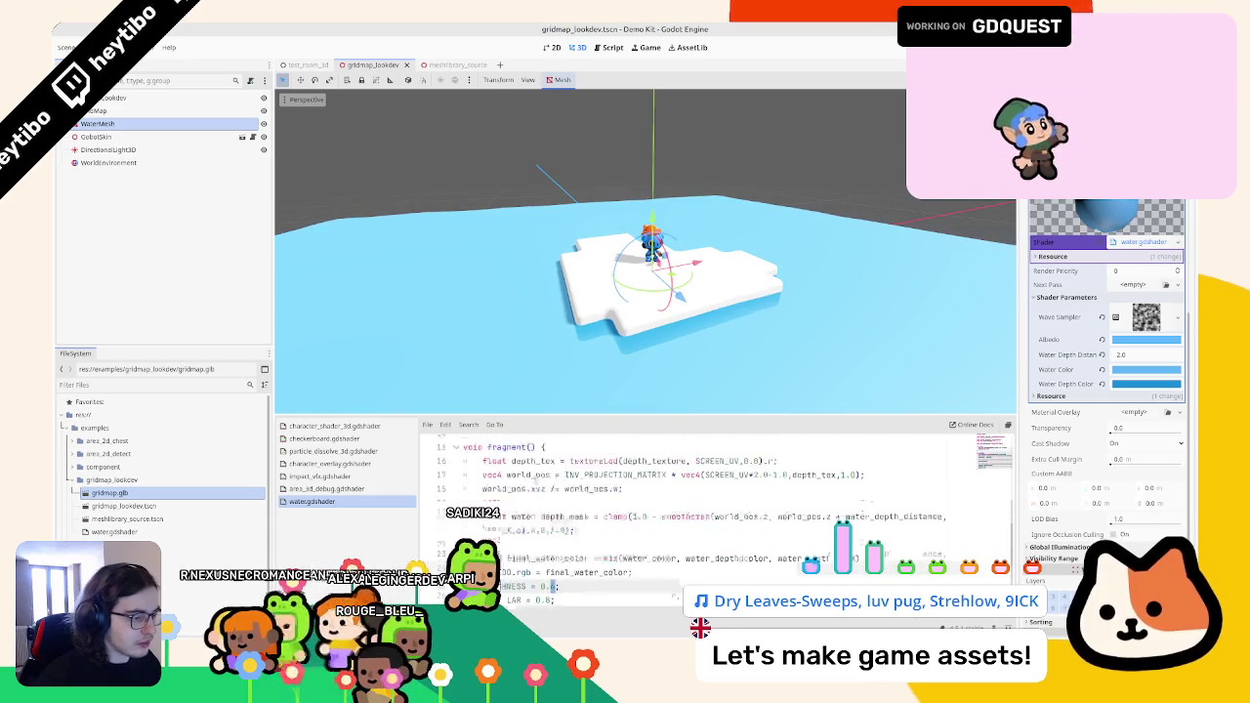
scroll(536, 478, up, 2)
drag(483, 456, 883, 459)
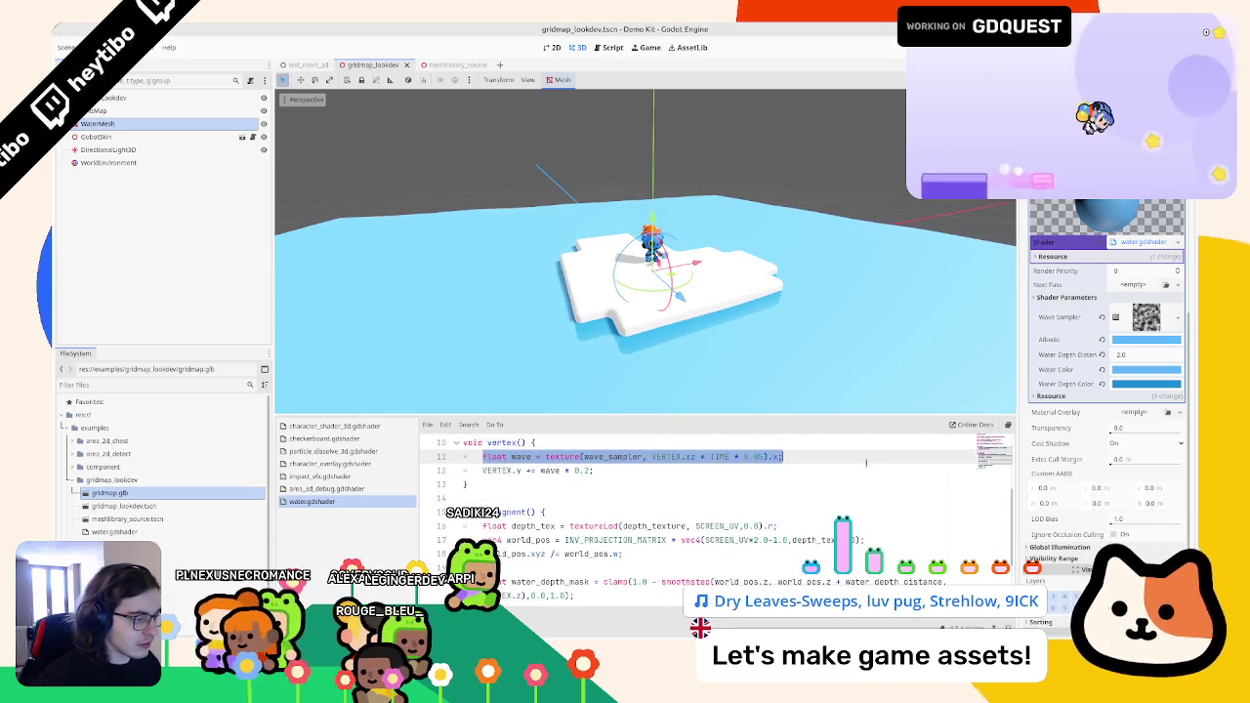
scroll(742, 469, up, 3)
scroll(631, 392, up, 2)
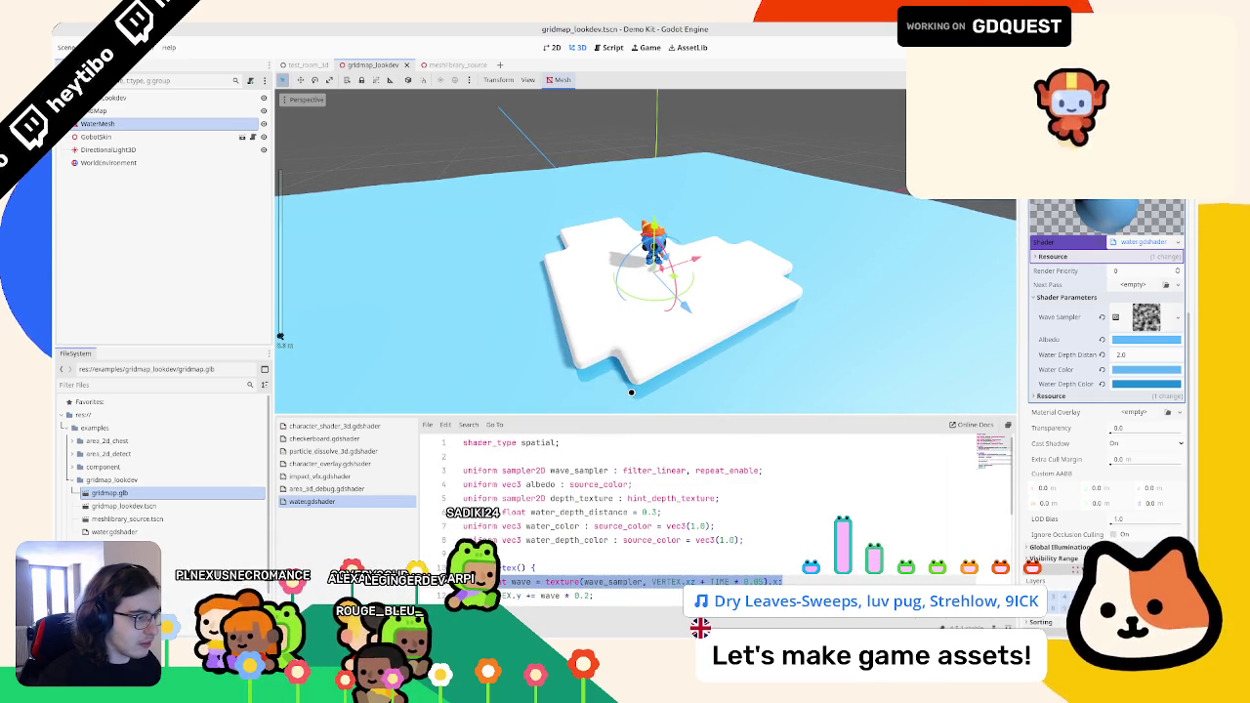
drag(631, 391, 636, 351)
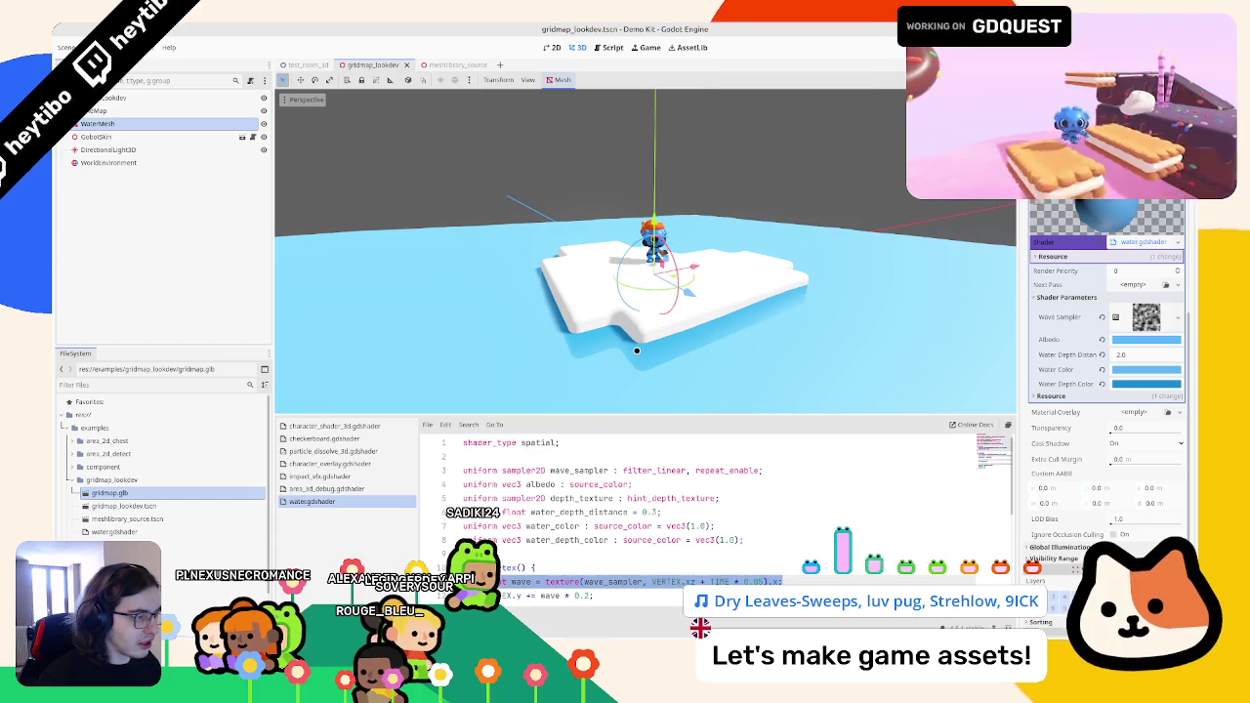
click(682, 257)
click(826, 287)
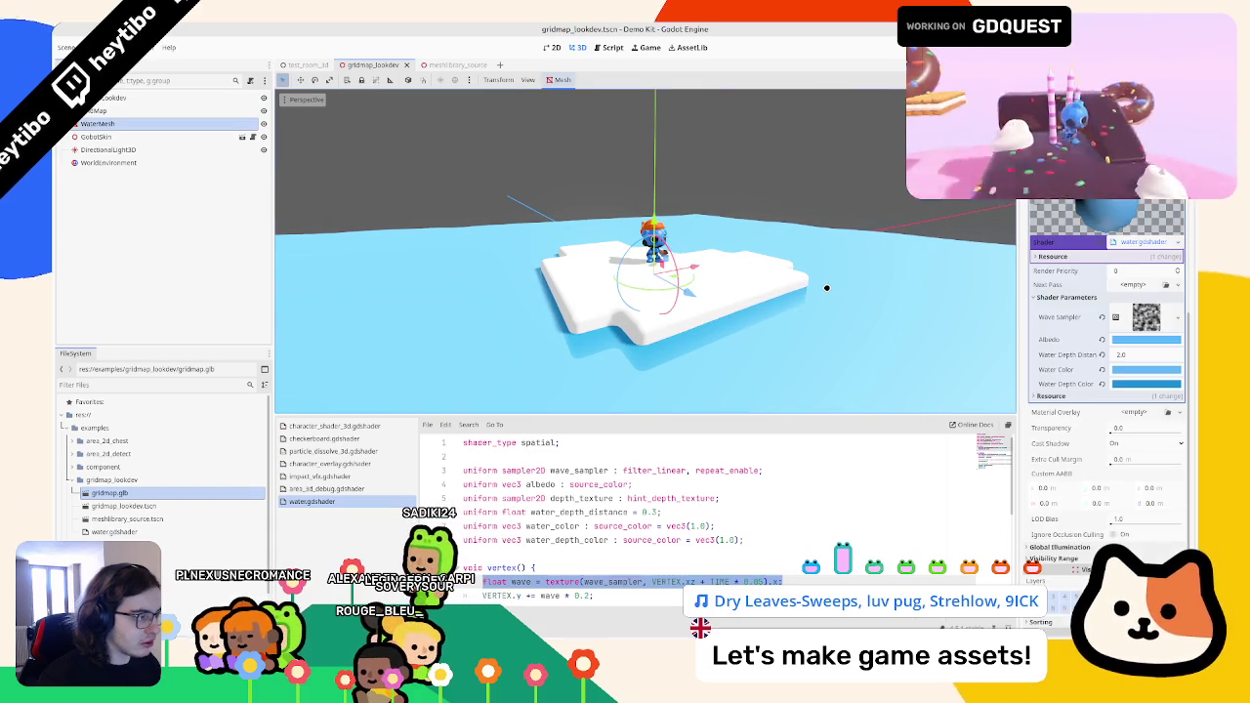
scroll(570, 369, up, 2)
scroll(570, 527, down, 5)
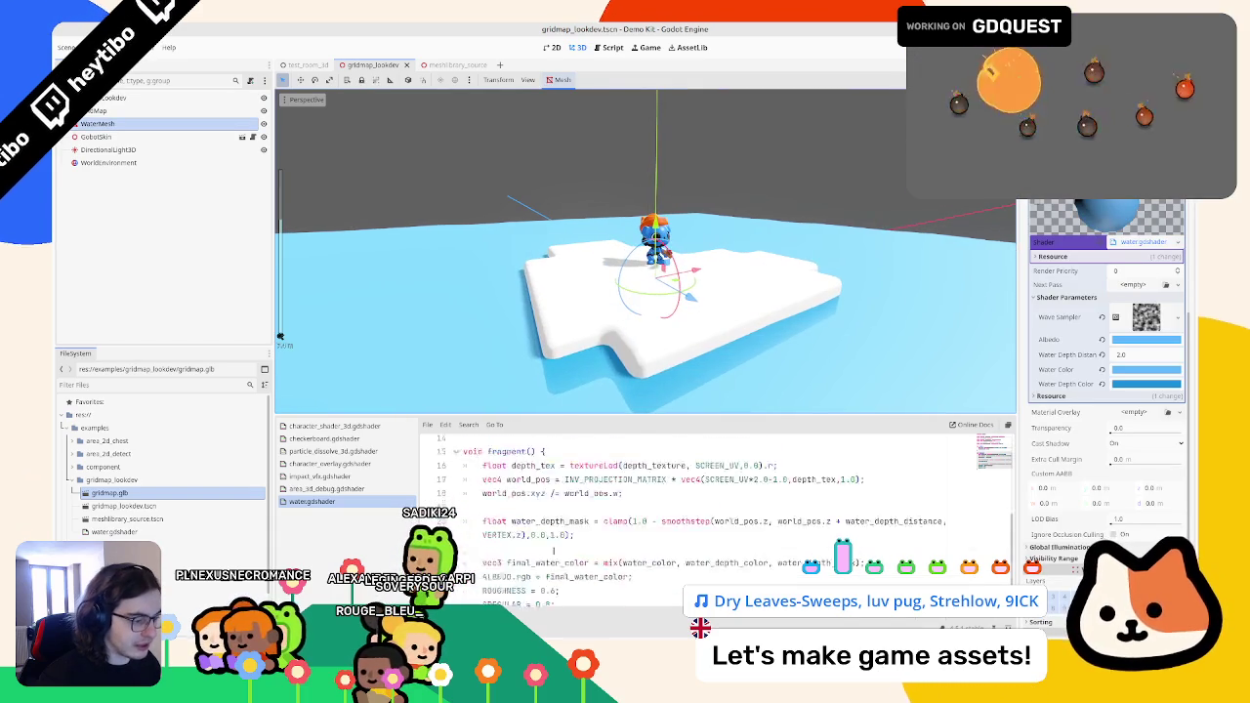
- Duplicate the water_depth_mask line and rename the copy to water_edge_mask
click(587, 498)
key(ctrl+shift+d)
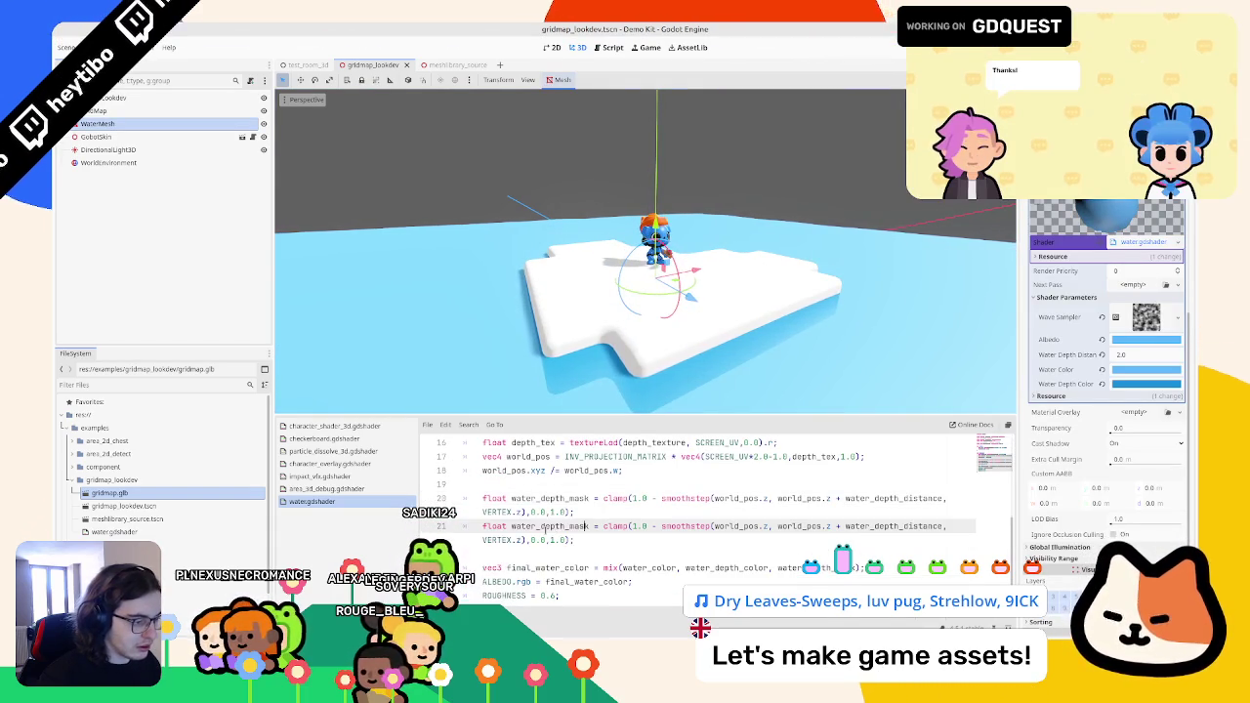
double_click(547, 526)
text(water_edge_mask)
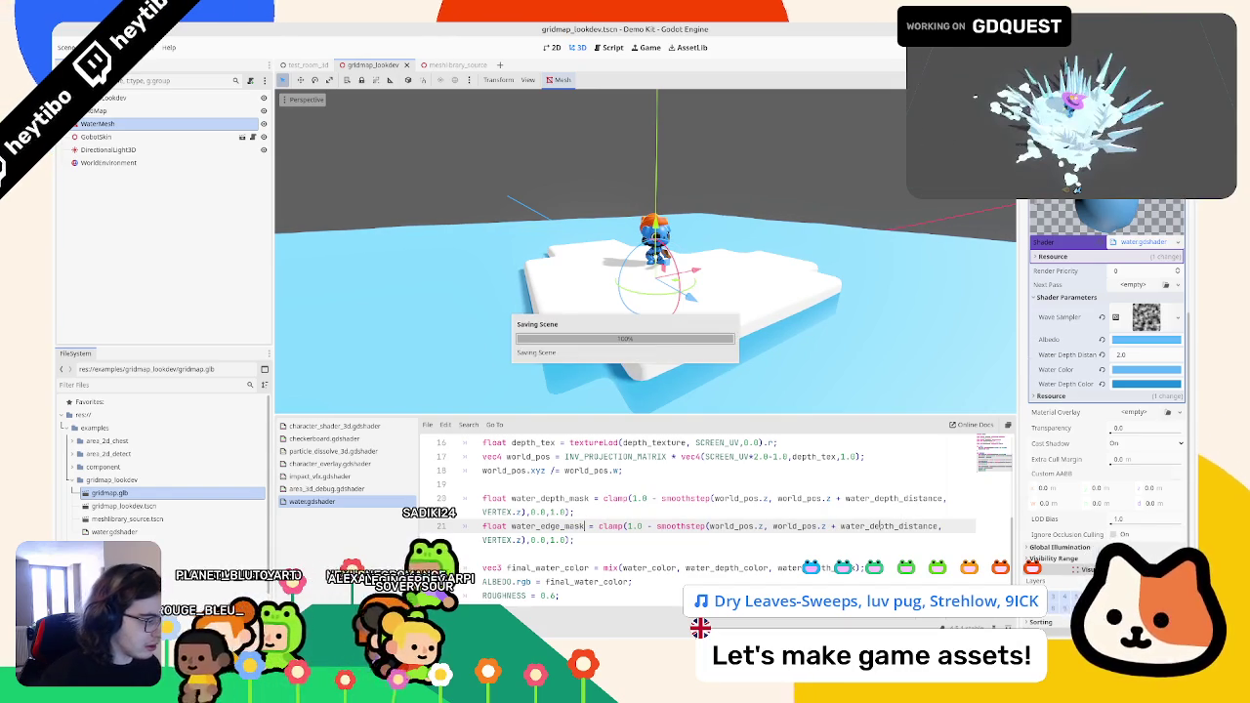
- Duplicate the water_depth_distance uniform as water_edge_distance
scroll(851, 532, up, 5)
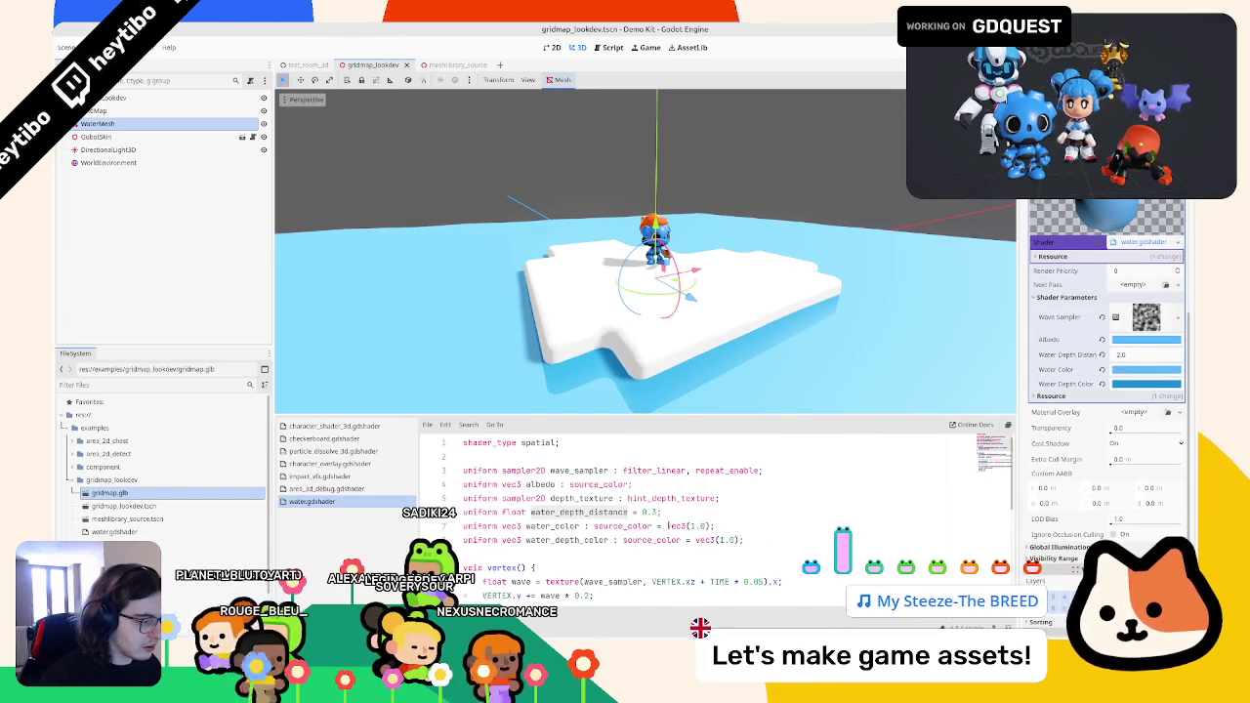
key(ctrl+shift+d)
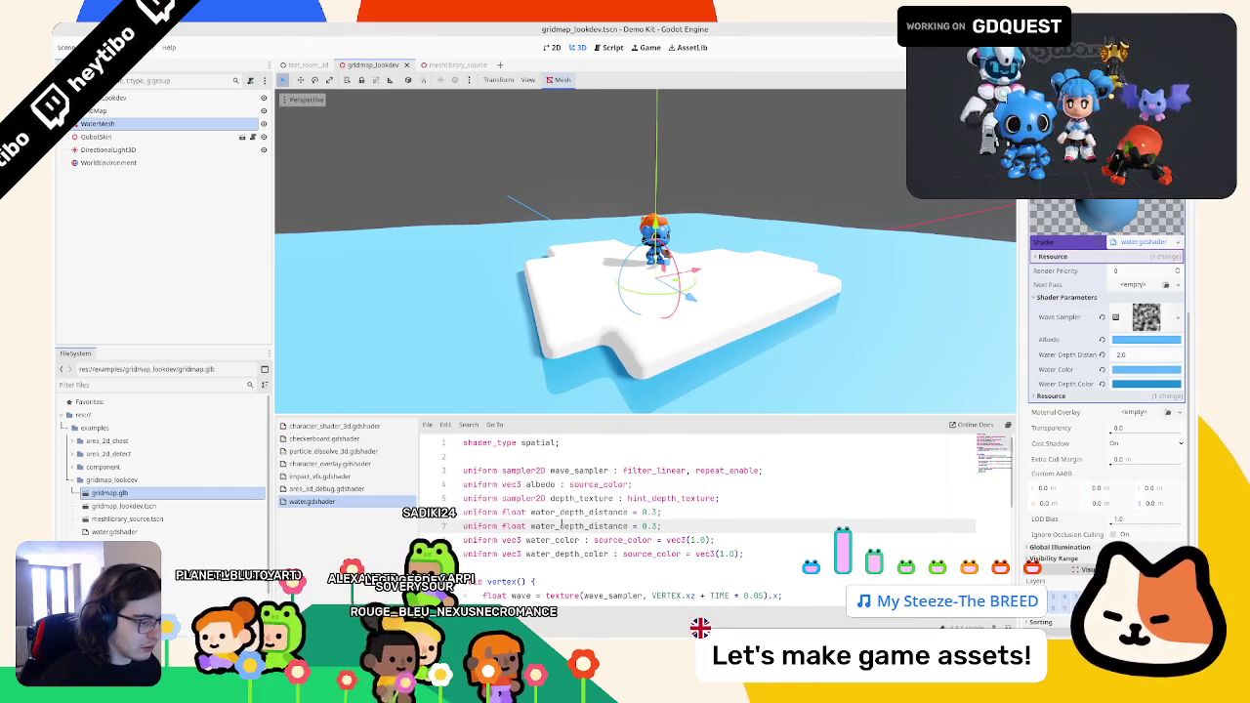
text(dge)
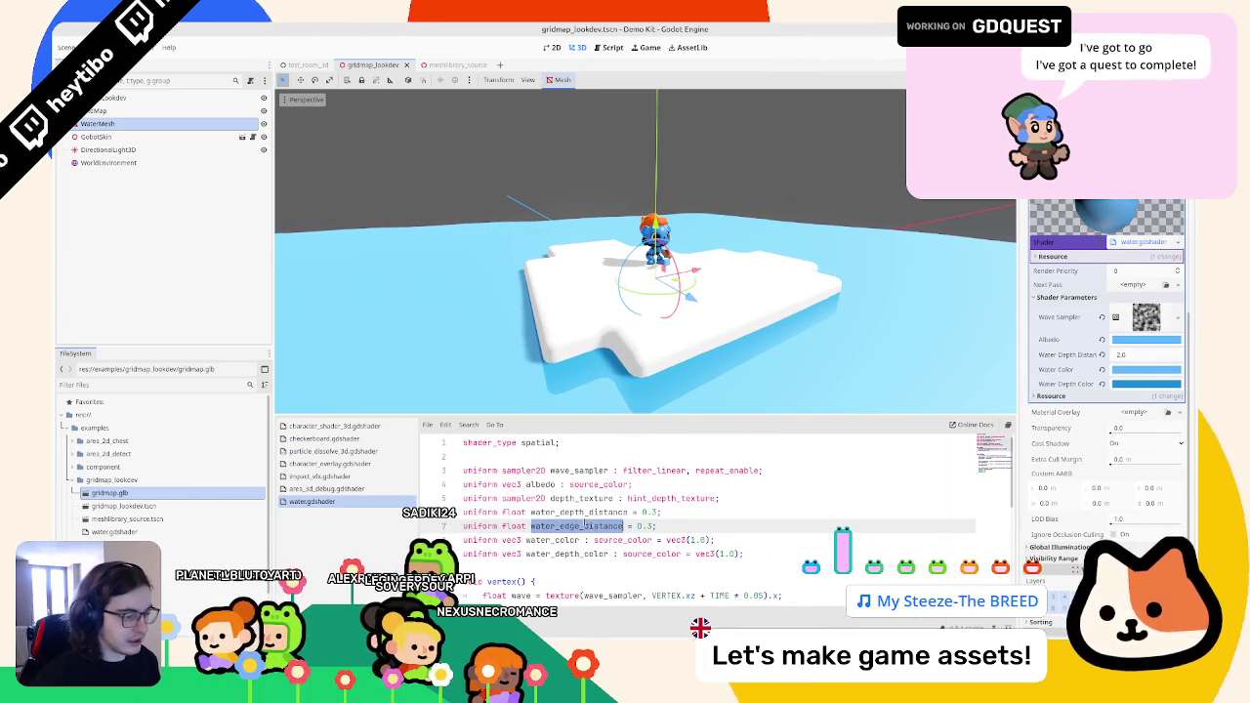
- Use water_edge_distance in the edge mask line and change smoothstep to step
scroll(848, 522, down, 5)
double_click(879, 567)
key(ctrl+v)
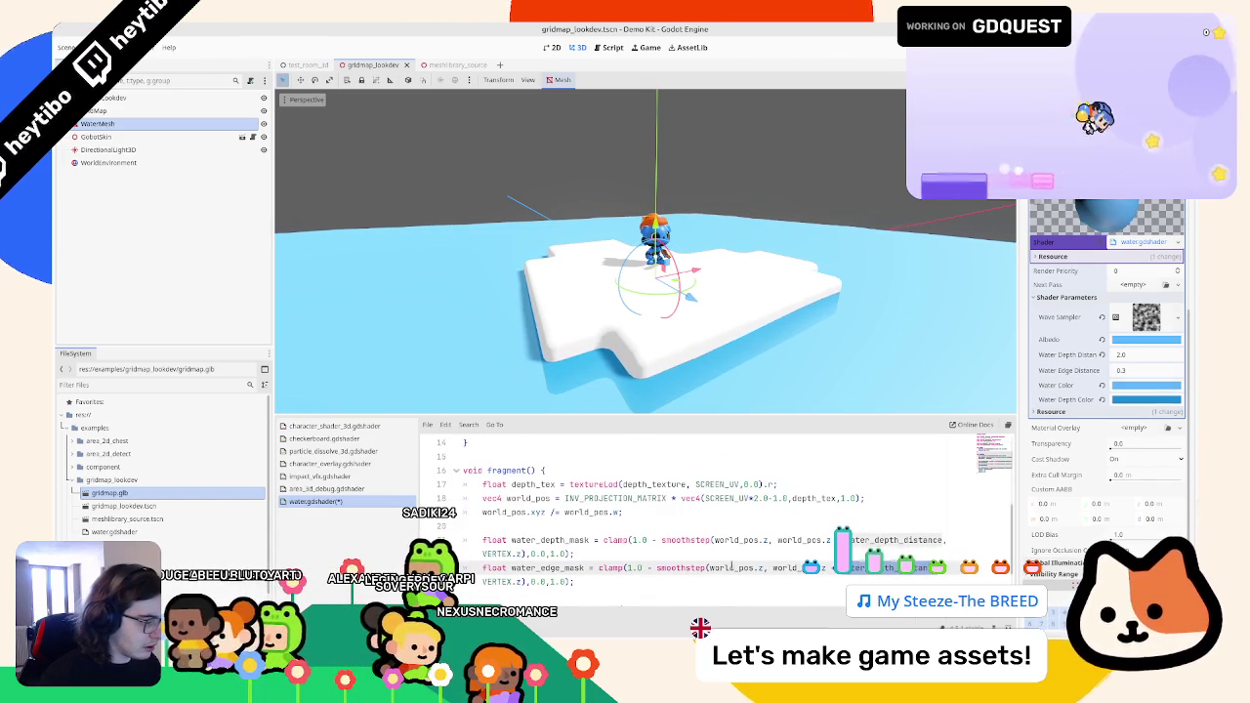
double_click(731, 567)
shift+click(767, 568)
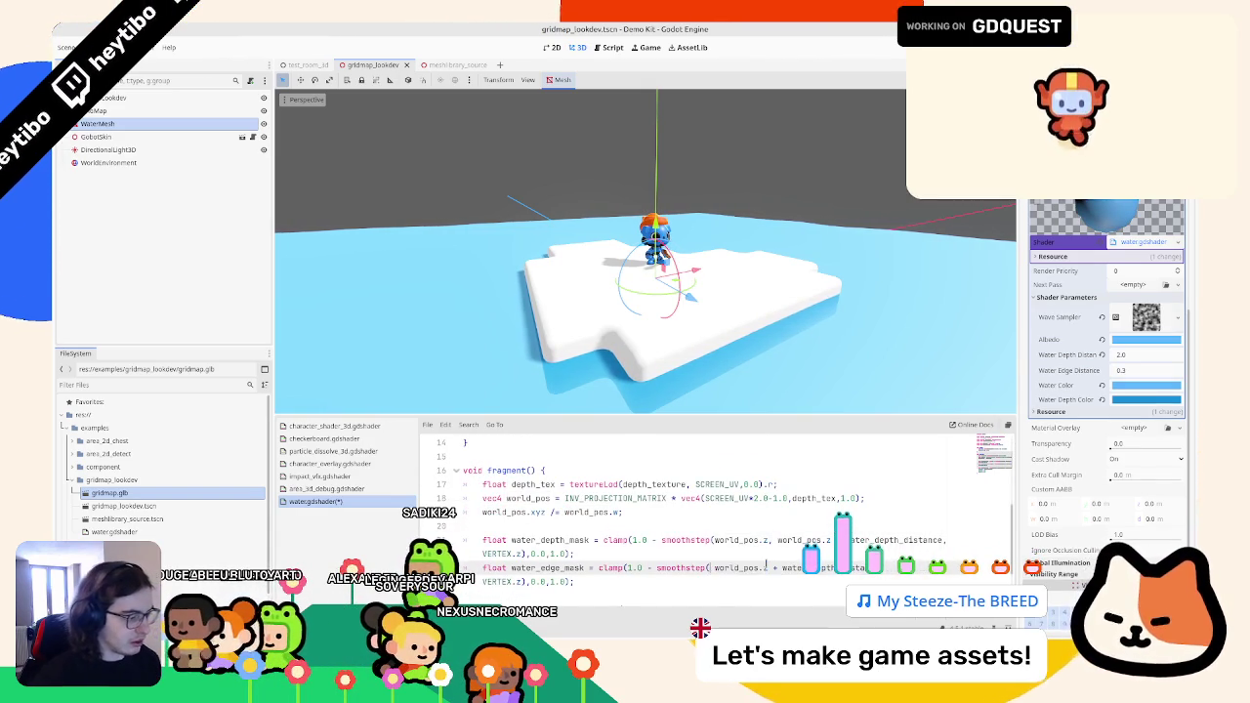
key(BackSpace)
key(BackSpace)
key(BackSpace)
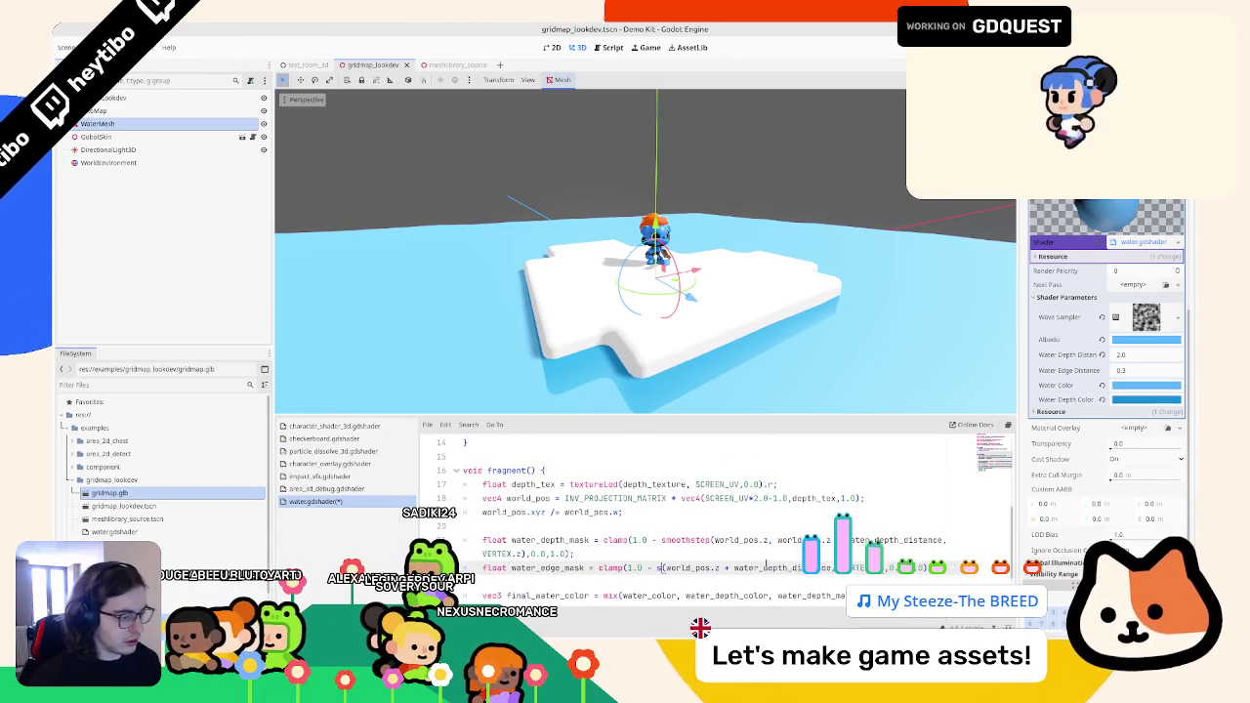
double_click(770, 568)
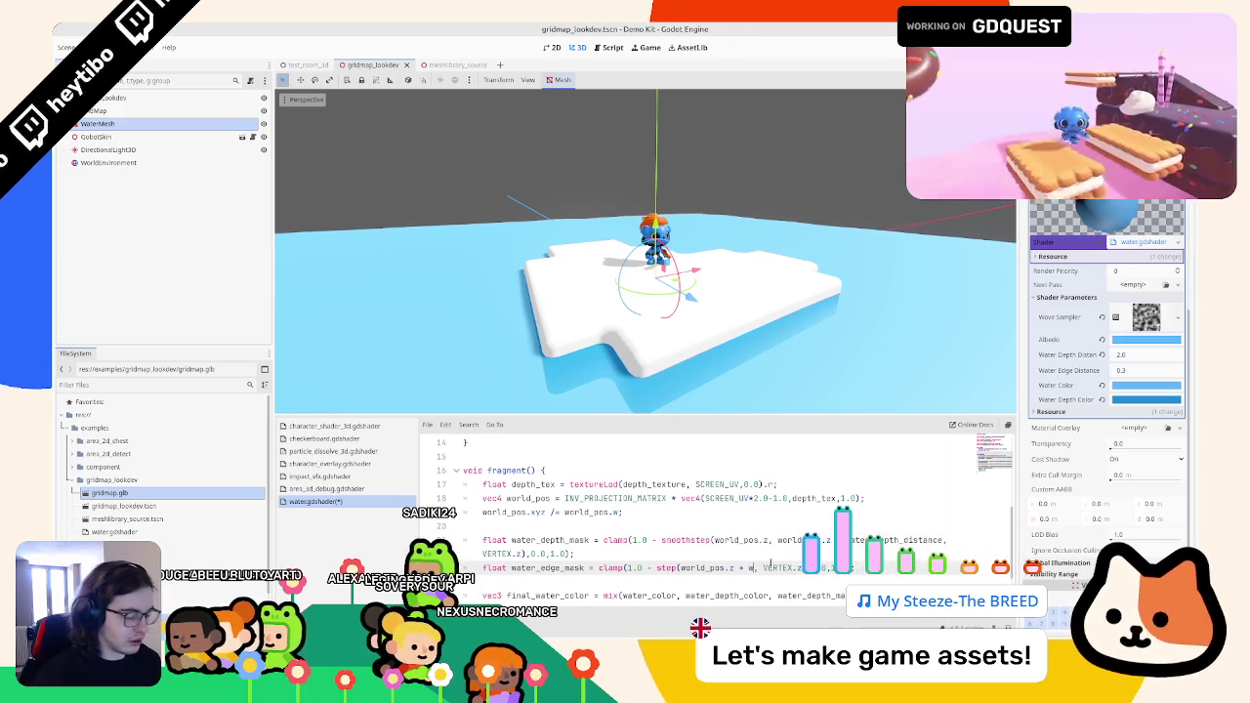
scroll(771, 564, up, 5)
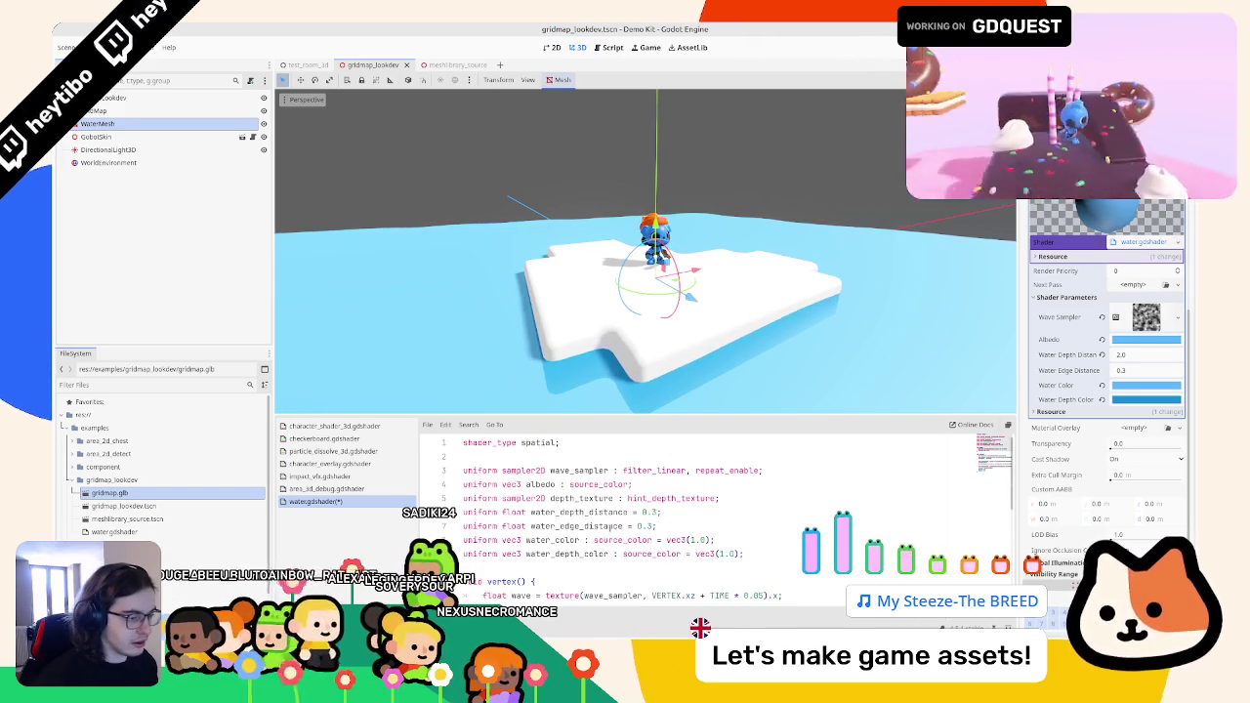
- Set uniform defaults water_depth_distance 1.5 and water_edge_distance 0.2, revert the material values, and save
click(659, 510)
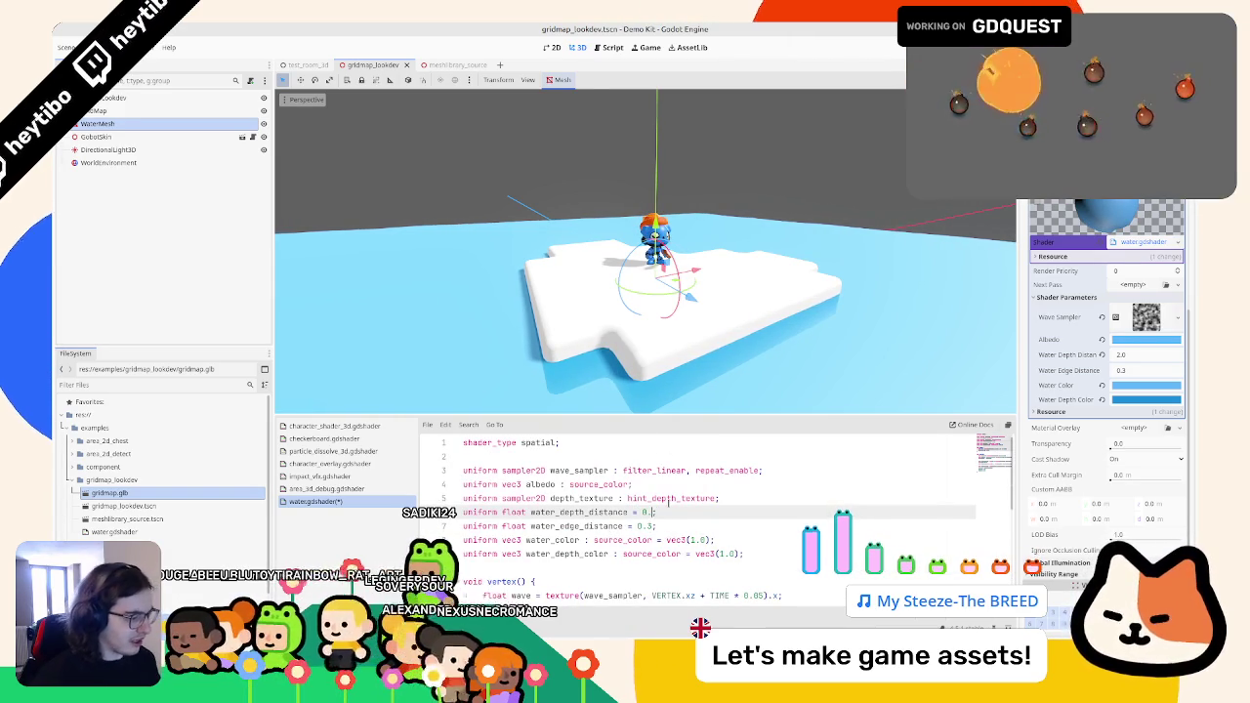
text(2)
key(Down)
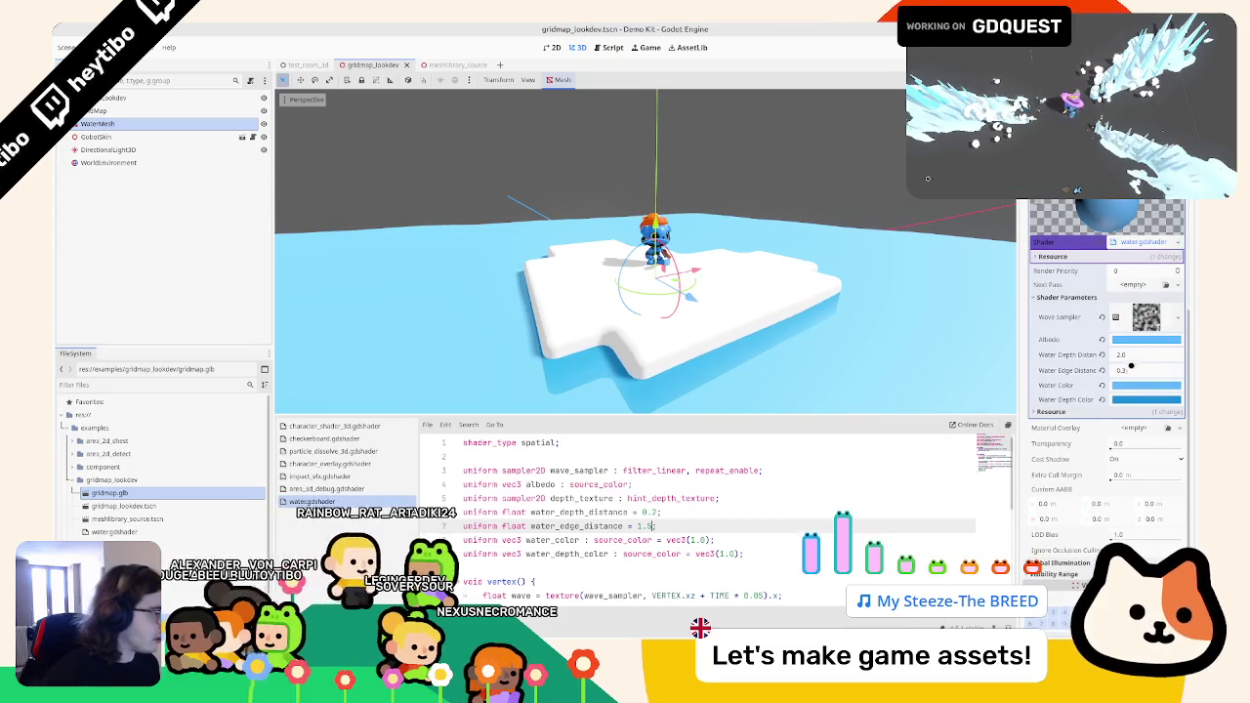
click(1101, 370)
click(1101, 354)
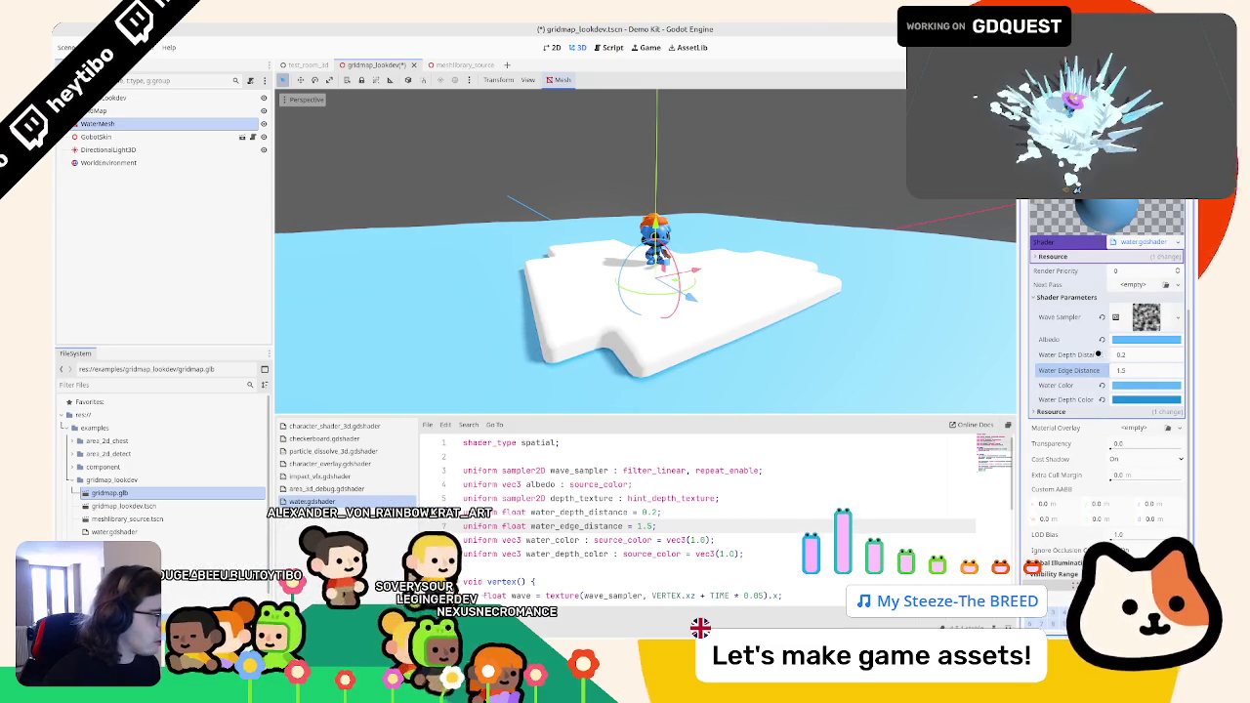
click(1101, 371)
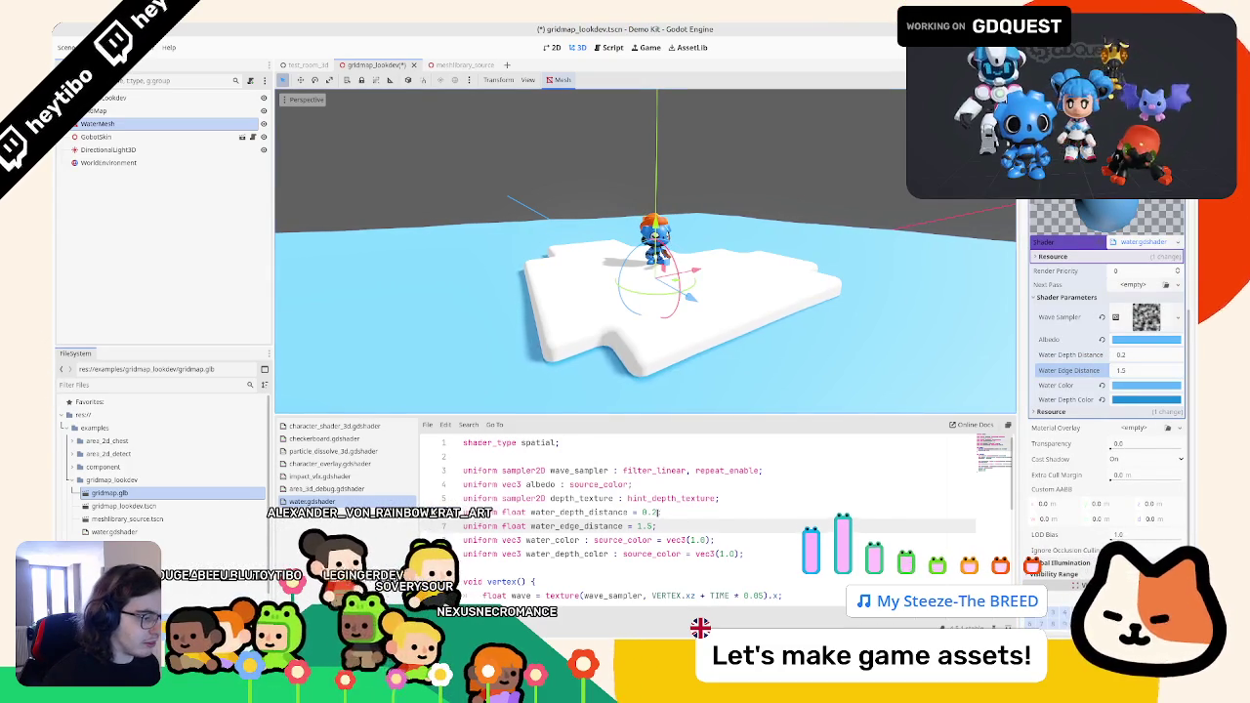
double_click(652, 512)
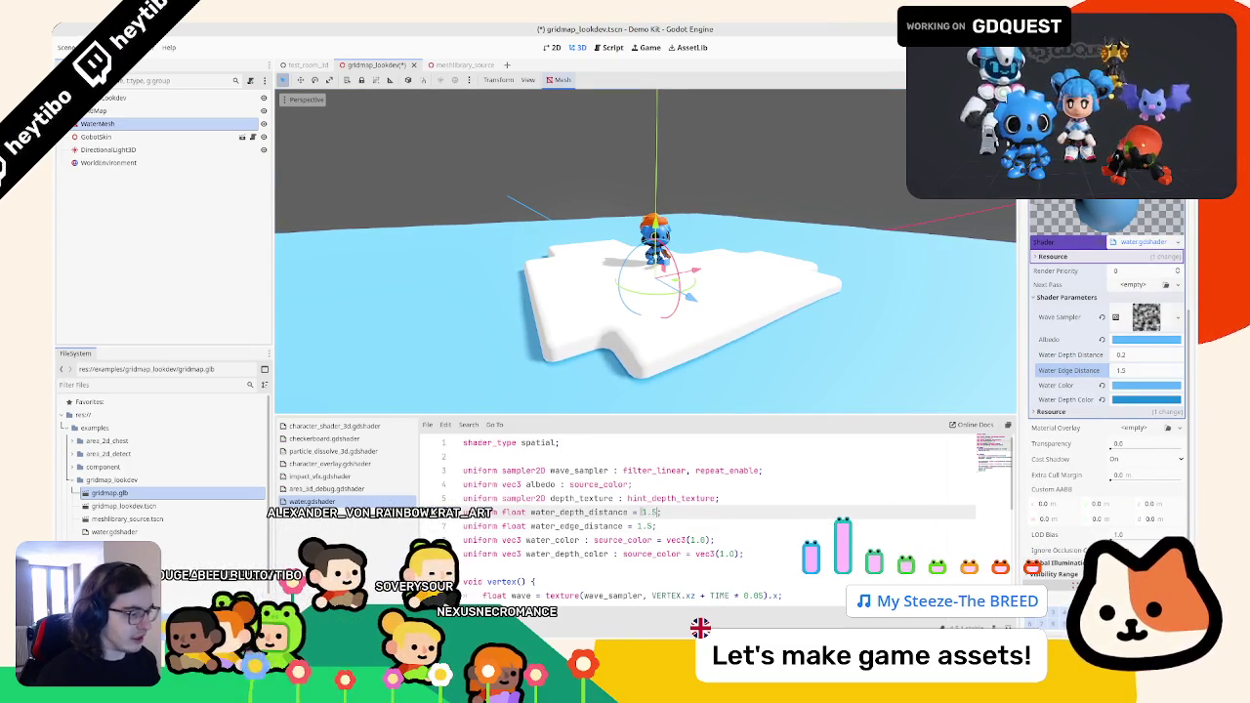
click(657, 525)
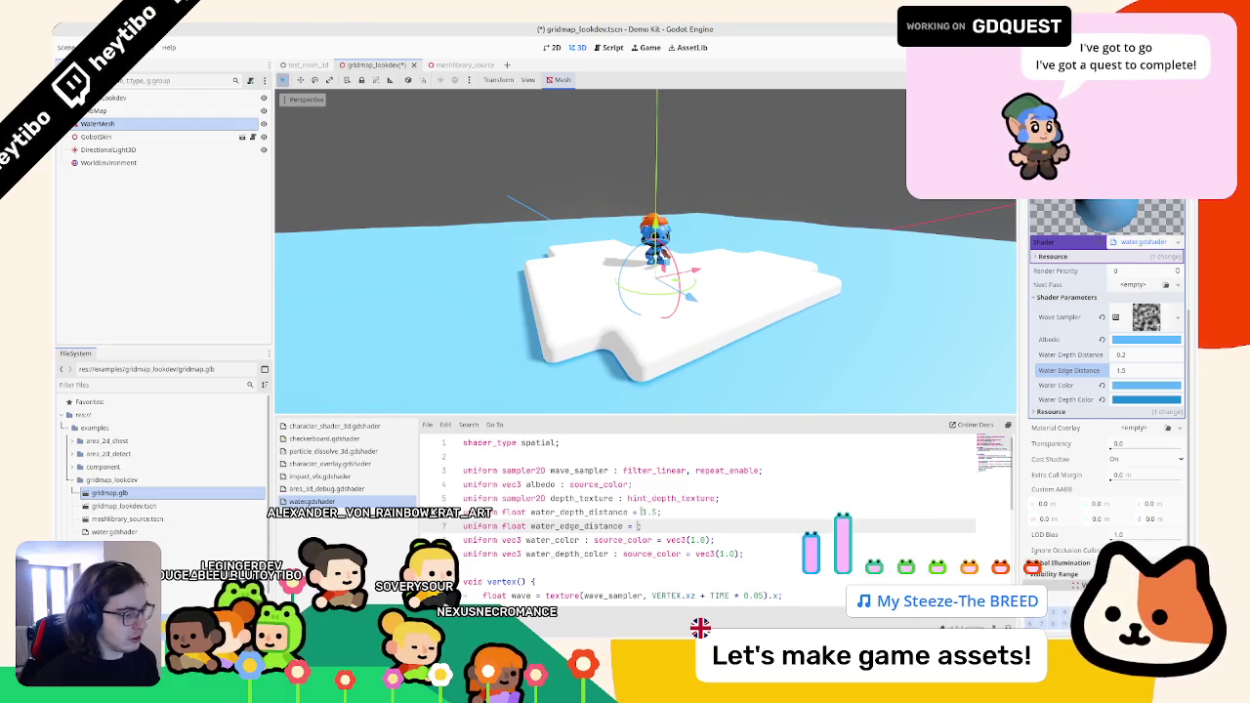
key(ctrl+s)
click(1100, 354)
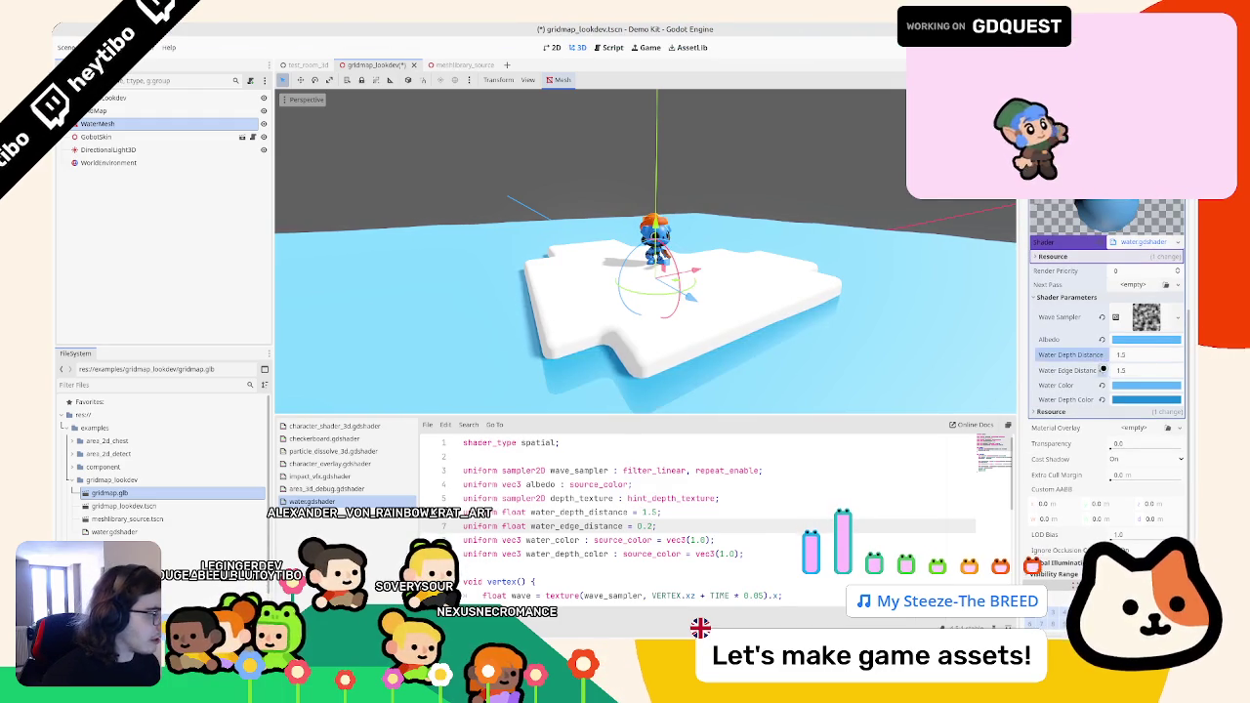
scroll(550, 555, down, 5)
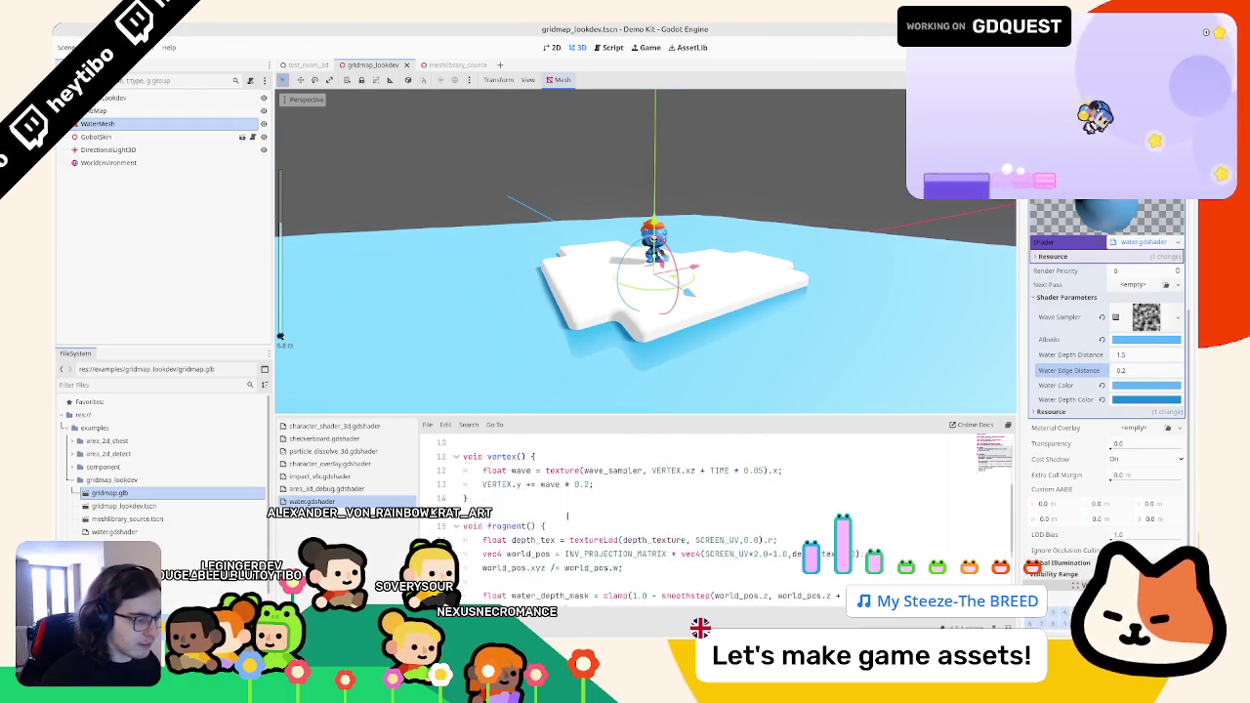
double_click(547, 568)
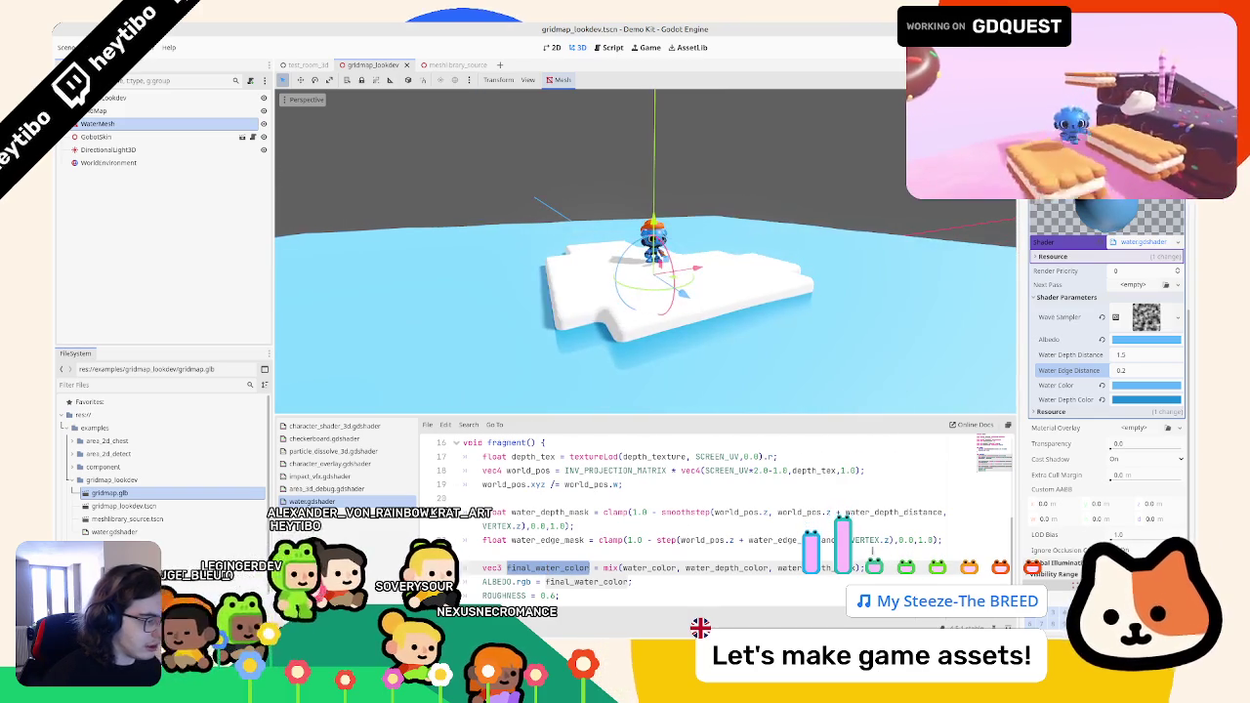
- Mix final_water_color toward white vec3(1.0) by water_edge_mask in ALBEDO.rgb
click(682, 549)
scroll(576, 554, down, 2)
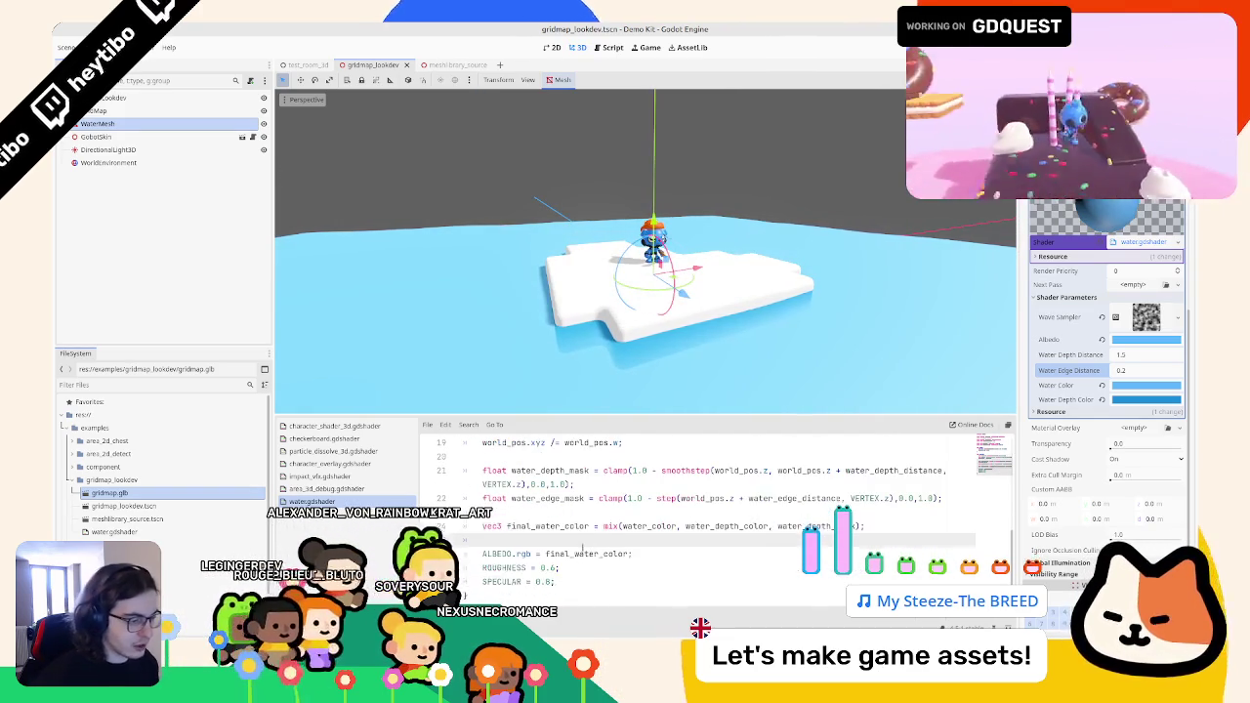
click(580, 540)
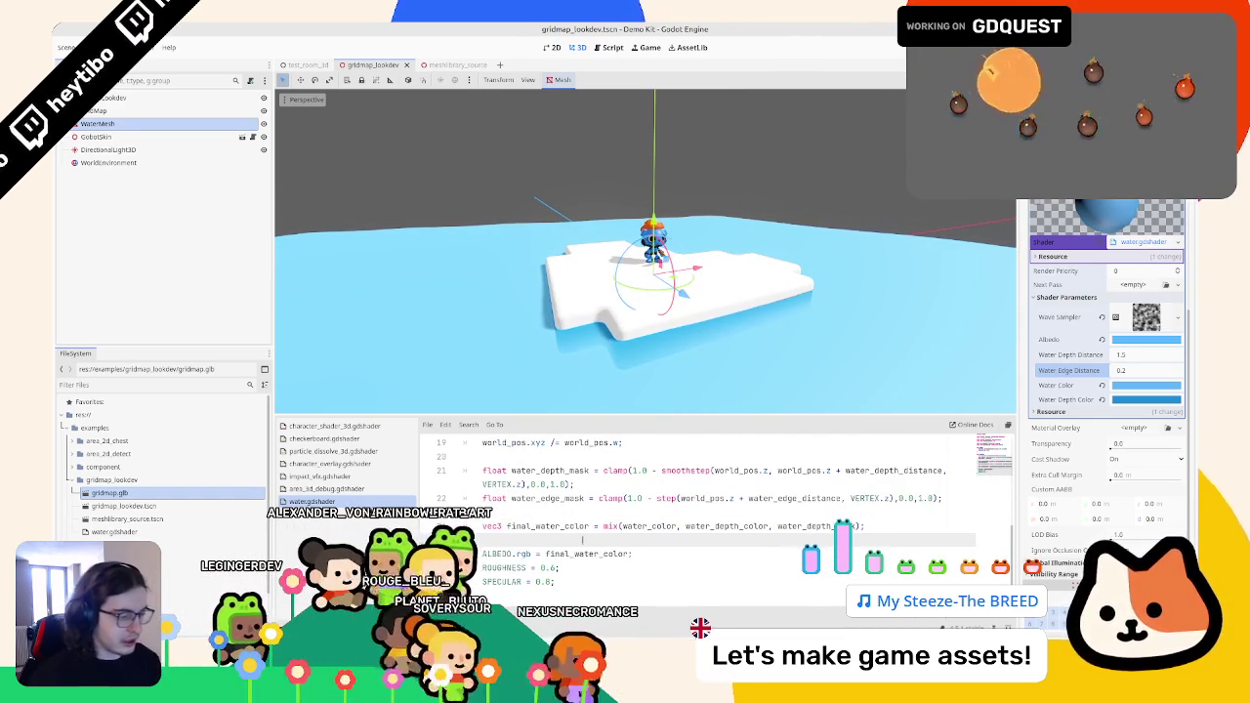
click(548, 554)
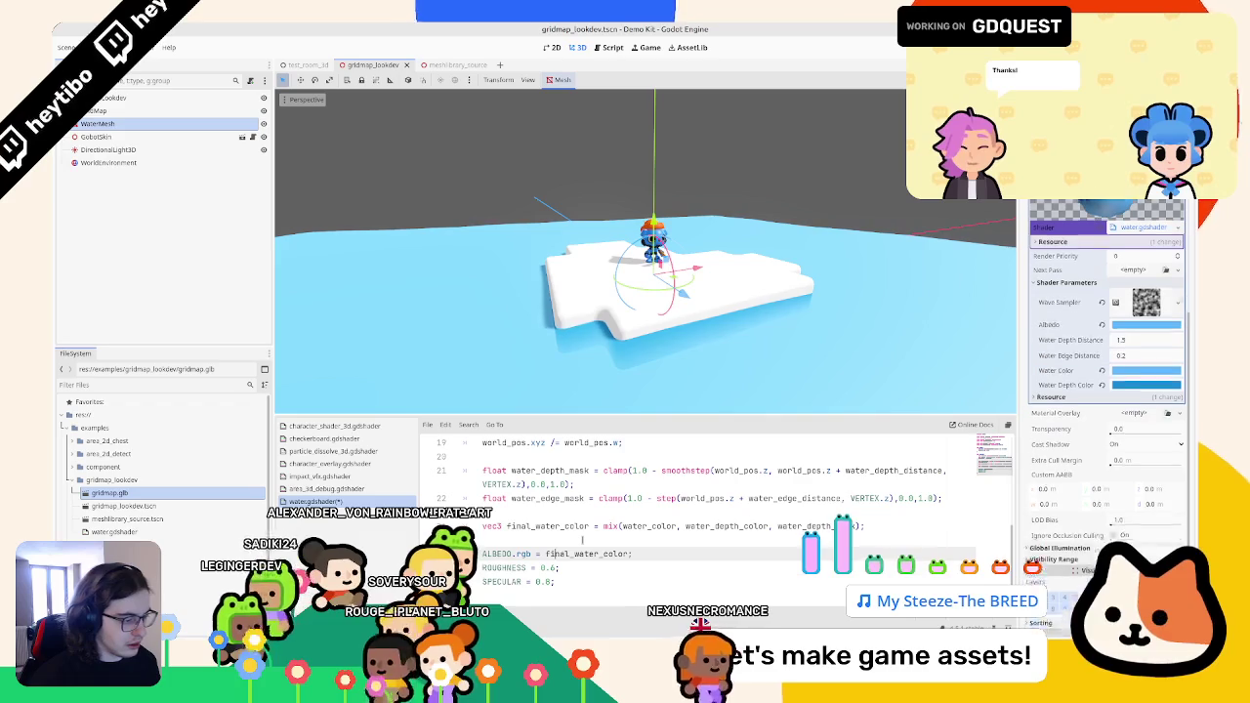
double_click(582, 541)
text(mix)
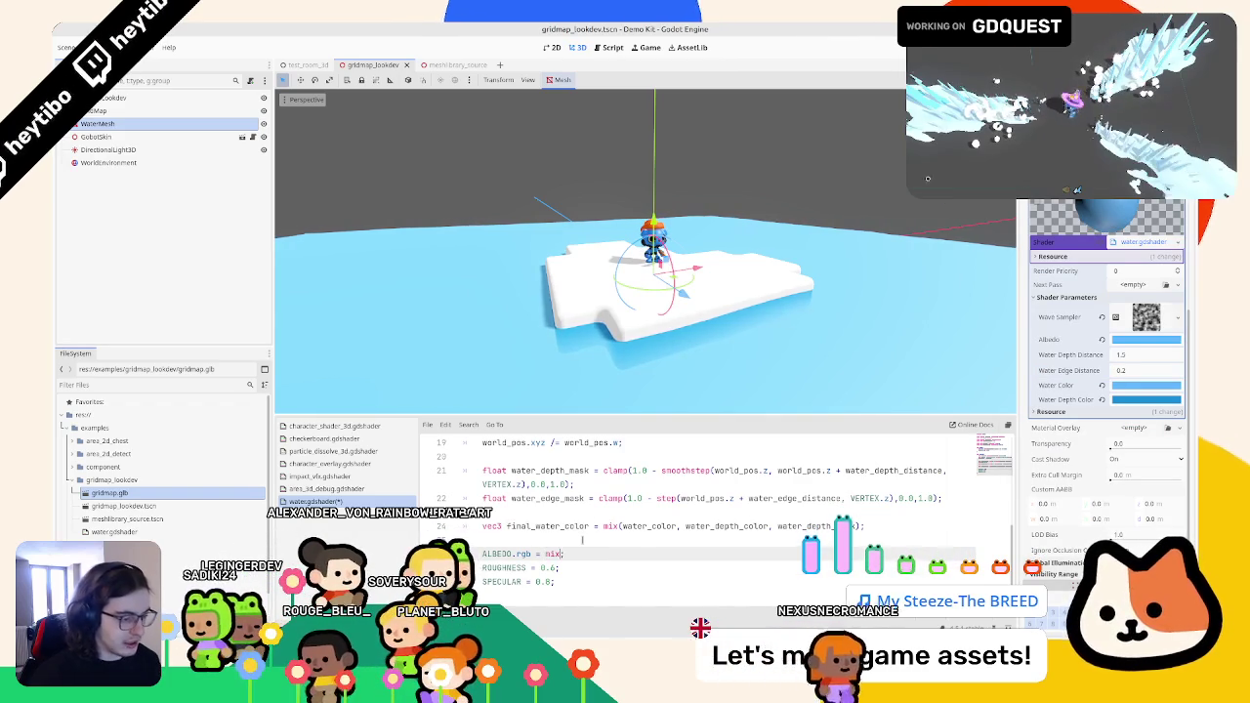
text((final_water_color, w)
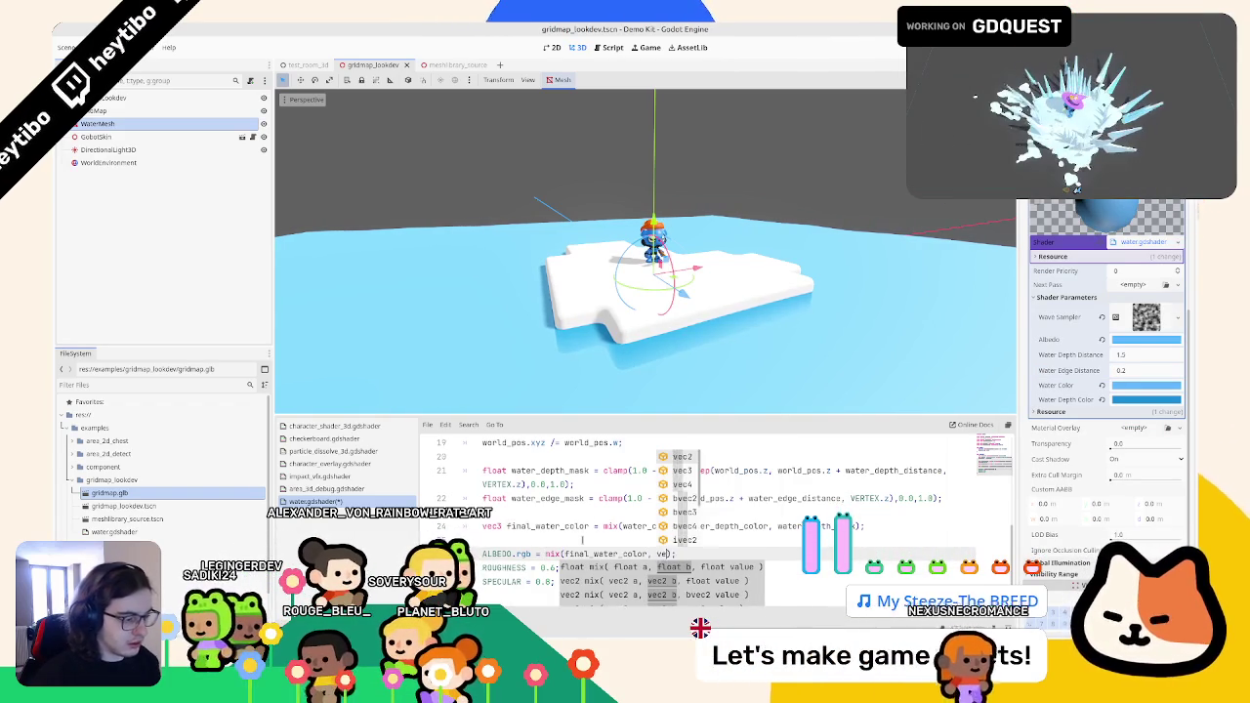
text(ec3(1.0), w)
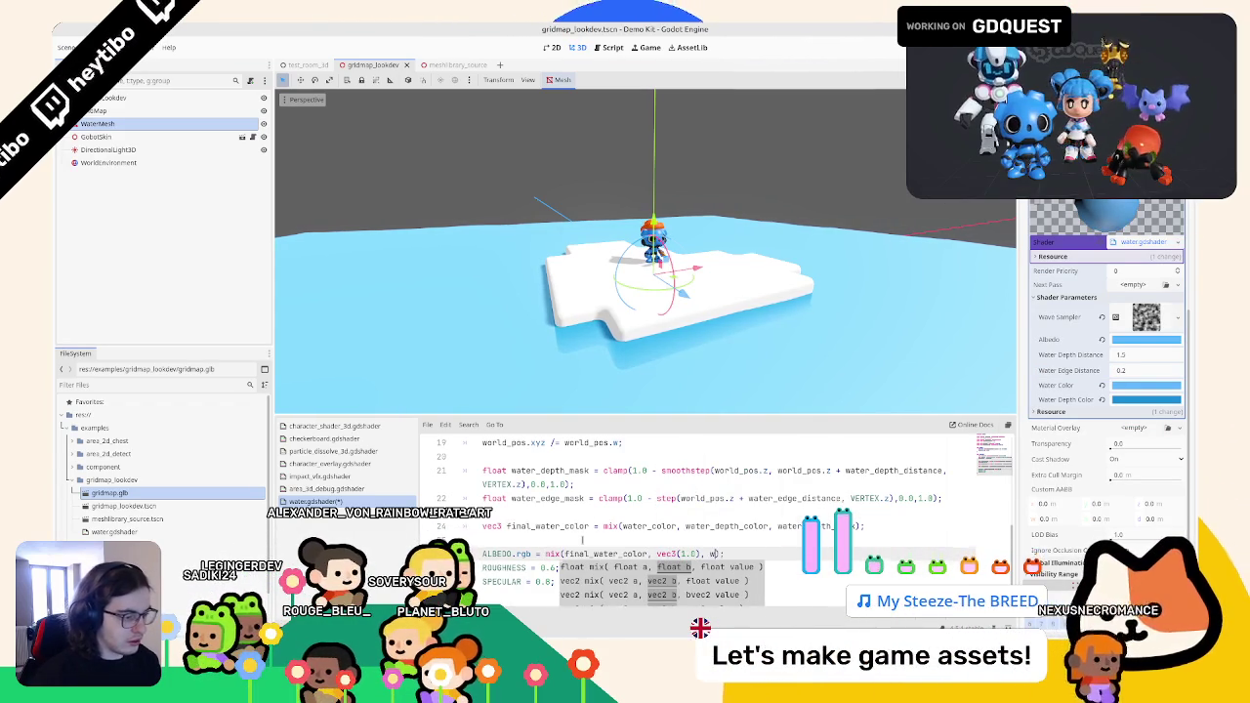
text(ater_edge_mask)
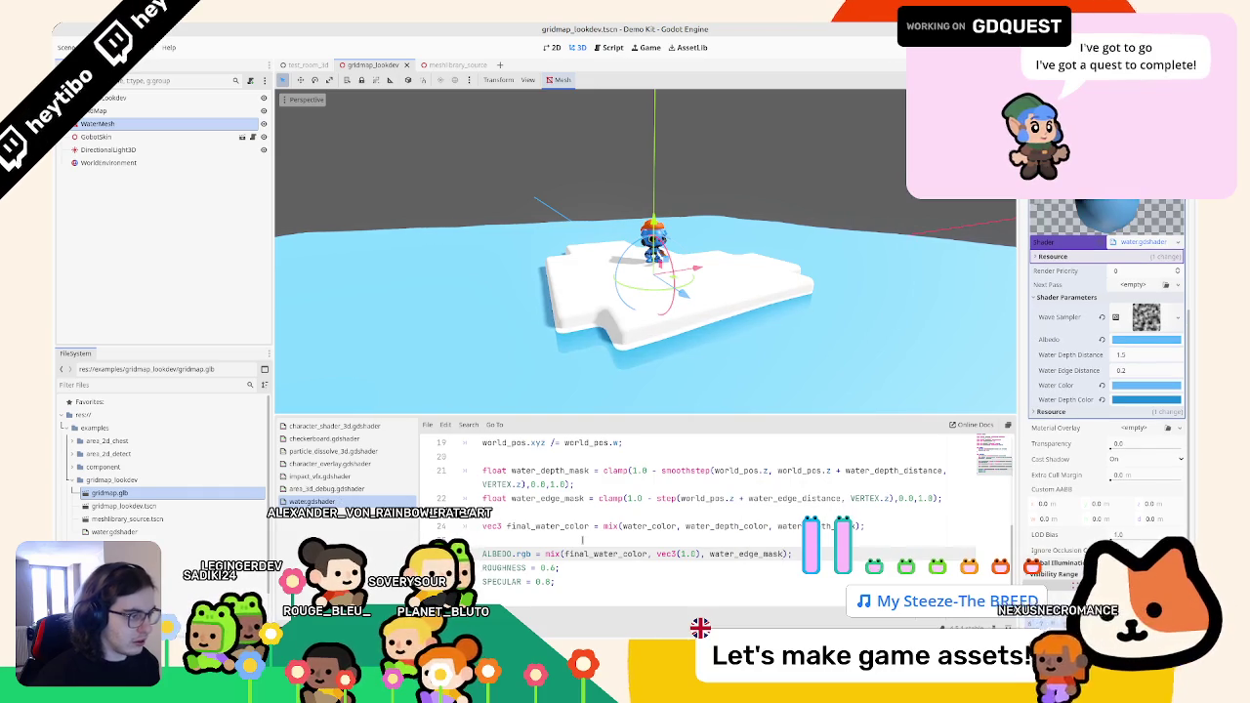
- Check the island's white edge in the viewport and select the GridMap to show its tile palette
mouse_move(502, 260)
mouse_down()
mouse_move(567, 301)
mouse_move(421, 276)
mouse_up()
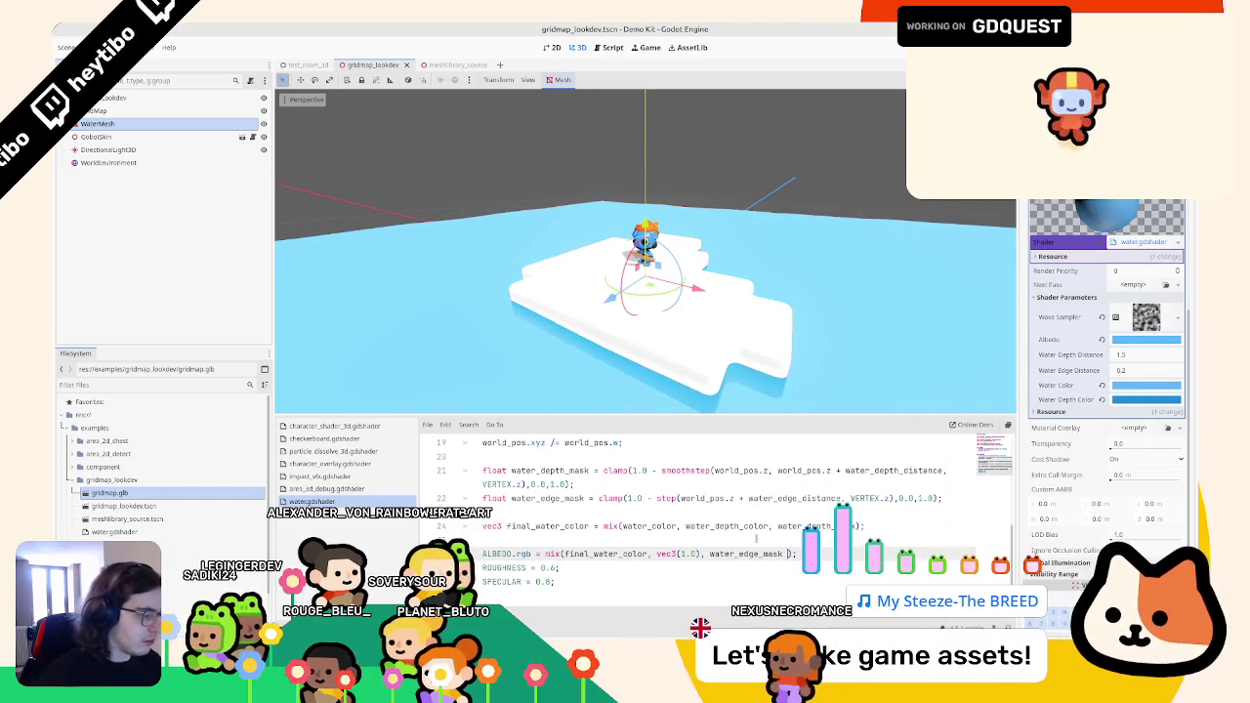
text(0)
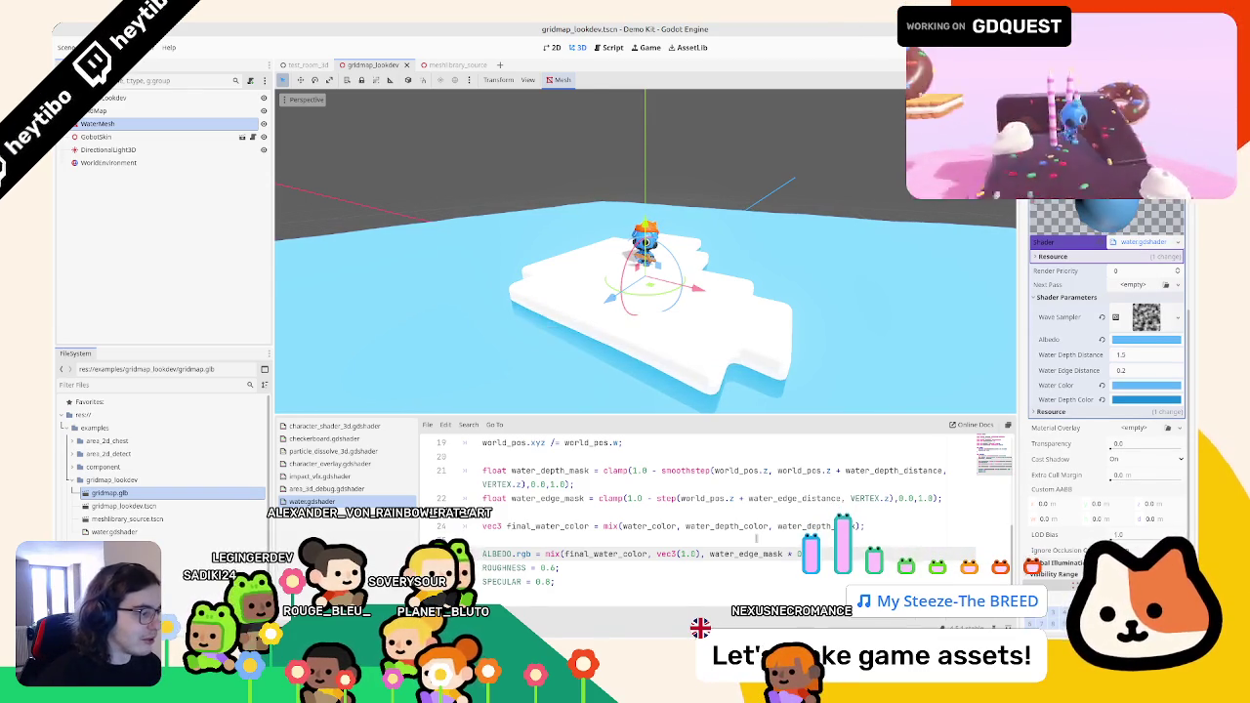
mouse_move(665, 427)
mouse_down()
mouse_move(700, 315)
mouse_move(664, 321)
mouse_up()
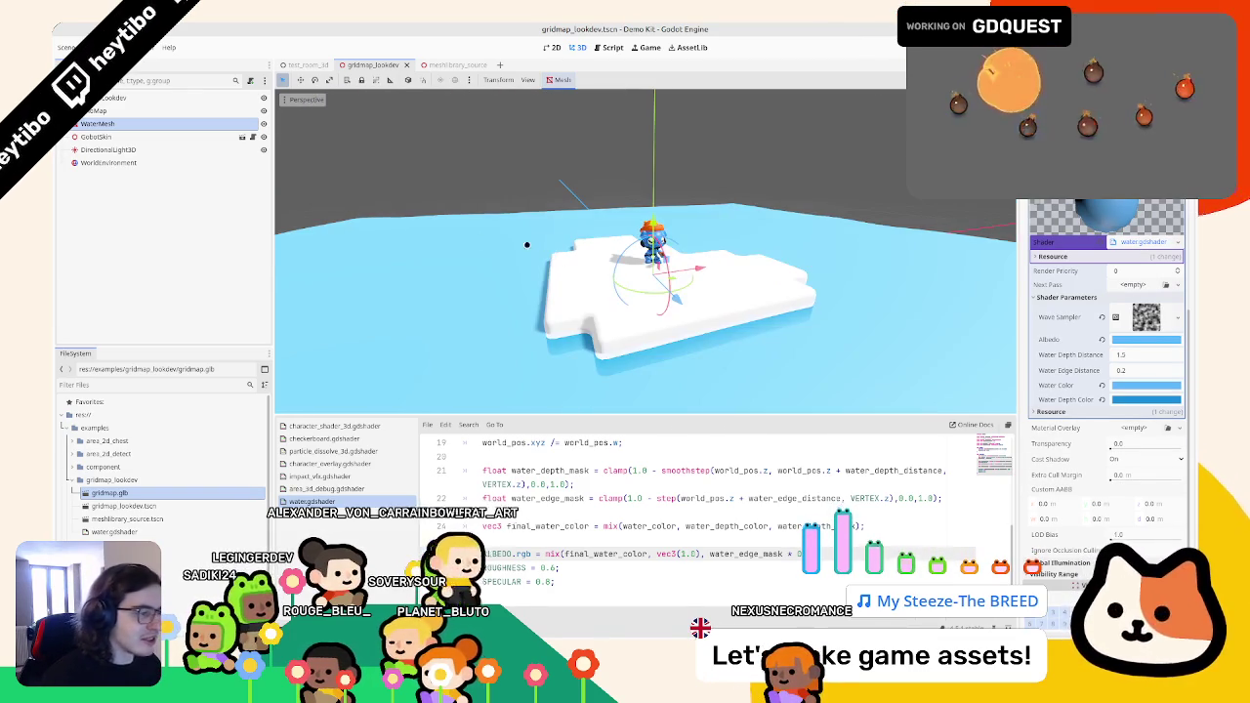
click(116, 112)
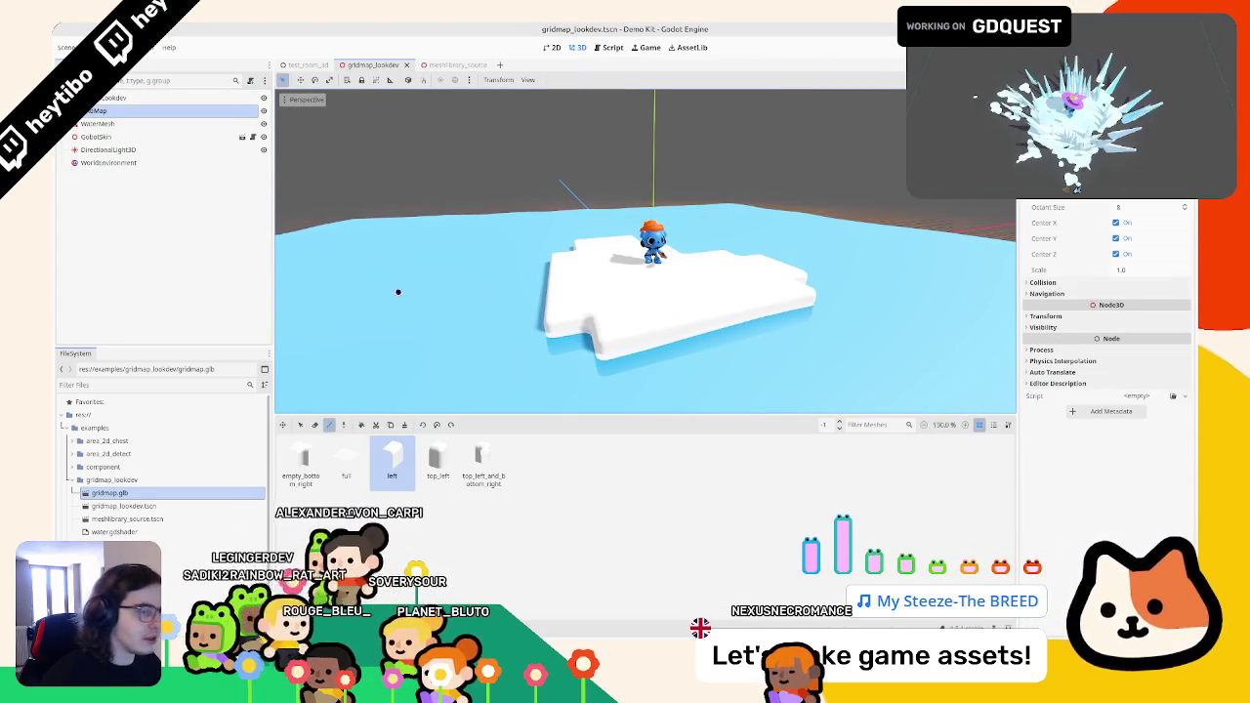
- In meshlibrary_source, select all five tile meshes and give them a new StandardMaterial3D material override
click(102, 110)
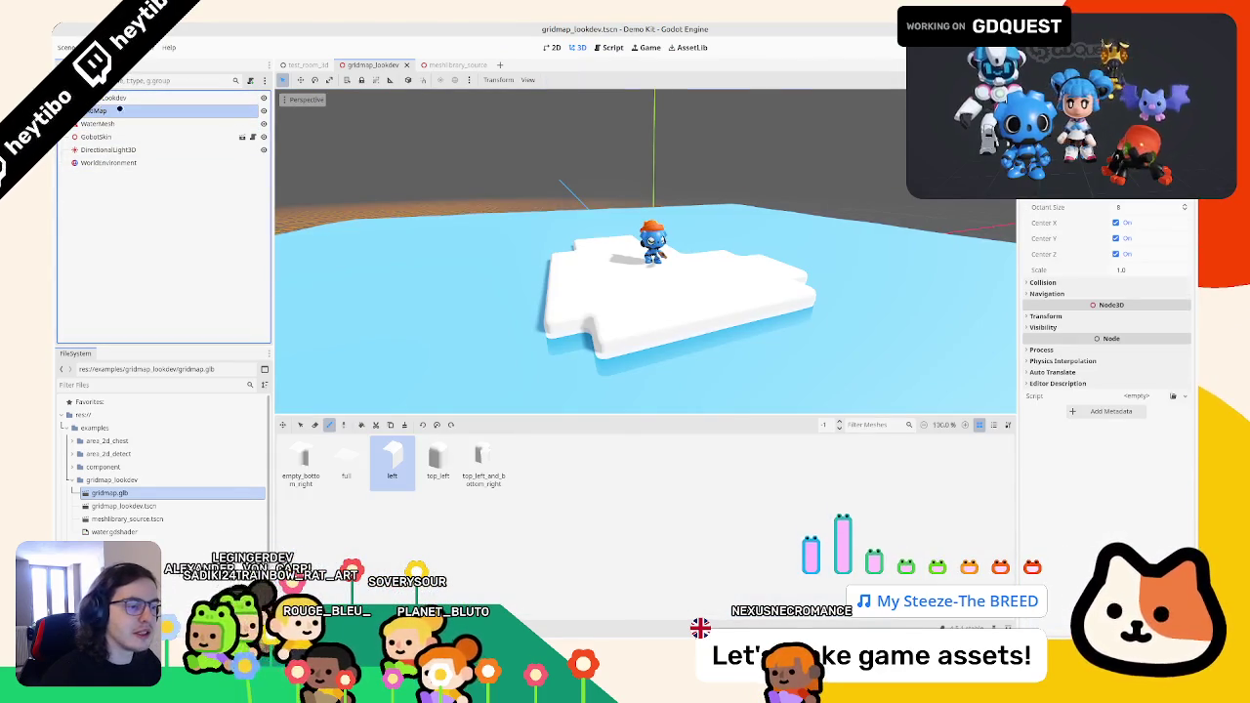
click(447, 65)
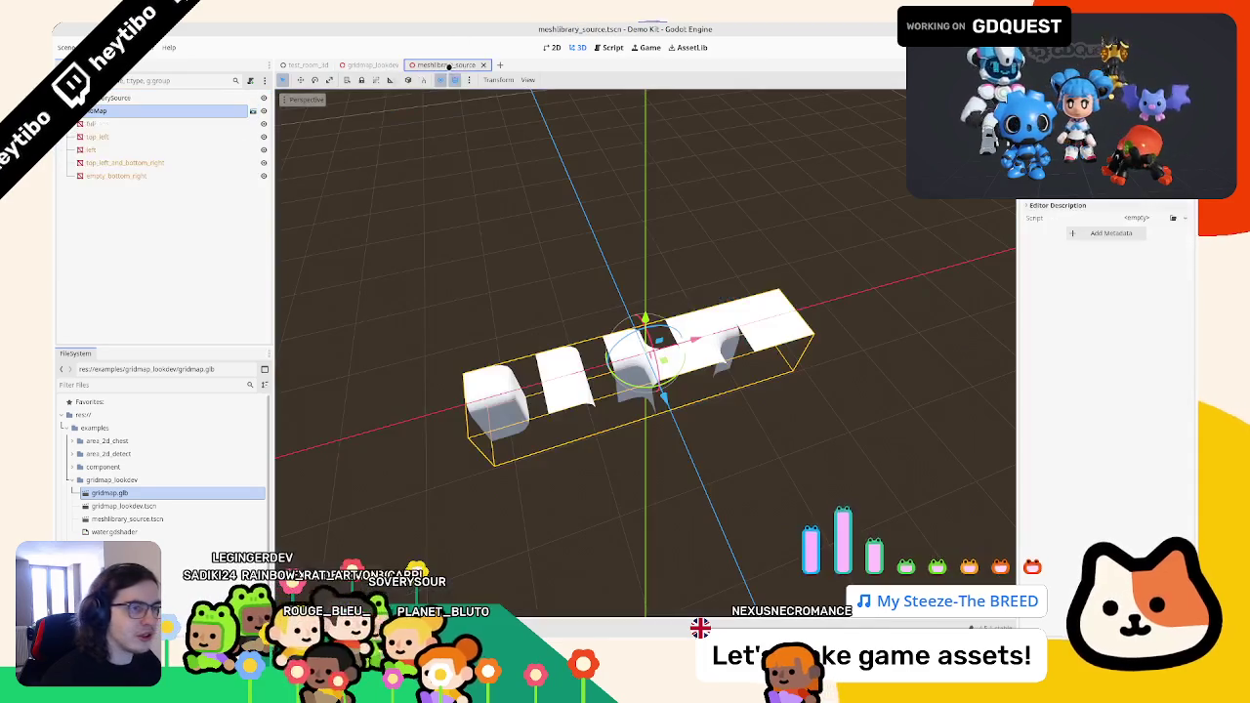
click(93, 124)
shift+click(115, 176)
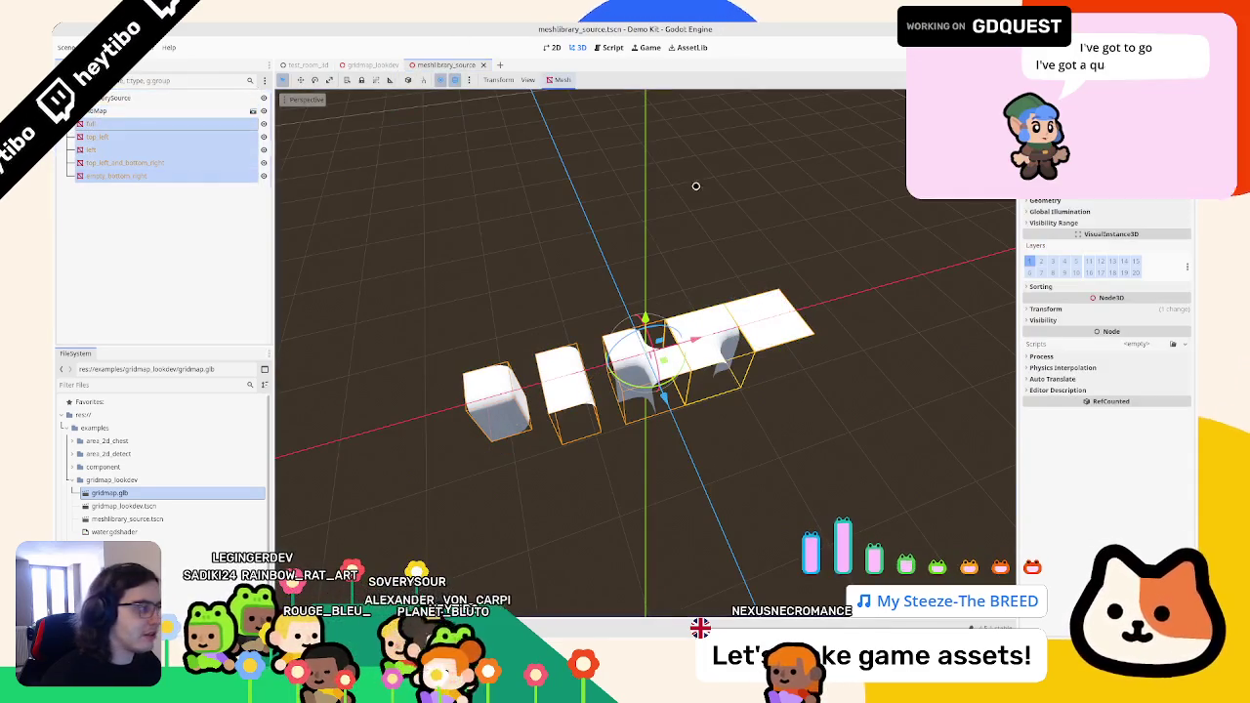
click(1045, 201)
click(1143, 220)
click(1152, 237)
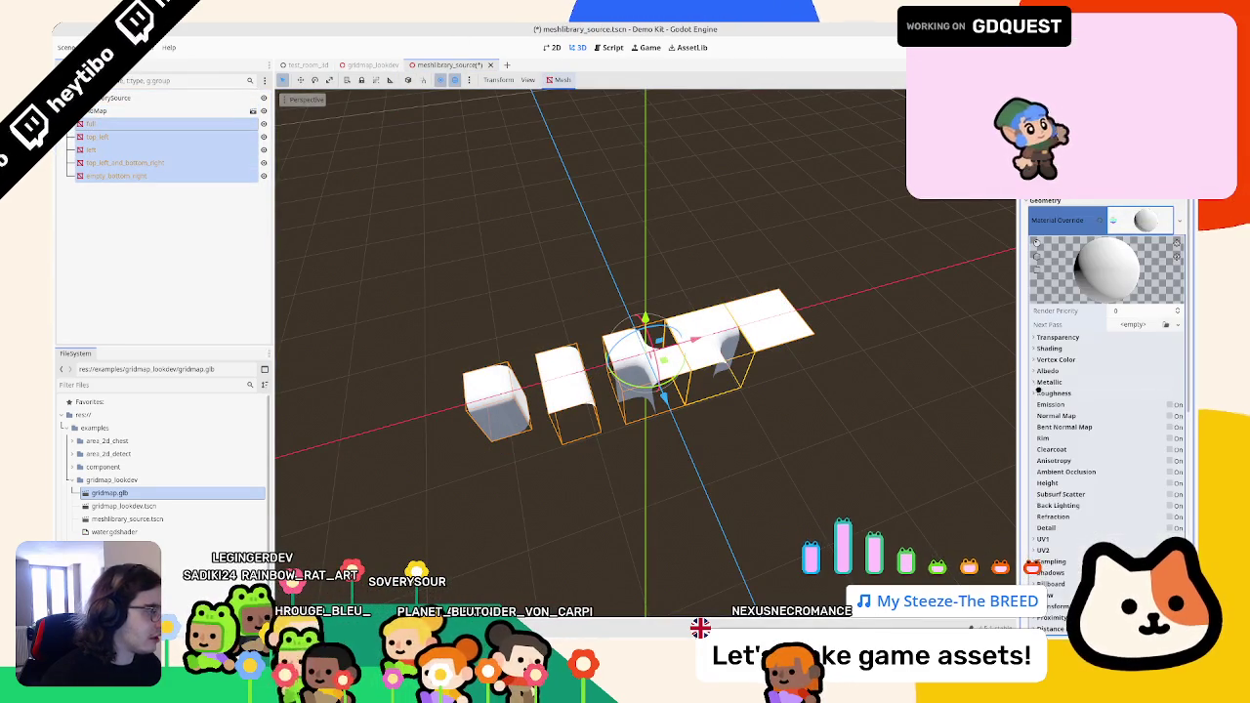
- Tint the override material's albedo a dusty red
click(1073, 371)
click(1137, 384)
mouse_move(1094, 253)
mouse_down()
mouse_move(1114, 244)
mouse_move(1123, 283)
mouse_up()
click(830, 237)
- Check gridmap_lookdev, then set the tiles' albedo to hex a38660 and return to gridmap_lookdev
click(371, 64)
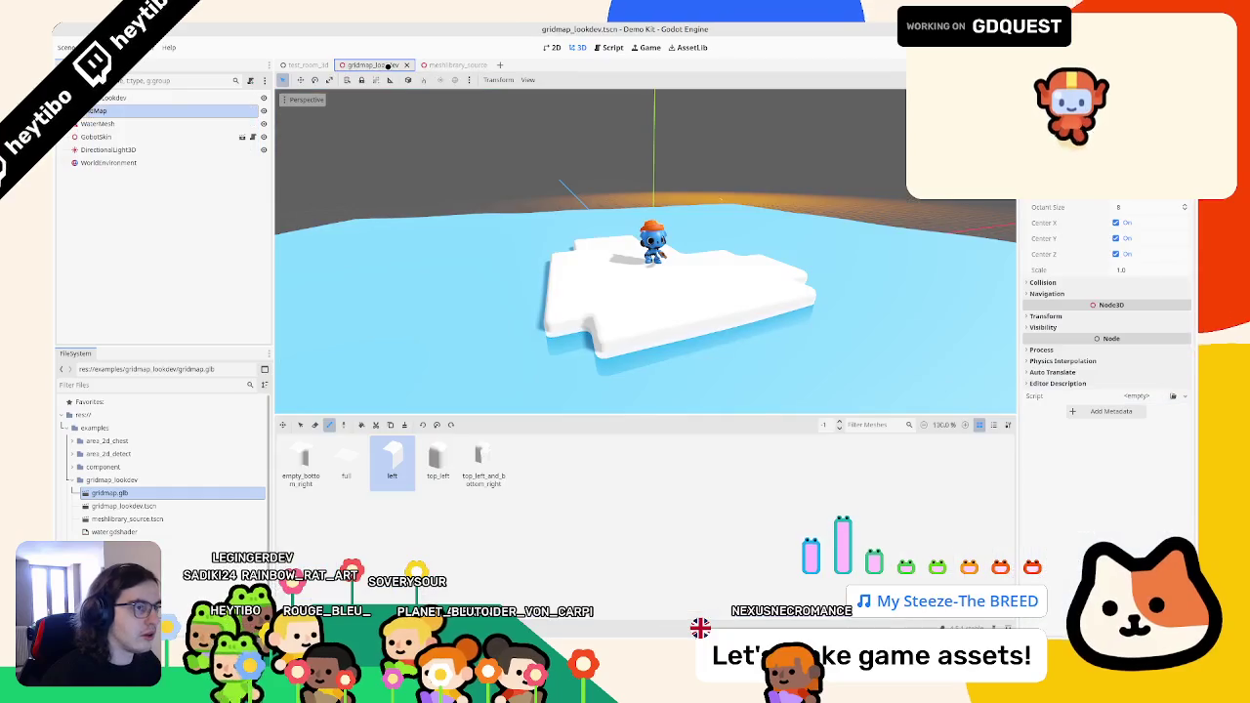
click(120, 125)
click(97, 110)
click(440, 64)
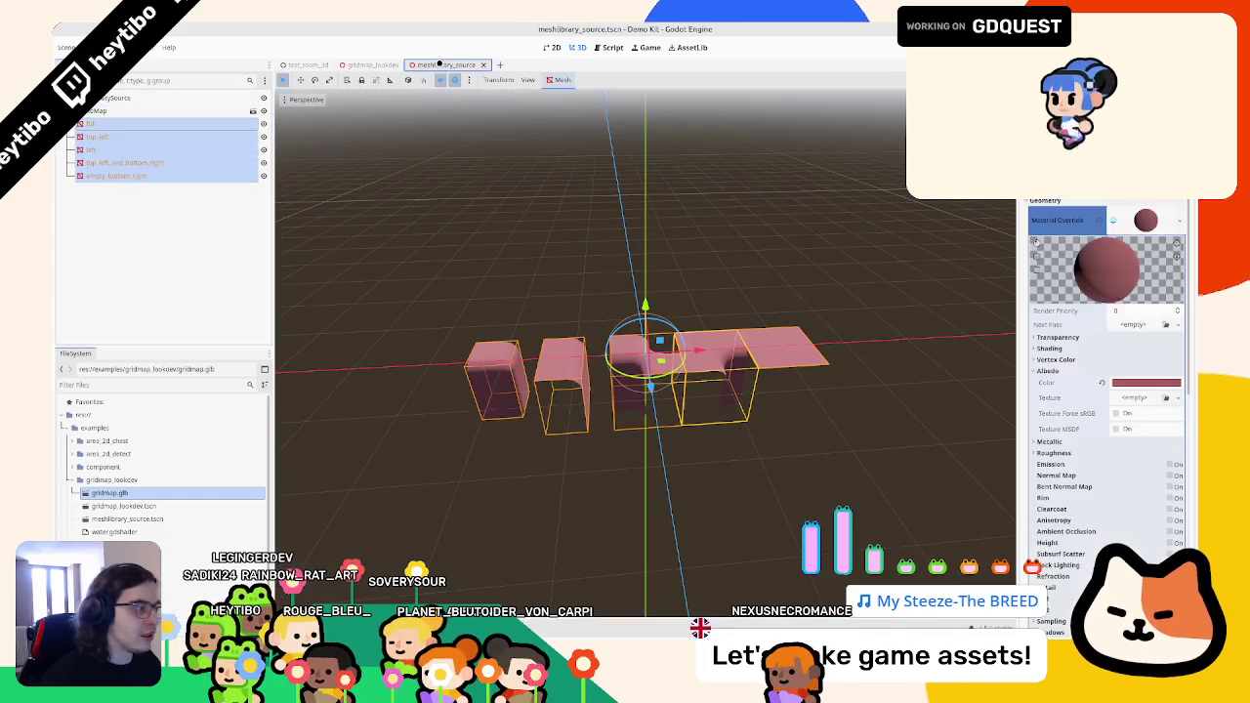
click(1145, 382)
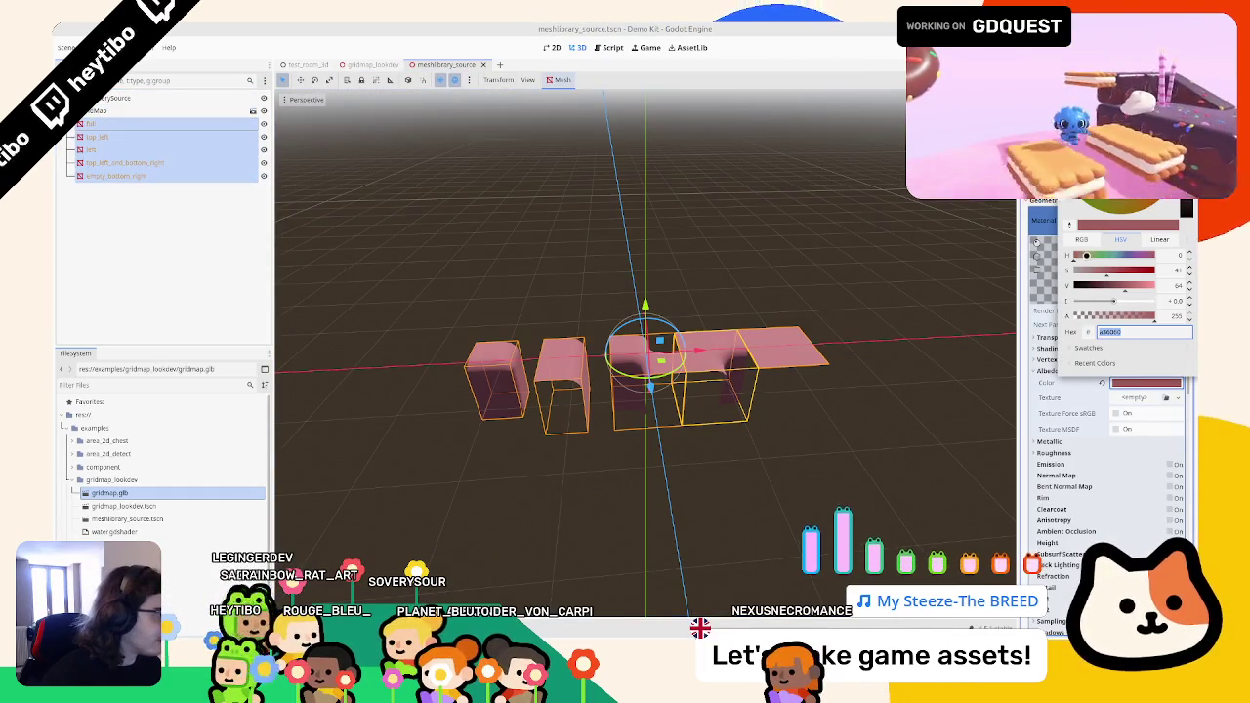
text(a38660)
key(Return)
click(373, 65)
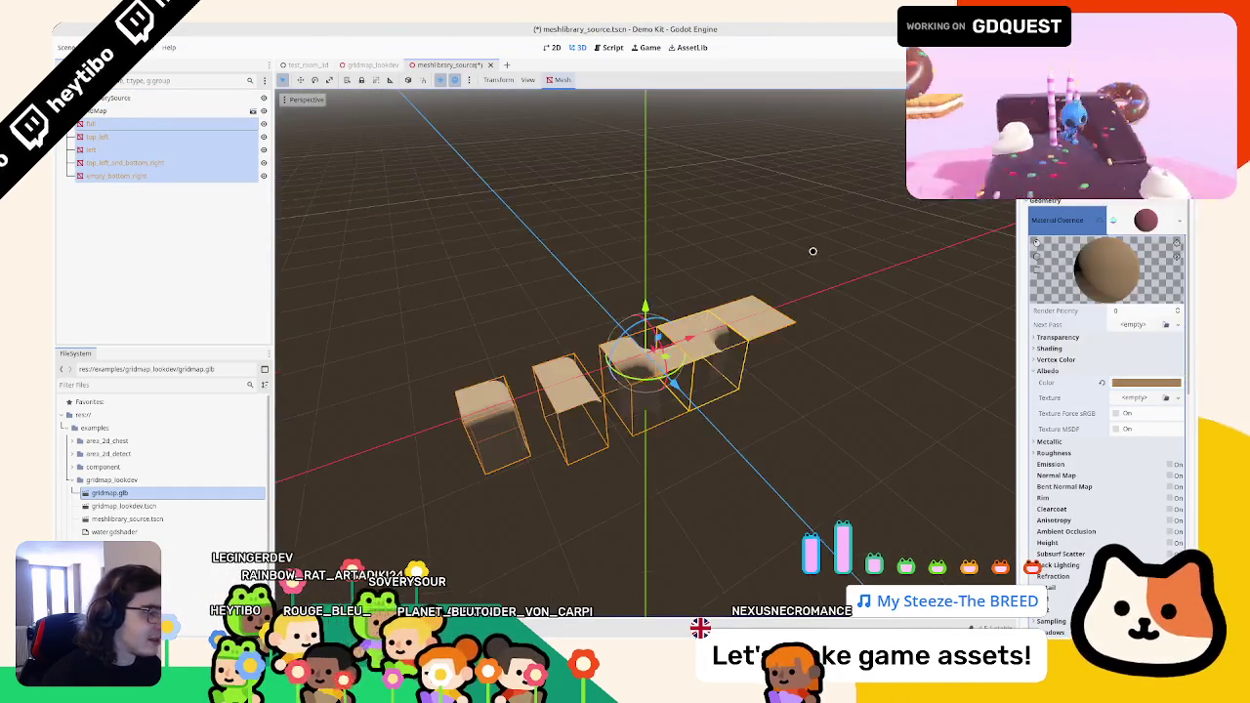
click(374, 64)
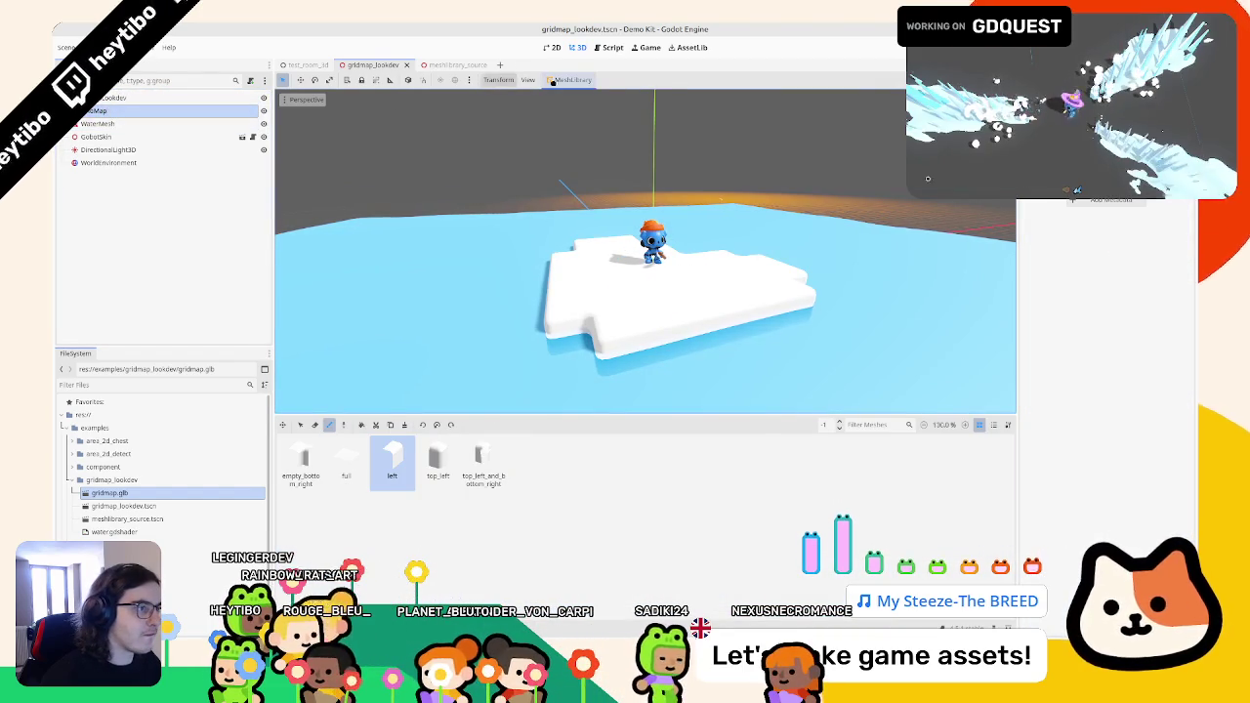
- Update the MeshLibrary from the source scene, applying without transforms
click(572, 79)
click(577, 150)
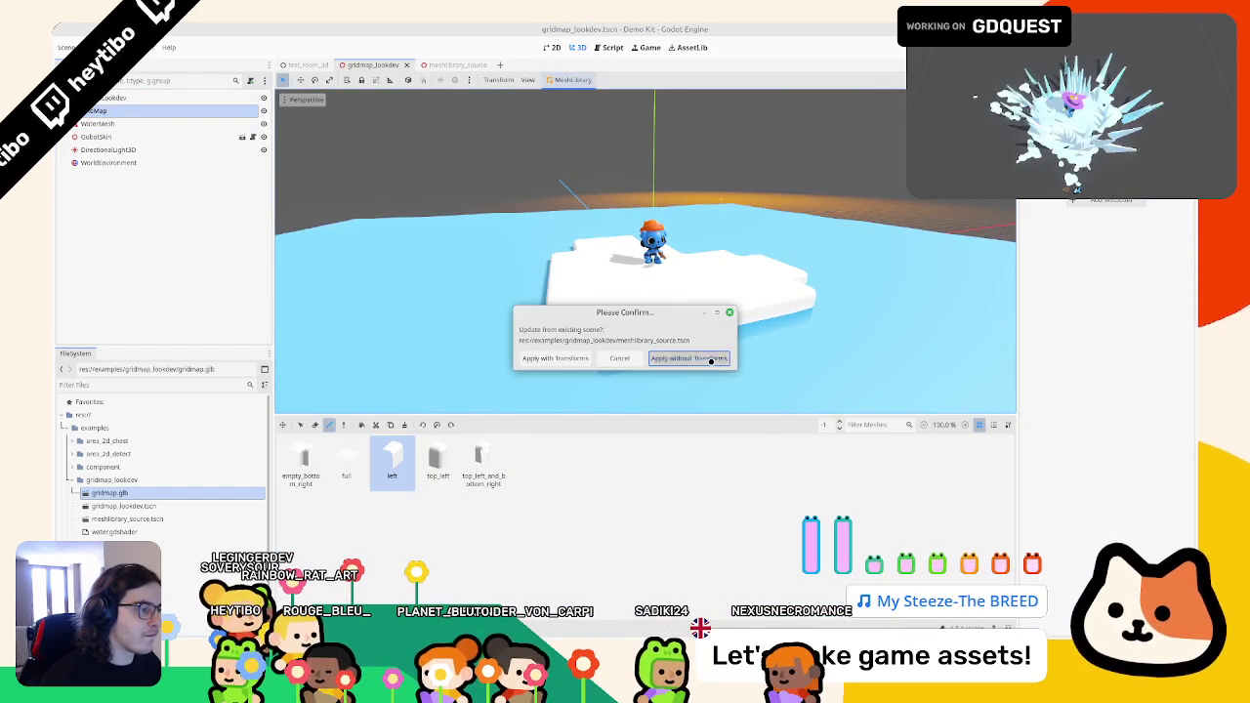
click(694, 359)
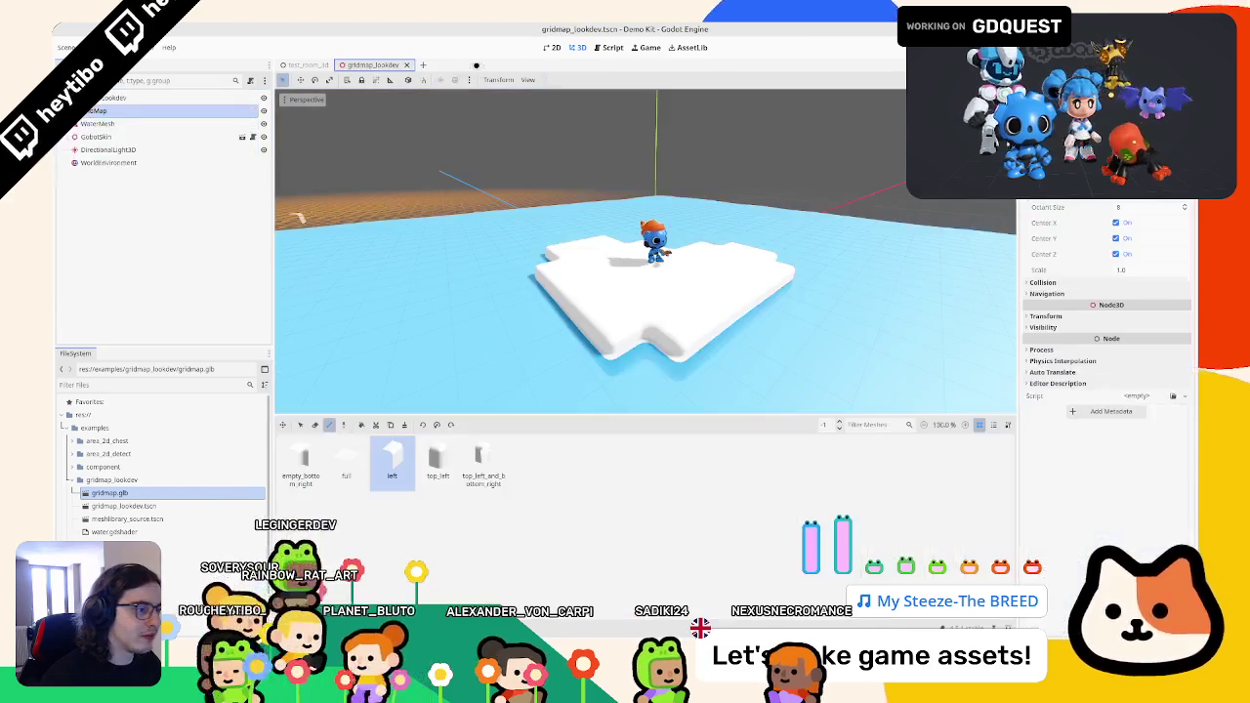
- Inspect the full tile's Surface 0 material in meshlibrary_source, then return to gridmap_lookdev
click(306, 64)
click(372, 64)
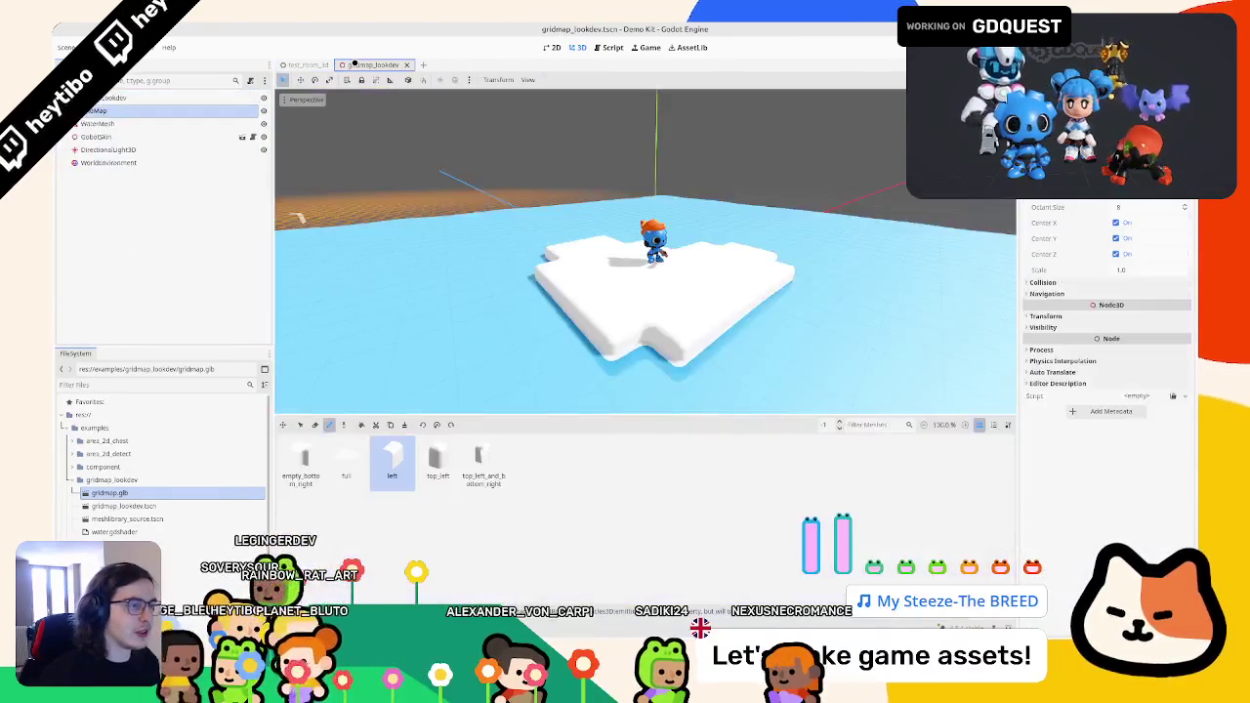
click(449, 64)
click(140, 121)
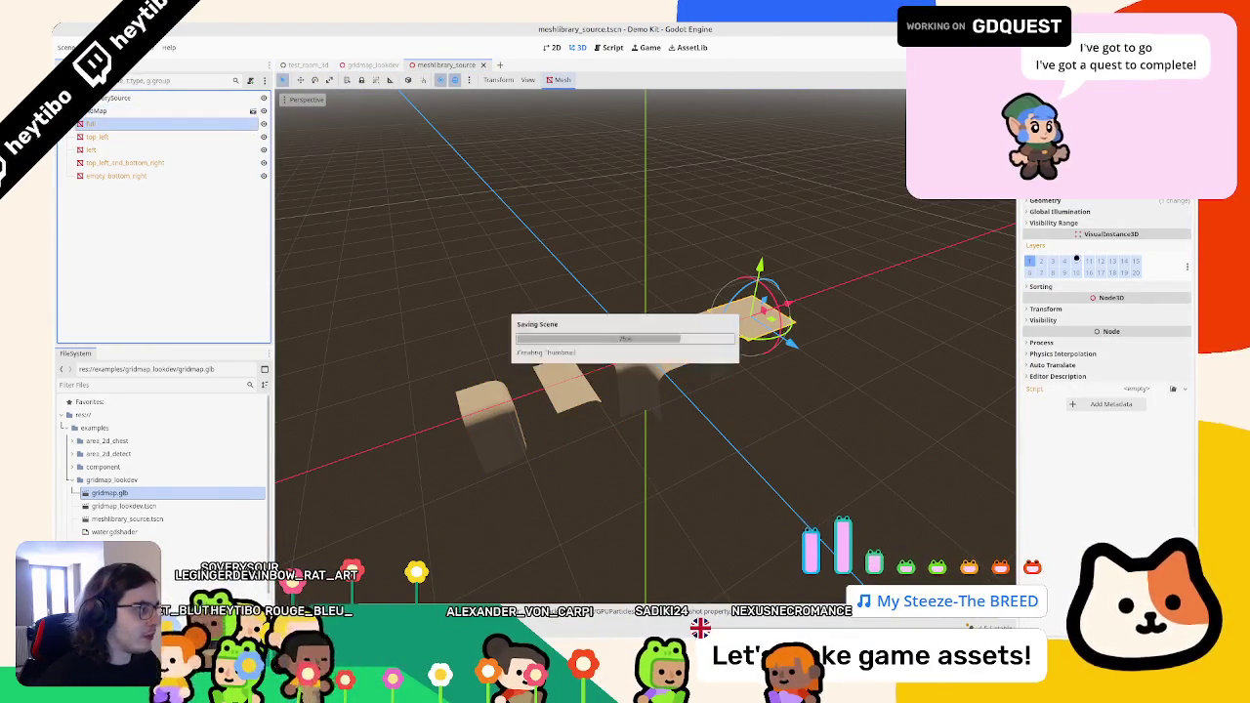
scroll(1106, 390, up, 5)
scroll(1106, 391, down, 5)
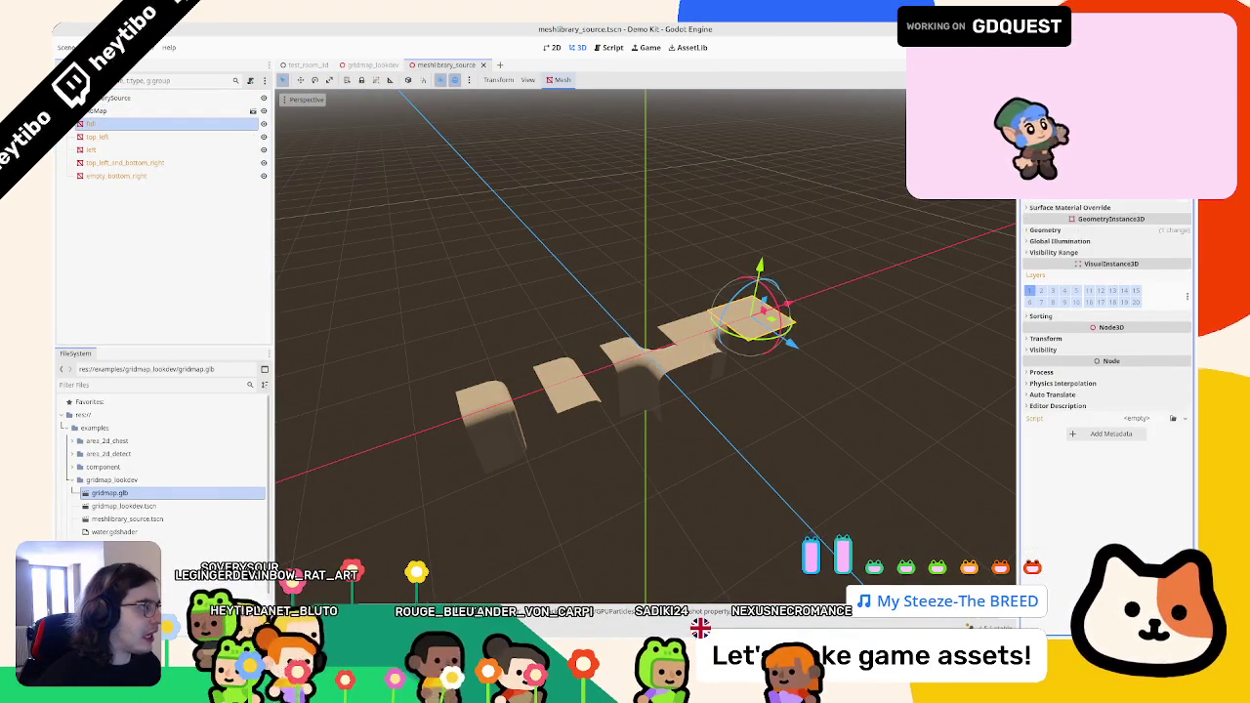
scroll(1107, 391, up, 4)
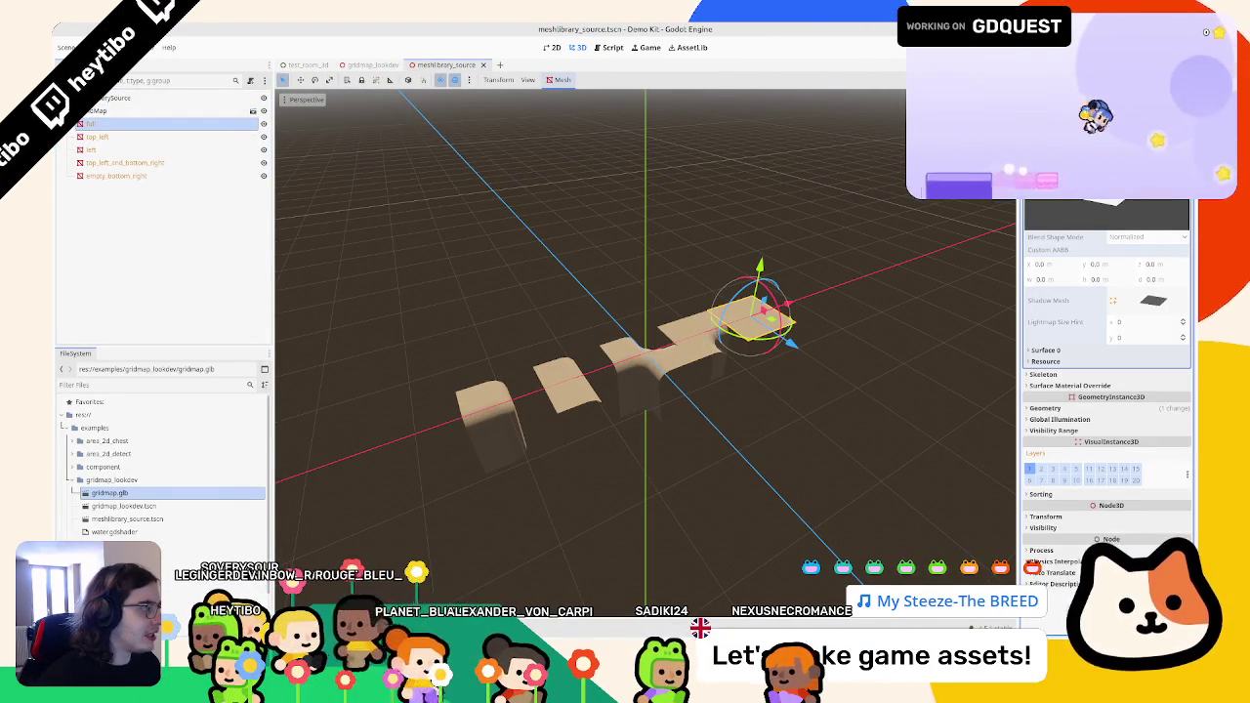
click(1065, 349)
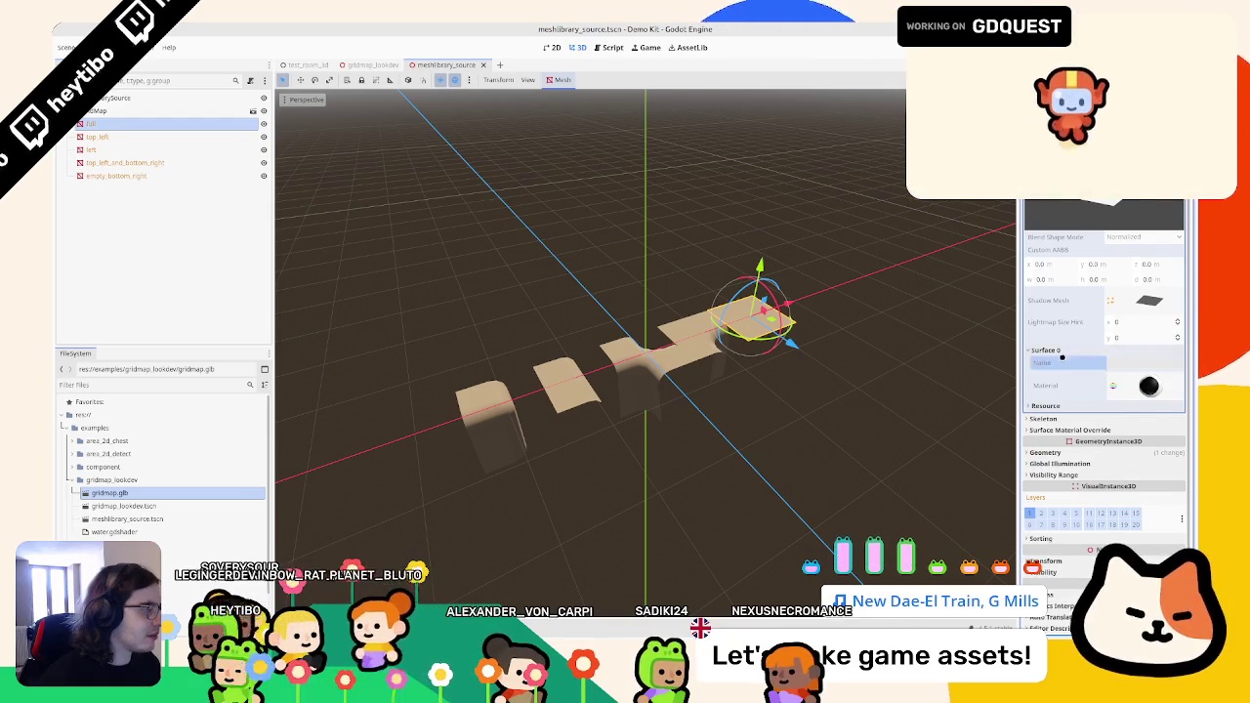
click(1067, 349)
click(369, 64)
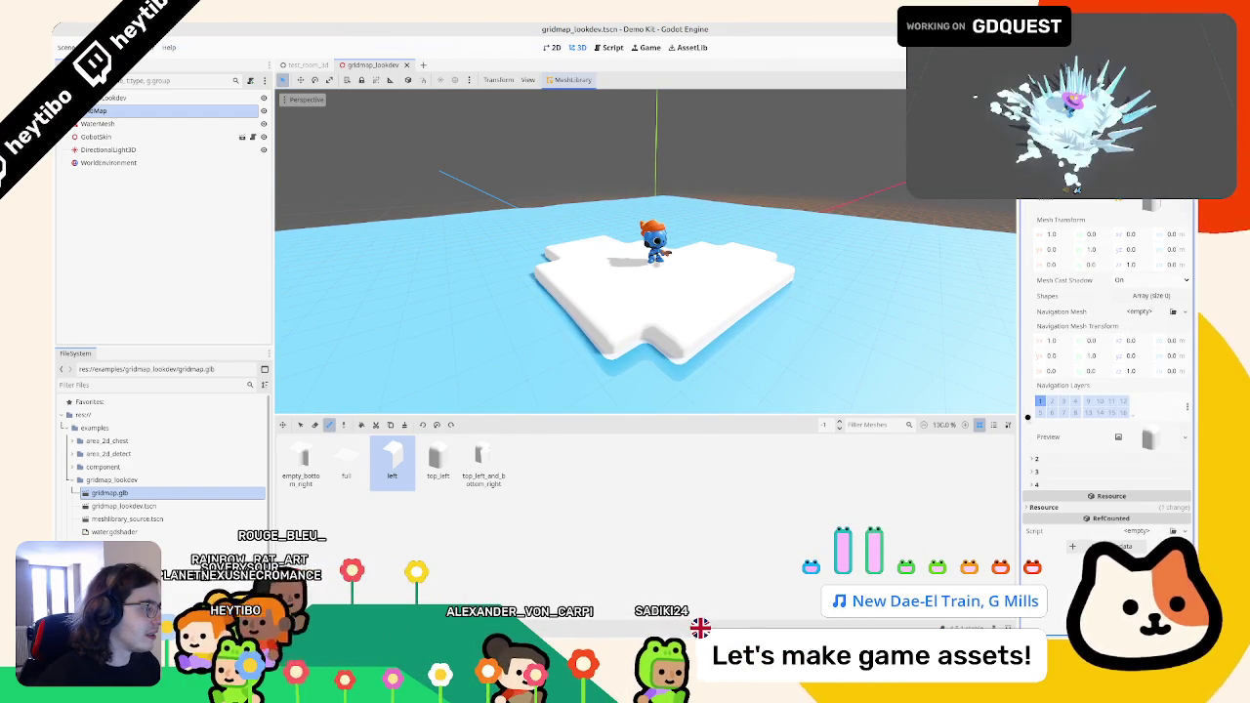
- Widen the Inspector and expand the tile item's Mesh > Surface 0 material
drag(1017, 408, 909, 408)
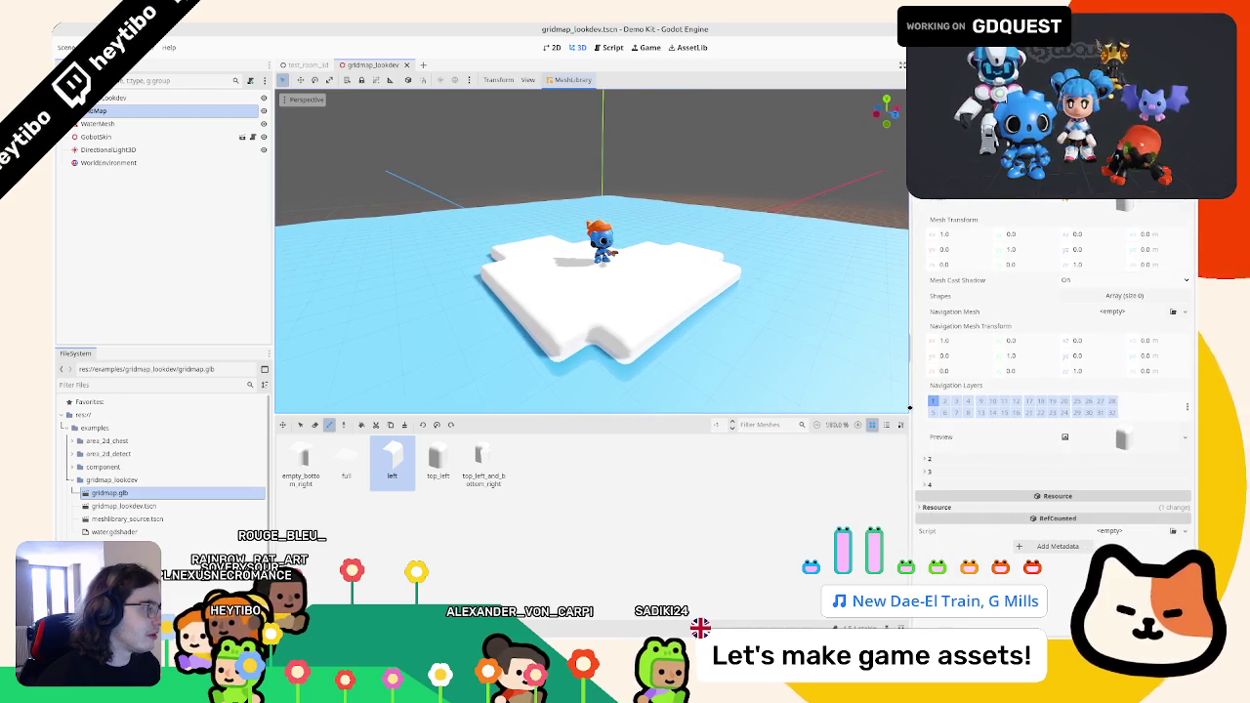
click(1113, 203)
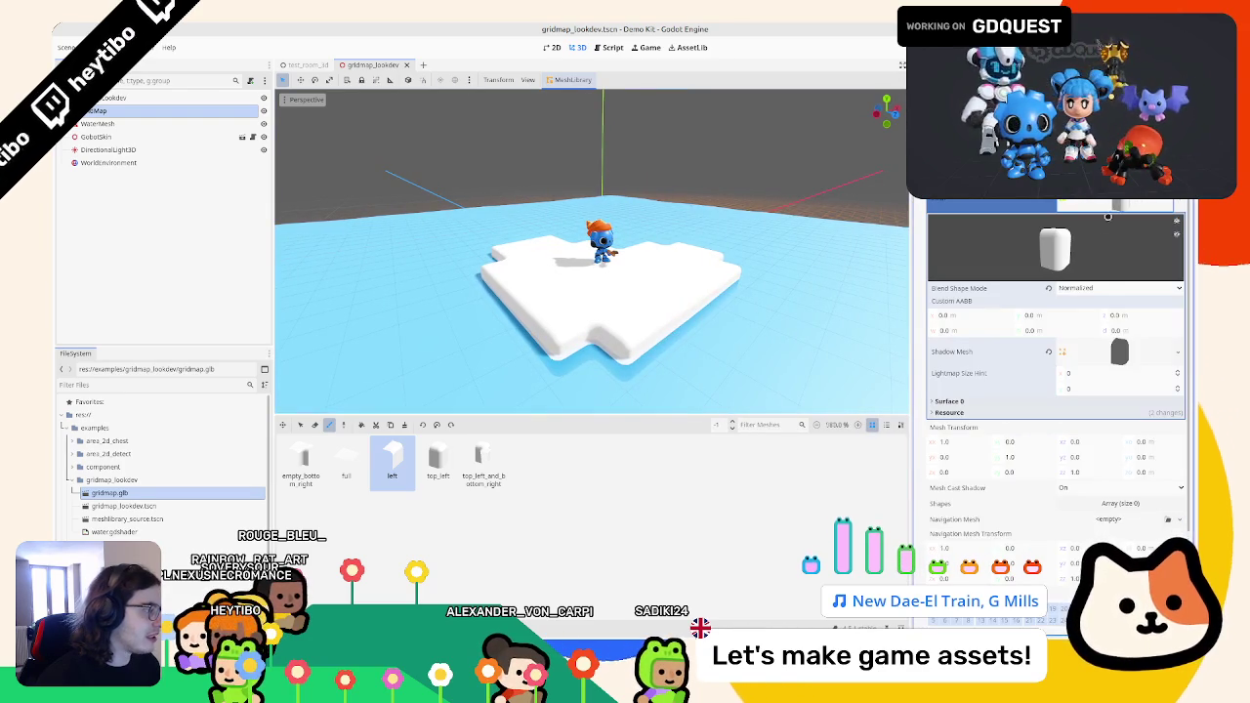
click(943, 400)
click(1102, 434)
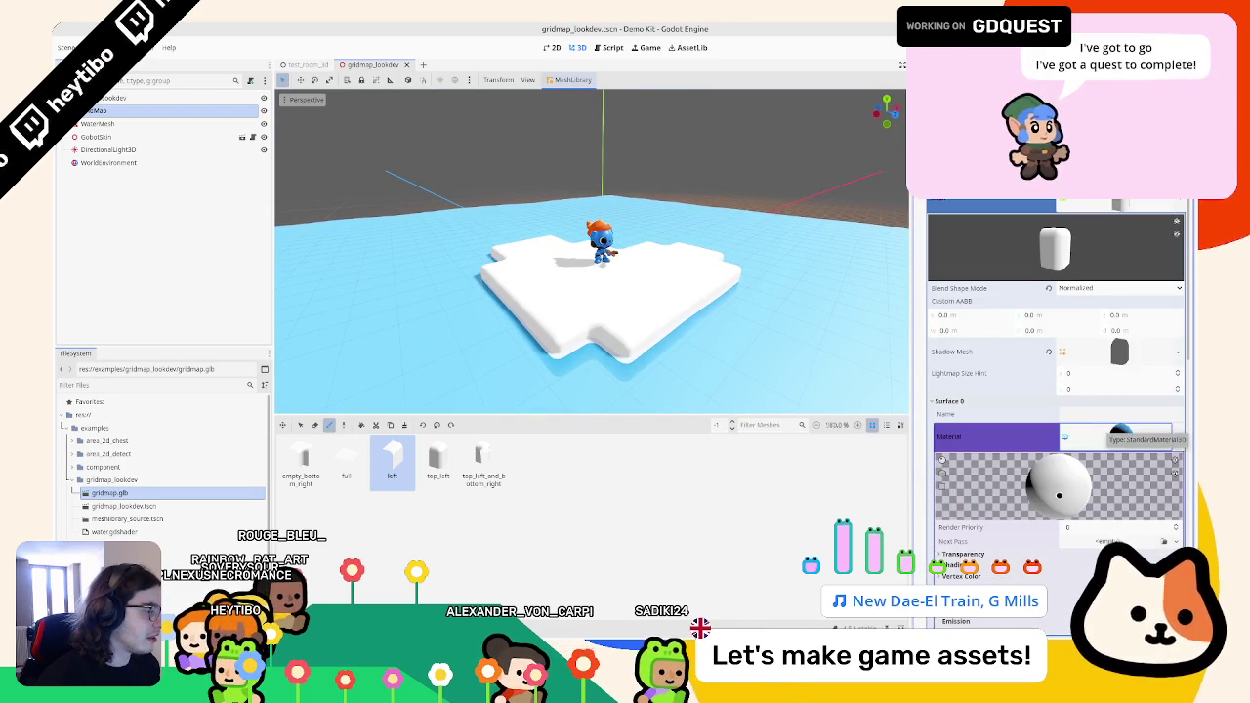
scroll(956, 446, down, 5)
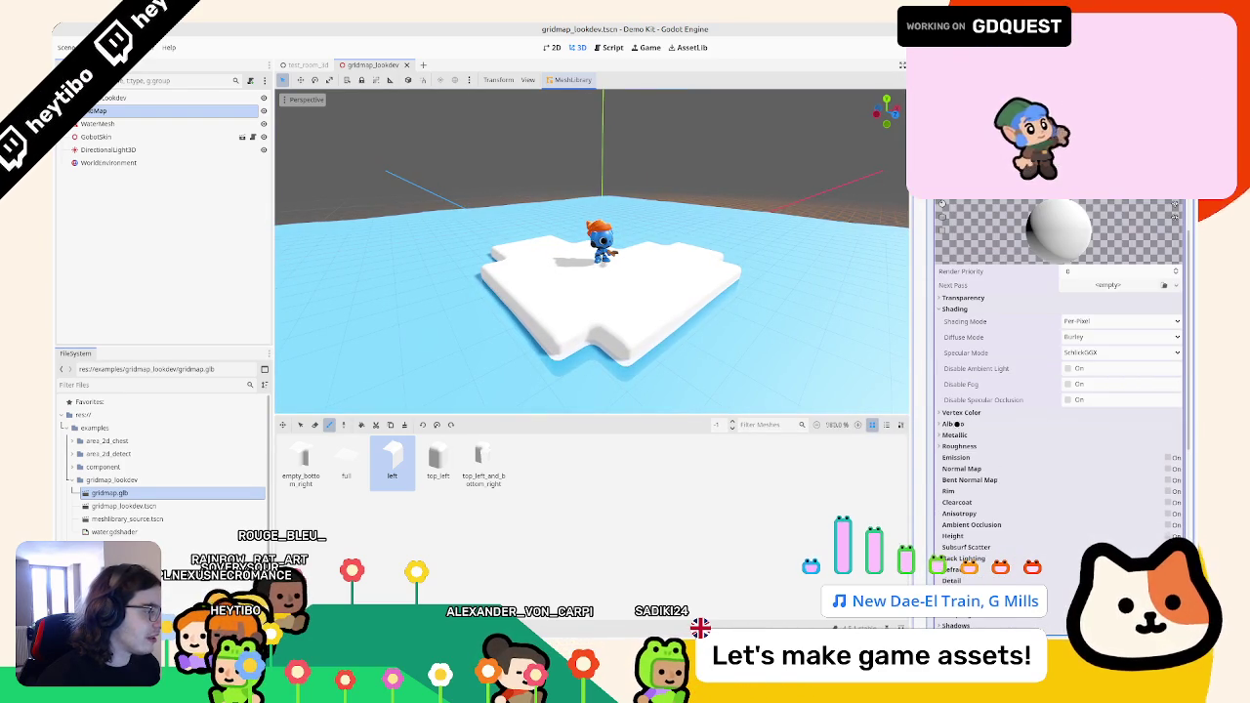
- Set the surface material's albedo to ff8282, darken it to tan, and save gridmap_lookdev
click(957, 424)
click(1121, 435)
text(ff8282)
key(Return)
drag(1146, 338, 1117, 342)
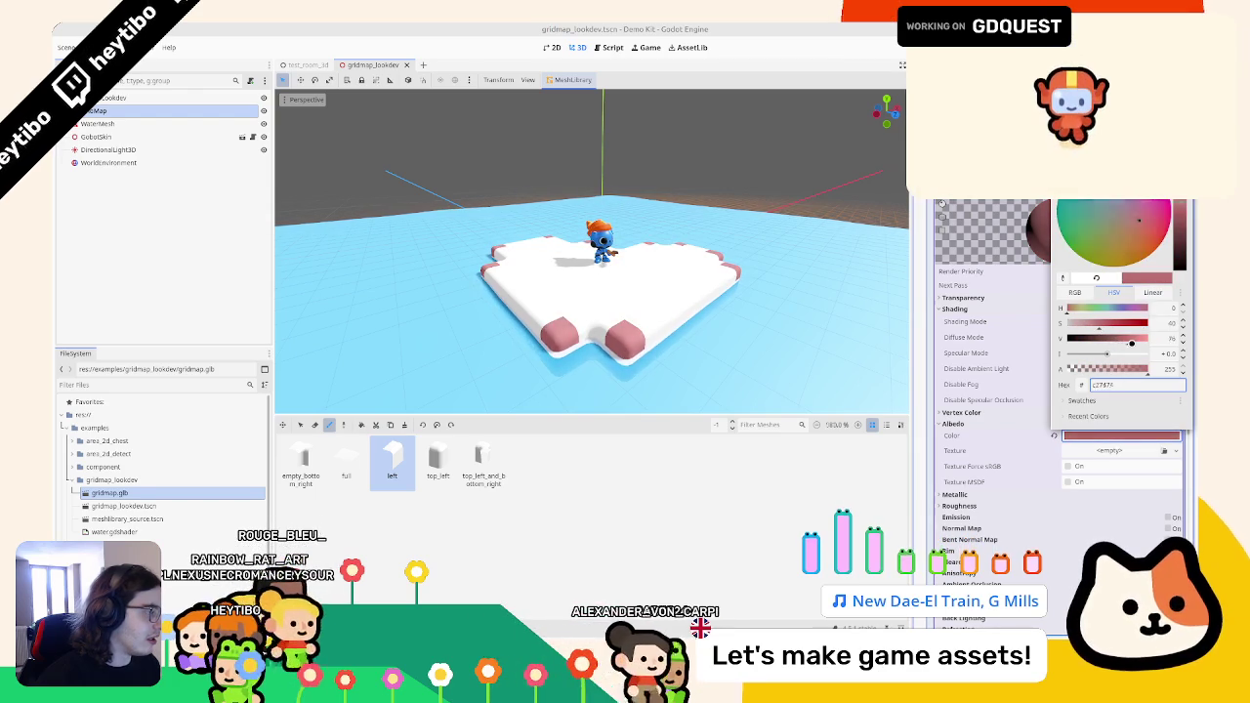
click(1073, 309)
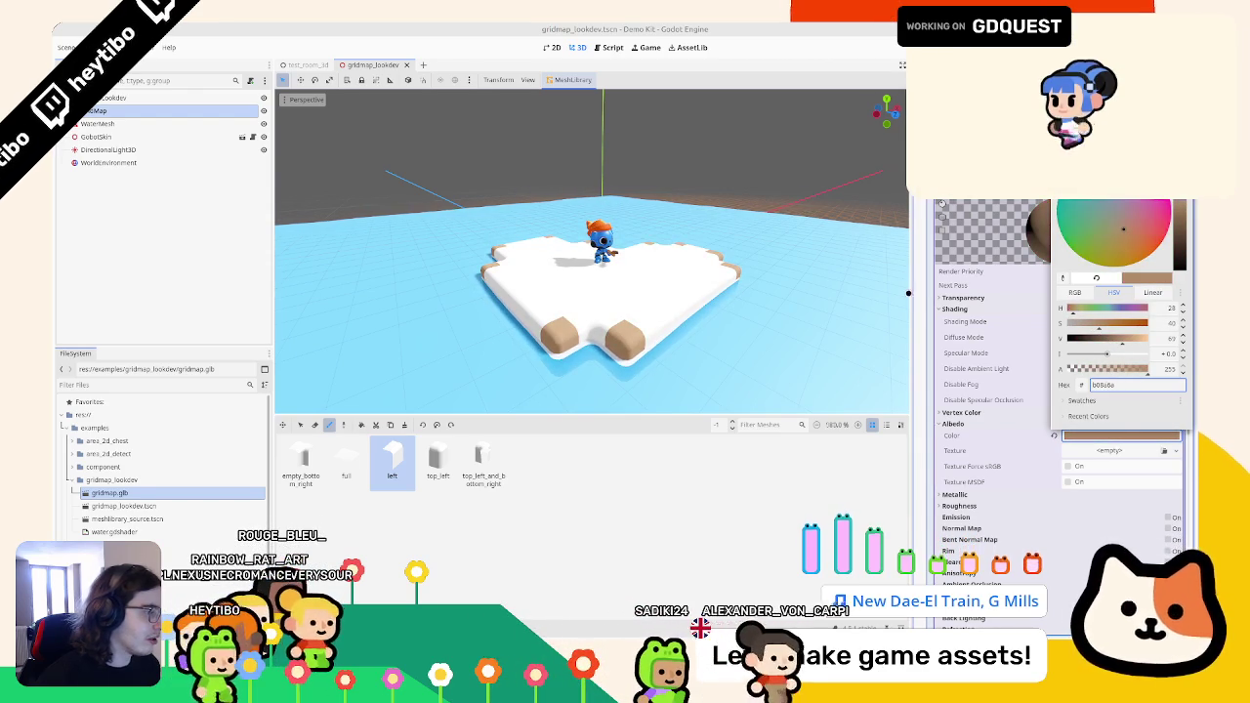
click(964, 306)
scroll(1059, 293, up, 3)
click(1059, 304)
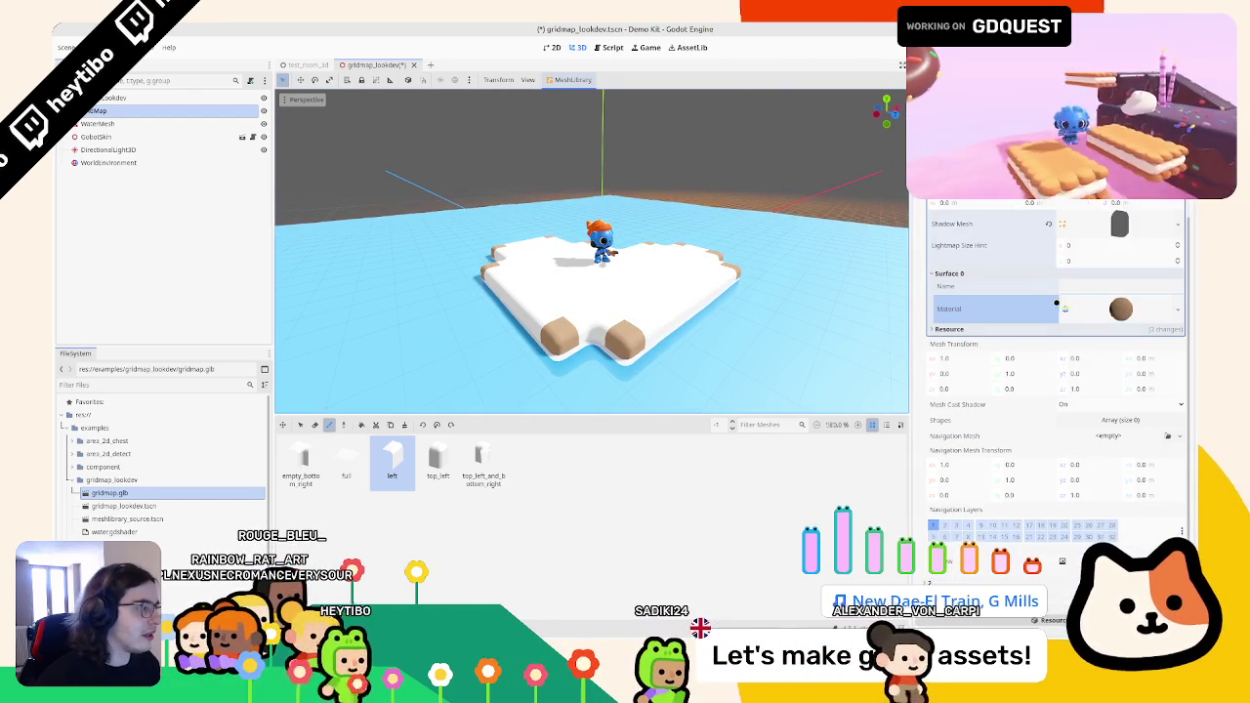
key(ctrl+s)
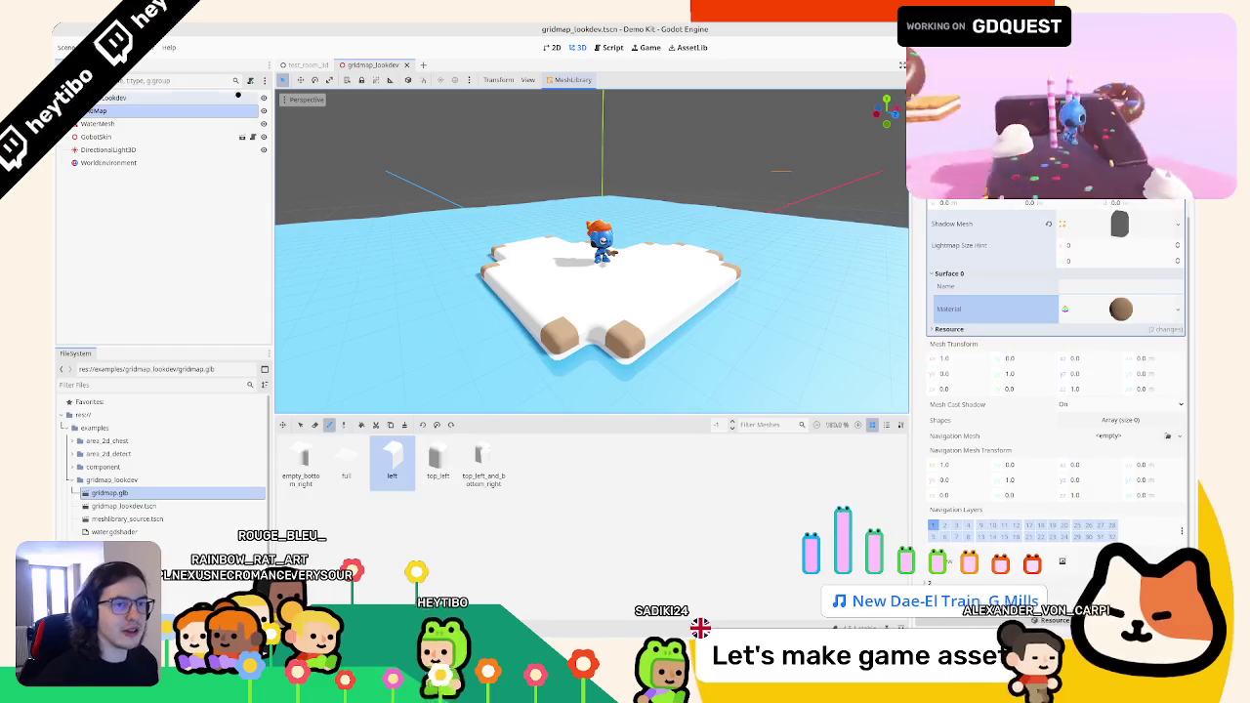
- In meshlibrary_source, give the tiles a new StandardMaterial3D with green albedo and save
double_click(127, 518)
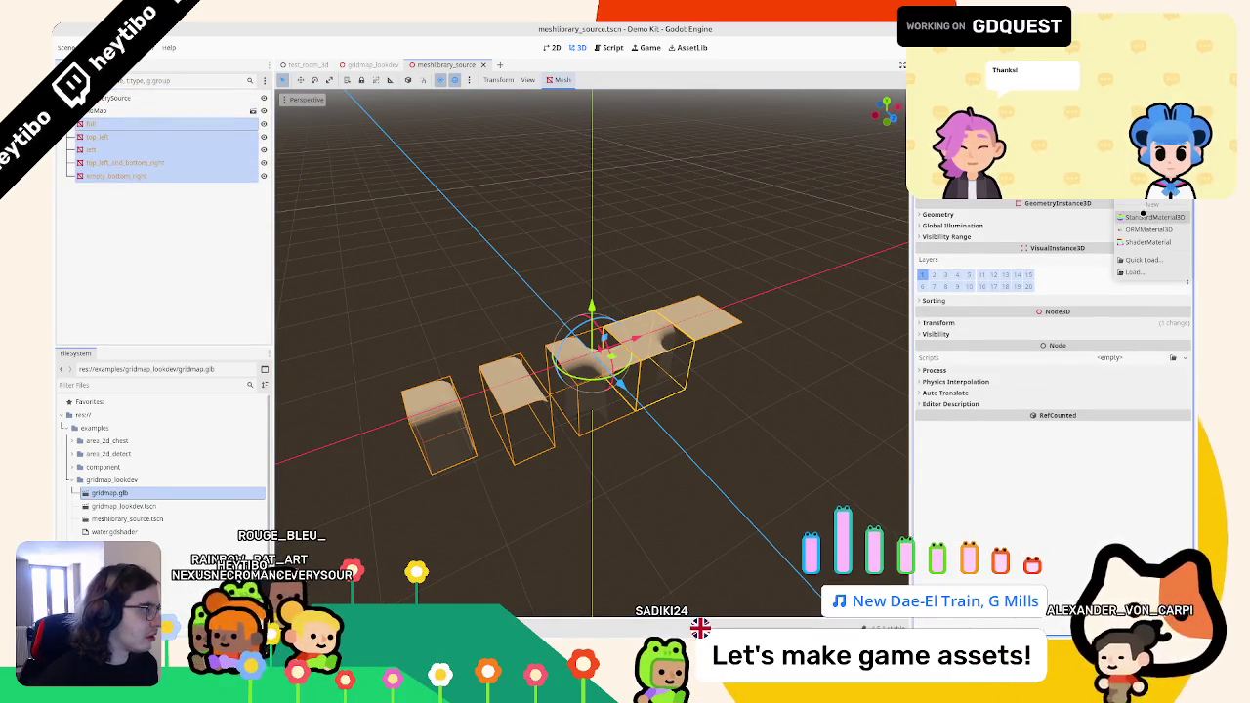
click(1145, 216)
click(961, 234)
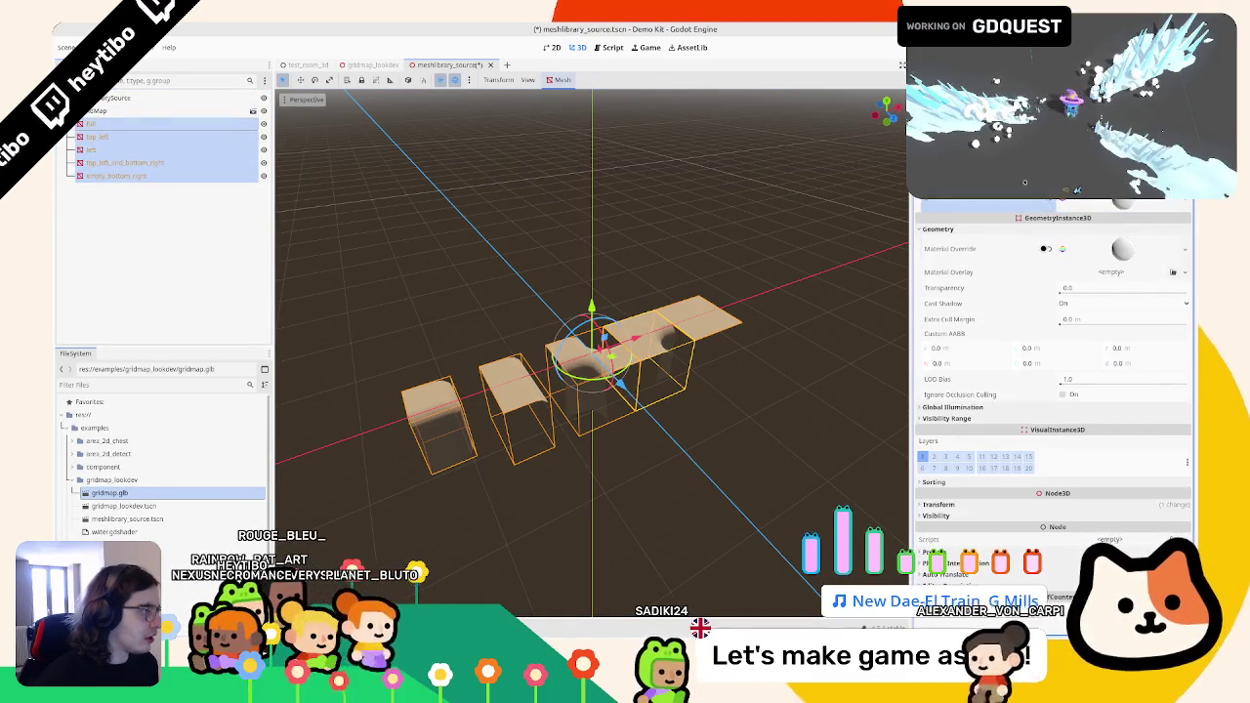
click(1053, 241)
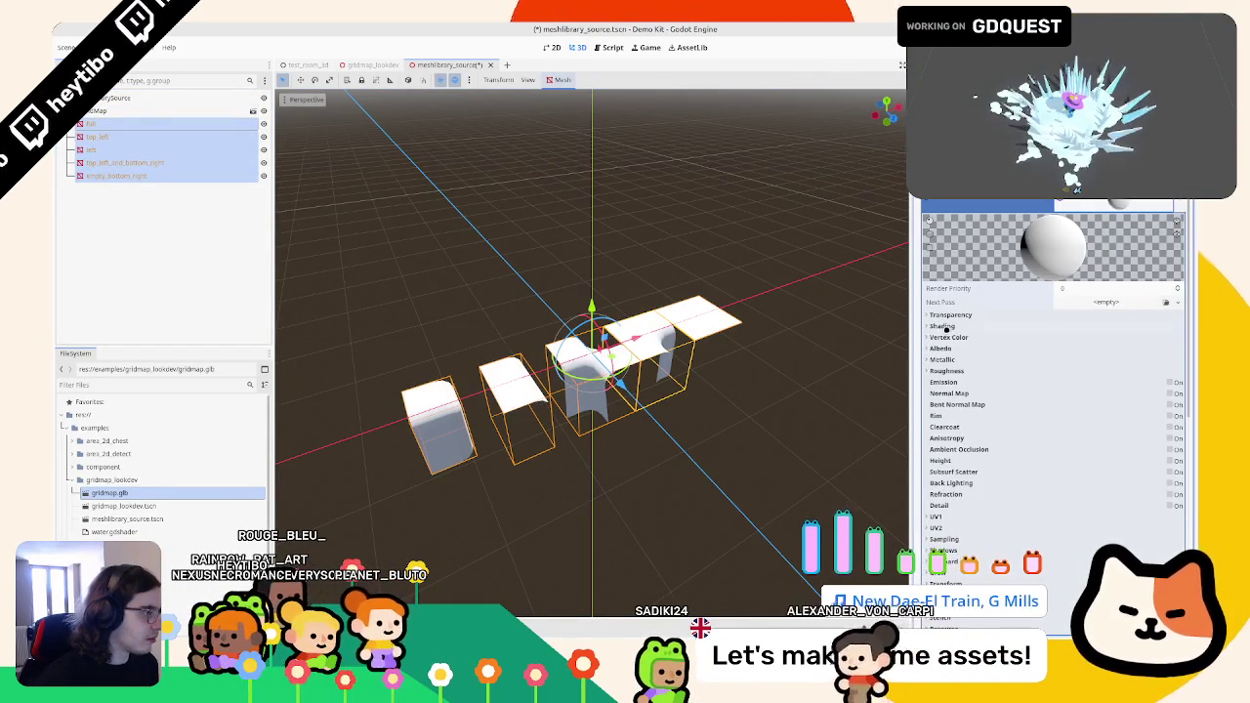
click(1102, 359)
mouse_move(1067, 248)
mouse_down()
mouse_move(1104, 248)
mouse_move(1093, 236)
mouse_up()
key(ctrl+s)
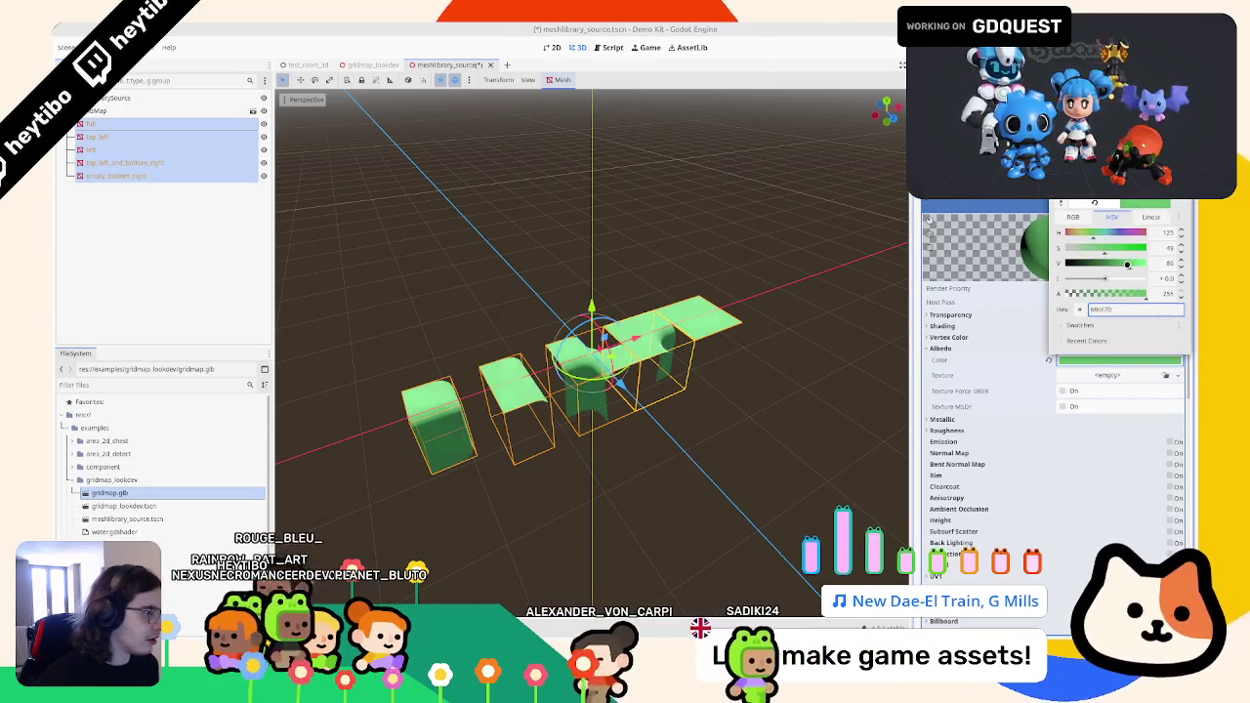
click(625, 204)
- In gridmap_lookdev, run MeshLibrary > Update from Scene and confirm
click(371, 65)
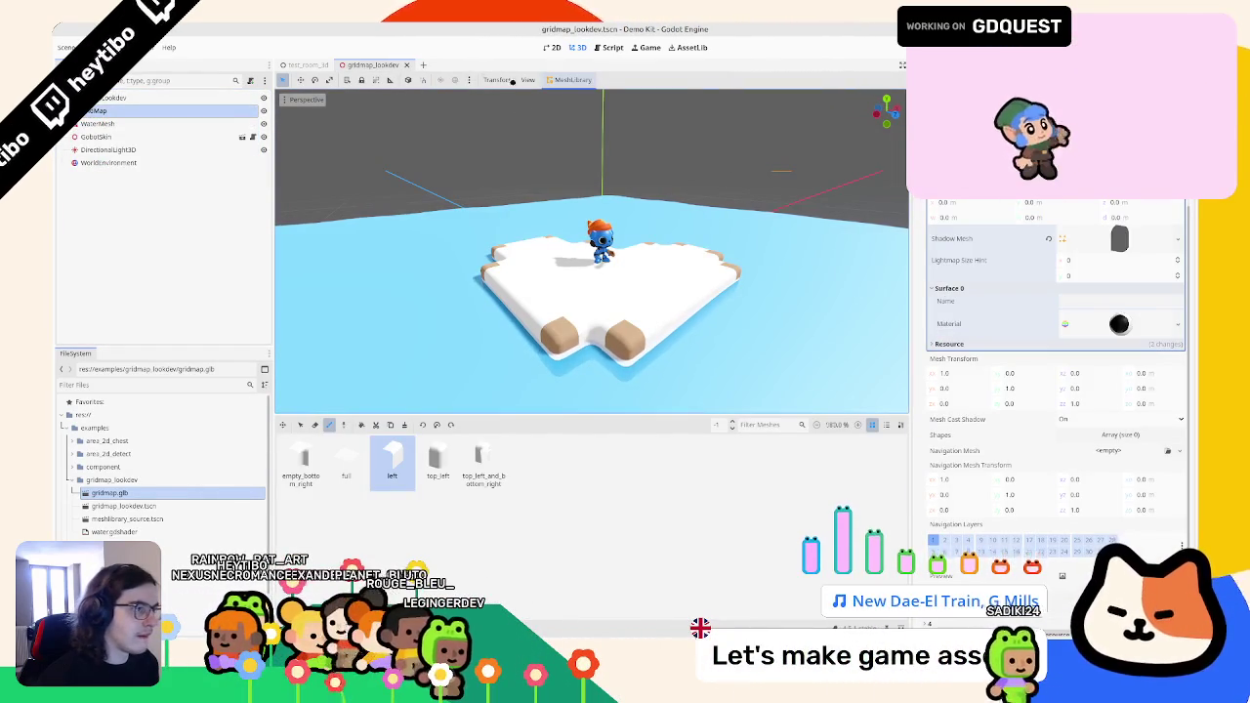
click(581, 148)
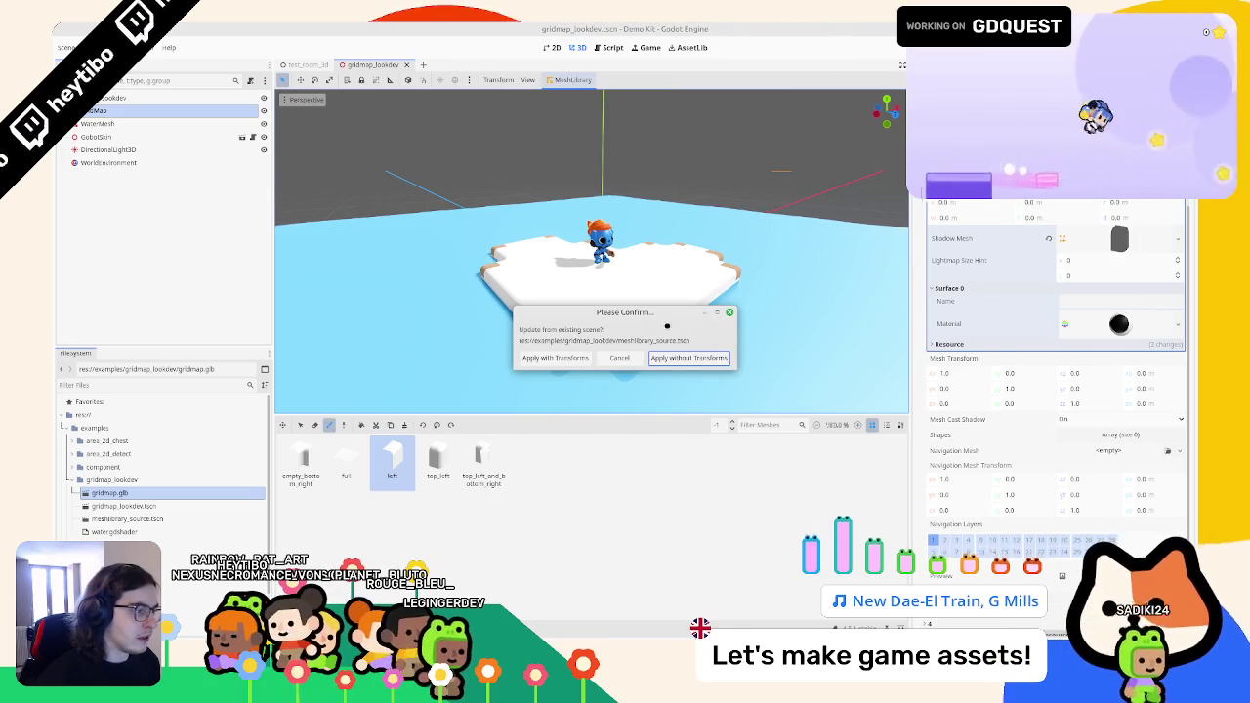
click(685, 357)
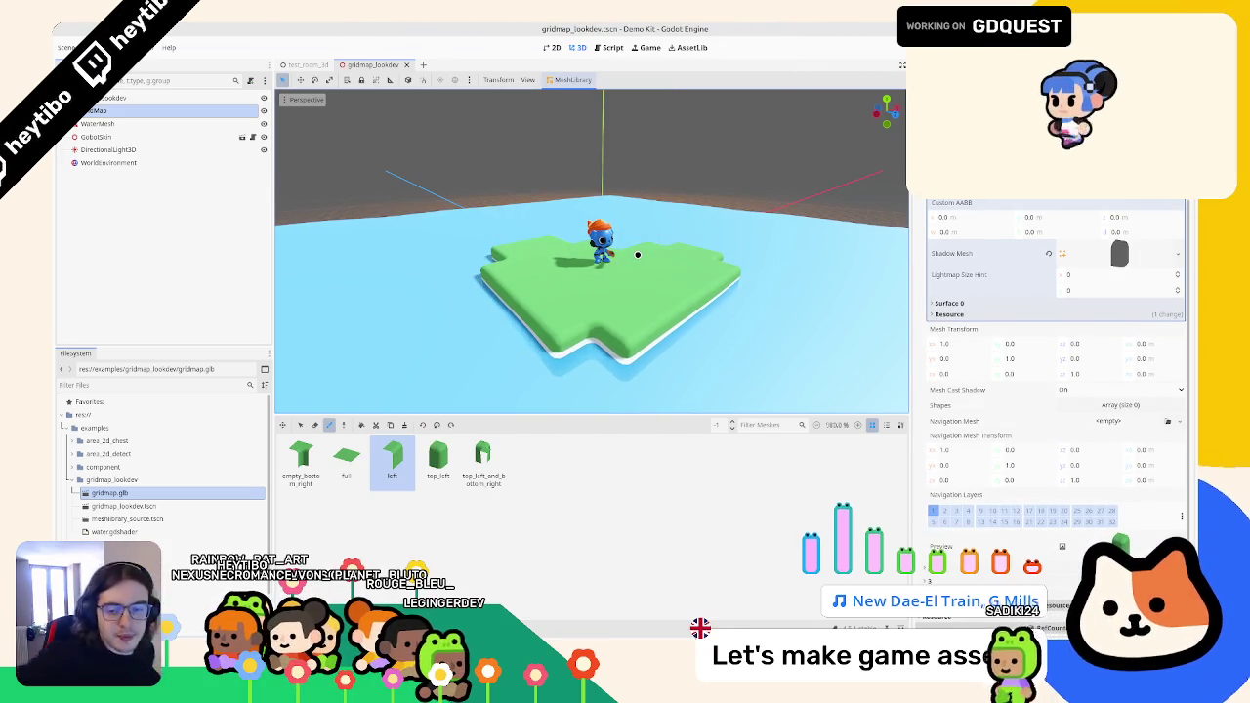
- With the full tile, paint a new green island left of the first one
scroll(575, 146, up, 5)
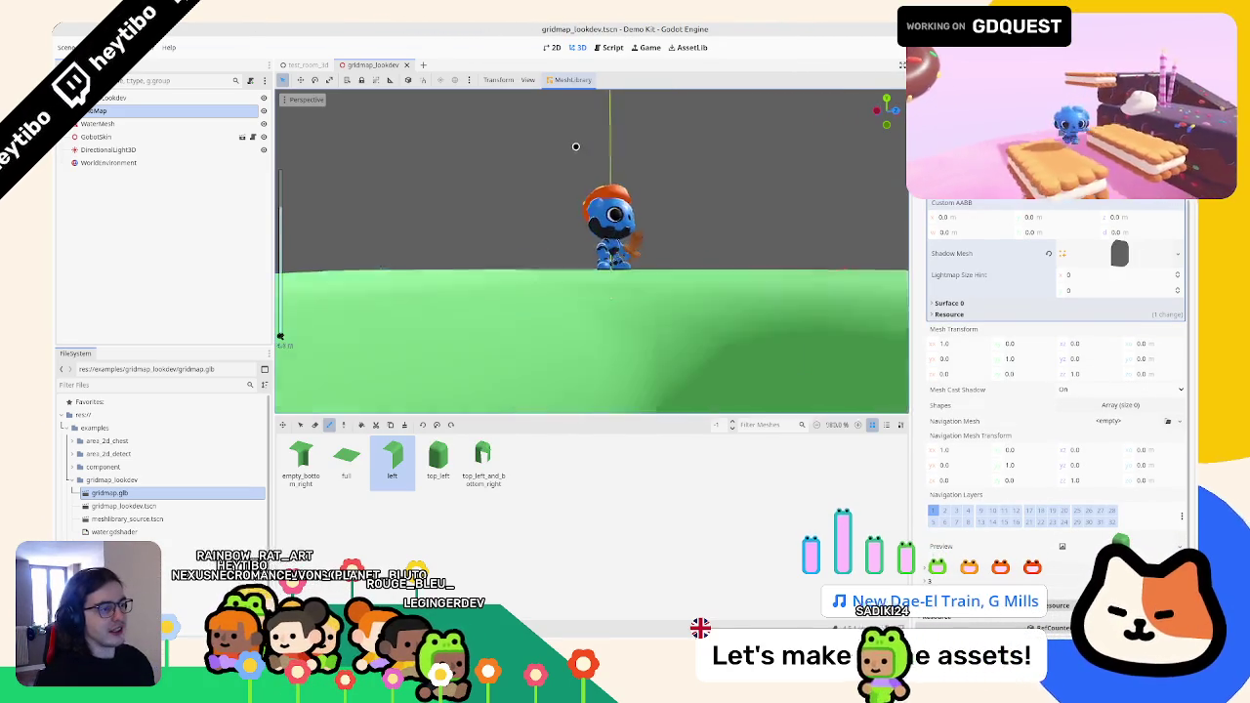
scroll(575, 146, down, 8)
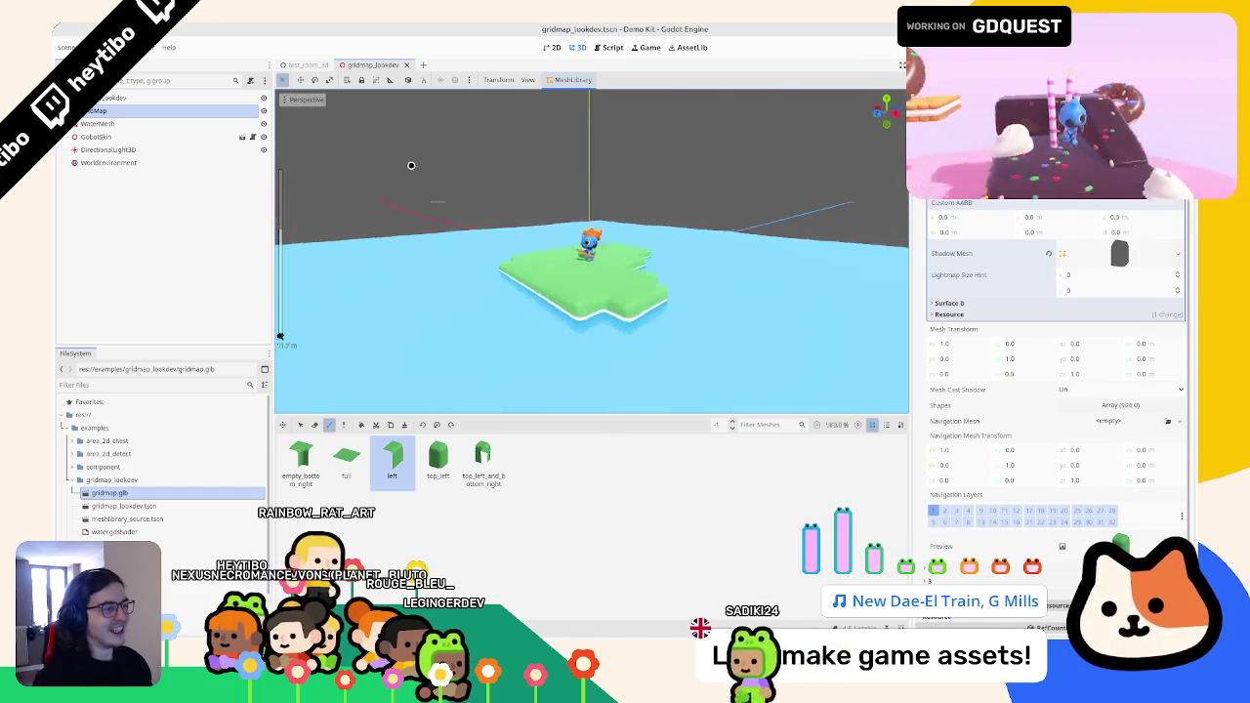
scroll(411, 164, up, 5)
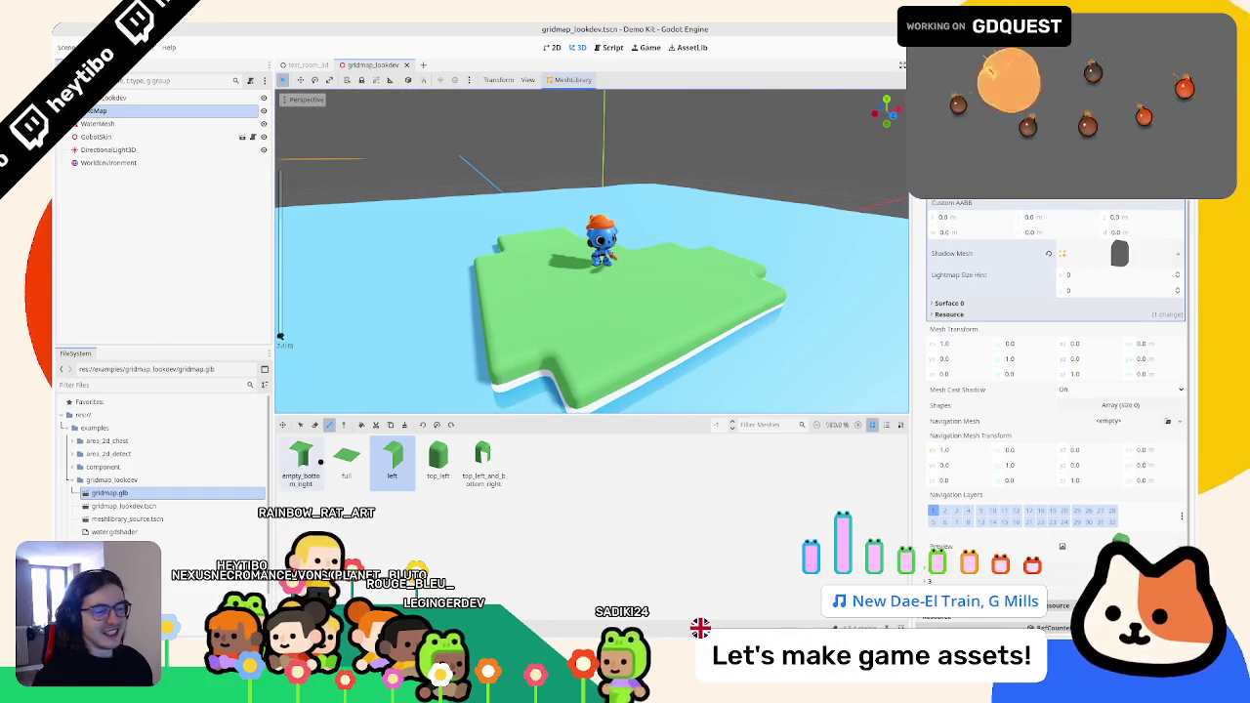
click(347, 459)
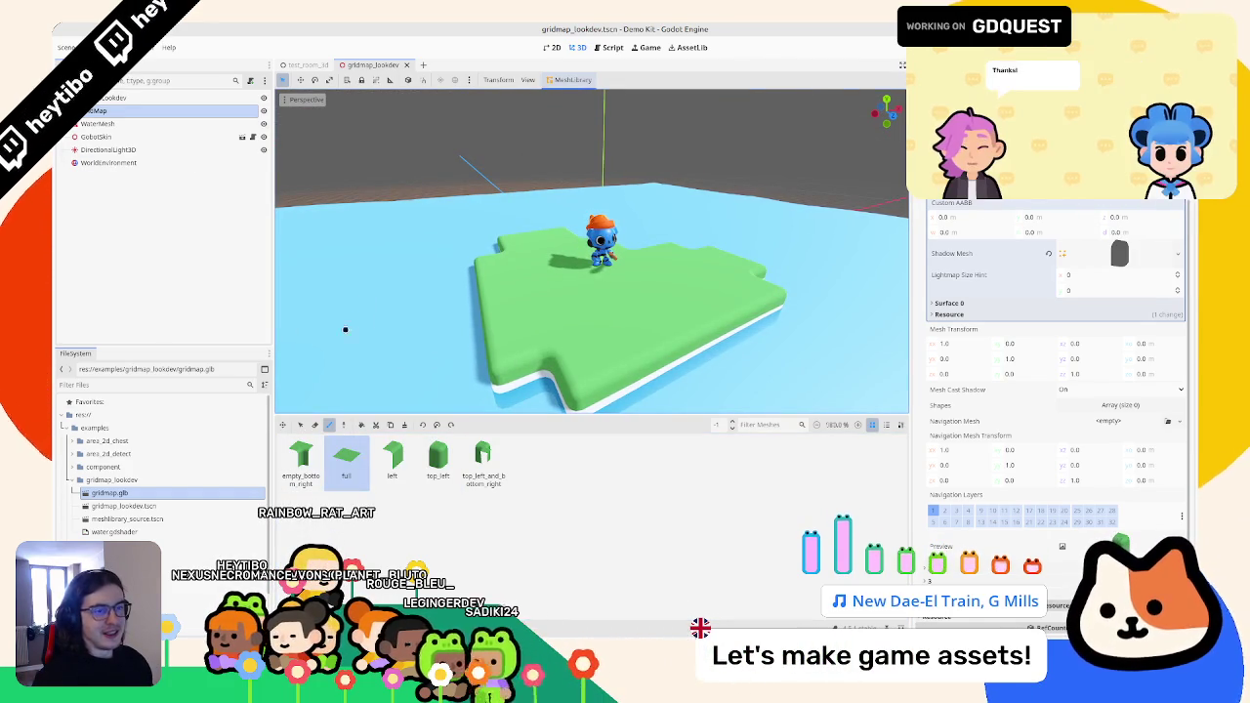
key(ctrl+s)
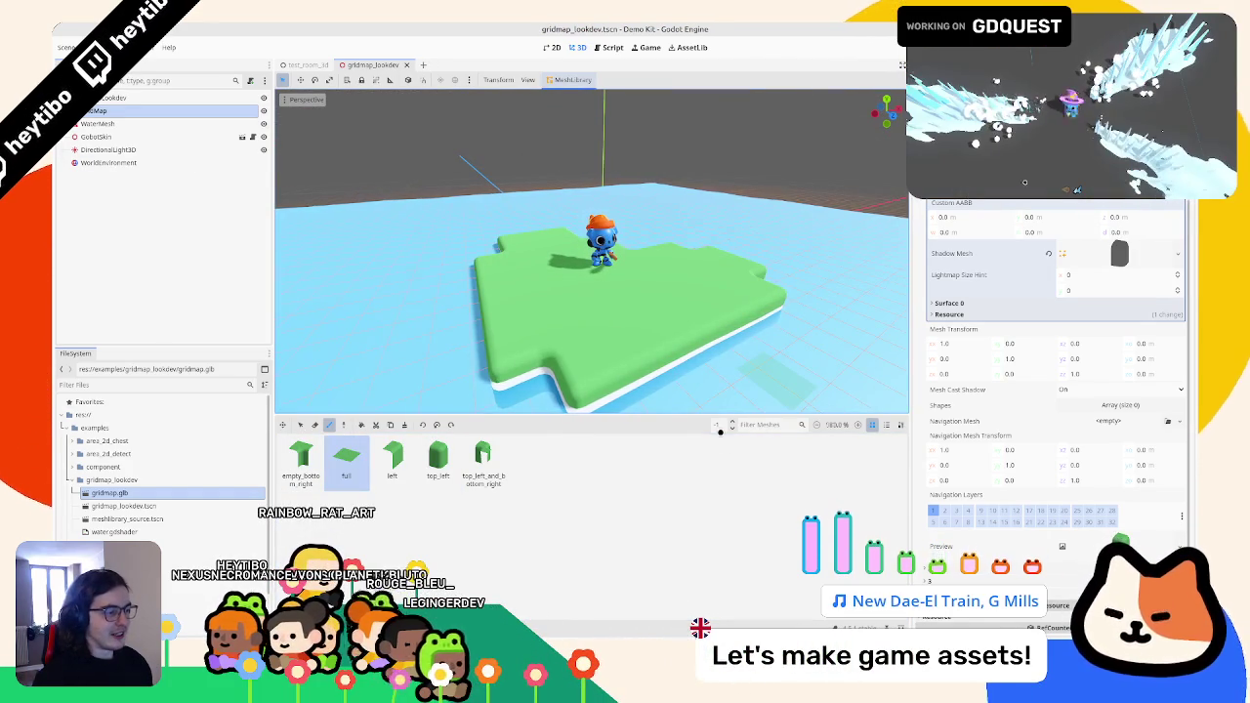
click(732, 422)
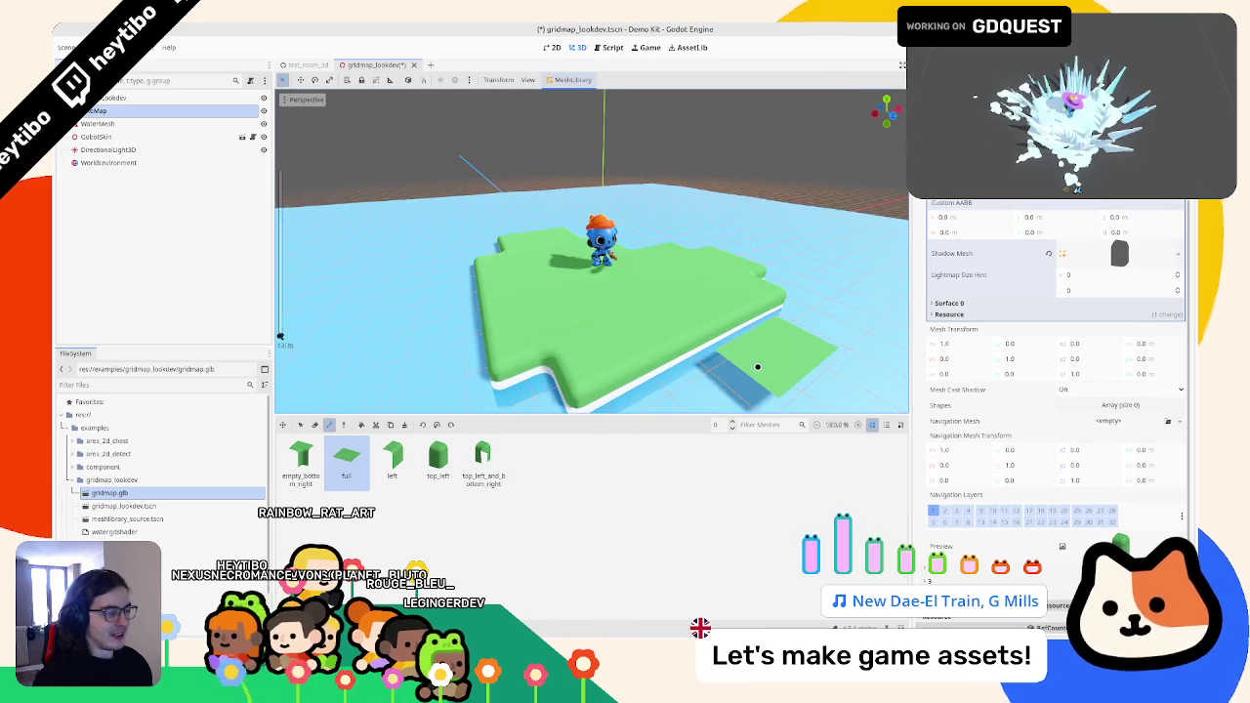
key(ctrl+s)
scroll(635, 312, down, 3)
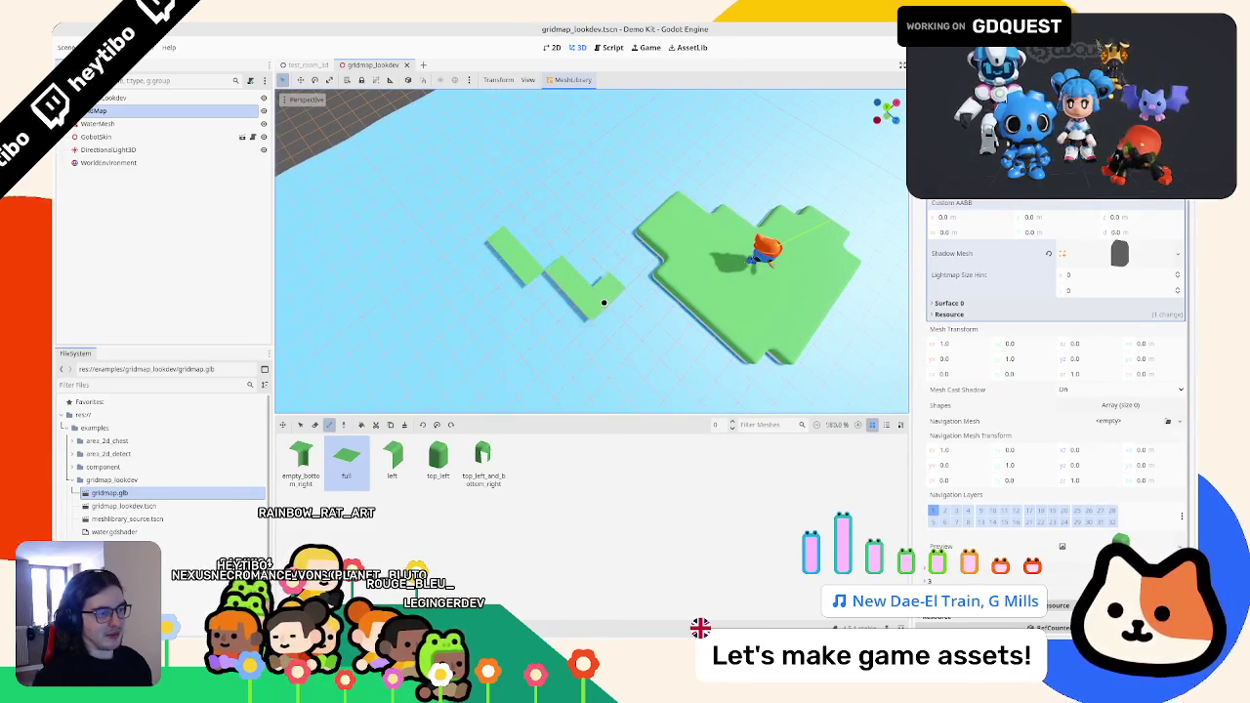
key(ctrl+z)
drag(438, 244, 534, 252)
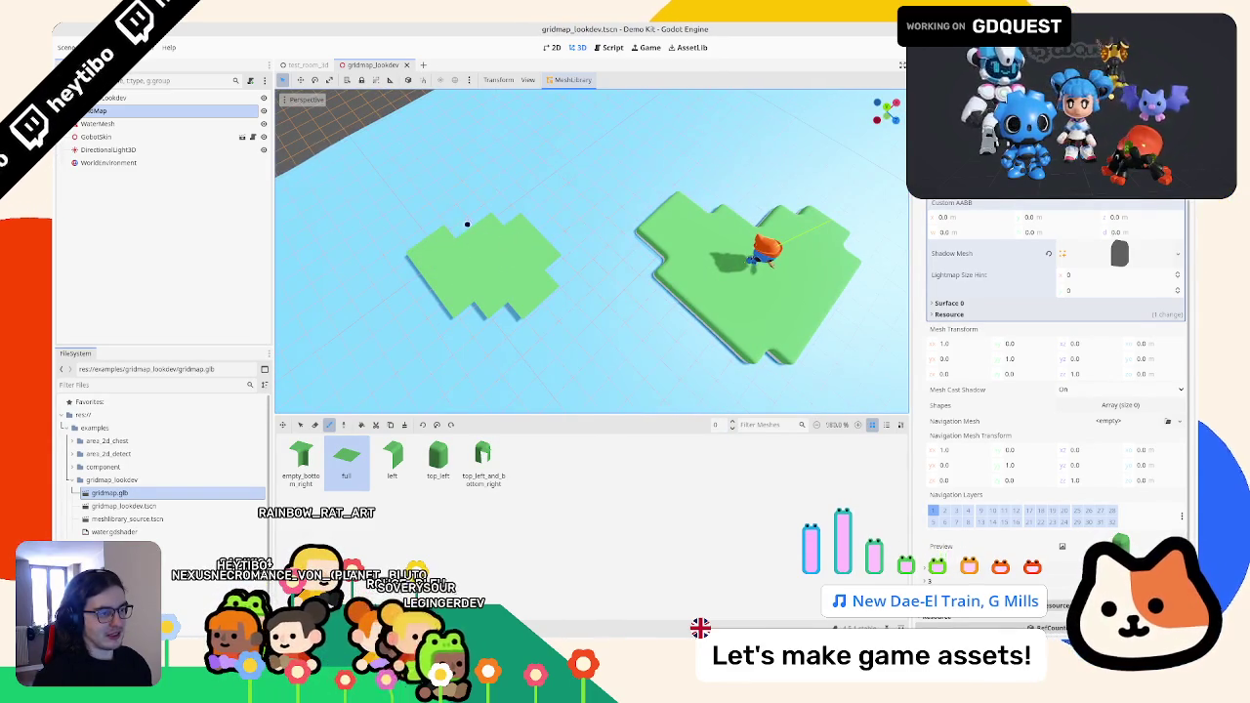
scroll(603, 240, up, 3)
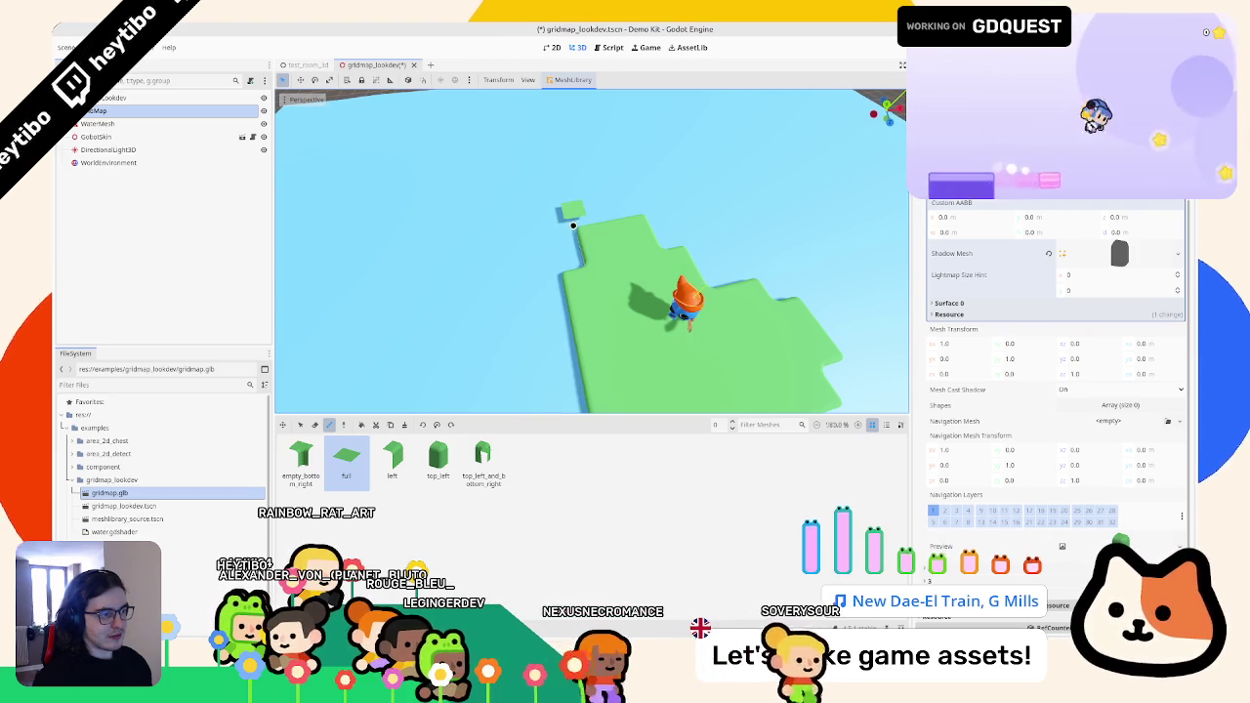
click(560, 222)
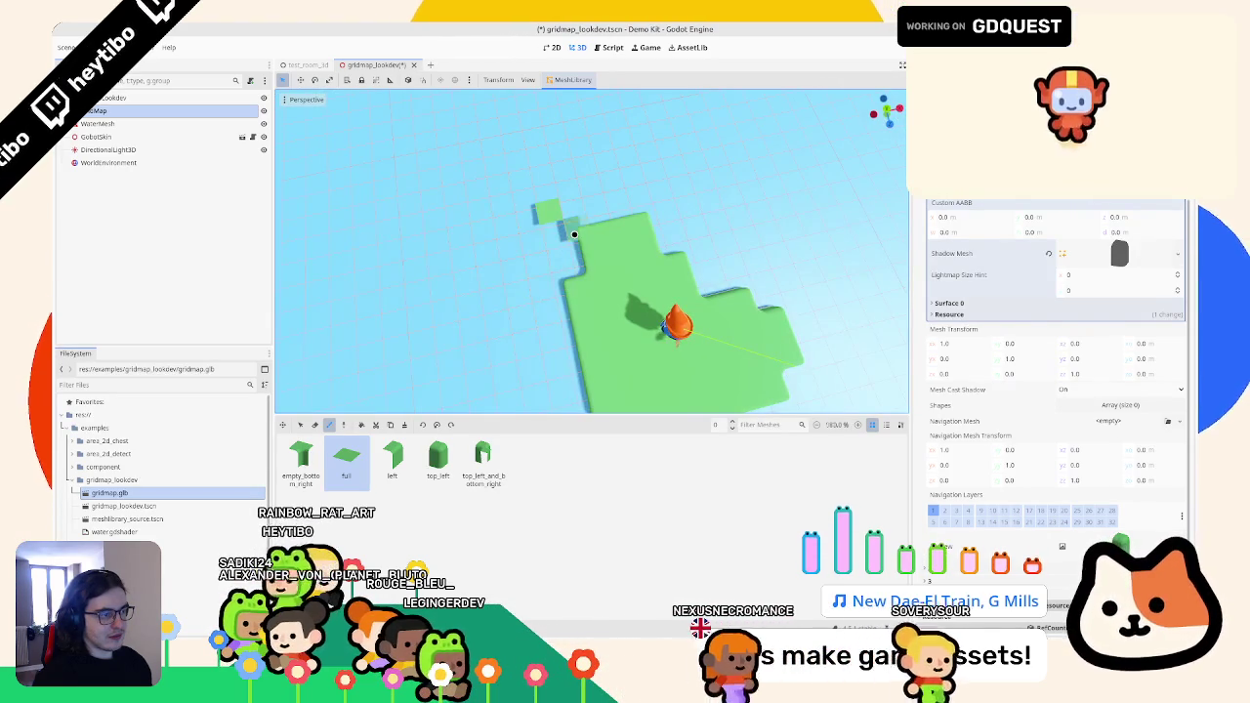
- Fill the island's edges using the top_left_and_bottom_right, left and top_left tiles
click(482, 459)
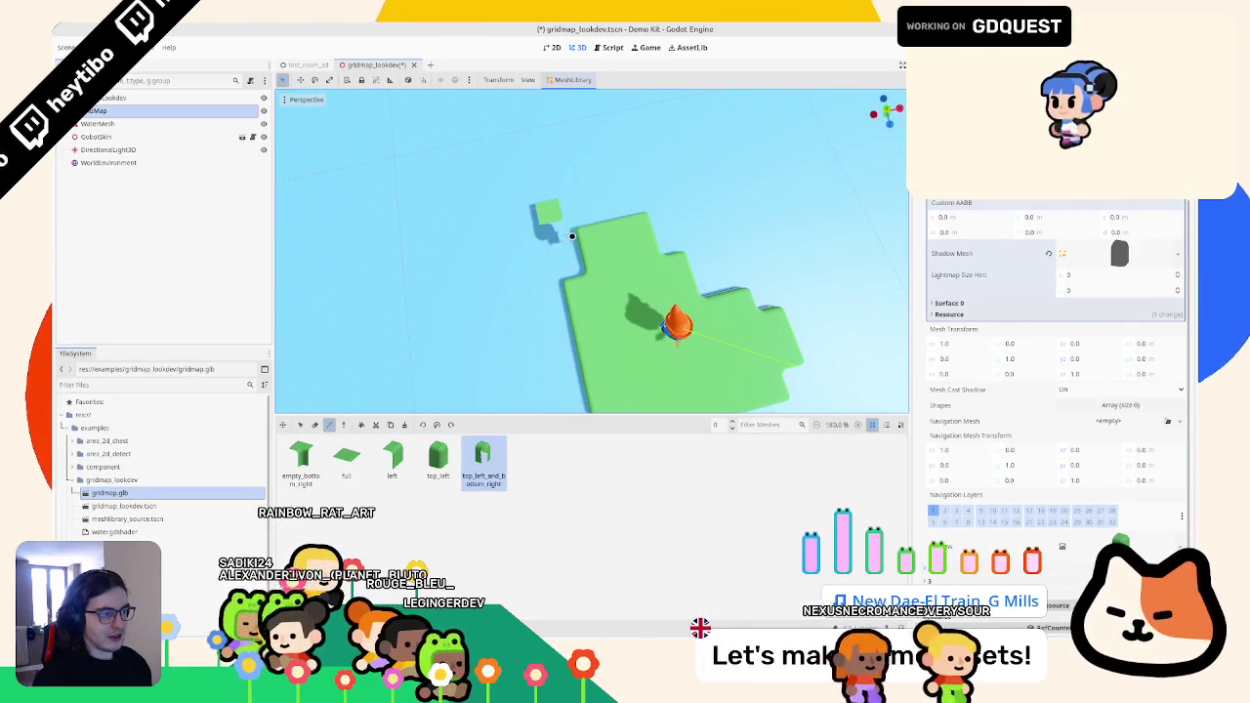
key(w)
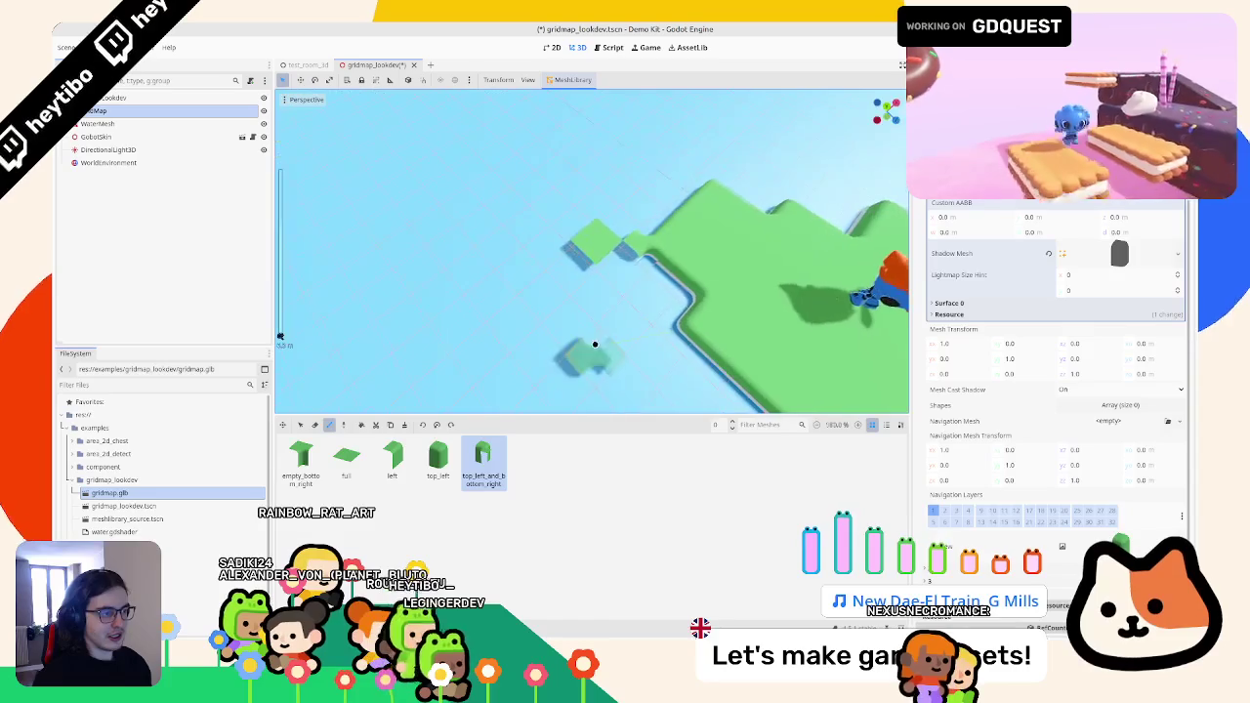
click(392, 459)
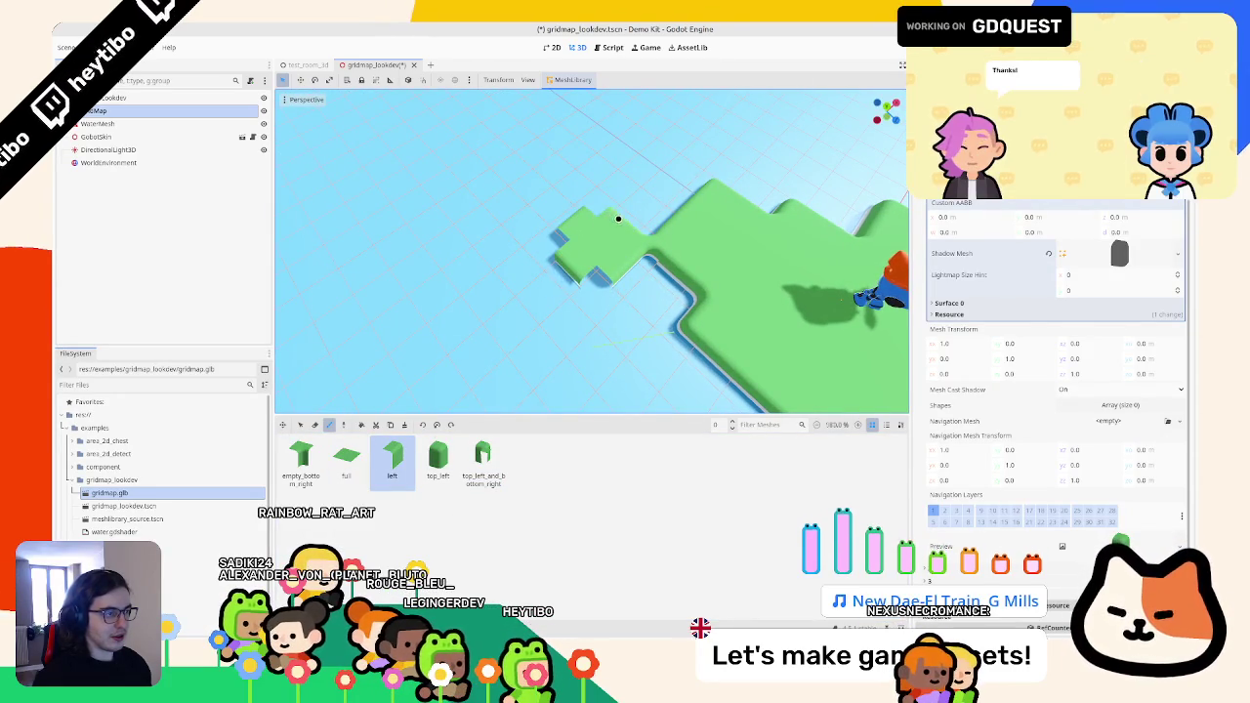
click(427, 472)
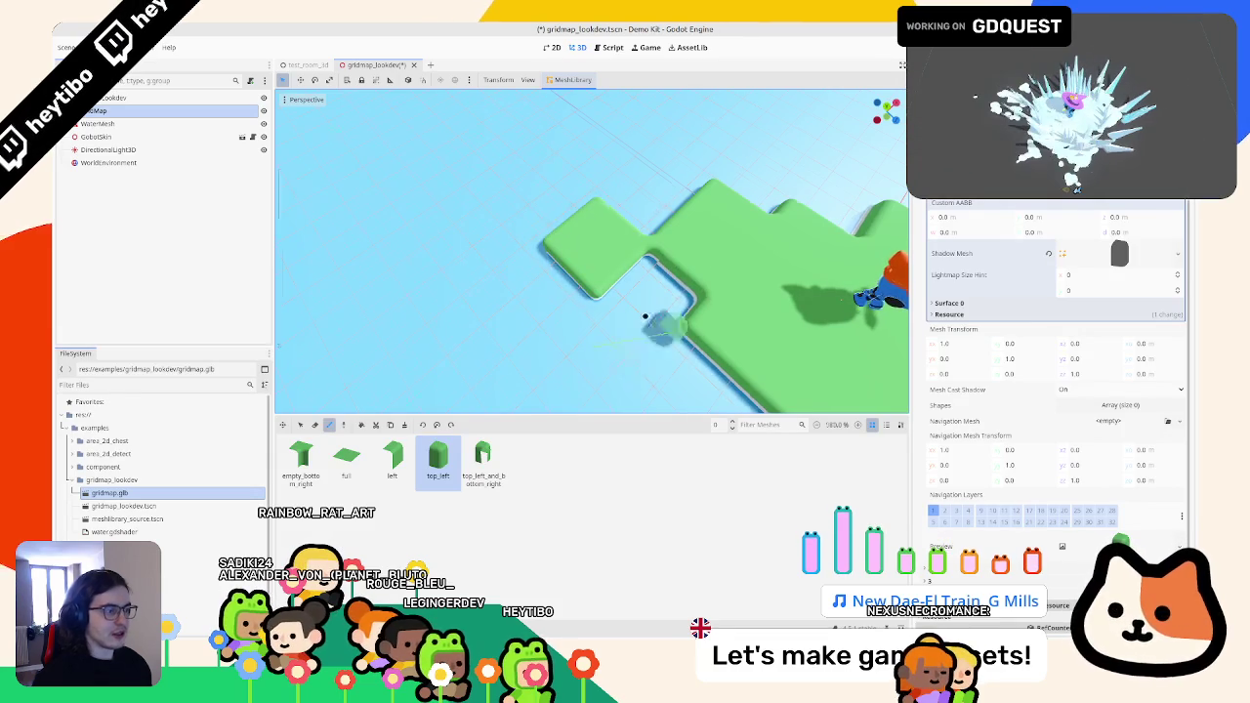
scroll(656, 293, down, 5)
scroll(662, 269, up, 8)
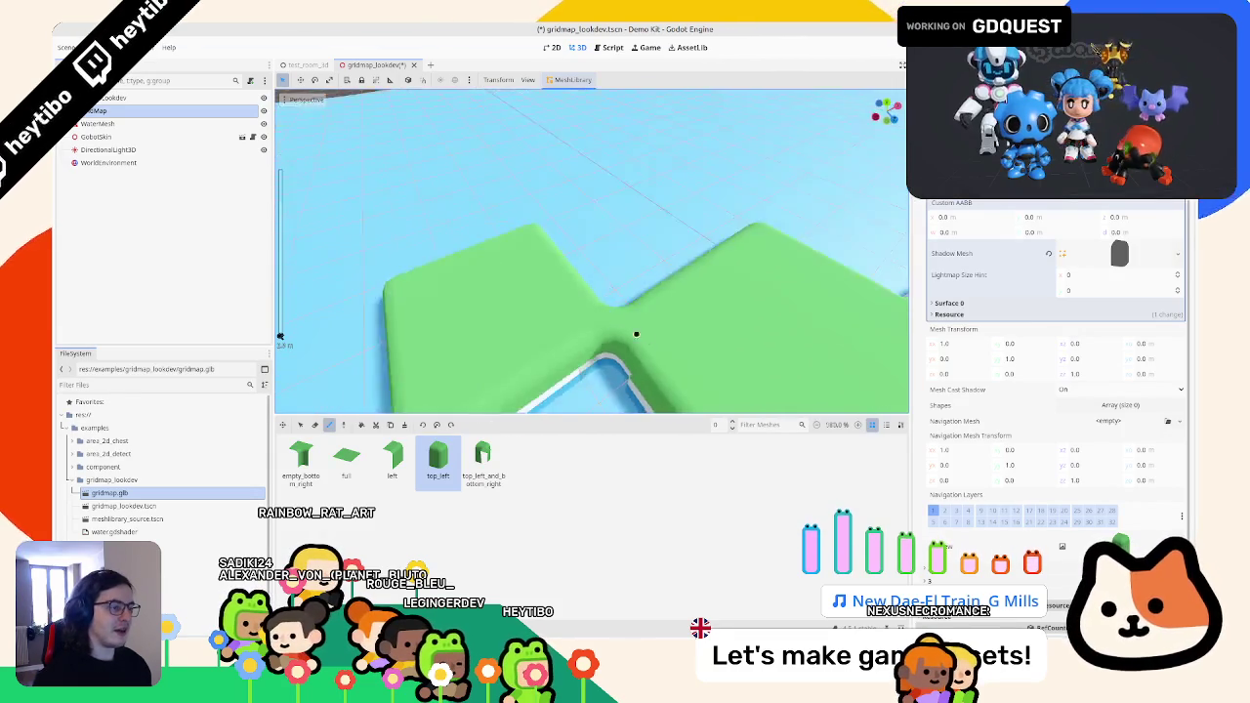
scroll(615, 302, down, 4)
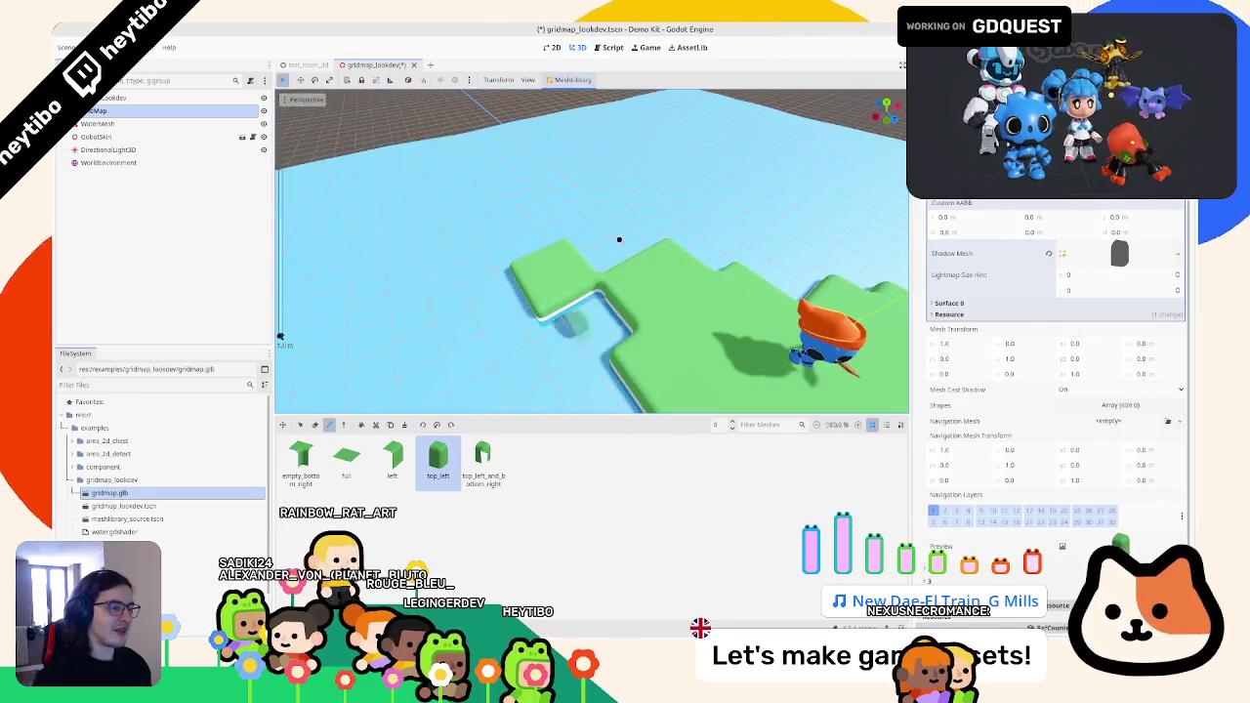
scroll(619, 239, up, 6)
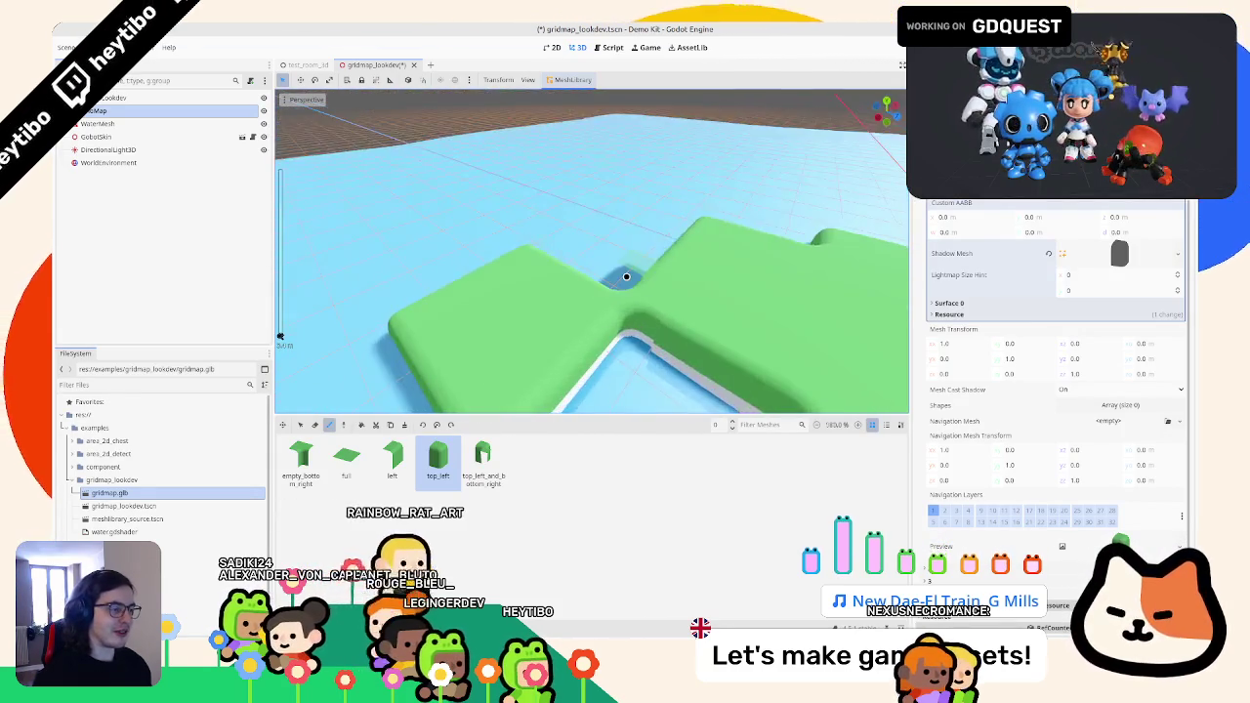
mouse_move(602, 309)
mouse_down()
mouse_move(639, 335)
mouse_move(782, 273)
mouse_move(811, 276)
mouse_move(816, 343)
mouse_move(781, 355)
mouse_move(675, 315)
mouse_move(772, 178)
mouse_move(748, 134)
mouse_move(602, 239)
mouse_move(619, 330)
mouse_move(592, 354)
mouse_move(550, 235)
mouse_move(768, 602)
mouse_up()
- In Blender's top view, select the top_left_and_bottom_right tile
key(alt+Tab)
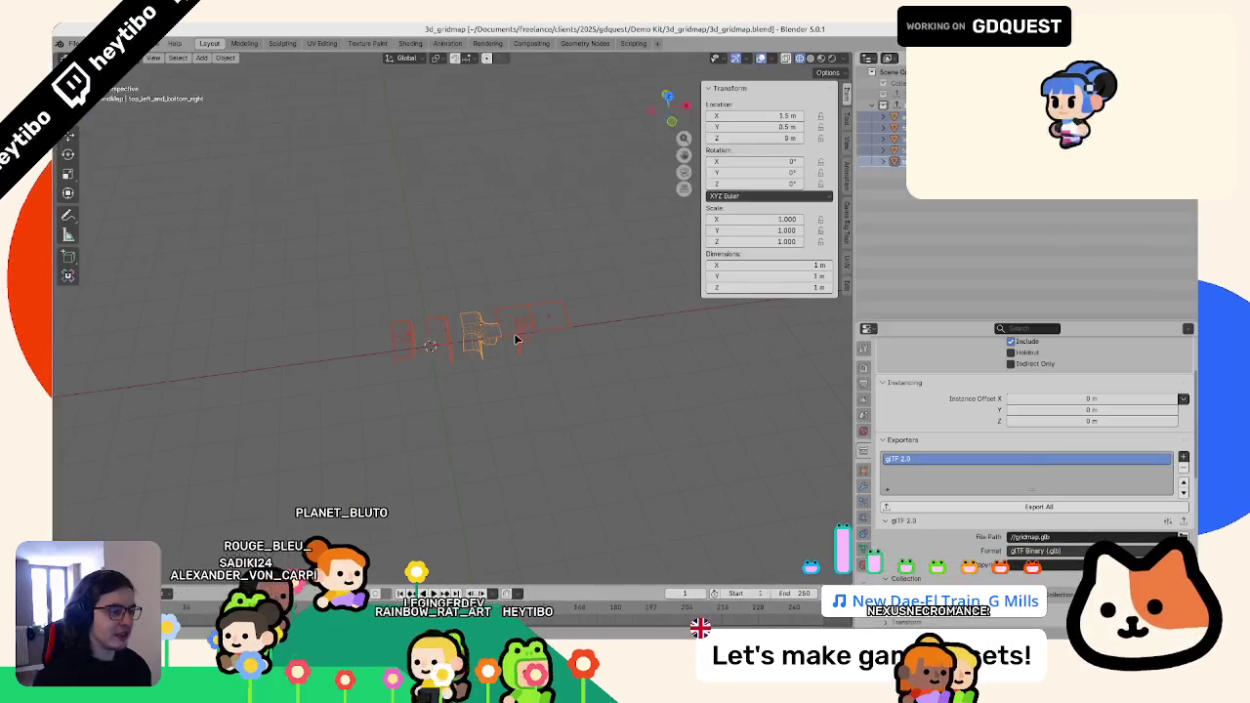
key(KP_7)
click(544, 333)
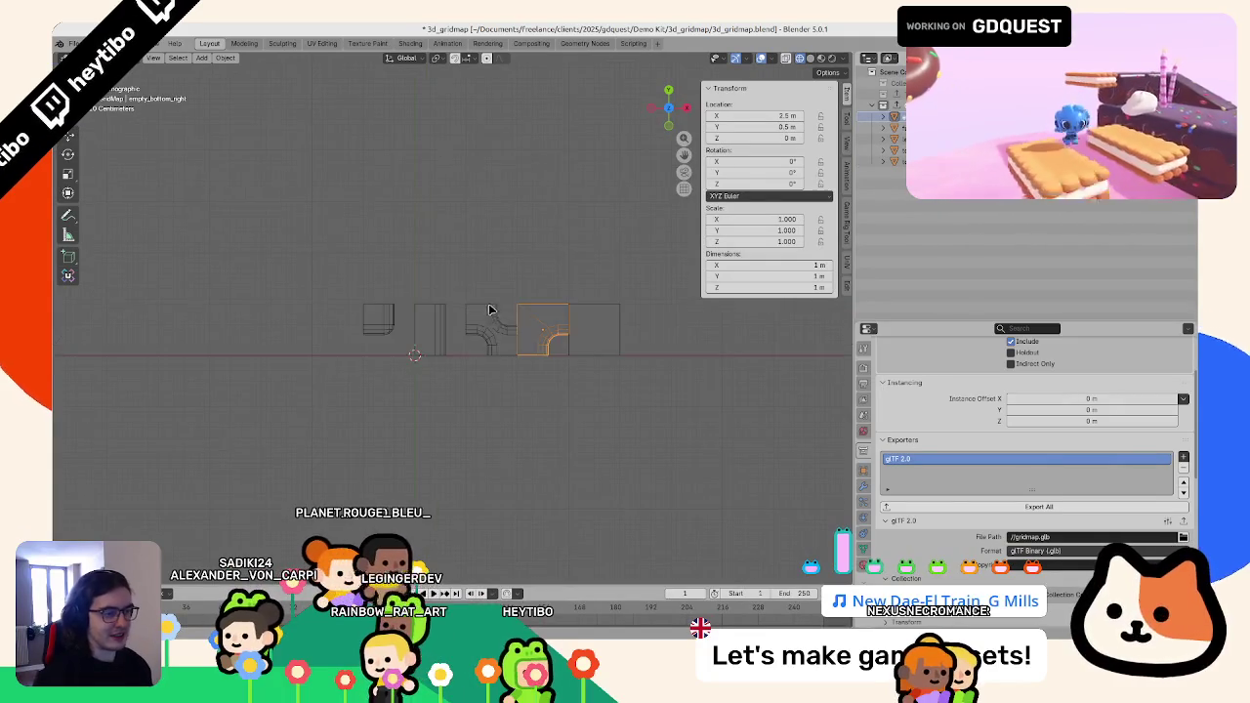
scroll(544, 333, up, 3)
click(544, 333)
- Nudge the tile's vertices slightly along X in Edit Mode, save and export gridmap.glb, then return to Godot
key(Tab)
scroll(544, 339, up, 3)
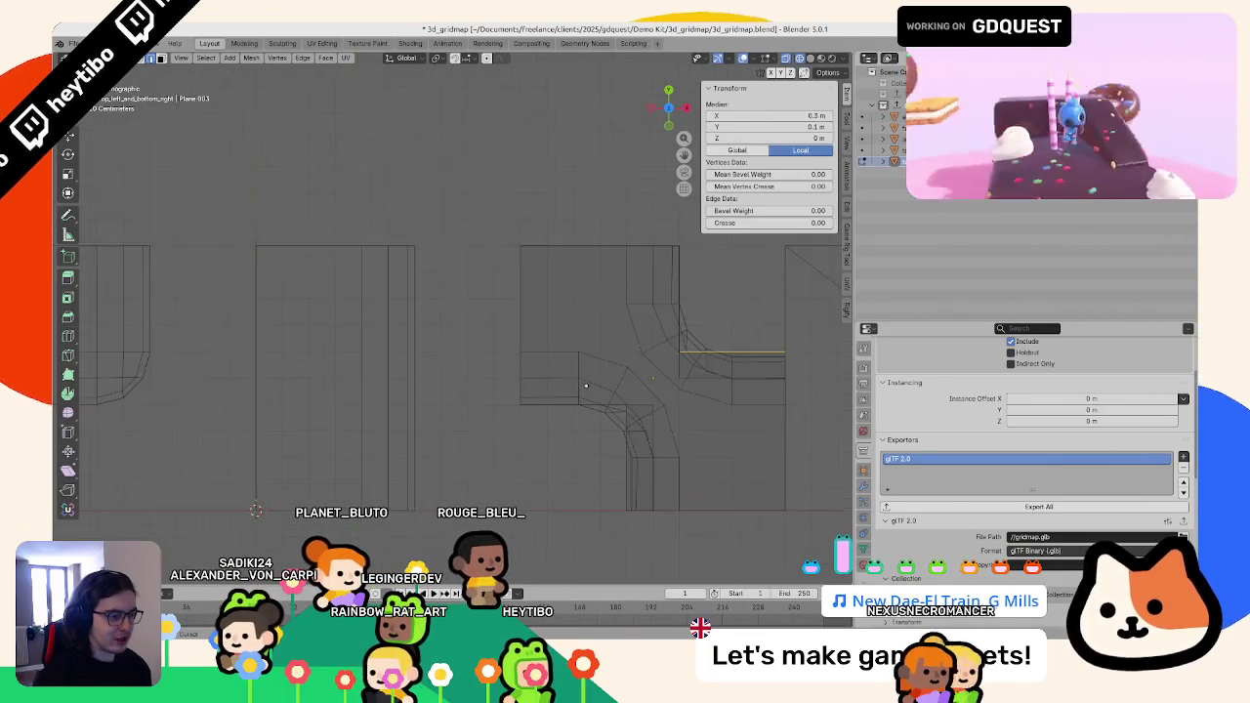
drag(566, 371, 552, 376)
key(ctrl+z)
drag(599, 287, 620, 274)
key(Tab)
scroll(594, 293, down, 5)
key(ctrl+s)
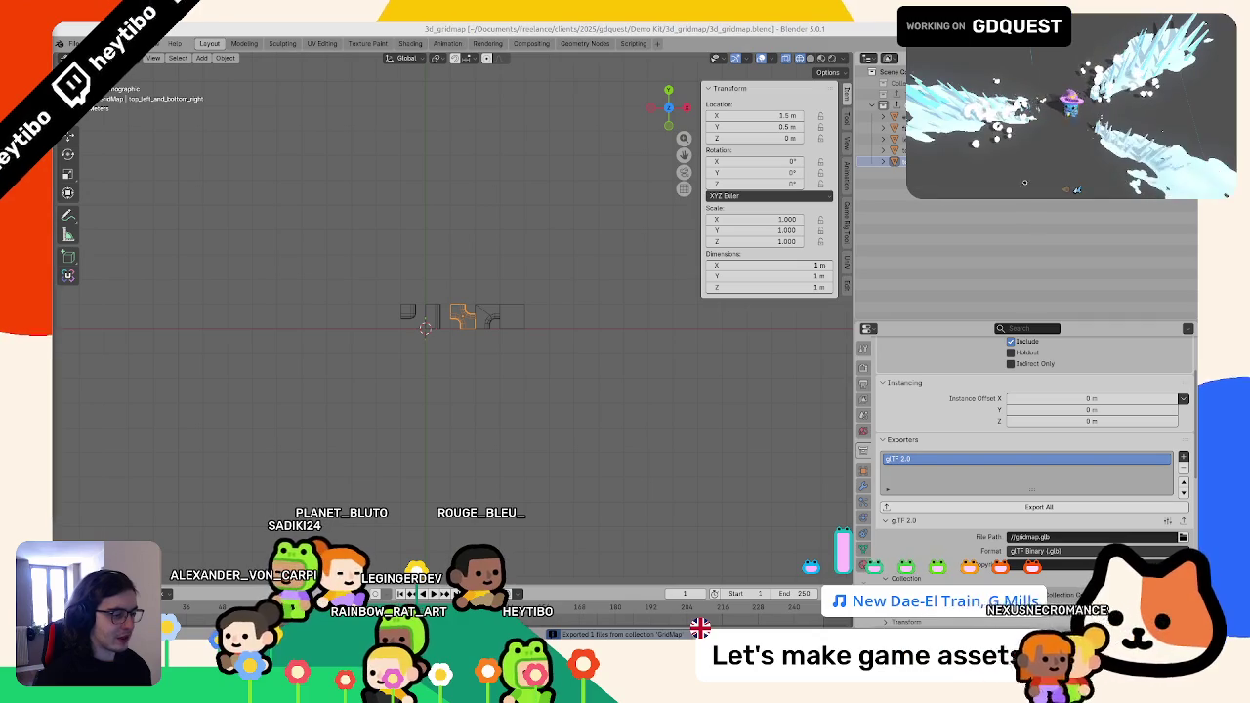
key(alt+Tab)
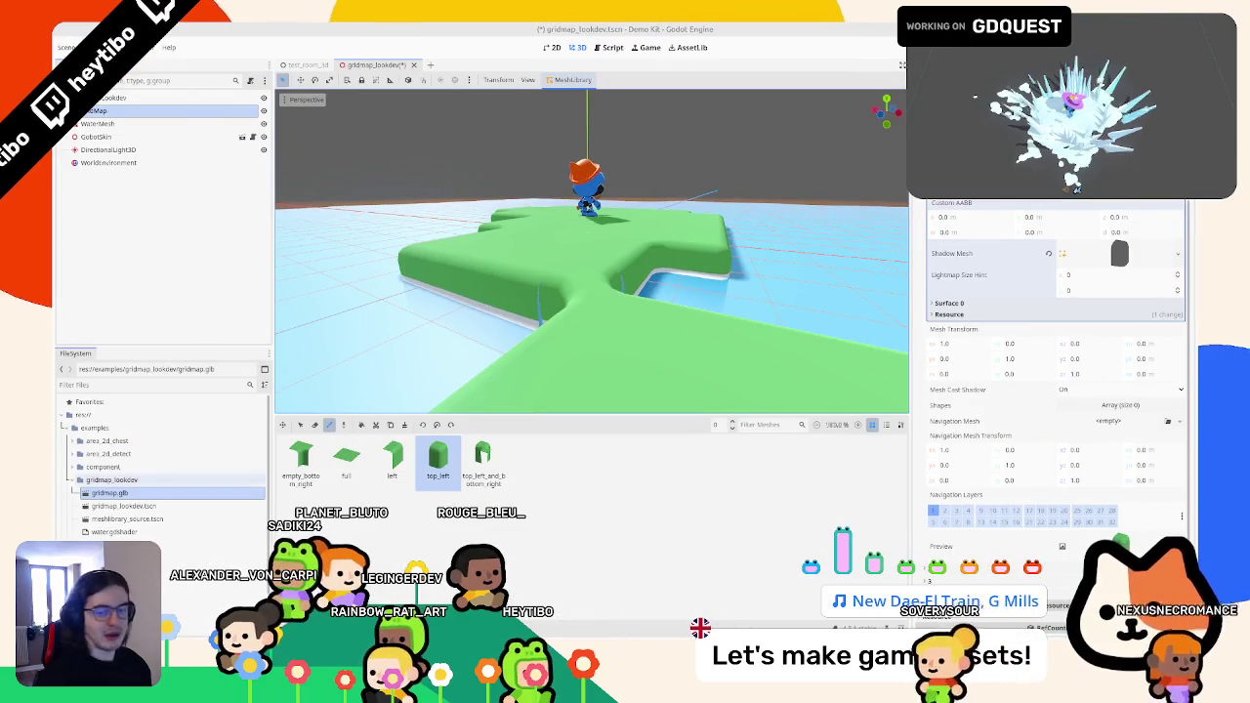
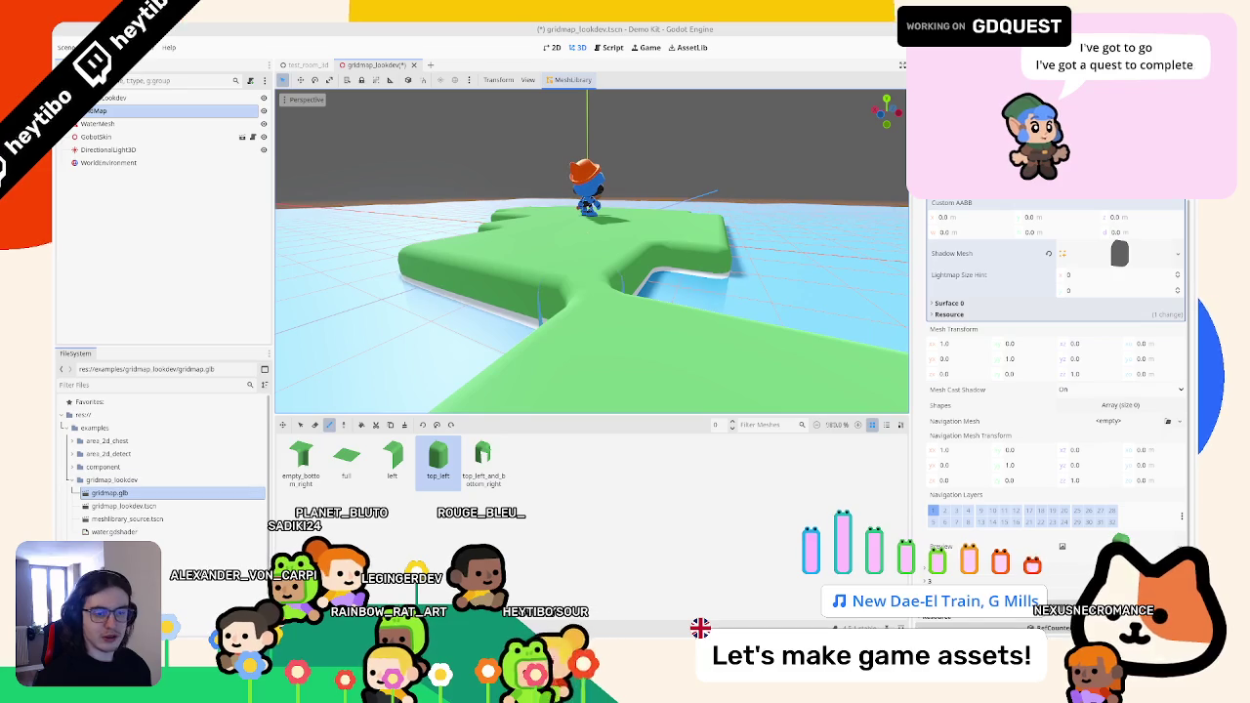
- Save gridmap_lookdev.tscn and update the mesh library from its source scene without transforms
click(124, 506)
key(ctrl+s)
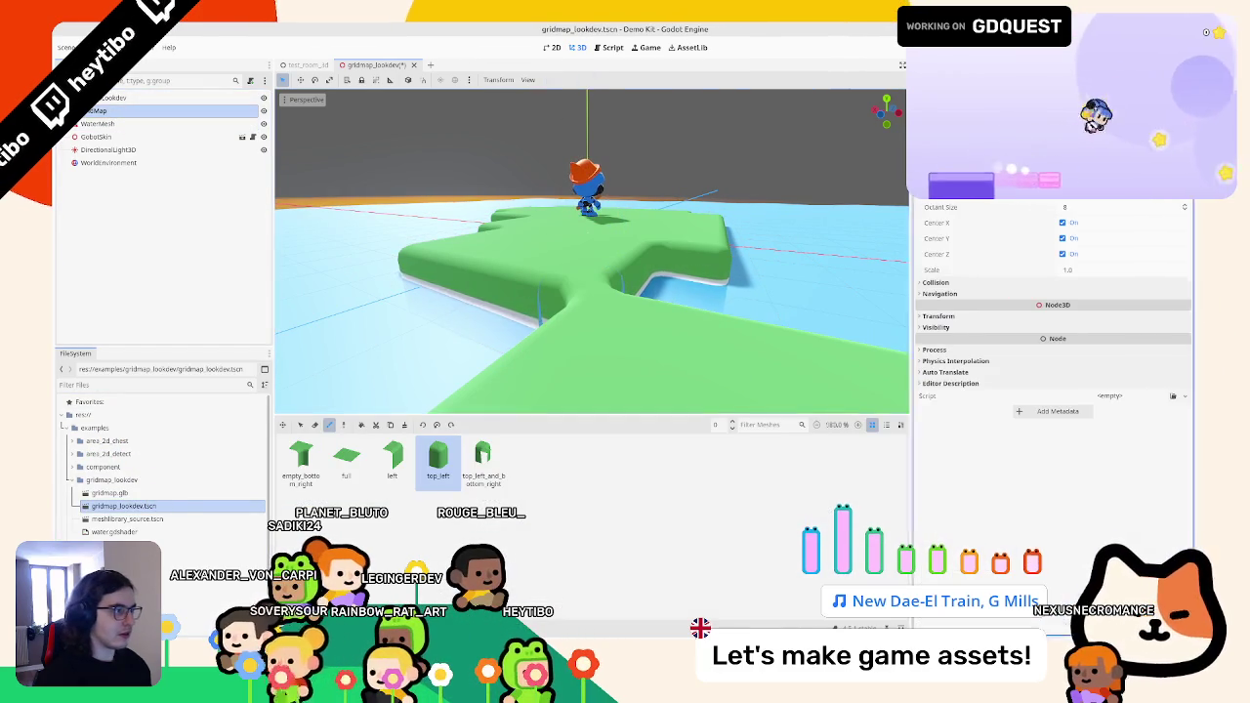
click(571, 79)
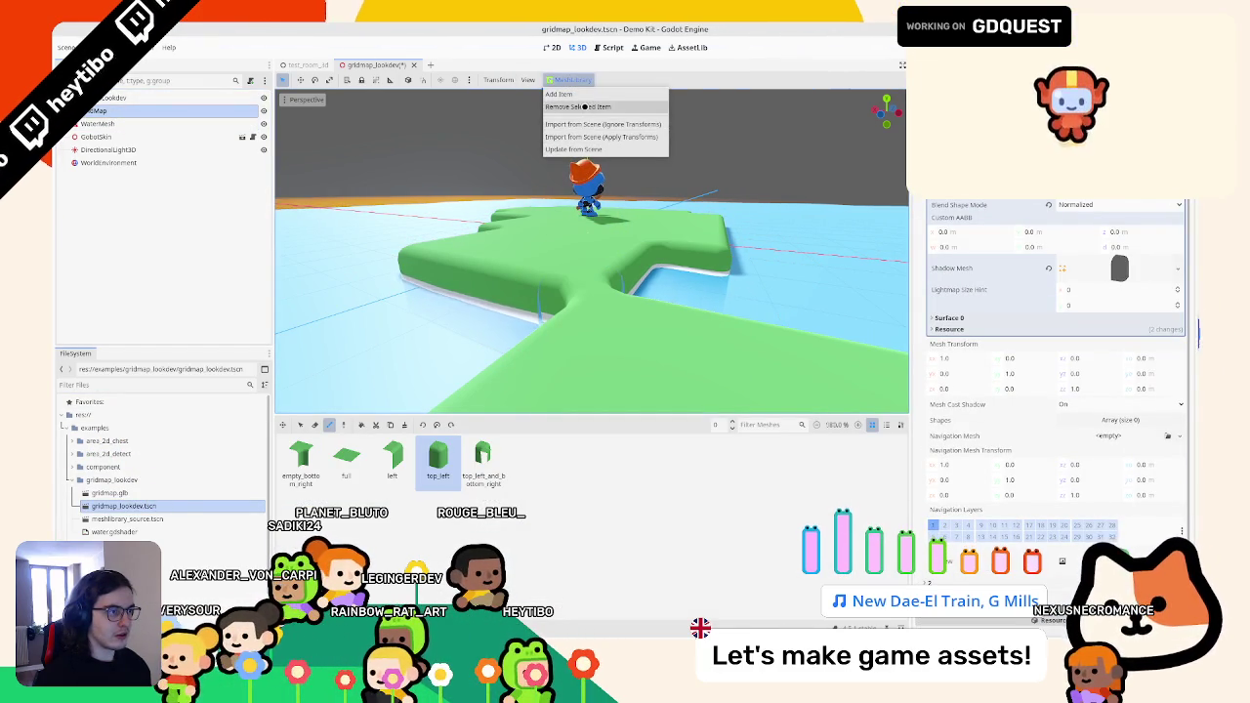
click(579, 149)
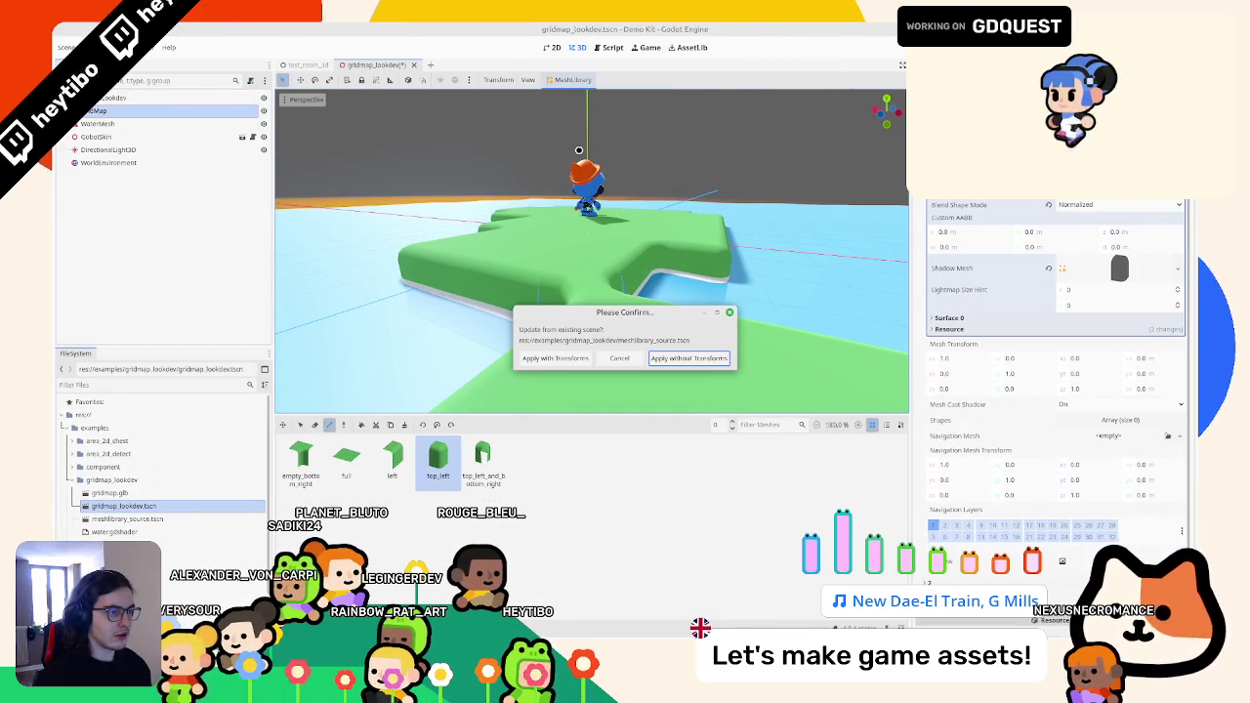
click(680, 360)
- Select the WaterMesh node, then return to the GridMap node
scroll(714, 329, up, 3)
scroll(600, 253, down, 3)
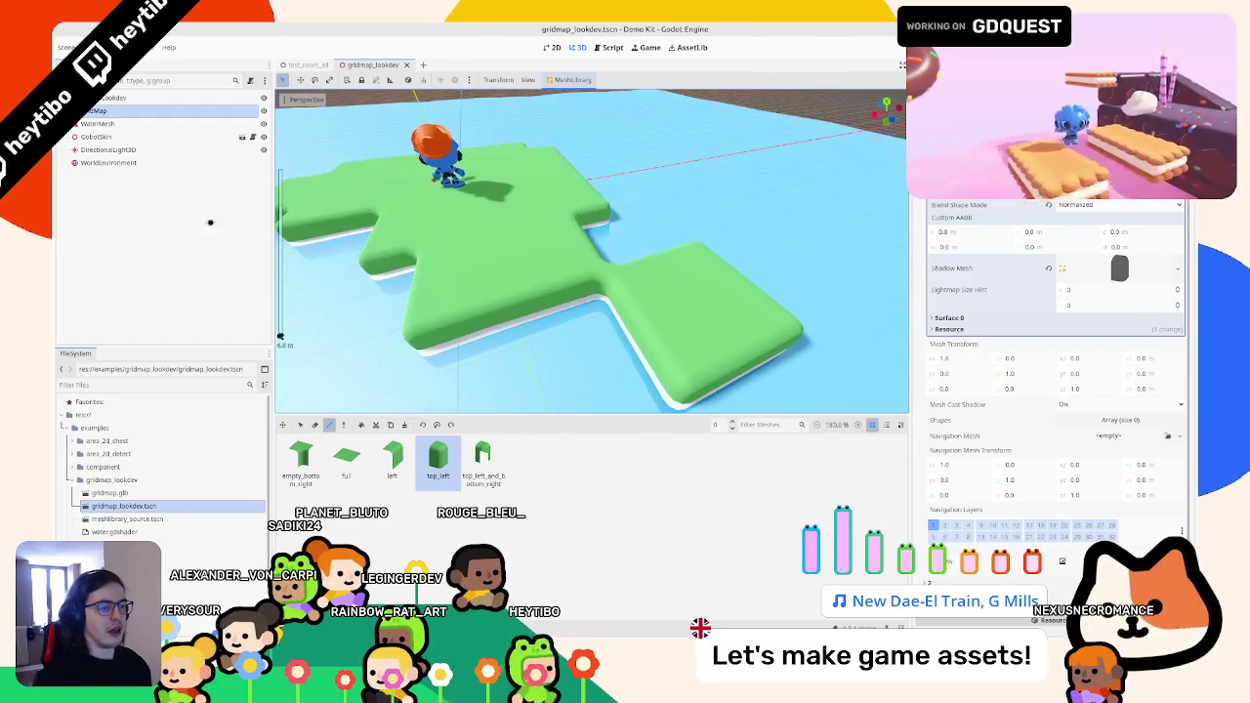
click(127, 124)
click(130, 112)
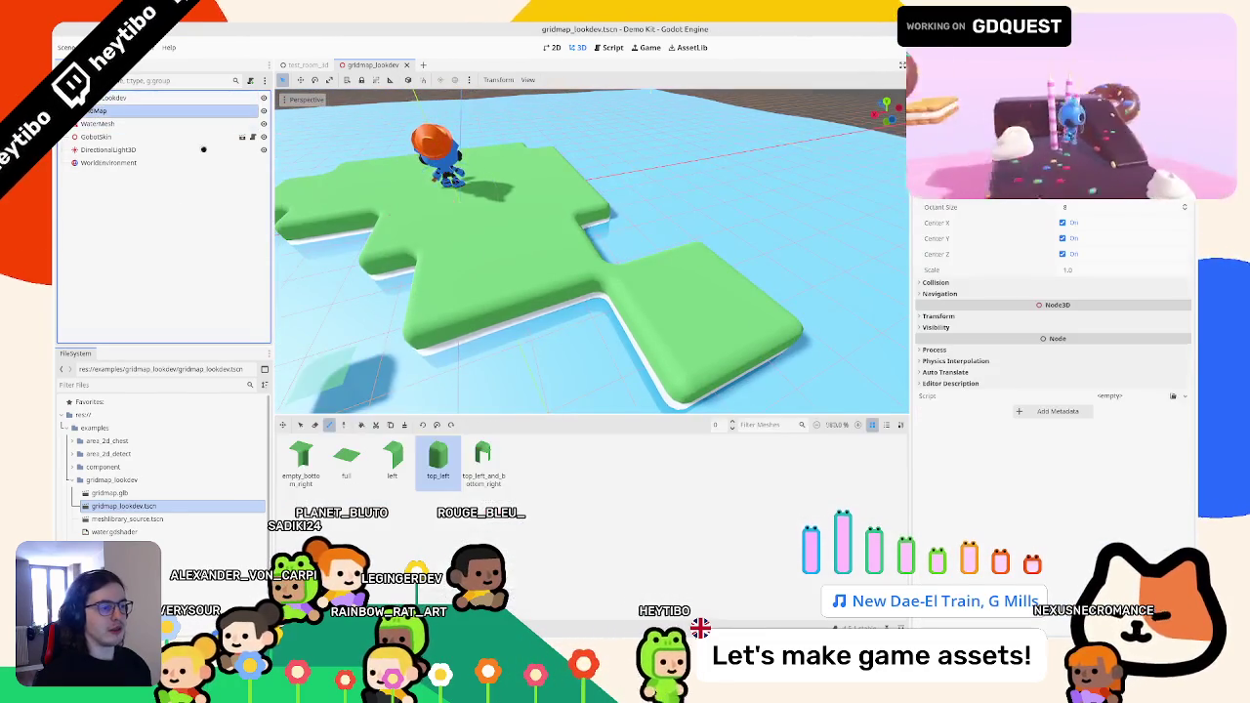
- Paint full floor tiles into the gaps along the island's upper-left and upper-right
scroll(661, 235, down, 5)
mouse_move(661, 234)
mouse_down()
mouse_move(651, 310)
mouse_move(468, 326)
mouse_move(390, 431)
mouse_up()
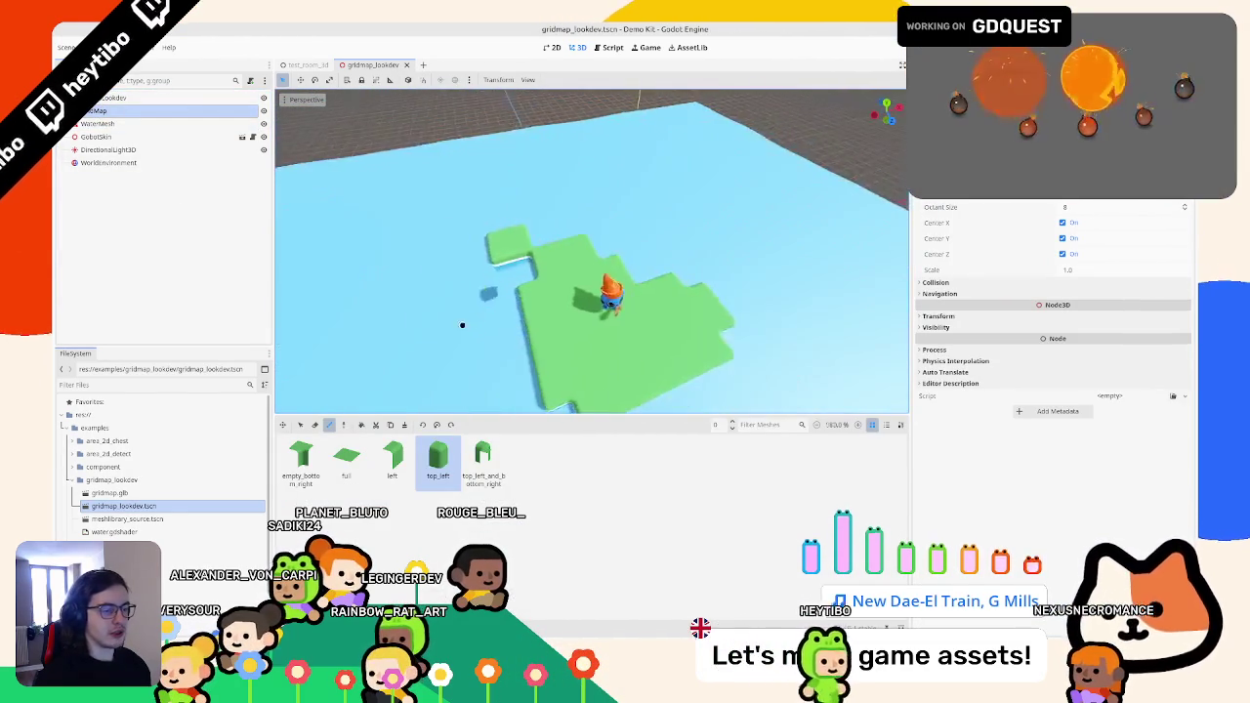
scroll(469, 326, up, 3)
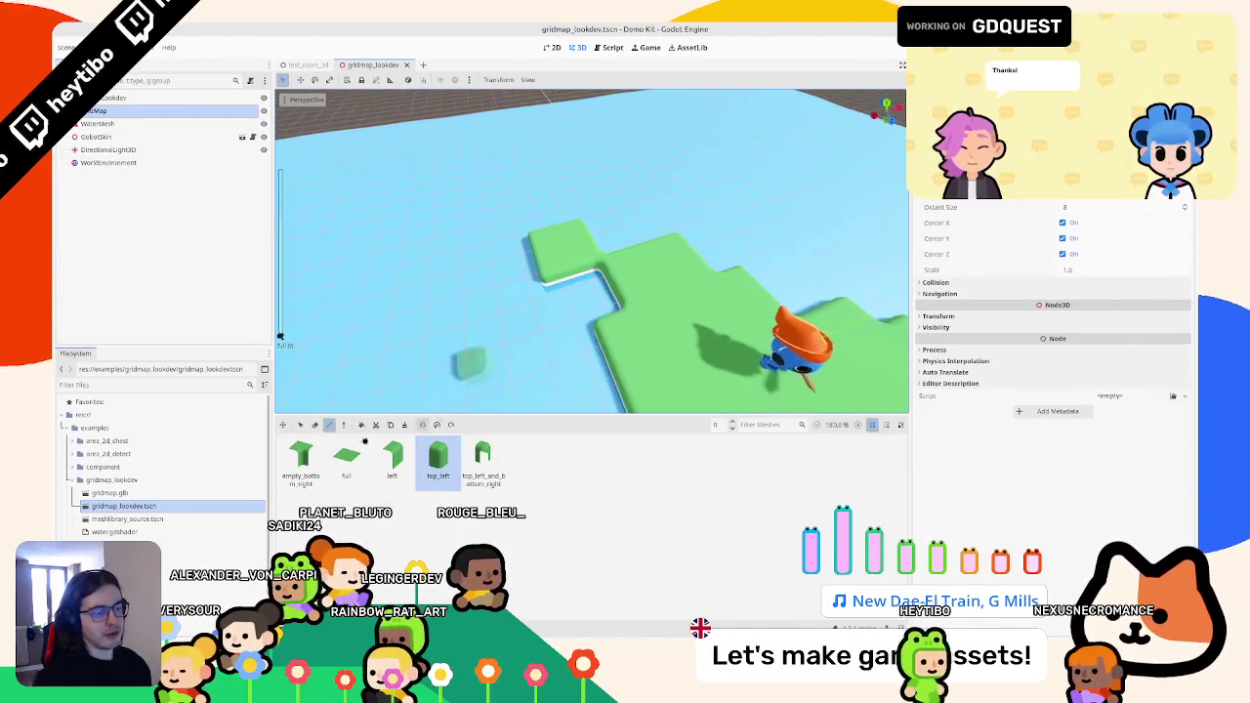
click(347, 456)
drag(515, 223, 674, 270)
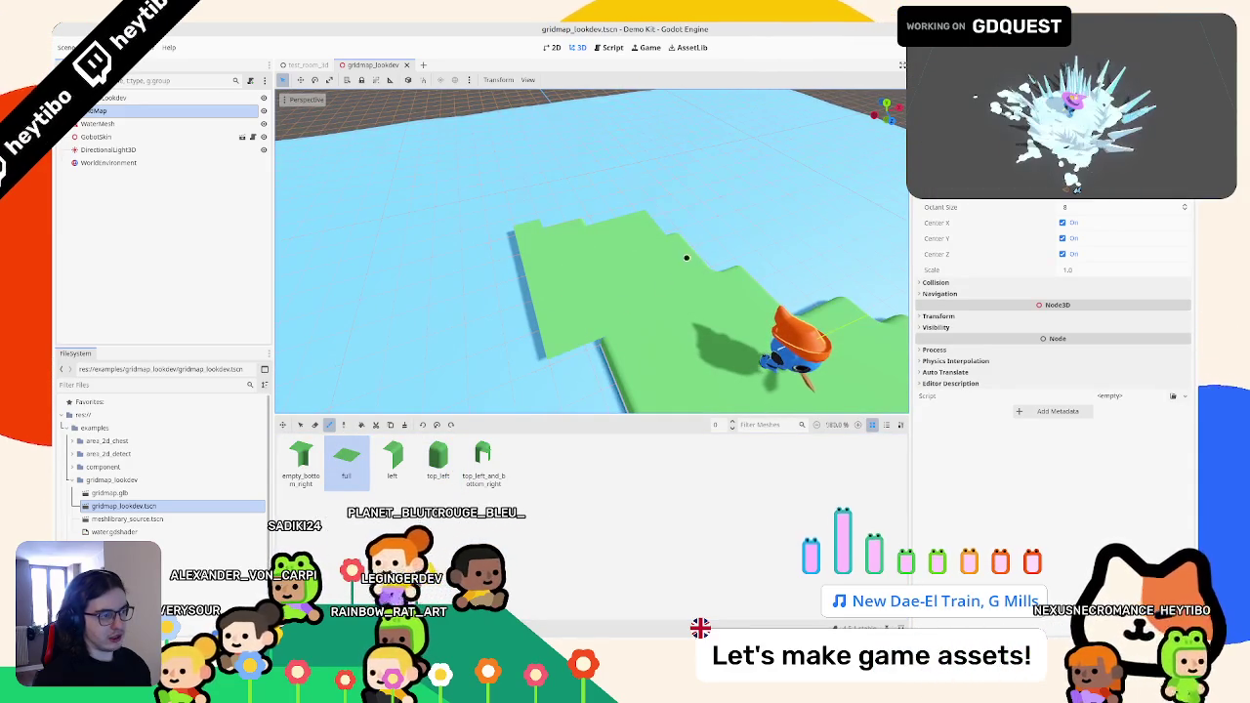
drag(636, 226, 680, 226)
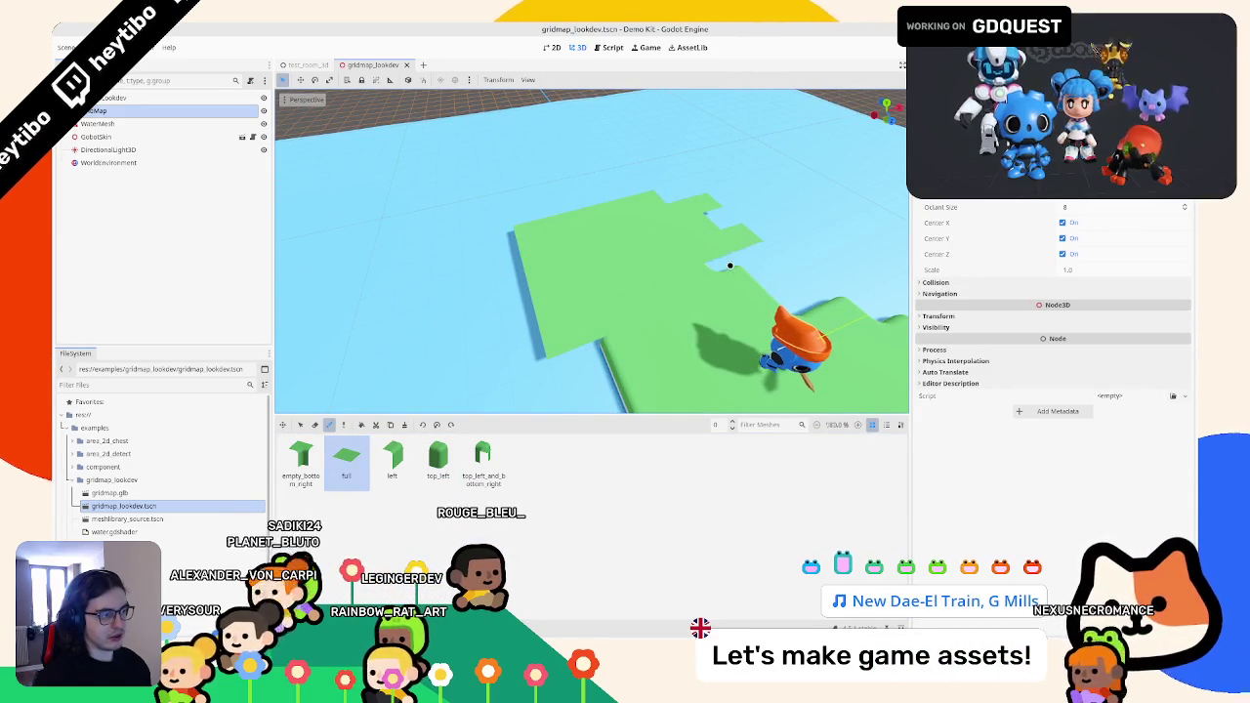
mouse_move(670, 204)
mouse_down()
mouse_move(719, 186)
mouse_move(761, 218)
mouse_move(726, 198)
mouse_up()
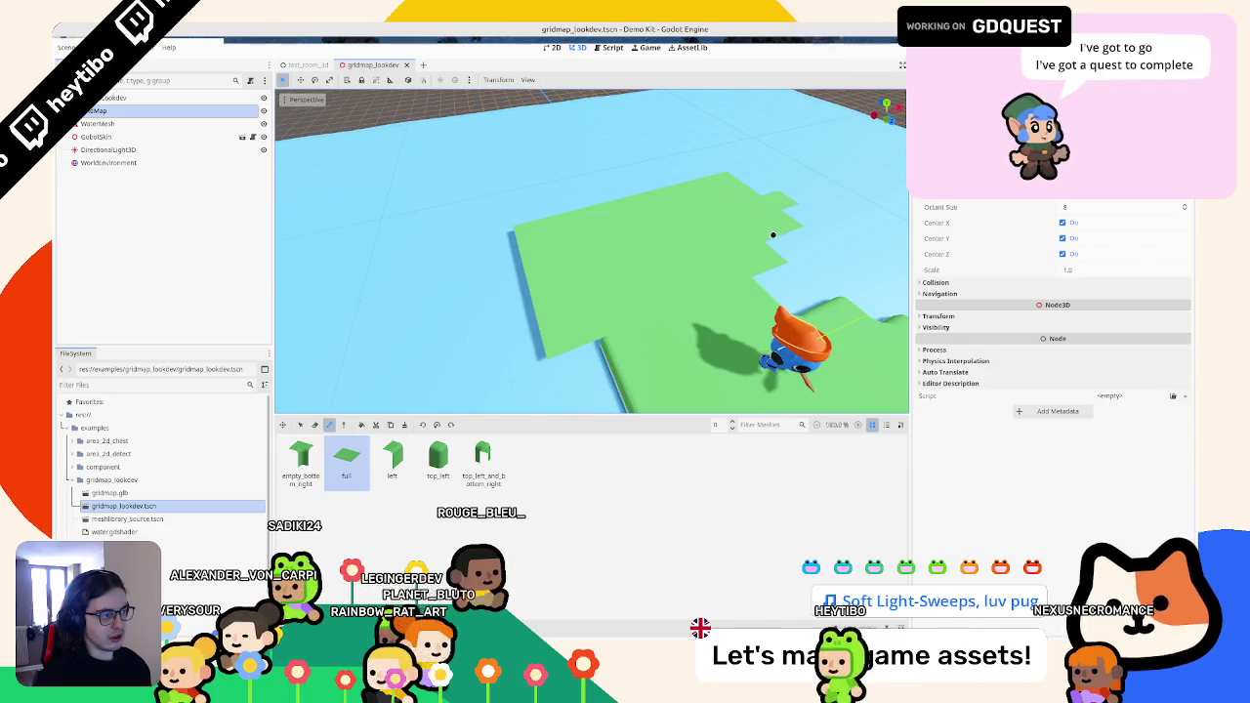
- Erase two upper-right edge tiles and switch the palette to the top_left corner tile
mouse_move(789, 252)
mouse_down()
mouse_move(577, 263)
mouse_move(580, 284)
mouse_up()
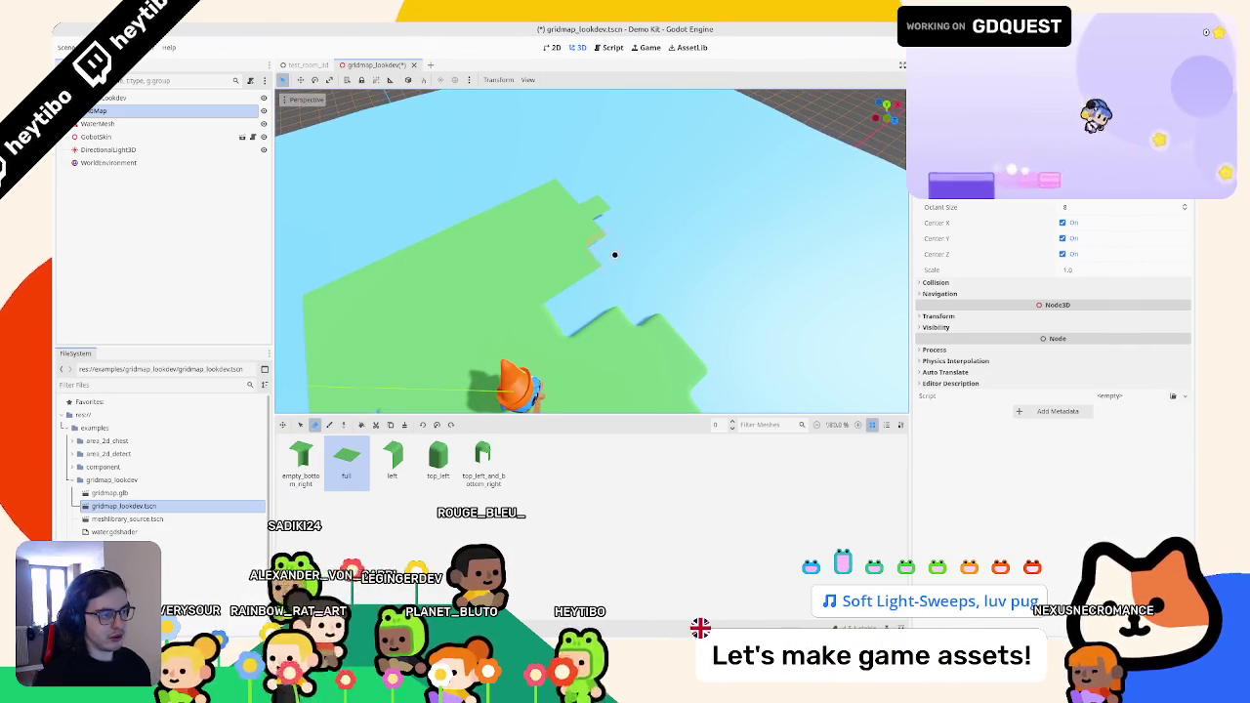
right_click(595, 206)
drag(627, 231, 412, 242)
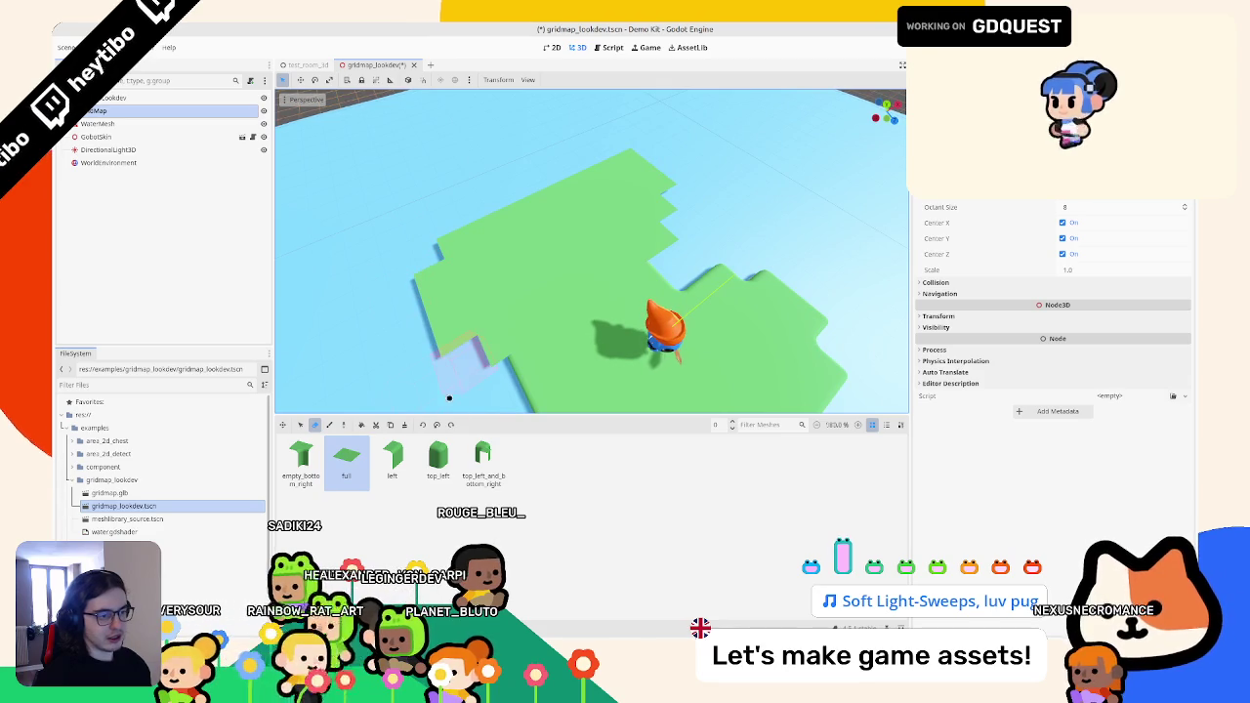
click(438, 459)
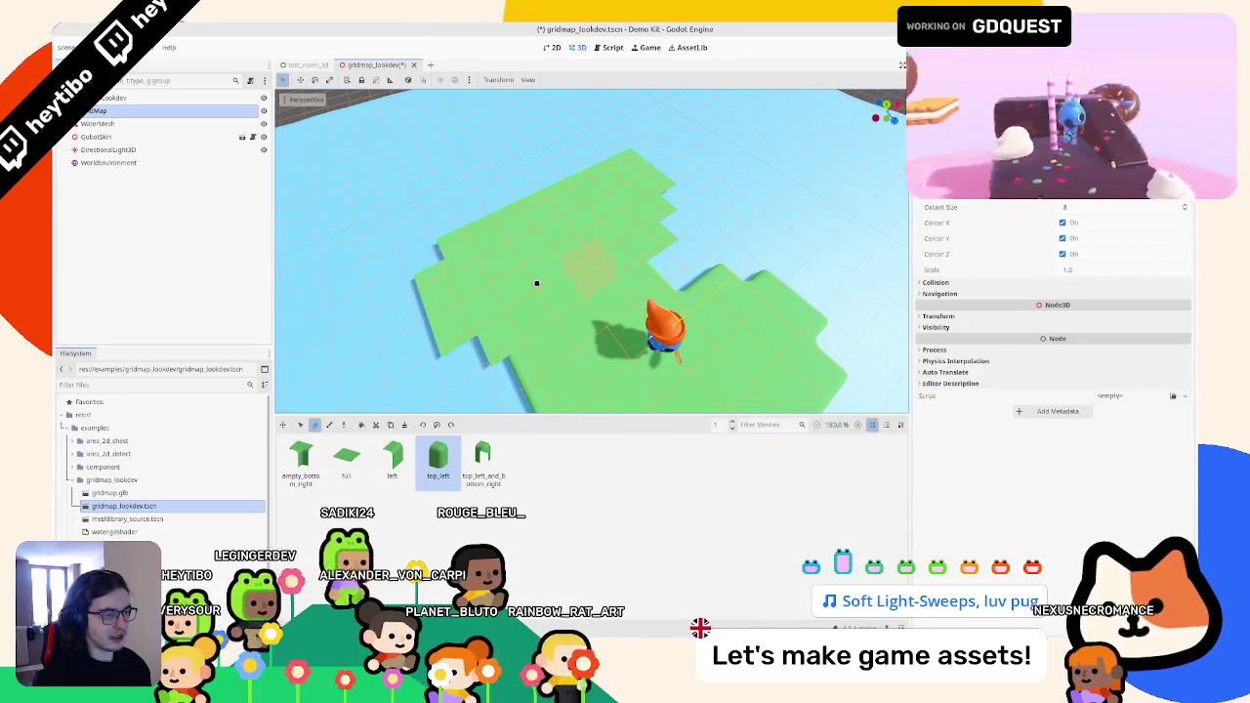
mouse_move(579, 319)
mouse_down()
mouse_move(521, 270)
mouse_move(507, 281)
mouse_move(530, 215)
mouse_move(608, 192)
mouse_move(552, 371)
mouse_up()
click(329, 424)
click(345, 457)
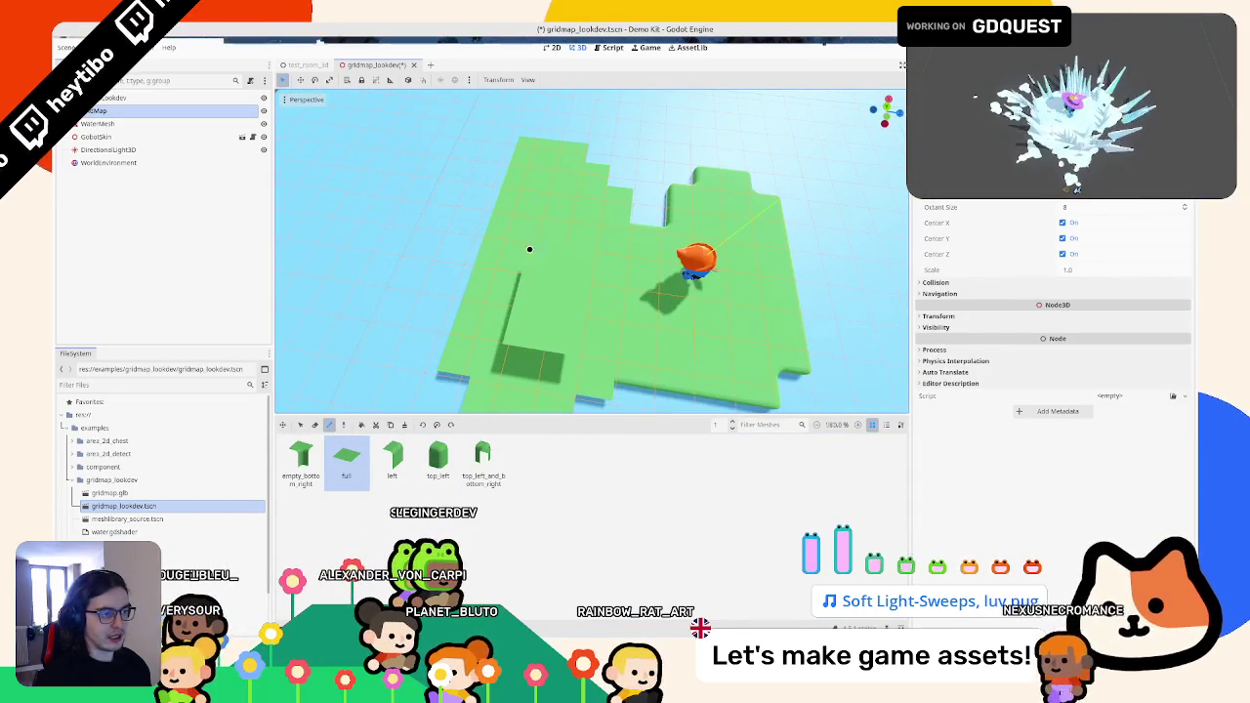
drag(527, 303, 593, 232)
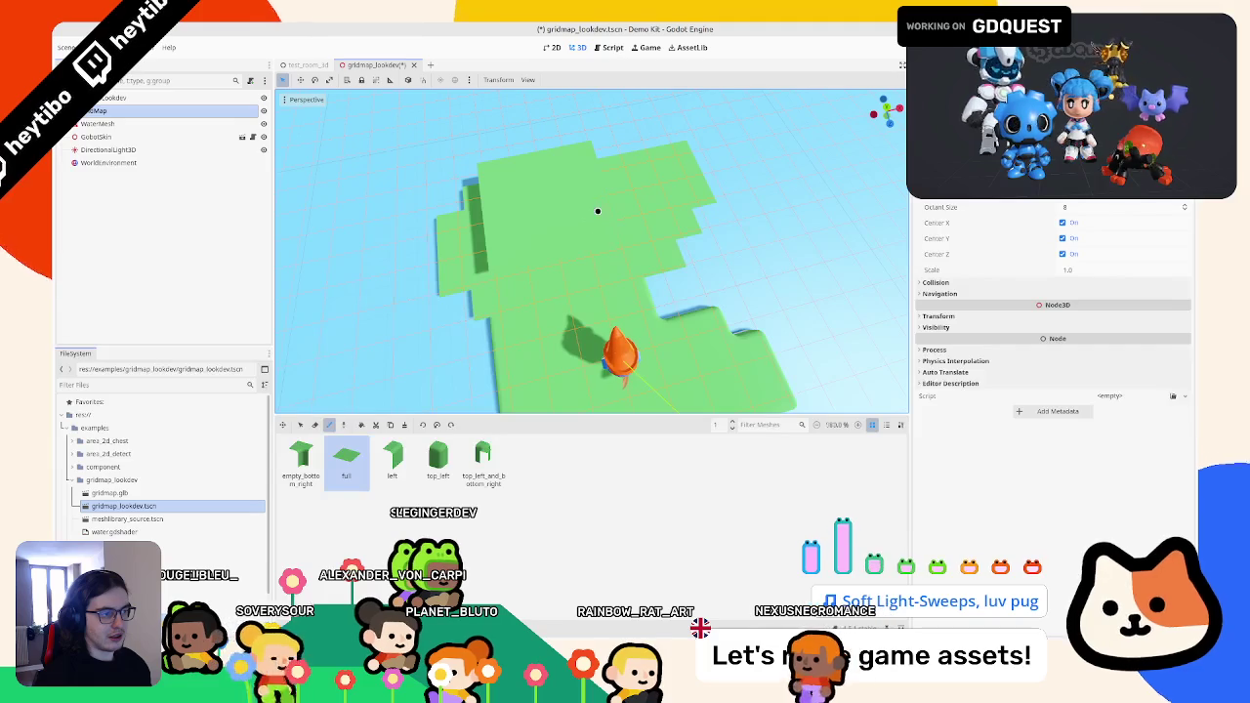
click(437, 457)
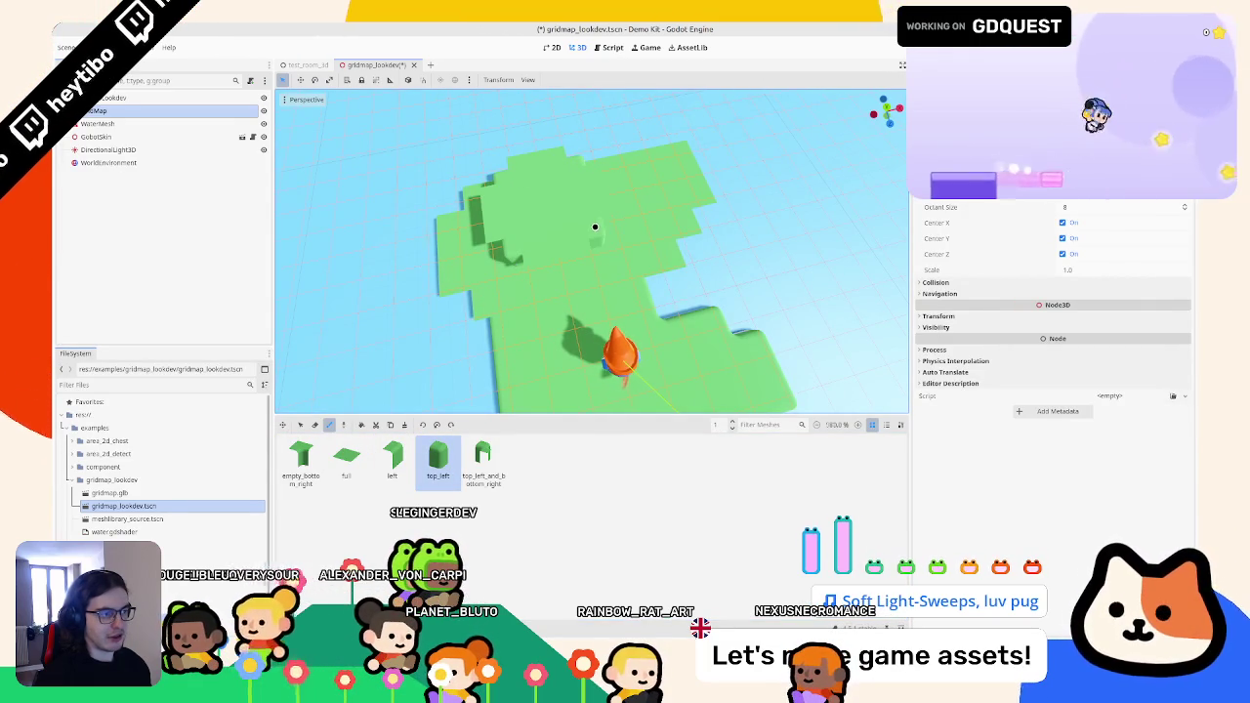
- Build the raised plateau with left edge tiles and add top_left edge pieces around the border
click(392, 457)
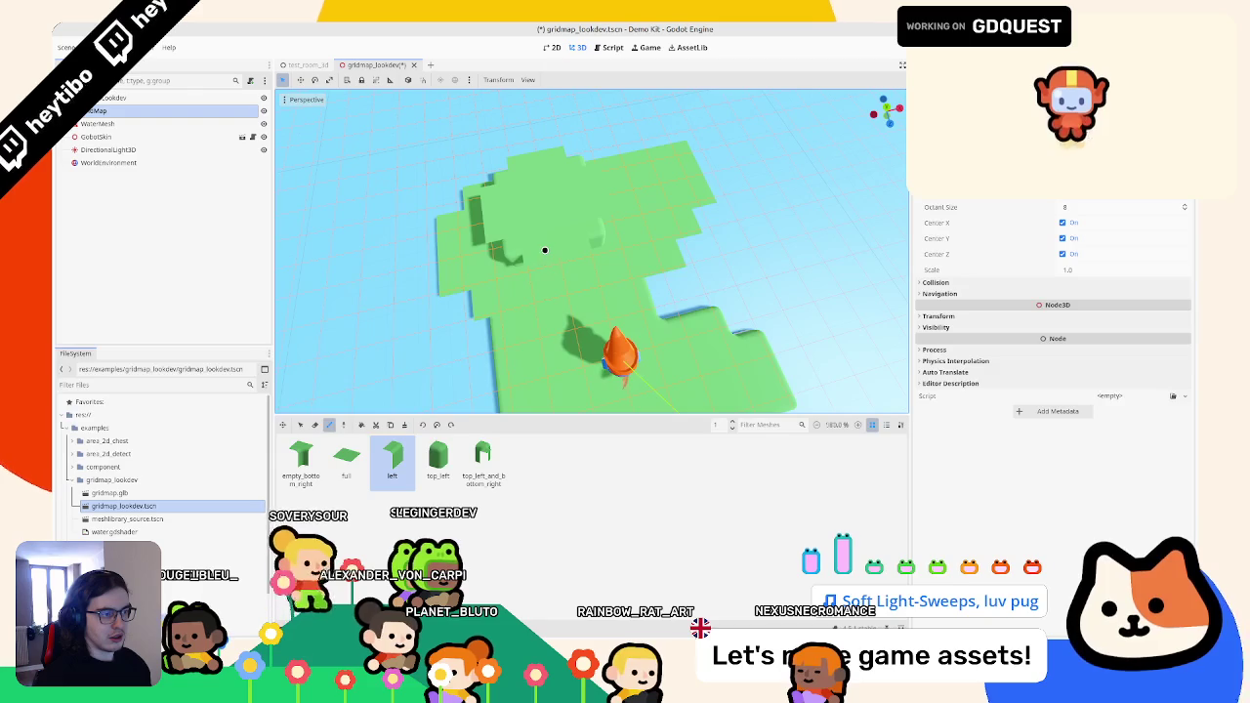
mouse_move(495, 252)
mouse_down()
mouse_move(514, 314)
mouse_move(548, 352)
mouse_up()
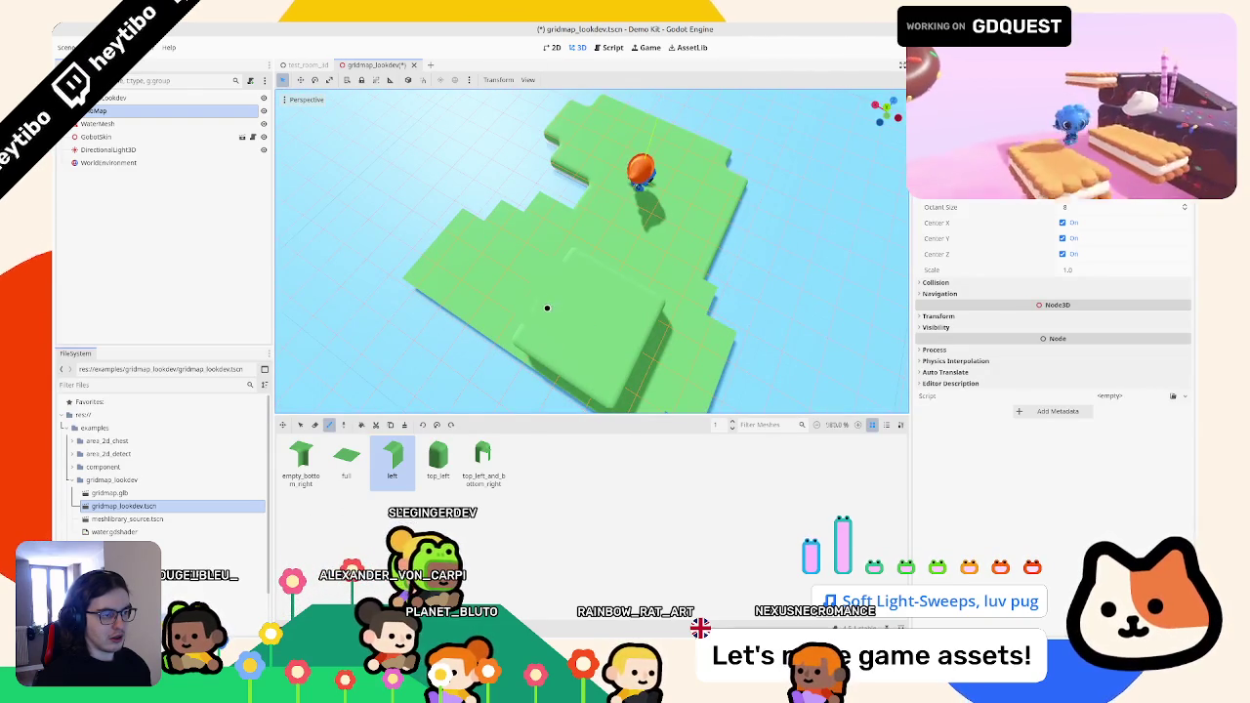
mouse_move(566, 285)
mouse_down()
mouse_move(622, 209)
mouse_move(586, 225)
mouse_move(549, 196)
mouse_move(522, 215)
mouse_move(567, 268)
mouse_up()
mouse_move(586, 223)
mouse_down()
mouse_move(638, 378)
mouse_move(615, 293)
mouse_up()
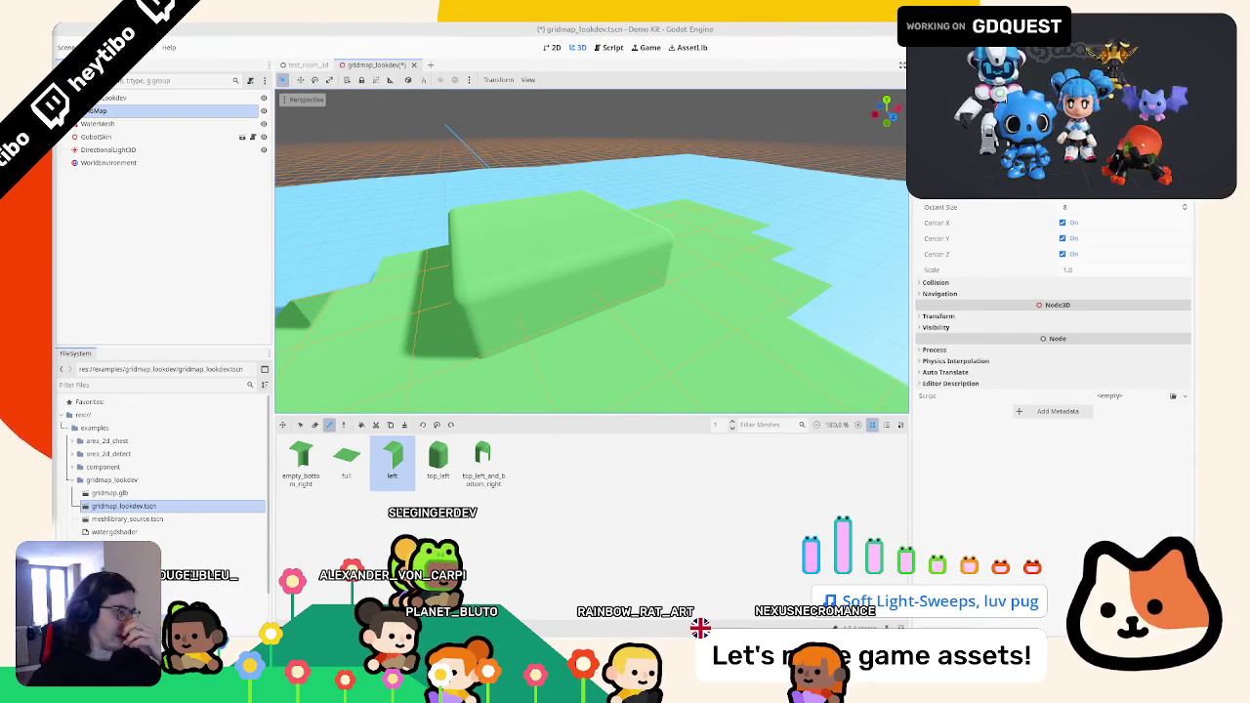
mouse_move(585, 240)
mouse_down()
mouse_move(576, 221)
mouse_move(562, 246)
mouse_move(655, 300)
mouse_move(540, 290)
mouse_move(527, 250)
mouse_up()
scroll(547, 248, down, 5)
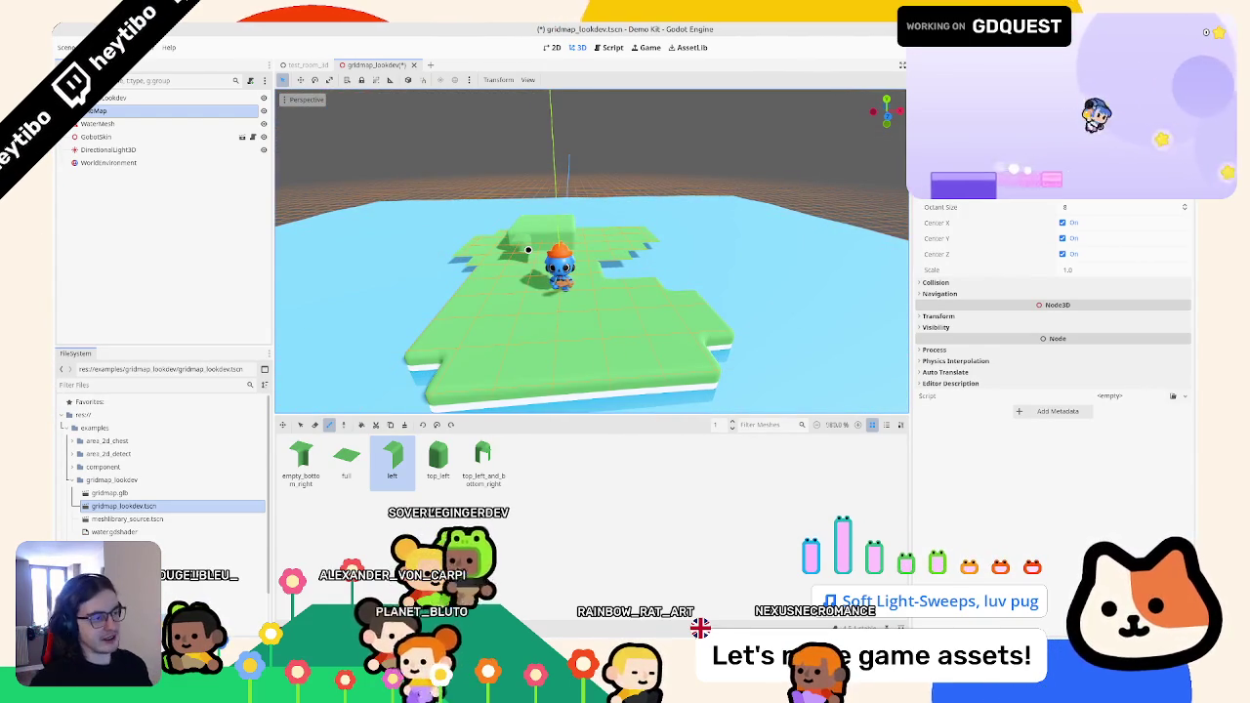
click(438, 457)
drag(683, 322, 769, 418)
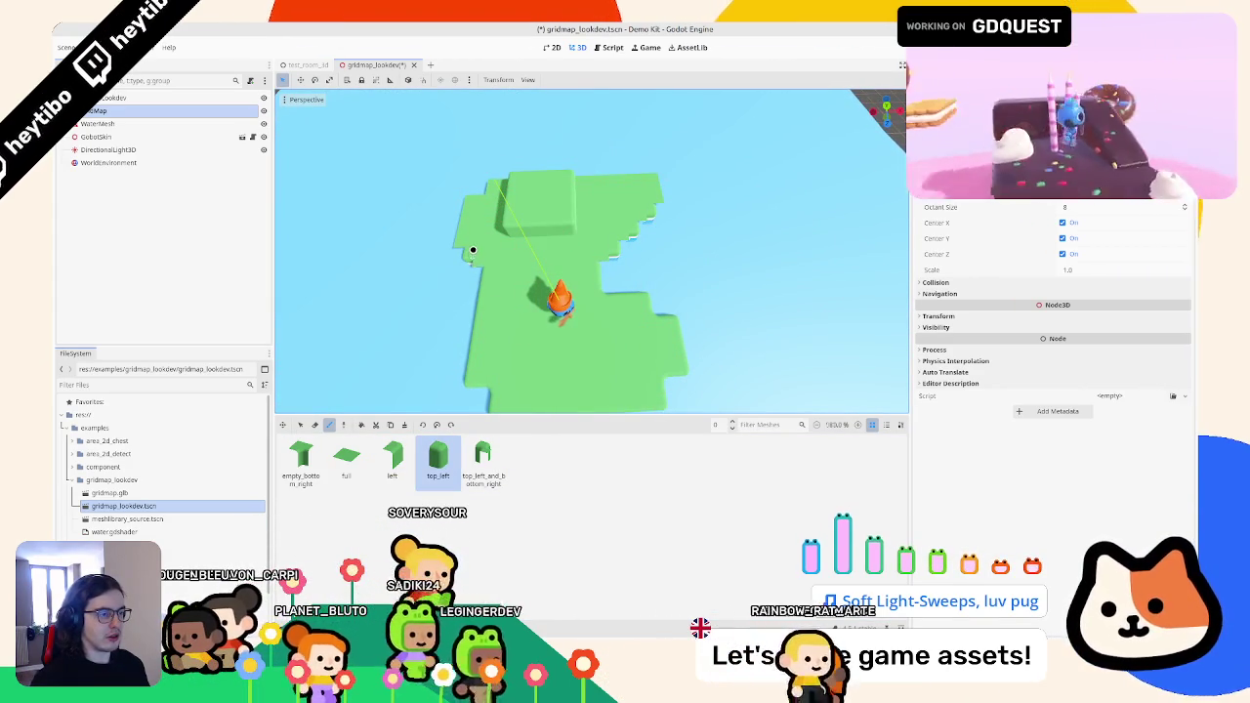
mouse_move(479, 264)
mouse_down()
mouse_move(586, 276)
mouse_move(535, 392)
mouse_up()
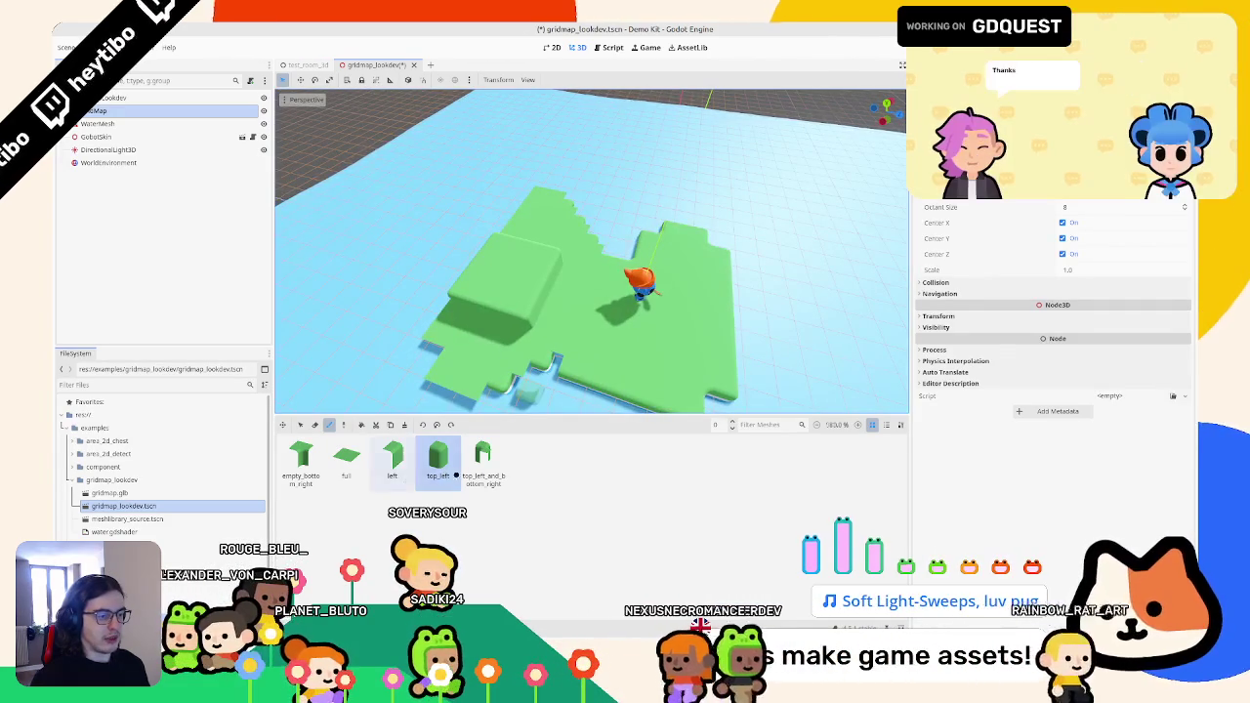
click(314, 464)
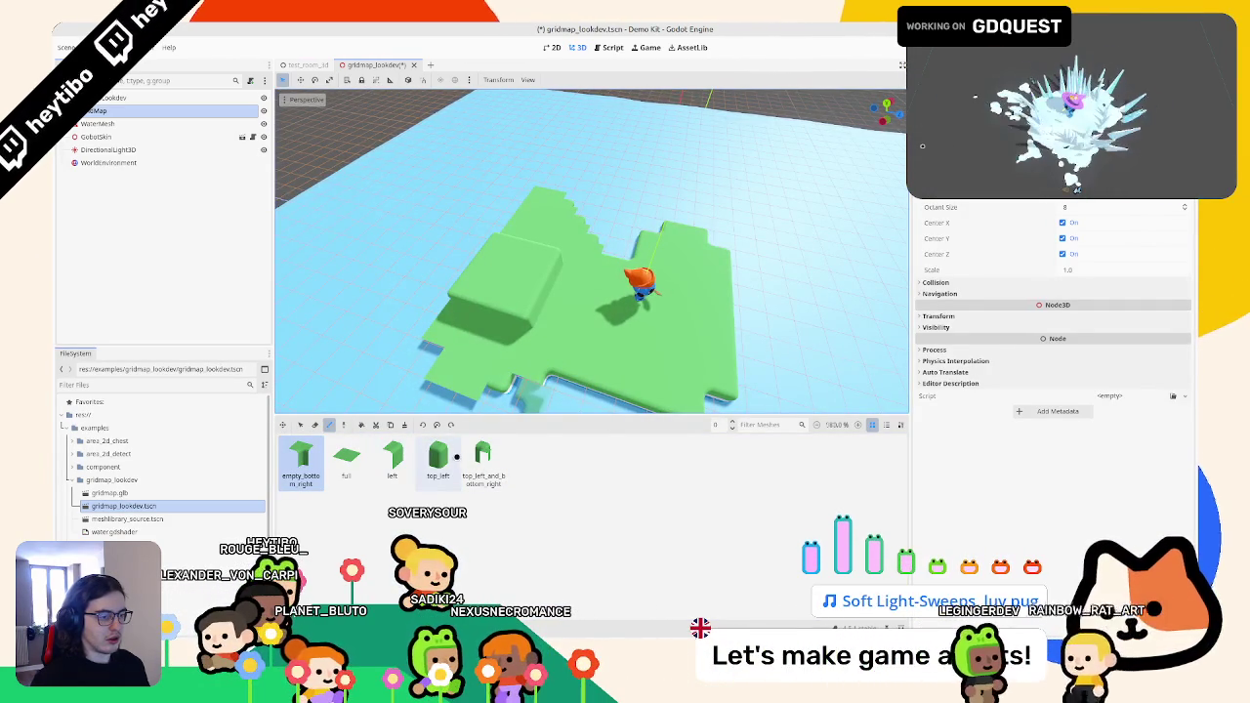
- Place a top_left tile and fill the gap below the raised block with left tiles
click(441, 456)
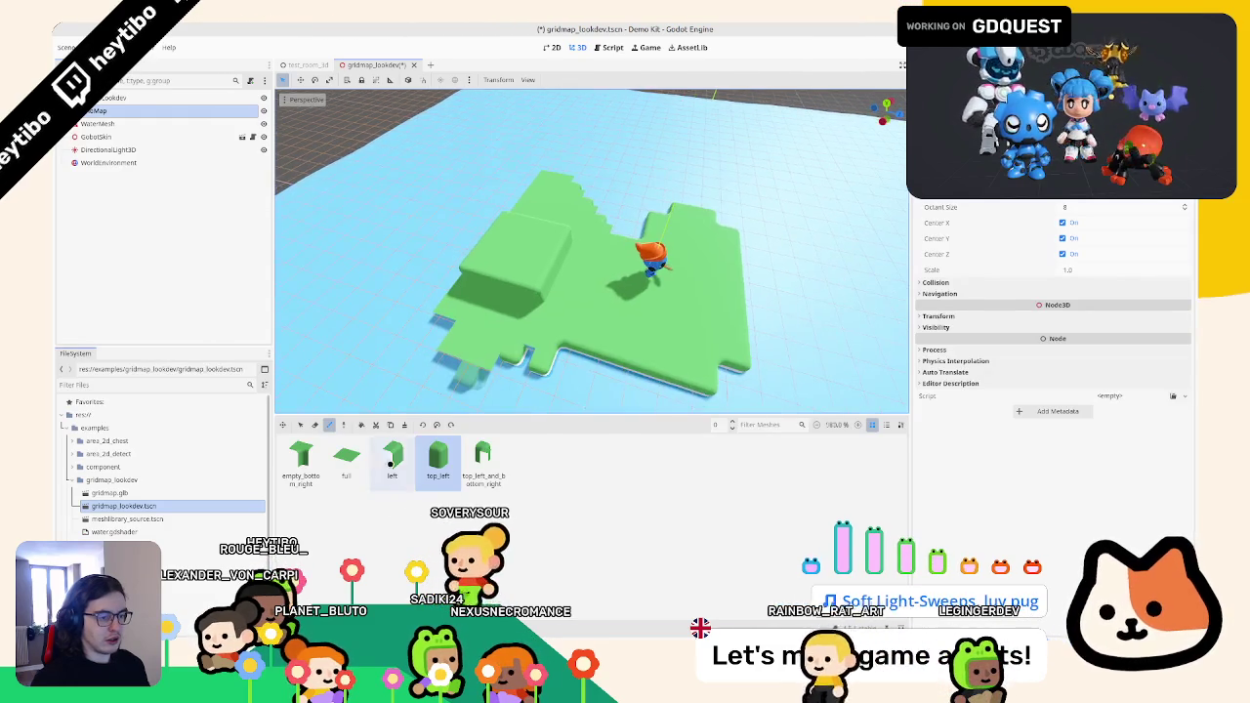
key(r)
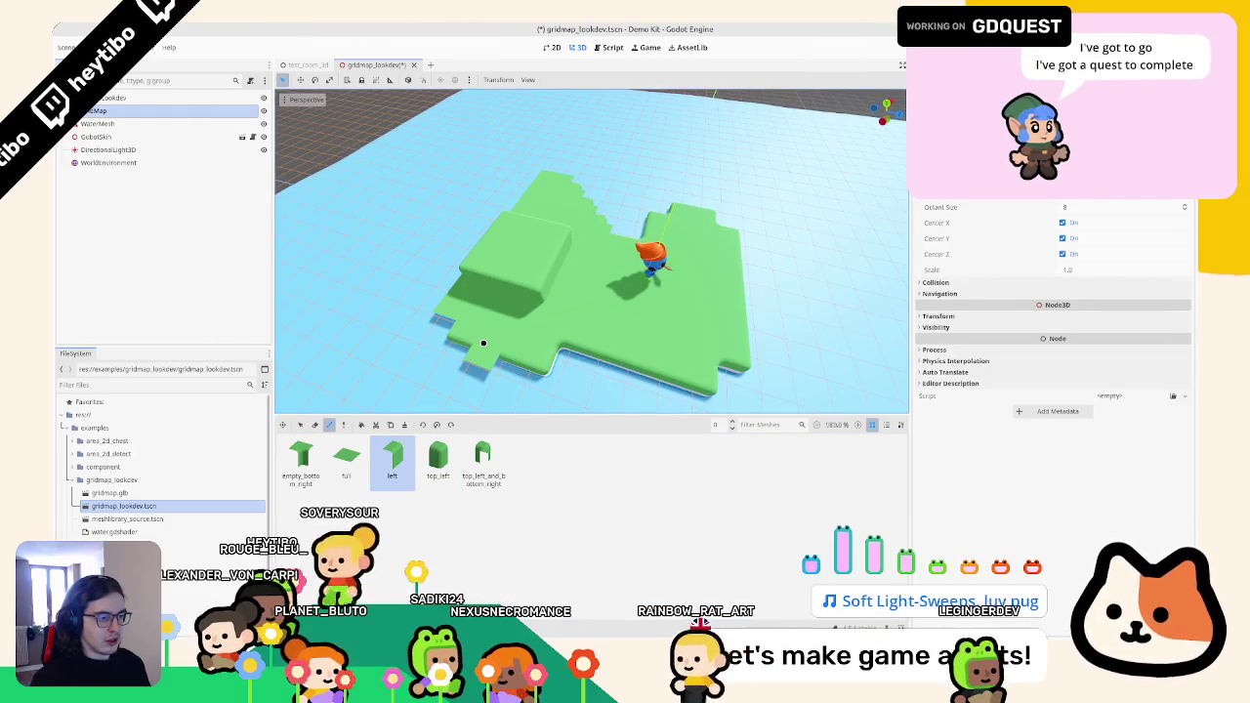
click(437, 456)
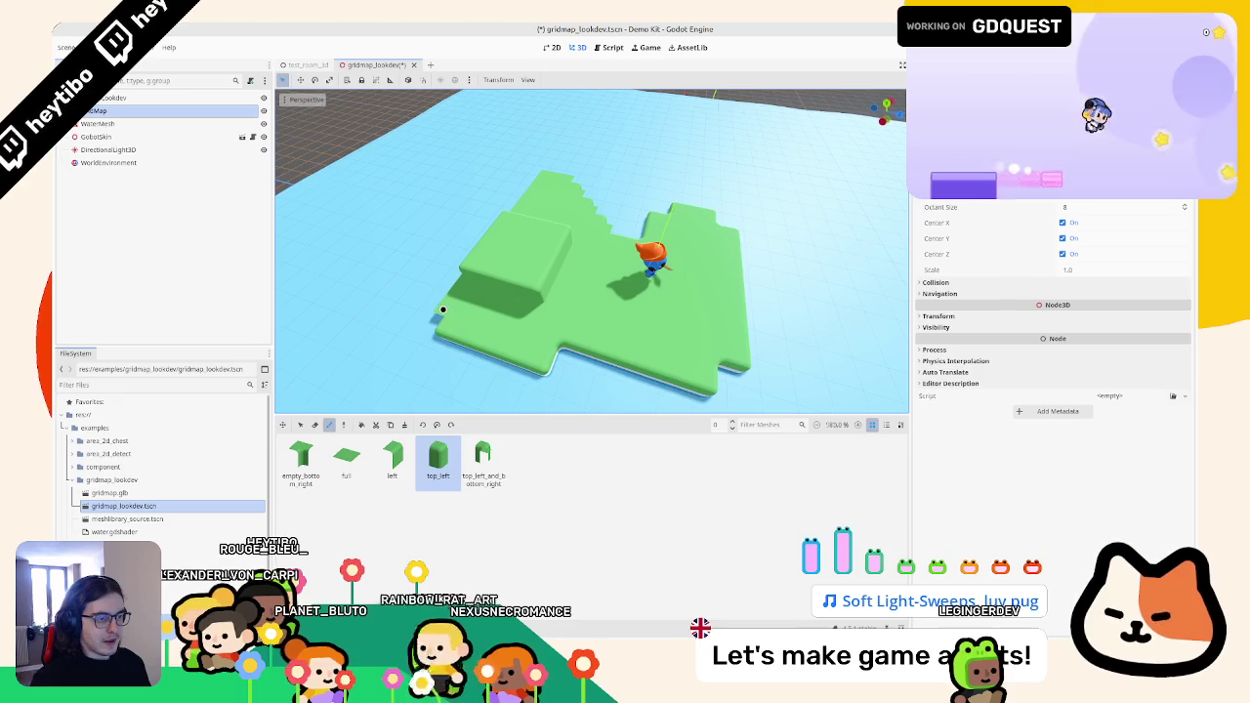
mouse_move(437, 319)
mouse_down()
mouse_move(567, 338)
mouse_move(608, 326)
mouse_move(635, 353)
mouse_up()
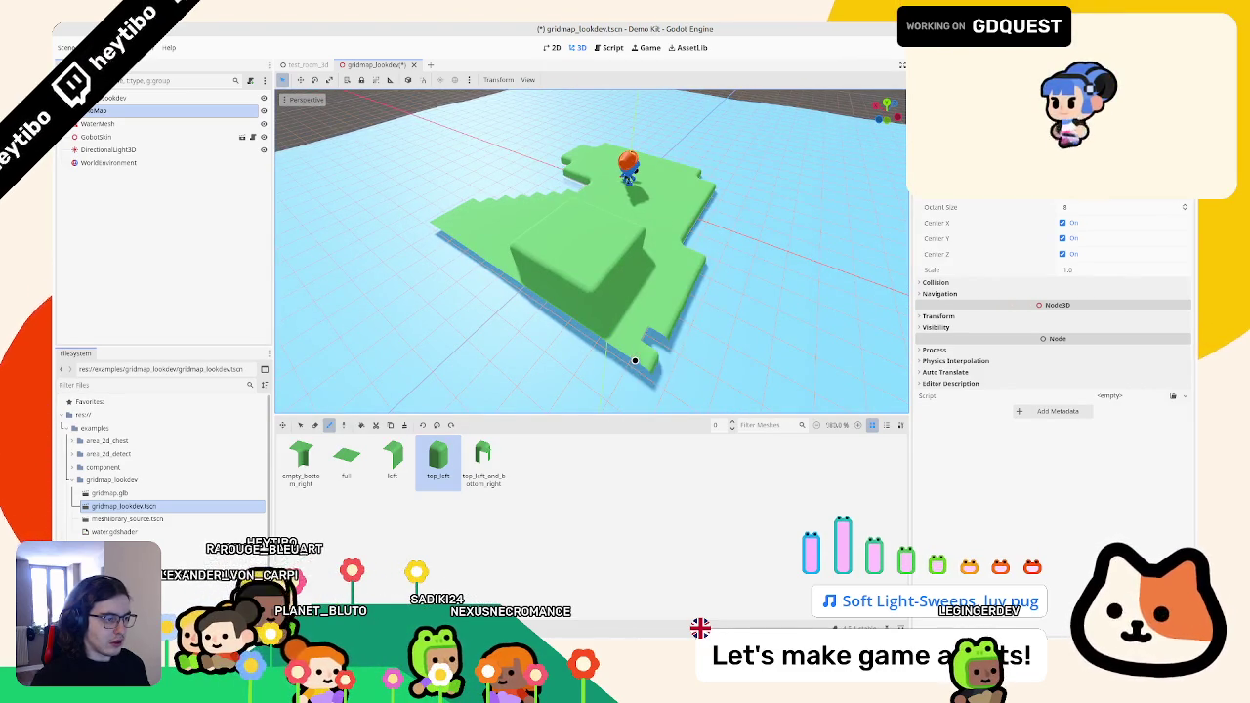
click(622, 377)
click(386, 469)
mouse_move(557, 345)
mouse_down()
mouse_move(478, 323)
mouse_move(518, 283)
mouse_move(508, 303)
mouse_move(585, 348)
mouse_move(694, 316)
mouse_move(694, 299)
mouse_move(549, 296)
mouse_up()
- Extend the island edge with top_left, left and empty_bottom_right tiles, saving the scene
mouse_move(445, 285)
mouse_down()
mouse_move(538, 302)
mouse_move(550, 287)
mouse_move(587, 321)
mouse_up()
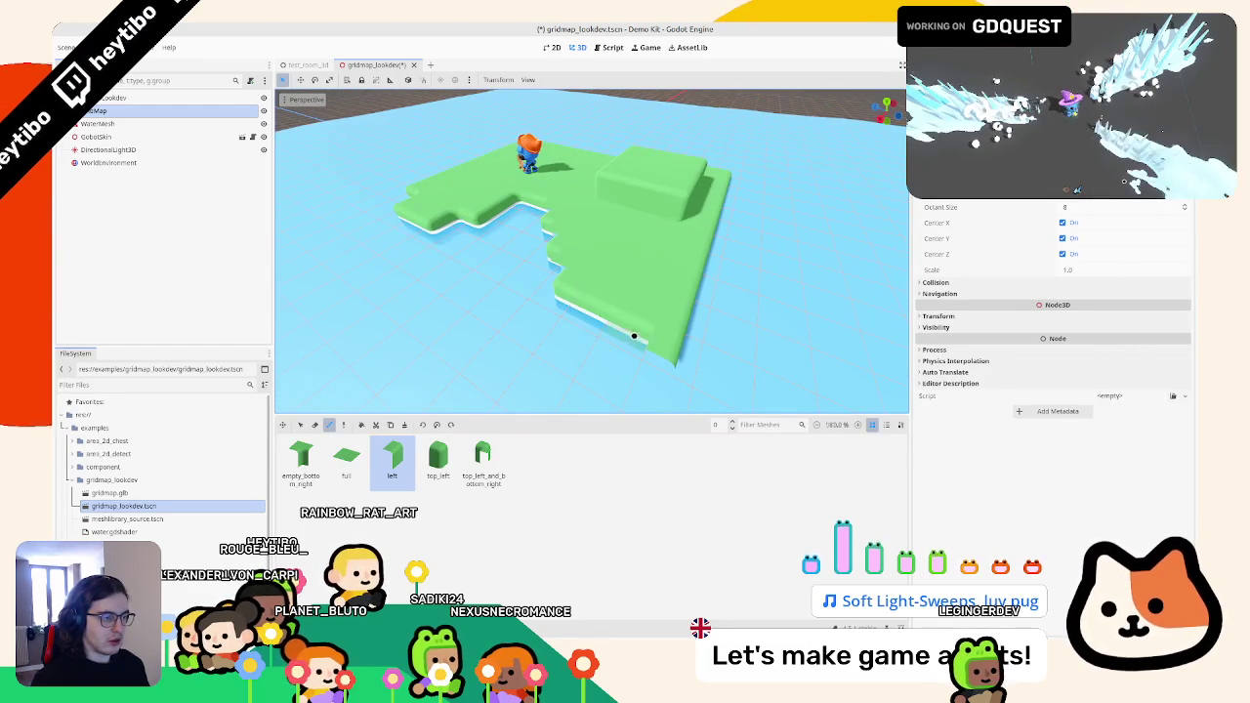
click(438, 459)
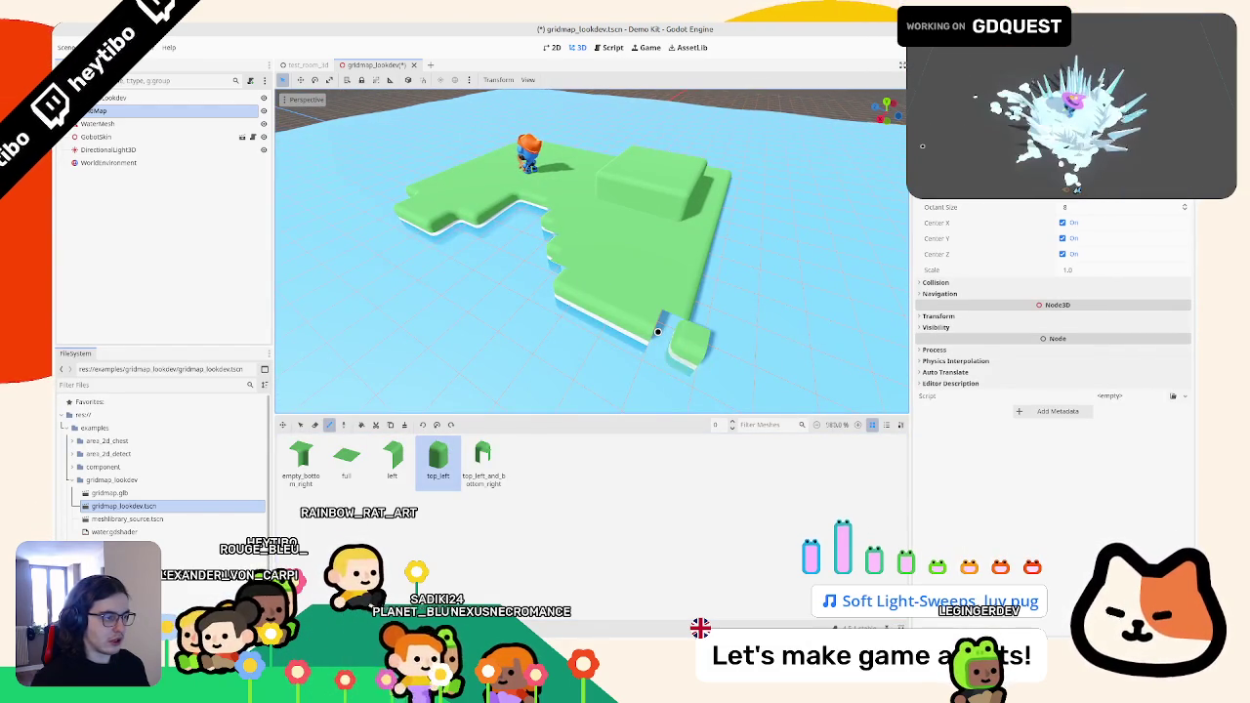
mouse_move(588, 337)
mouse_down()
mouse_move(592, 302)
mouse_move(510, 284)
mouse_move(514, 273)
mouse_move(577, 374)
mouse_up()
key(ctrl+s)
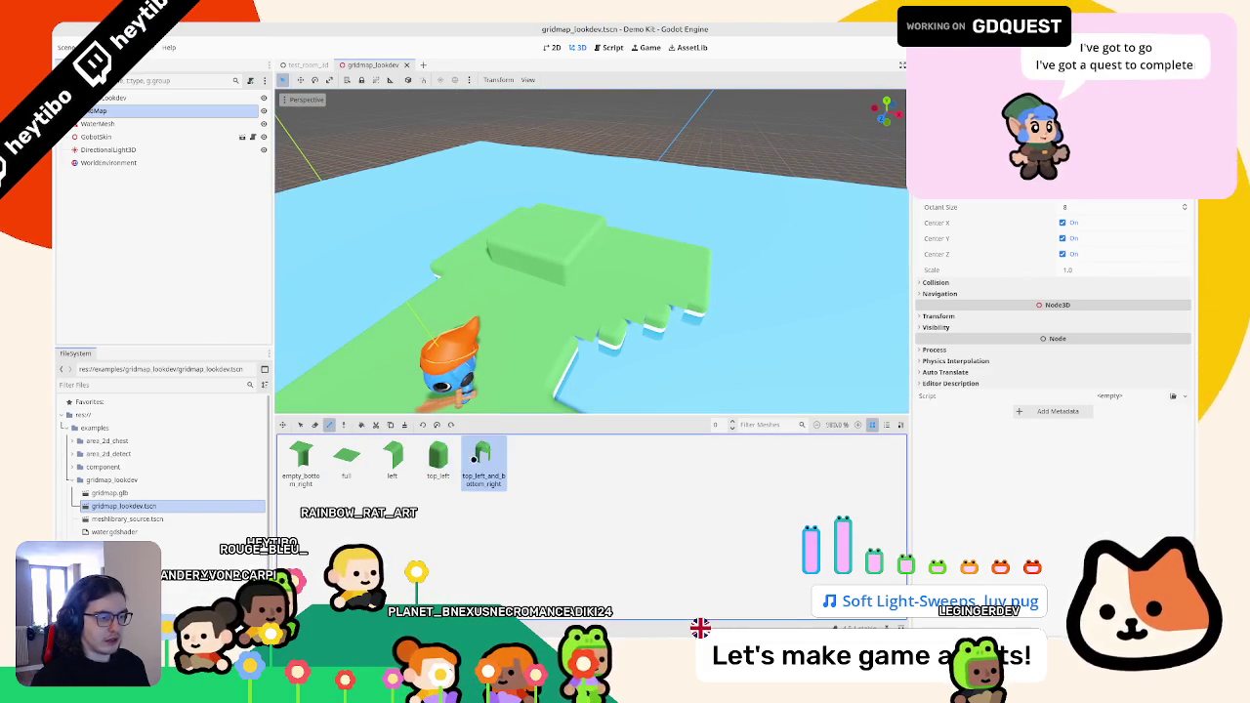
click(392, 459)
click(300, 457)
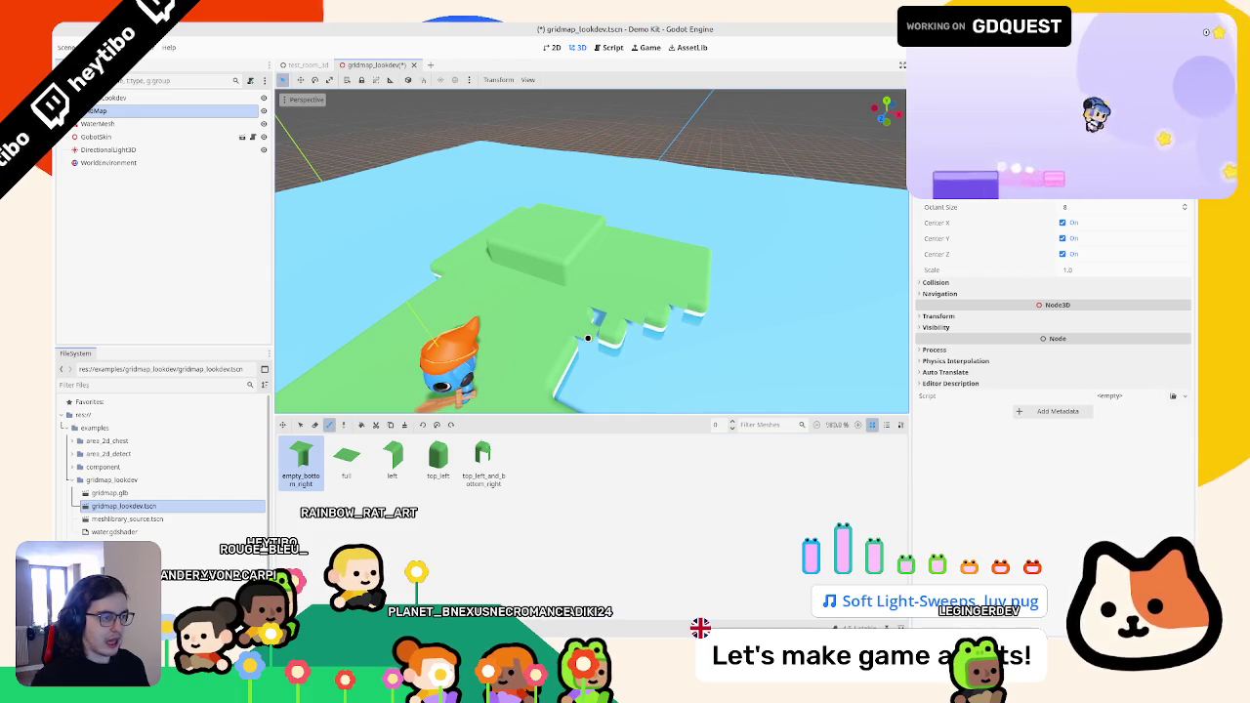
scroll(638, 319, down, 5)
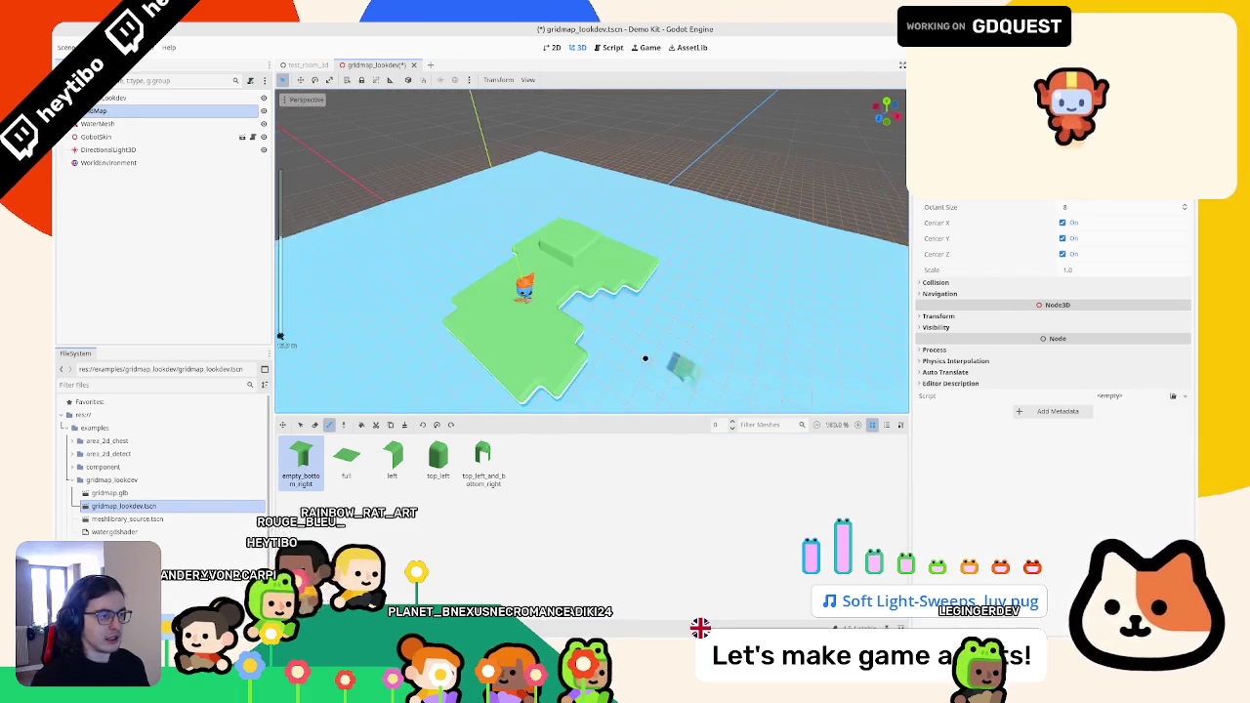
key(ctrl+s)
scroll(644, 358, up, 5)
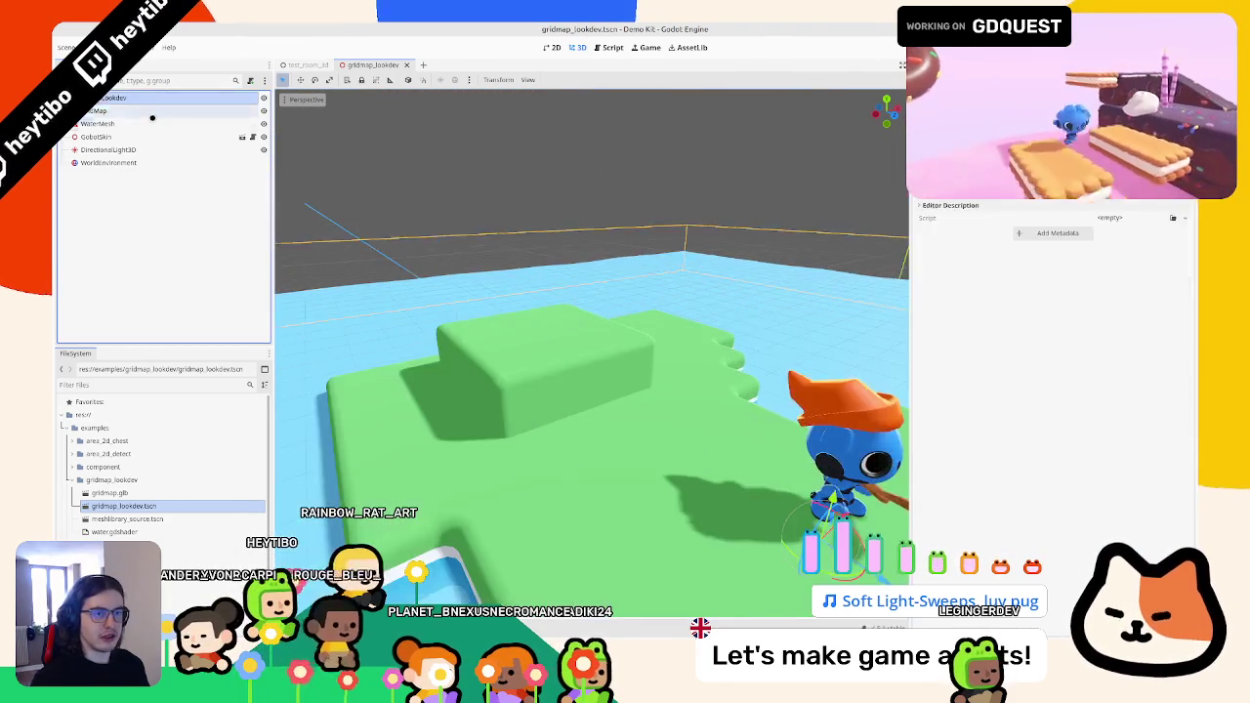
- Check the WaterMesh shader, then select GridMap and a tile in the MeshLibrary panel
click(146, 124)
scroll(997, 445, down, 4)
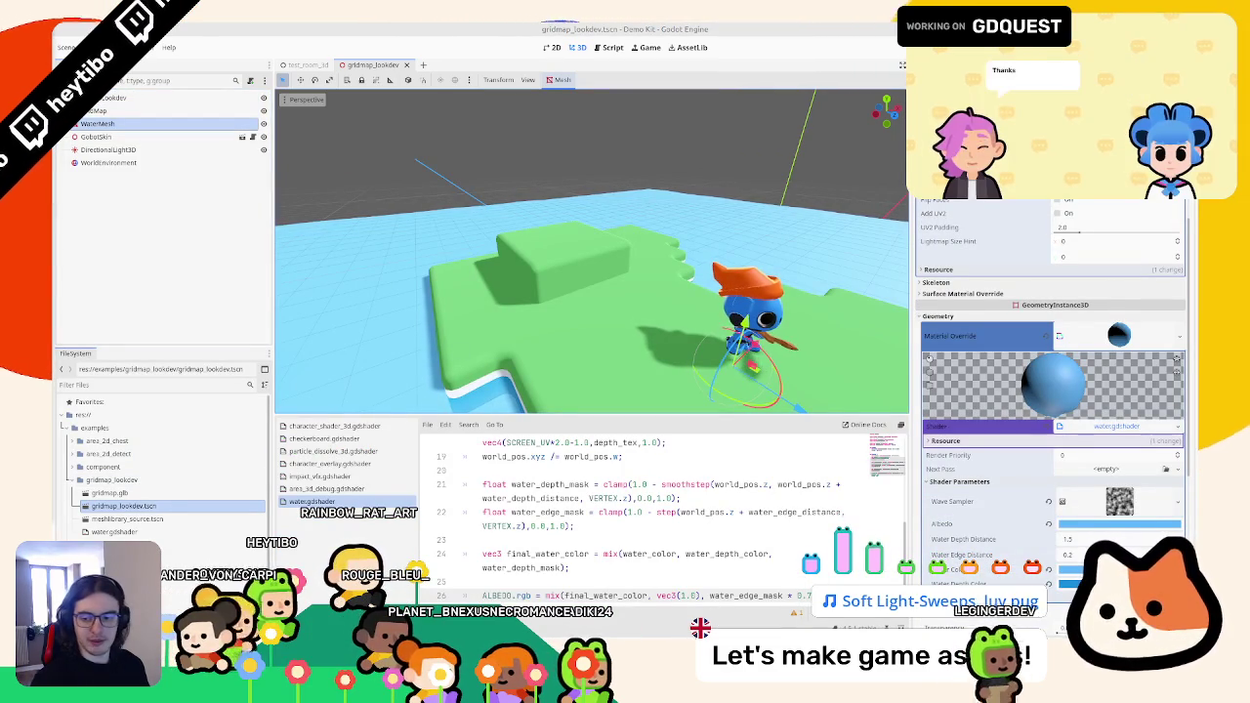
click(304, 64)
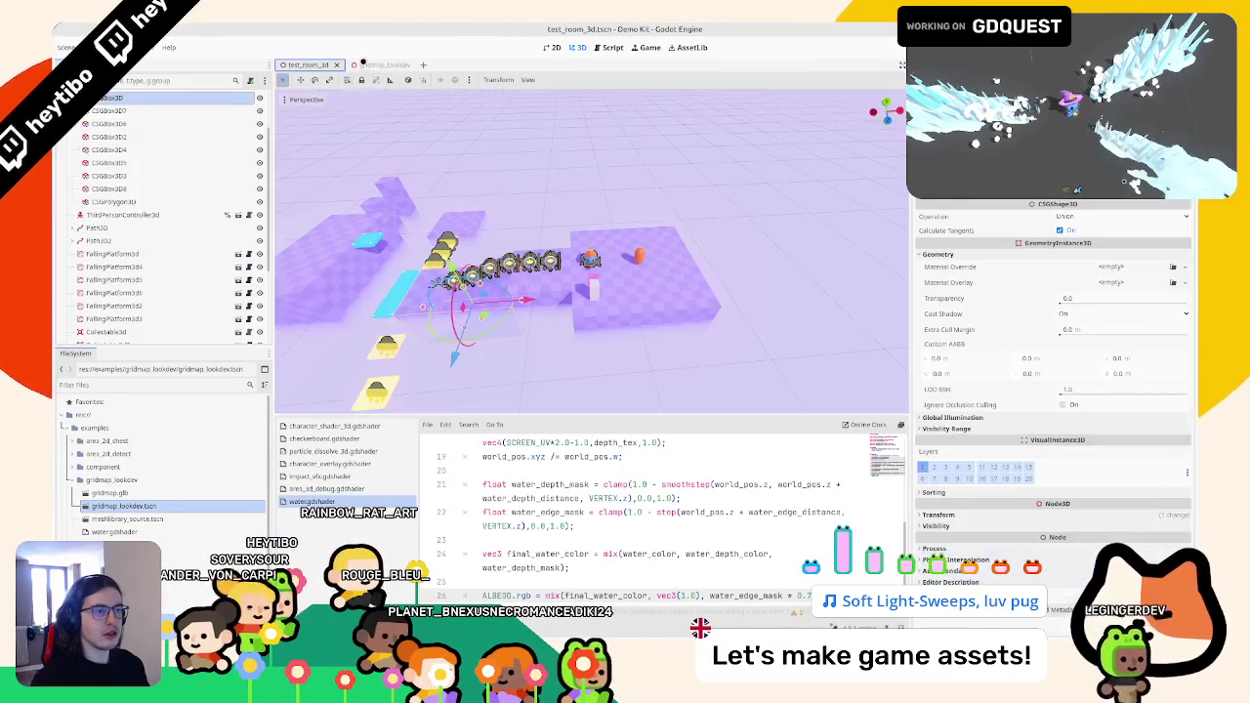
click(371, 64)
scroll(597, 280, down, 5)
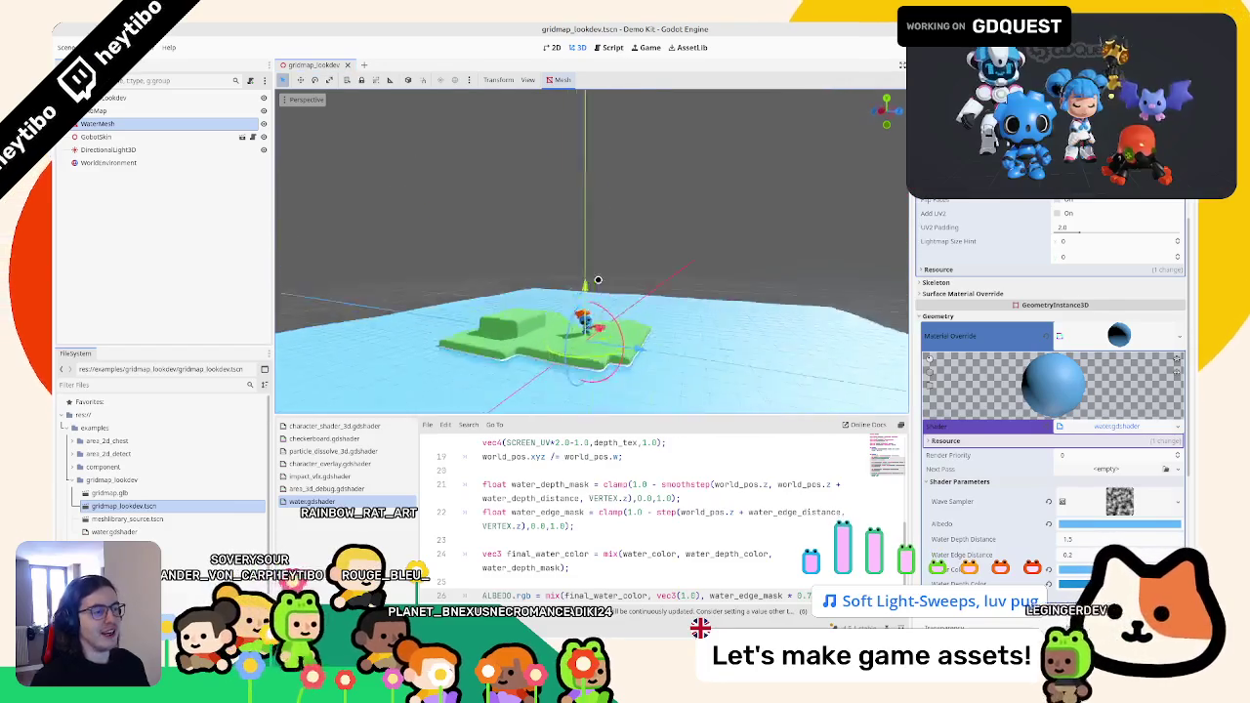
scroll(598, 280, up, 6)
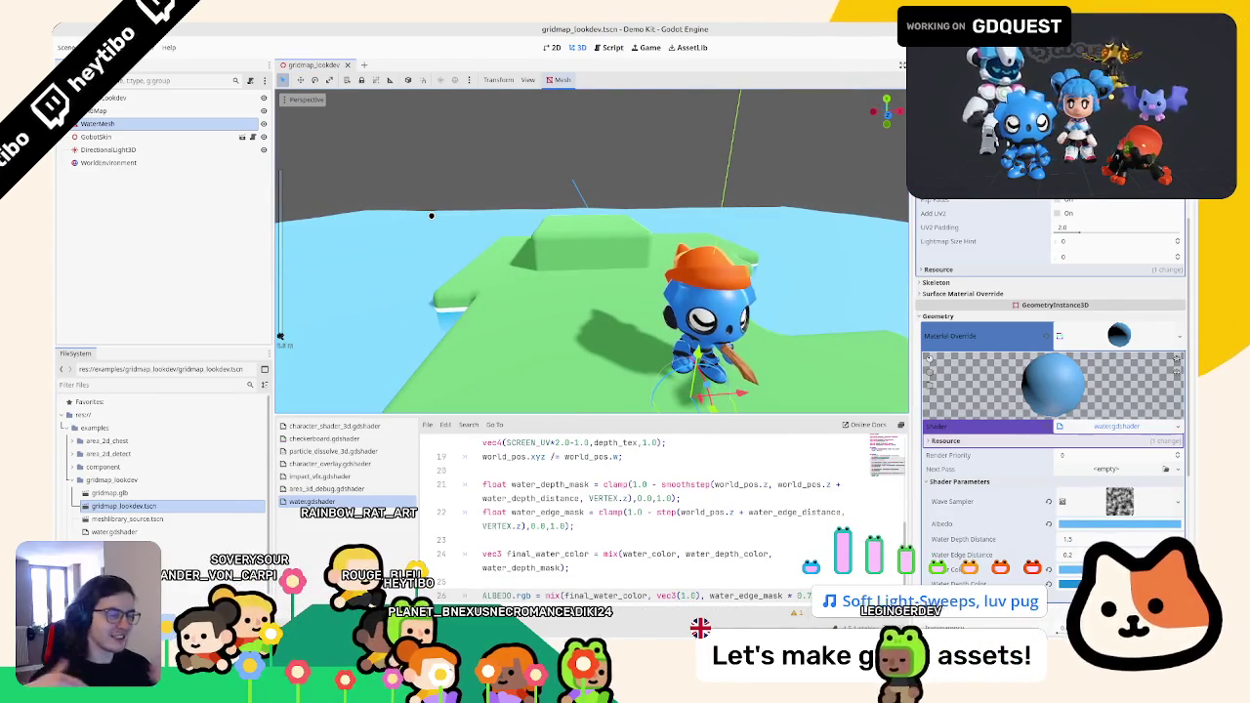
scroll(1079, 272, up, 5)
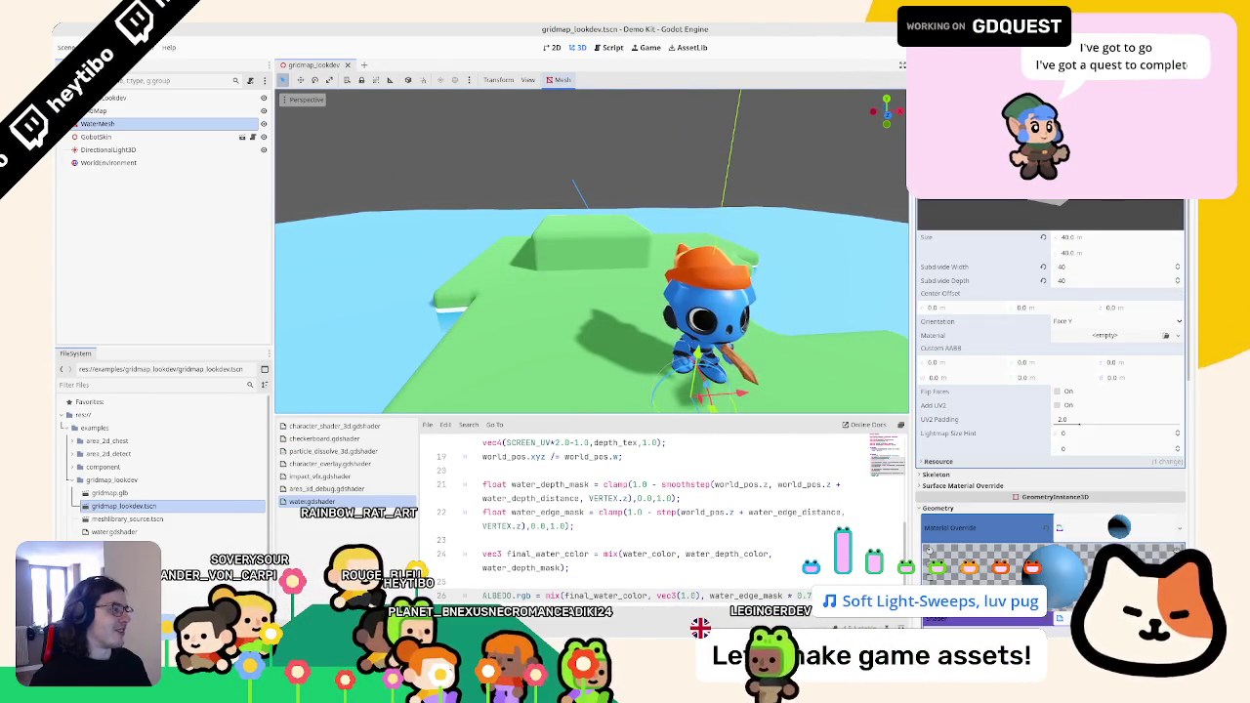
click(216, 107)
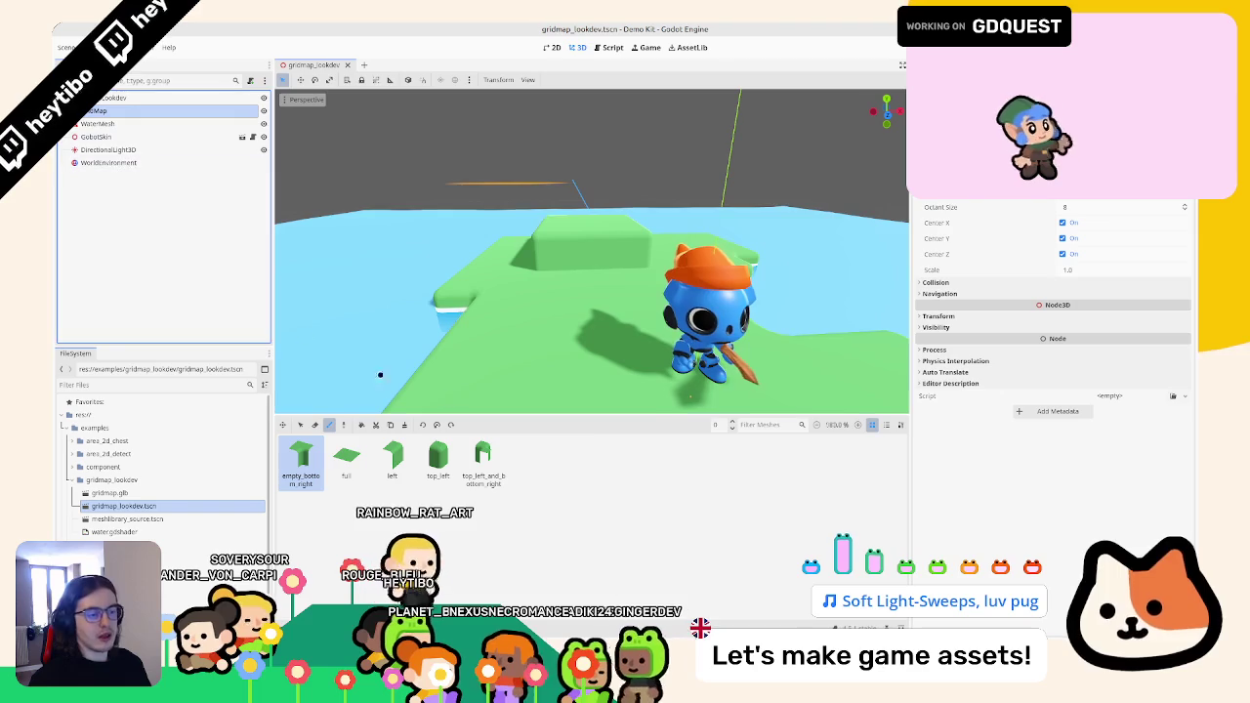
click(1035, 173)
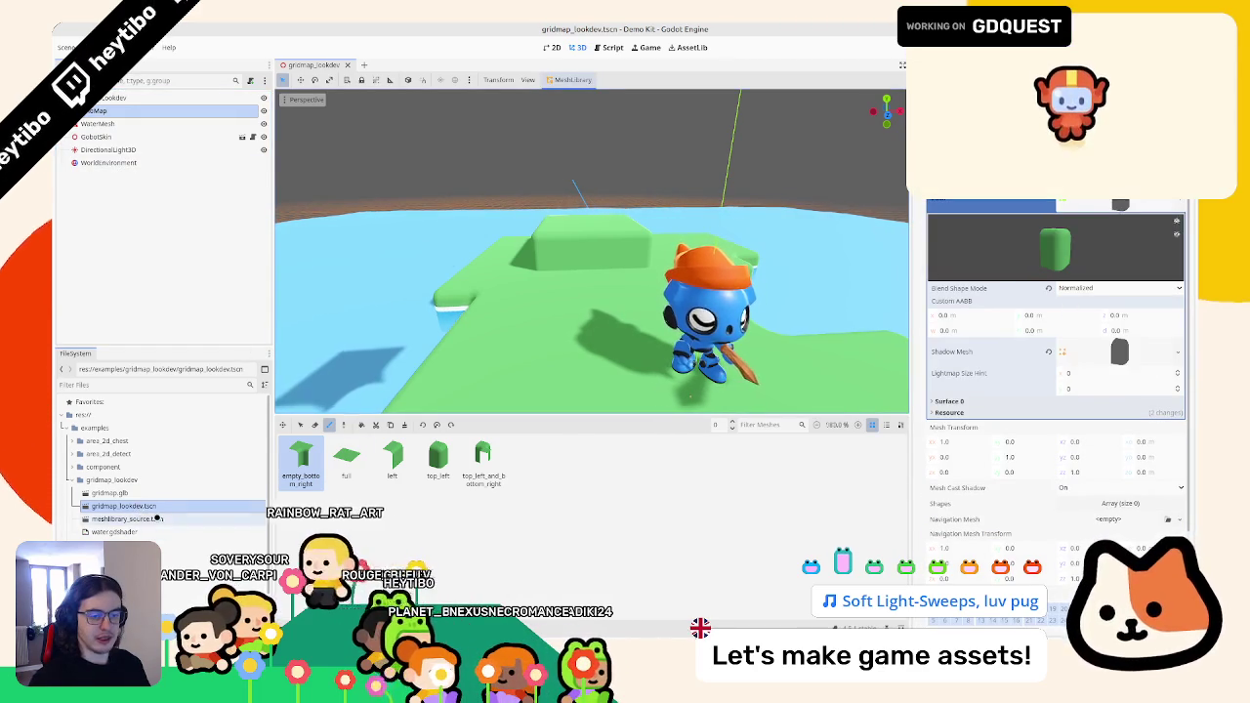
- In meshlibrary_source.tscn, give the full tile's Surface Material Override a new ShaderMaterial
double_click(127, 519)
click(143, 125)
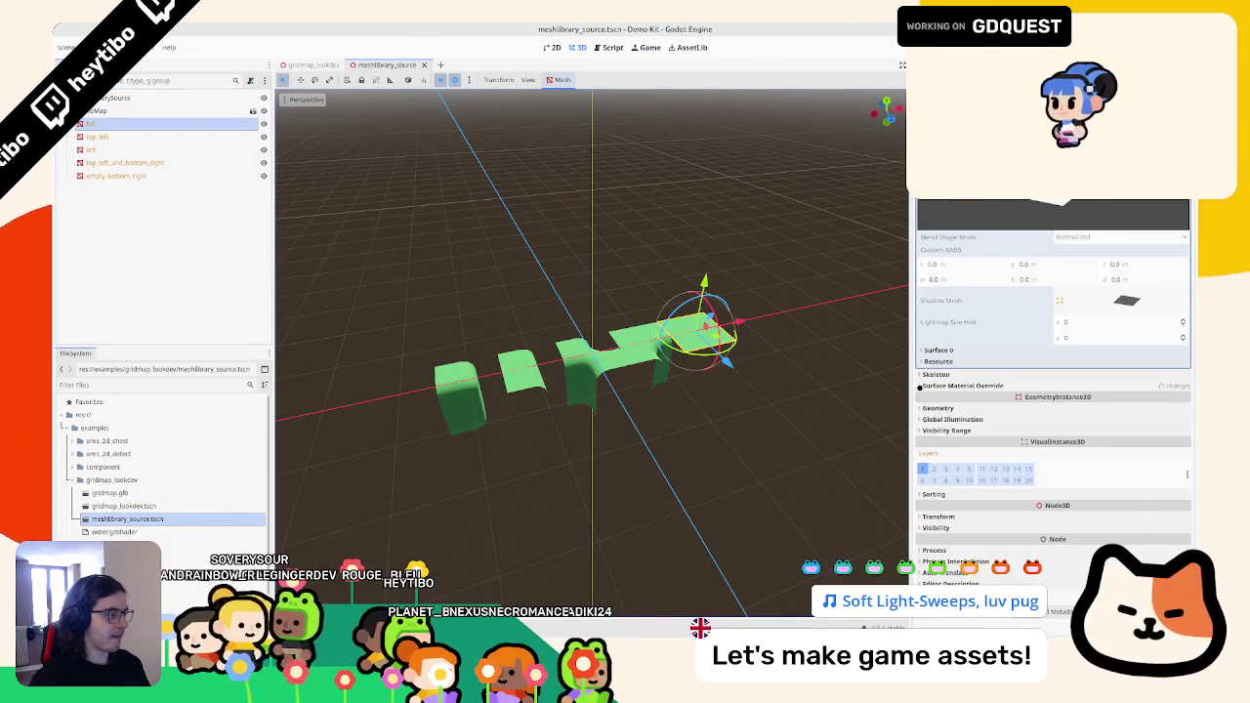
click(919, 386)
click(1180, 227)
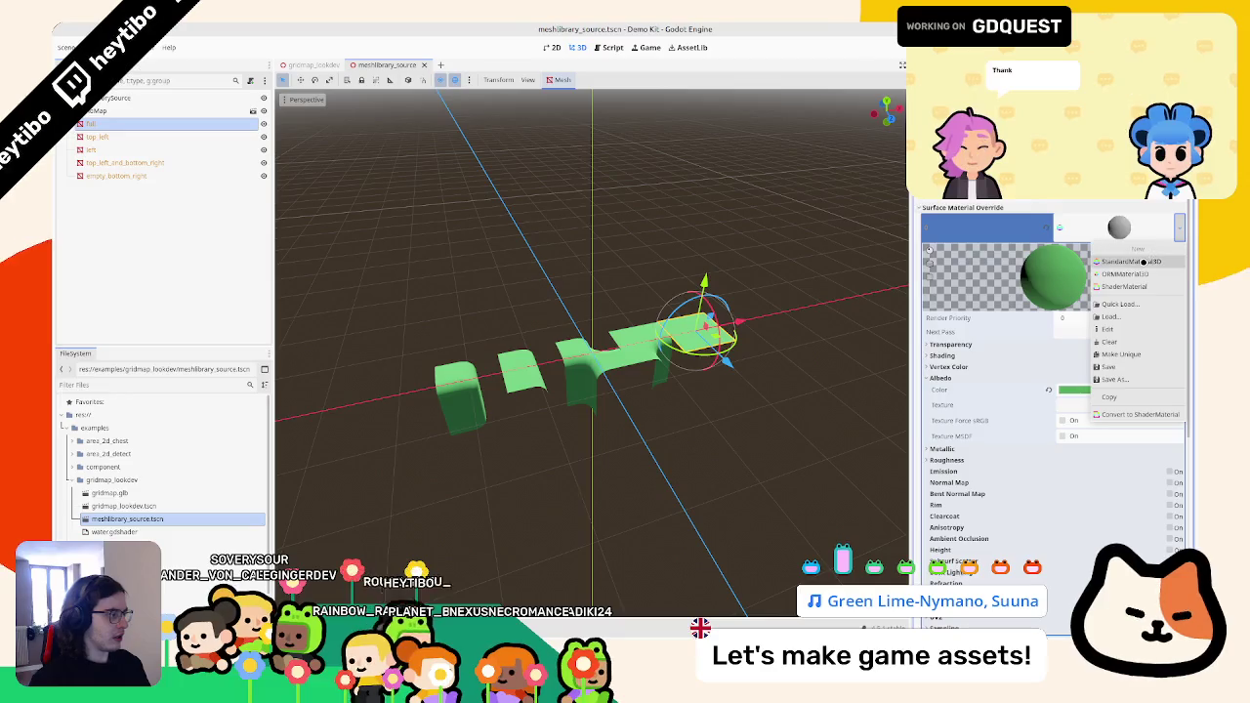
click(1130, 287)
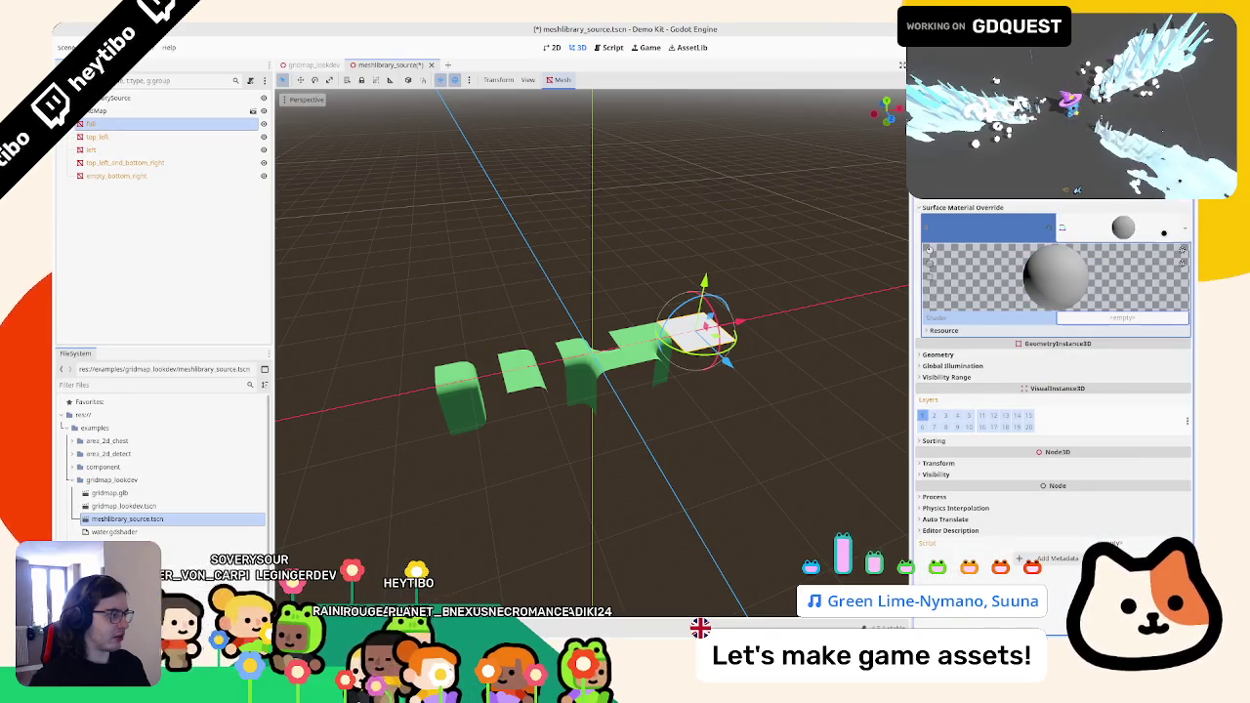
- Create a ShaderMaterial resource in the gridmap_lookdev folder saved as ground_mat.tres
right_click(112, 479)
mouse_move(254, 451)
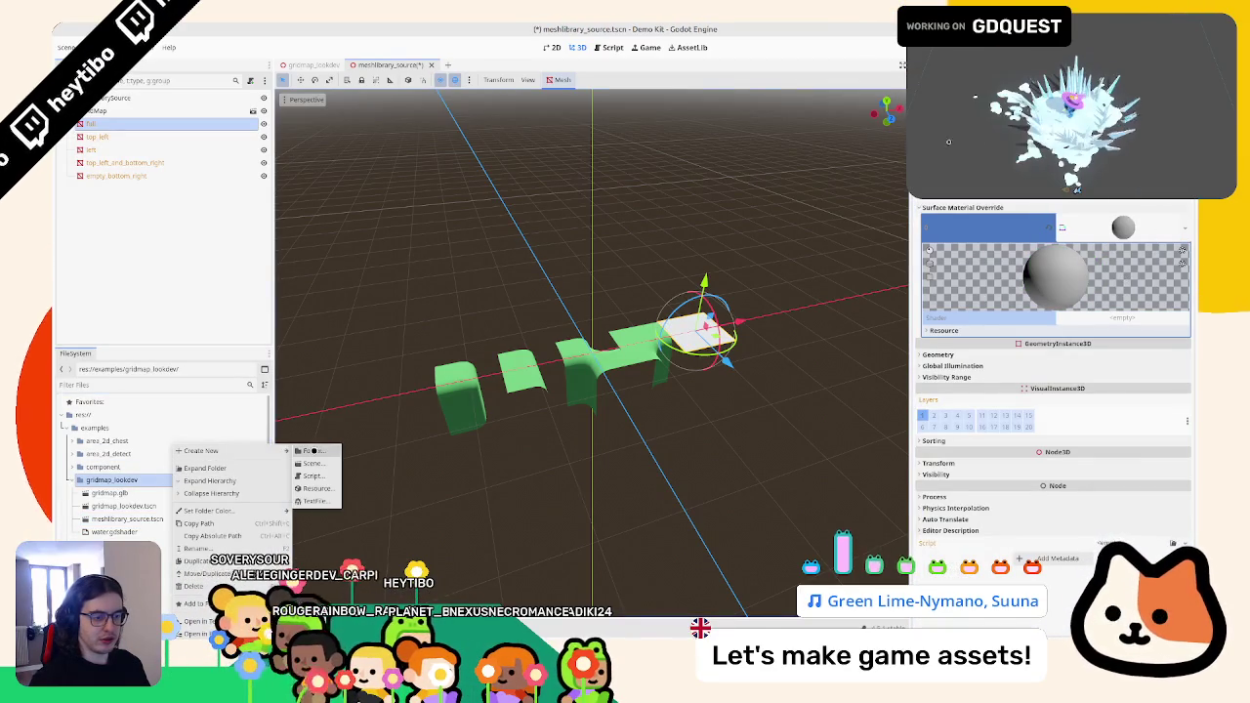
click(328, 486)
text(shader_)
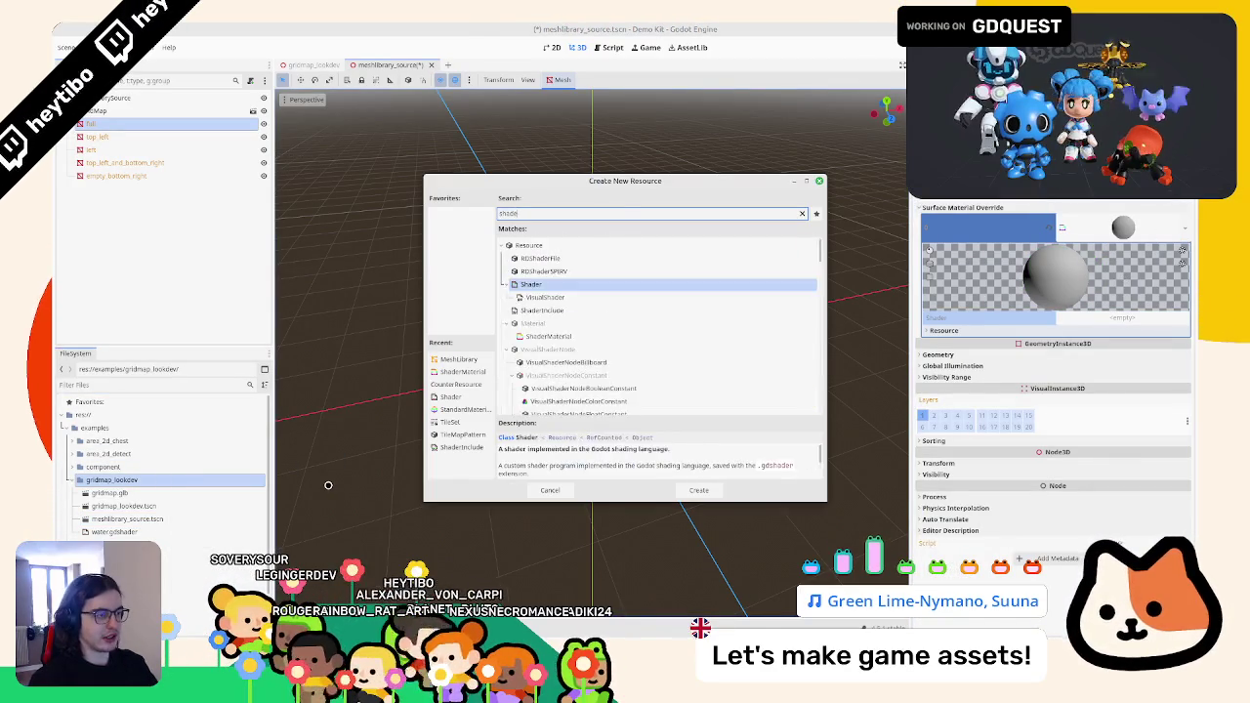
key(BackSpace)
text(material)
key(Return)
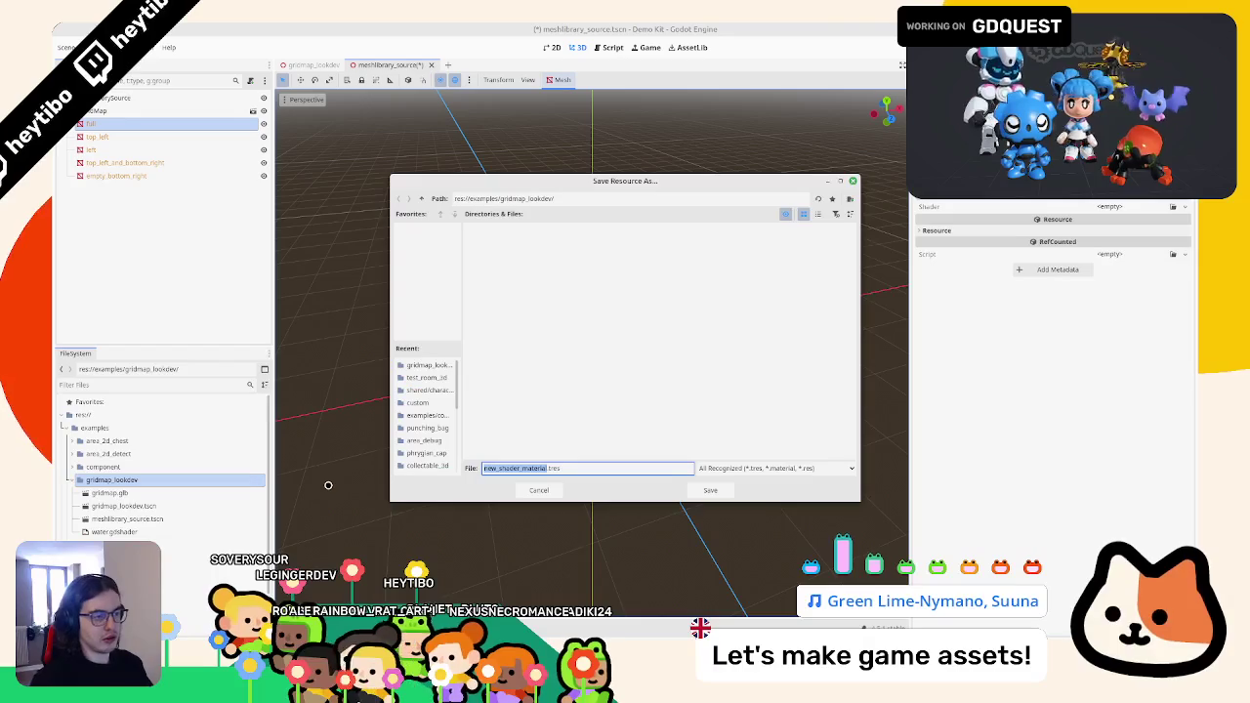
text(ground_mat)
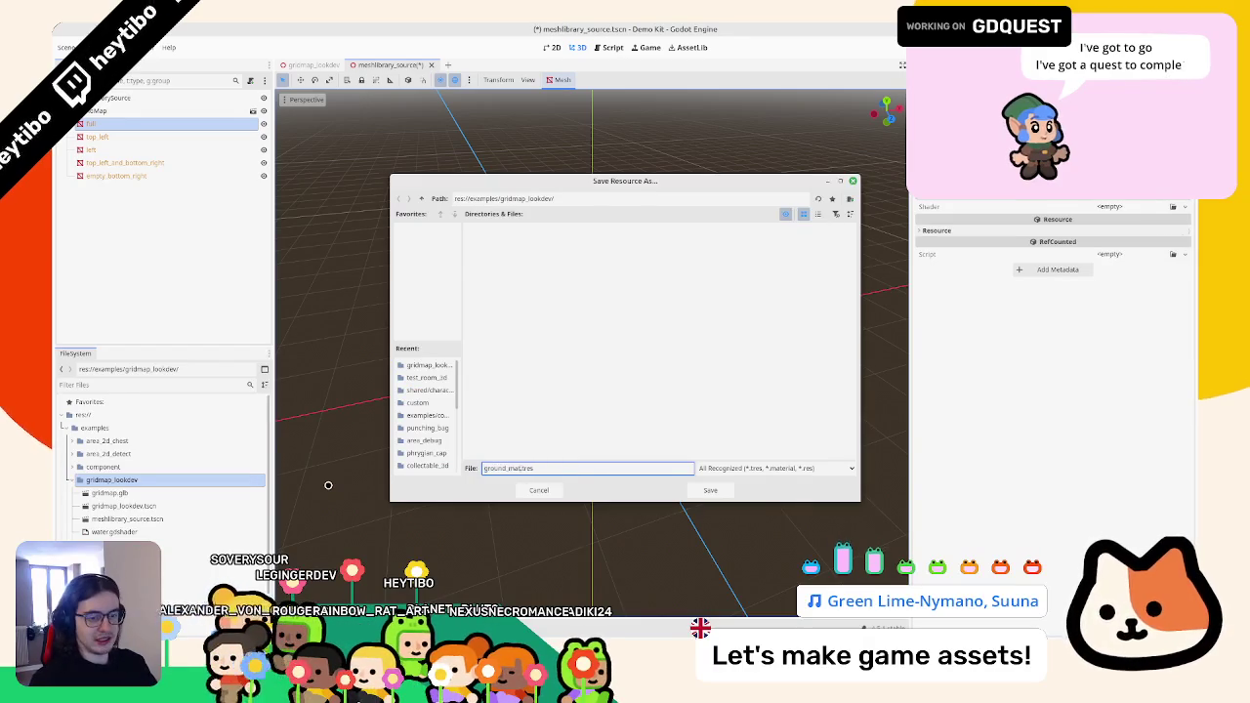
key(Return)
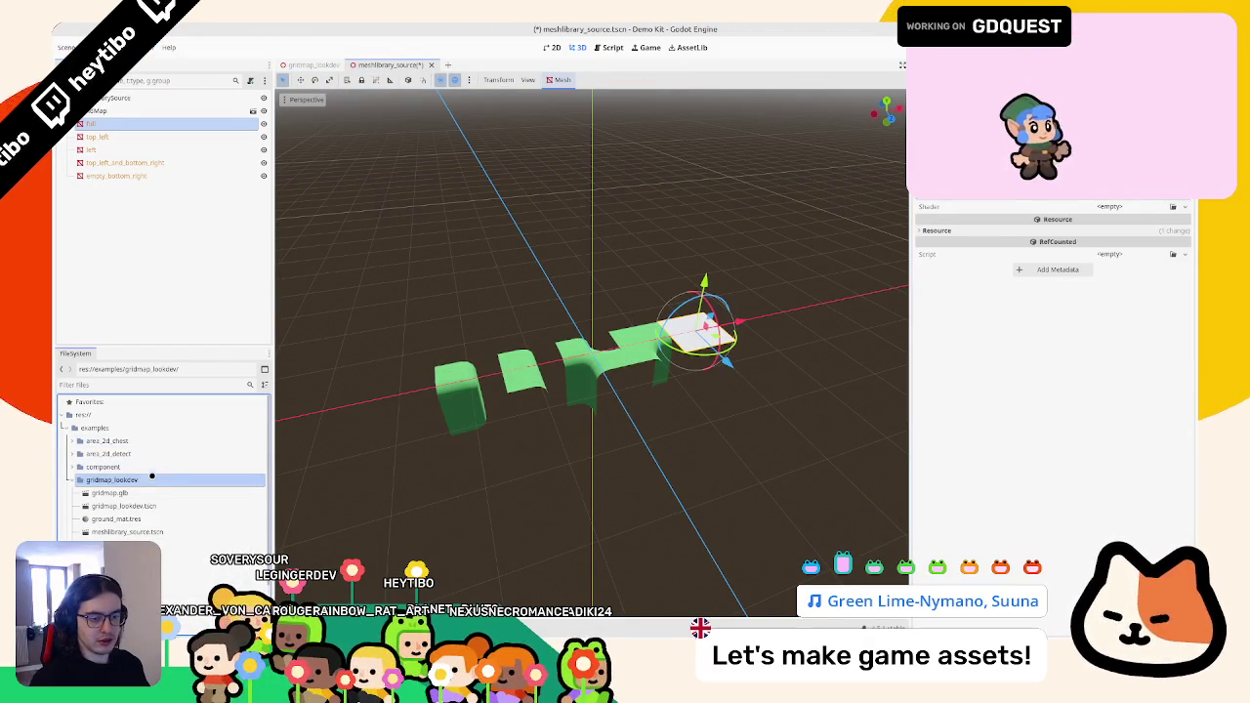
right_click(151, 475)
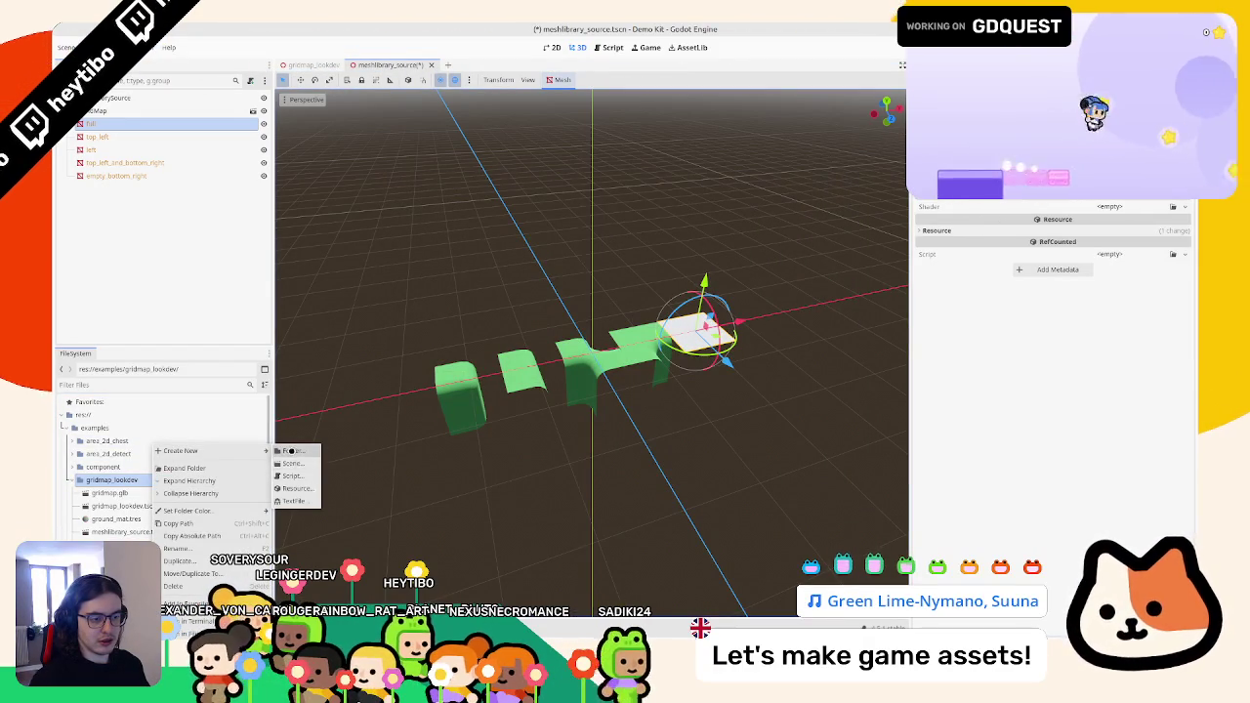
- Create ground.gdshader and assign it to ground_mat's Shader slot
click(297, 488)
text(shader)
key(Return)
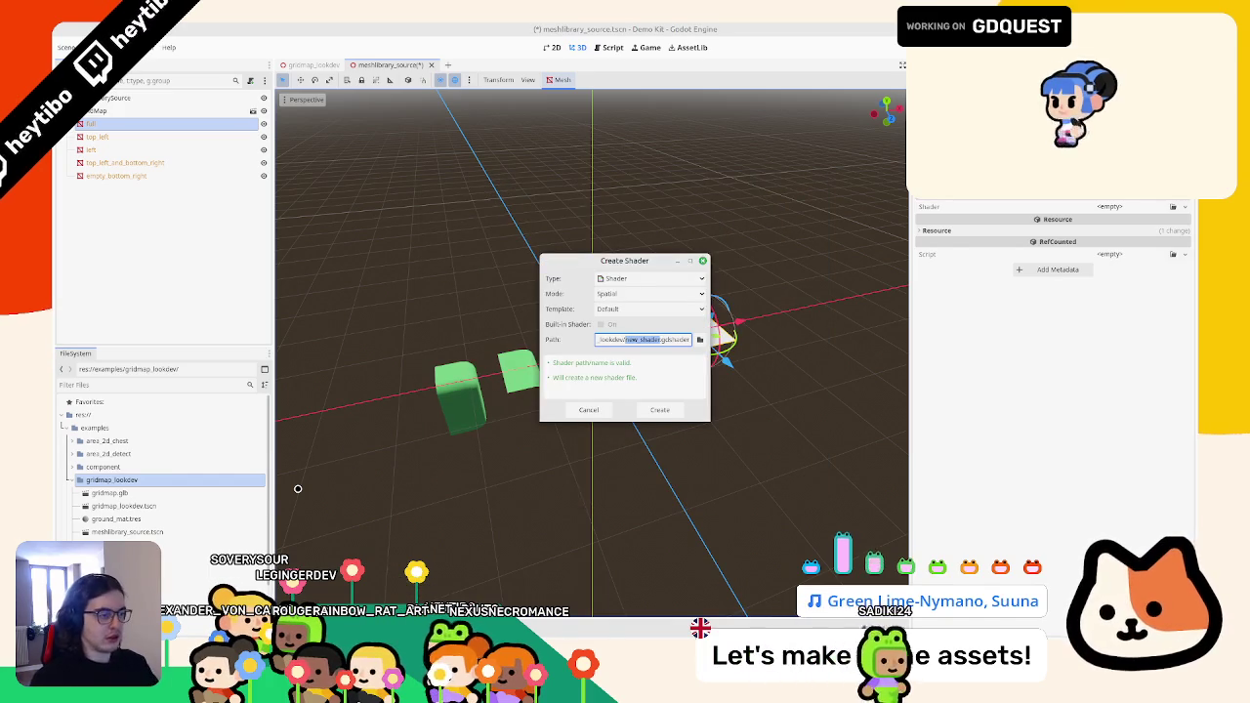
key(Return)
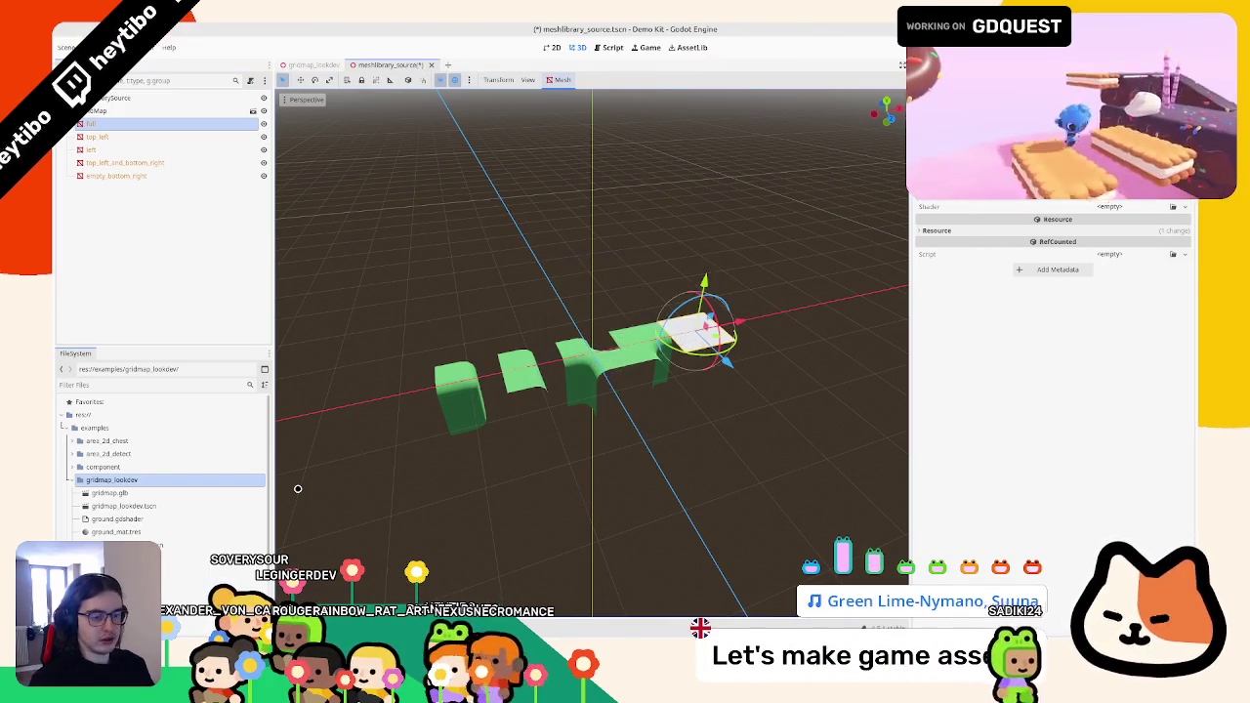
double_click(148, 525)
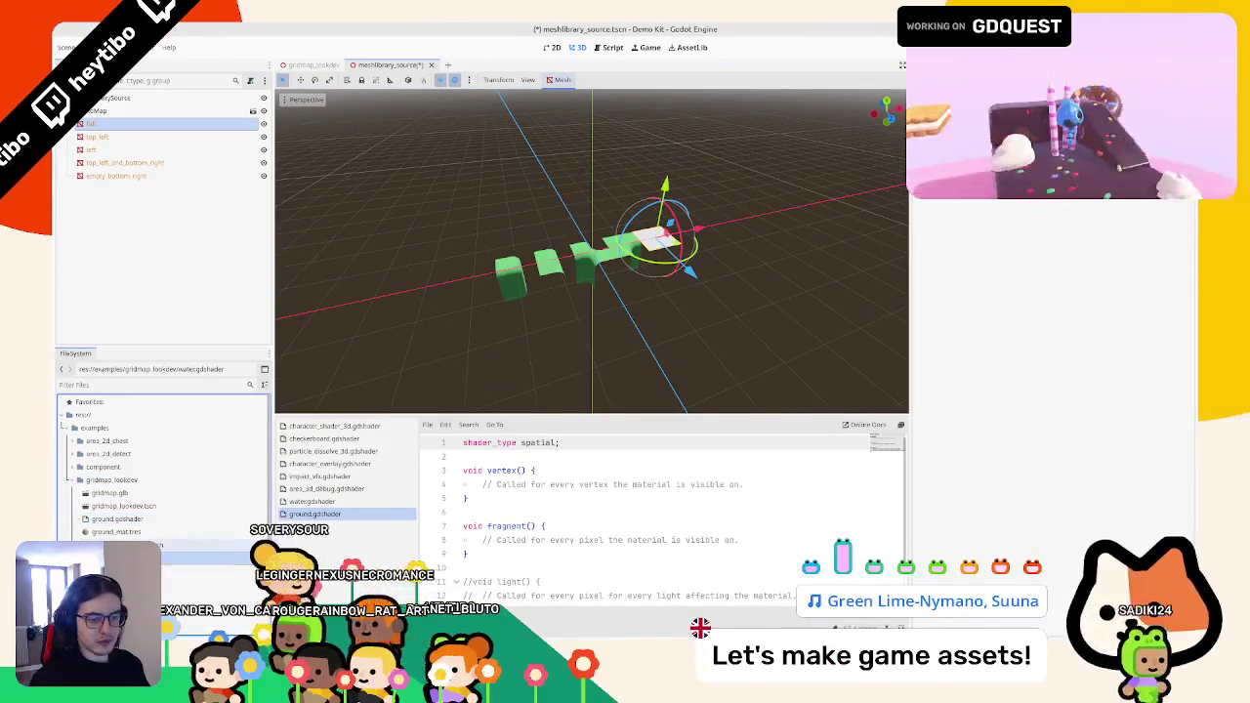
click(130, 532)
drag(117, 518, 1016, 265)
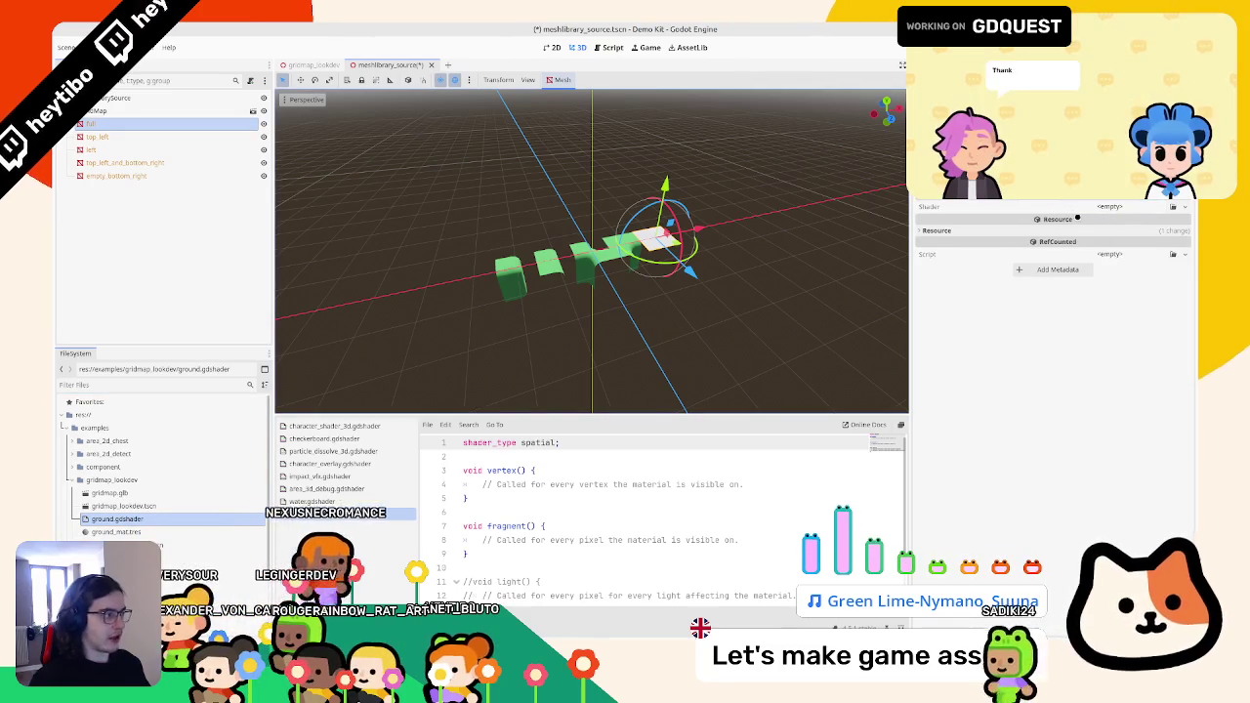
drag(117, 518, 1114, 206)
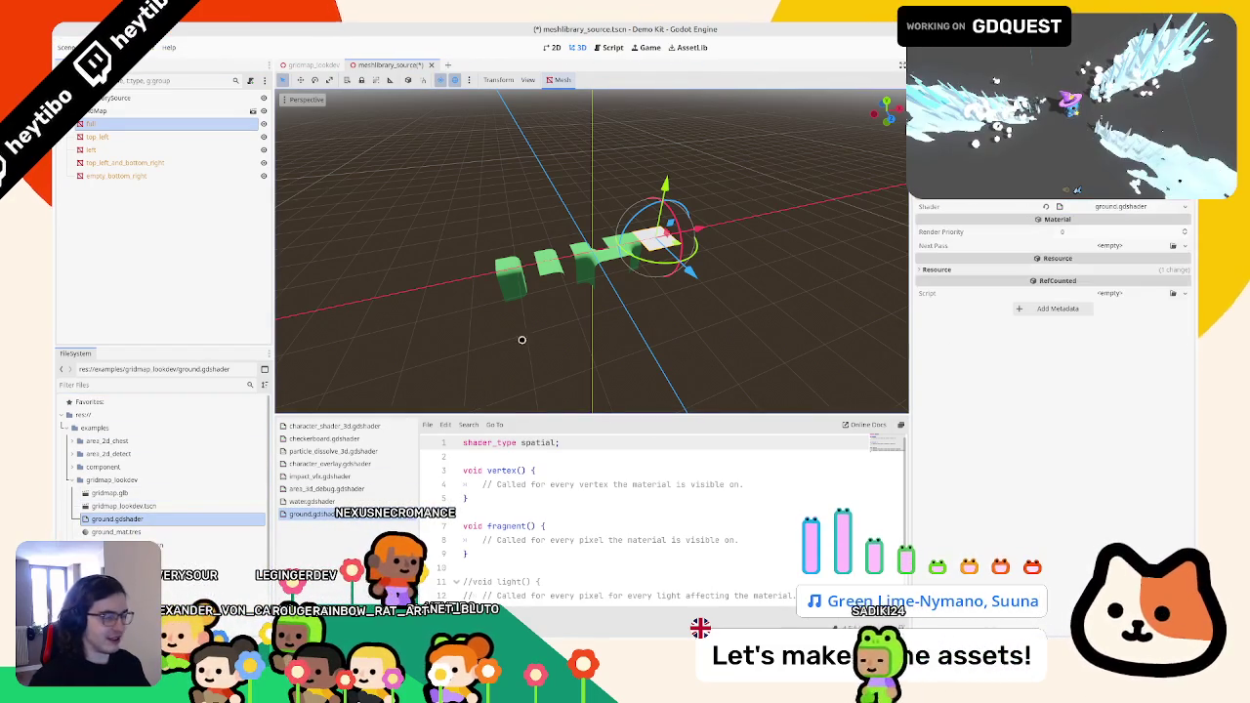
- Delete the vertex() and light() stubs, leaving only an empty fragment() function
drag(470, 498, 464, 470)
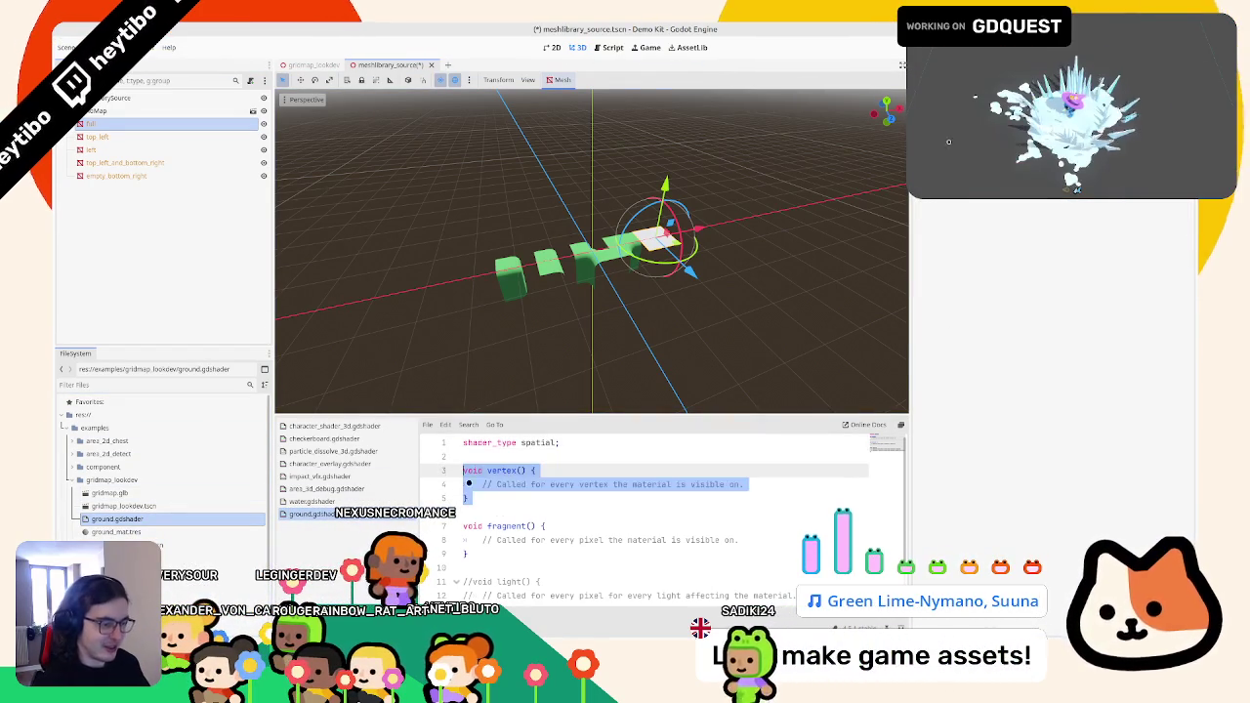
key(BackSpace)
key(BackSpace)
key(BackSpace)
key(BackSpace)
key(BackSpace)
drag(734, 484, 477, 485)
key(BackSpace)
click(717, 469)
key(Return)
click(683, 498)
scroll(477, 284, up, 3)
scroll(478, 285, up, 2)
shift+click(115, 176)
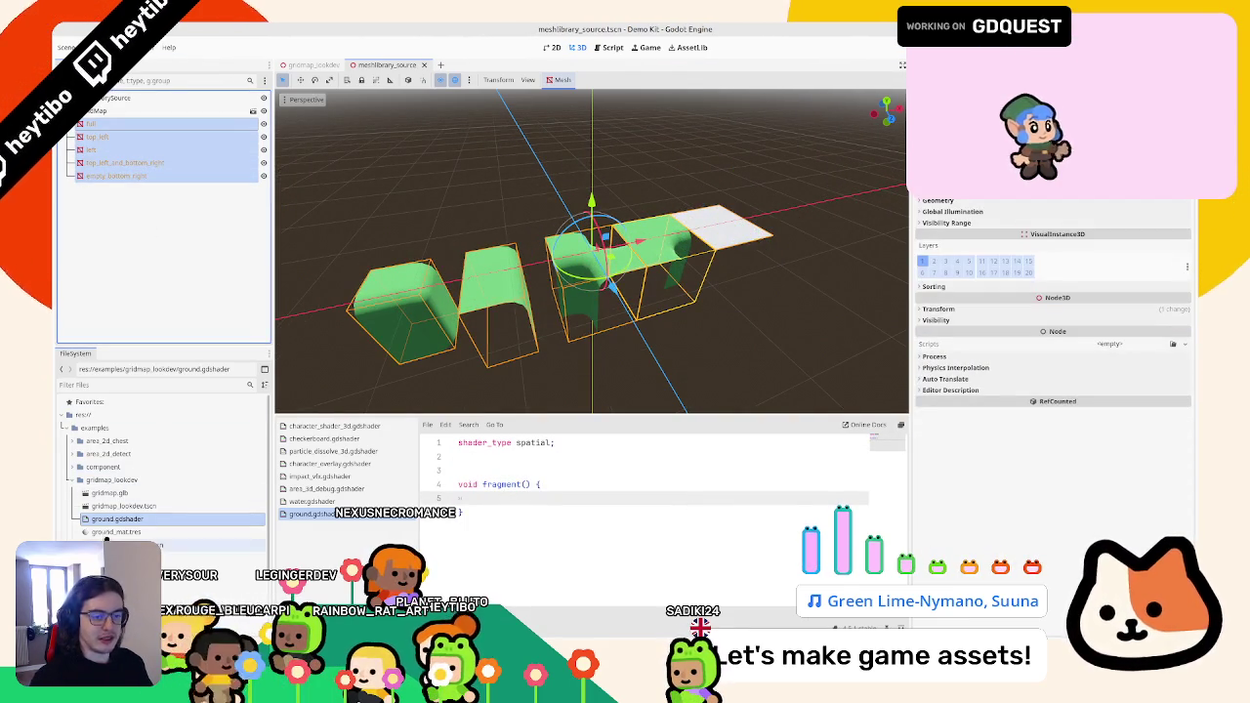
- Apply ground_mat.tres to all five tiles and write a mask float and ALBEDO line in fragment()
drag(105, 534, 808, 373)
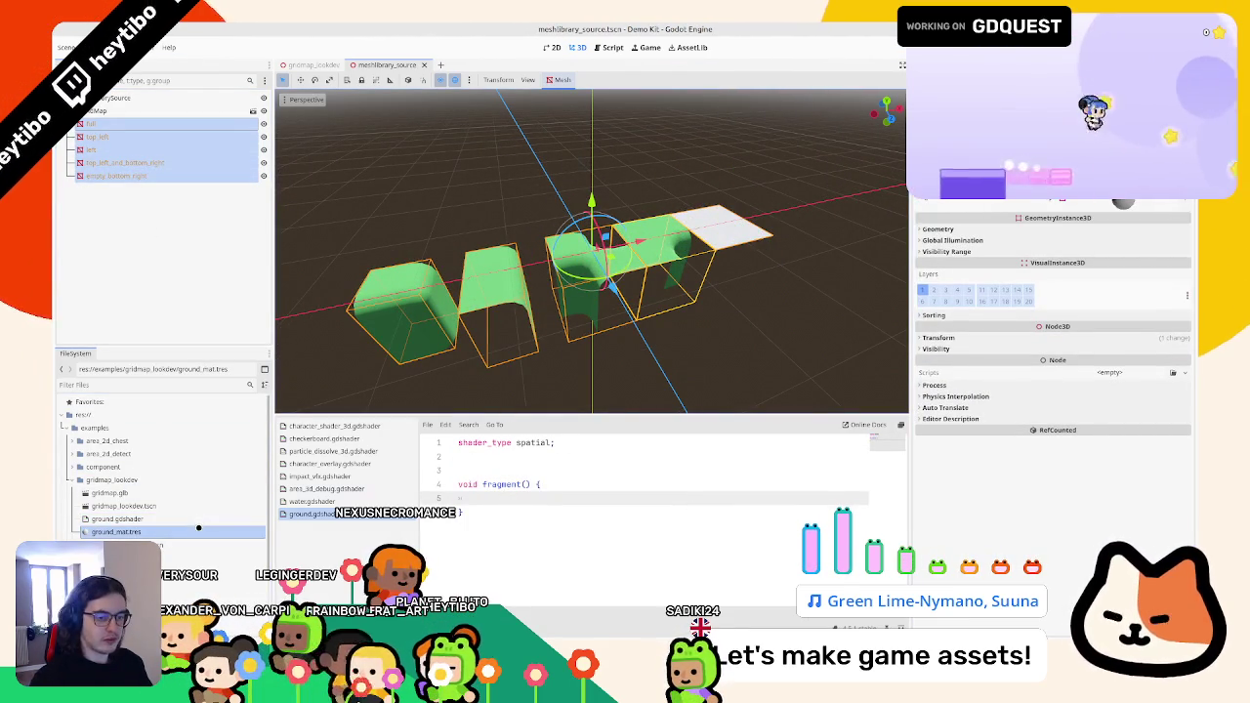
drag(1115, 201, 541, 229)
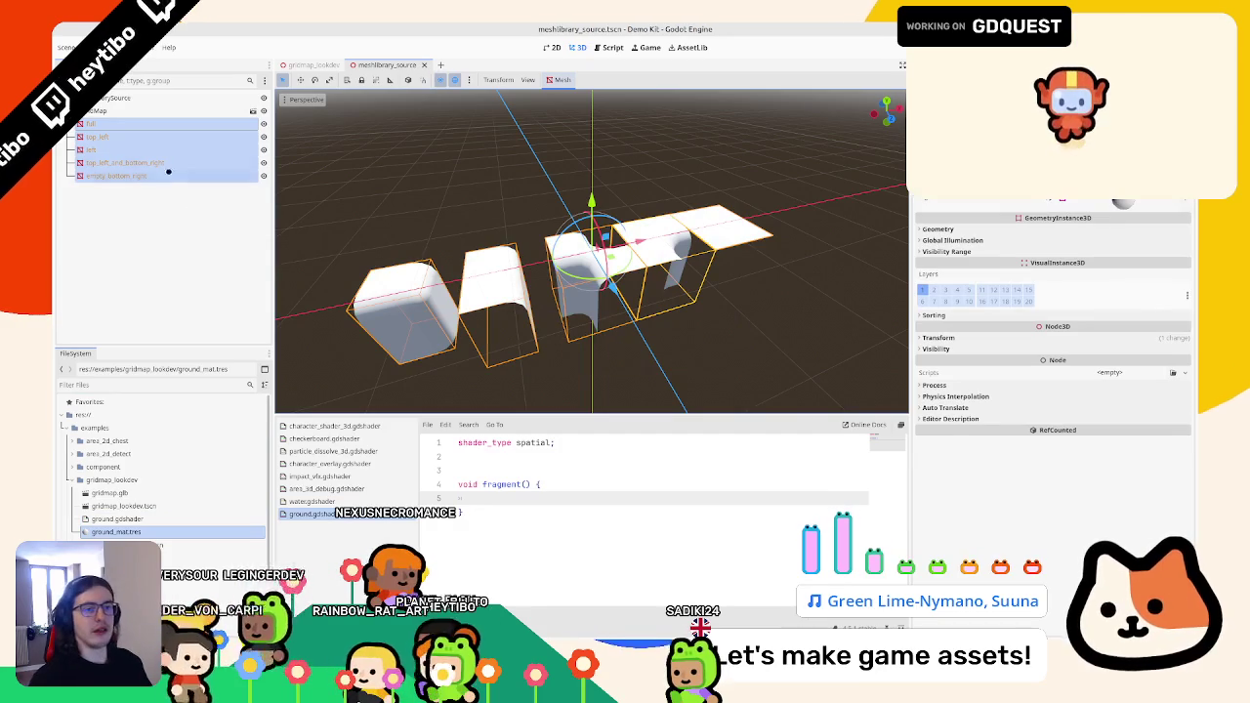
click(156, 124)
click(1110, 319)
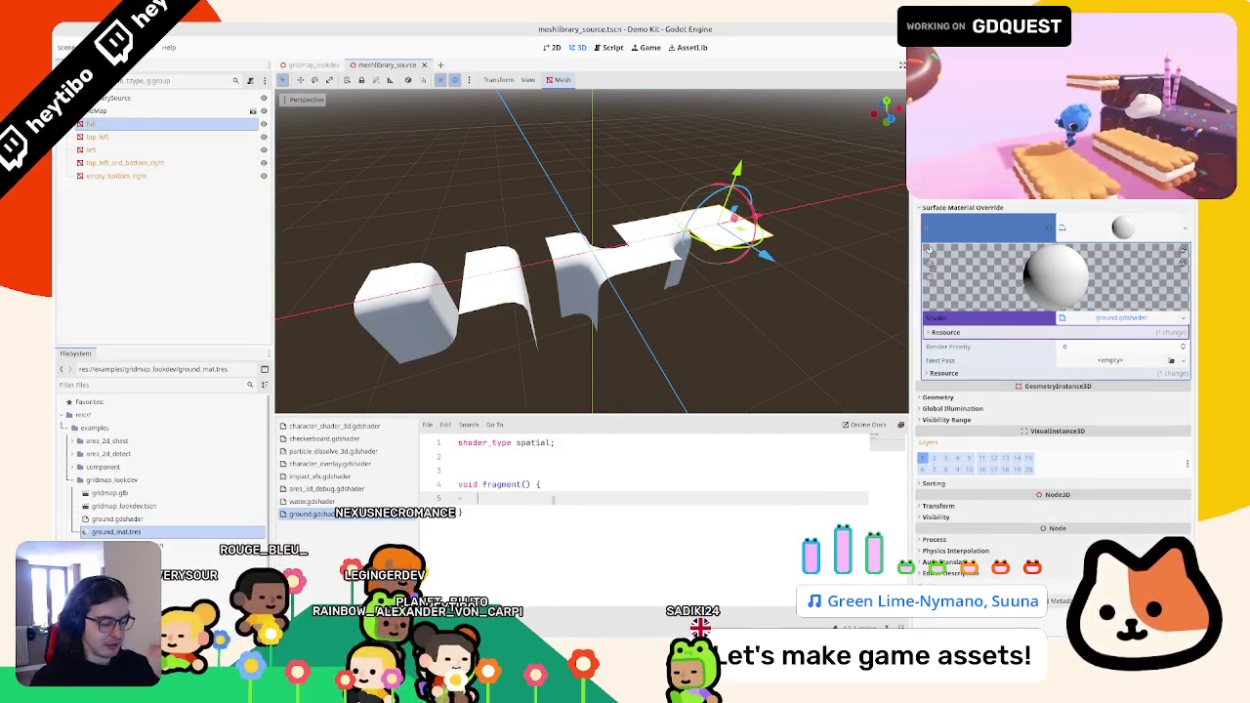
text(float)
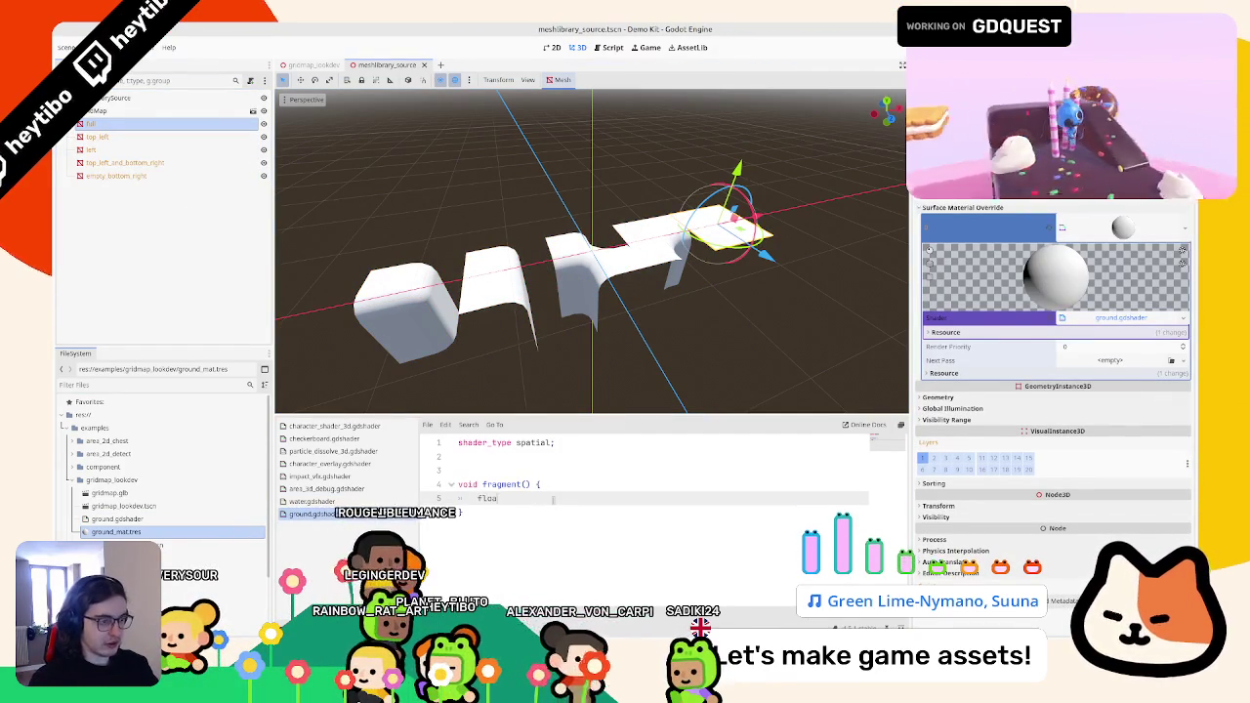
text( nask = VE)
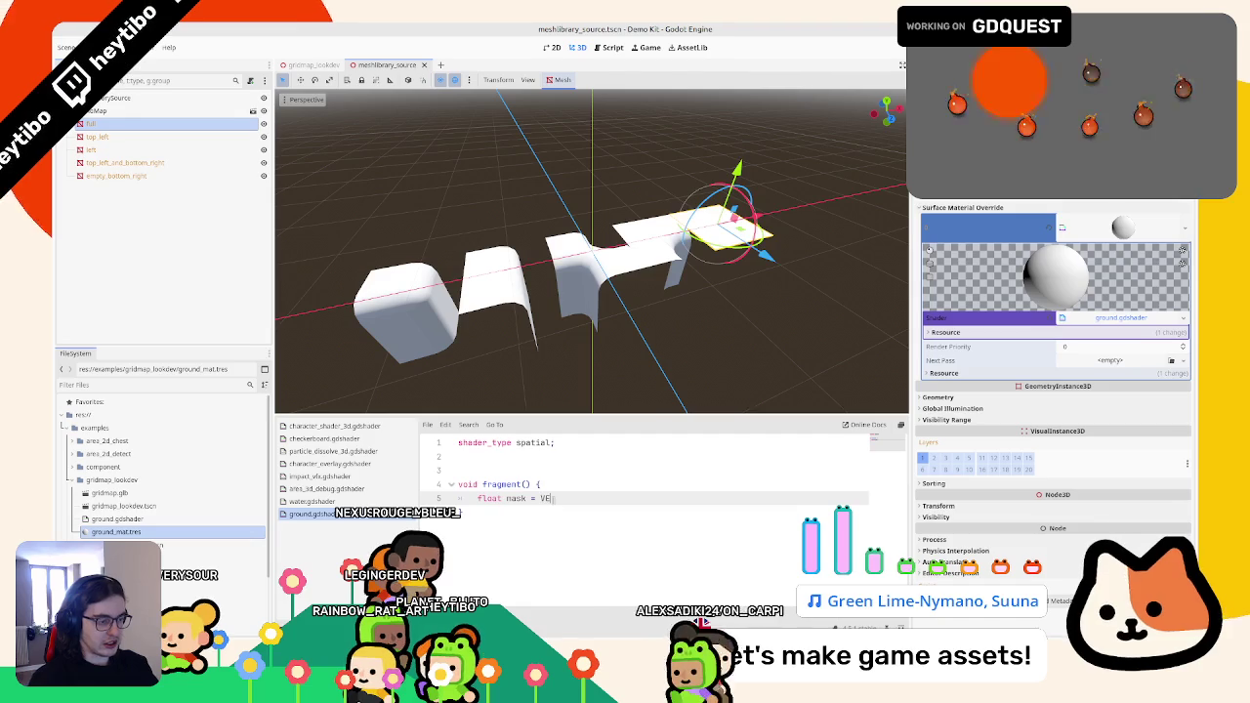
text(.y;)
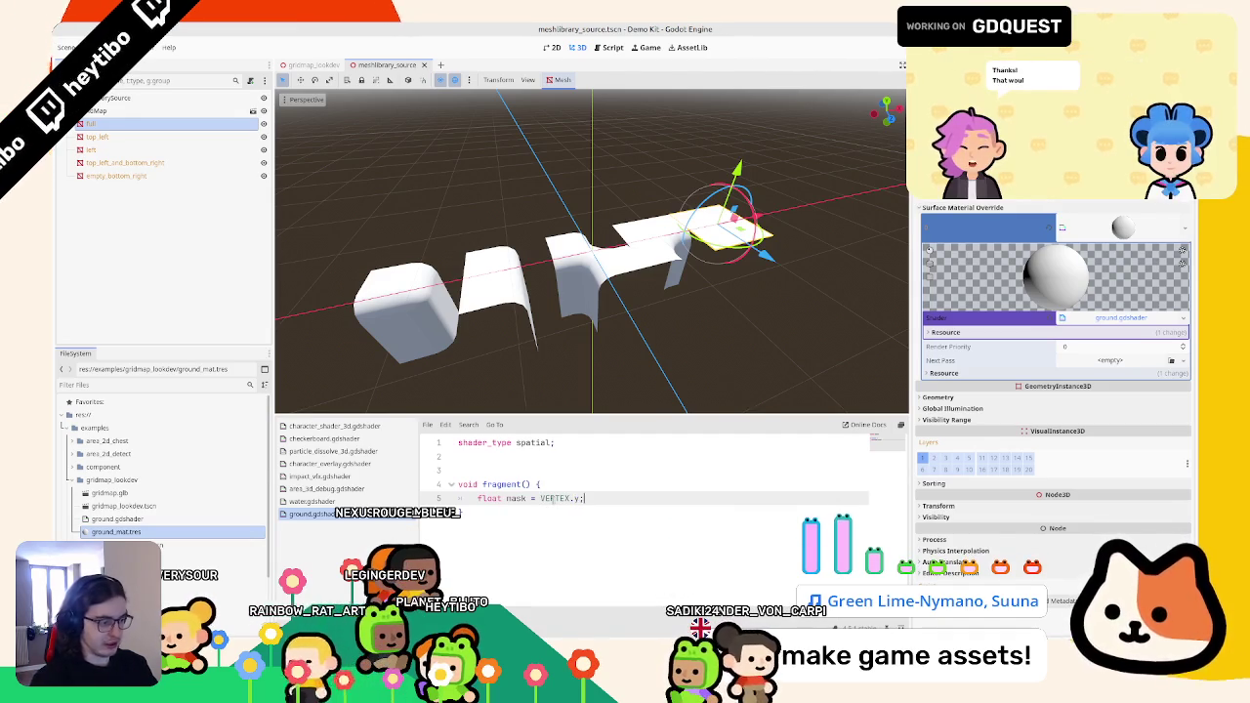
key(Return)
text(ALBEDO = vec3)
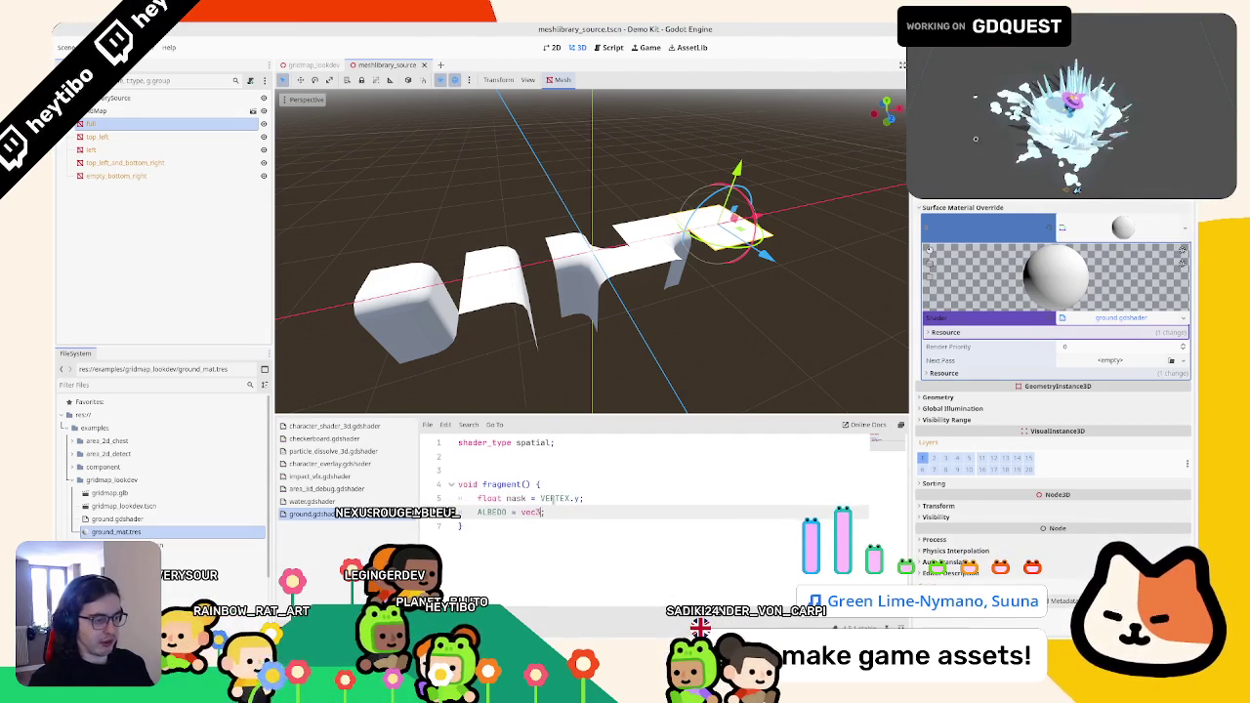
text((mask)
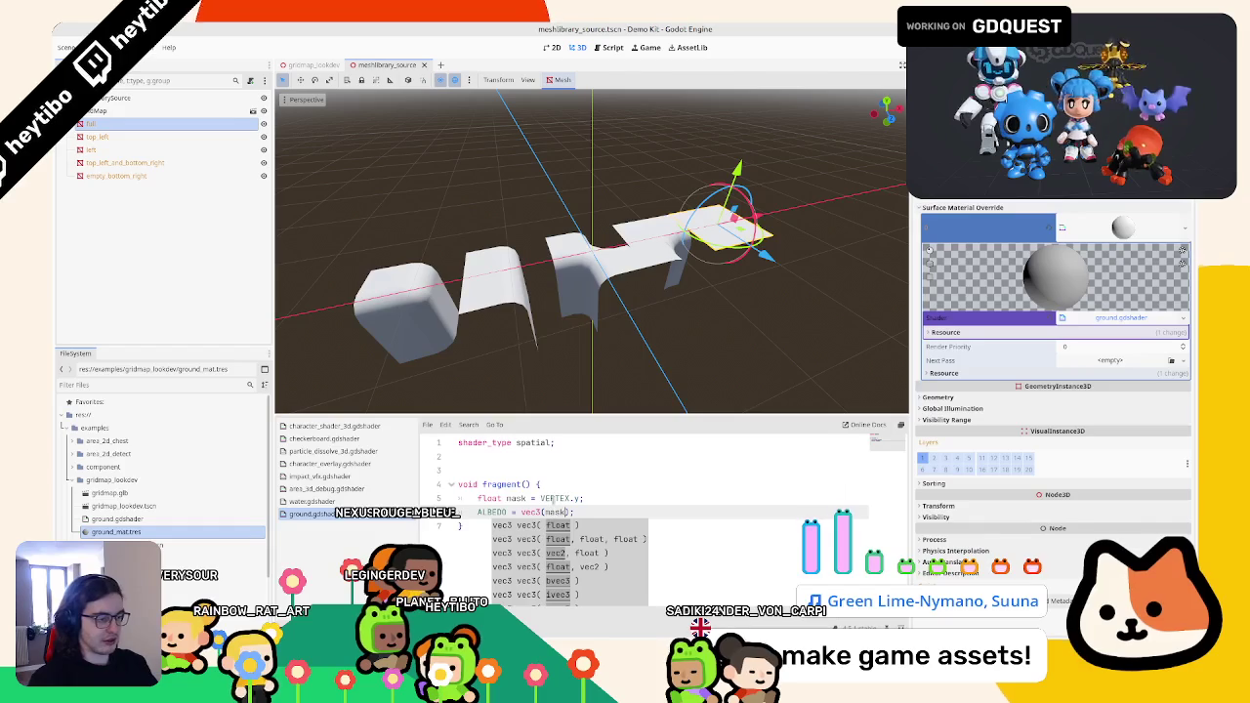
key(ctrl+s)
mouse_move(625, 371)
mouse_down()
mouse_move(661, 402)
mouse_move(513, 252)
mouse_move(527, 293)
mouse_up()
- Add a vertex() function and declare varying vec3 v above it
click(496, 464)
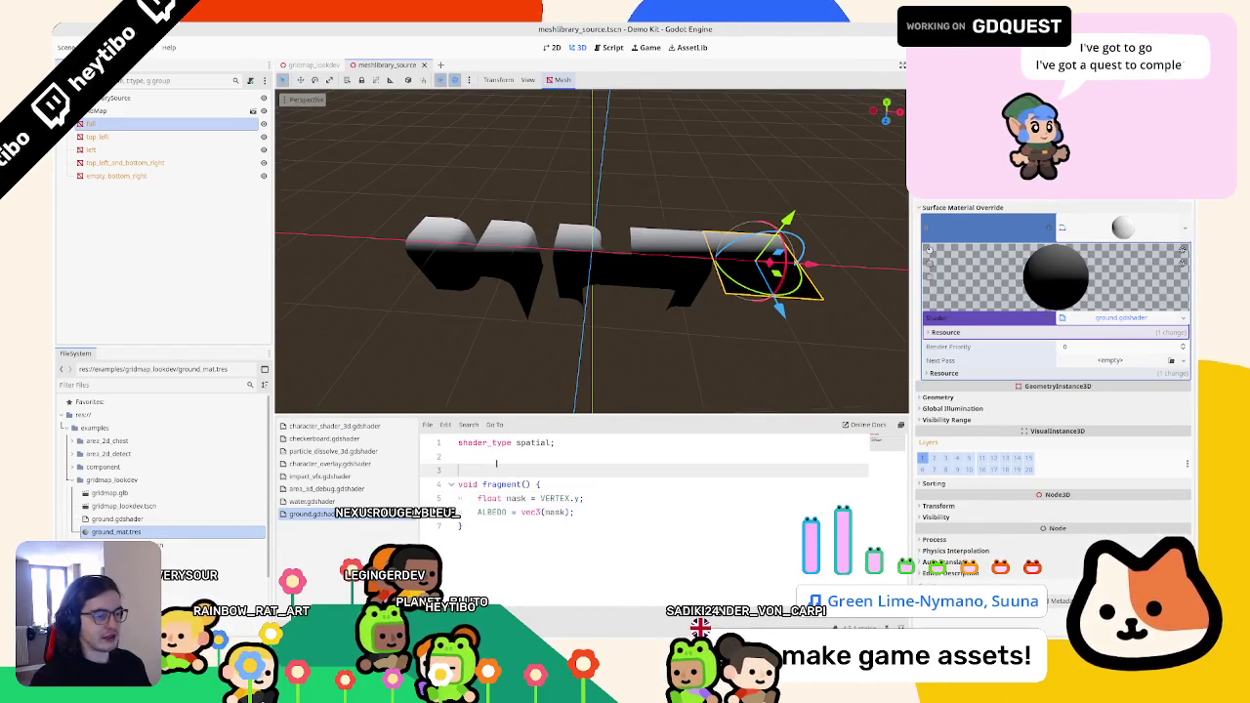
key(Return)
key(Return)
key(Up)
key(Up)
key(Down)
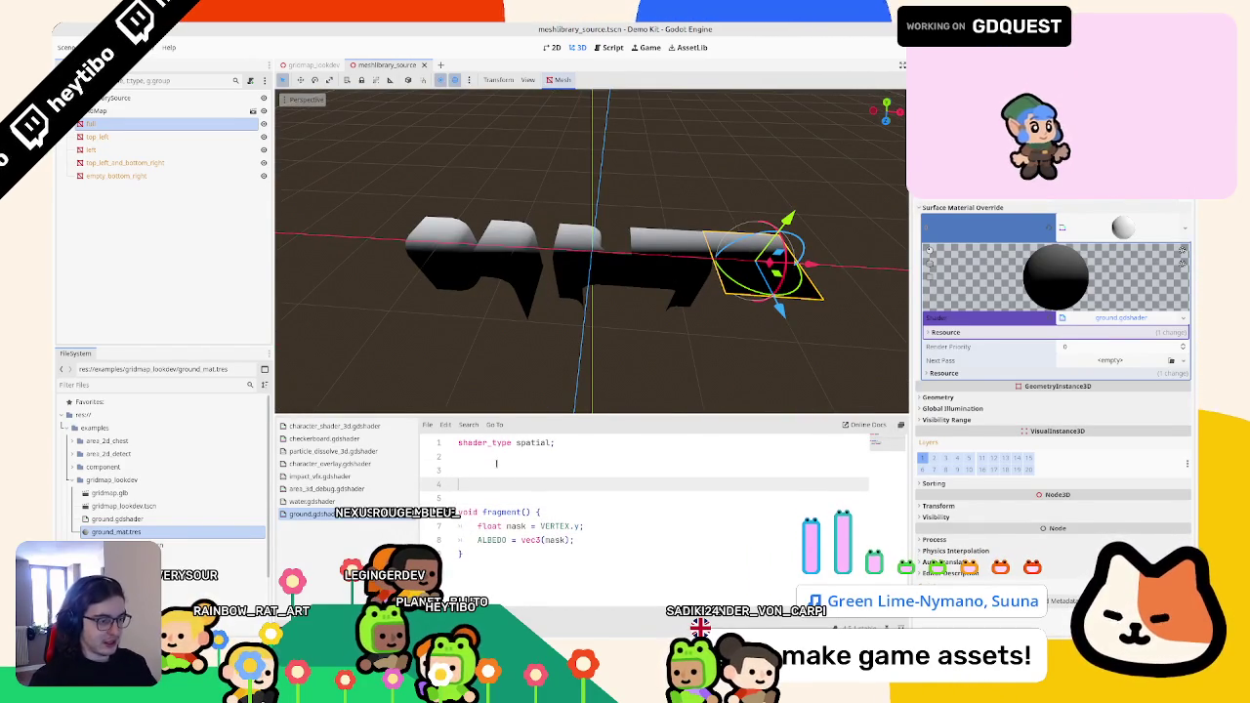
text(ertex()
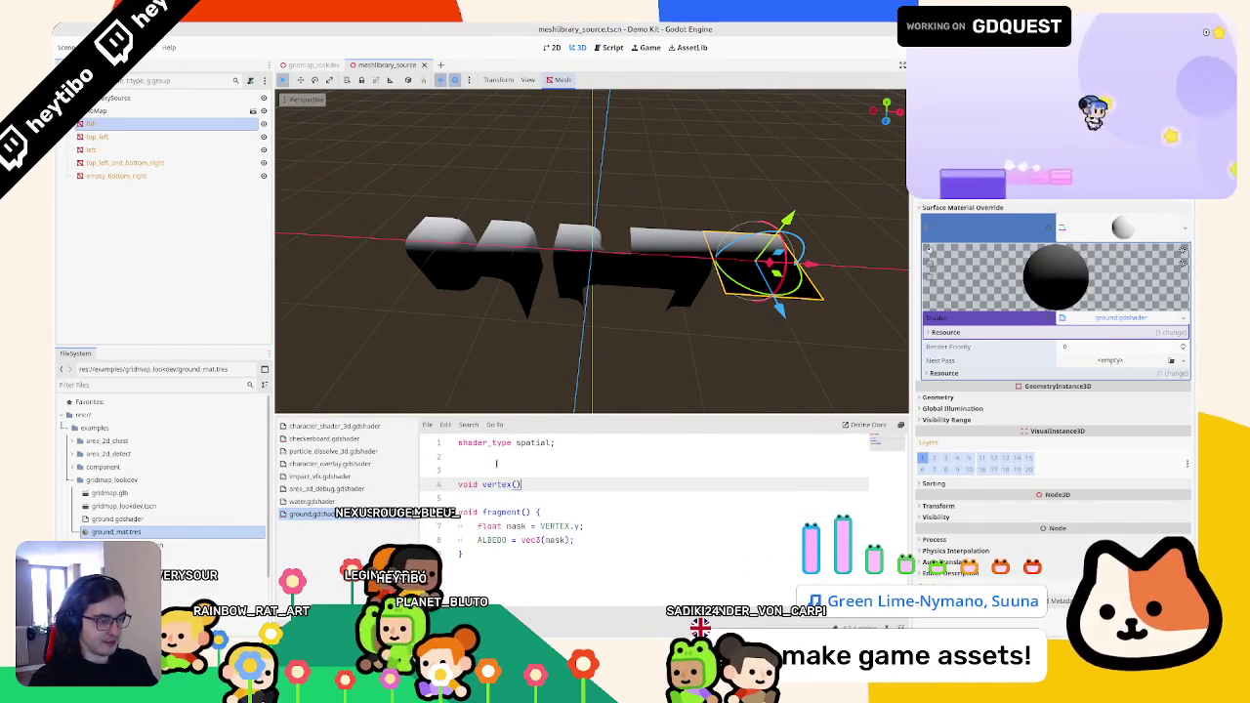
key(Return)
key(Up)
key(Up)
text(v)
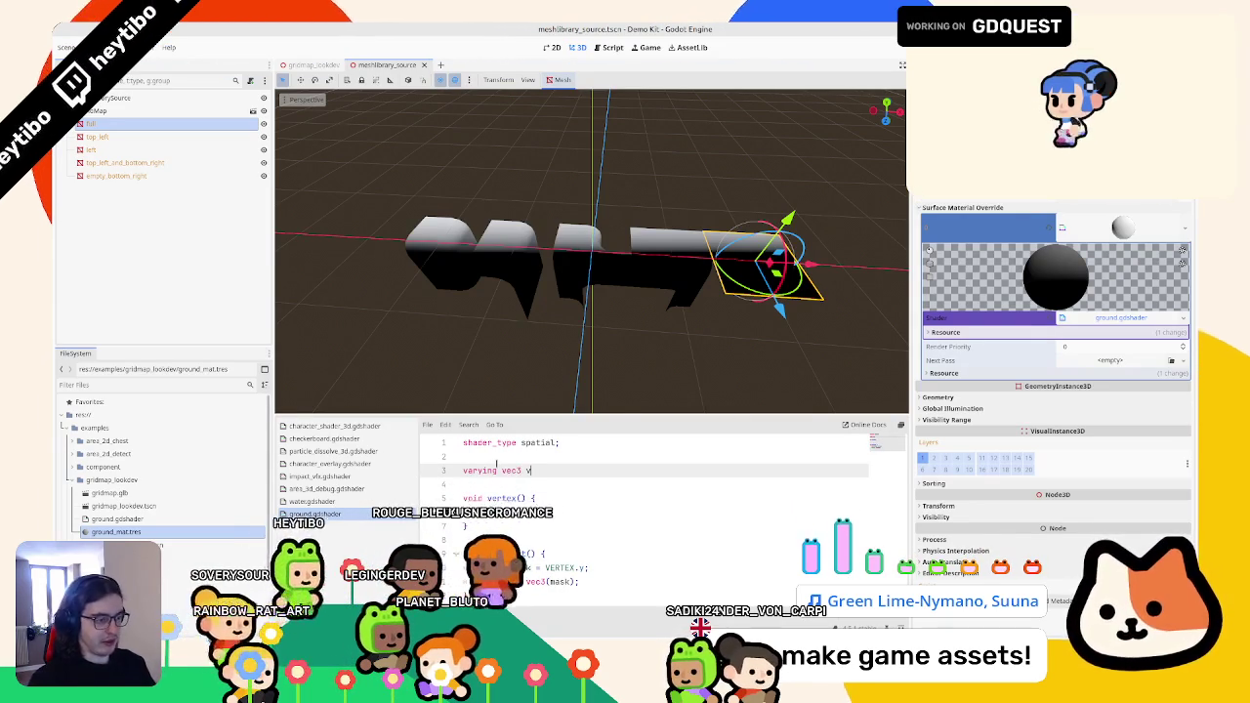
text(;)
- Set v = VERTEX inside vertex() and replace VERTEX with v in the mask line
key(Down)
key(Down)
key(Down)
text(v)
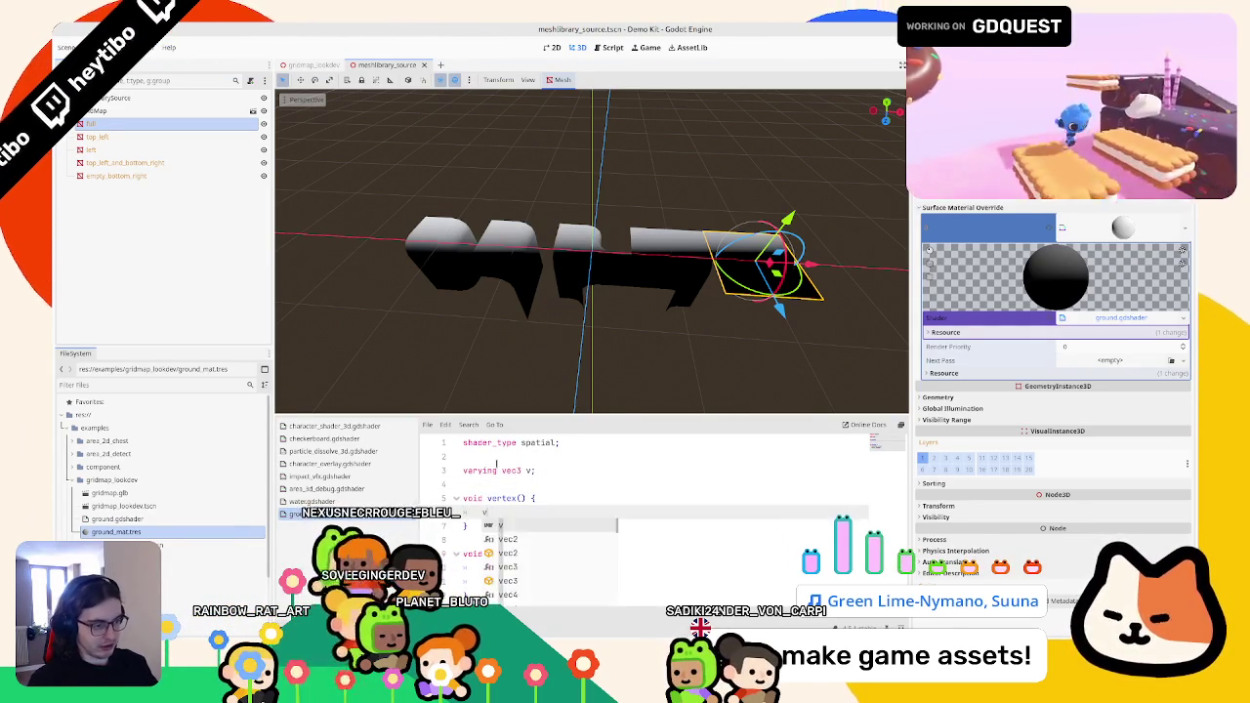
key(Return)
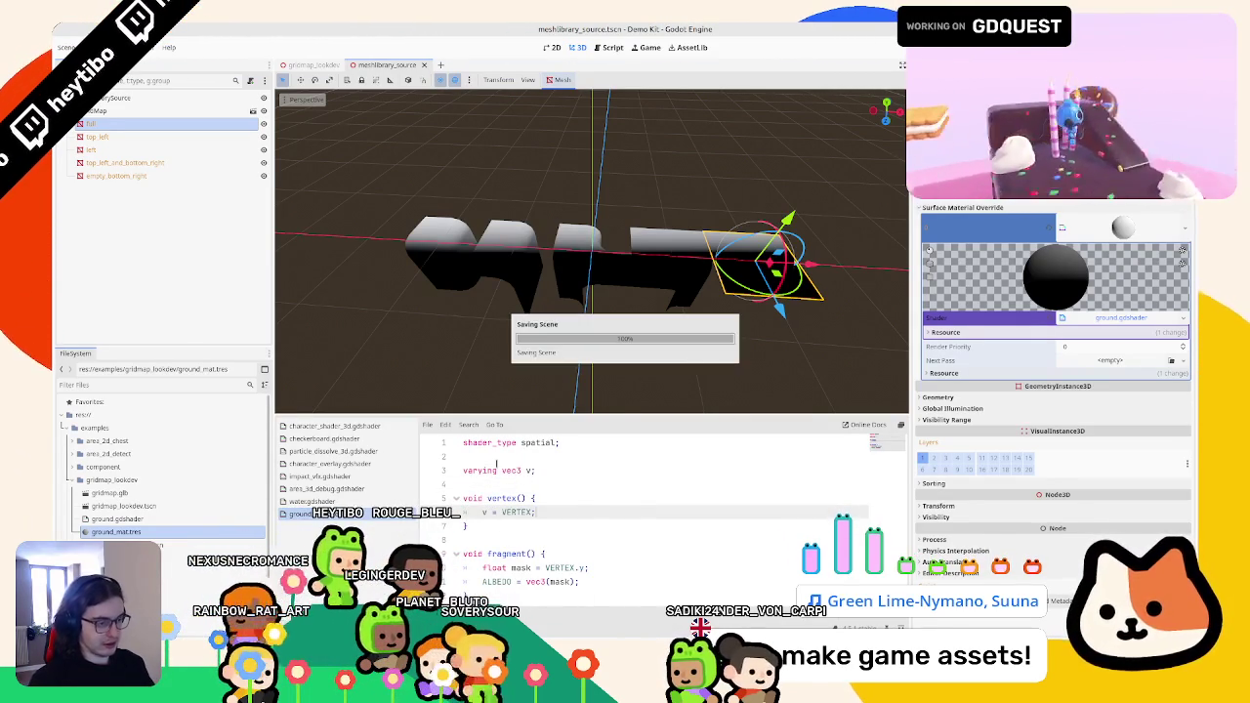
text(;)
double_click(512, 567)
text(v)
mouse_move(509, 202)
mouse_down()
mouse_move(564, 208)
mouse_move(517, 279)
mouse_move(283, 343)
mouse_up()
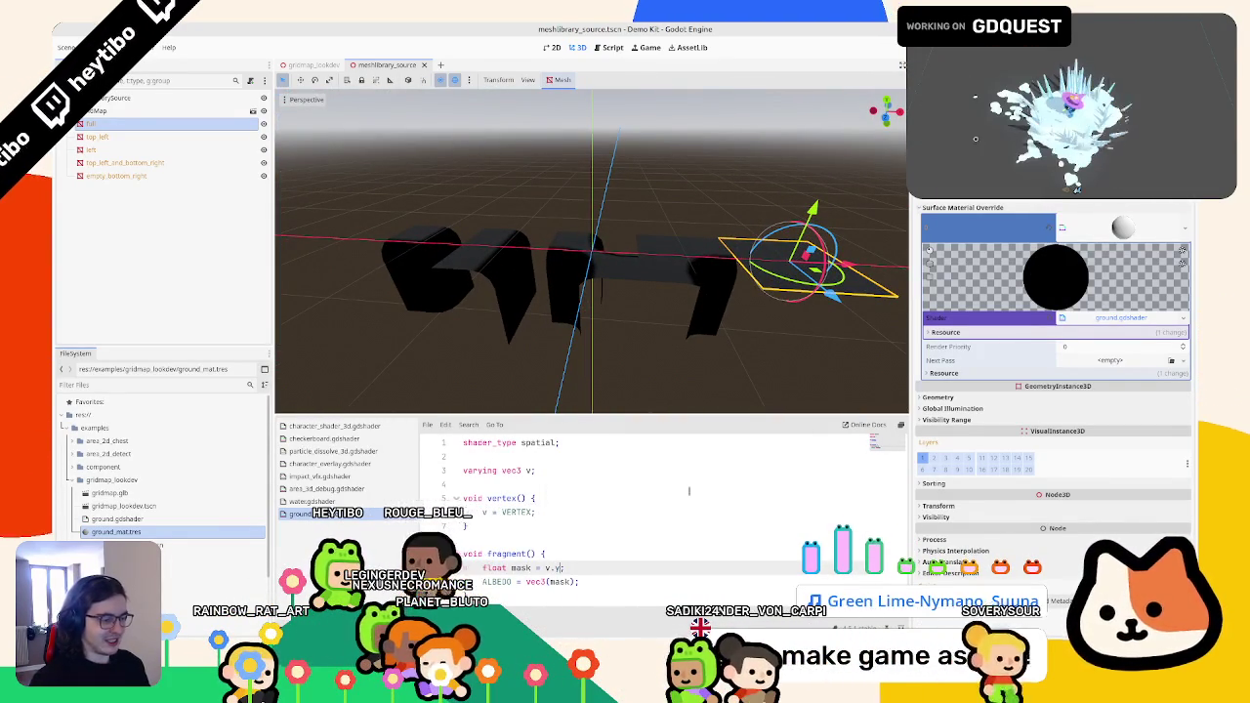
- Preview the mask using the x component, then switch it back to y, saving each time
key(ctrl+s)
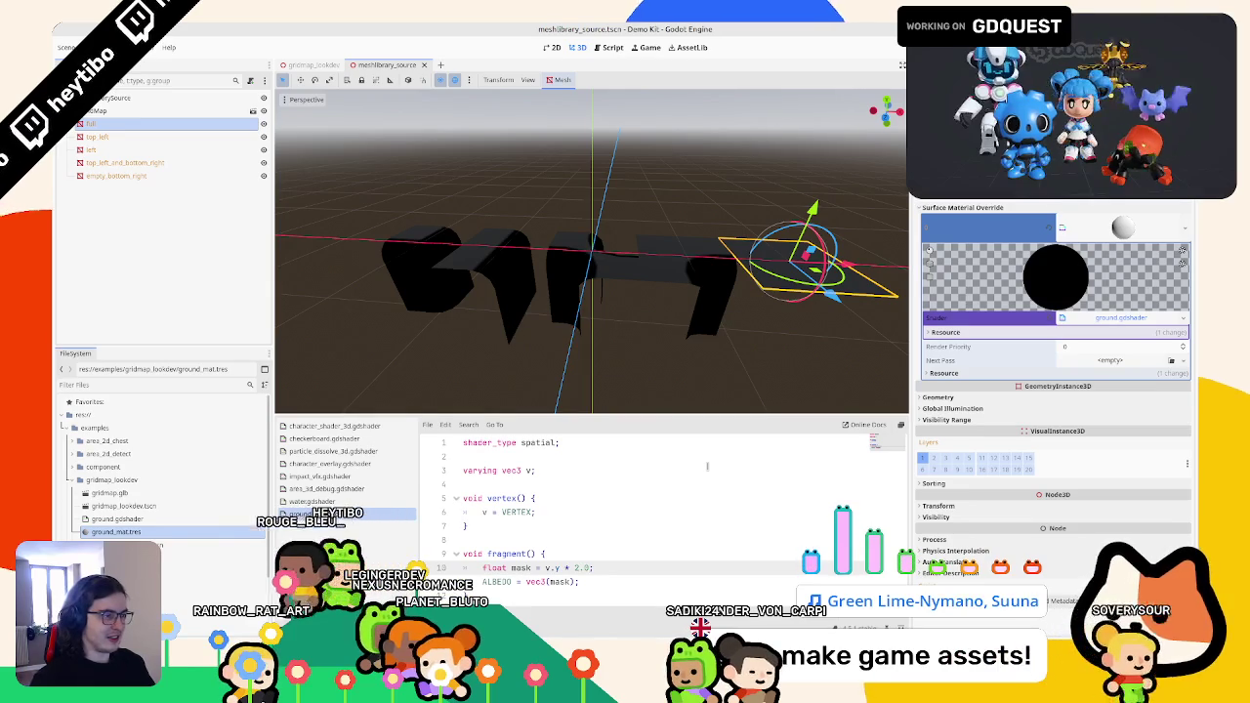
drag(718, 391, 733, 291)
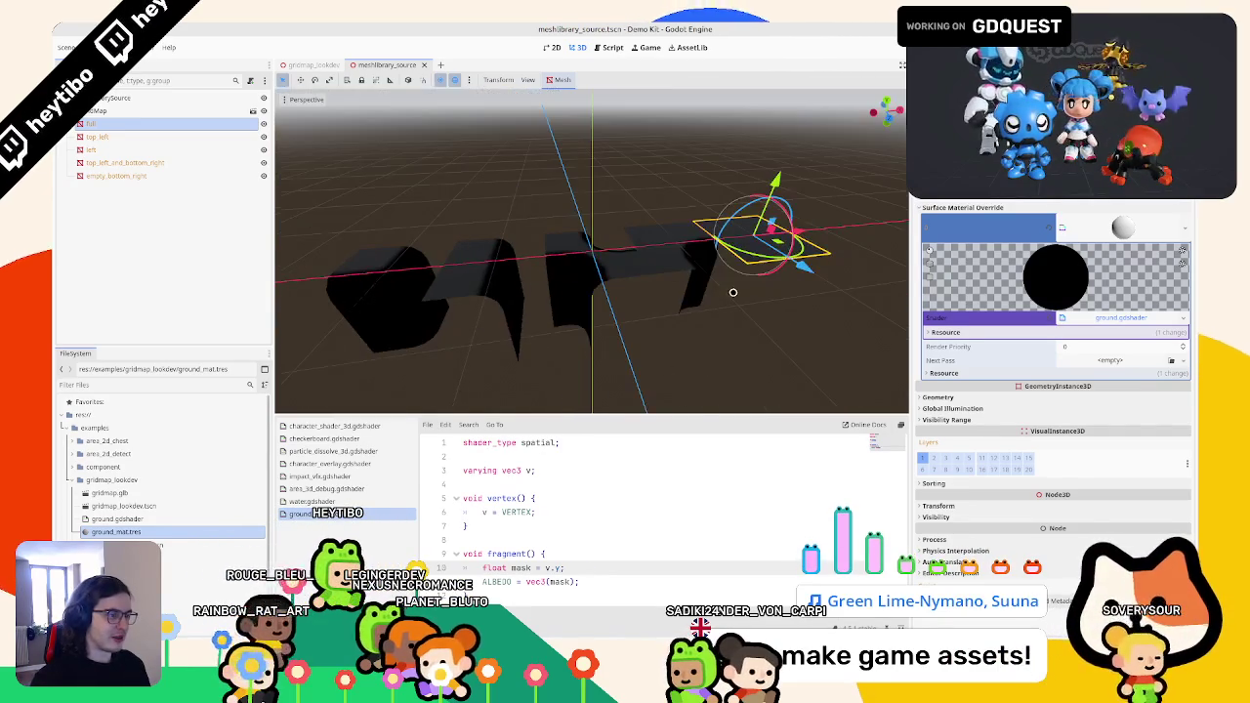
text(x)
key(BackSpace)
key(ctrl+s)
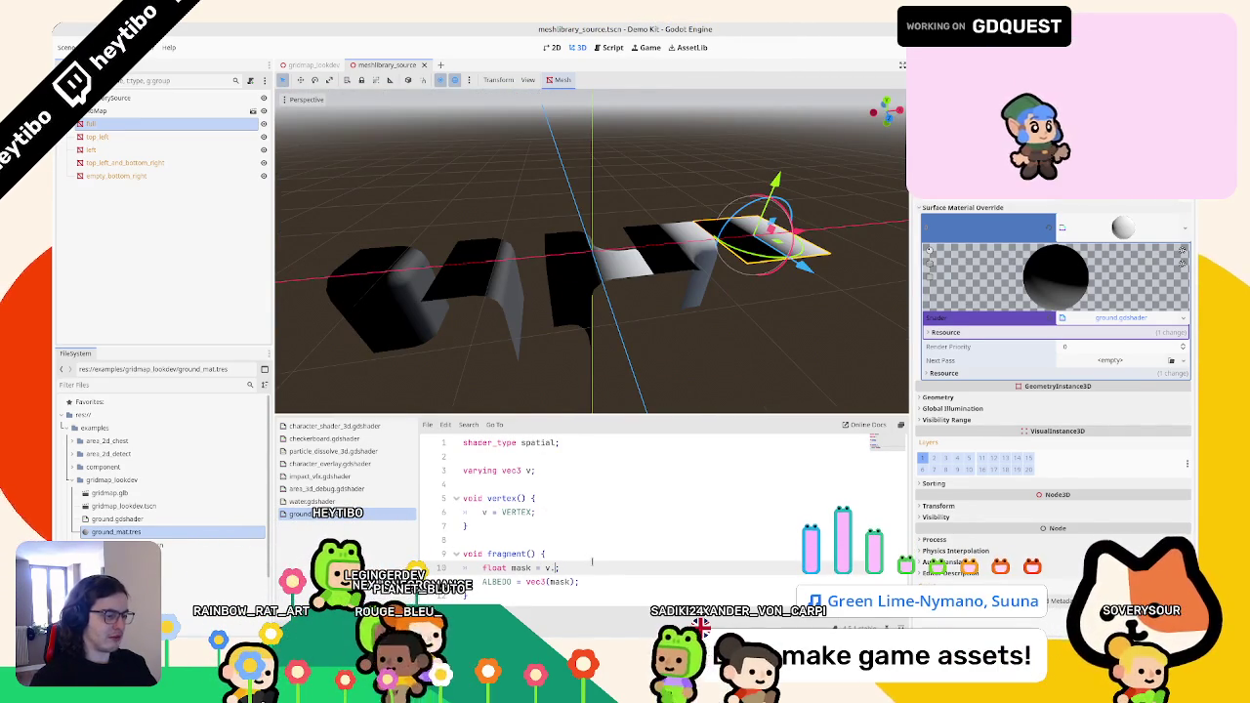
key(BackSpace)
text(y)
key(ctrl+s)
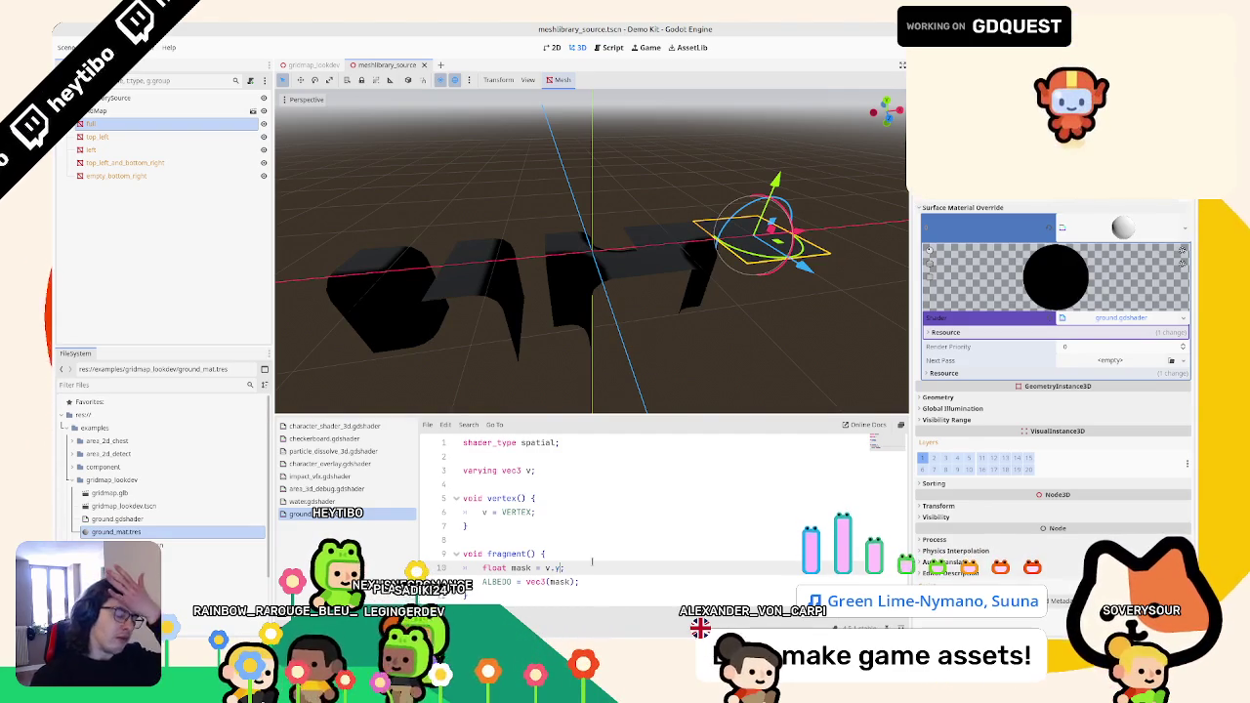
- Assign NORMAL in vertex() and mask on NORMAL.y, then save and orbit to check the shading
click(520, 510)
text(NORMAL)
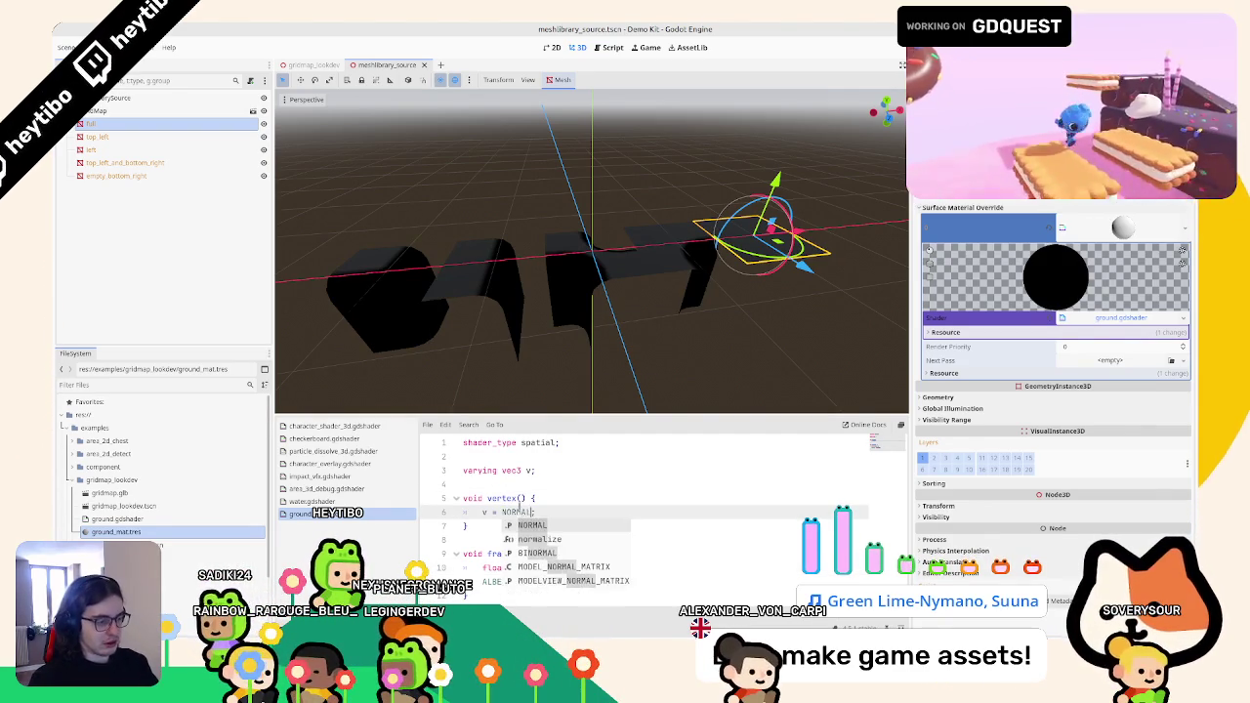
click(547, 567)
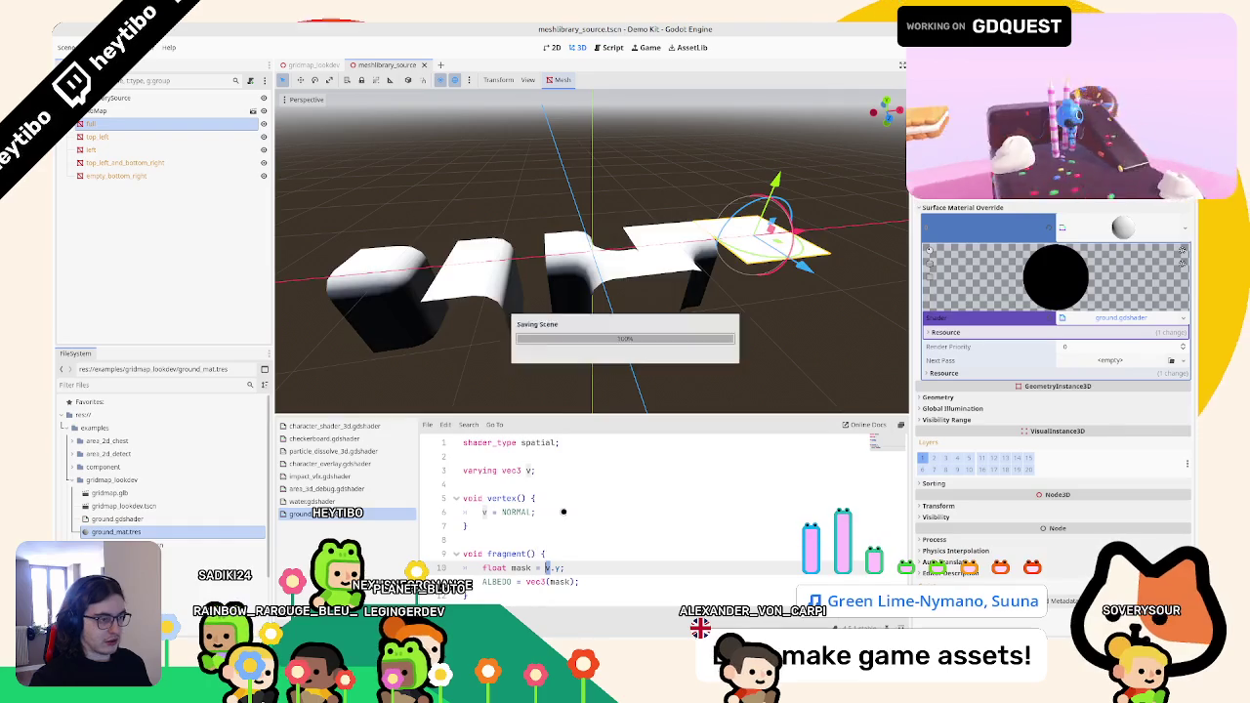
scroll(590, 268, down, 3)
click(590, 269)
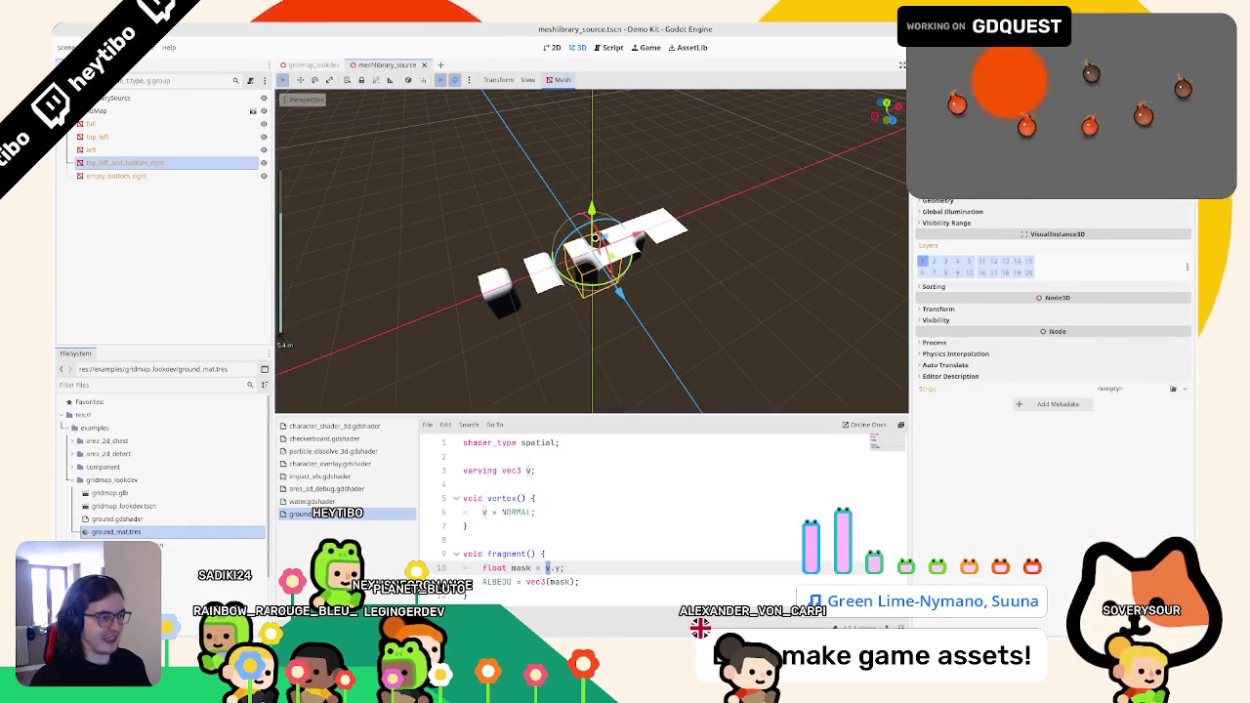
drag(591, 251, 591, 200)
scroll(591, 251, up, 2)
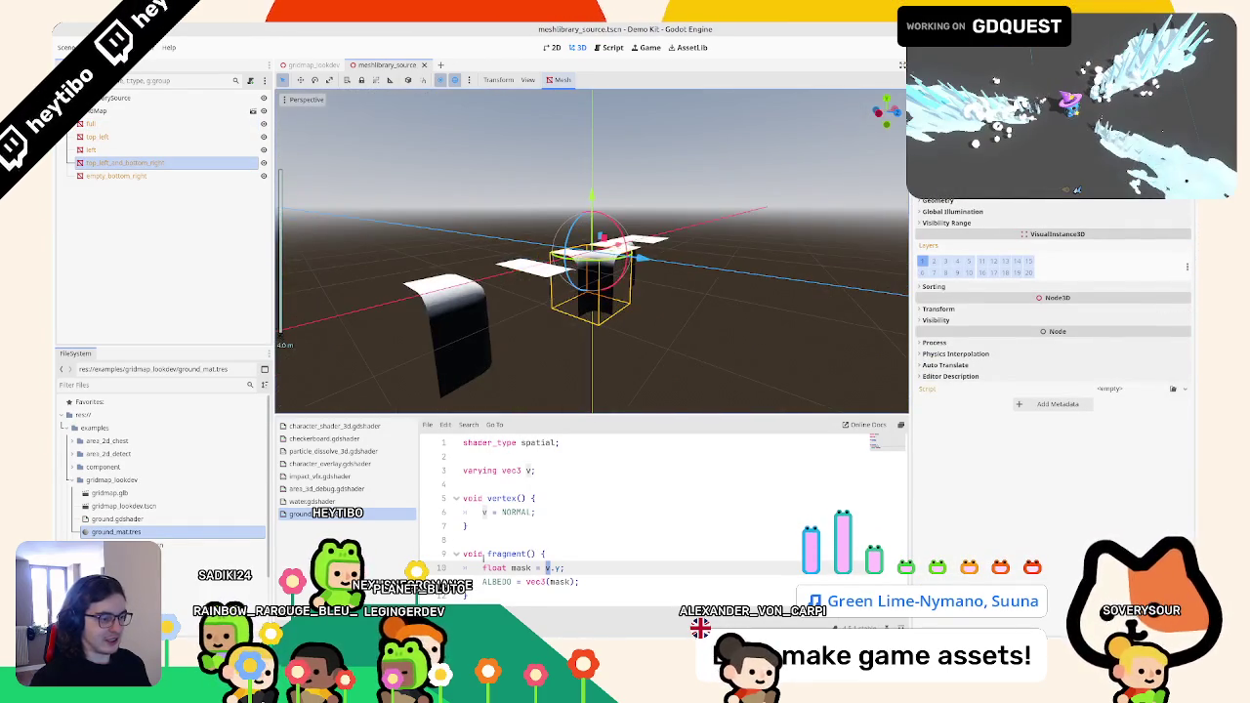
text(NORMAL)
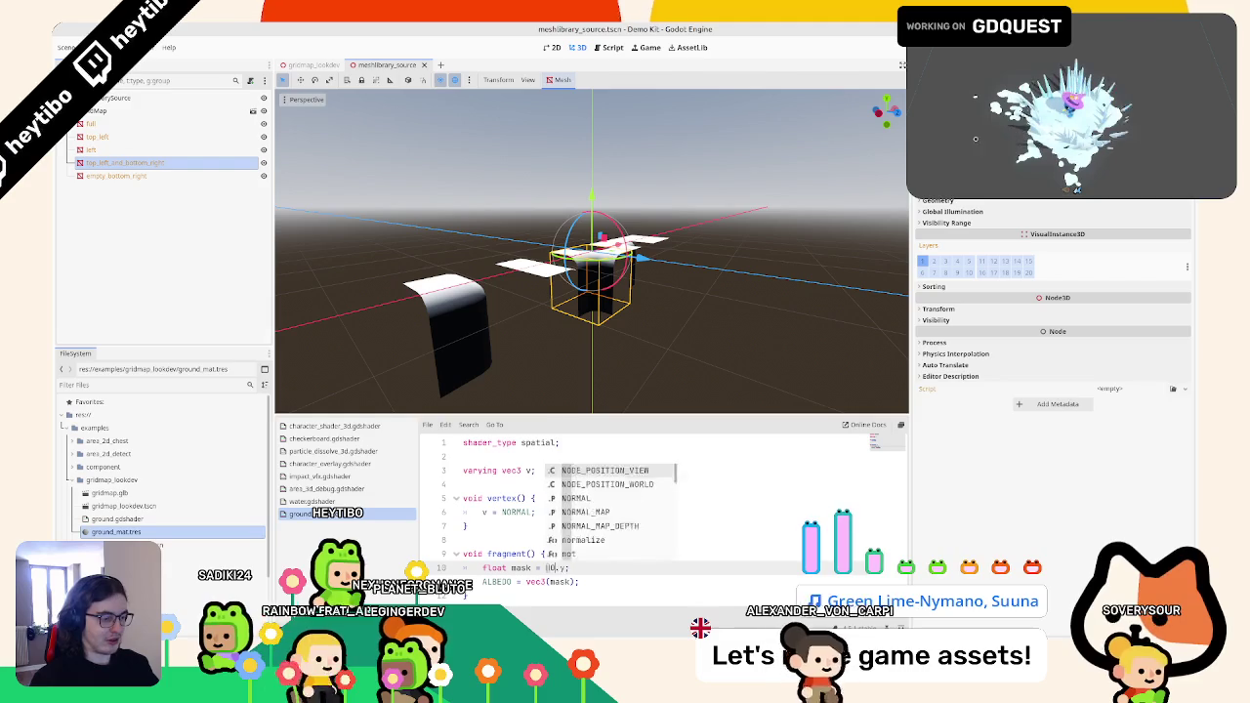
key(ctrl+s)
mouse_move(622, 249)
mouse_down()
mouse_move(622, 293)
mouse_move(622, 249)
mouse_move(748, 195)
mouse_move(469, 237)
mouse_move(568, 306)
mouse_move(568, 254)
mouse_move(576, 302)
mouse_up()
- Restore the mask to v.y and rename the varying to n
click(529, 591)
double_click(555, 568)
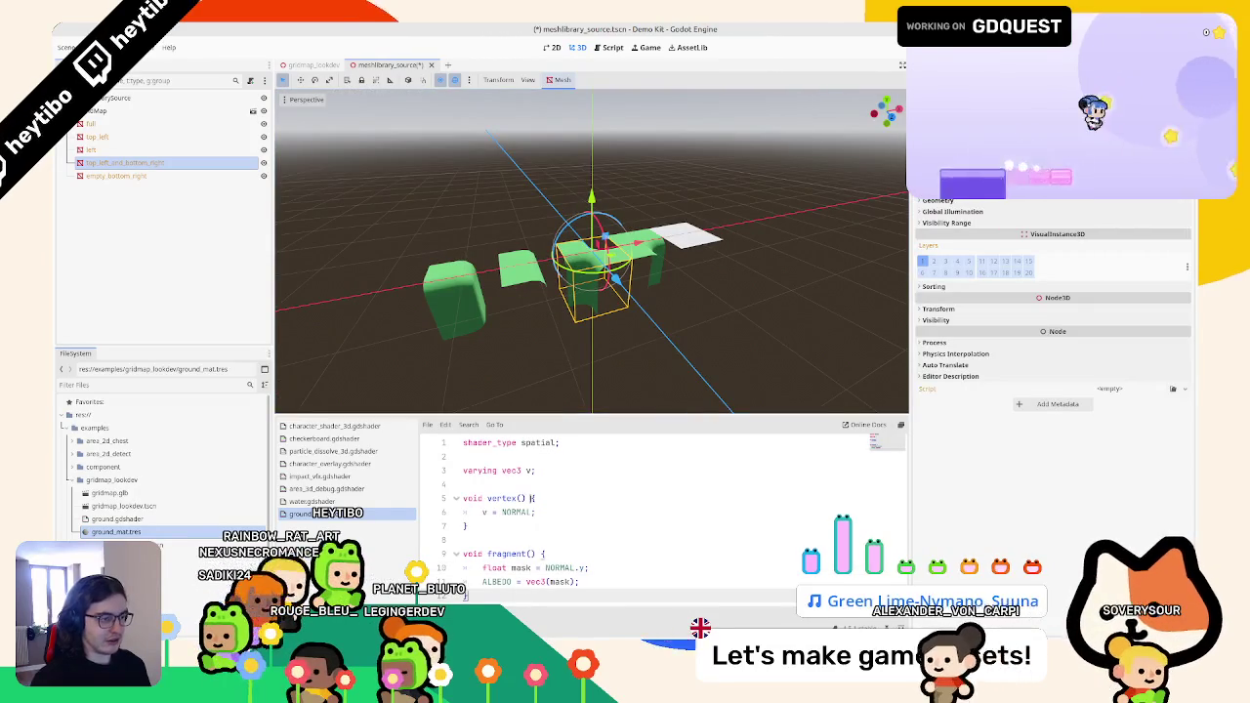
text(N)
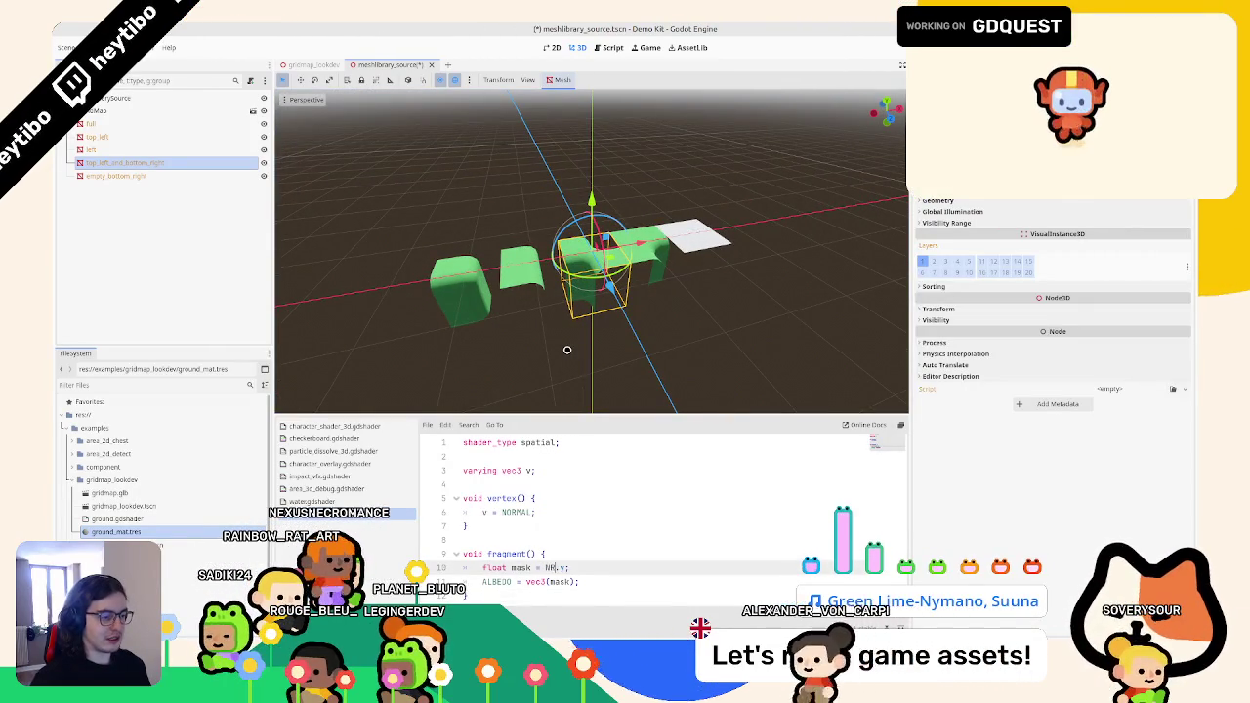
key(BackSpace)
text(v)
click(533, 511)
click(532, 471)
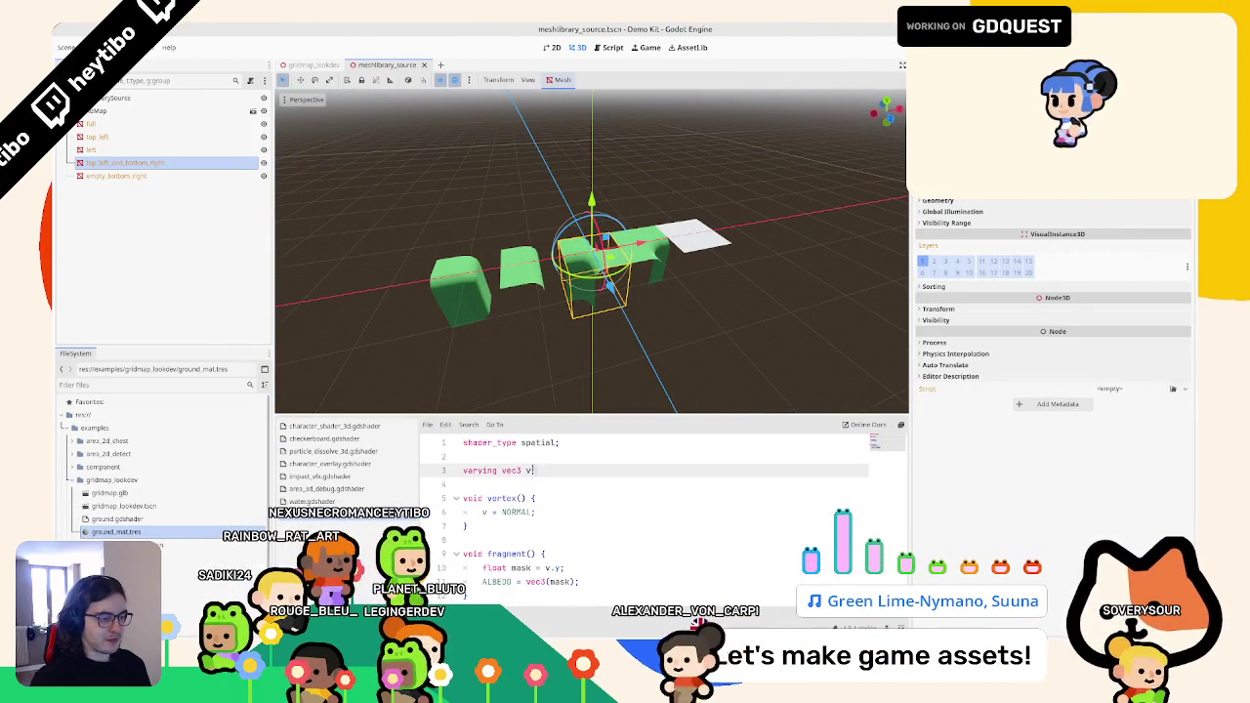
click(494, 511)
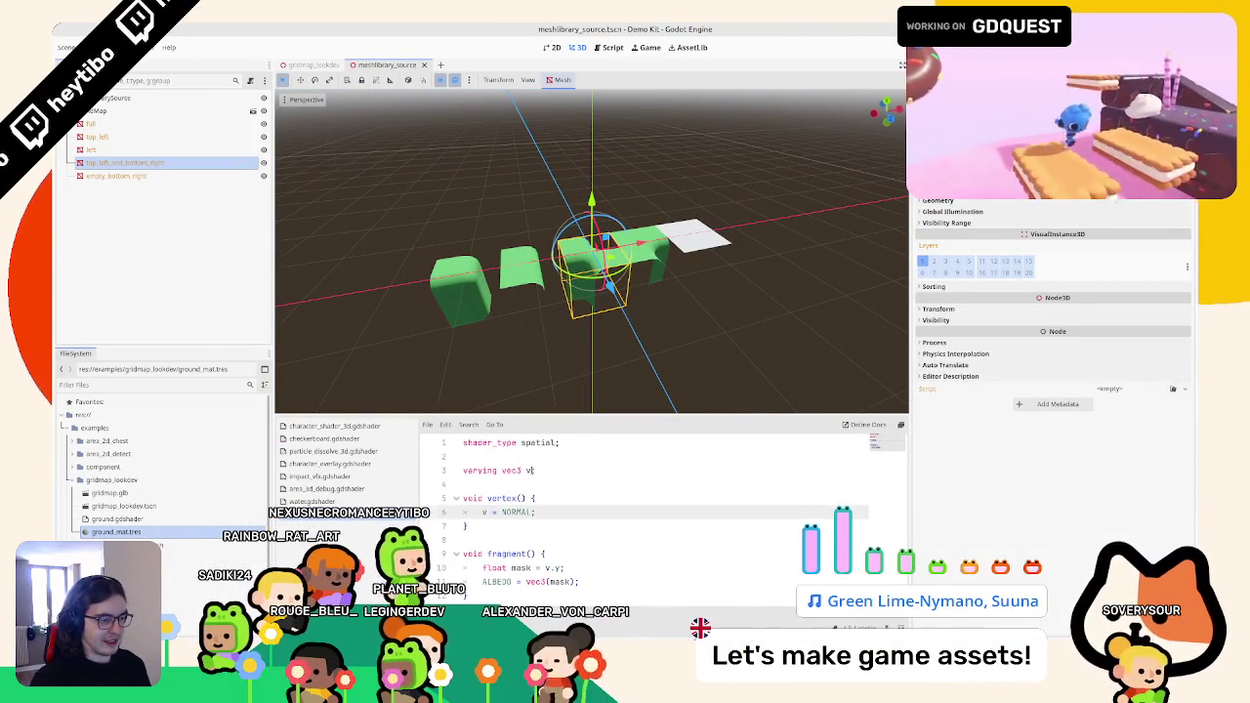
click(527, 470)
text(;)
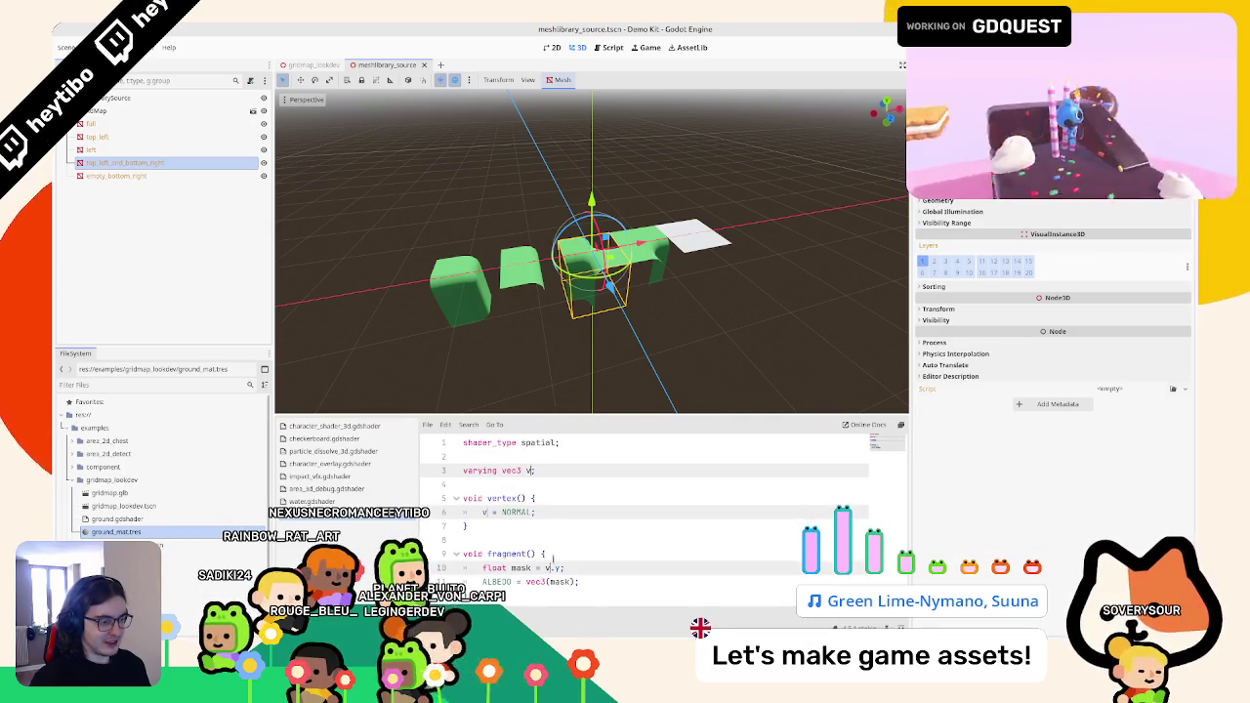
text(n)
- Select all five tiles and switch to the gridmap_lookdev scene
click(108, 124)
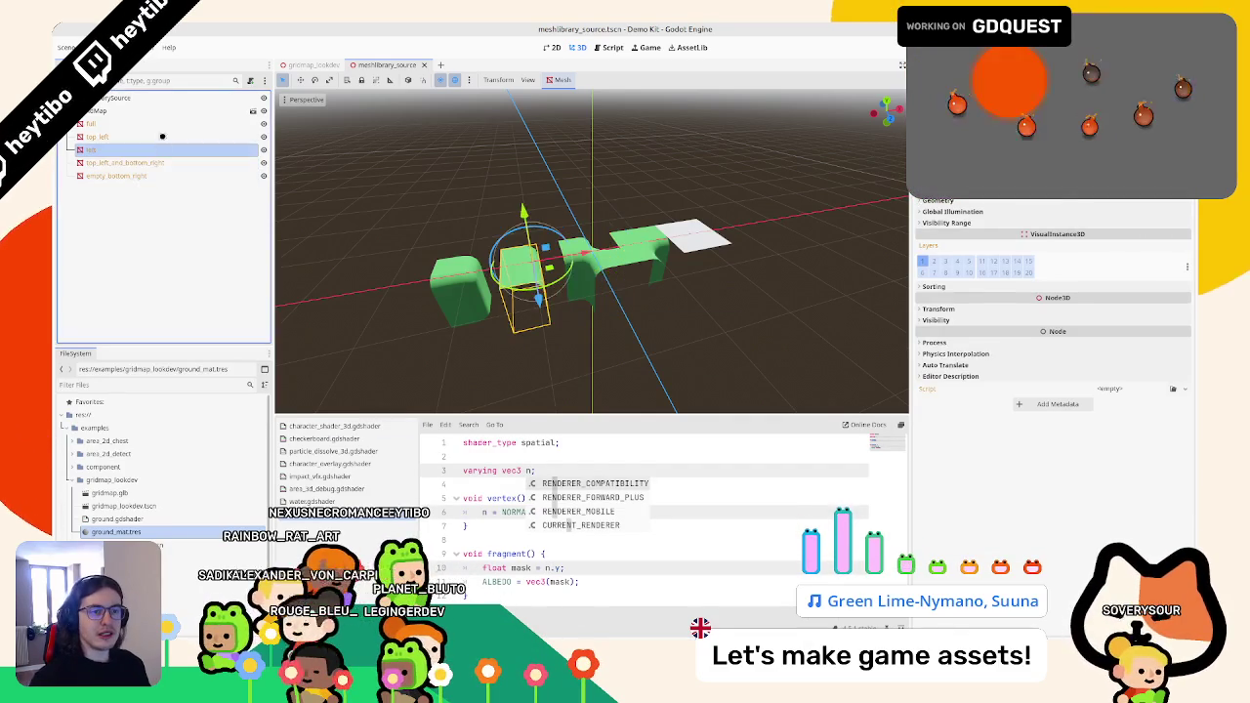
shift+click(143, 178)
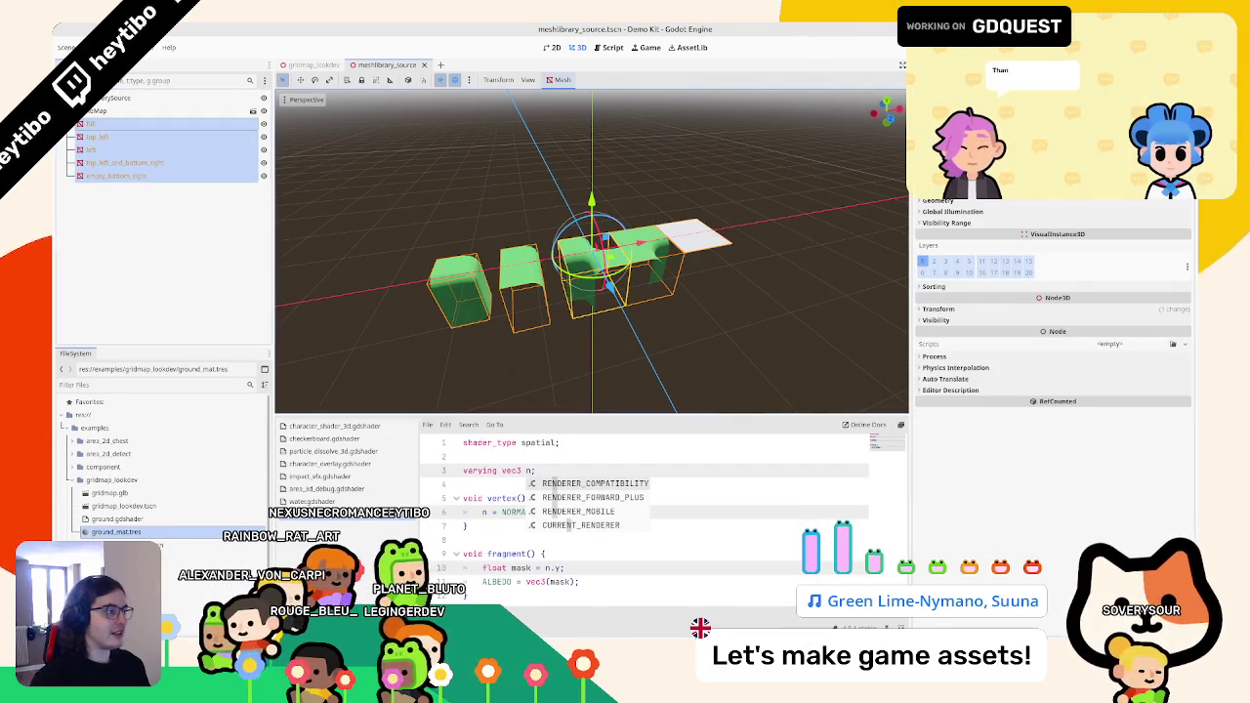
text(L;)
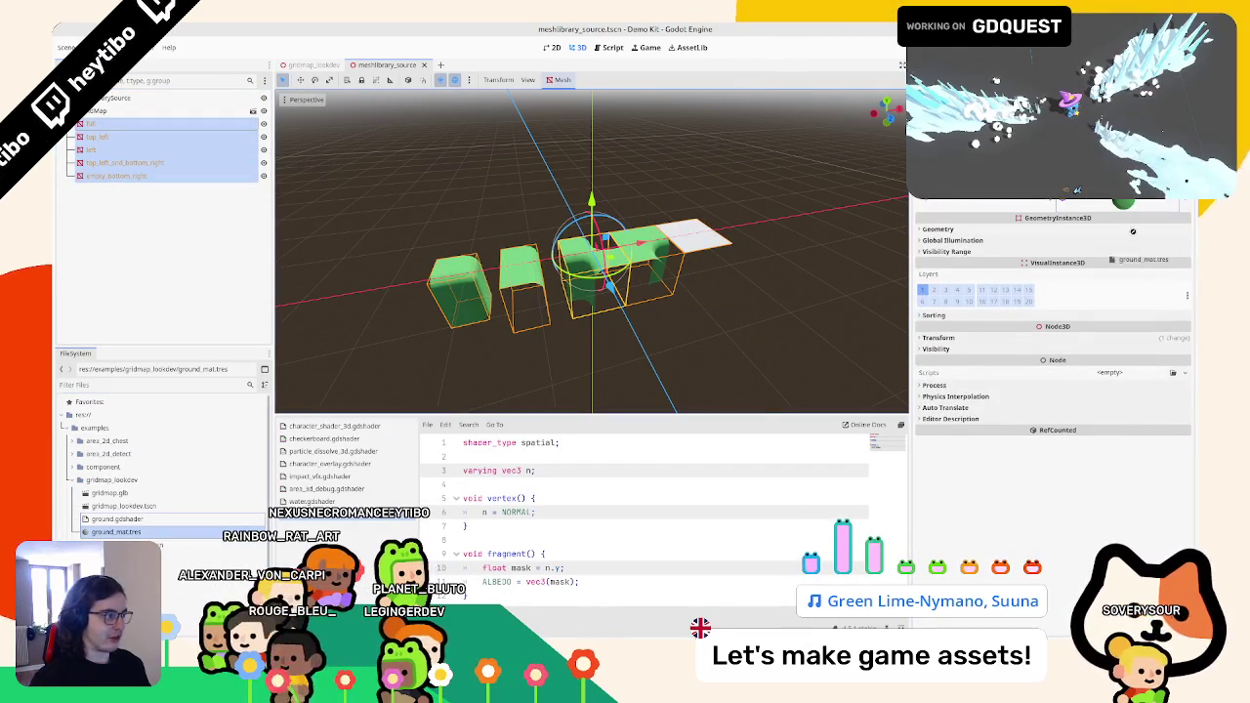
click(322, 65)
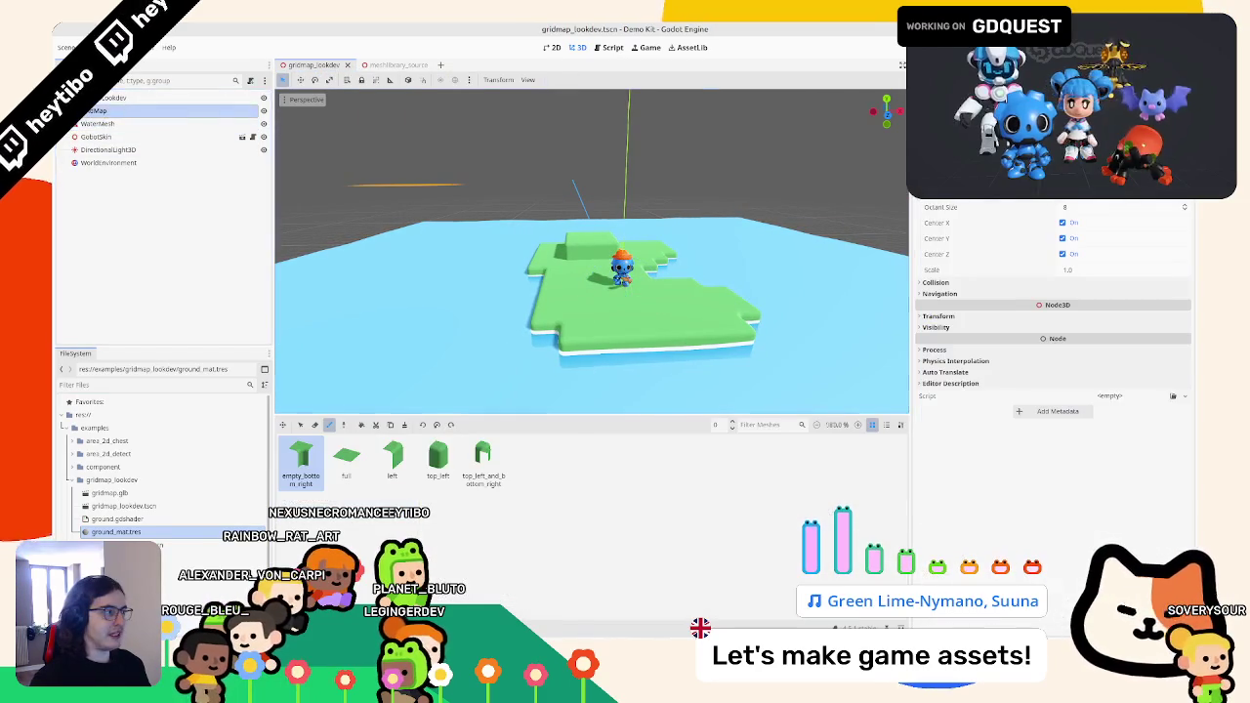
- Regenerate the mesh library from the scene and orbit to inspect the white tiles and character
click(572, 79)
click(591, 143)
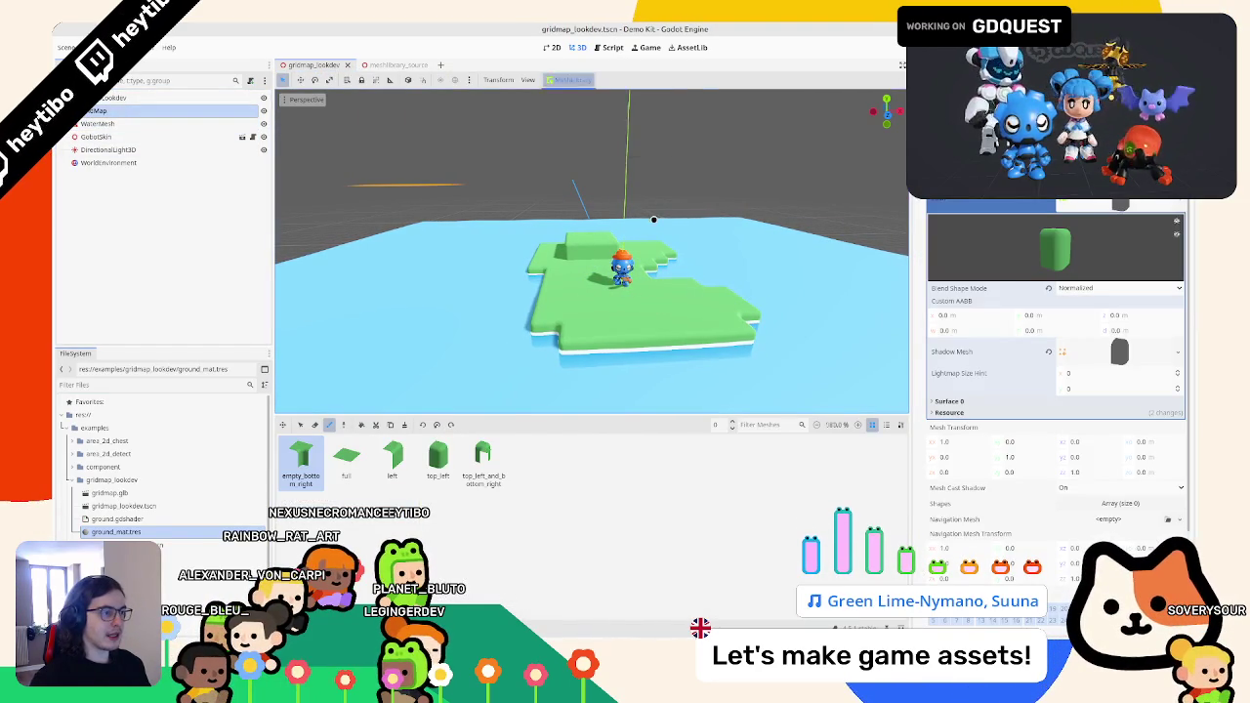
click(679, 363)
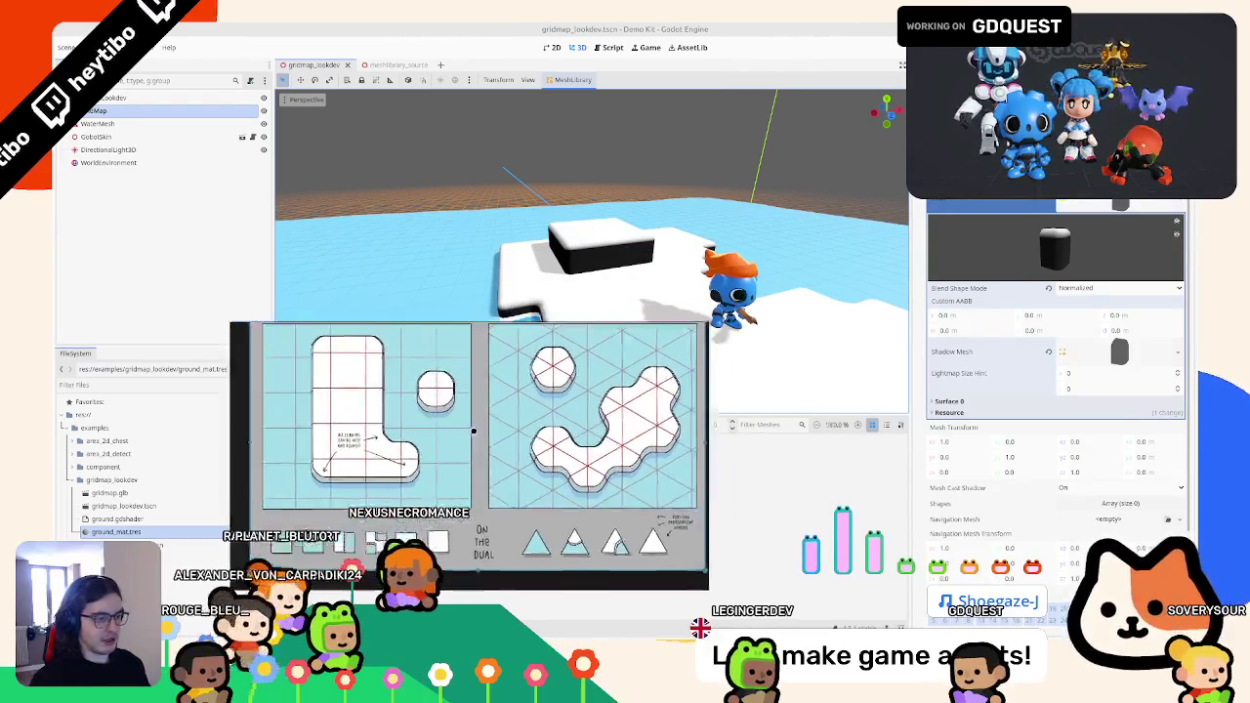
mouse_move(586, 293)
mouse_down()
mouse_move(281, 334)
mouse_move(481, 339)
mouse_move(496, 323)
mouse_move(661, 290)
mouse_move(820, 337)
mouse_move(280, 336)
mouse_up()
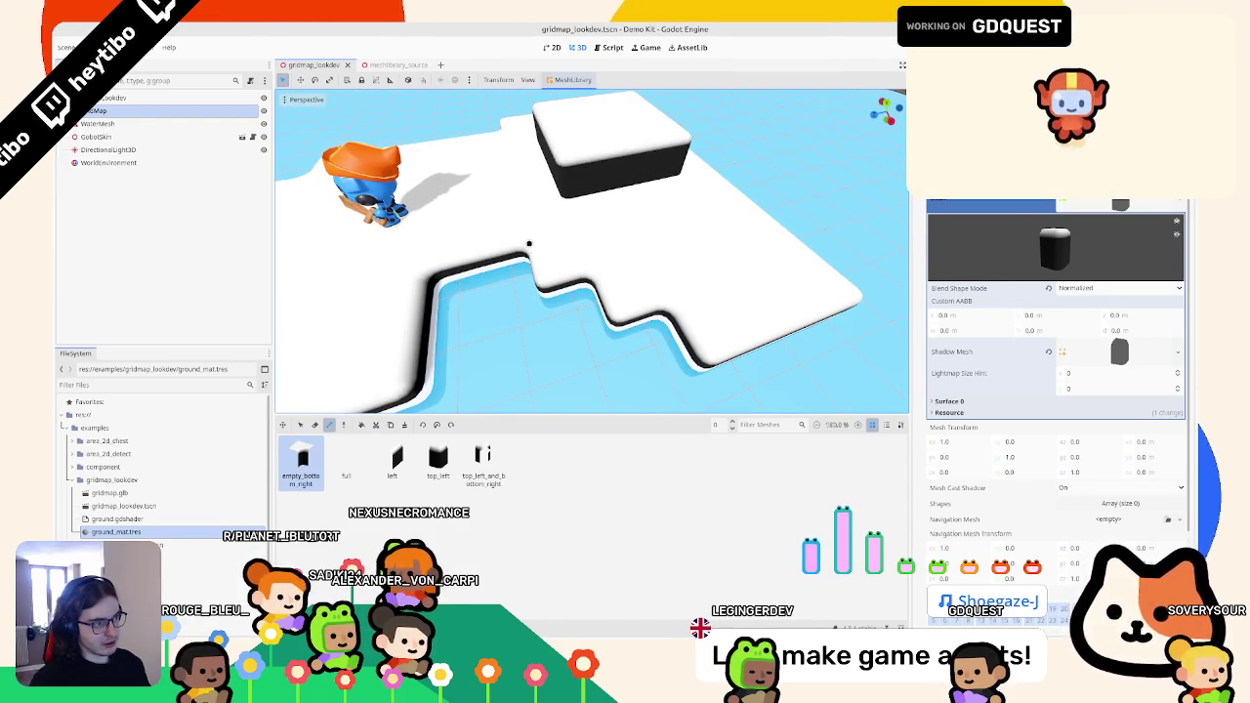
mouse_move(568, 274)
mouse_down()
mouse_move(547, 338)
mouse_move(600, 277)
mouse_up()
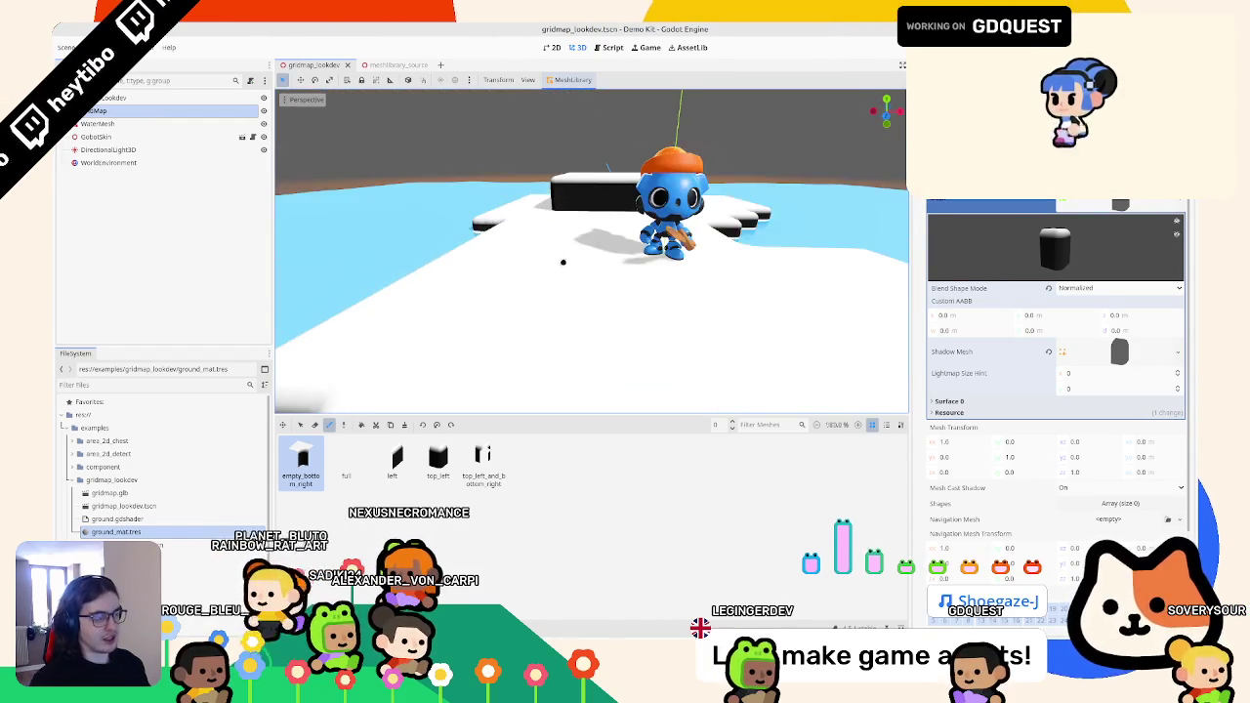
mouse_move(533, 241)
mouse_down()
mouse_move(567, 312)
mouse_move(586, 322)
mouse_up()
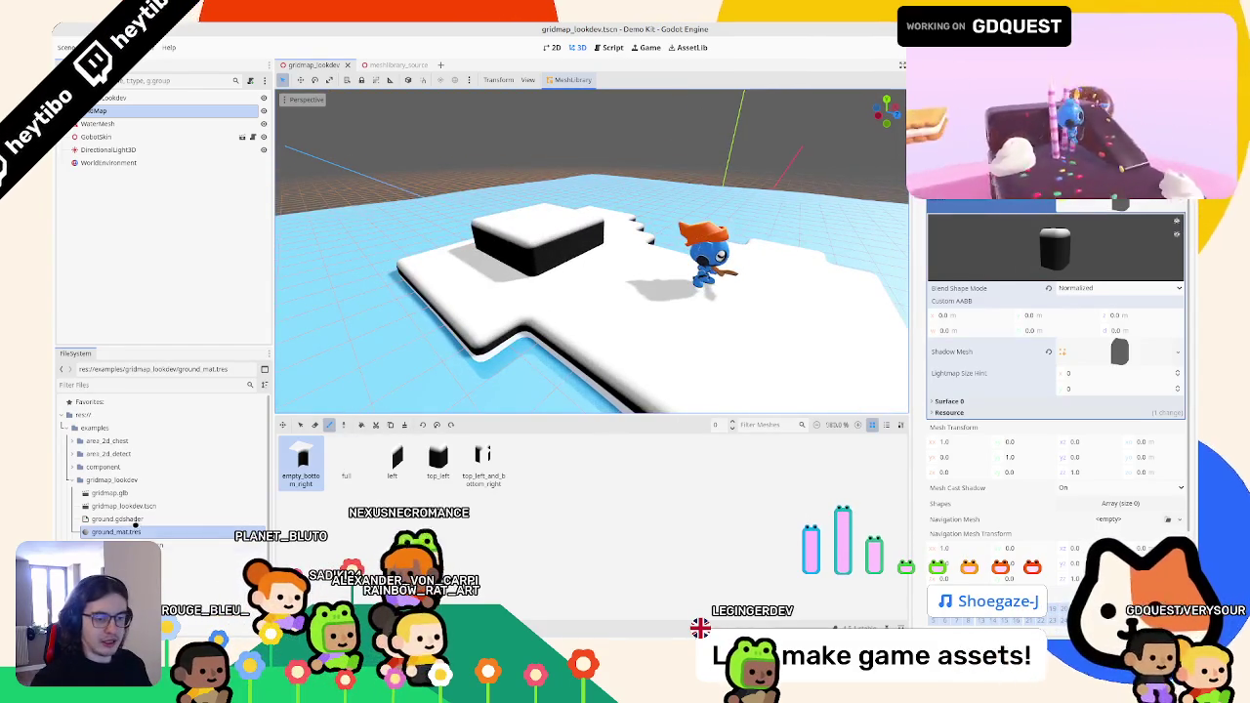
- Bring up the ground shader code and orbit low over the island
click(117, 531)
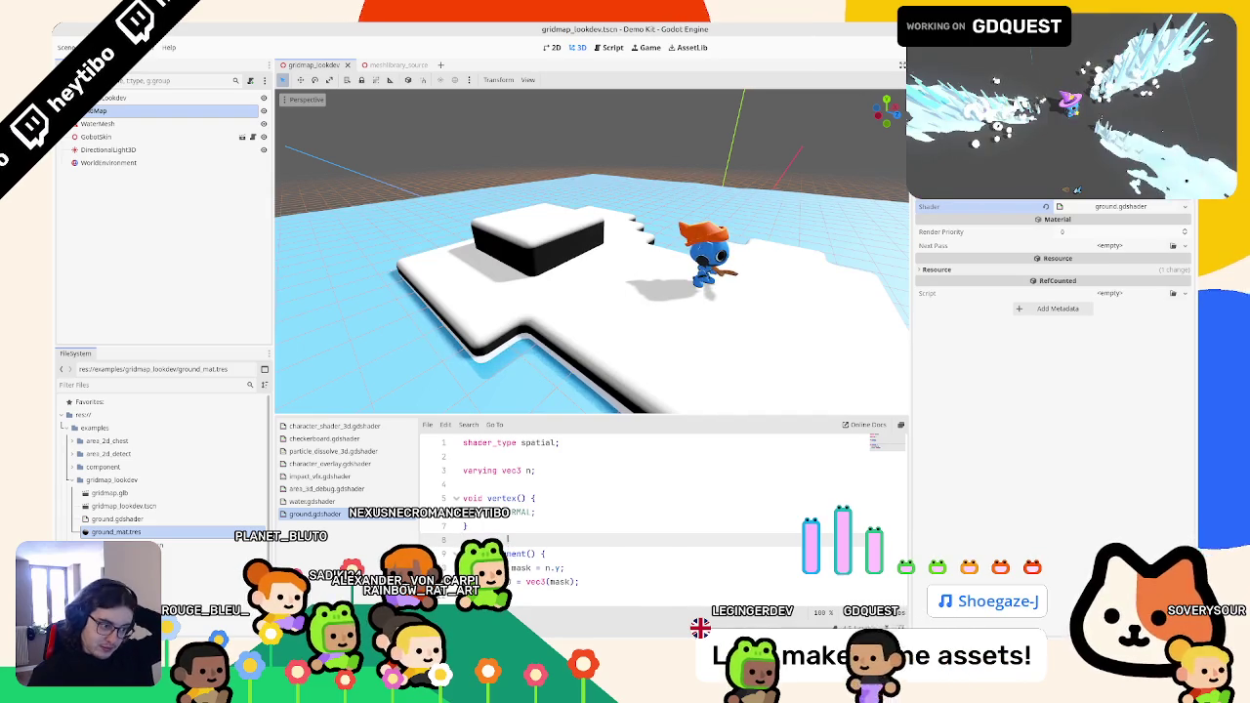
click(521, 453)
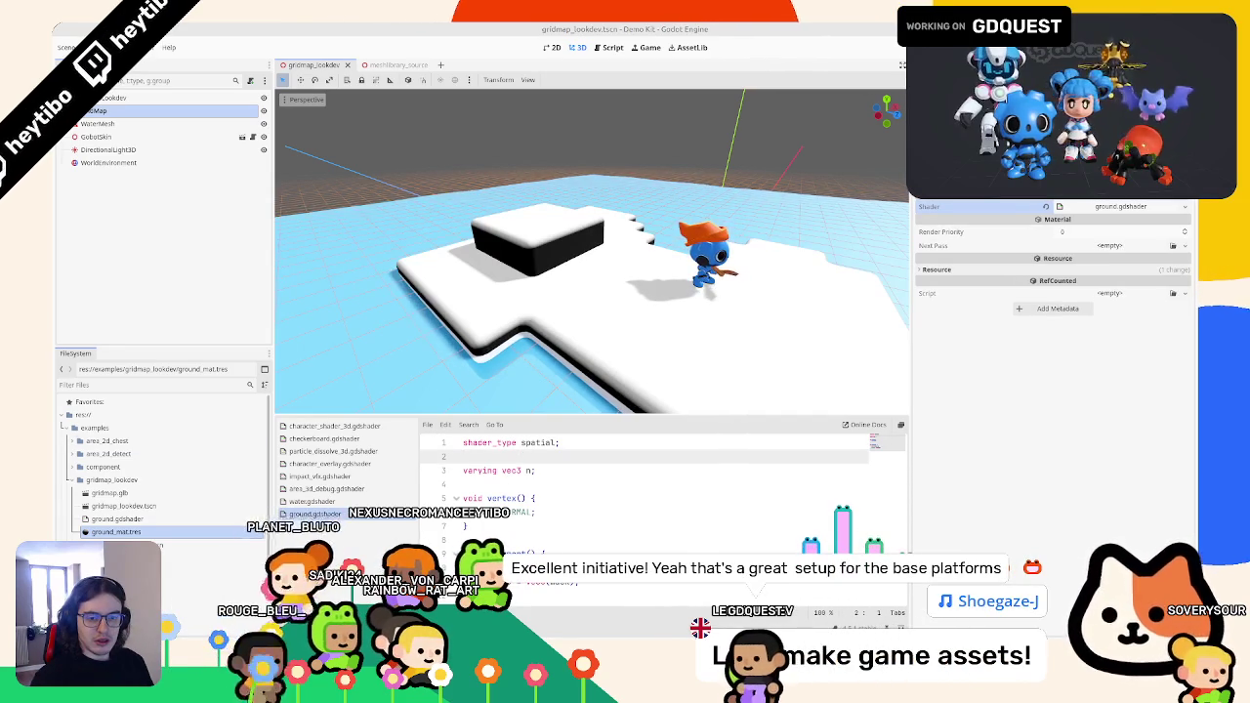
mouse_move(586, 254)
mouse_down()
mouse_move(605, 293)
mouse_move(586, 279)
mouse_move(612, 257)
mouse_move(586, 329)
mouse_move(627, 334)
mouse_up()
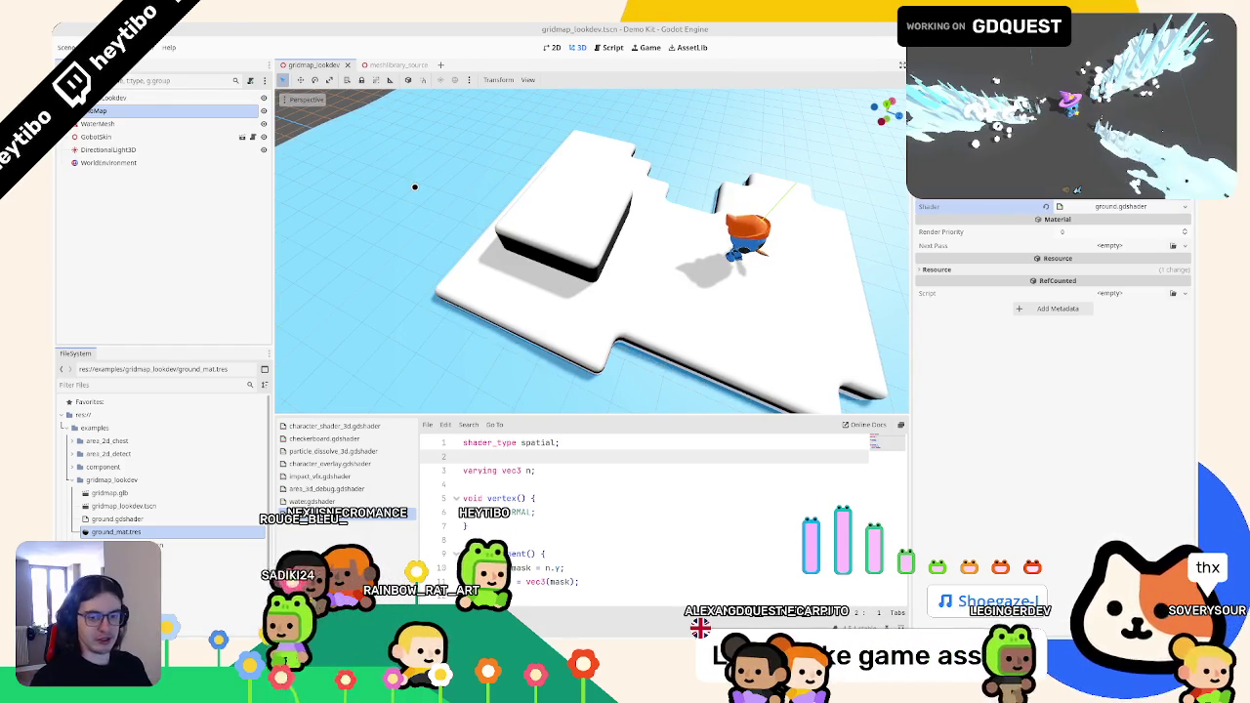
drag(820, 260, 717, 205)
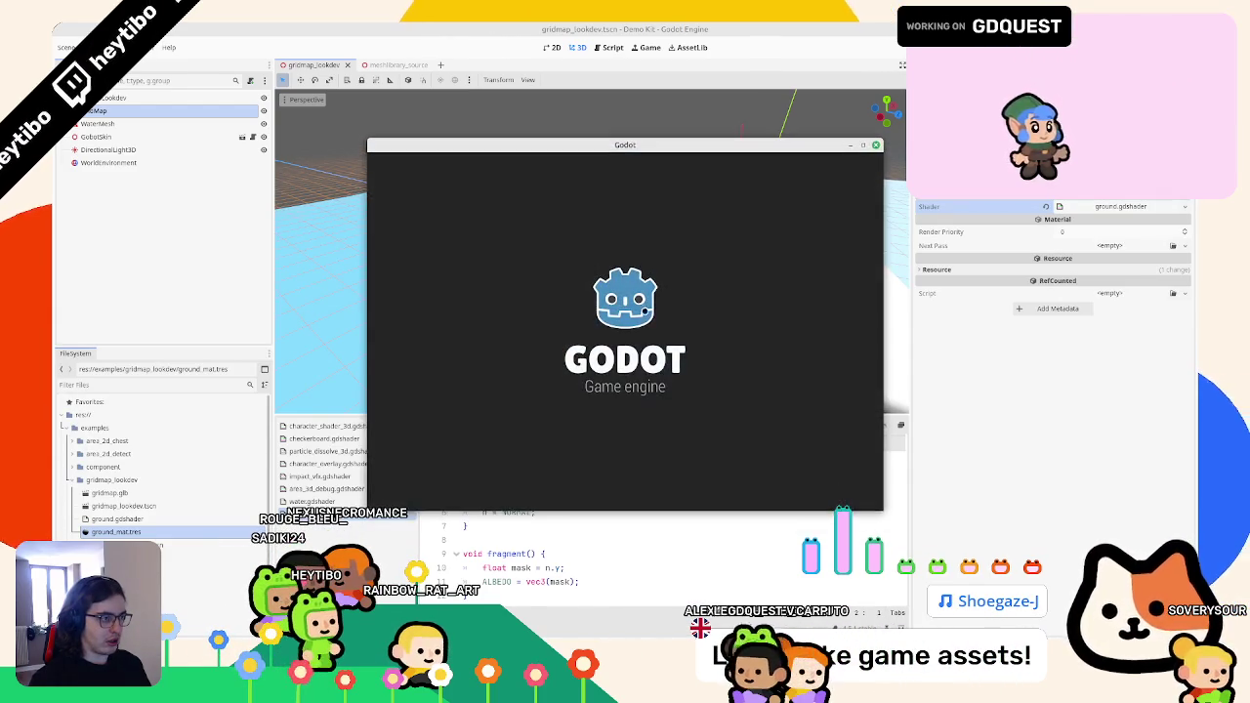
- Filter projects by 'platformer' and run the 3D Platformer Demo
scroll(667, 318, up, 3)
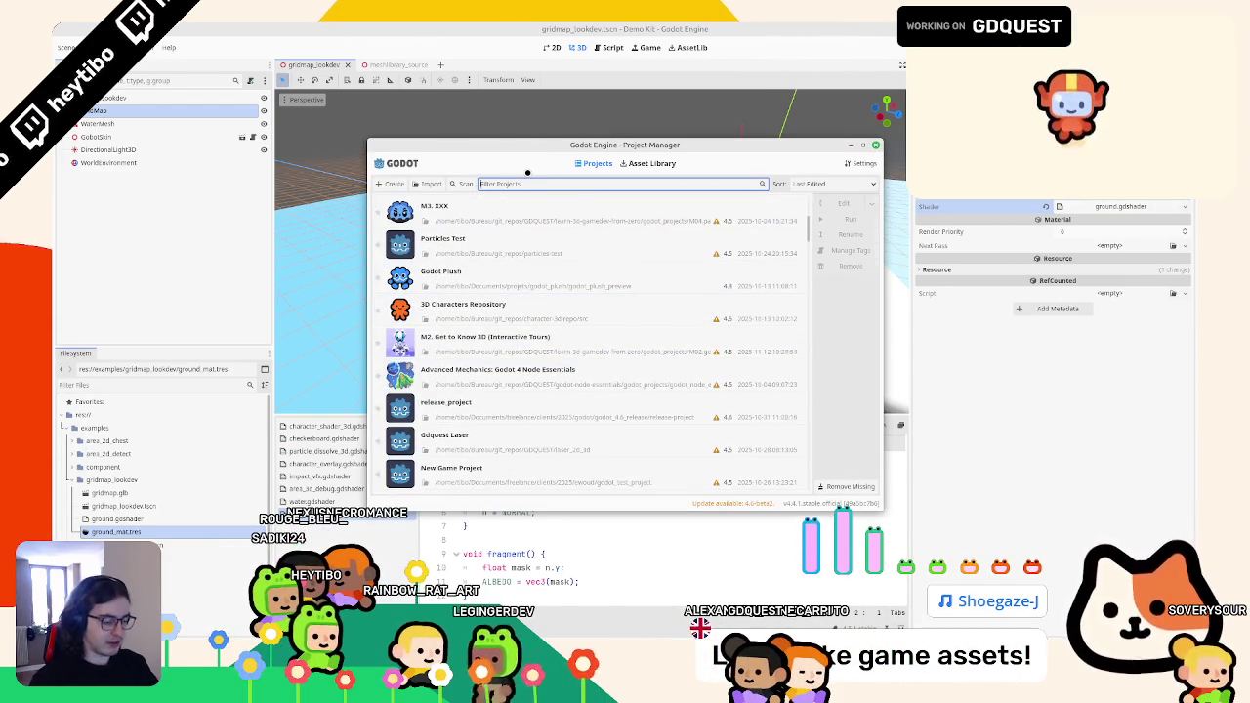
text(platformer)
click(493, 306)
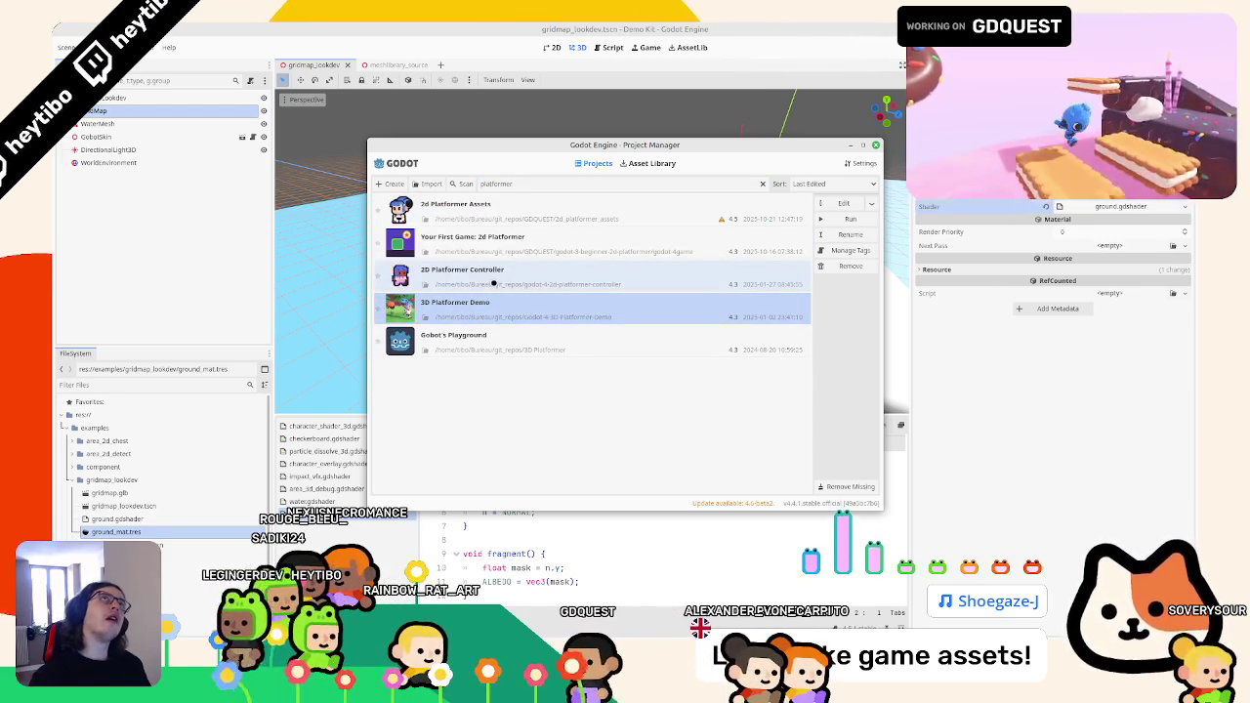
click(845, 219)
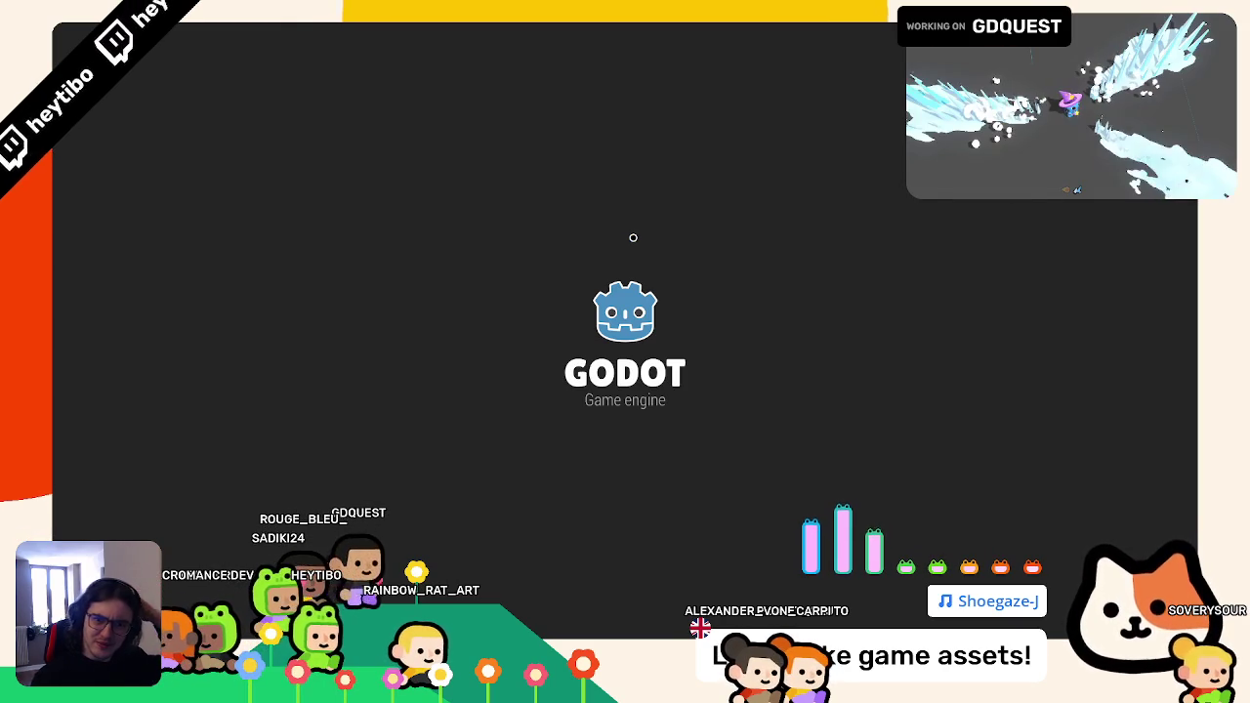
- Play the demo briefly, quit it, and go to the demo project's folder
key(Escape)
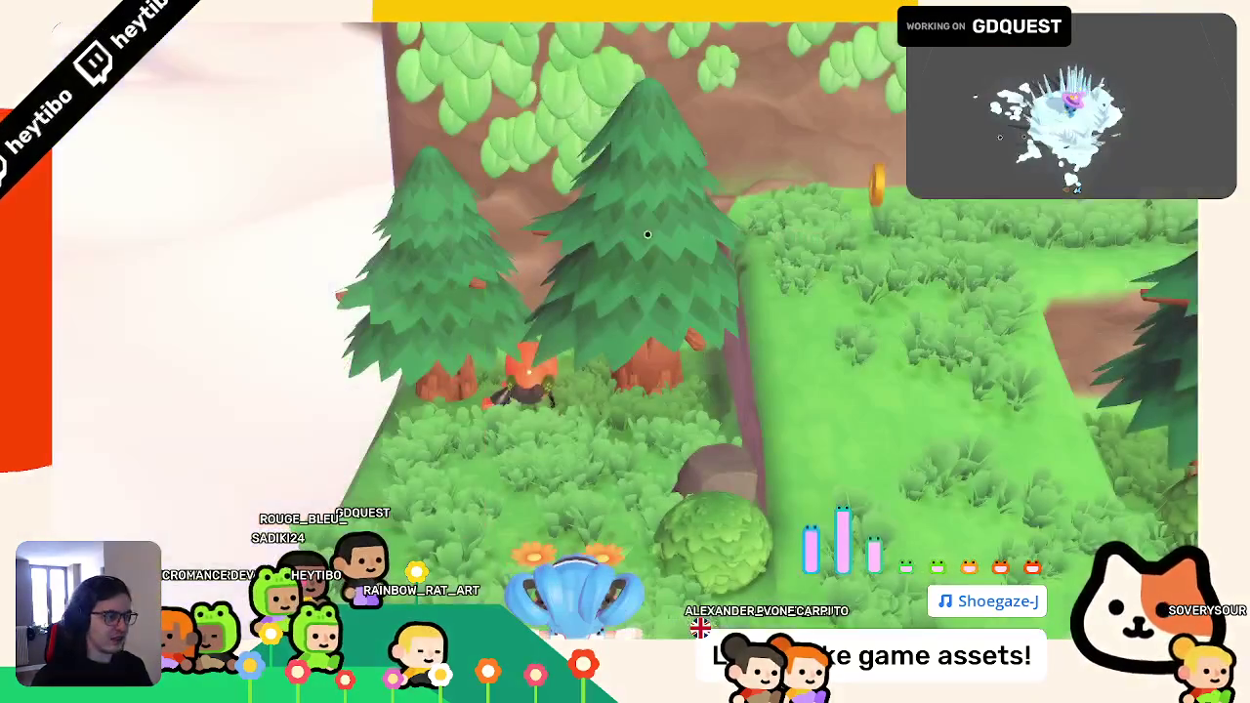
key(Escape)
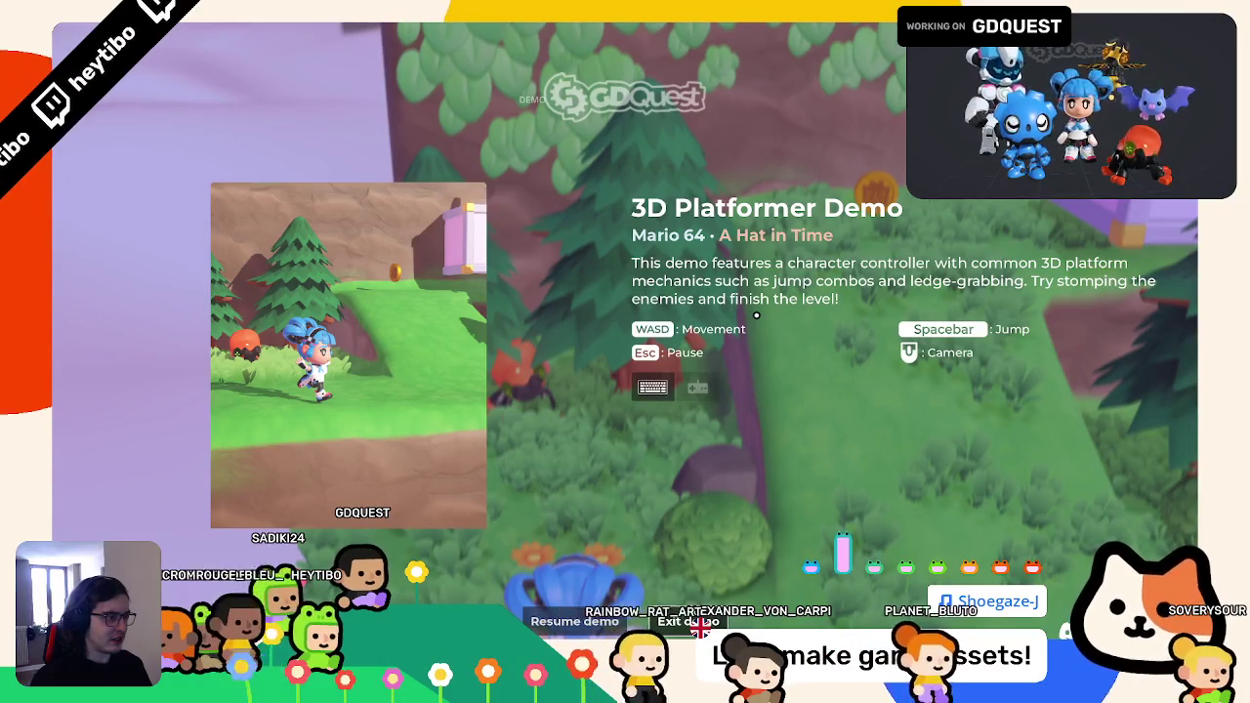
key(Return)
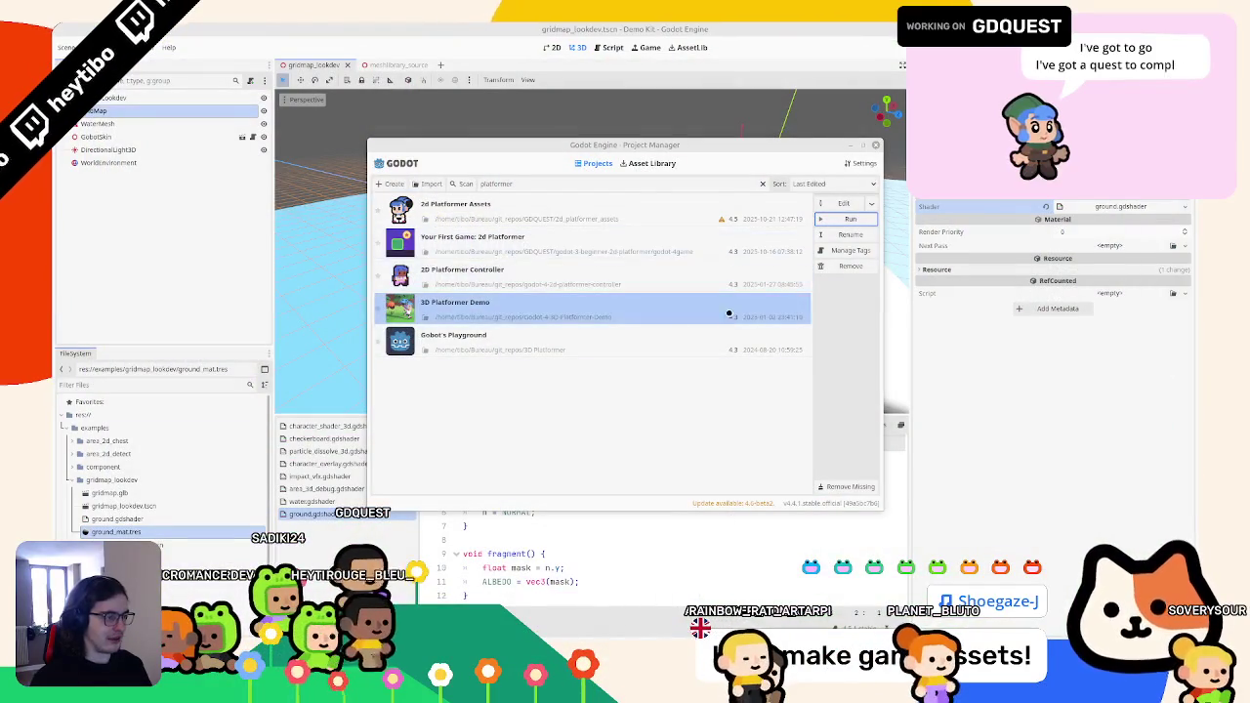
click(425, 316)
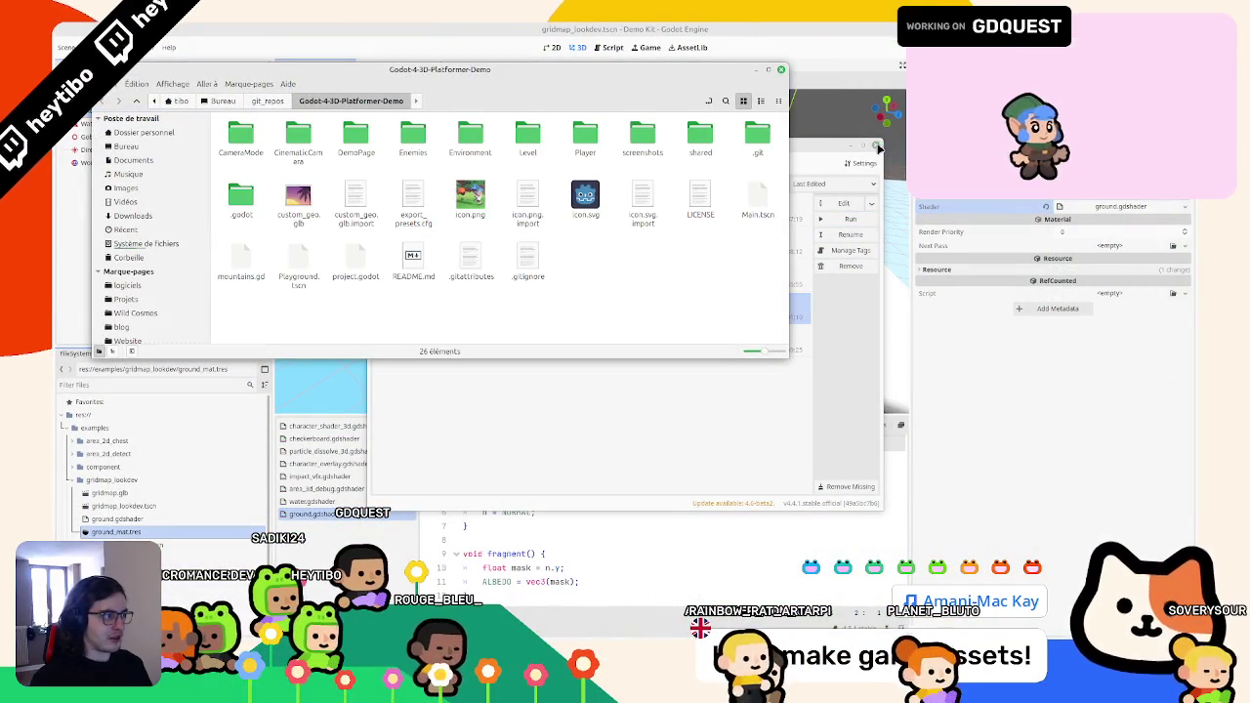
- Close the Project Manager and search the demo folder for 'grass'
click(877, 145)
click(727, 101)
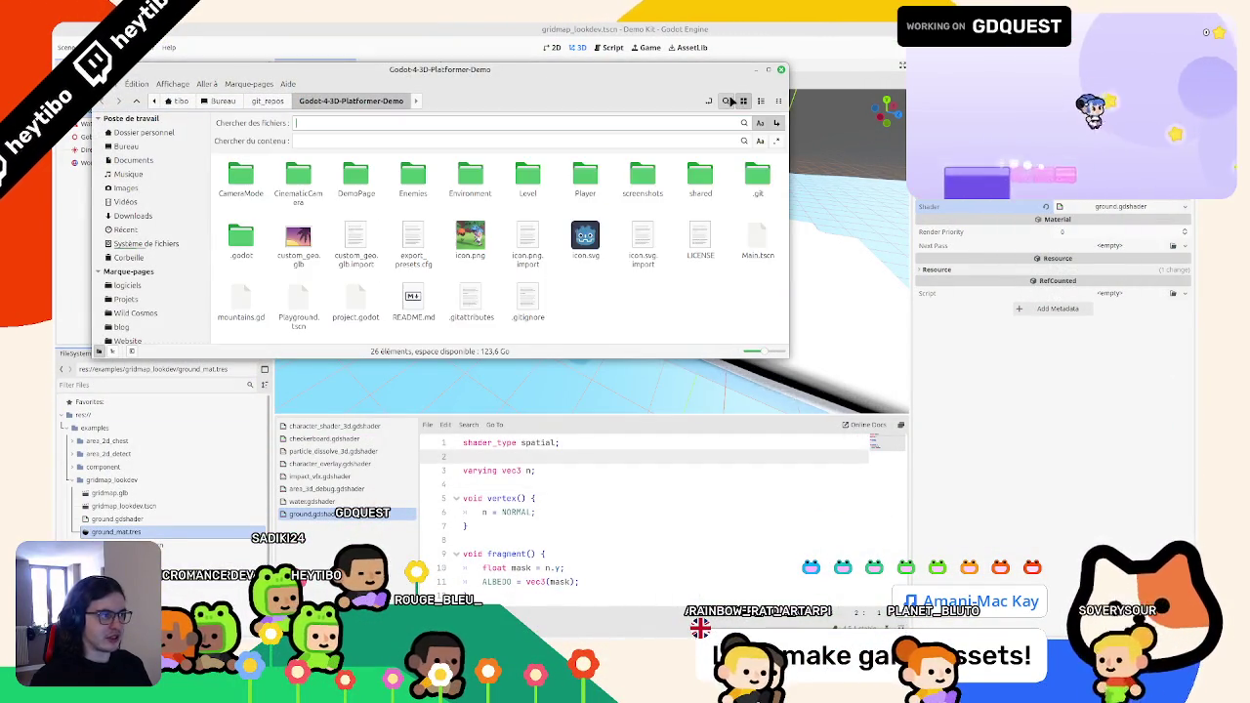
text(ground)
key(Return)
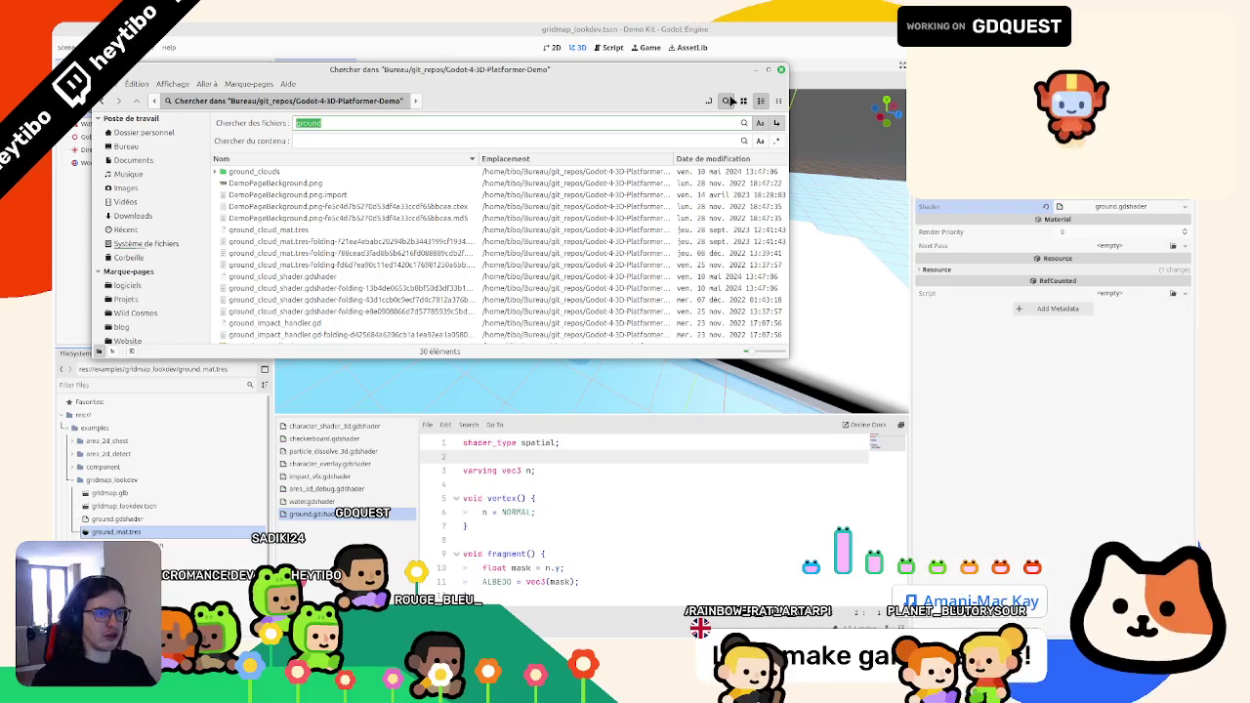
text(ass)
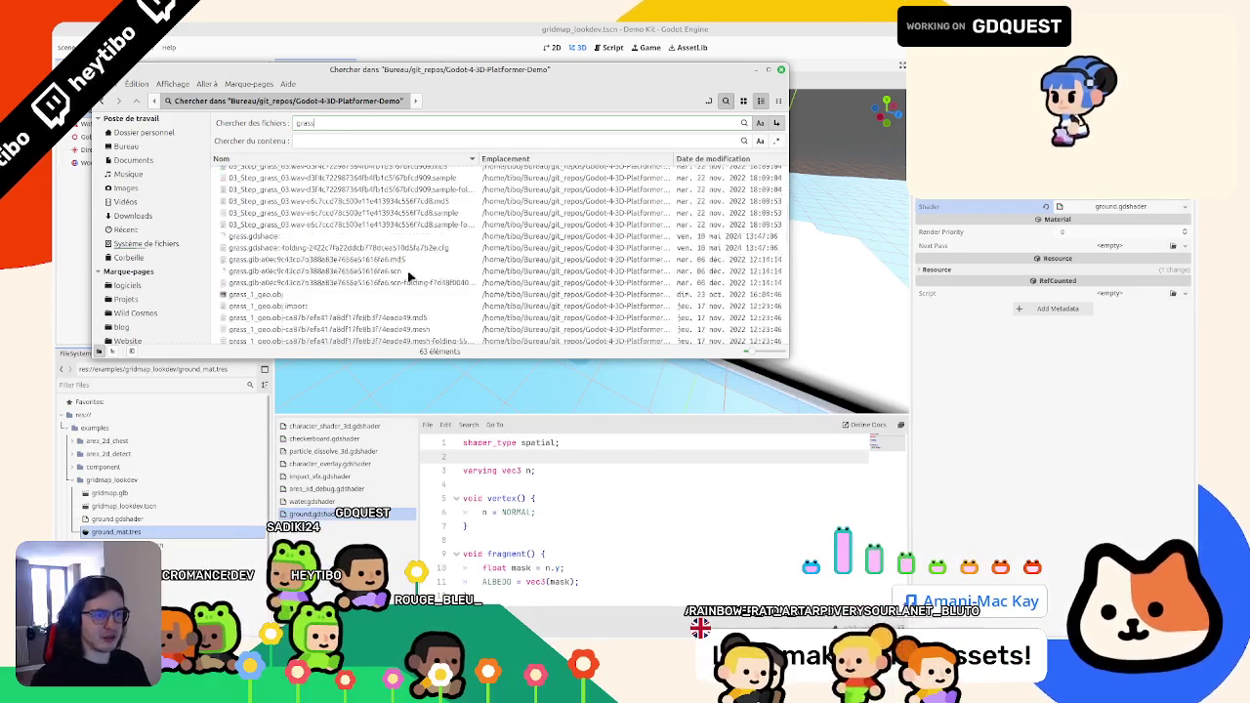
- Go to the folder containing grass_mat_normal.png, browse its textures, then close the window
click(267, 256)
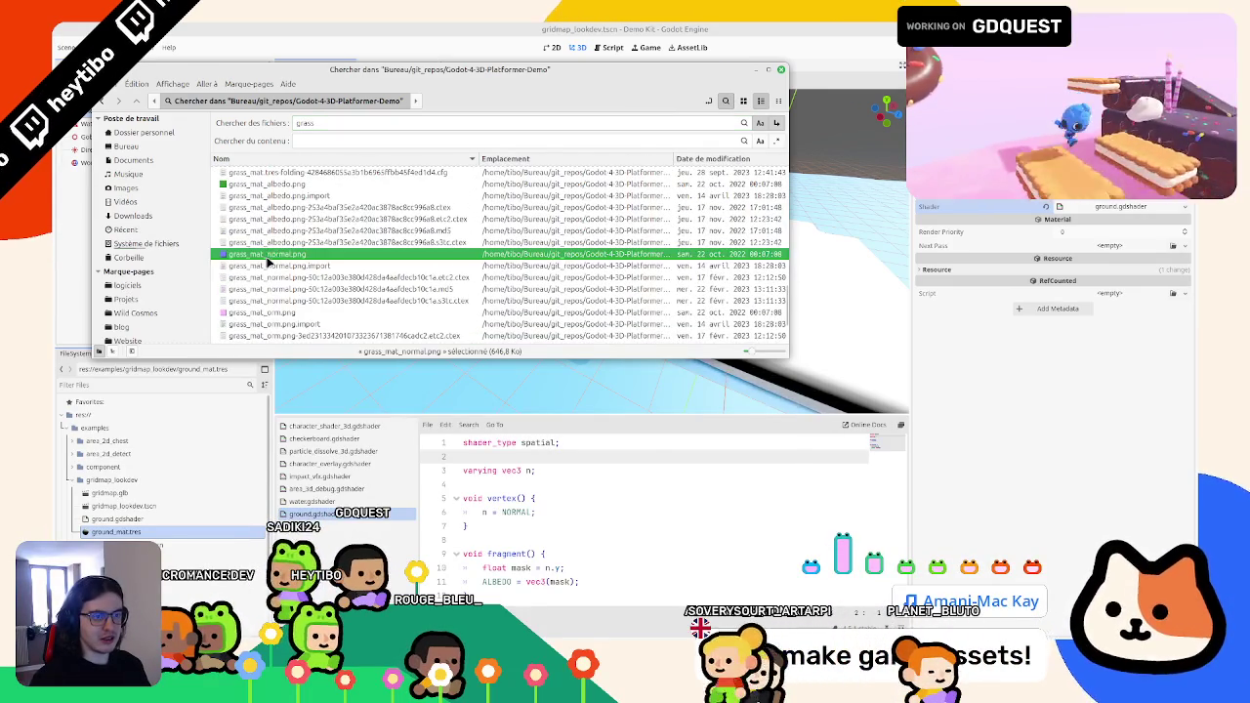
right_click(642, 261)
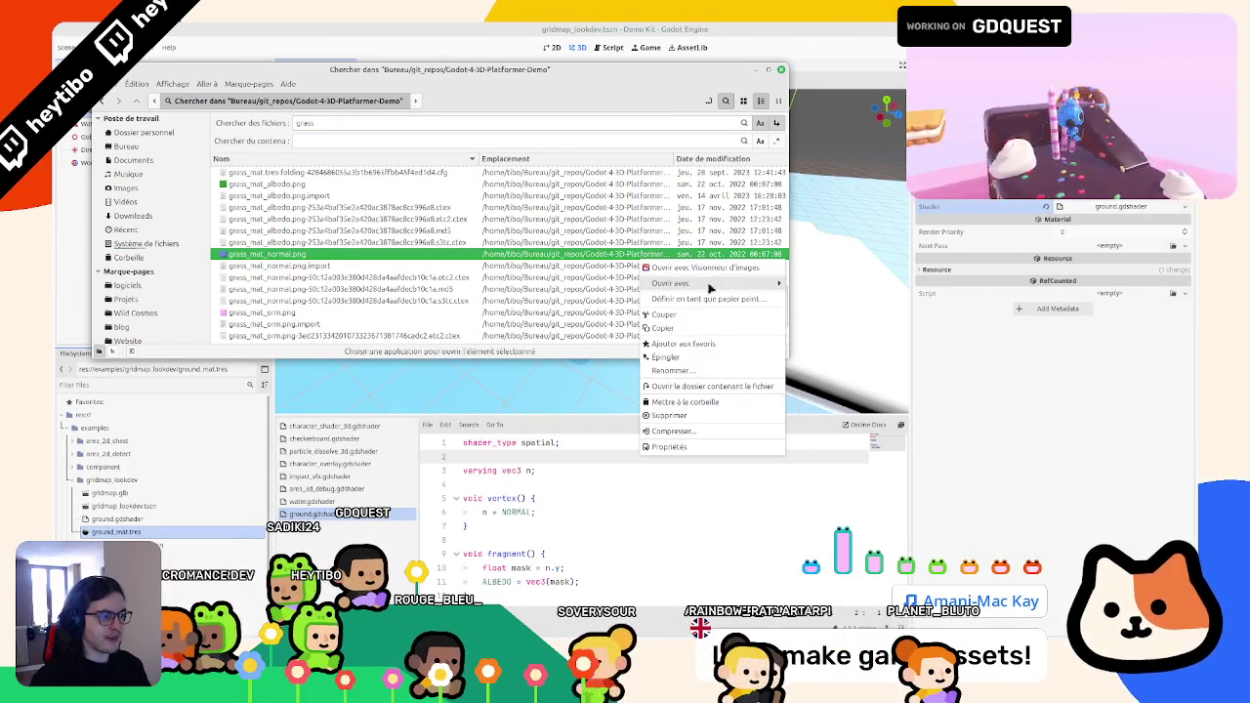
click(652, 335)
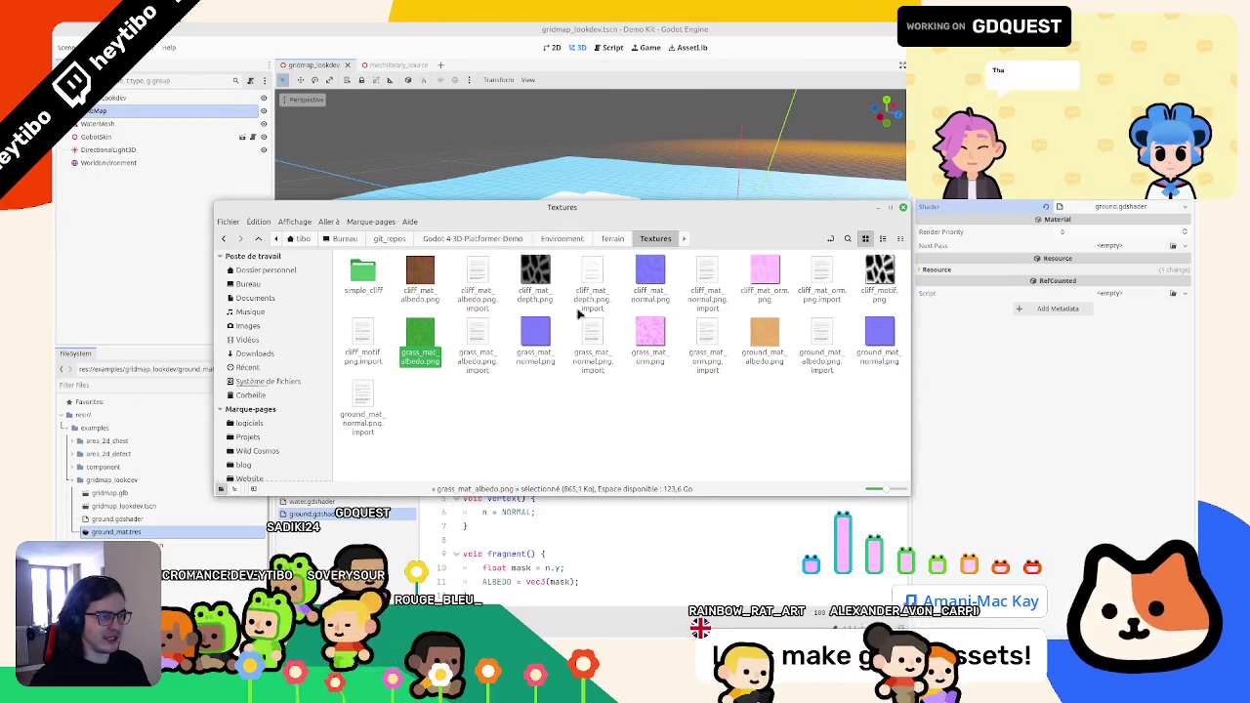
click(420, 275)
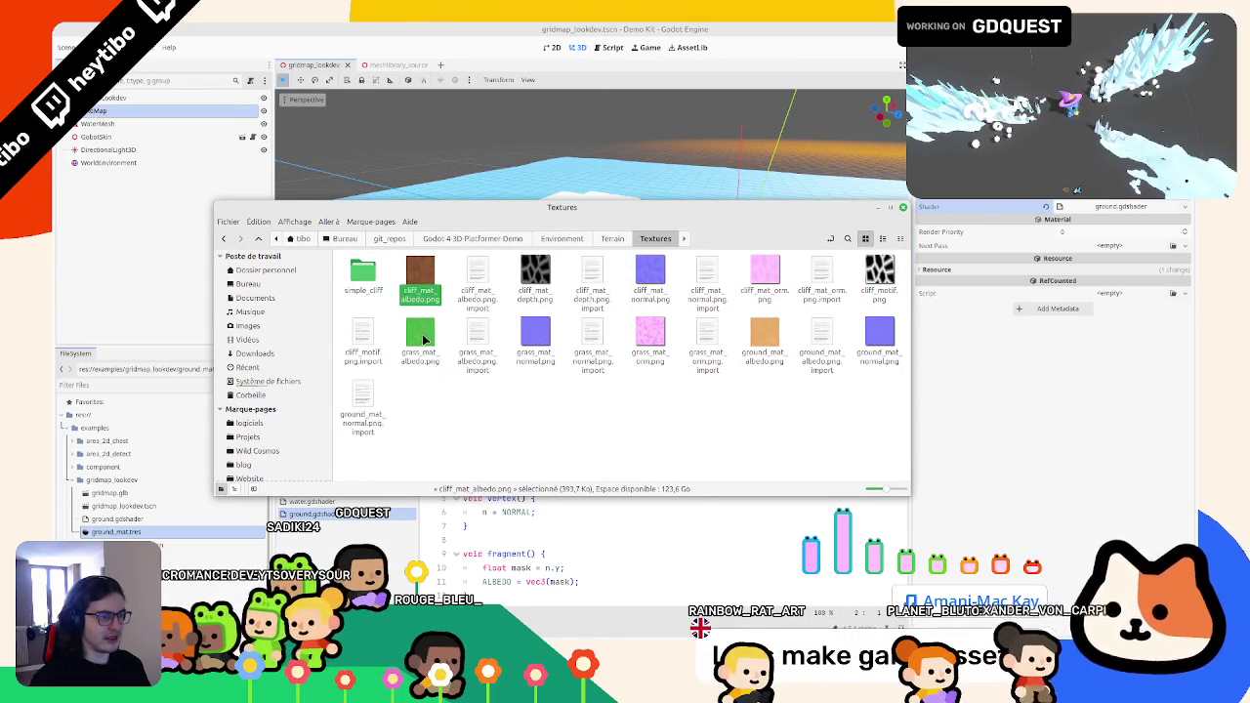
shift+click(420, 335)
click(420, 335)
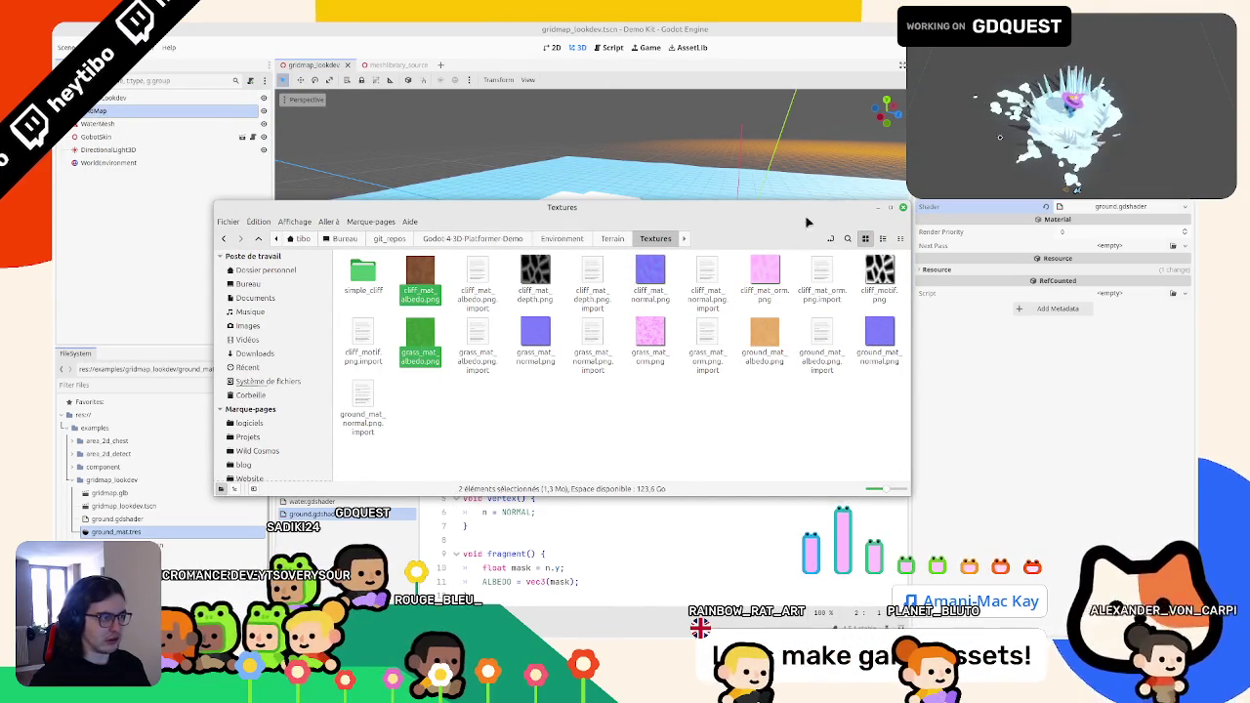
click(903, 207)
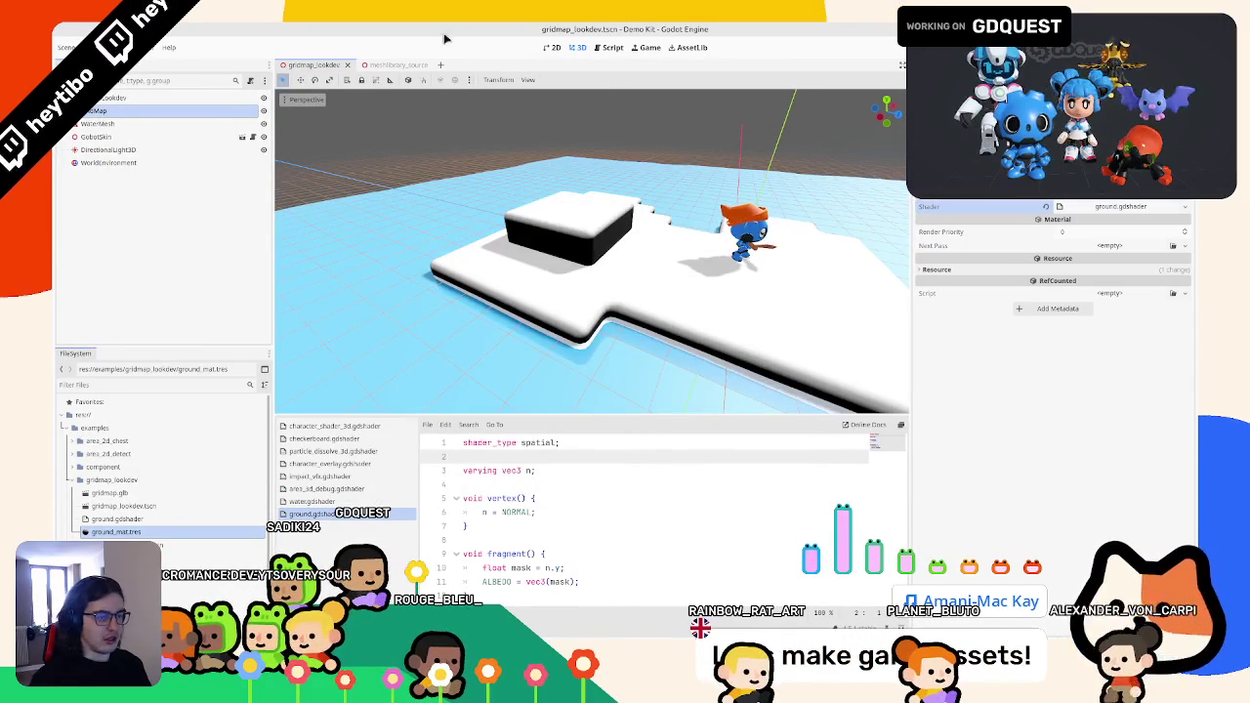
- Add a MeshInstance3D child to the scene root, give it a mesh, and frame it
click(101, 98)
key(ctrl+a)
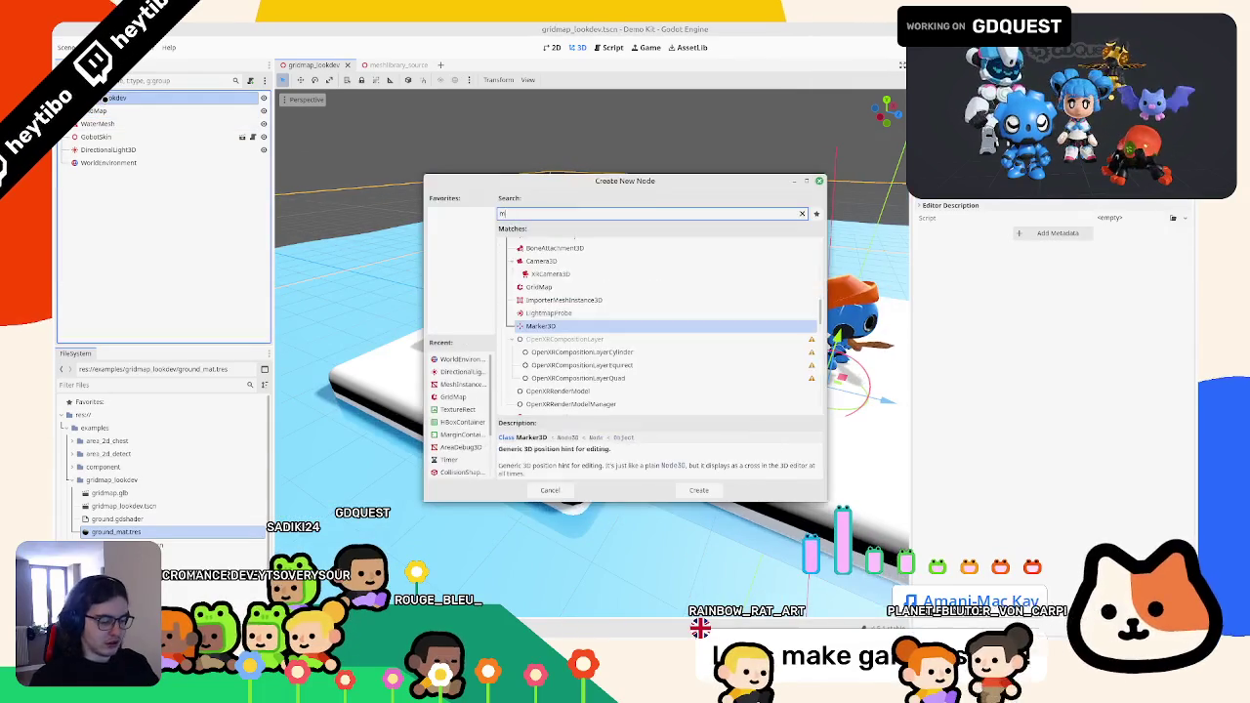
text(meshinst)
key(Return)
click(1148, 192)
click(1147, 203)
scroll(279, 488, down, 3)
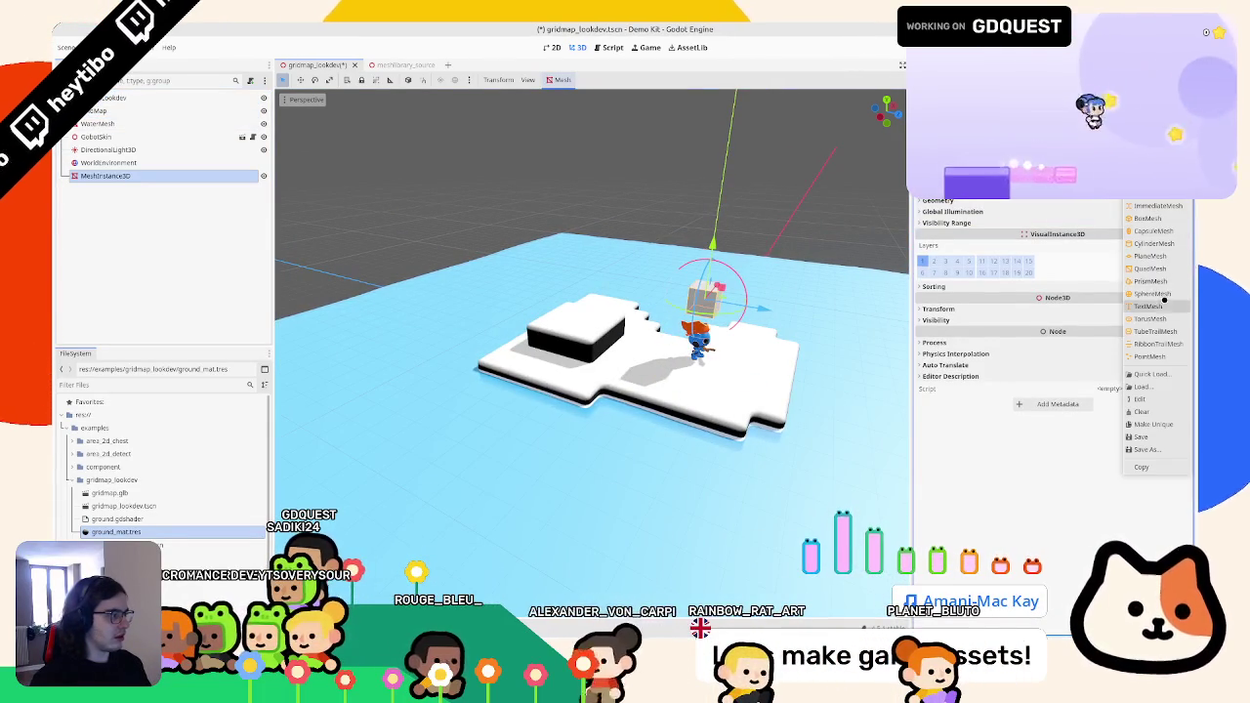
key(f)
scroll(280, 489, up, 3)
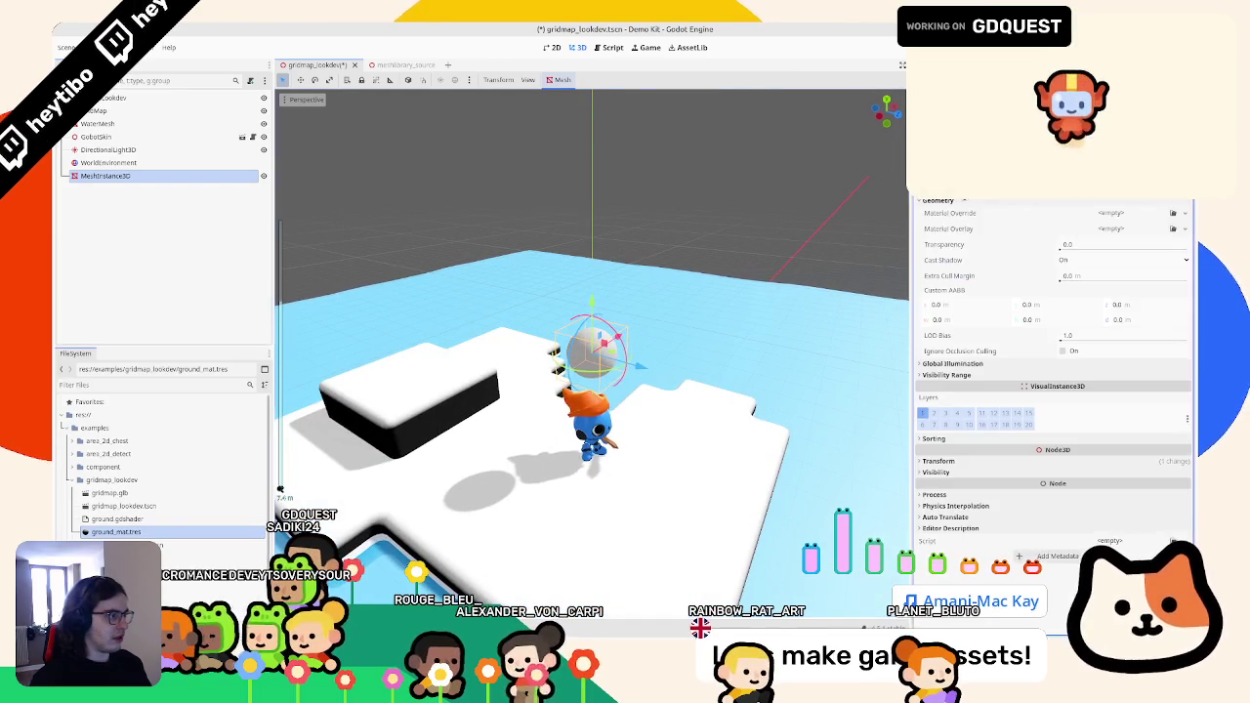
- Give it a new StandardMaterial3D override and convert that to a ShaderMaterial
click(1124, 212)
click(1128, 245)
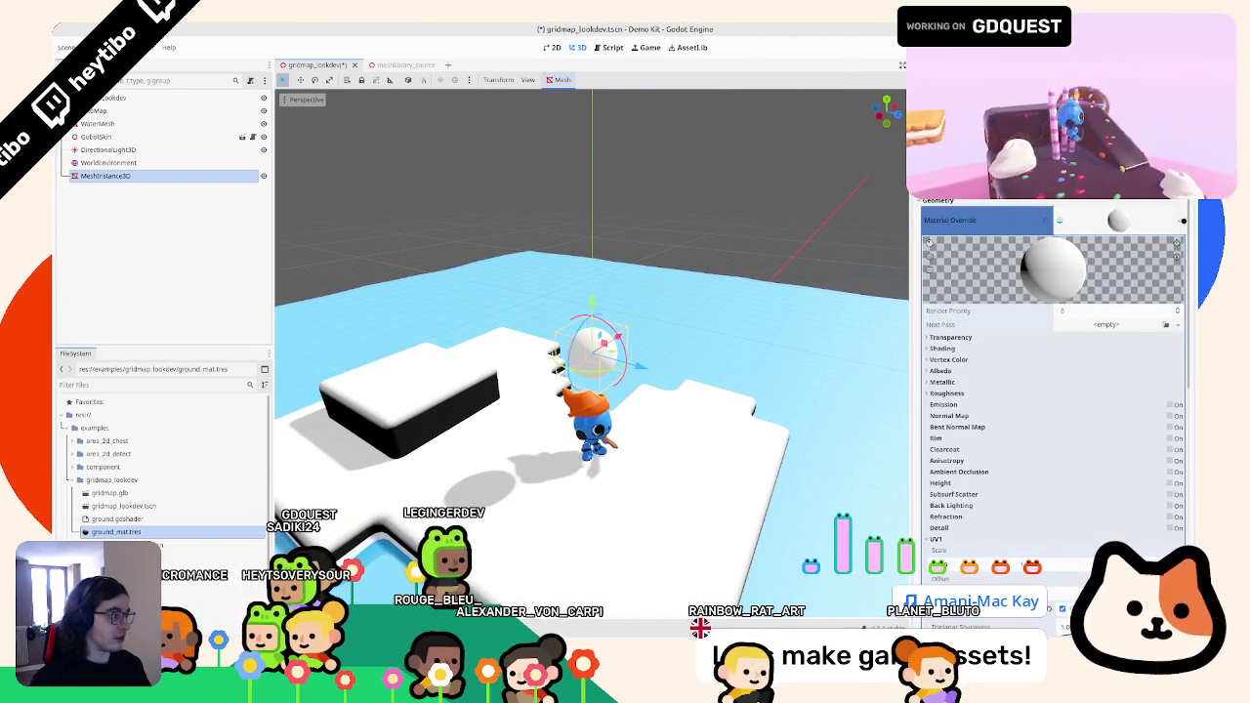
click(1179, 220)
click(1139, 407)
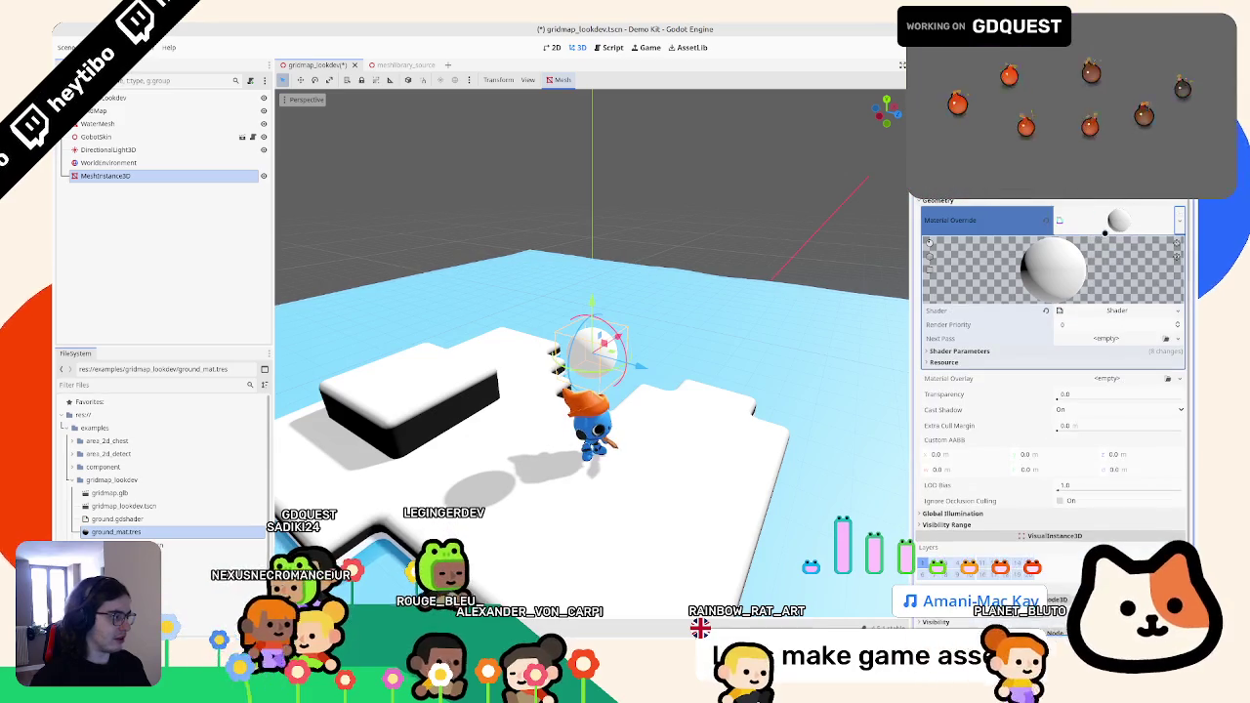
scroll(634, 517, down, 2)
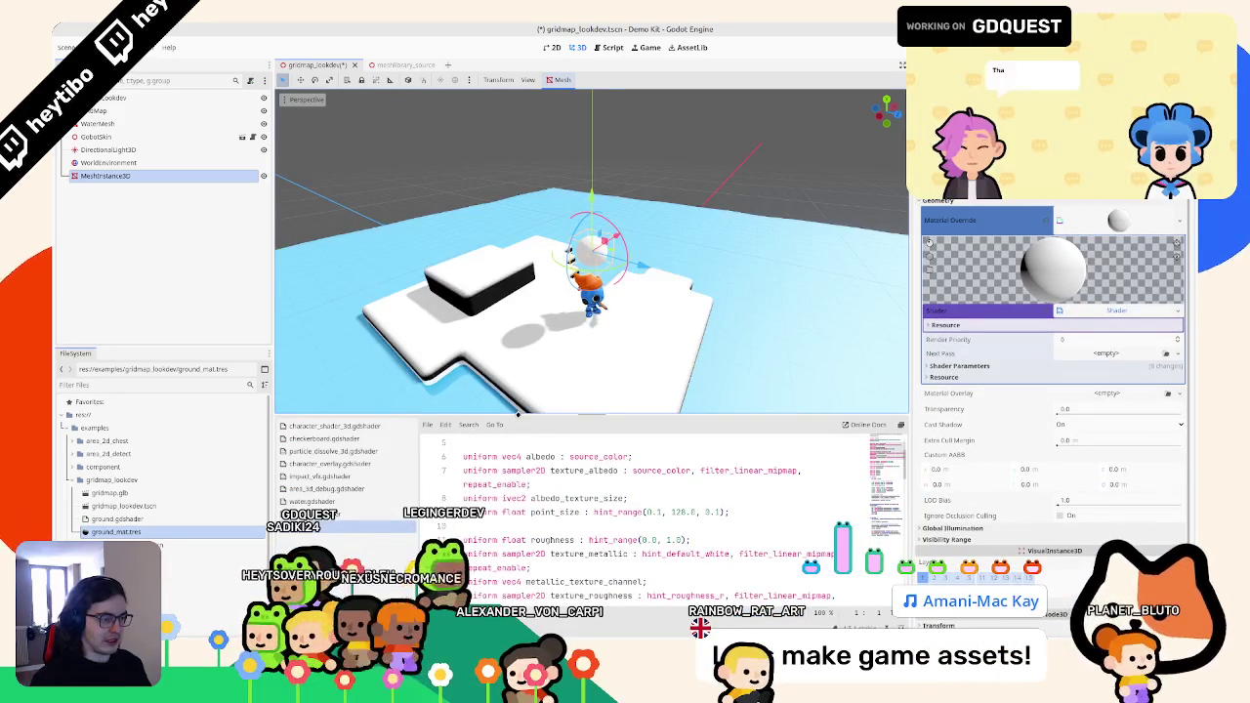
- Enlarge the shader editor, review the generated triplanar vertex code, and switch to ground.gdshader
drag(517, 414, 517, 247)
scroll(516, 458, down, 9)
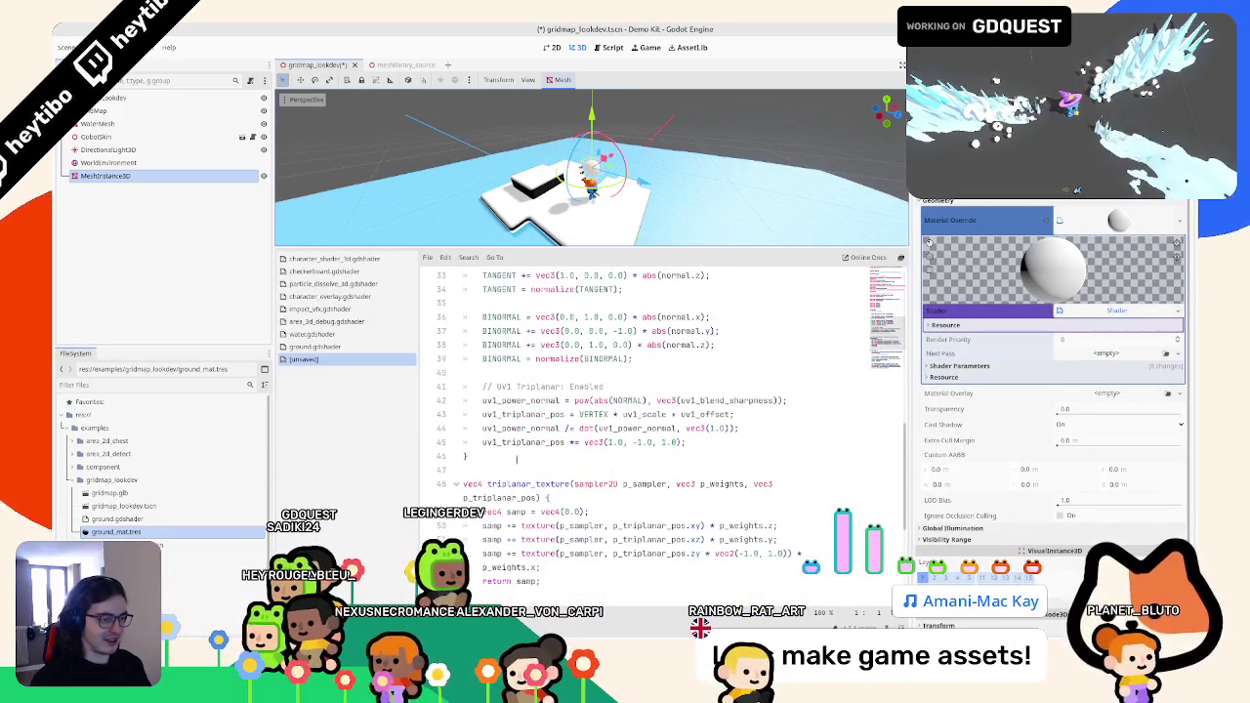
scroll(516, 458, down, 4)
mouse_move(462, 414)
mouse_down()
mouse_move(487, 428)
mouse_move(468, 293)
mouse_move(463, 372)
mouse_up()
key(ctrl+c)
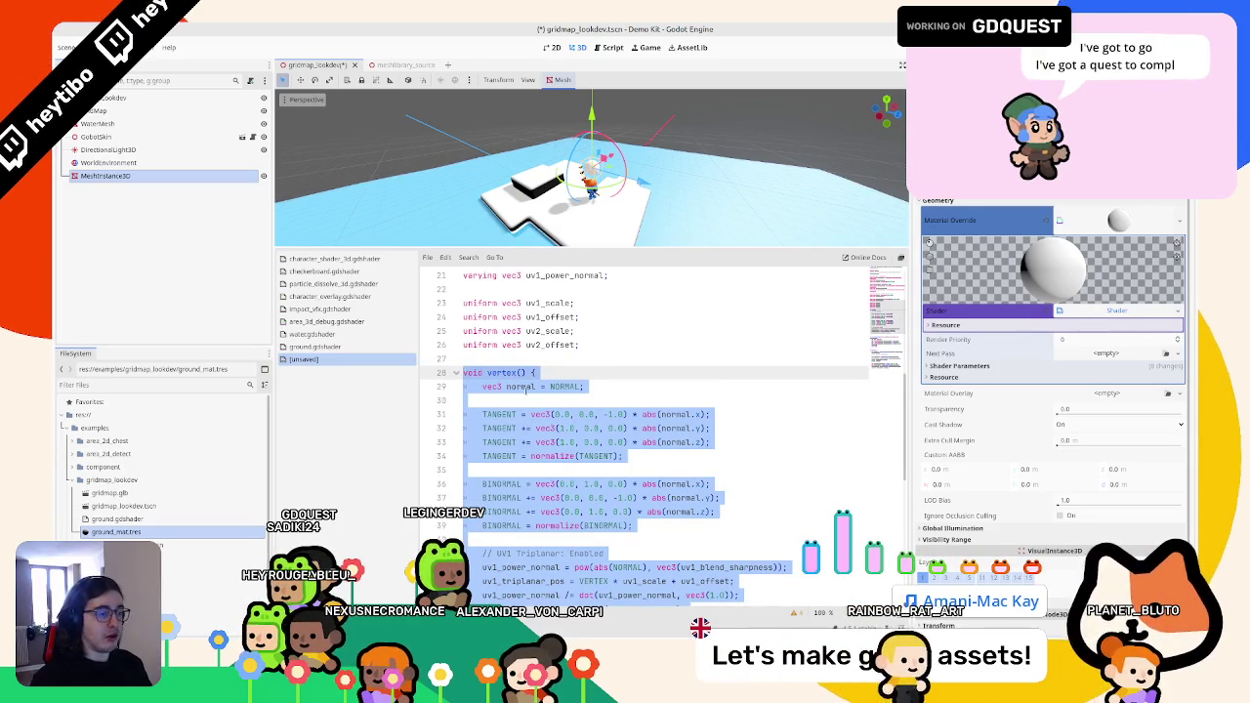
scroll(645, 439, up, 3)
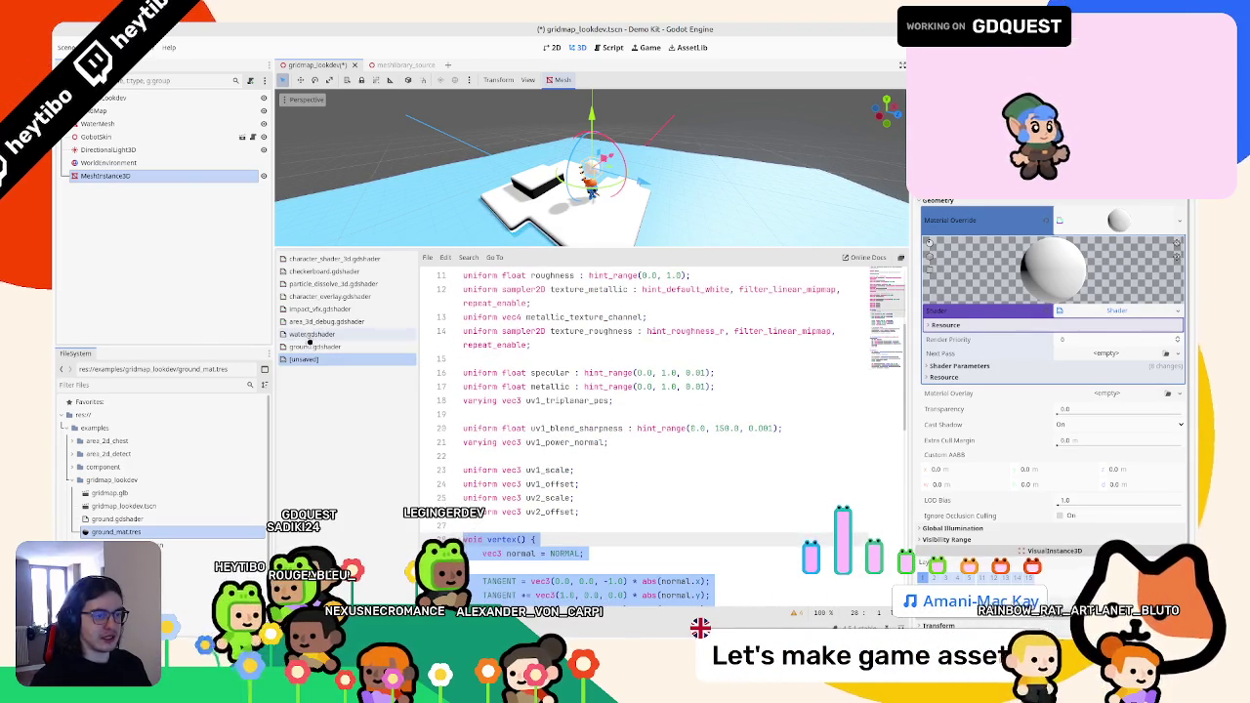
scroll(645, 440, down, 3)
double_click(520, 387)
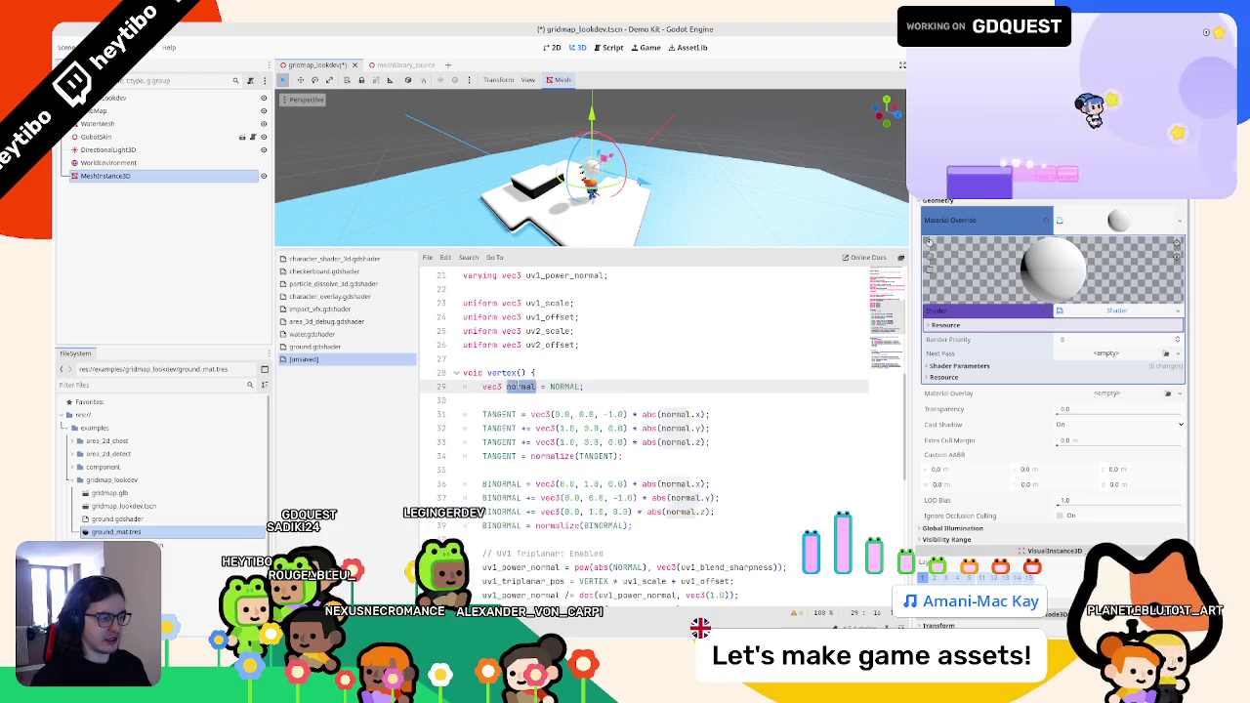
scroll(518, 388, down, 5)
scroll(519, 387, up, 4)
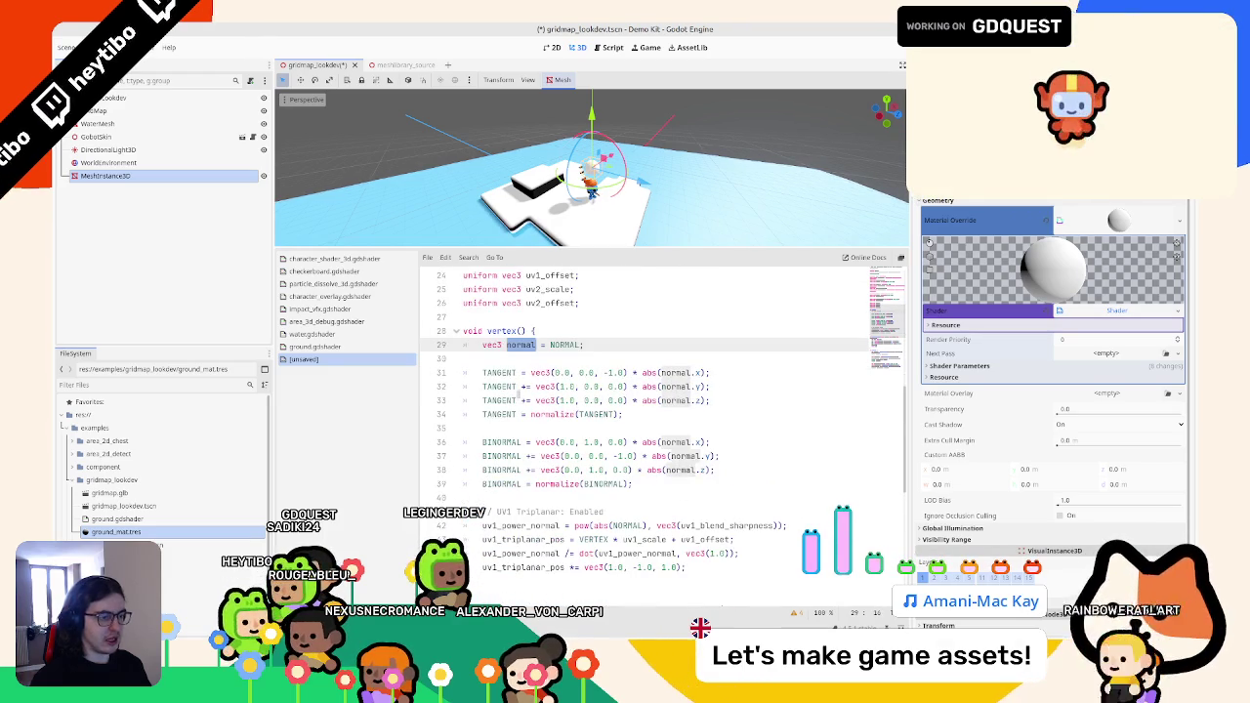
scroll(519, 388, down, 6)
scroll(645, 439, up, 5)
click(315, 346)
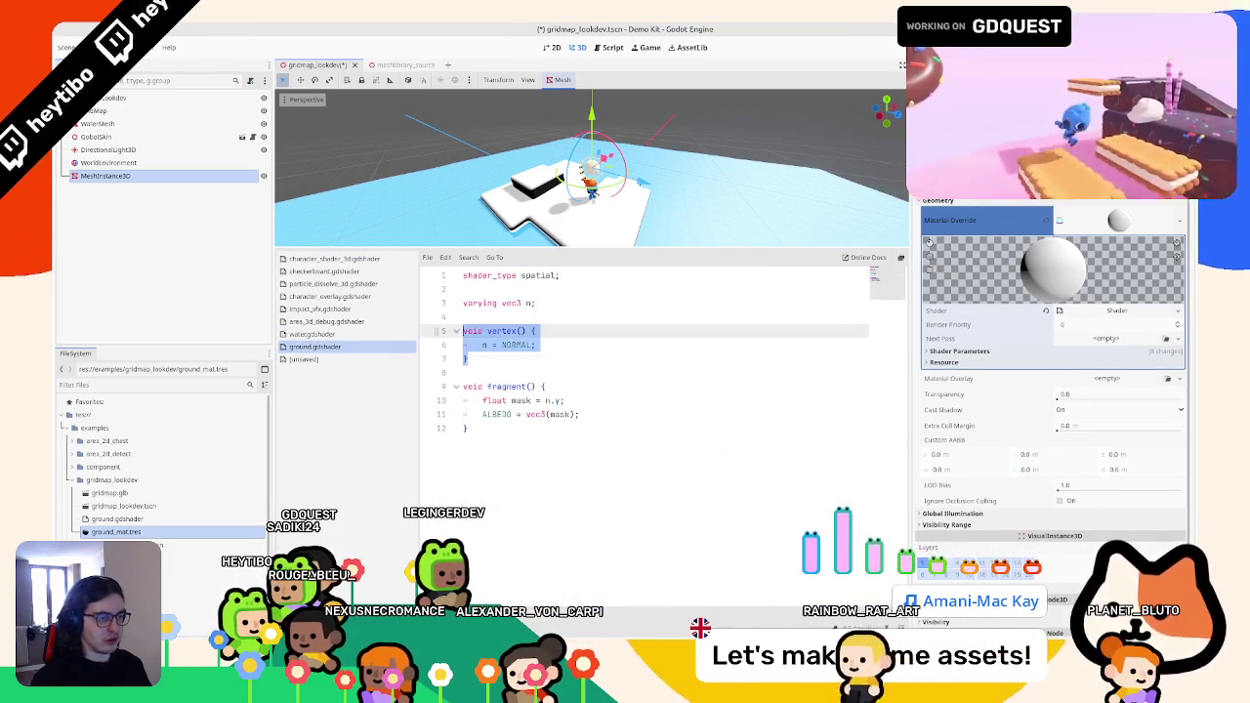
- Paste the vertex code into ground.gdshader, rename the varying to normal, and drop 'vec3' on line 6
key(ctrl+v)
scroll(645, 439, up, 5)
double_click(520, 345)
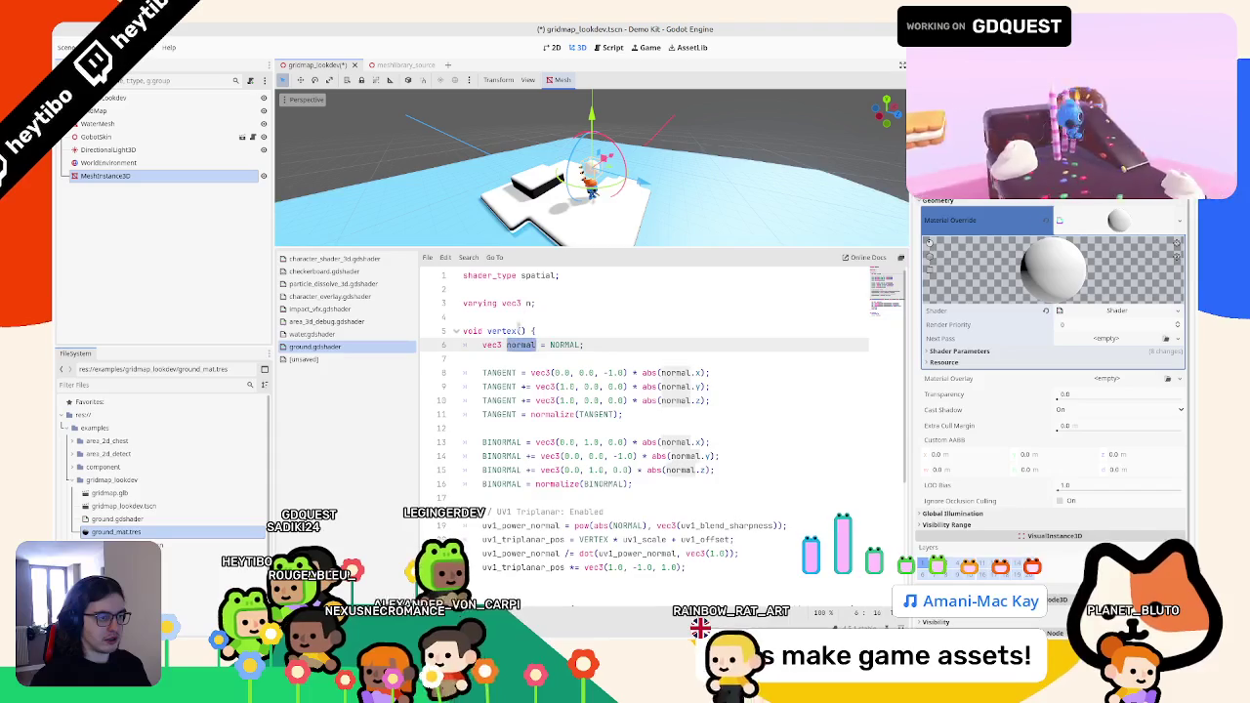
key(ctrl+c)
double_click(530, 303)
key(ctrl+v)
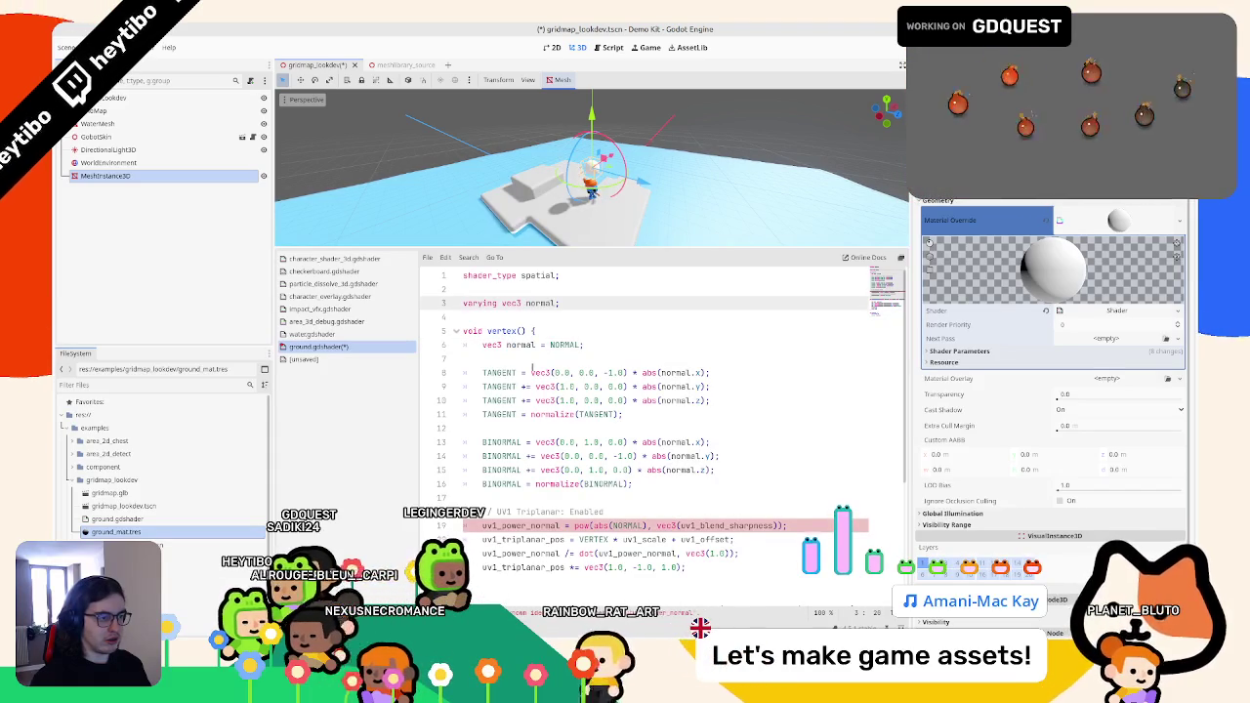
drag(483, 344, 506, 345)
key(BackSpace)
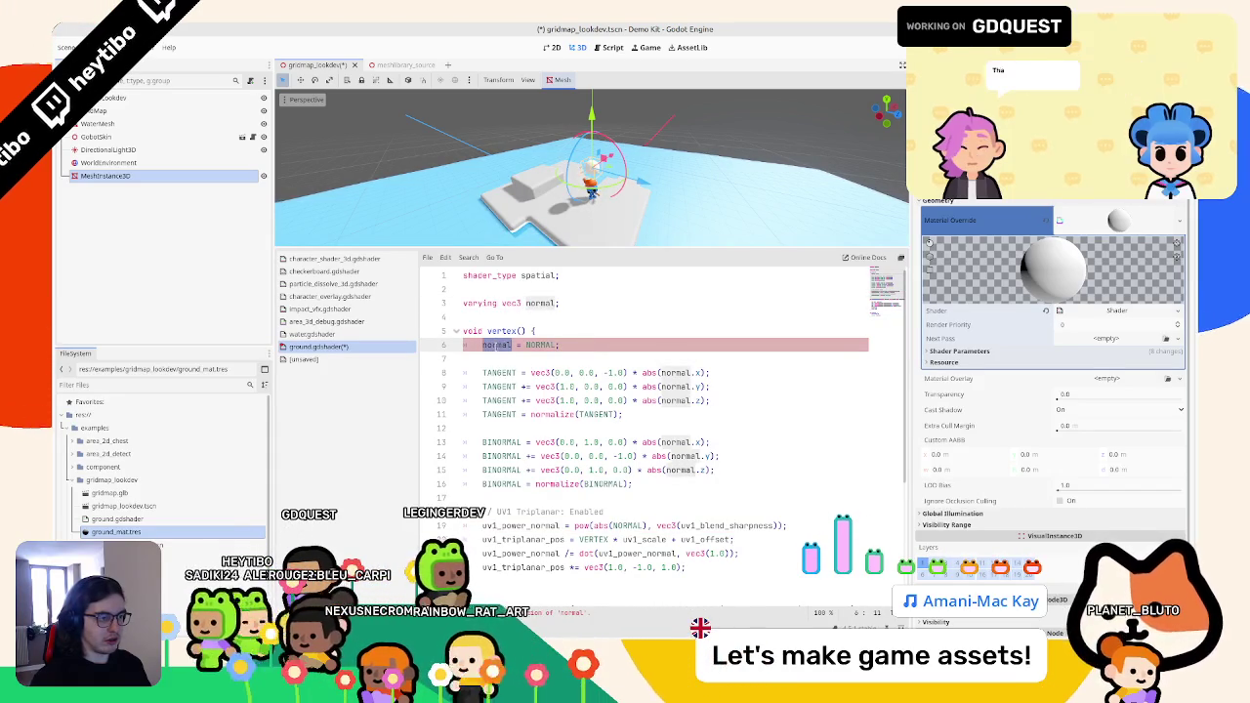
- Check completions on the mask line, then show the converted shader's code and select its uv1 lines
scroll(514, 396, down, 5)
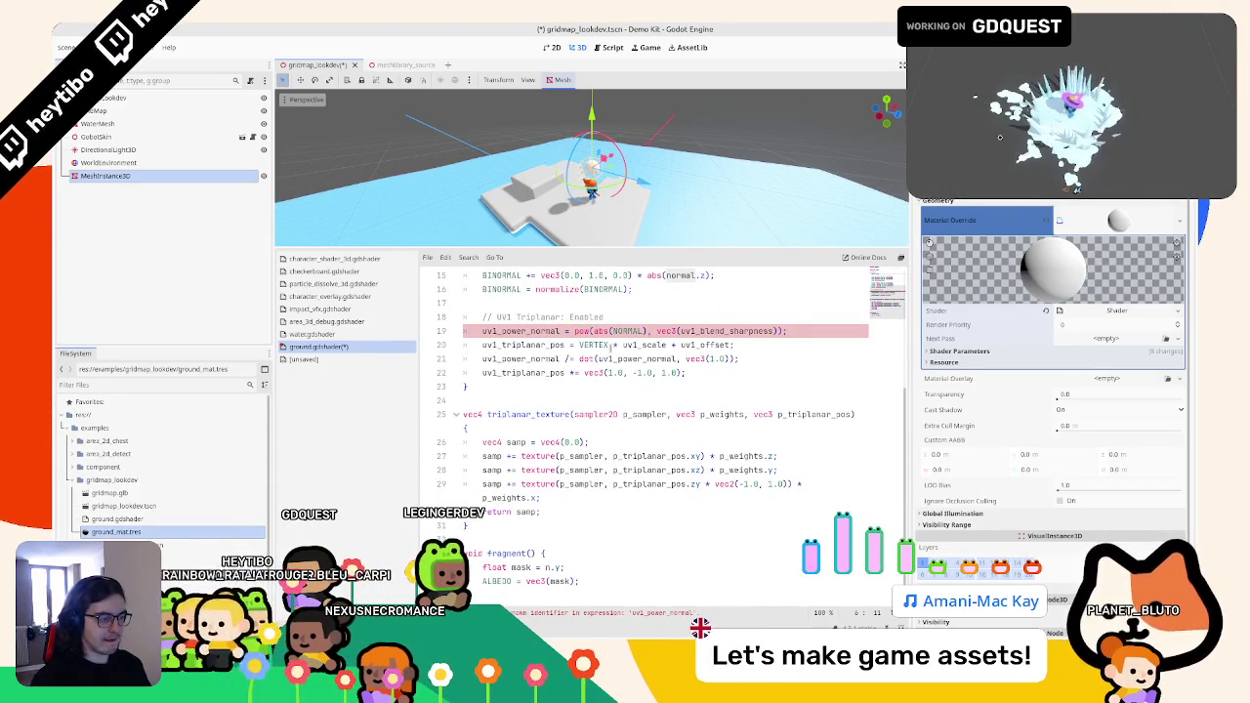
click(547, 568)
text(ormal)
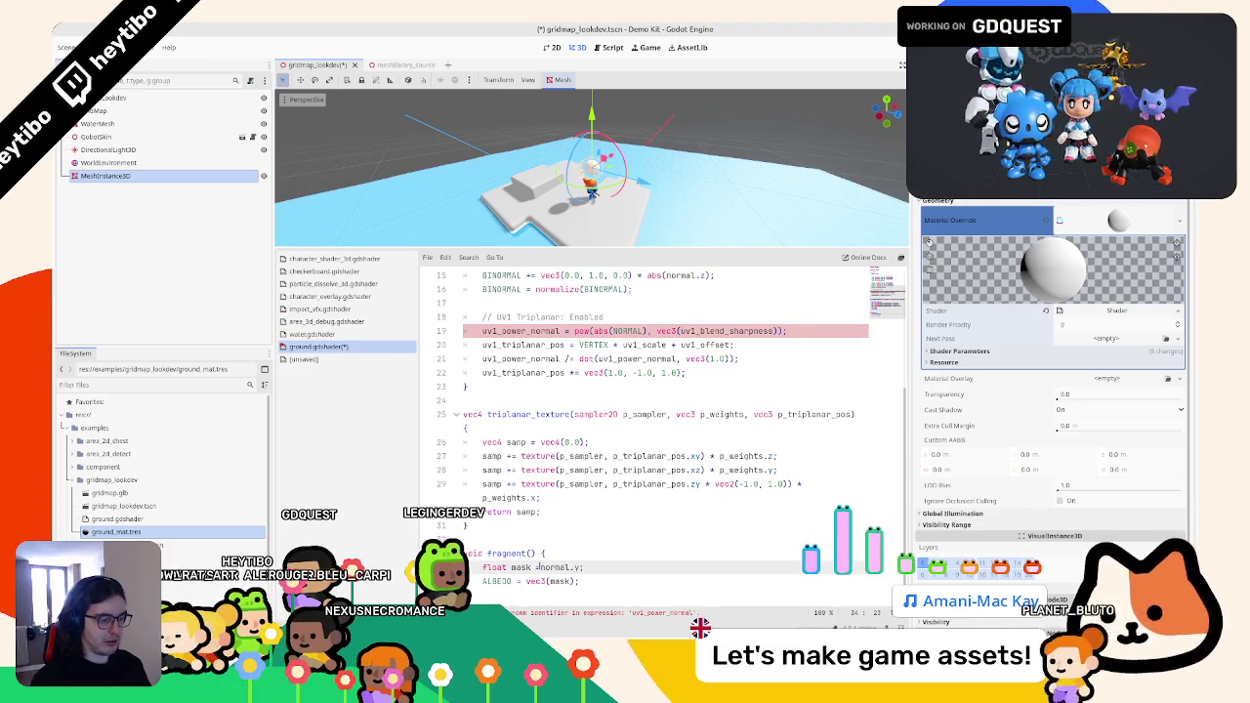
key(ctrl+space)
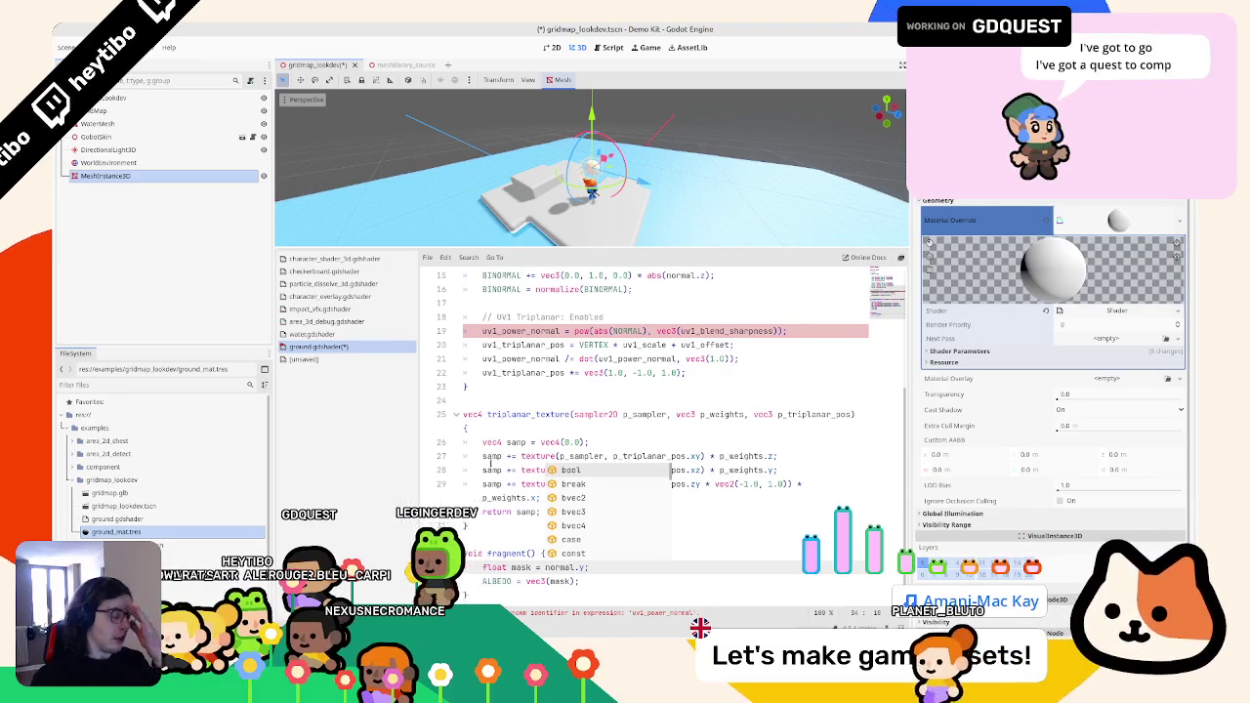
click(302, 359)
scroll(587, 378, up, 4)
drag(608, 498, 358, 477)
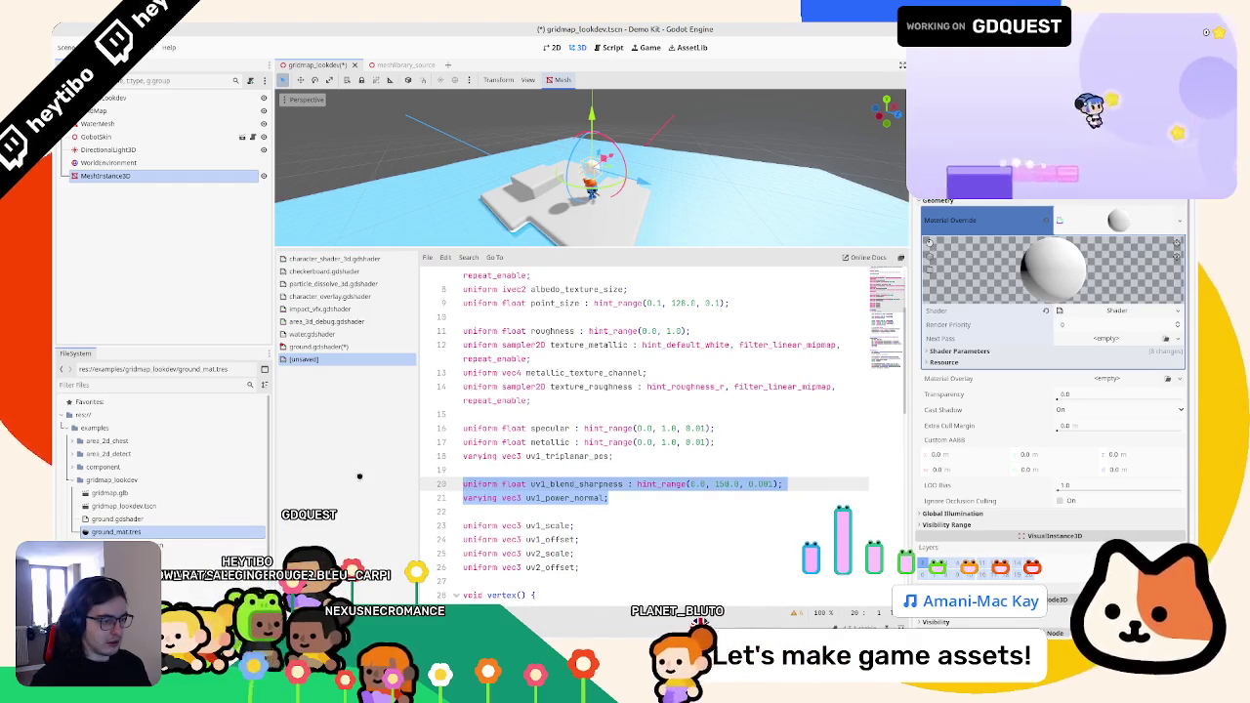
- Select and copy the uv1 triplanar declarations from the converted shader
drag(579, 567, 418, 481)
double_click(547, 526)
scroll(560, 525, down, 9)
scroll(566, 525, up, 7)
double_click(549, 470)
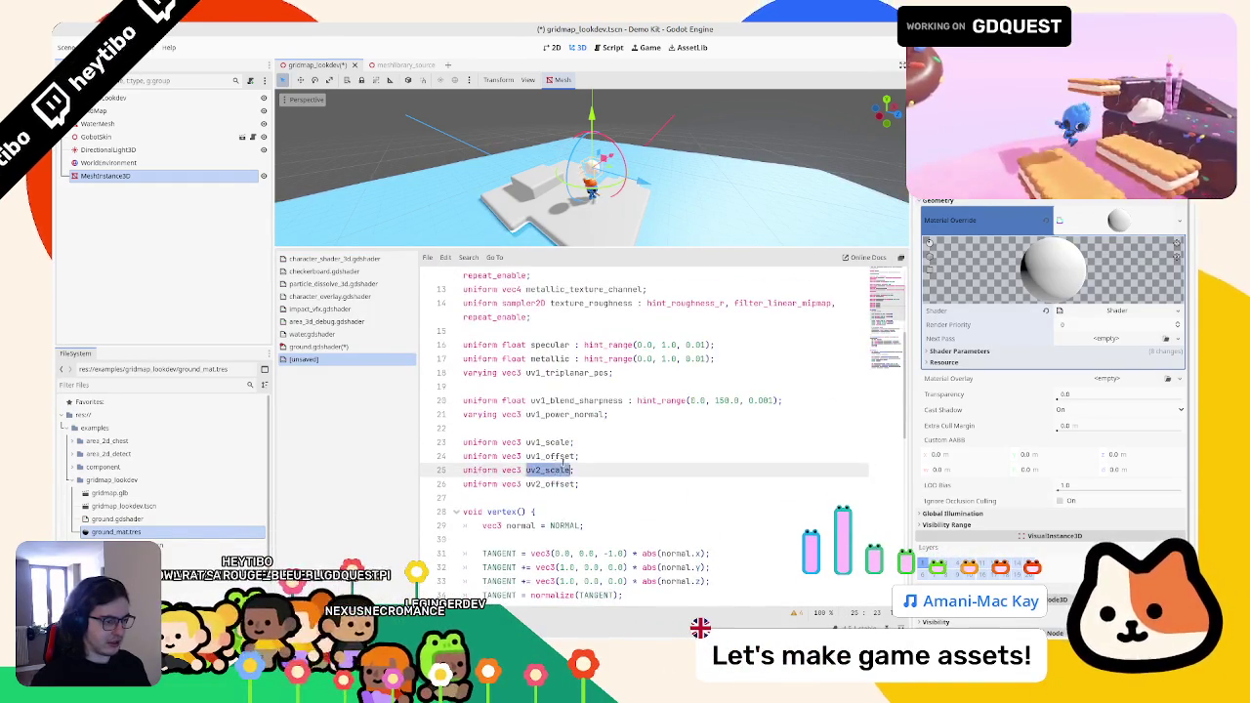
scroll(561, 462, down, 9)
scroll(581, 465, up, 9)
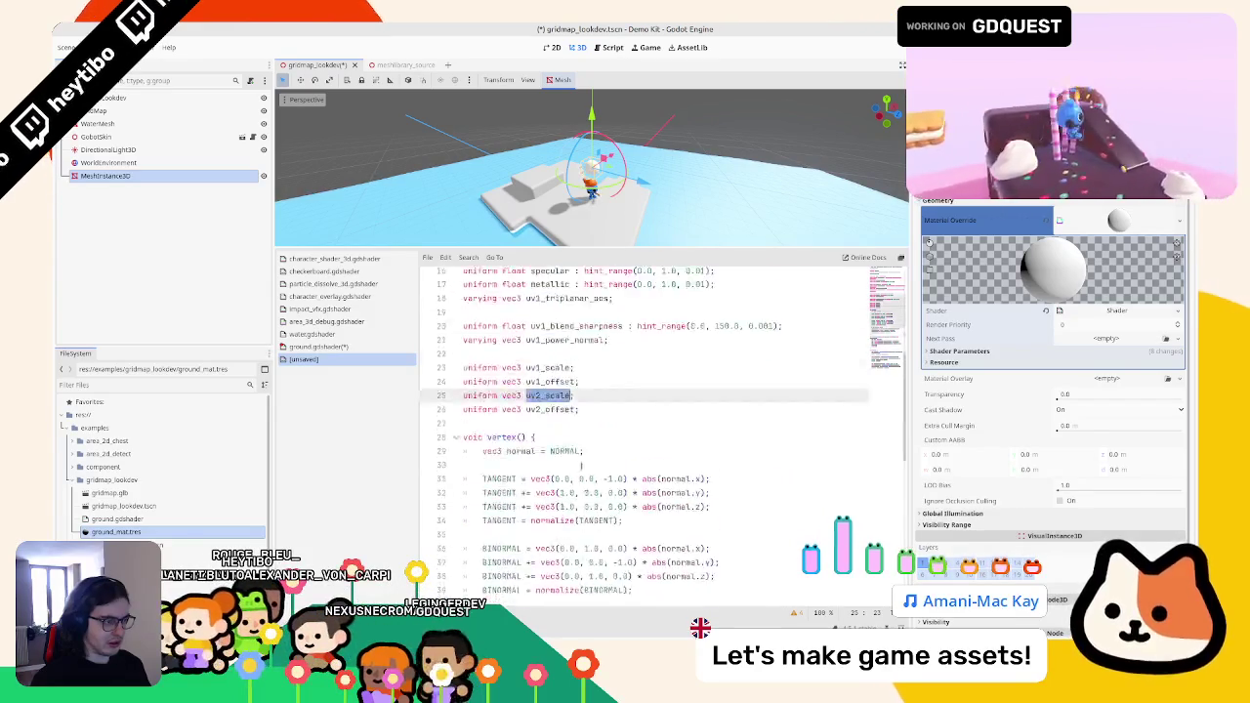
mouse_move(579, 456)
mouse_down()
mouse_move(488, 456)
mouse_move(377, 407)
mouse_move(389, 374)
mouse_up()
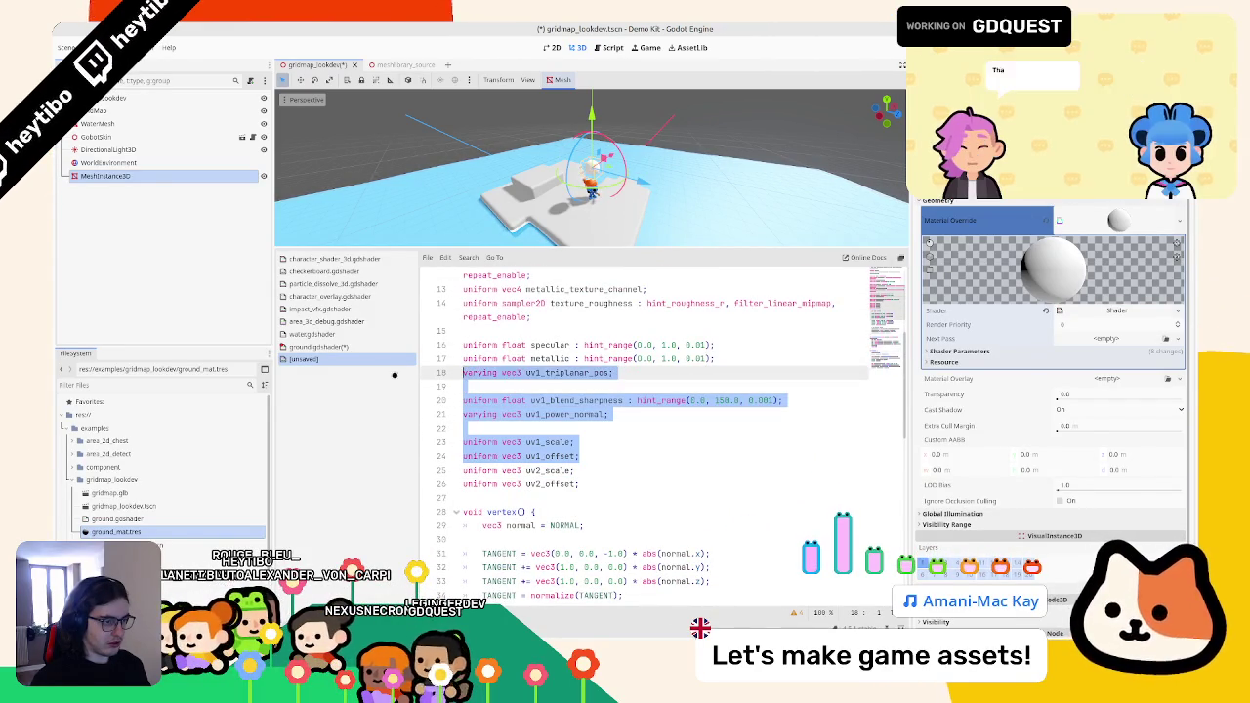
- Paste the uv1 declarations at line 4 of ground.gdshader with a blank line after uv1_offset
click(322, 347)
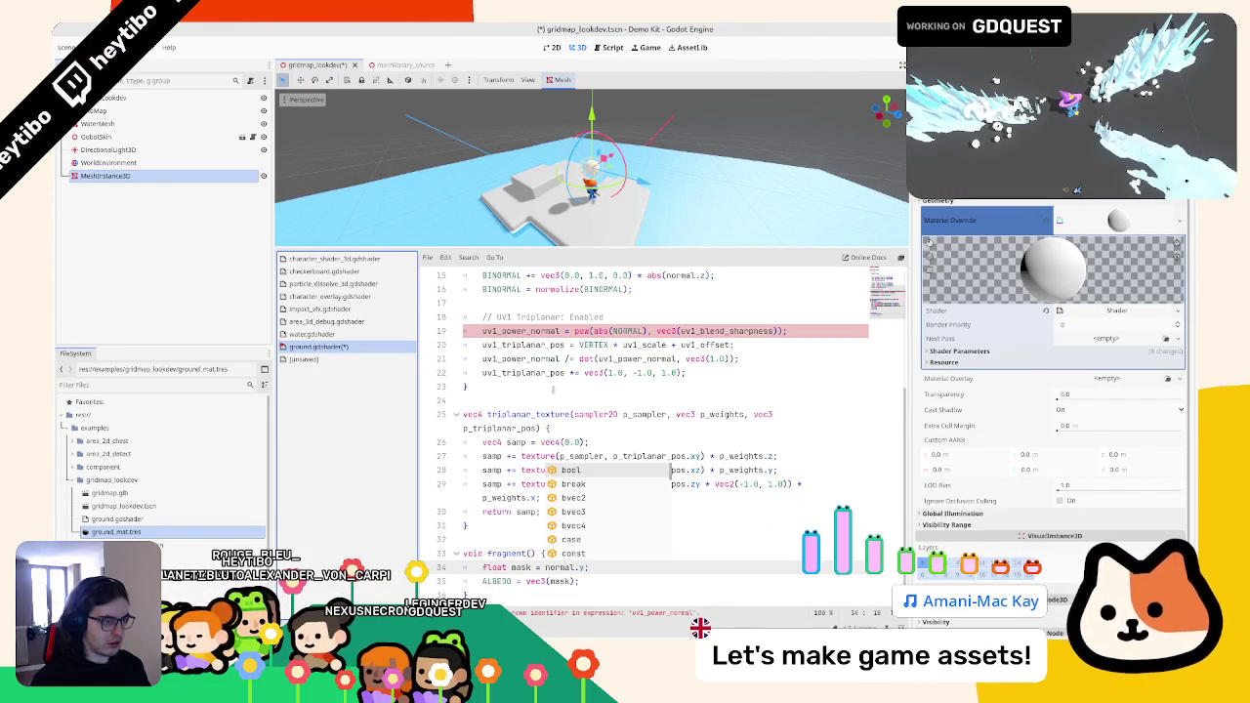
click(554, 389)
scroll(566, 391, up, 5)
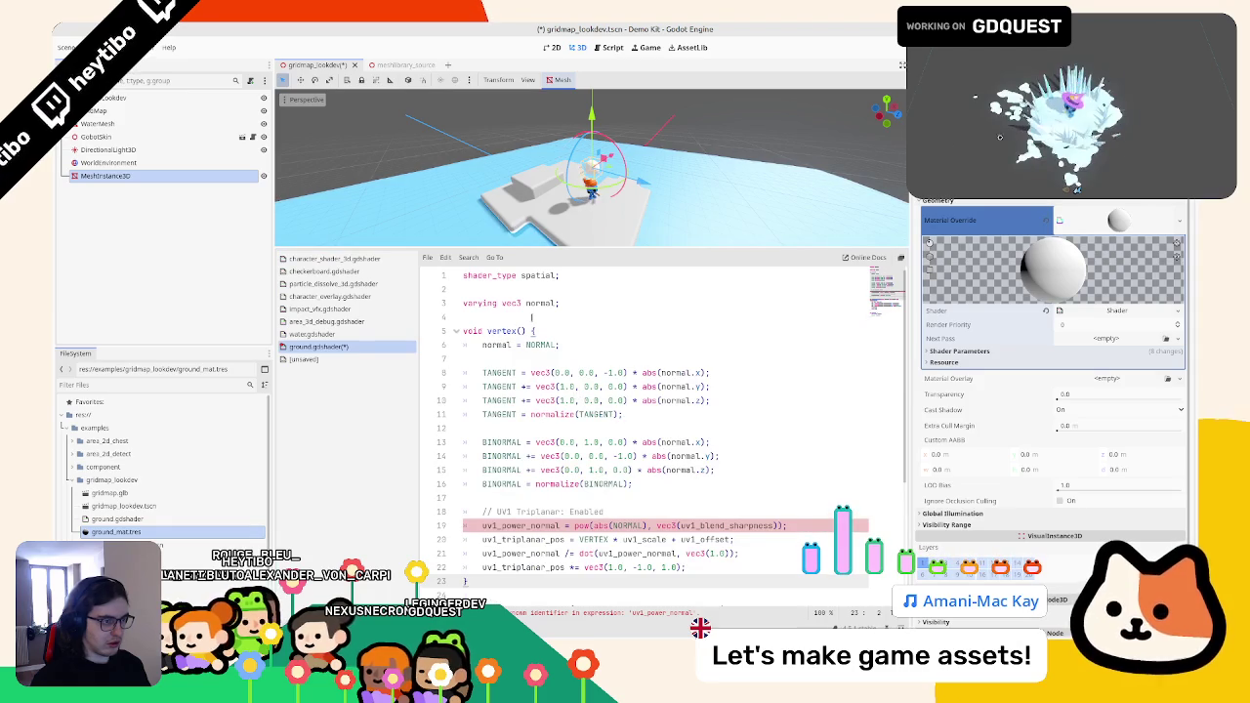
click(531, 316)
key(ctrl+v)
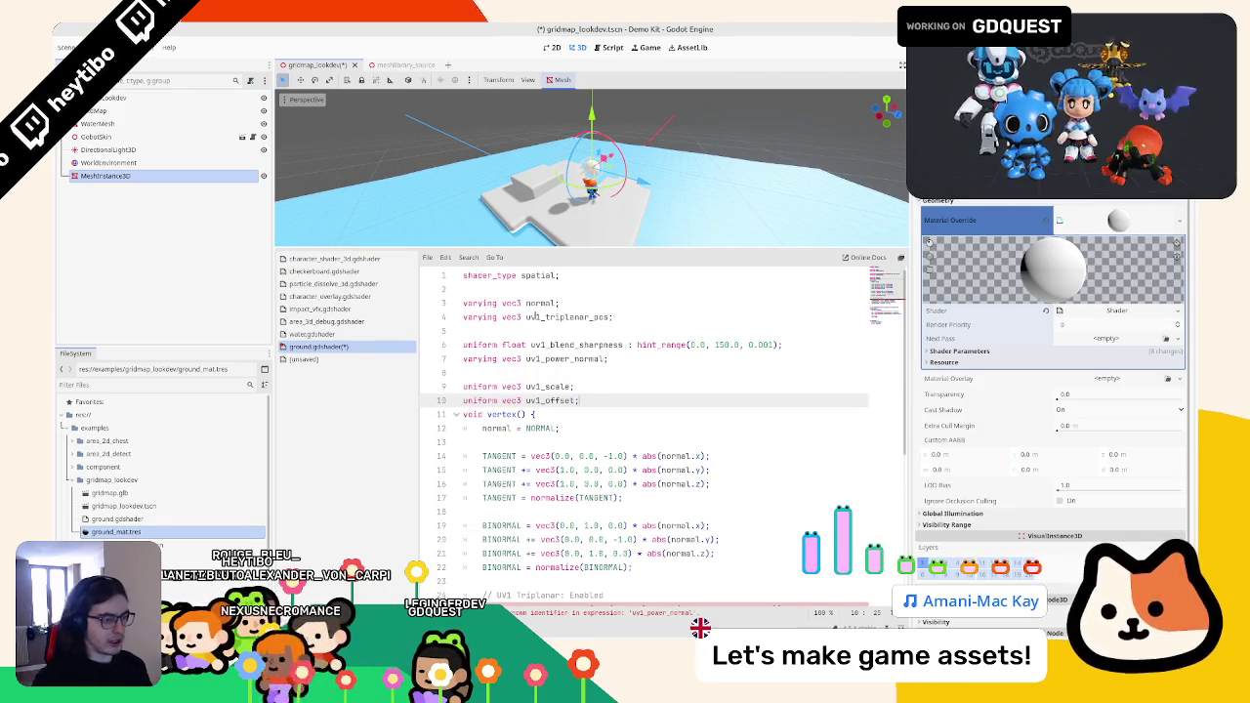
key(Return)
scroll(630, 362, down, 5)
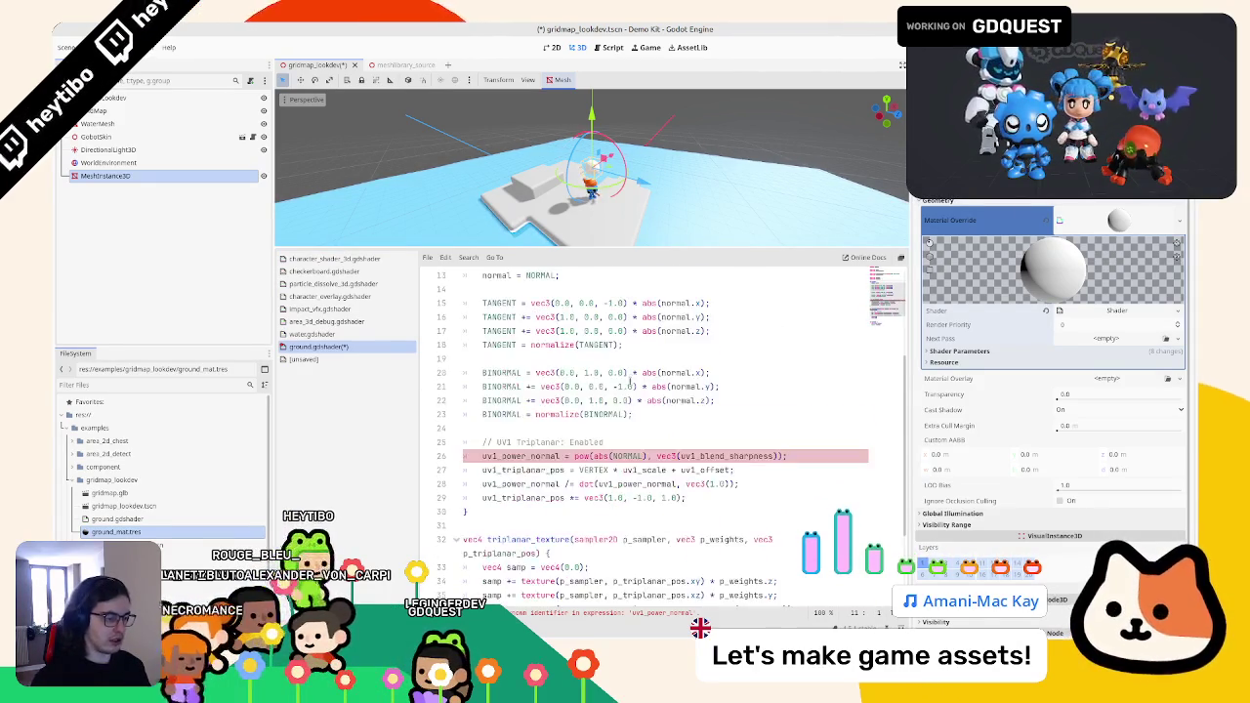
scroll(634, 384, down, 2)
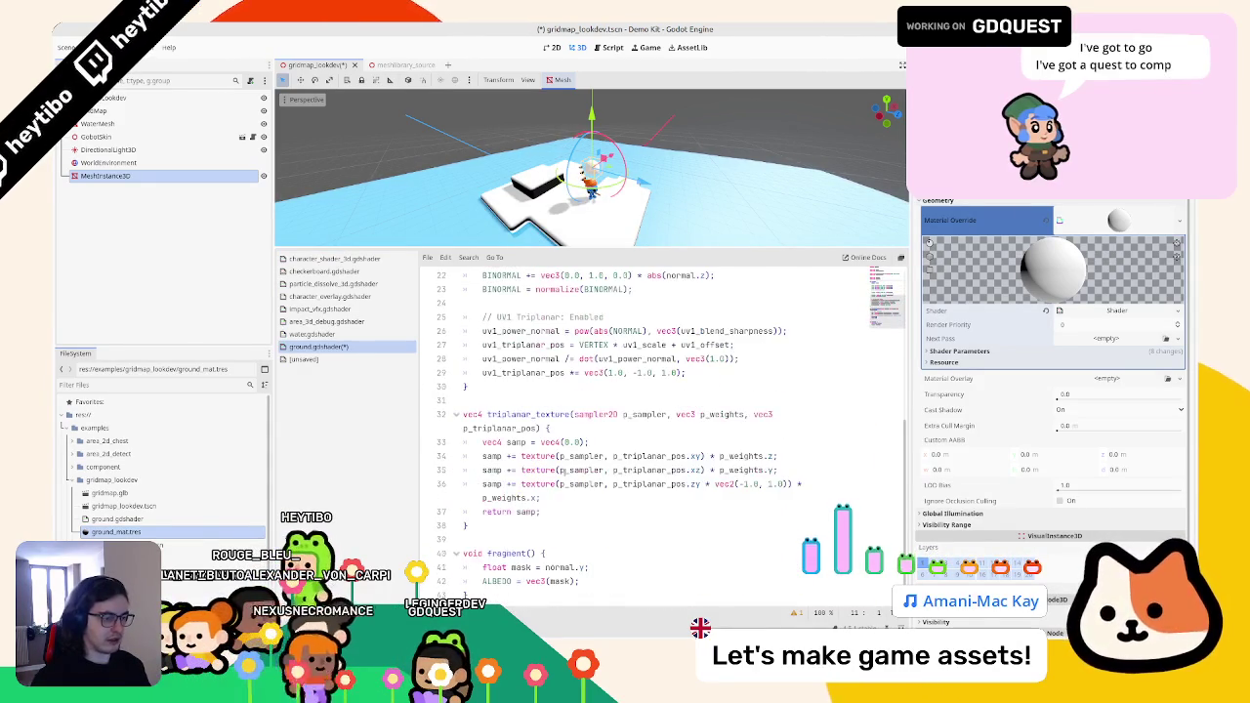
- Enlarge the viewport, fold vertex(), and insert blank lines below the shader type
drag(538, 246, 538, 355)
scroll(471, 466, up, 7)
click(451, 534)
drag(547, 534, 463, 419)
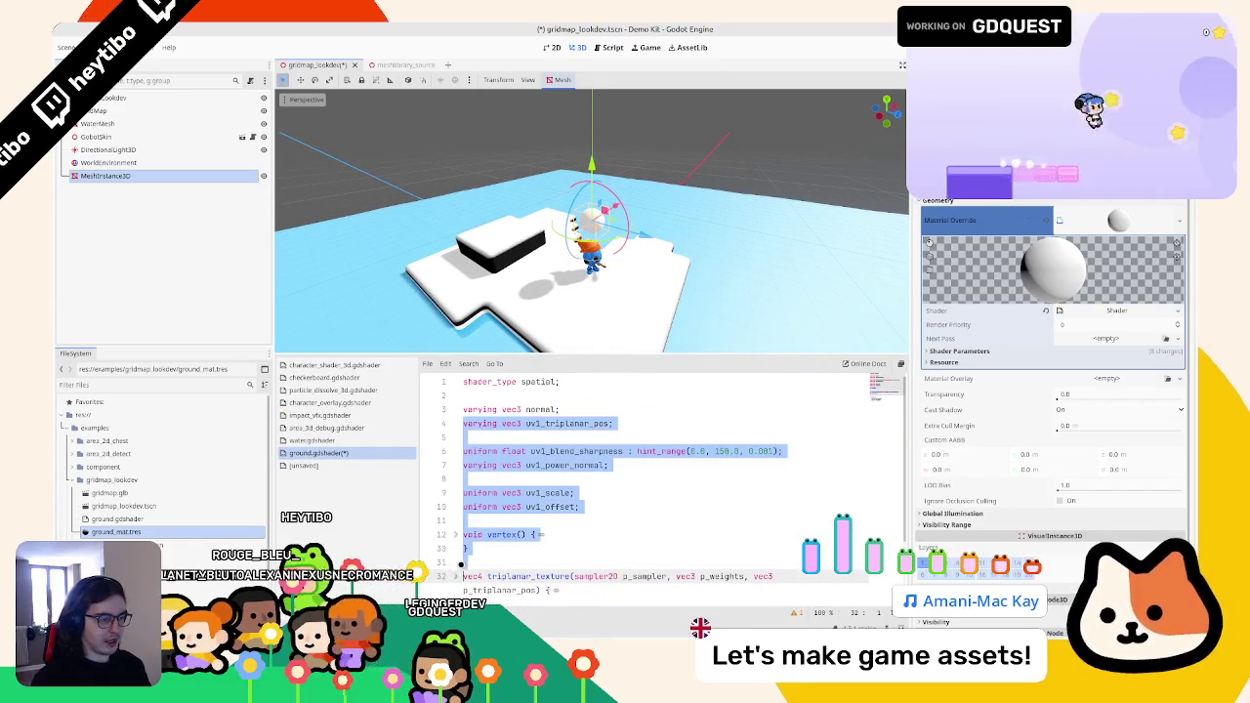
click(535, 451)
click(592, 392)
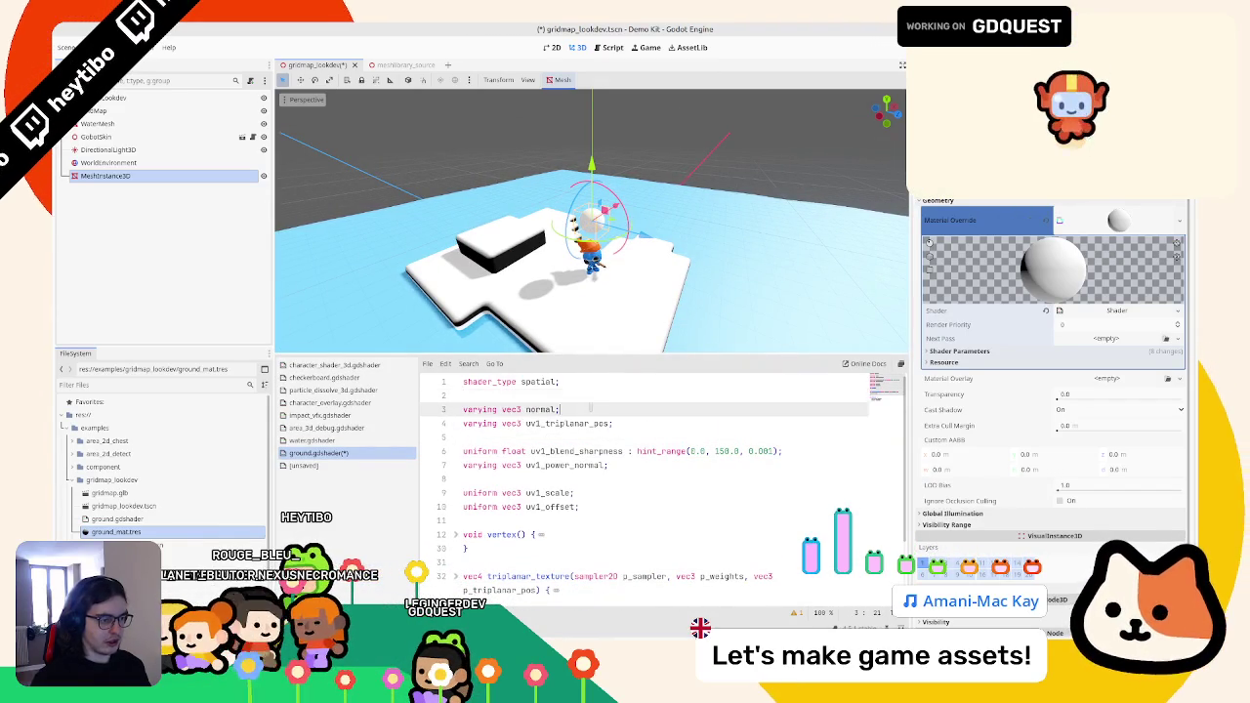
key(Return)
key(Return)
key(Up)
text(v)
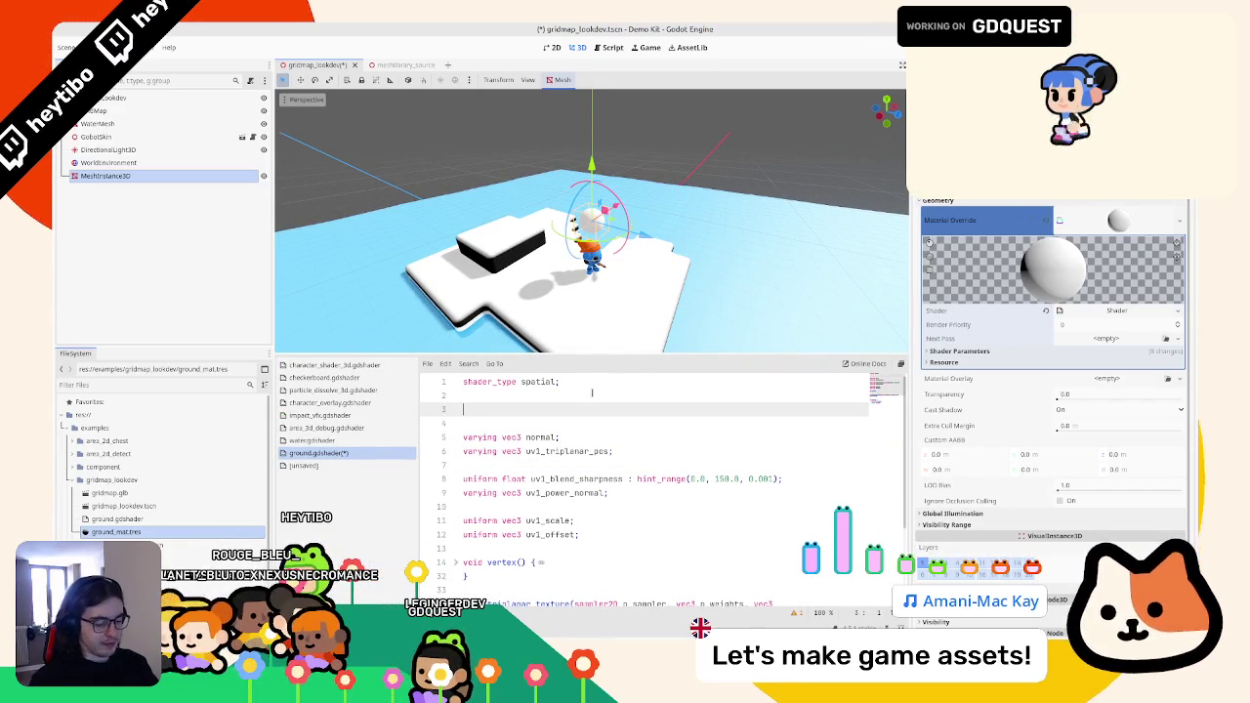
text(orm sampler2D grou)
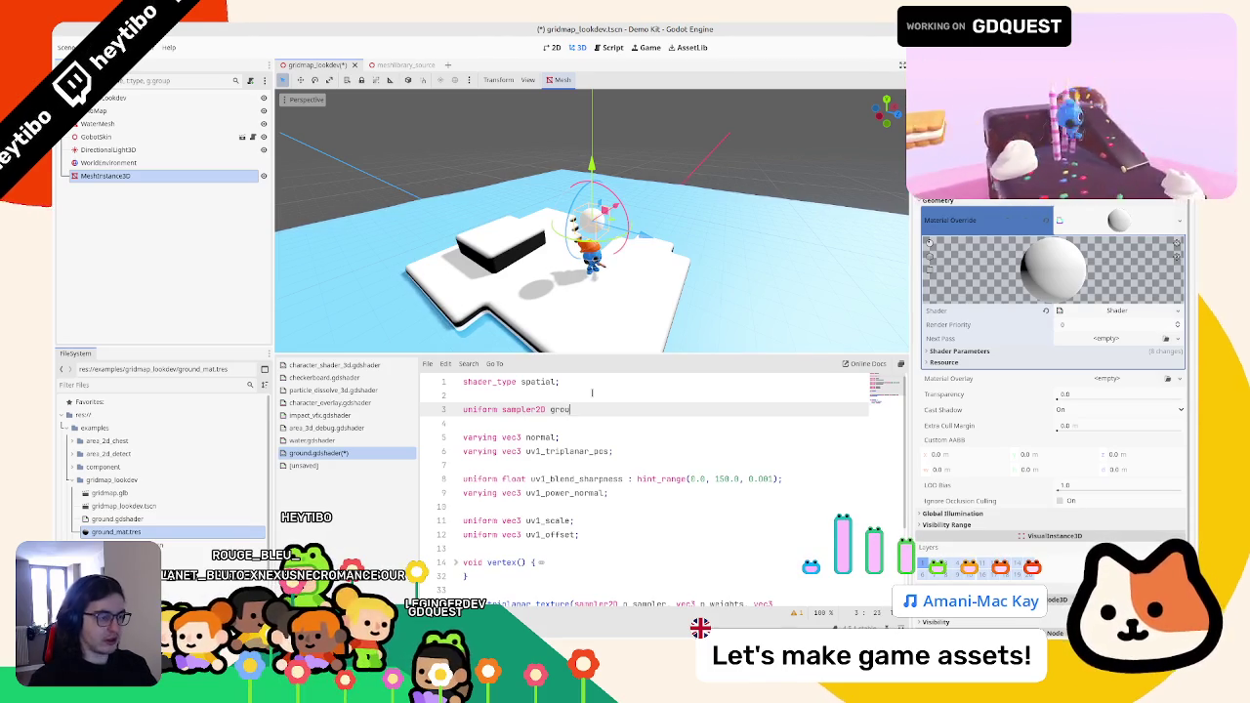
text(nd_albedo;)
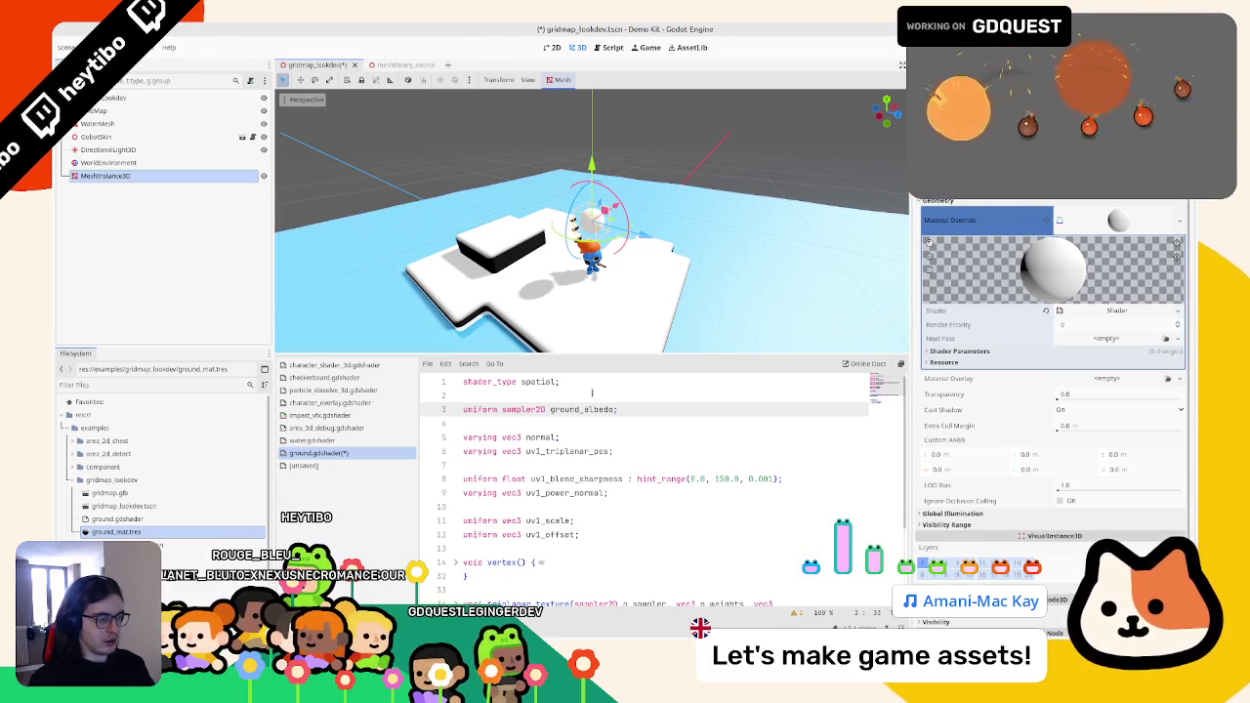
- Duplicate the ground_albedo uniform as wall_albedo and give both source_color, filter_linear_mipmap, repeat_enable hints
key(ctrl+shift+d)
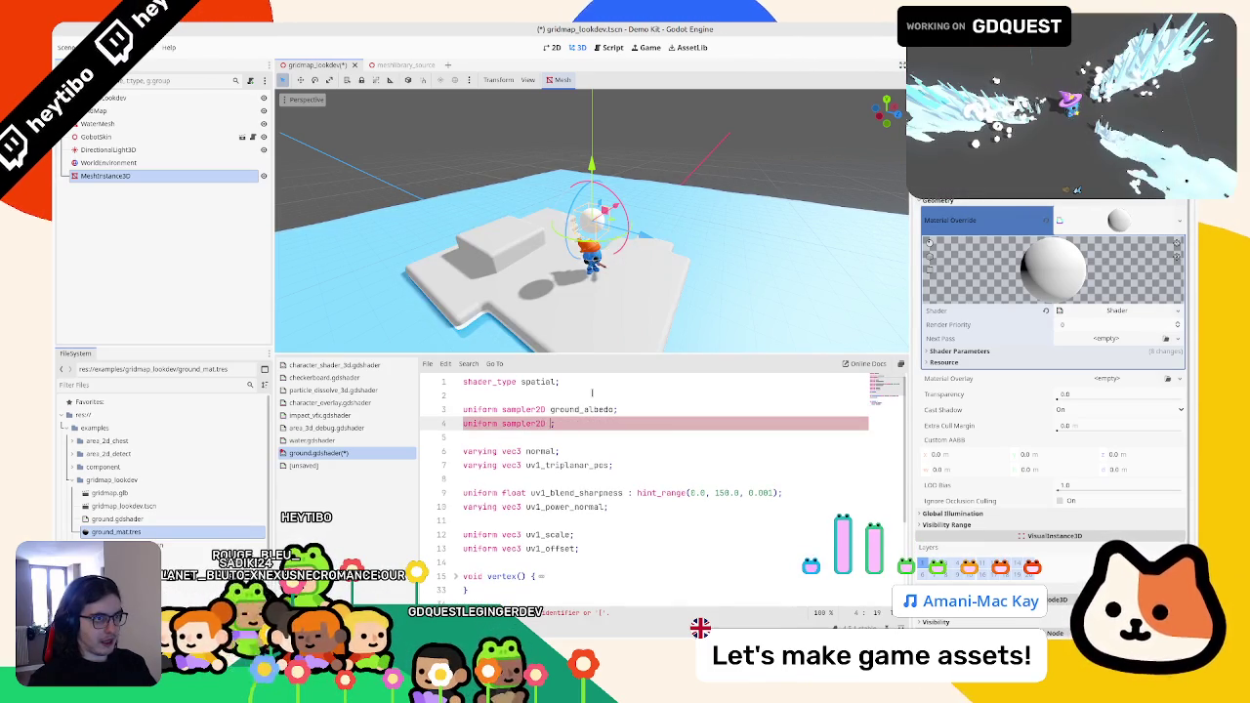
key(BackSpace)
text(wall_)
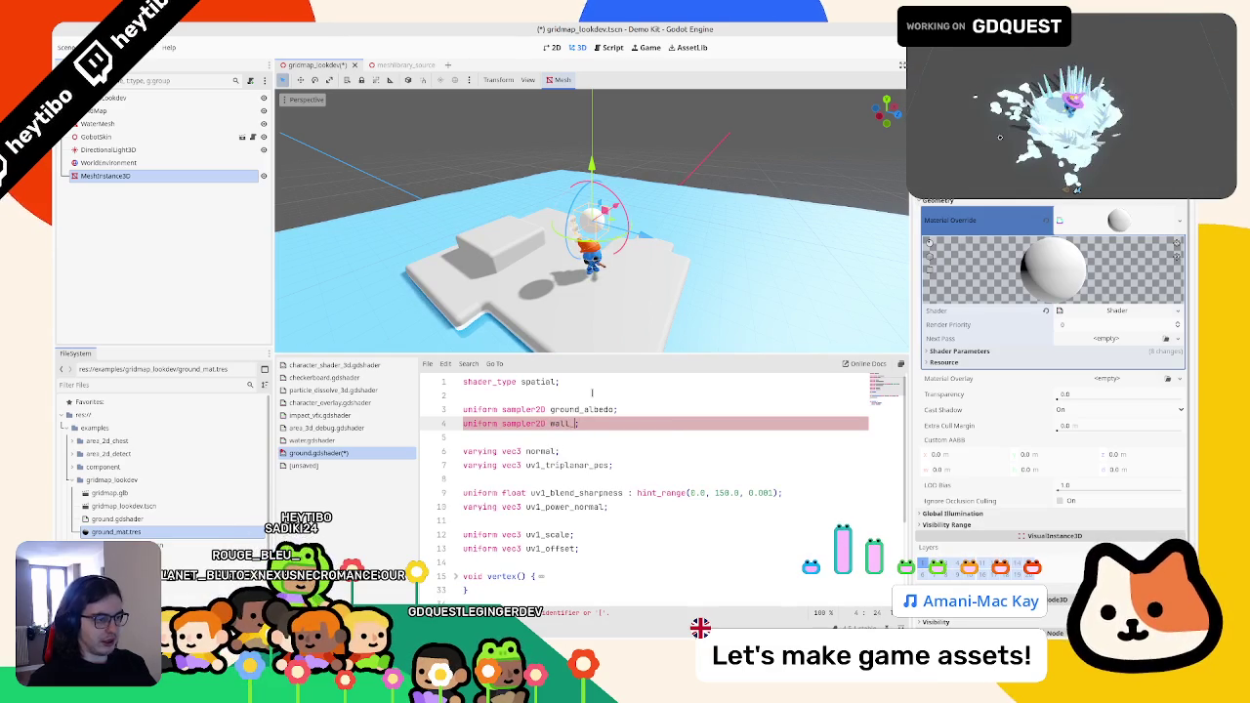
text( :)
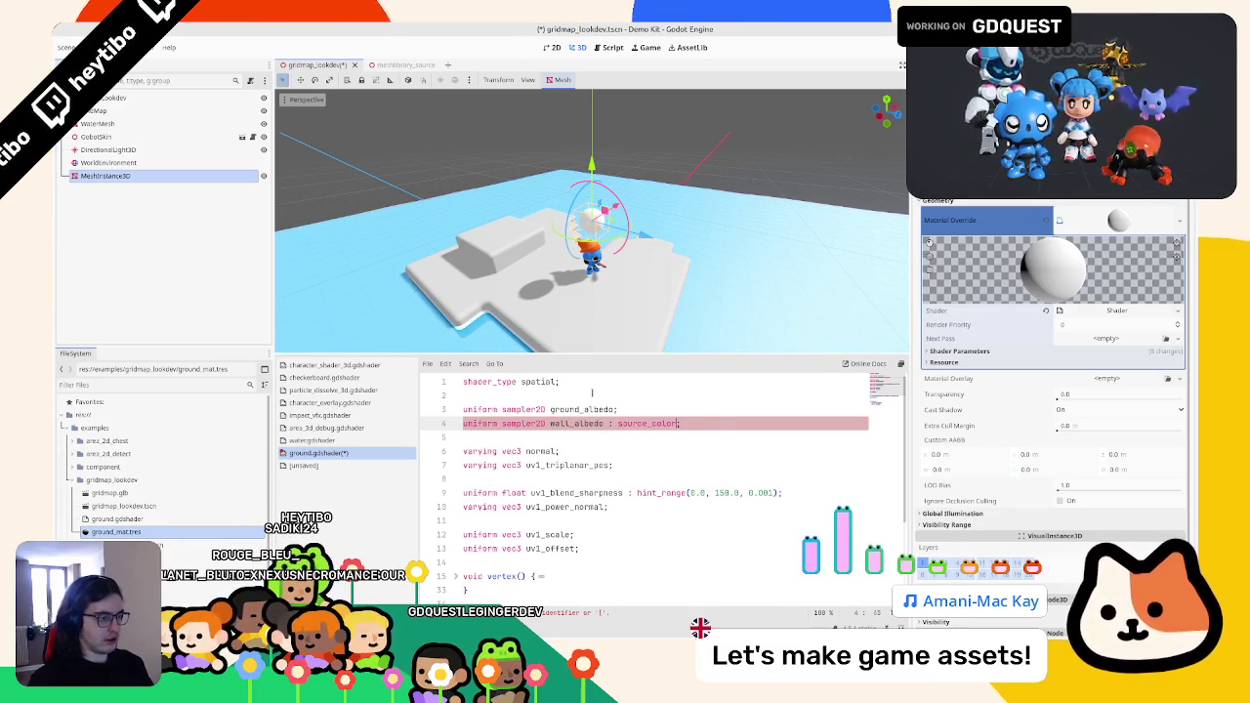
click(615, 409)
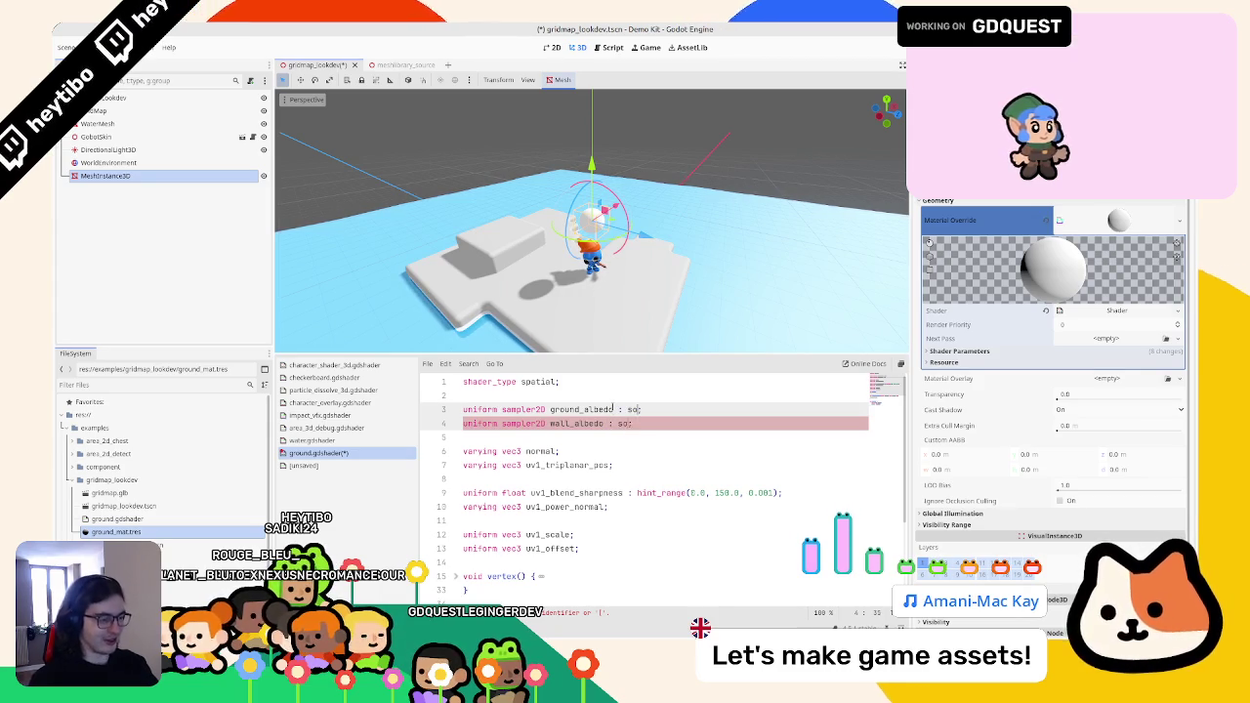
key(BackSpace)
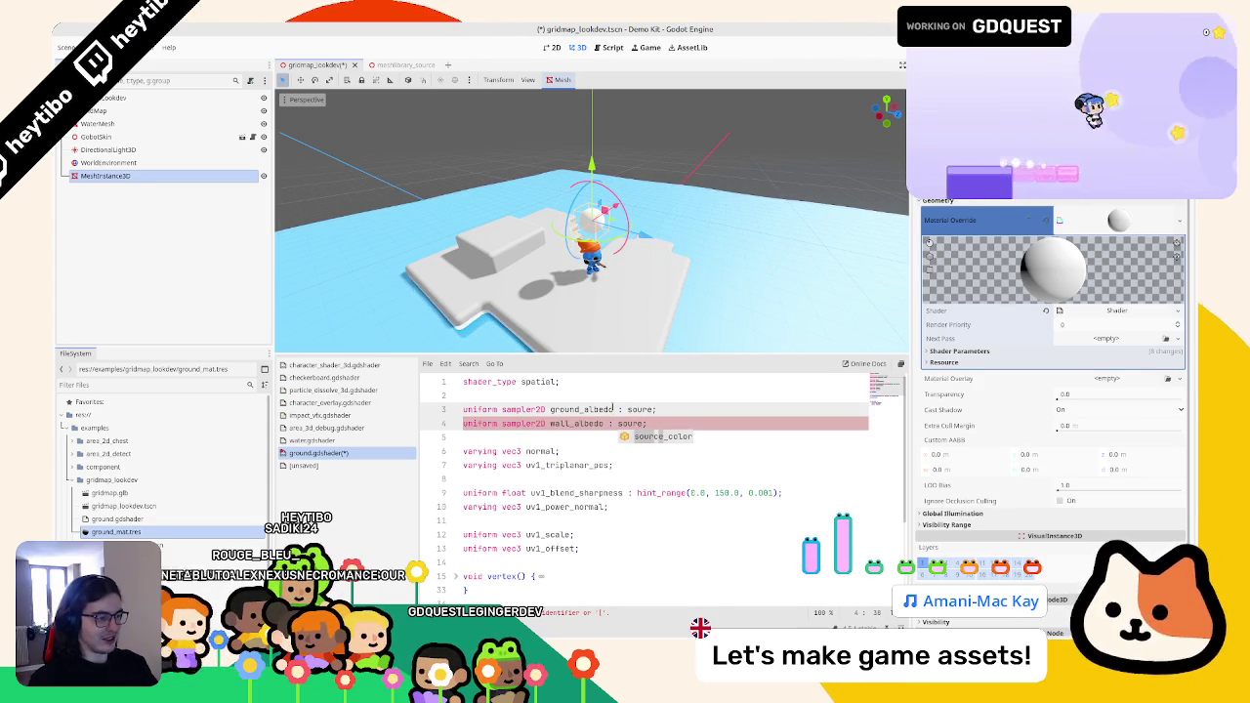
text(ce_color, filter_linear_mipmap, rp)
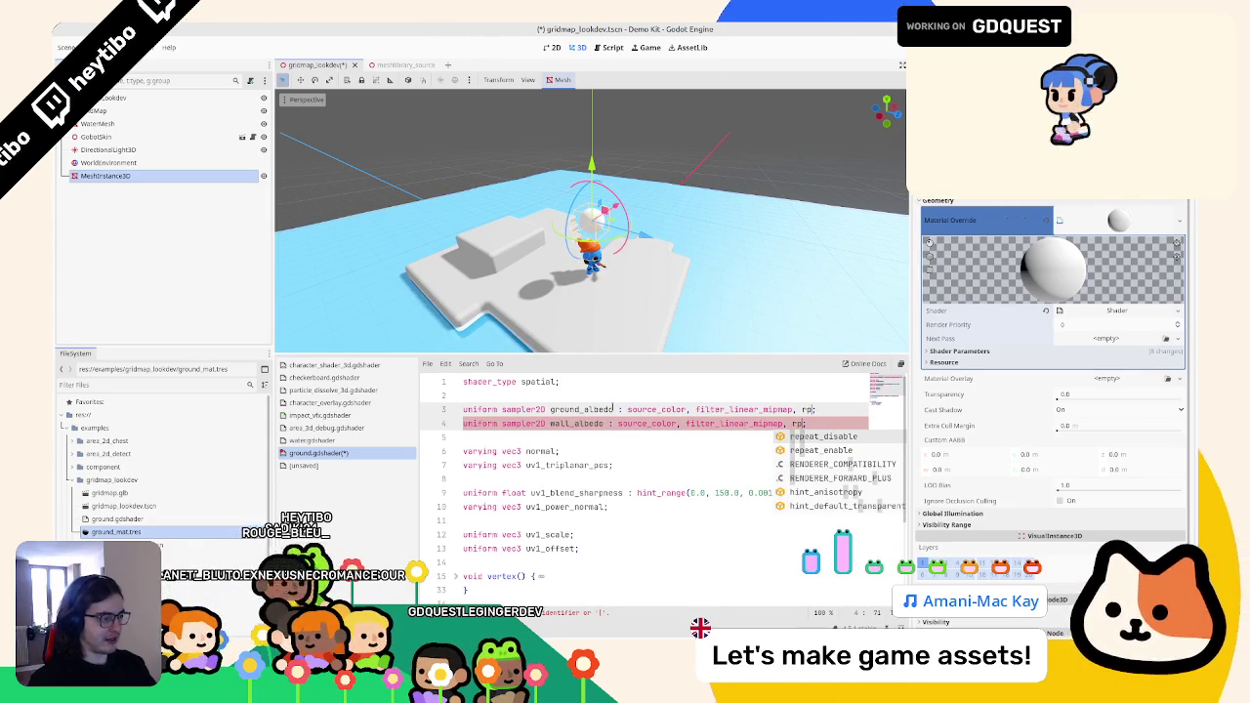
key(Down)
key(Return)
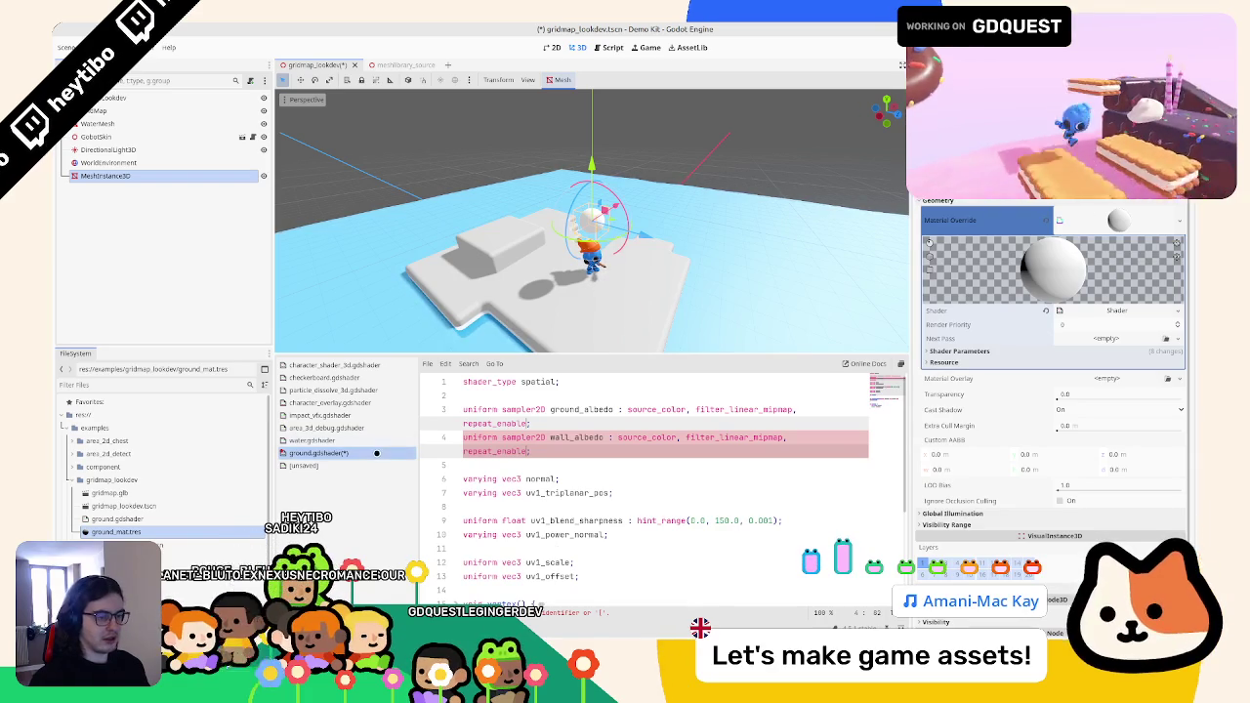
- Check the converted shader's render_mode line, then expand the ground material's shader parameters
click(303, 465)
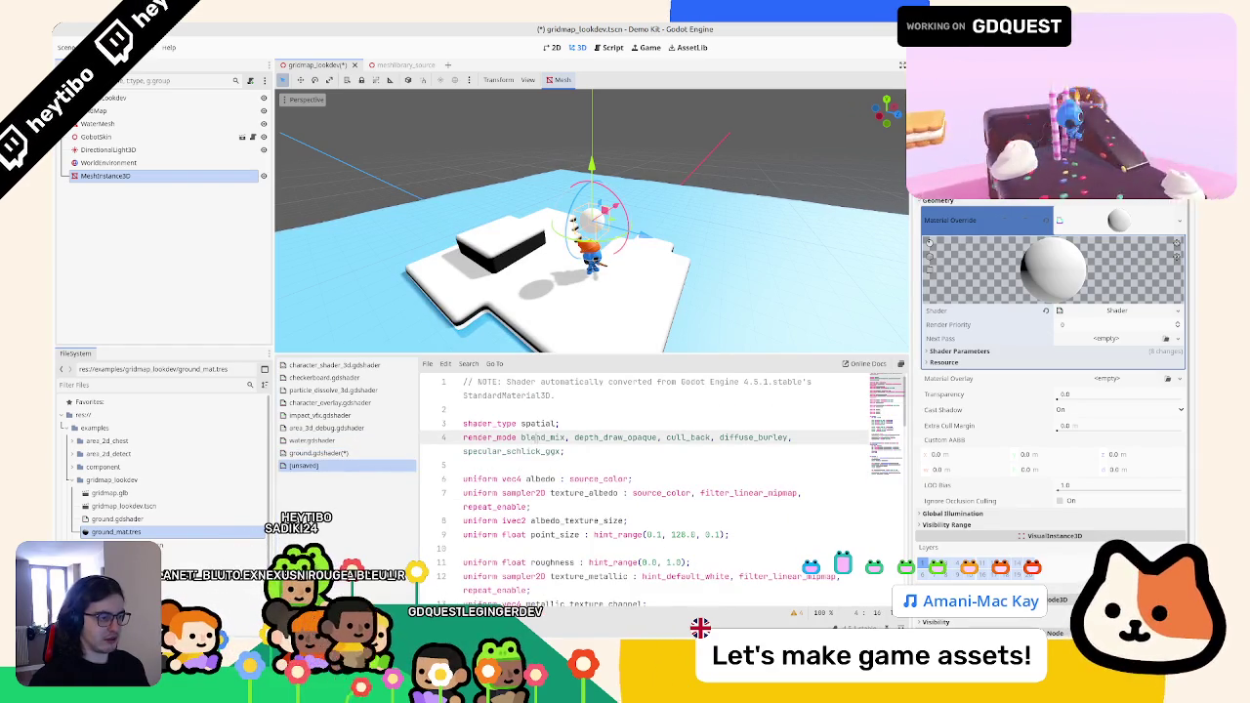
triple_click(536, 438)
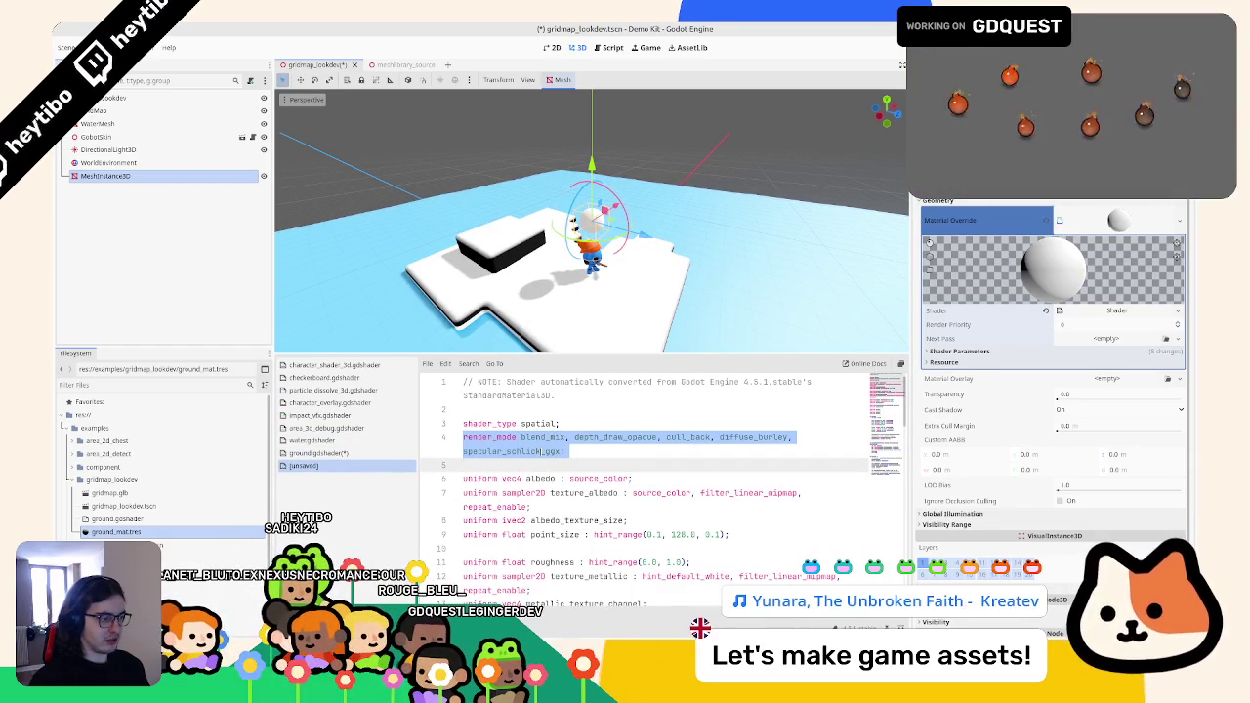
key(alt+Left)
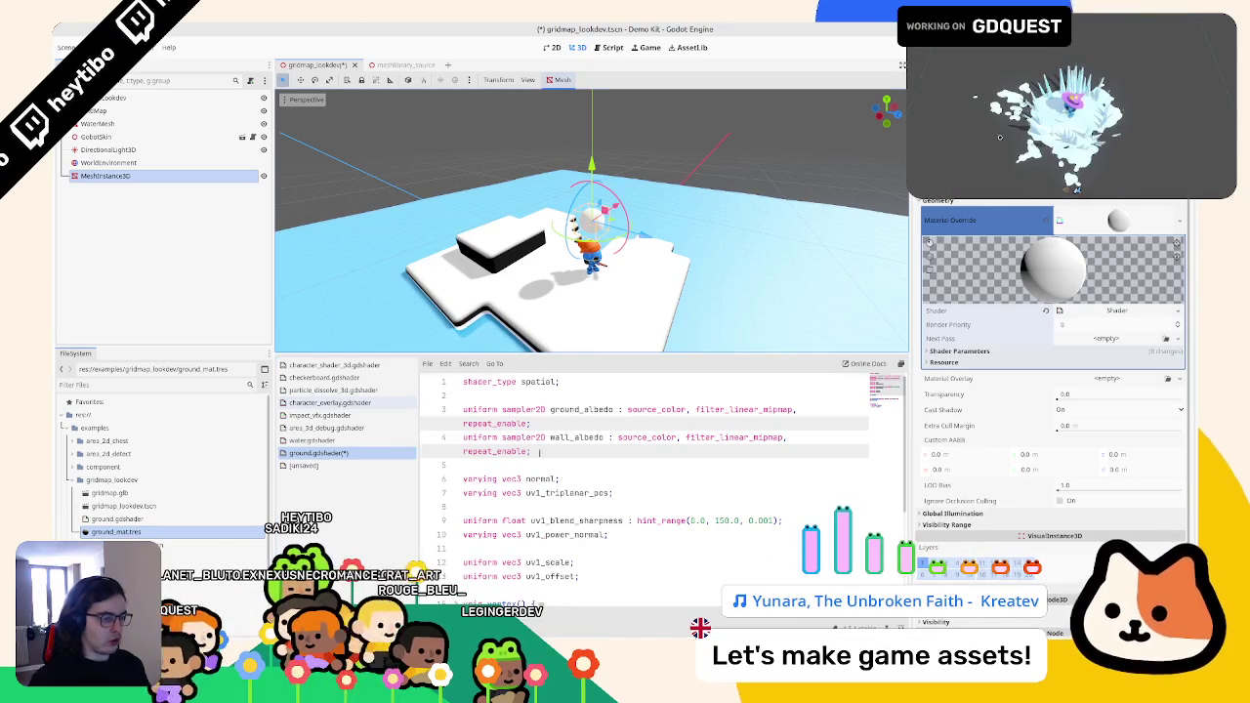
scroll(664, 478, down, 3)
scroll(664, 479, up, 1)
click(959, 351)
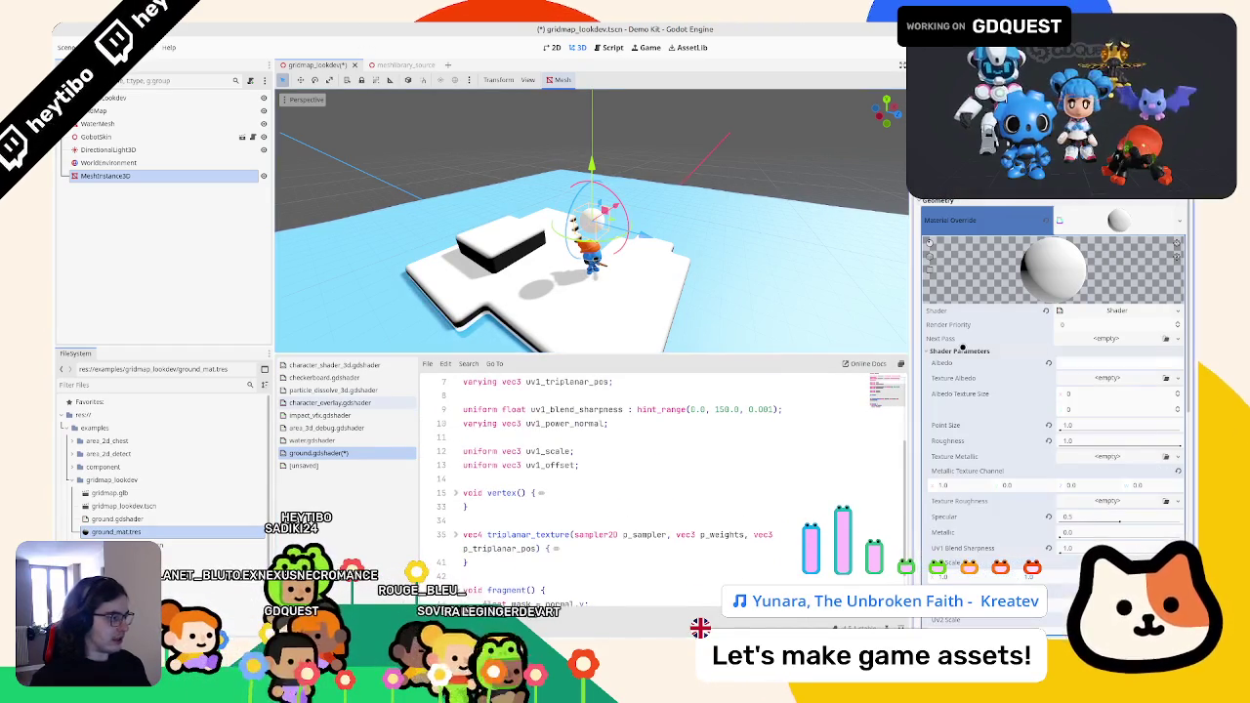
- Save the shader changes and inspect the ground material's new texture parameters
key(ctrl+s)
scroll(966, 420, down, 5)
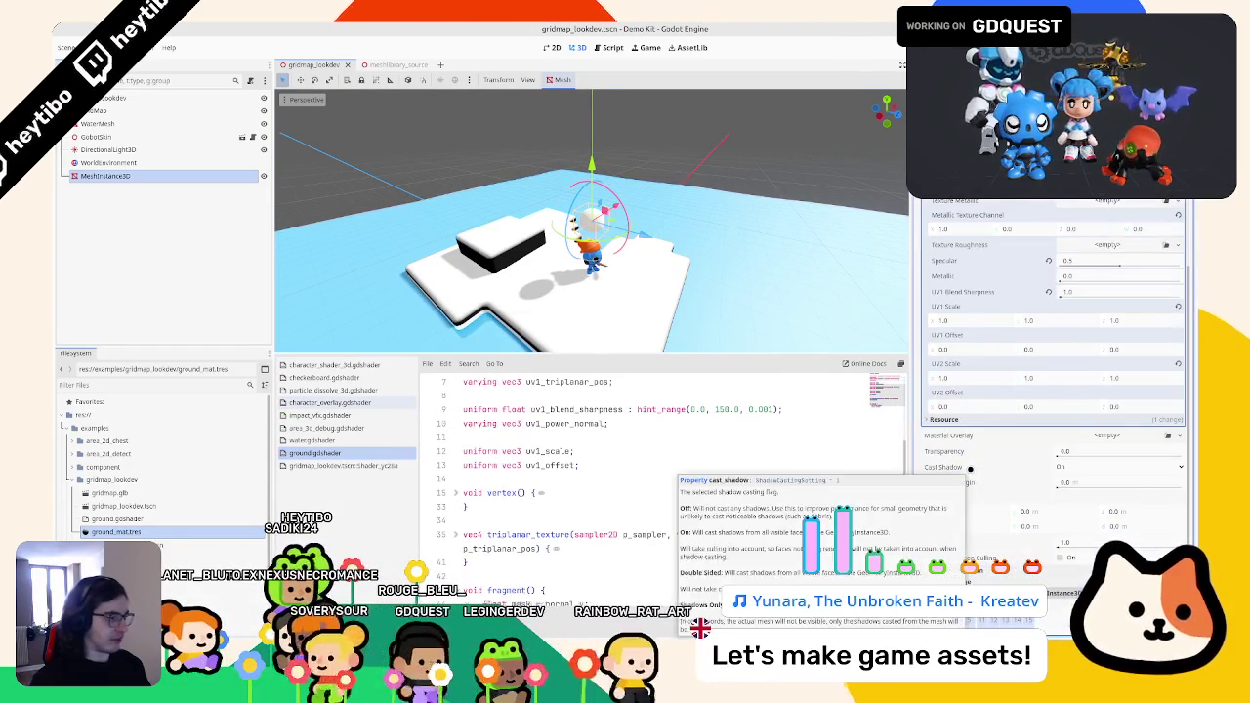
scroll(970, 468, up, 5)
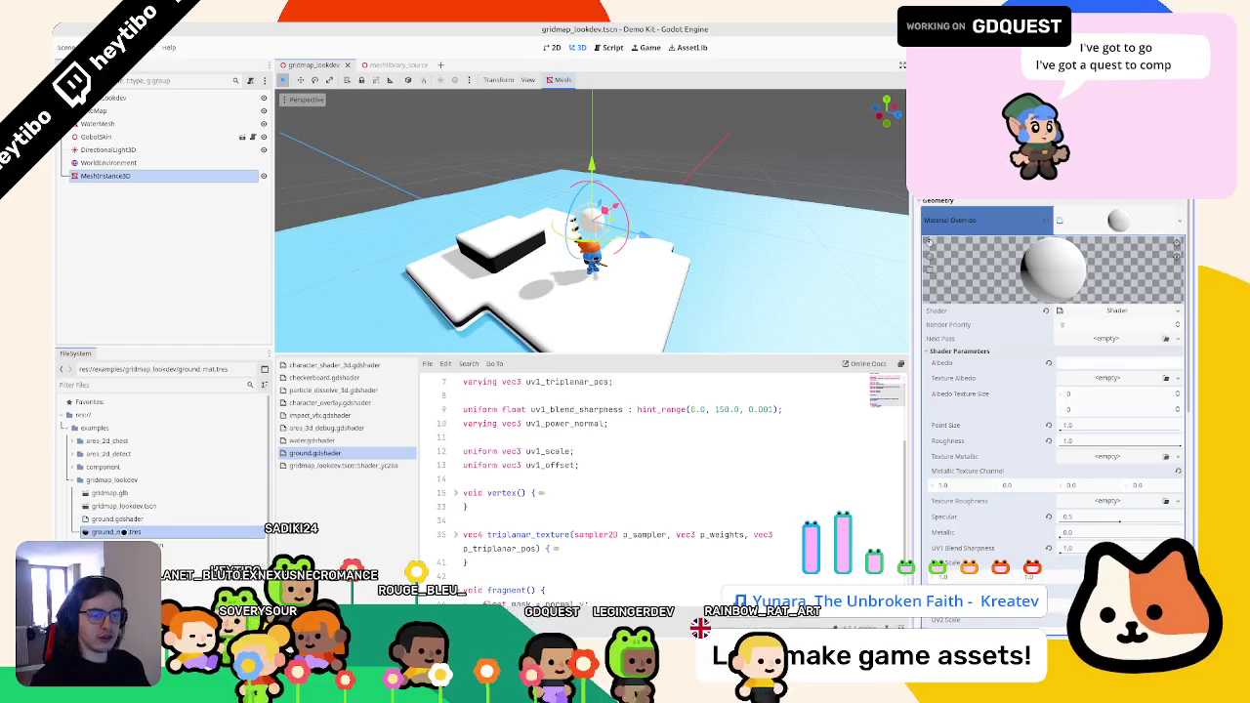
click(929, 241)
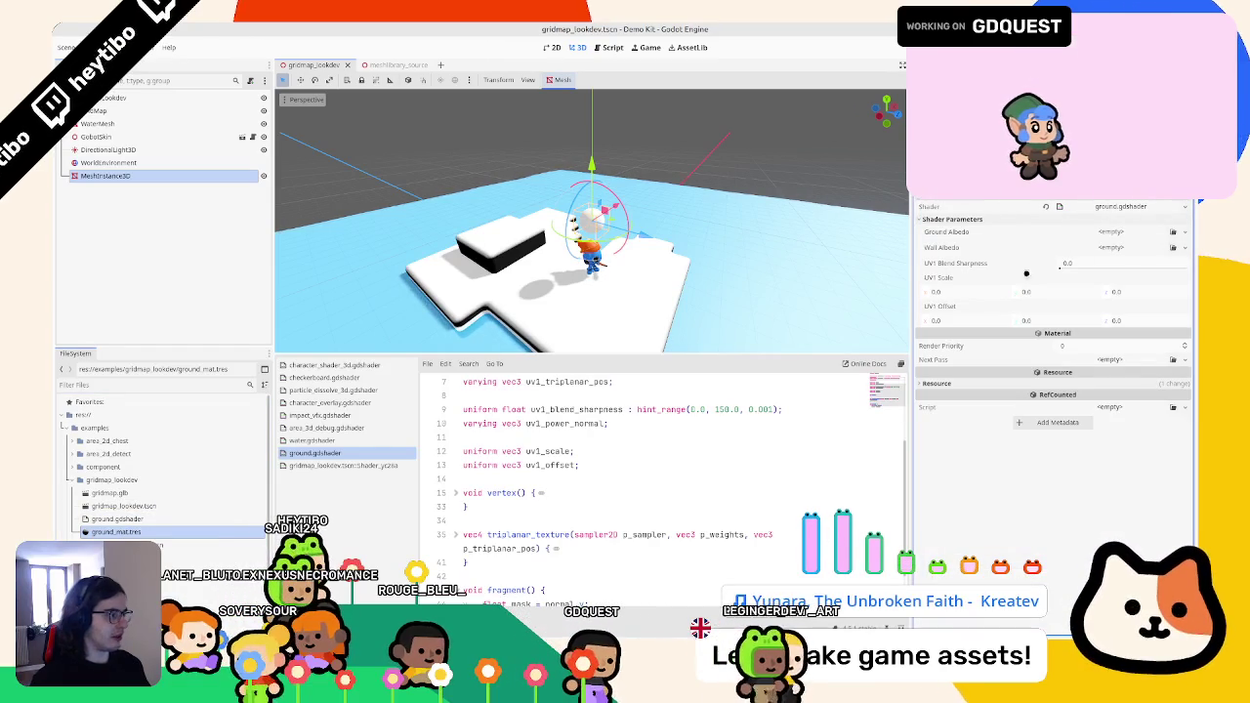
- Import the cliff and grass albedo PNGs, assigning grass as Ground Albedo and cliff as Wall Albedo
drag(110, 492, 518, 600)
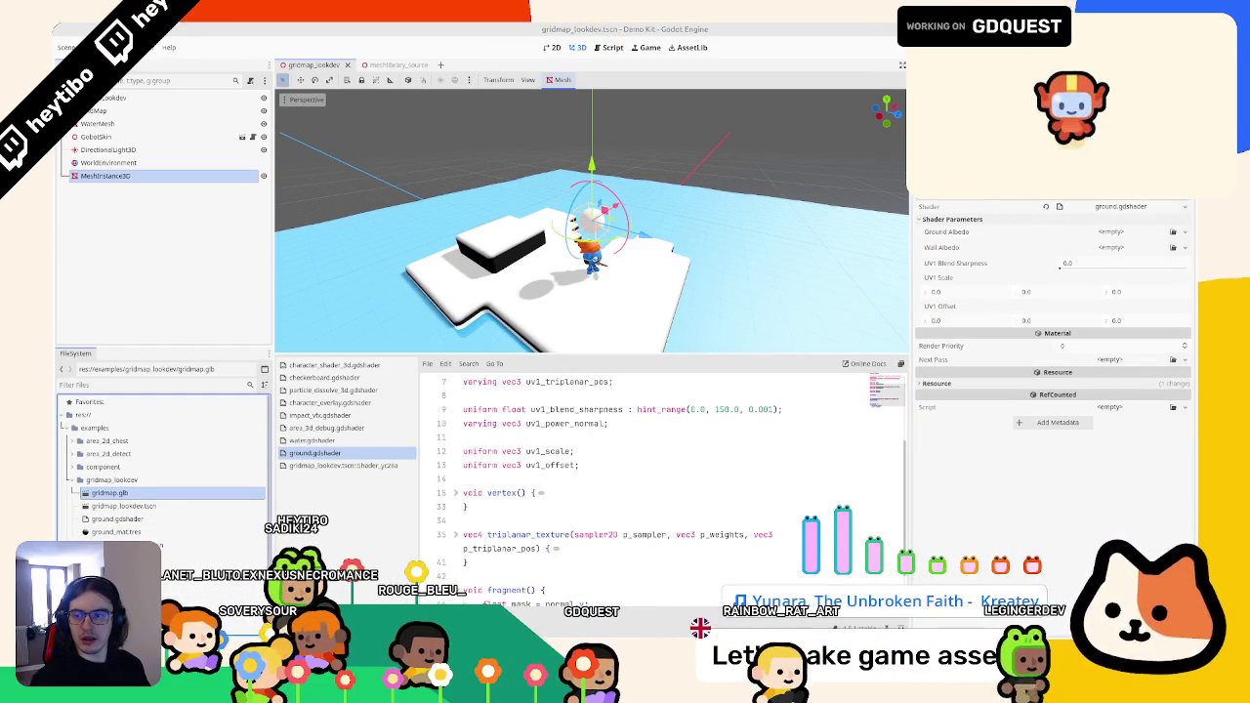
mouse_move(161, 500)
mouse_down()
mouse_move(137, 498)
mouse_move(984, 383)
mouse_up()
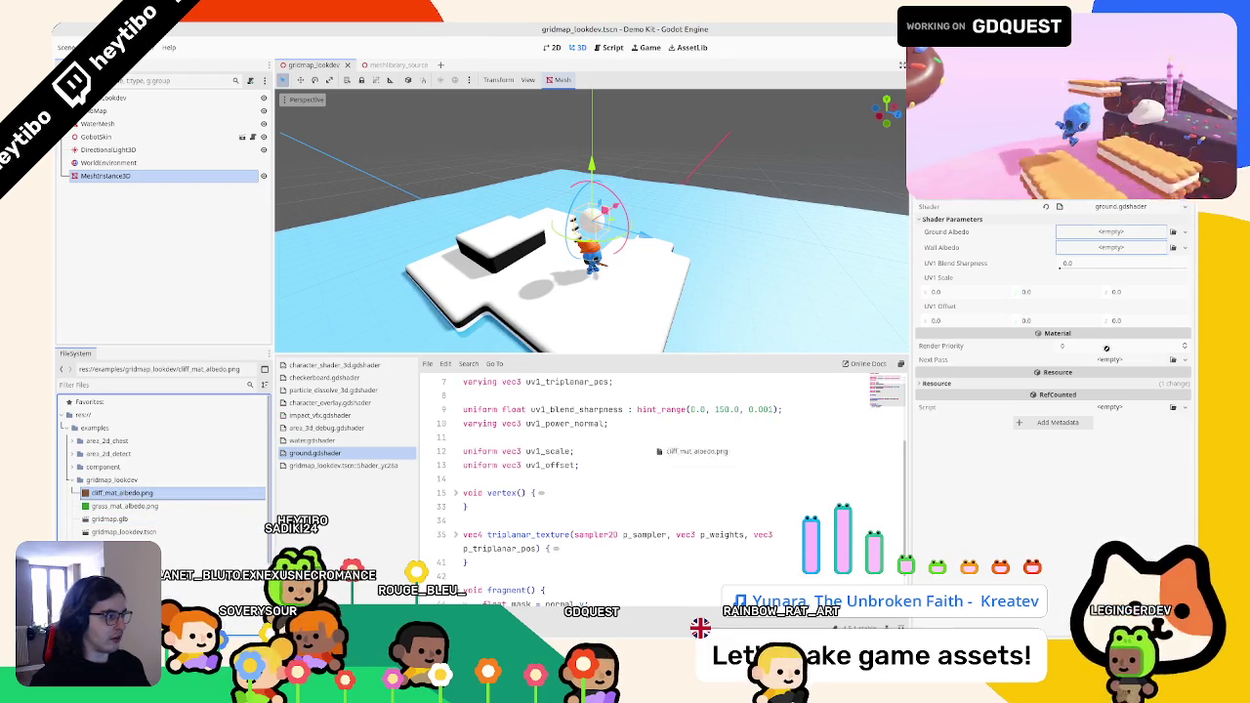
drag(1105, 248, 1105, 248)
mouse_move(125, 505)
mouse_down()
mouse_move(625, 293)
mouse_move(1117, 236)
mouse_up()
scroll(591, 245, up, 3)
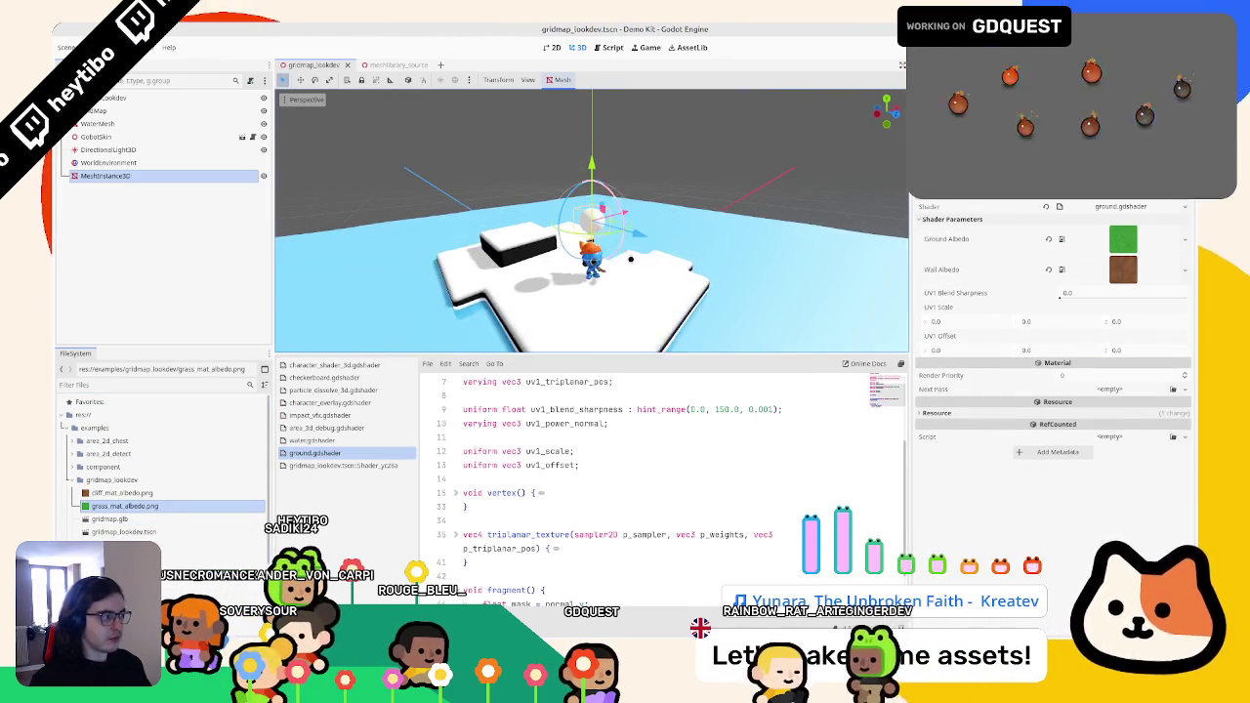
scroll(590, 244, up, 3)
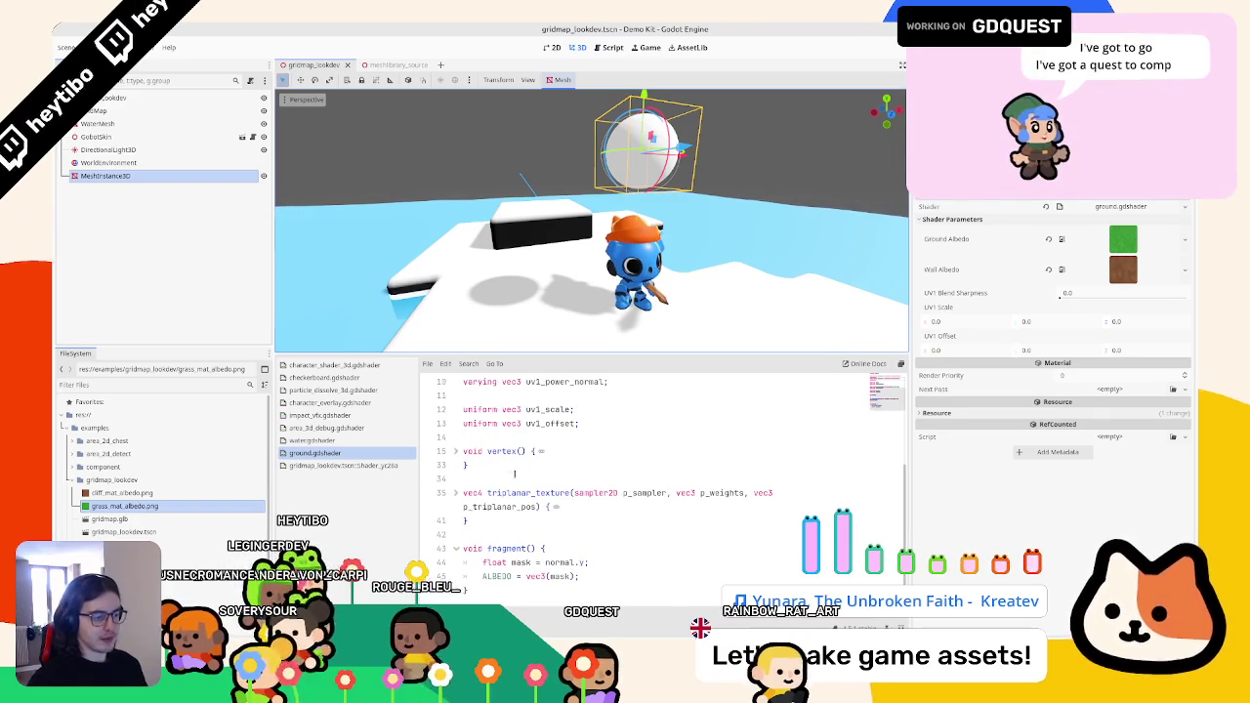
- Insert a line above float mask declaring a vec3 that calls texture() on ground
click(514, 477)
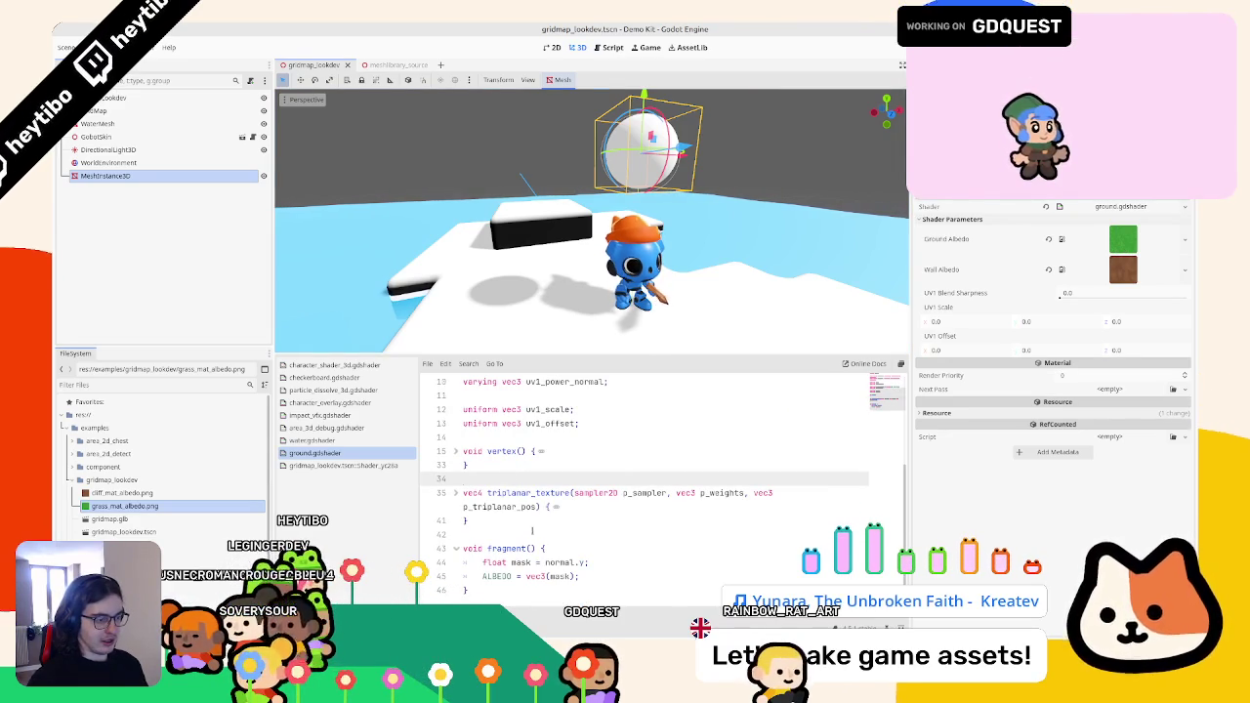
click(603, 575)
drag(557, 258, 526, 213)
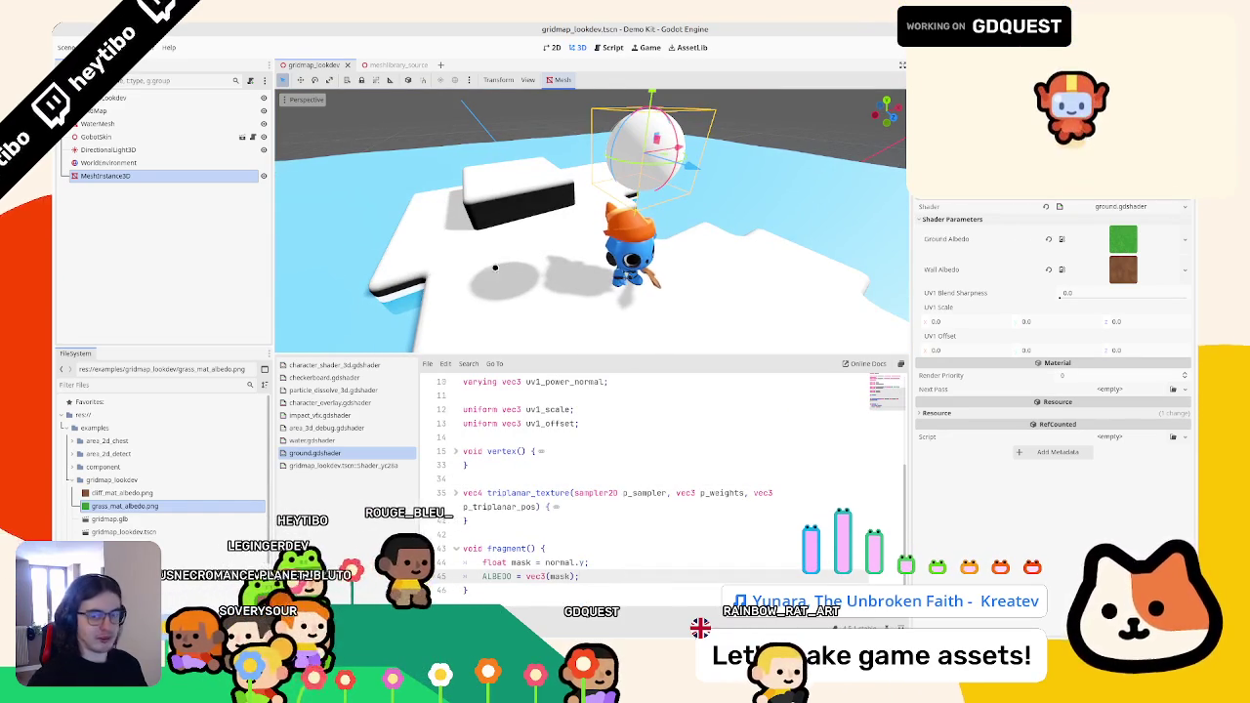
click(593, 562)
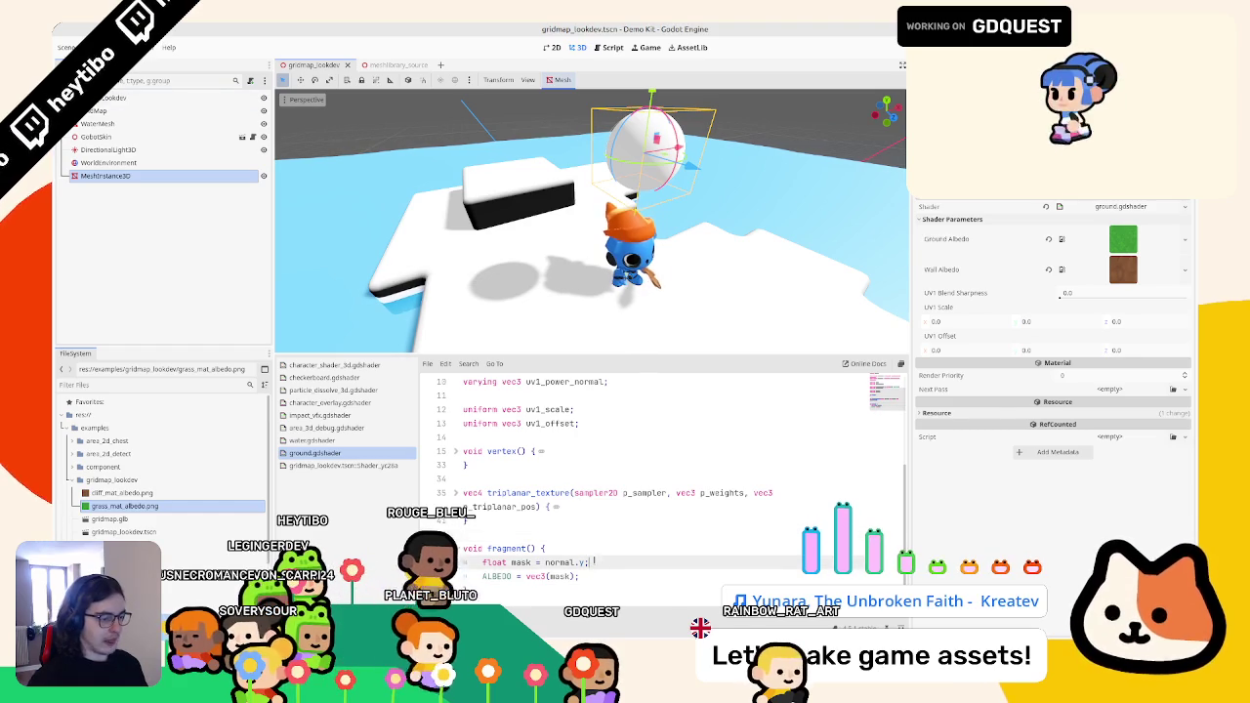
key(ctrl+shift+Return)
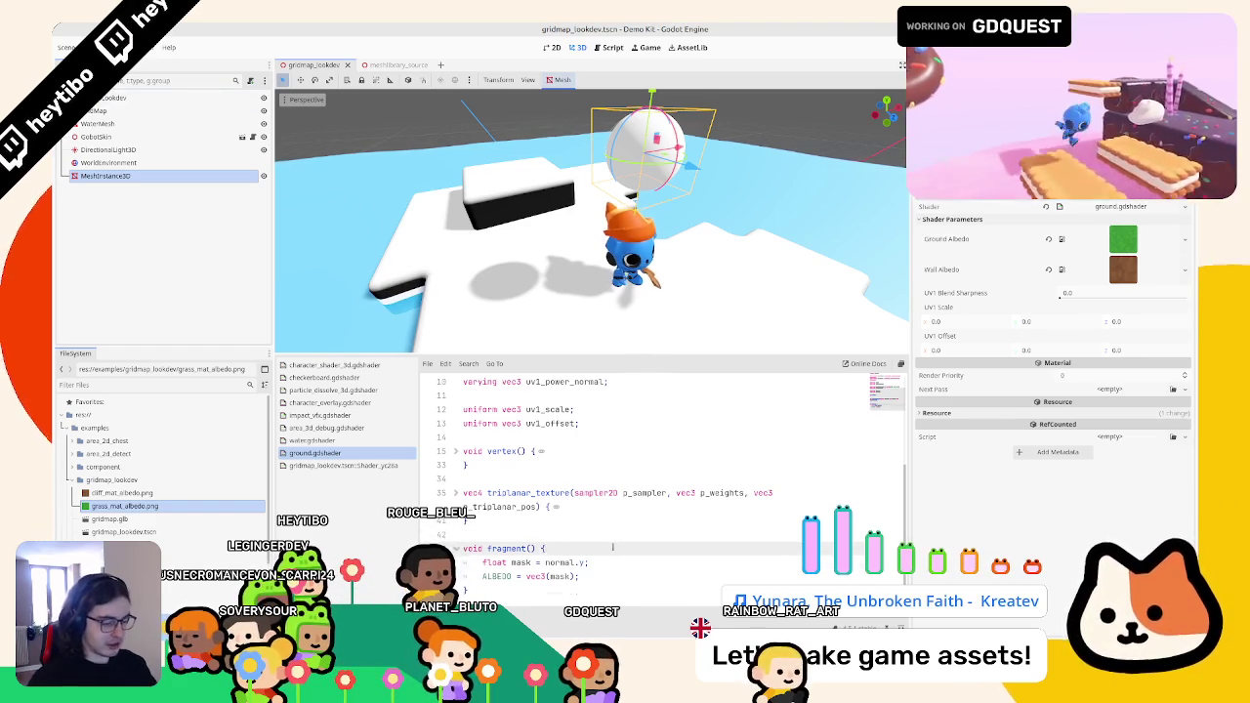
text(vec3 g)
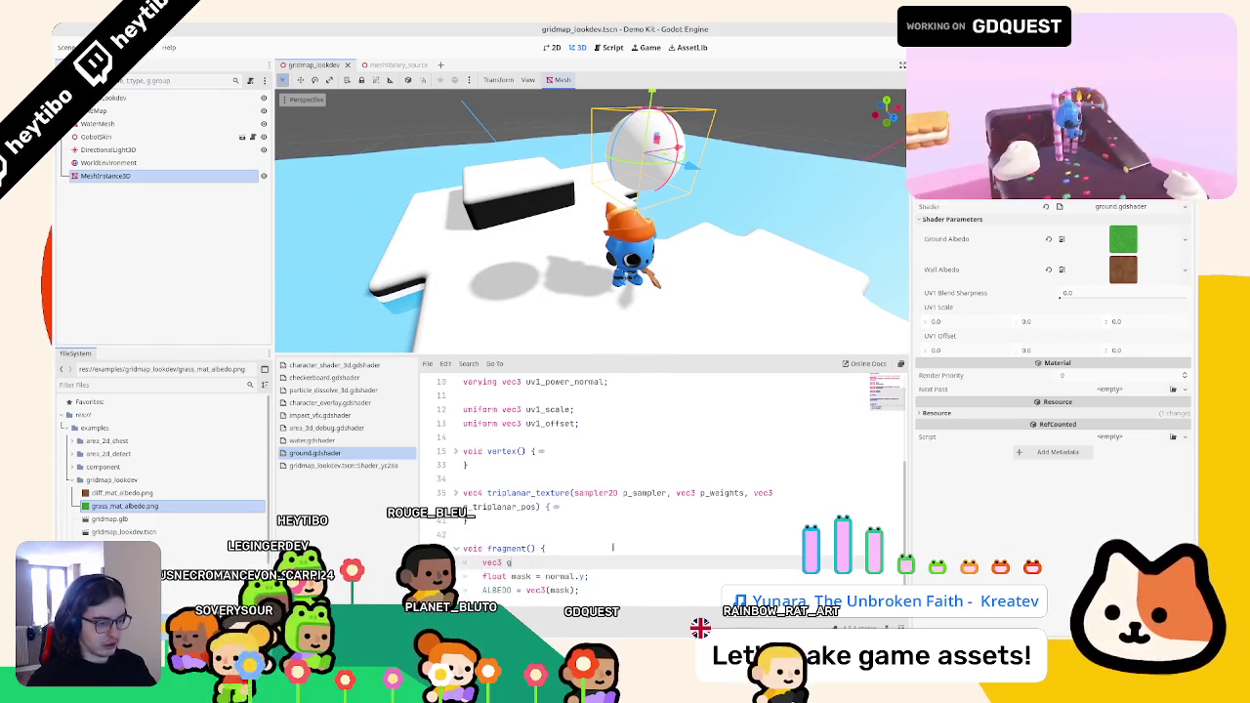
text(=)
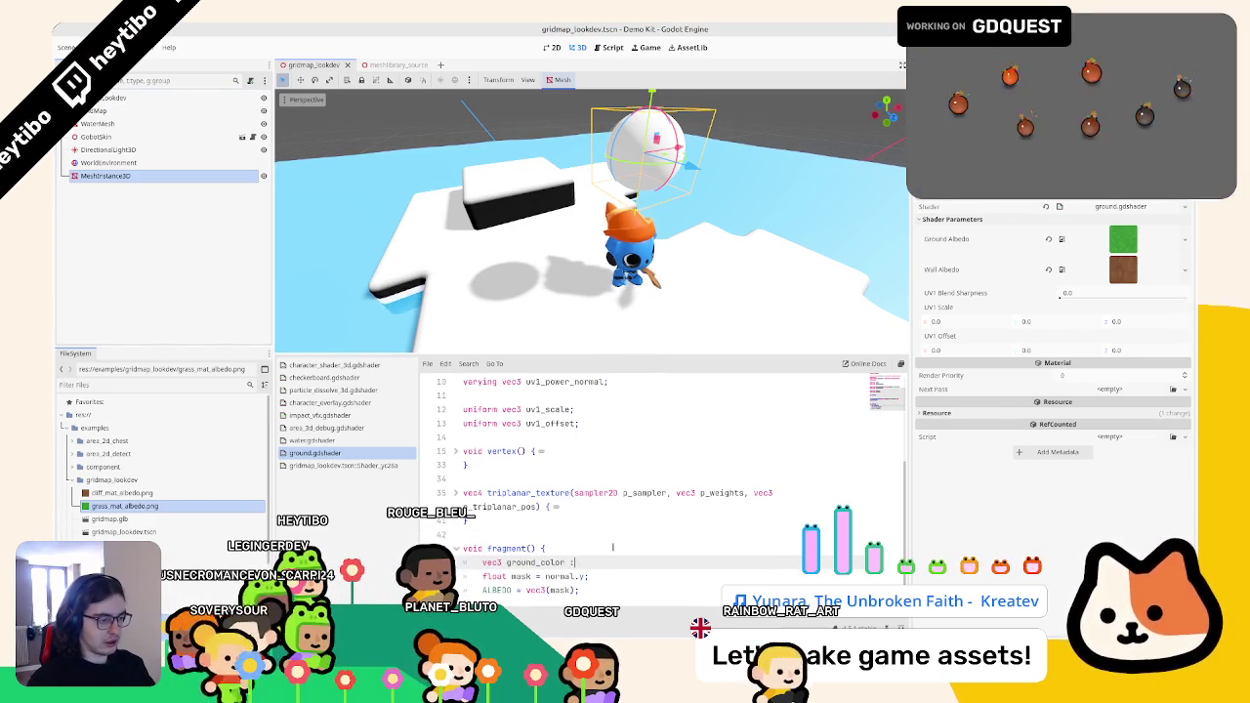
text( te)
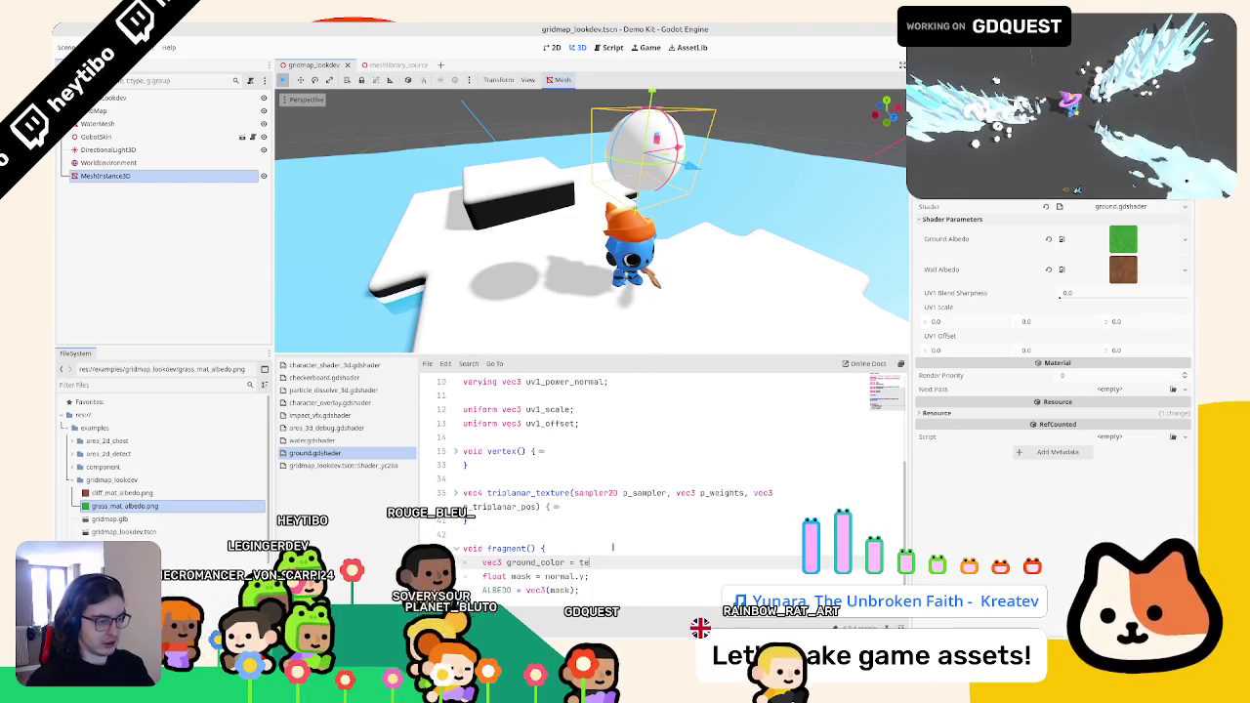
text(xtu)
key(Return)
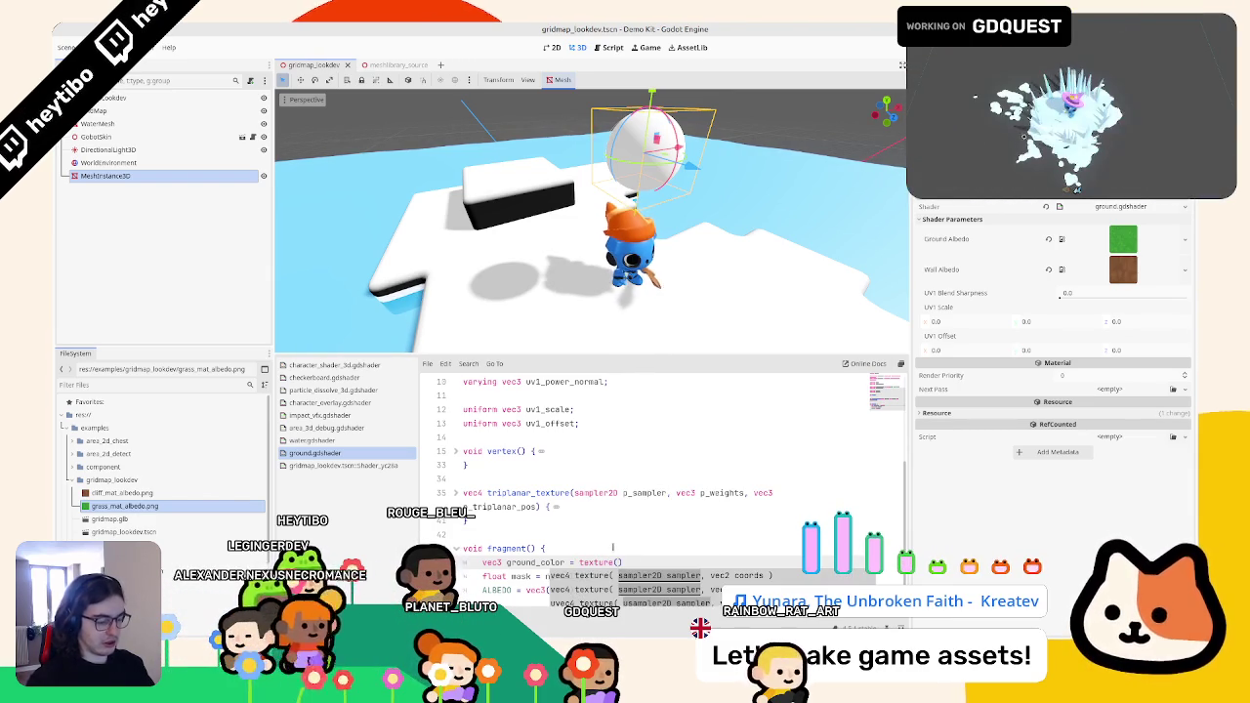
text(ground_albedo,)
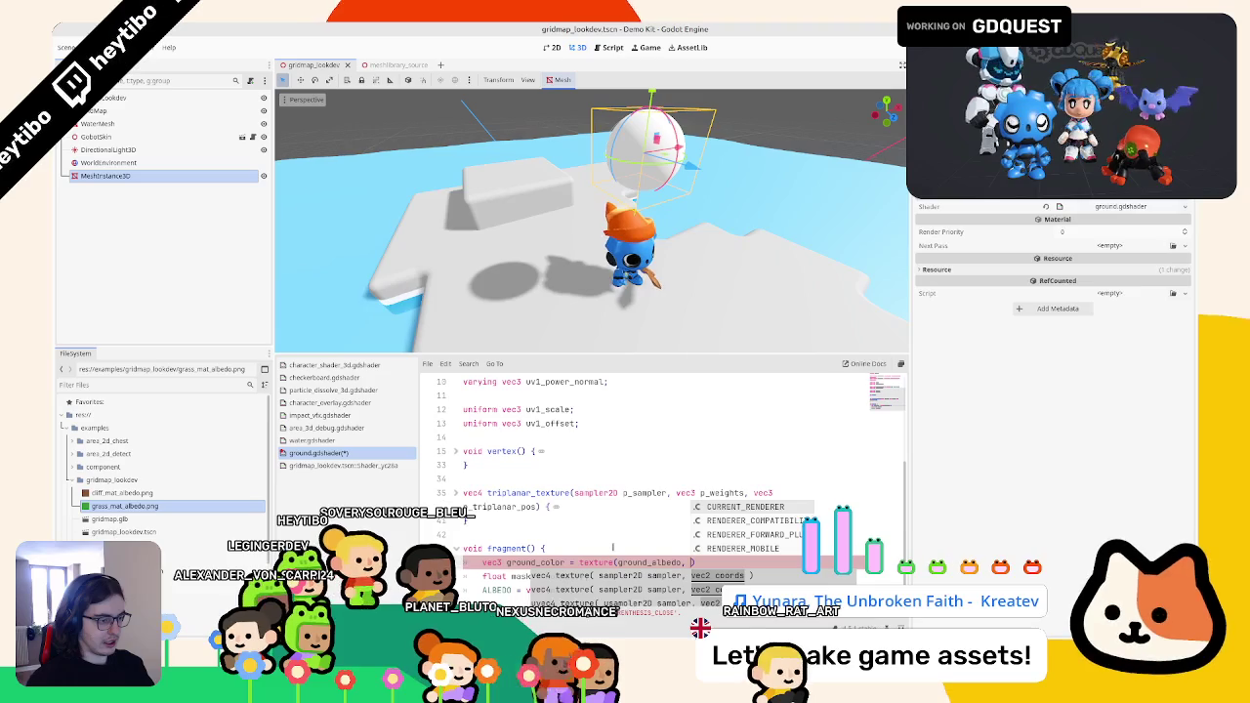
- Replace texture with a copied triplanar_texture call taking ground_albedo as its first argument
double_click(495, 493)
key(ctrl+c)
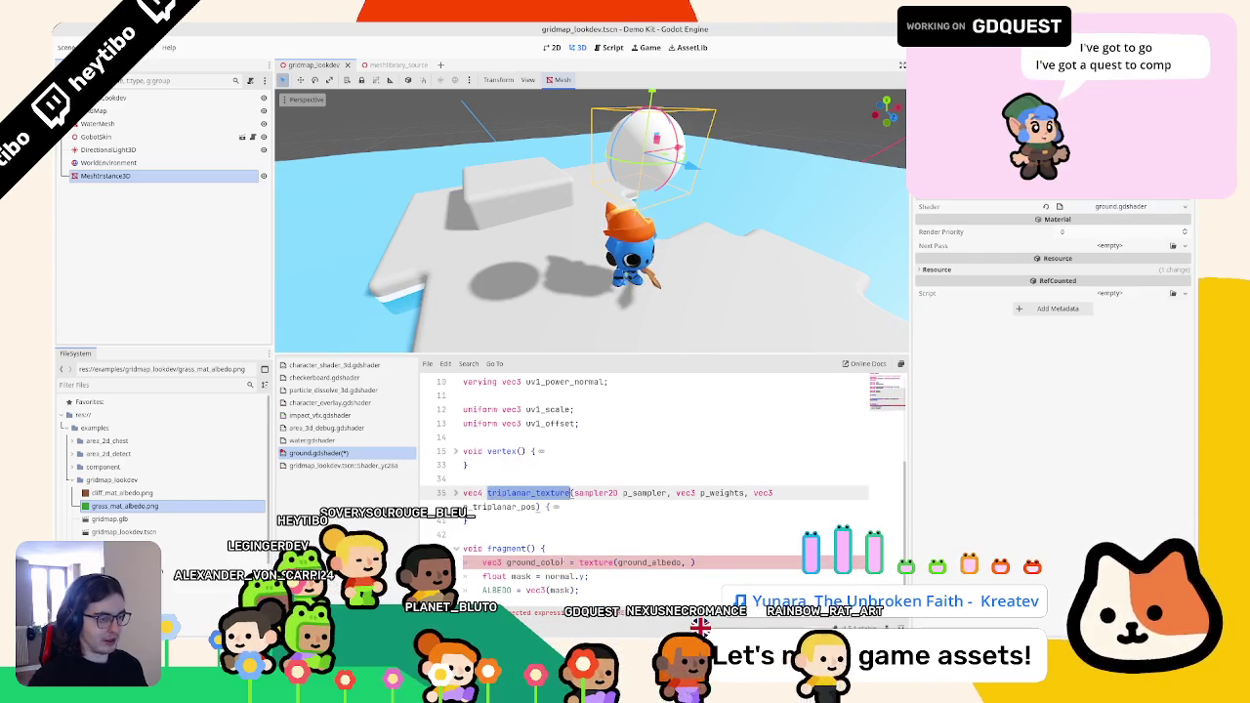
drag(579, 563, 736, 564)
key(ctrl+v)
text(();)
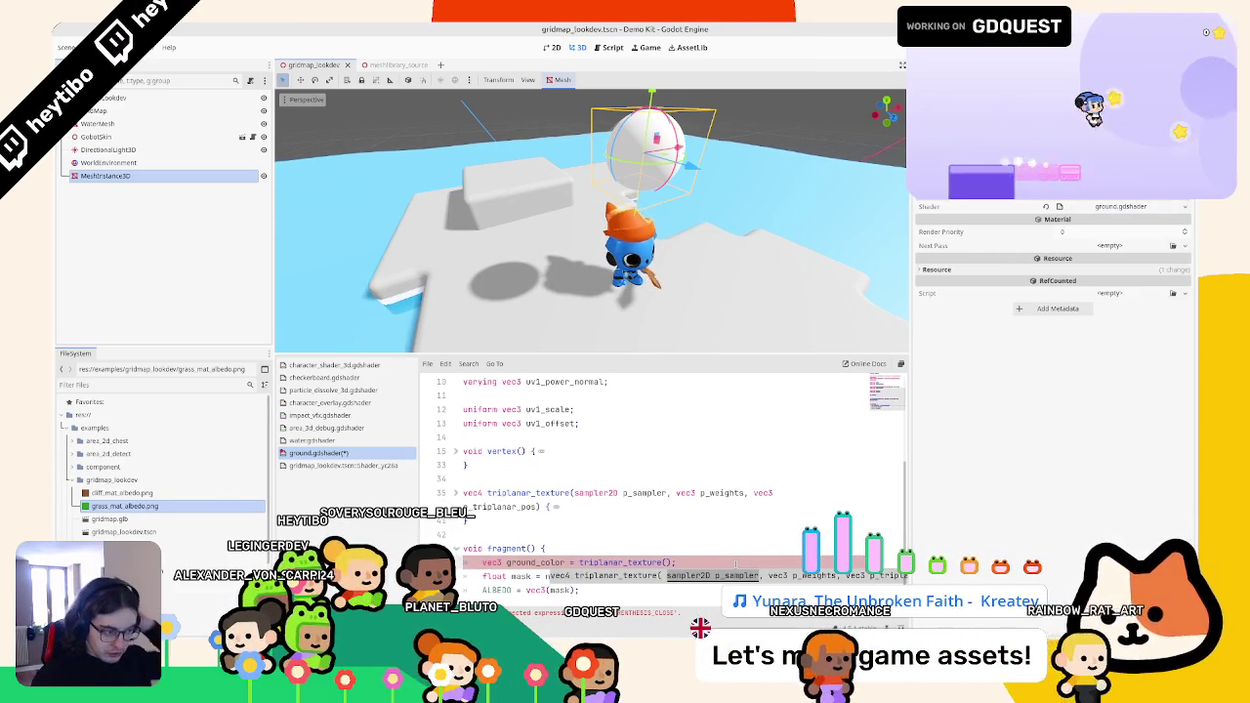
text(ground_albedo,)
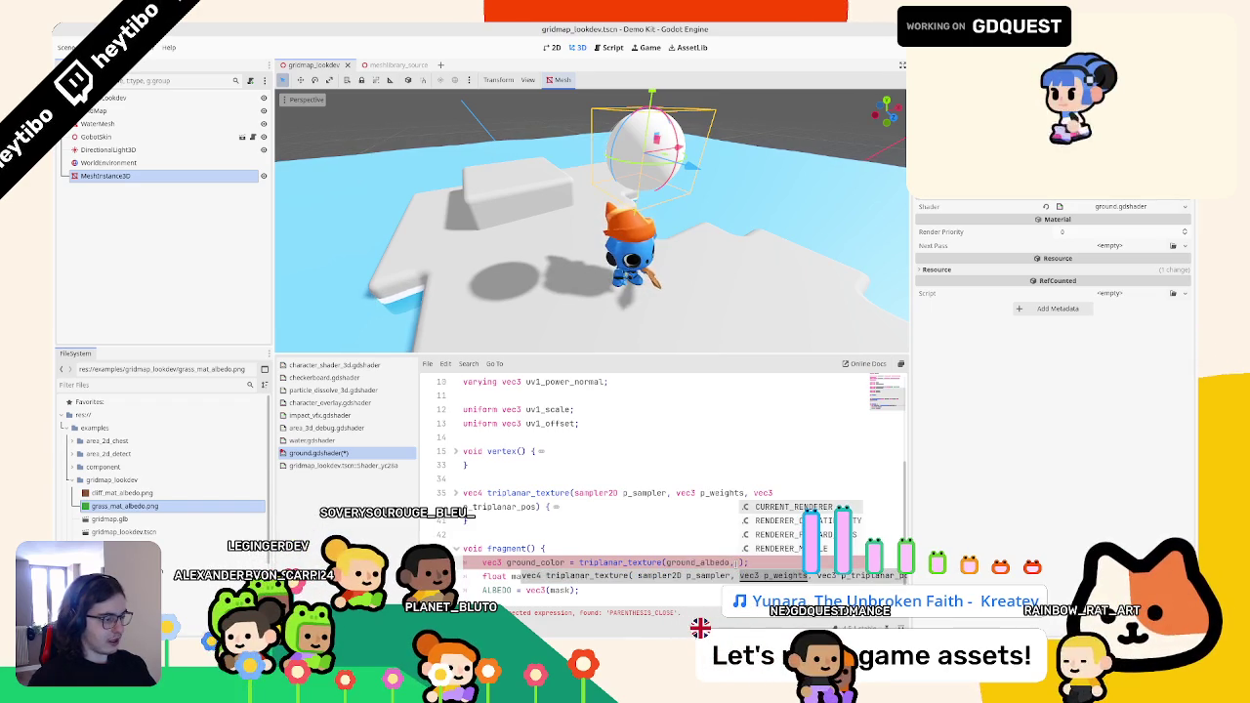
click(375, 440)
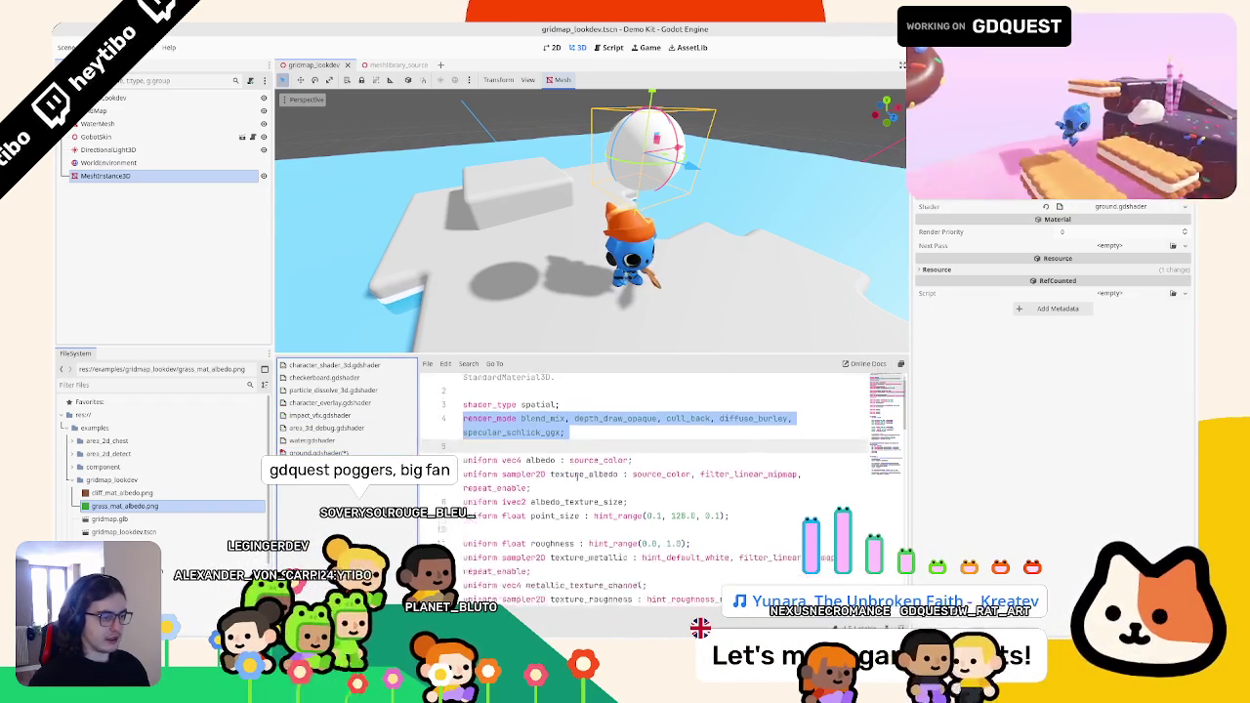
scroll(683, 494, down, 7)
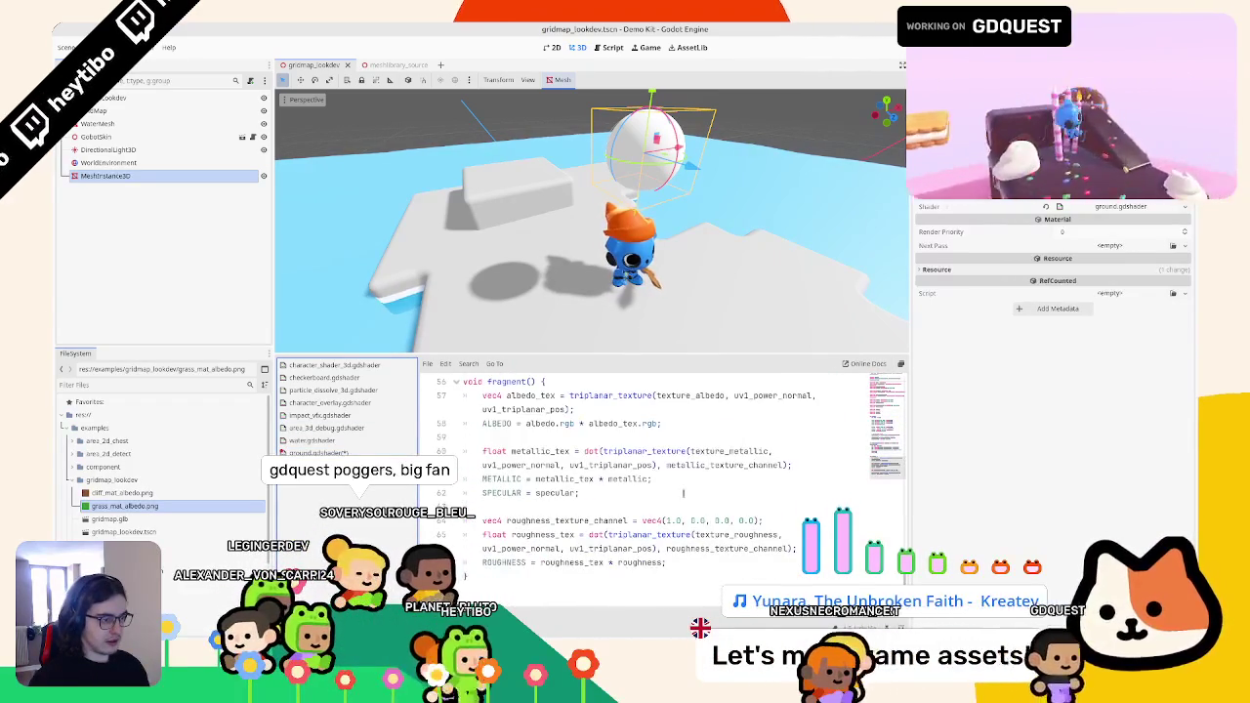
click(693, 451)
double_click(517, 465)
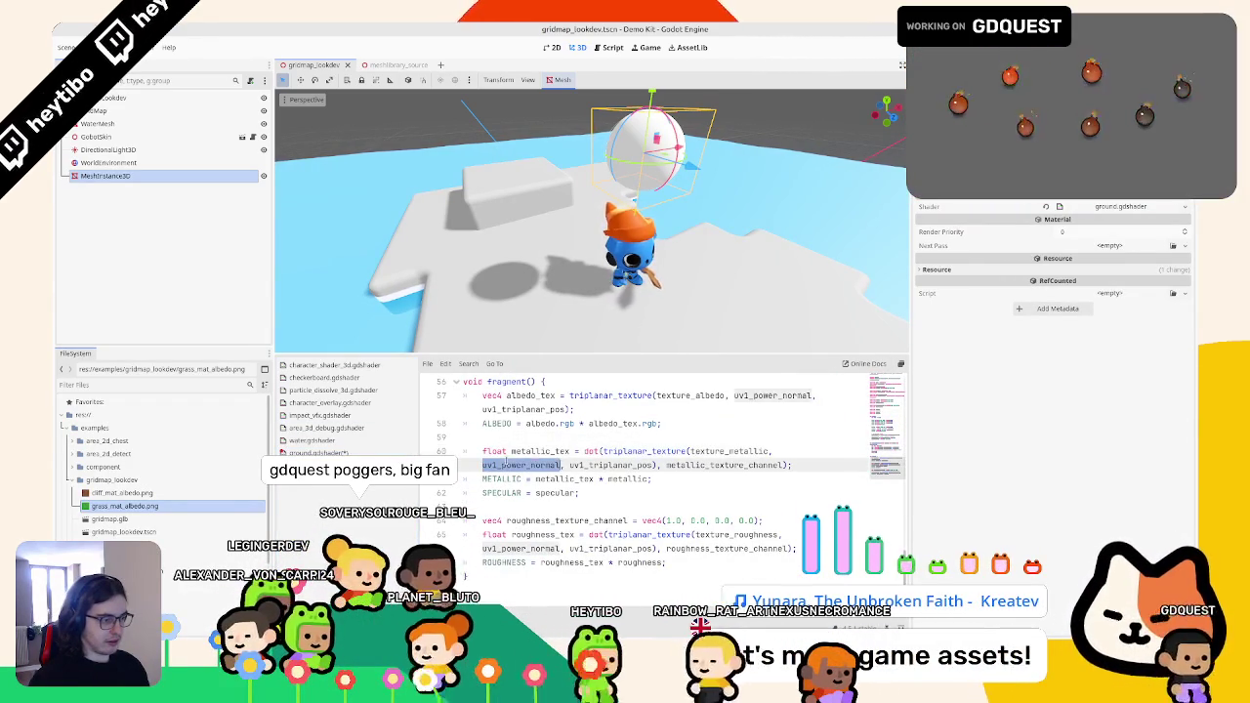
shift+click(653, 464)
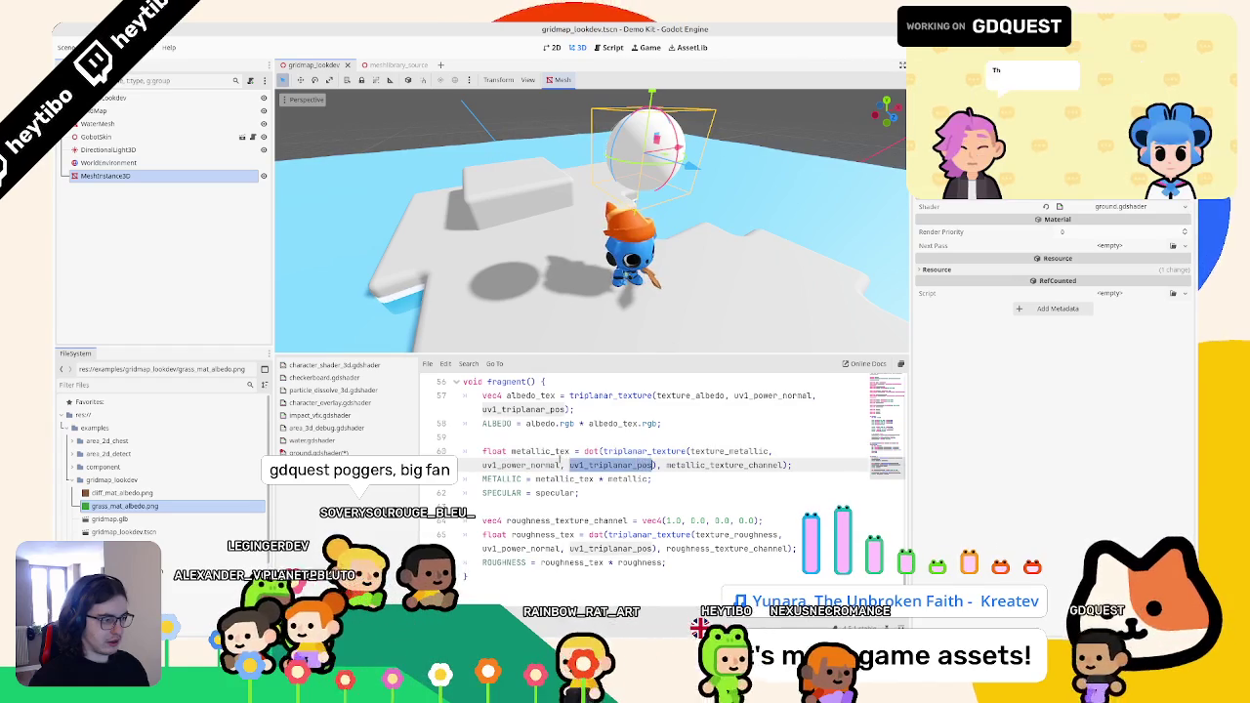
click(771, 395)
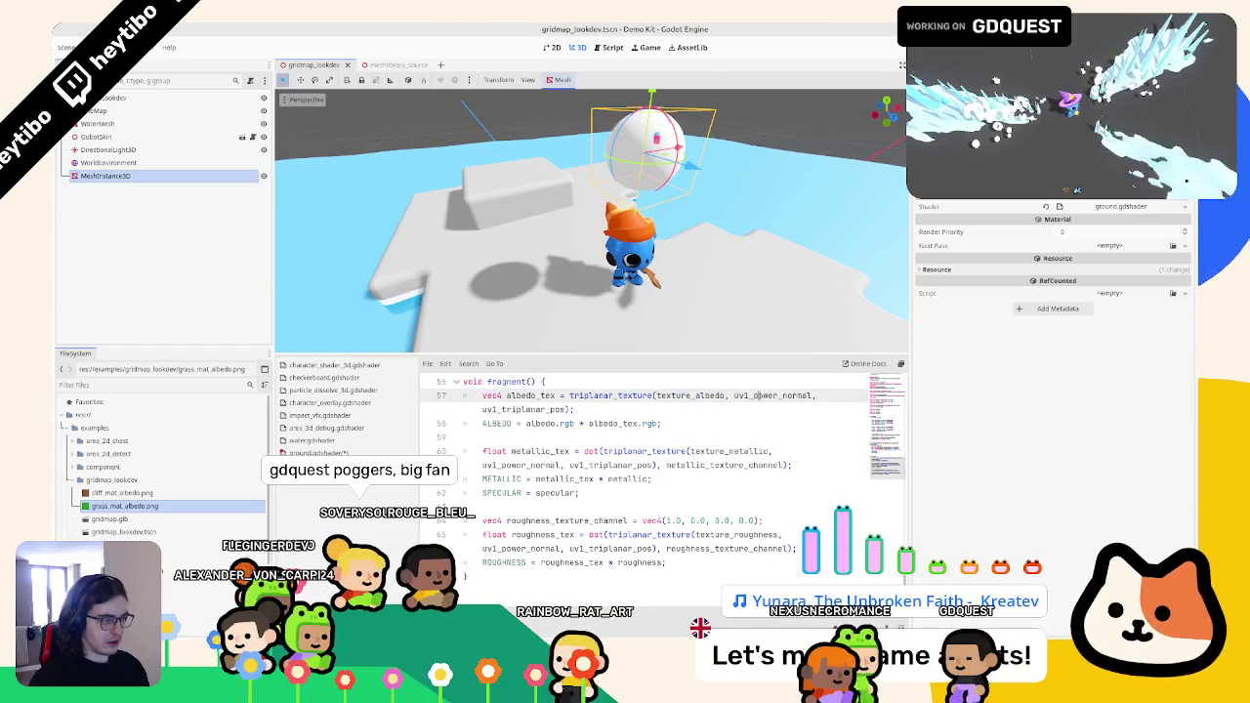
double_click(771, 395)
shift+click(566, 409)
click(293, 453)
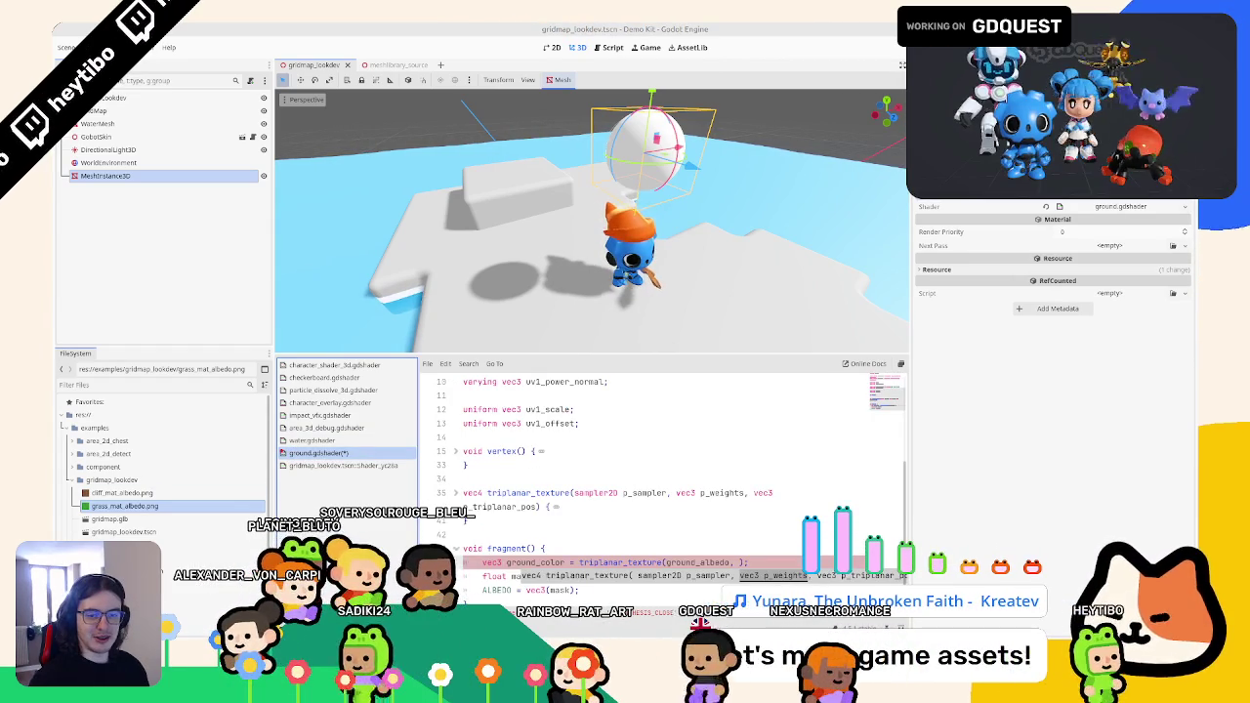
key(ctrl+v)
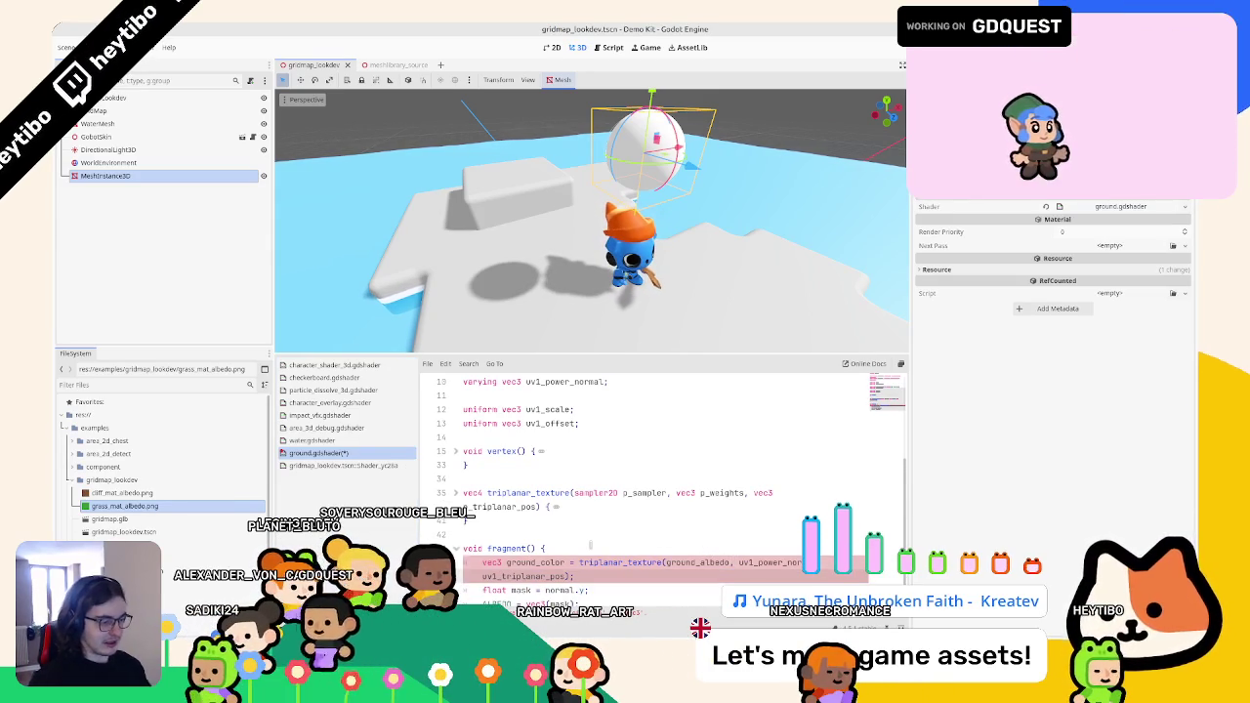
- Finish the ground_color line with .rgb and duplicate it as wall_color
text(.rgb)
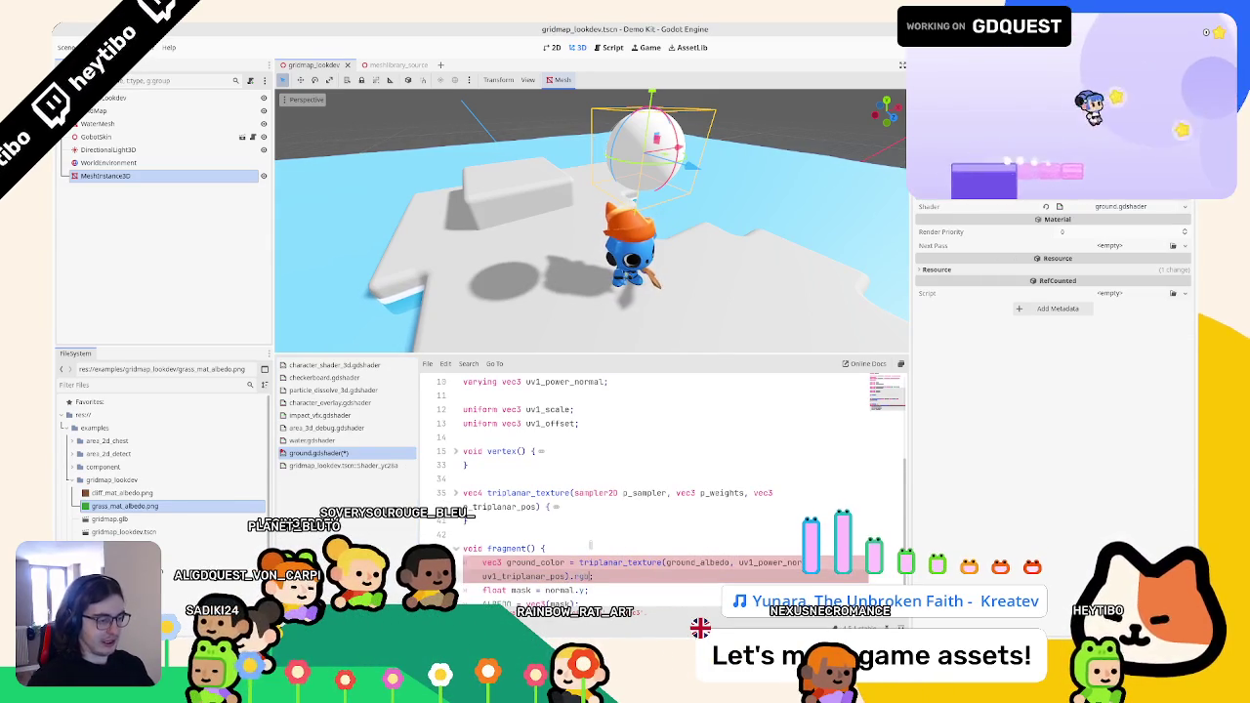
scroll(542, 537, down, 1)
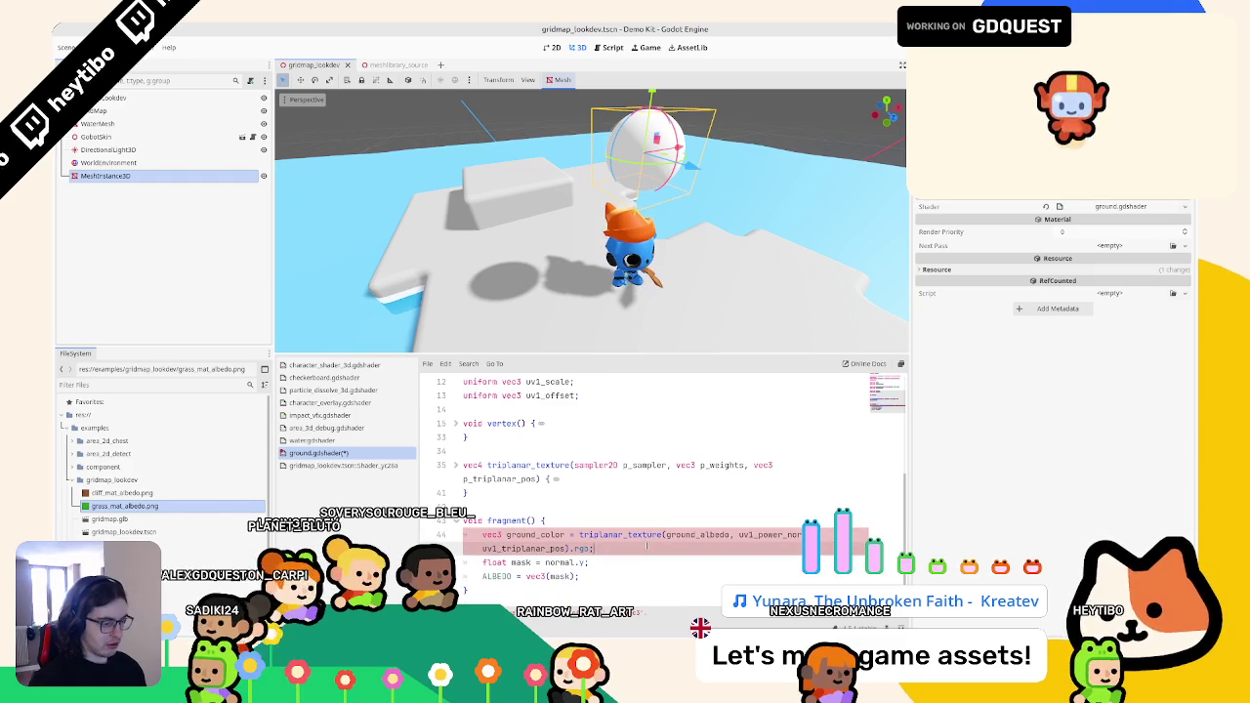
key(ctrl+shift+d)
double_click(535, 562)
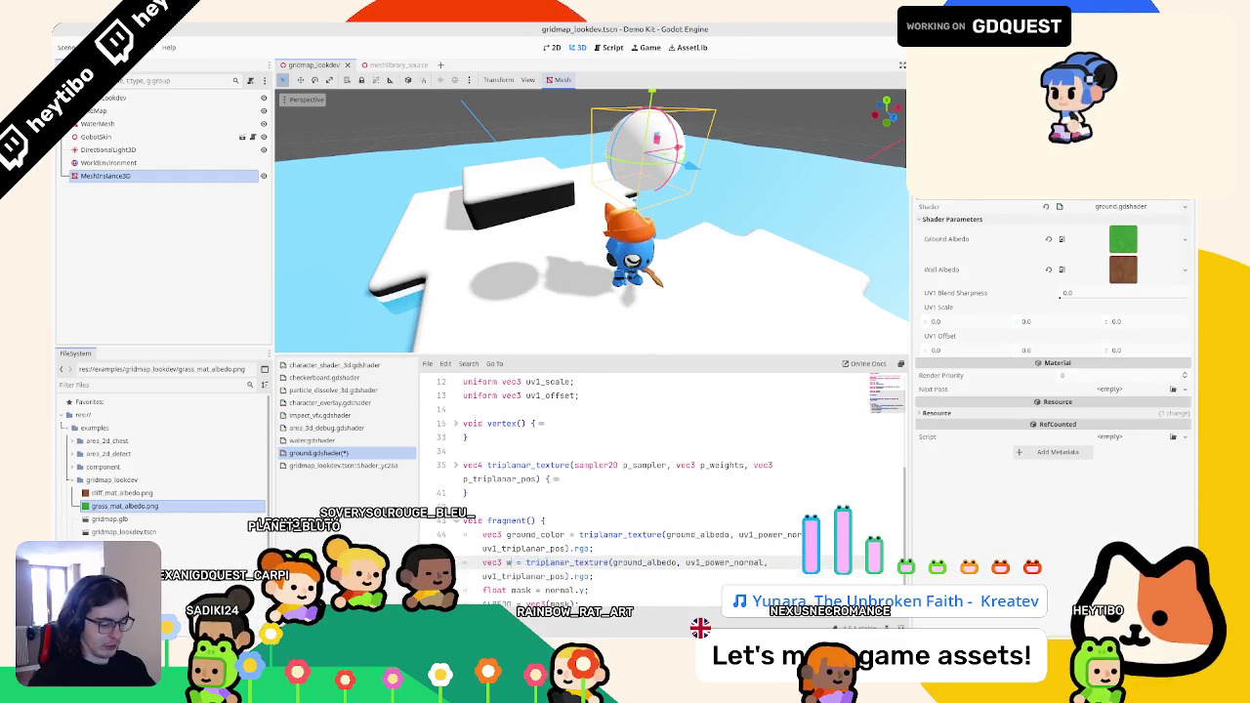
key(BackSpace)
key(BackSpace)
key(BackSpace)
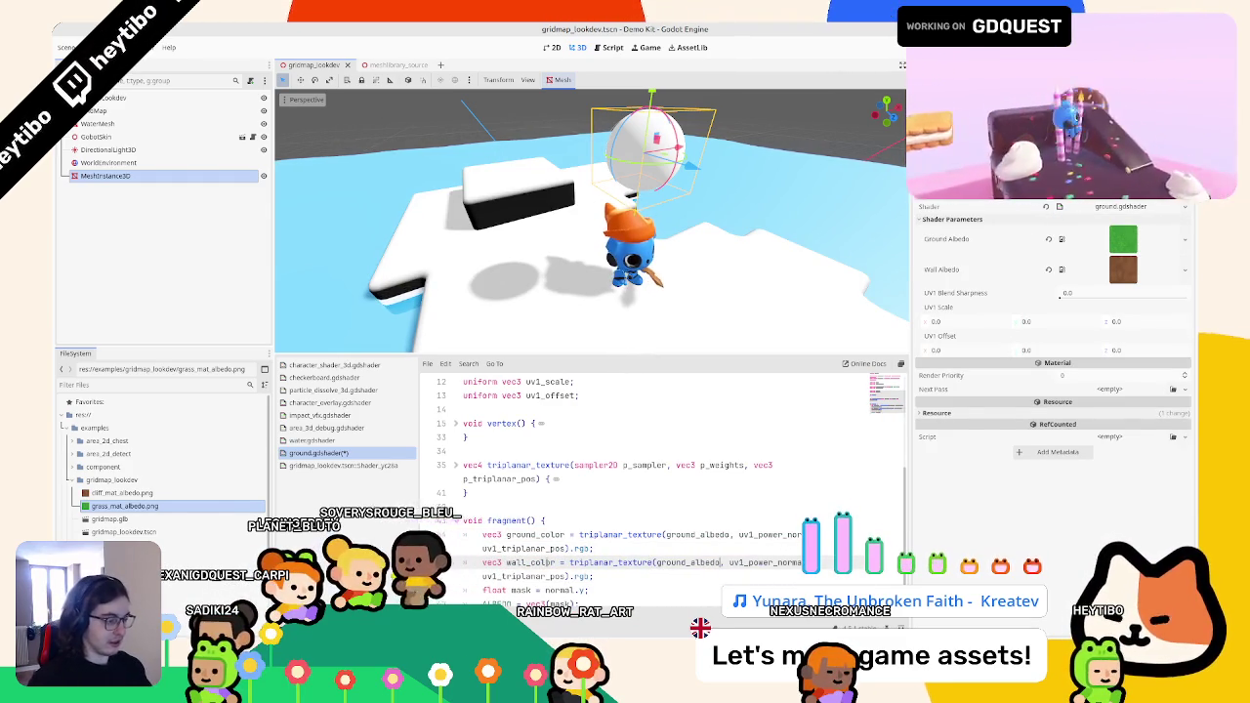
text(all)
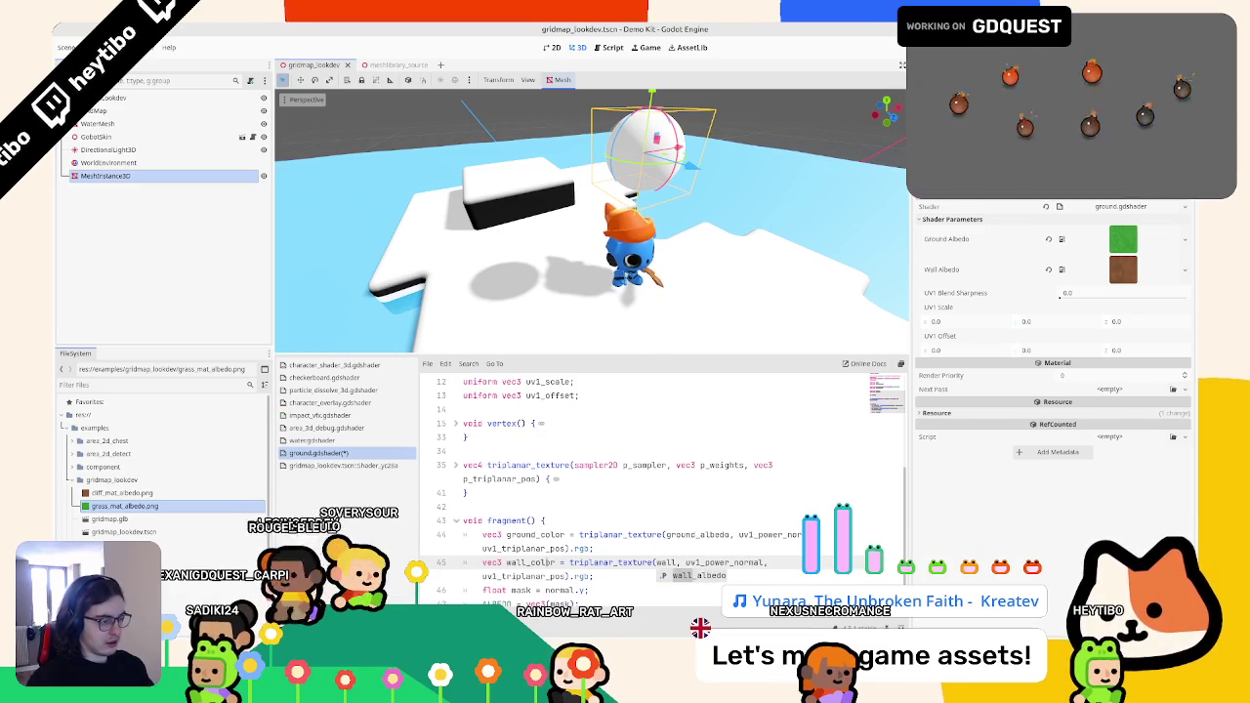
- Set ALBEDO to mix(ground_color, wall_color, mask) and widen the viewport to see the textured island
double_click(561, 603)
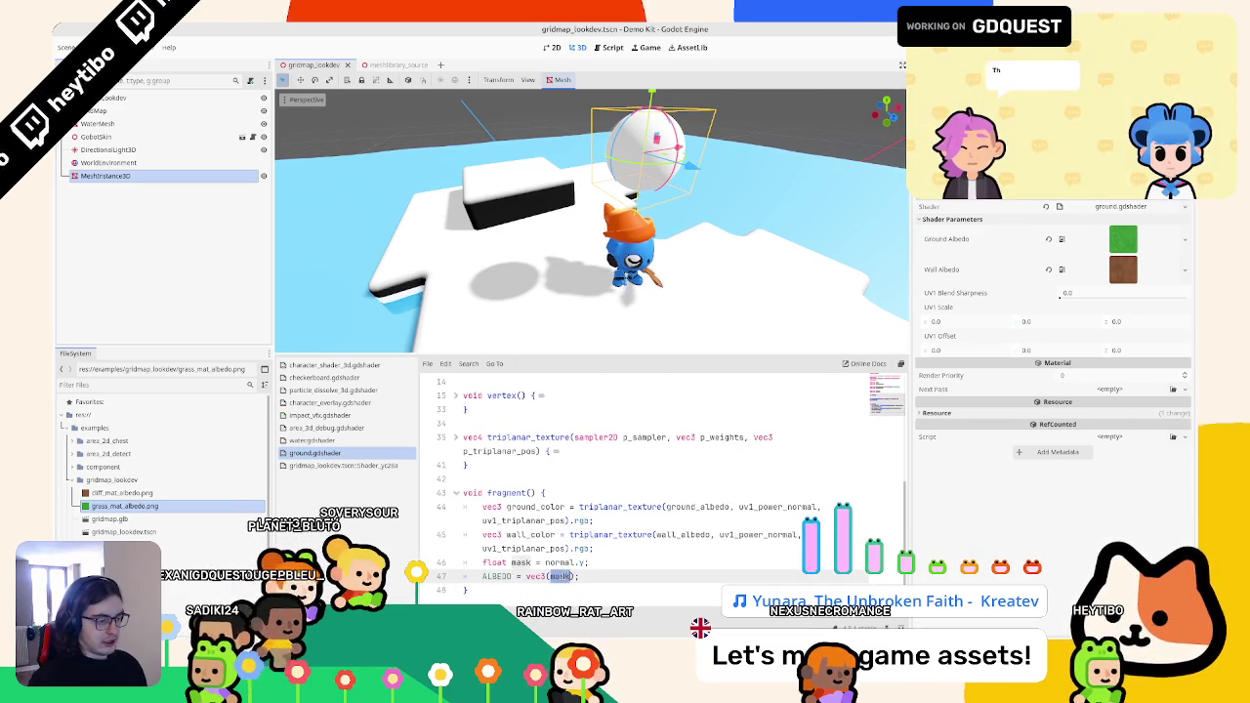
key(BackSpace)
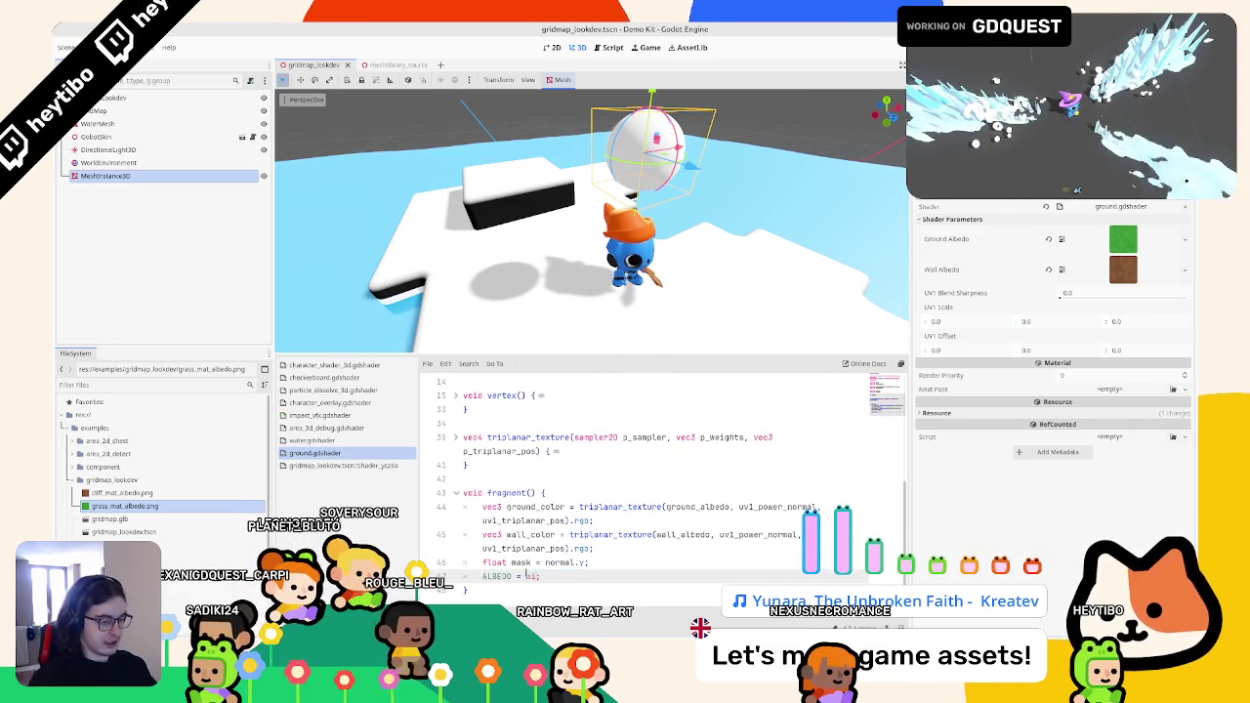
text(ground_albedo,)
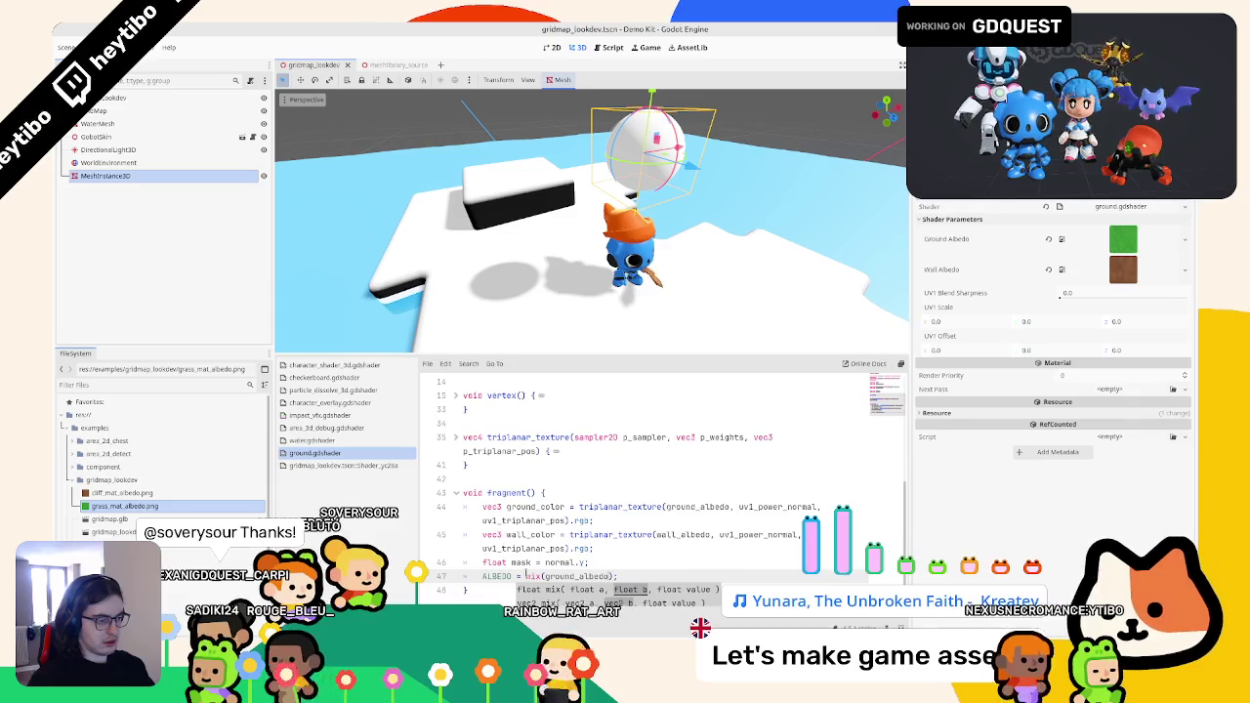
text( o)
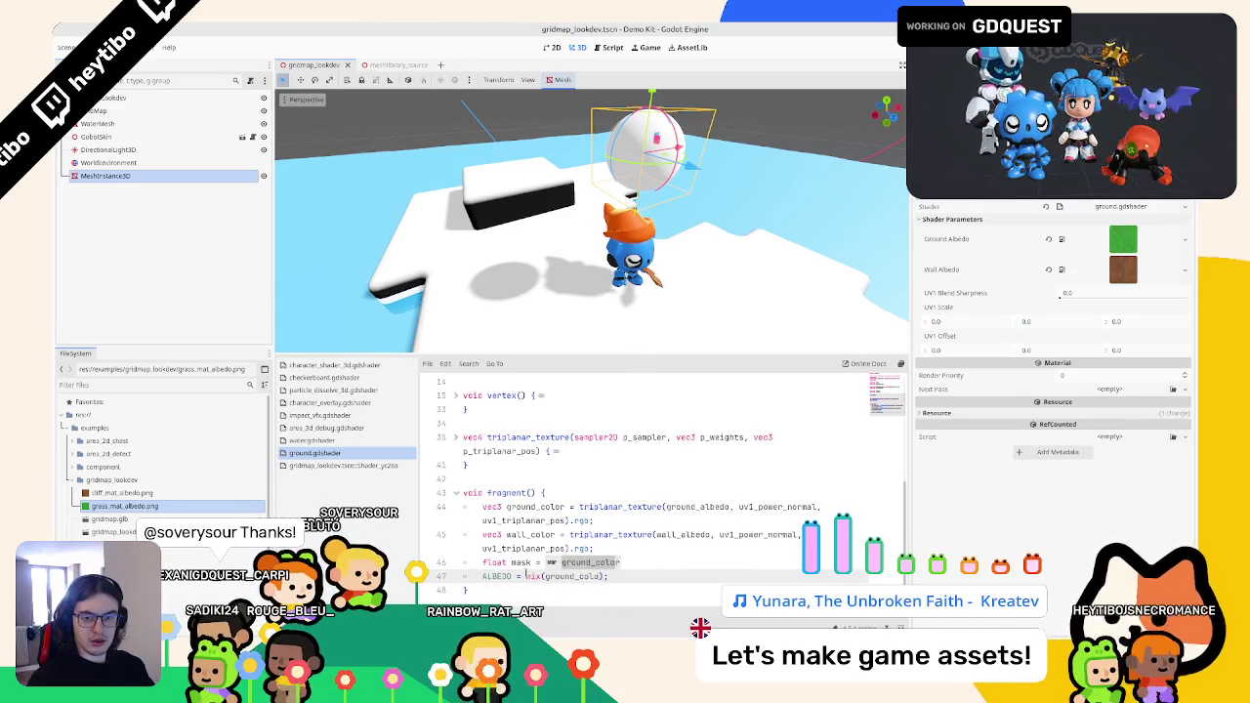
text(wall_color, )
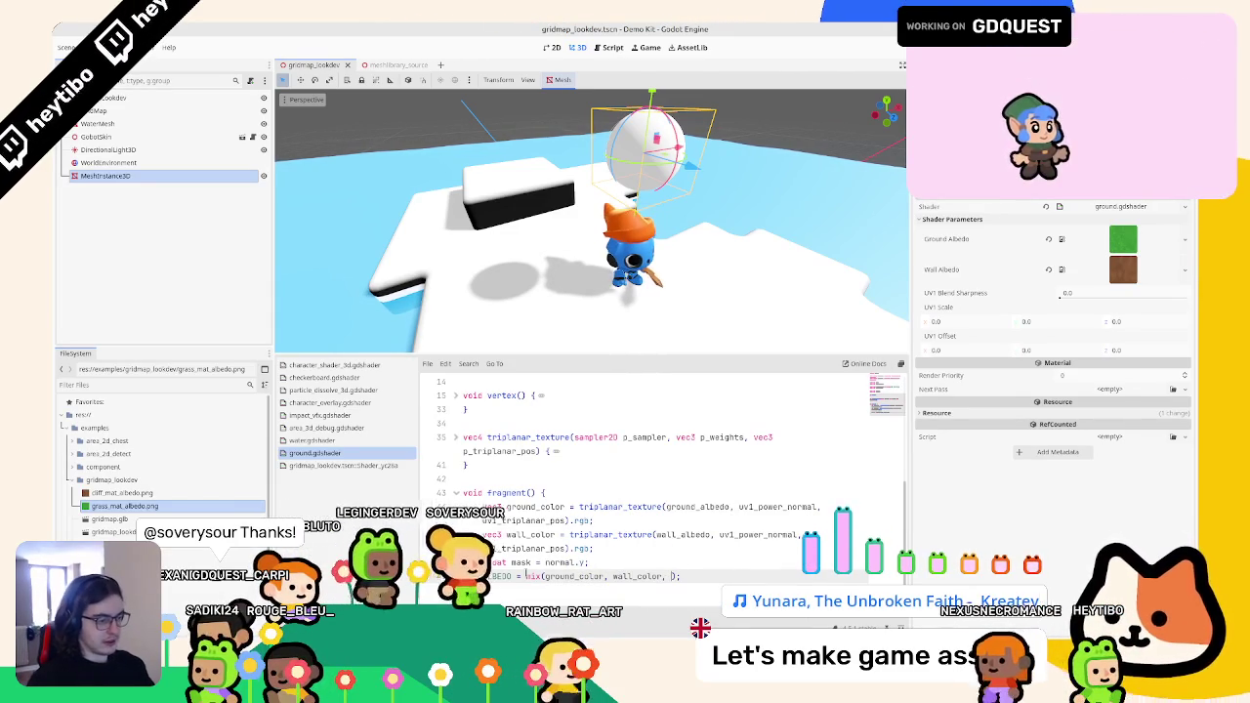
text(mask)
drag(392, 232, 279, 290)
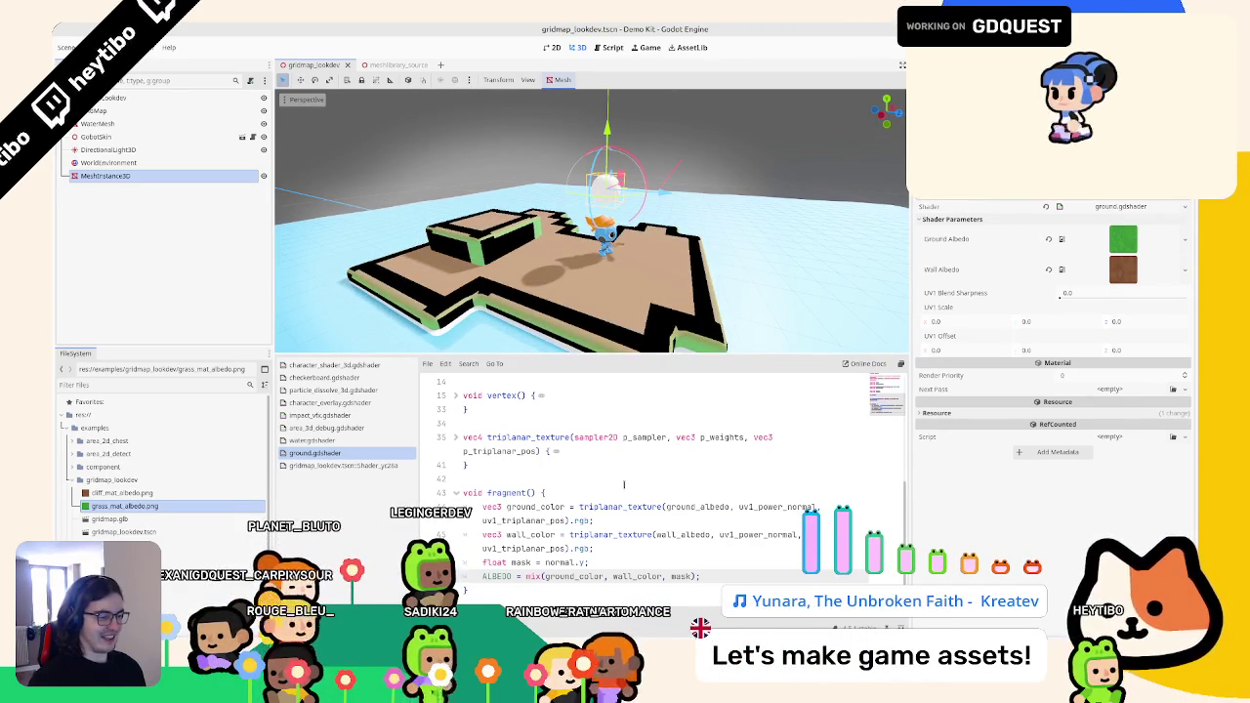
drag(908, 498, 986, 498)
click(1117, 293)
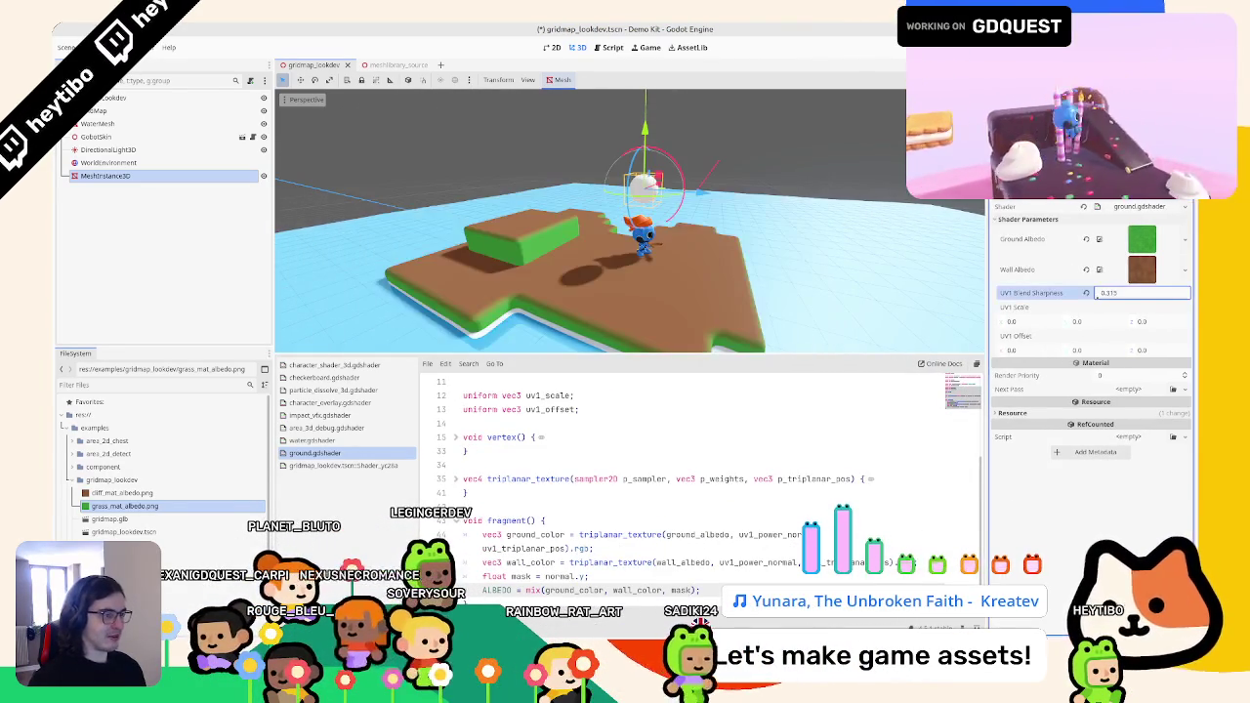
- Set the ground material's UV1 Blend Sharpness to 0.5
text(.5)
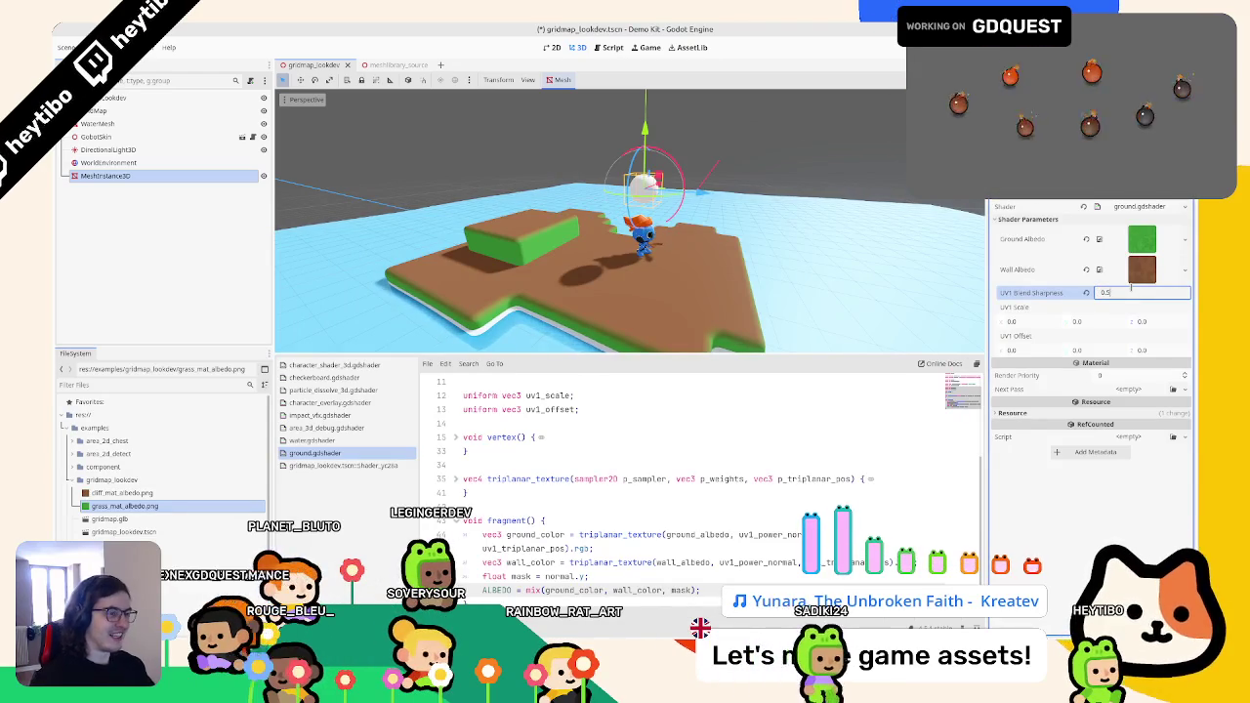
key(Return)
scroll(668, 287, up, 3)
drag(668, 287, 666, 203)
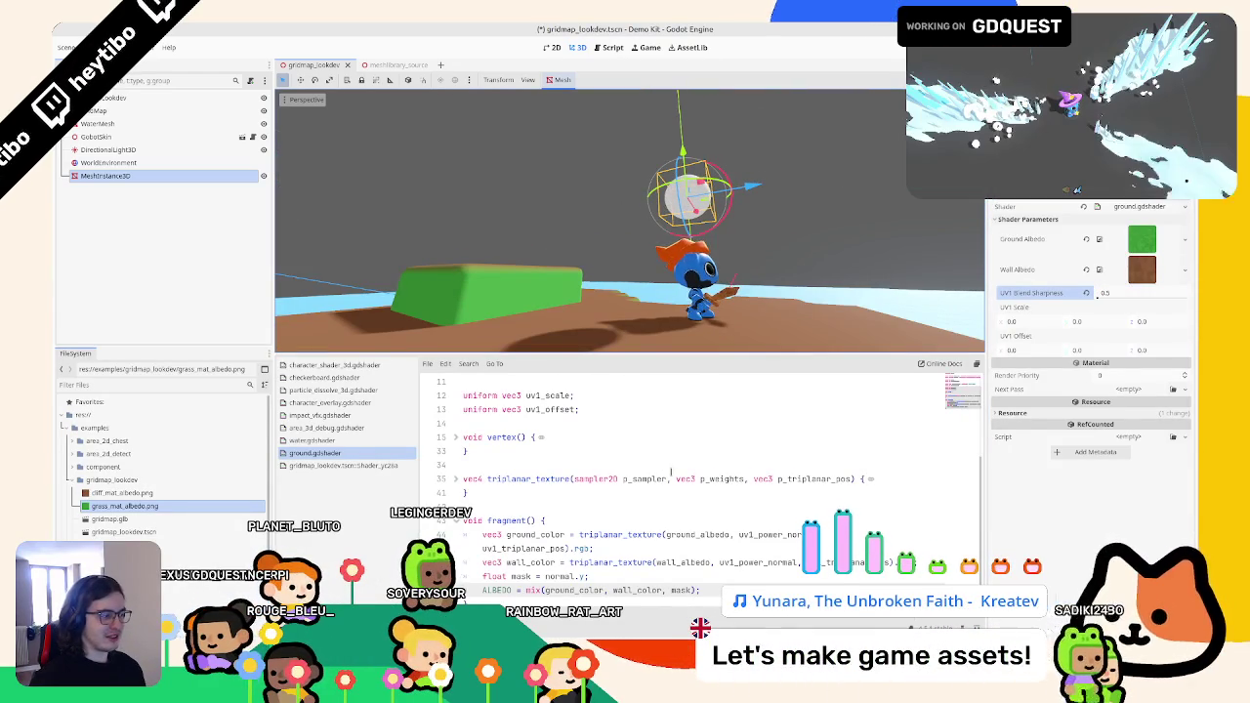
- Try UV1 Scale values such as 1.35, 1.84 and 2.13 while viewing the ground
click(1030, 321)
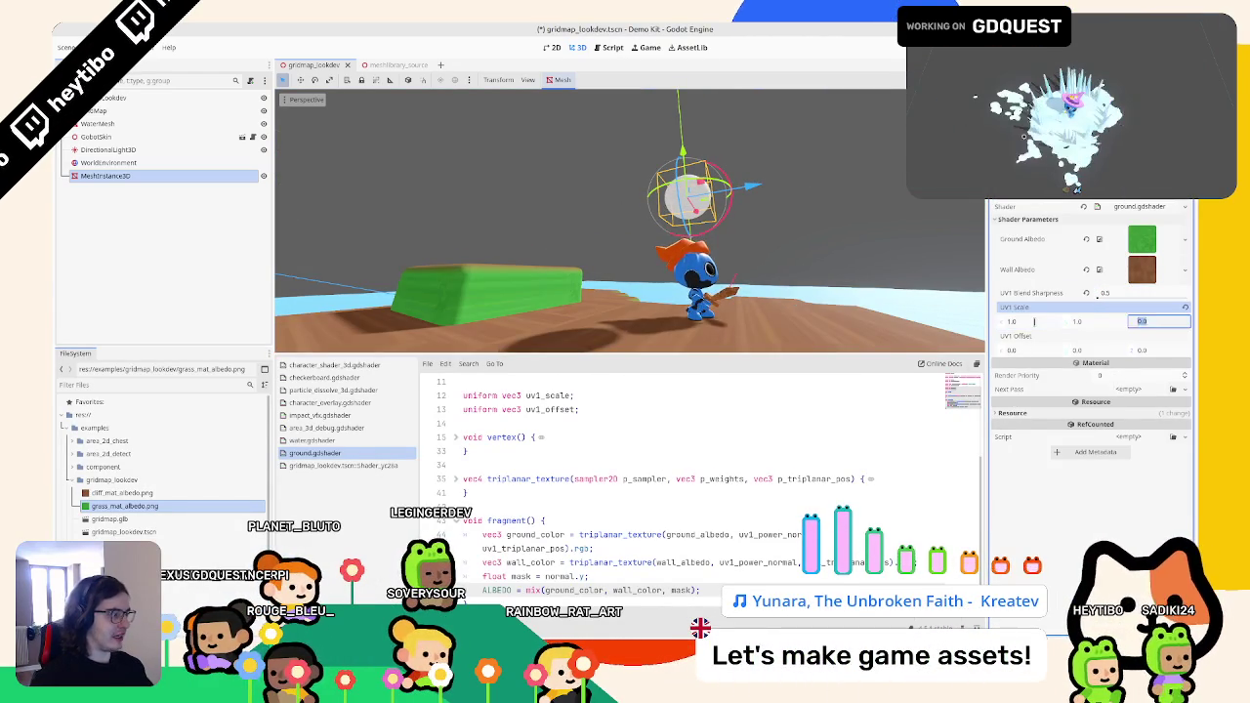
text(1)
key(Tab)
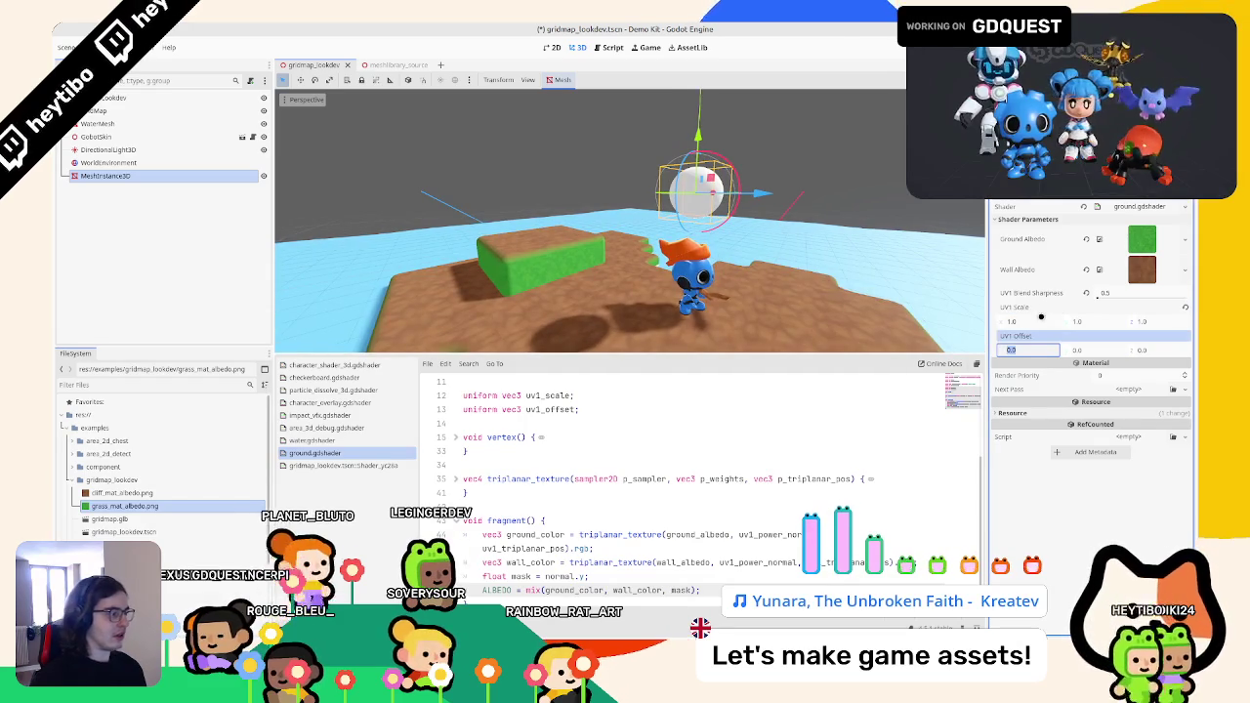
drag(1030, 322, 1028, 321)
scroll(593, 521, down, 1)
drag(569, 302, 607, 164)
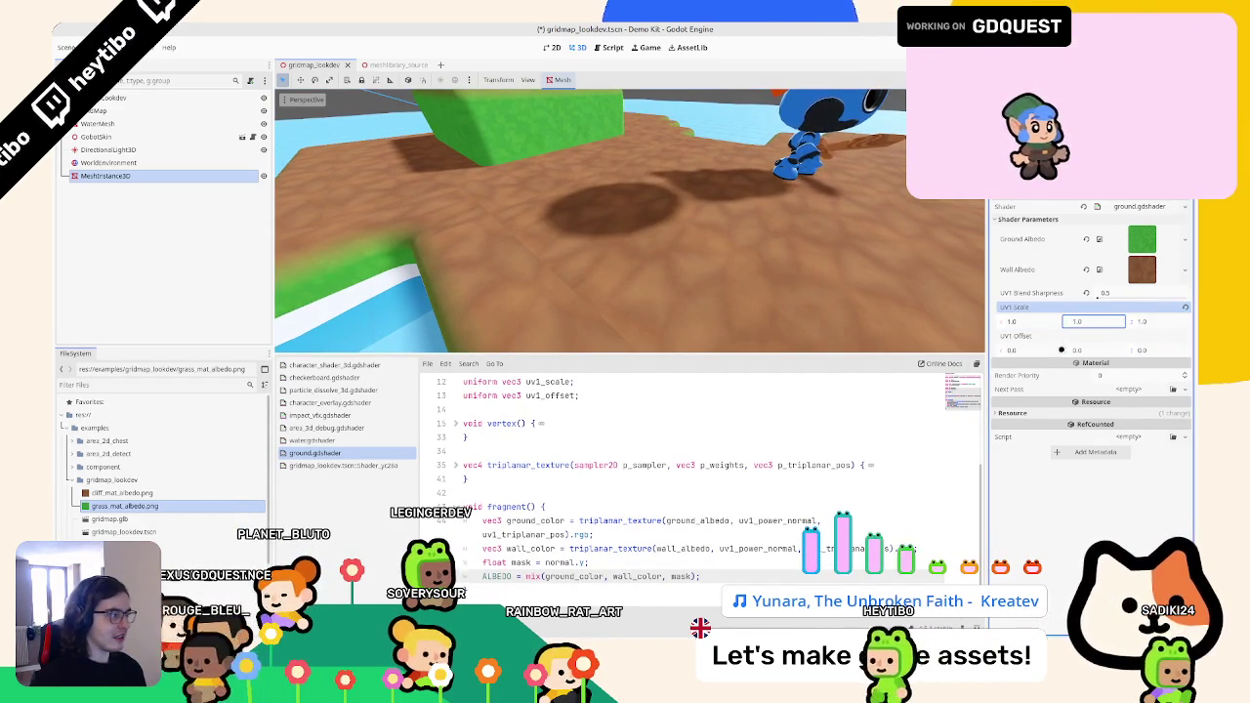
key(Tab)
text(1.35)
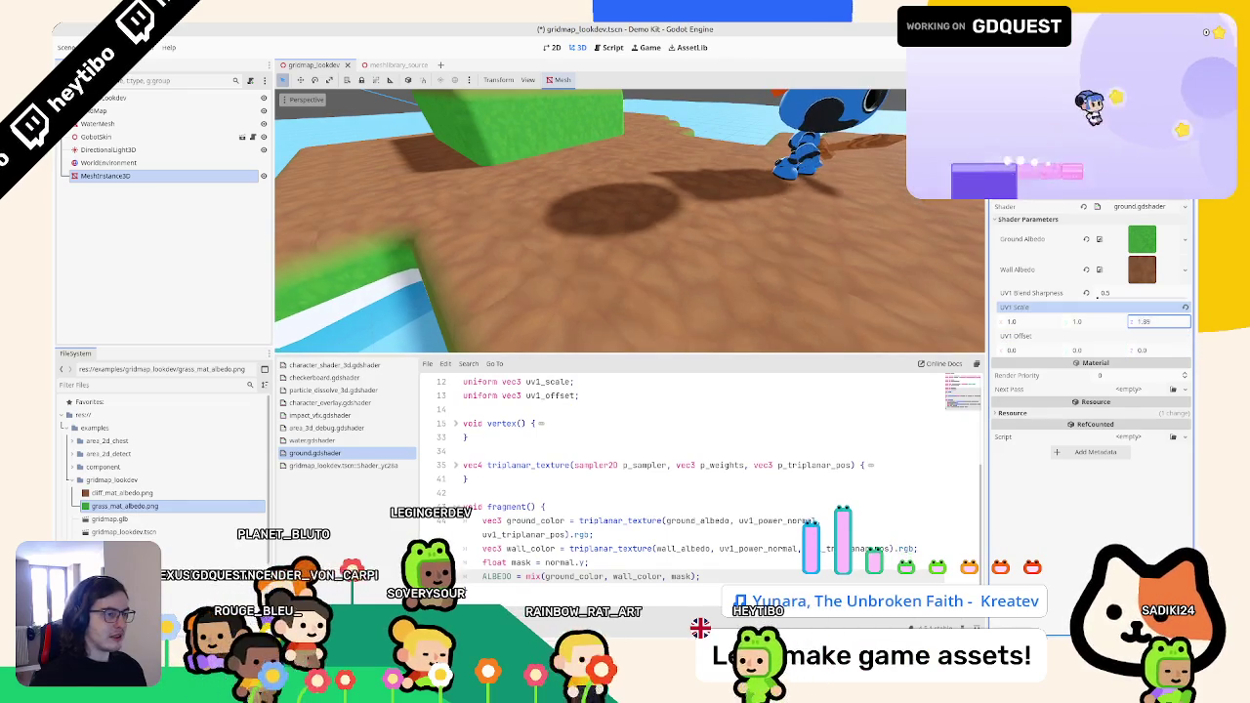
click(1094, 321)
text(1.84)
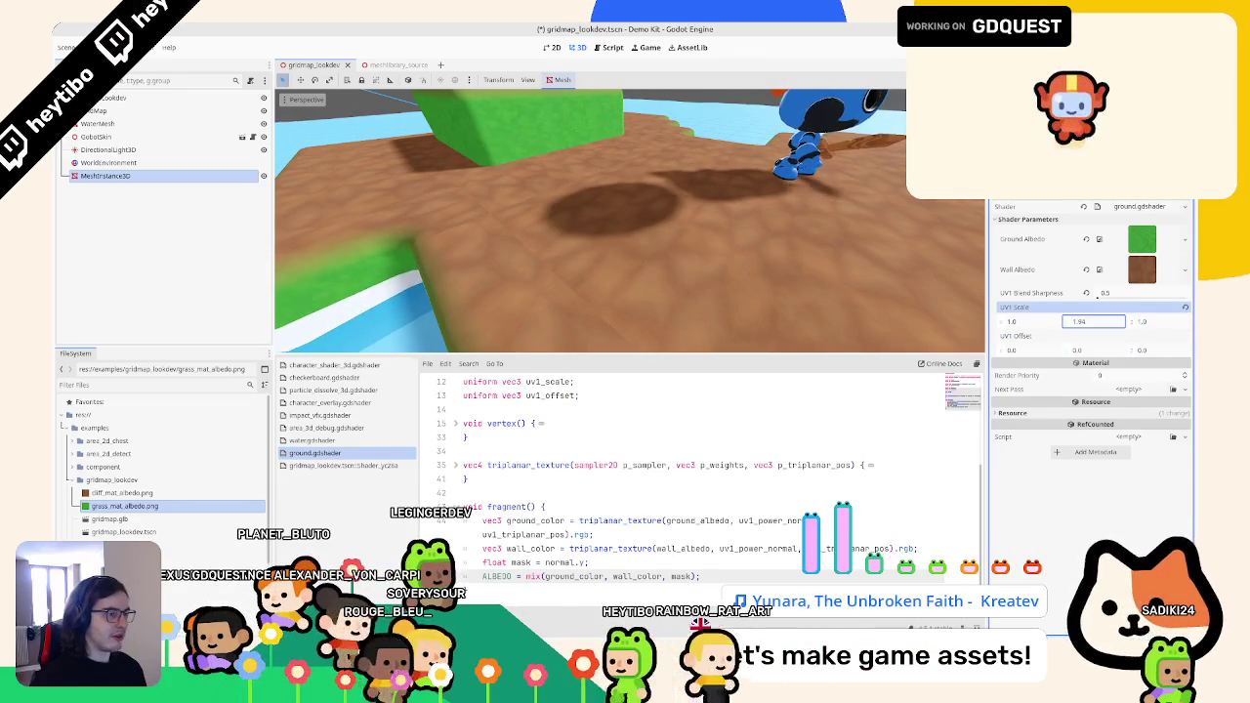
key(shift+Tab)
text(2.13)
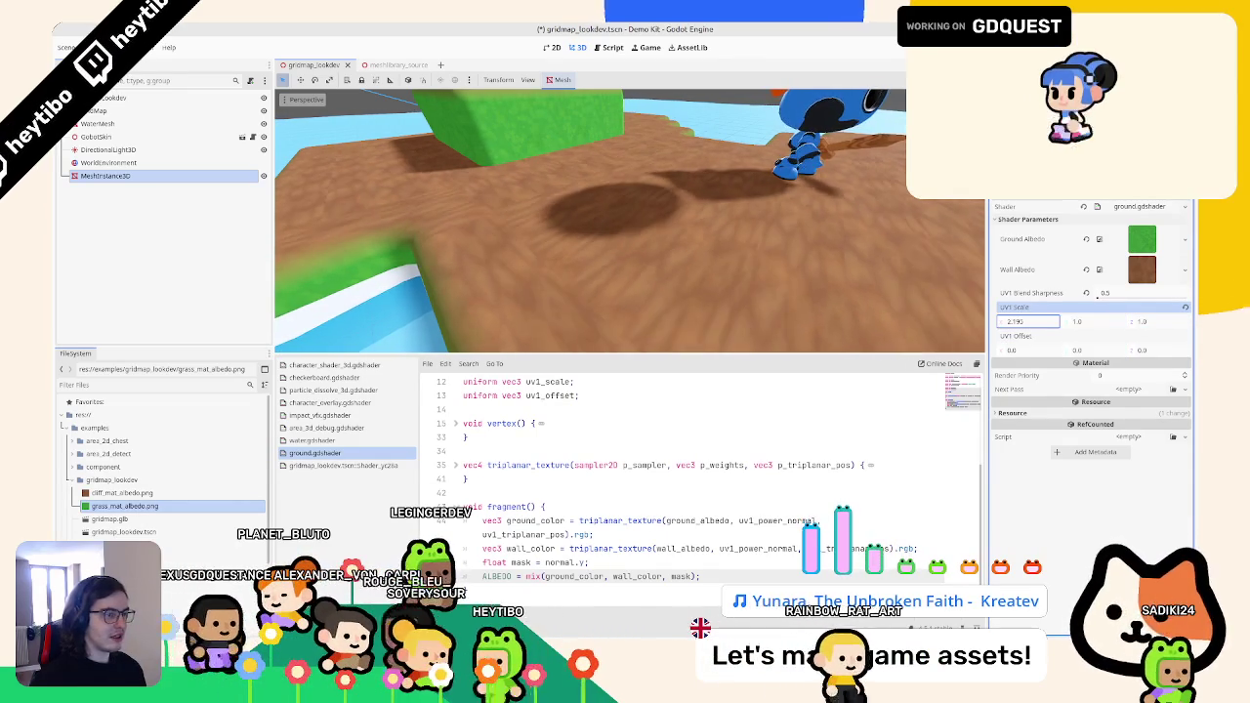
mouse_move(586, 256)
mouse_down()
mouse_move(628, 264)
mouse_move(616, 272)
mouse_move(625, 256)
mouse_up()
- In Blender, select all objects and undo to restore their spread-out positions, then return to Godot
key(alt+Tab)
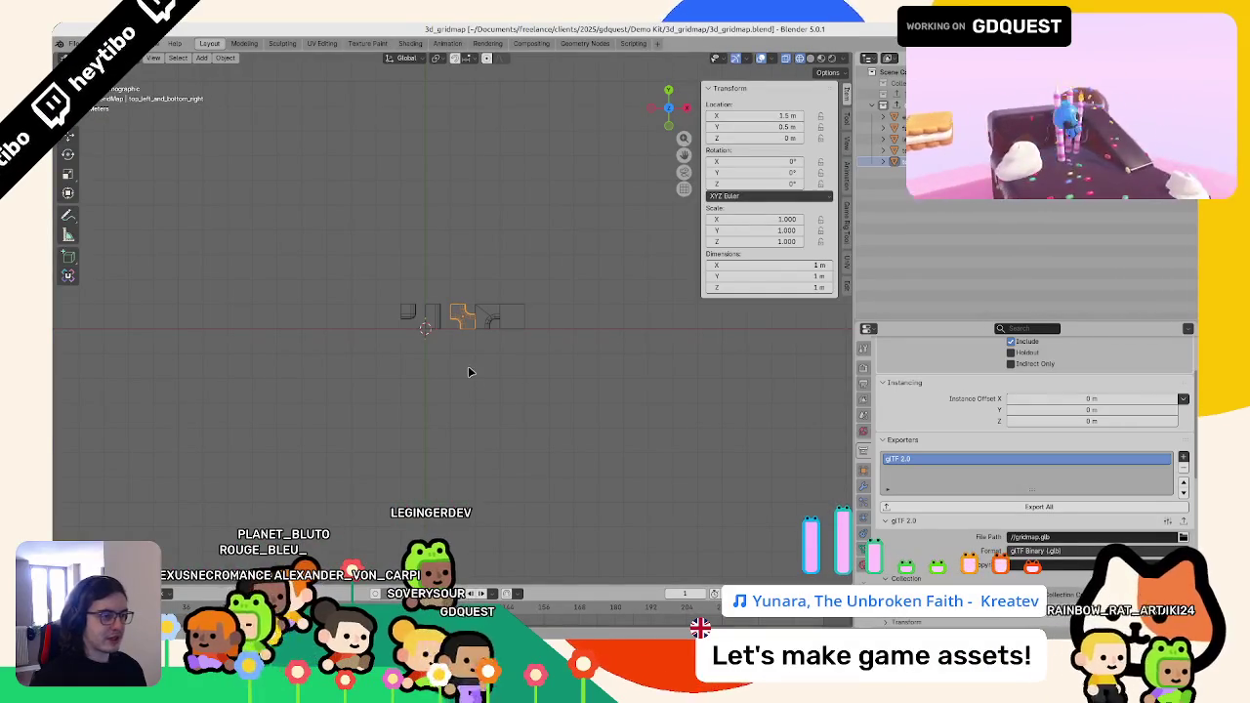
key(a)
key(ctrl+z)
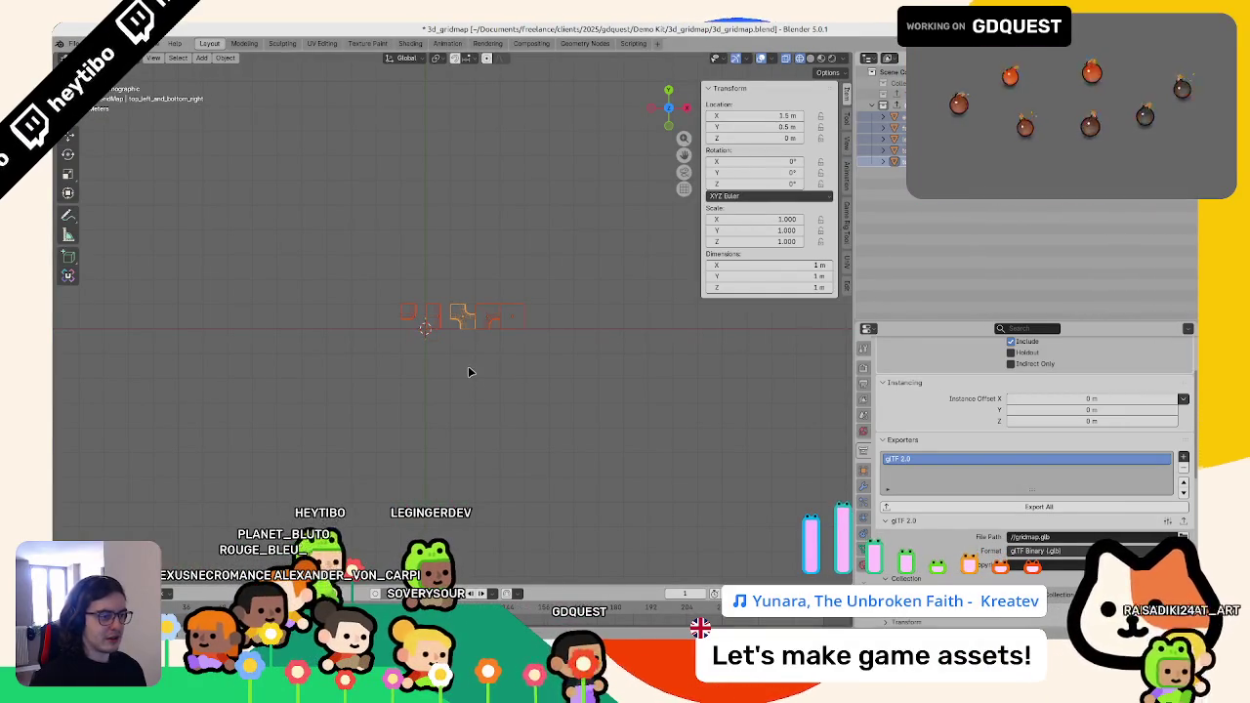
key(alt+Tab)
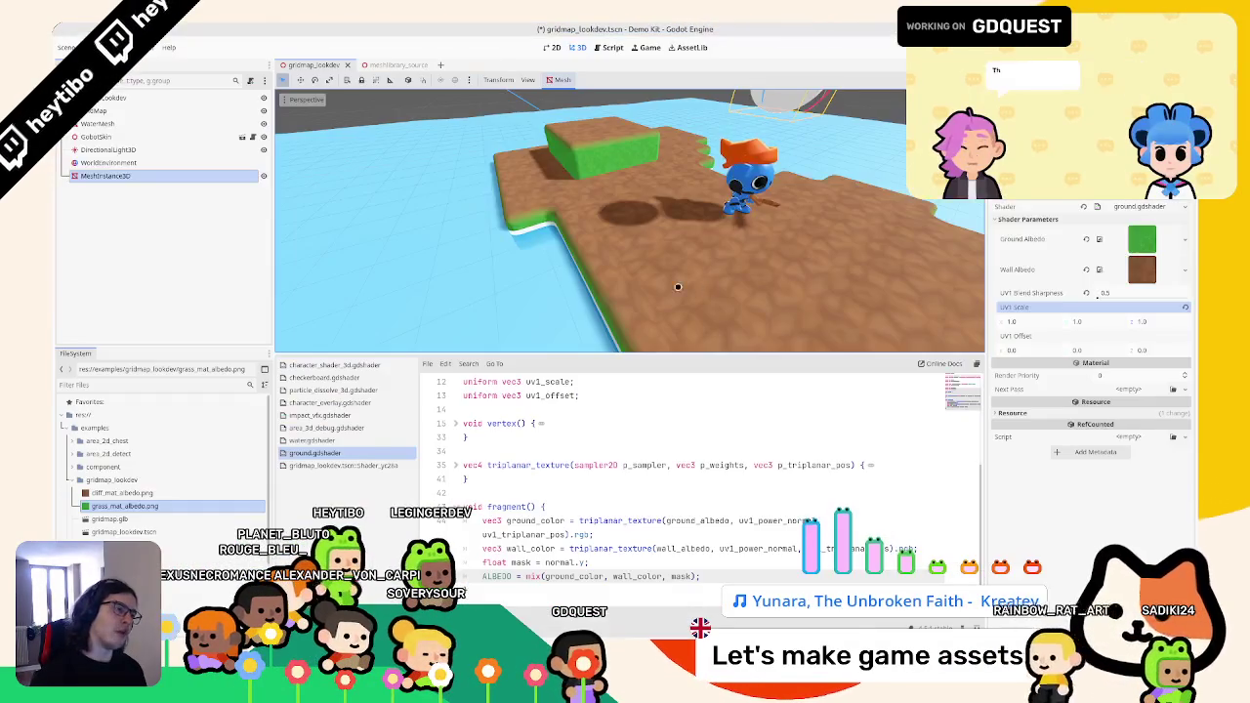
- Add render_mode world_vertex_coords; at the top of the ground shader and save
click(778, 389)
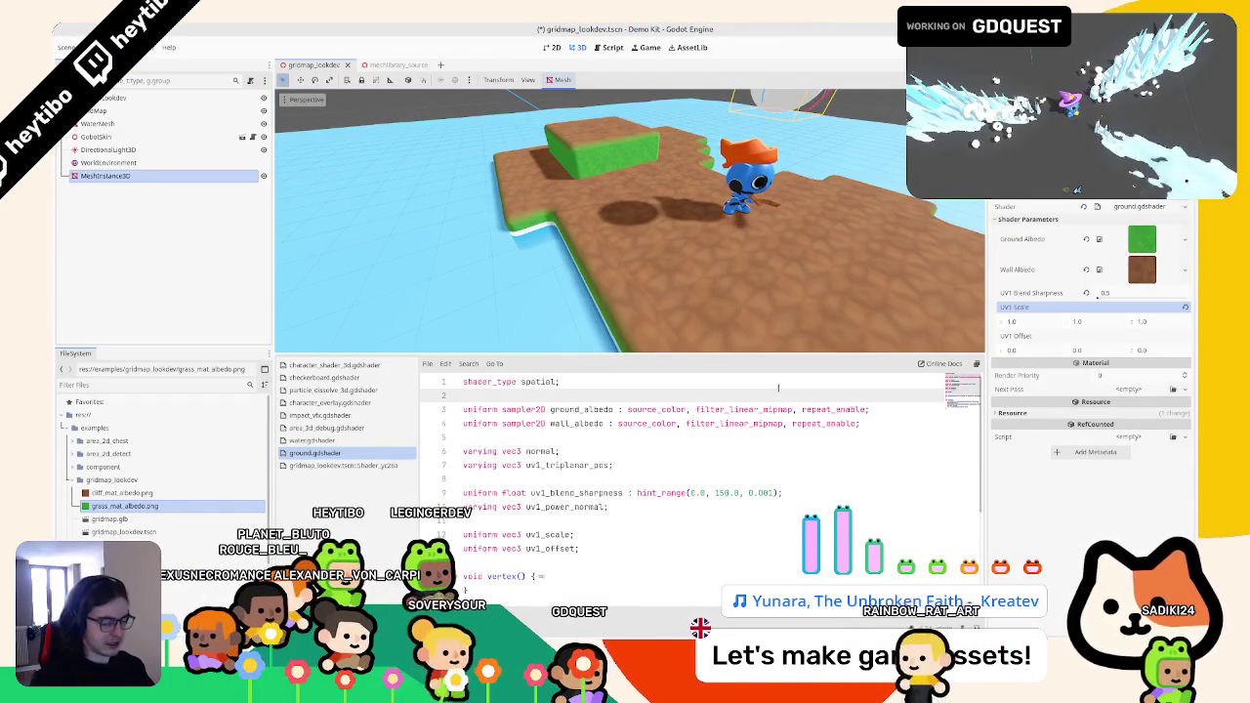
key(Return)
key(Up)
text(render_mode )
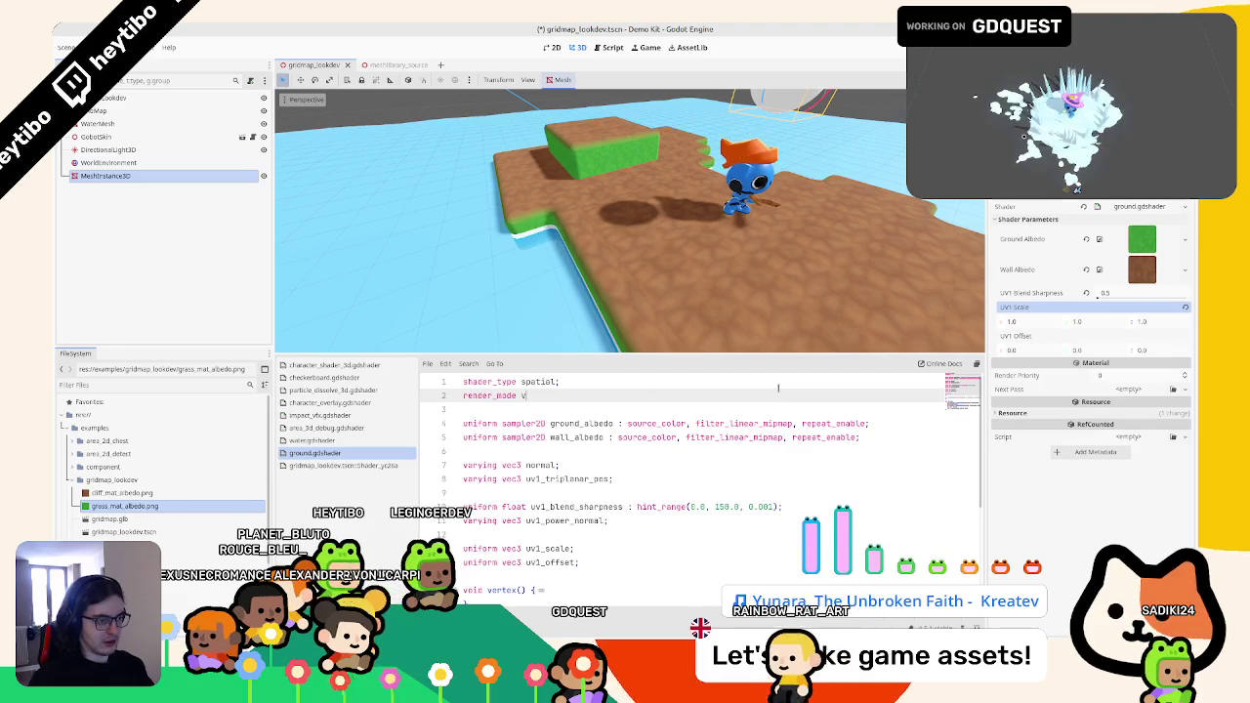
text(vertex)
key(Down)
key(Down)
key(Return)
text(;)
key(ctrl+s)
- Swap the mix arguments to mix(wall_color, ground_color, mask) so grass sits on top
mouse_move(586, 244)
mouse_down()
mouse_move(547, 235)
mouse_move(410, 273)
mouse_move(281, 290)
mouse_up()
scroll(659, 535, down, 4)
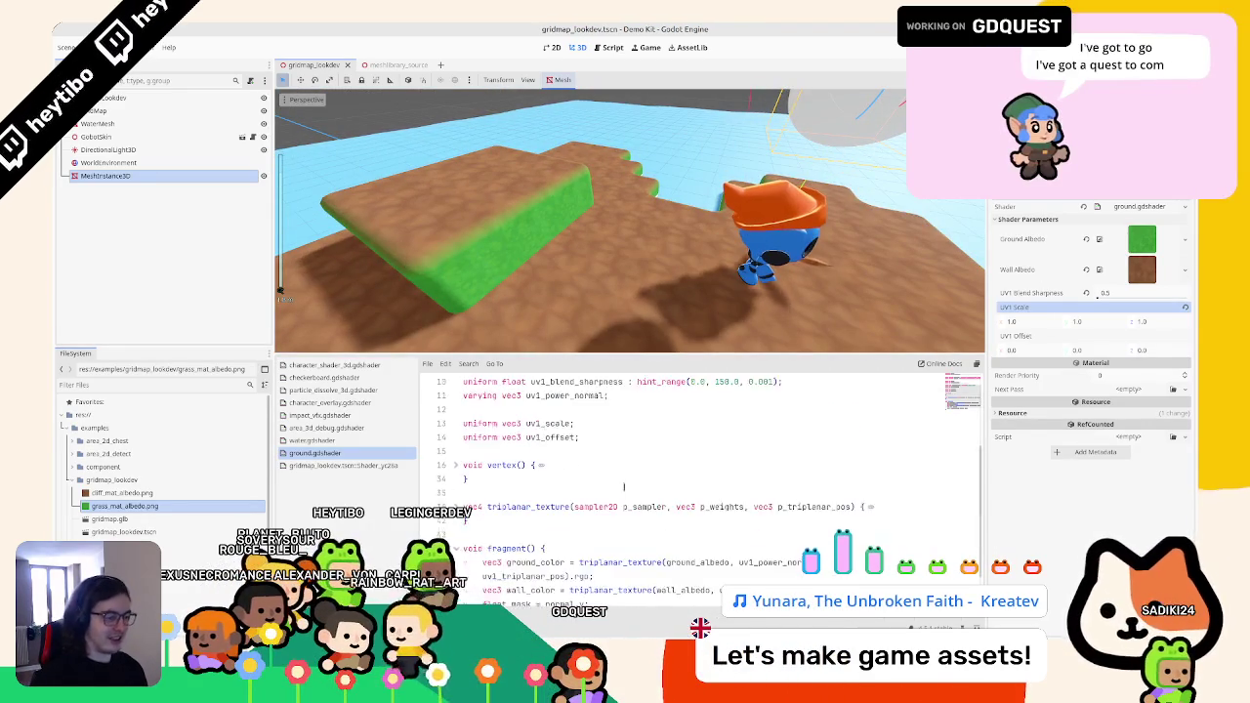
double_click(639, 576)
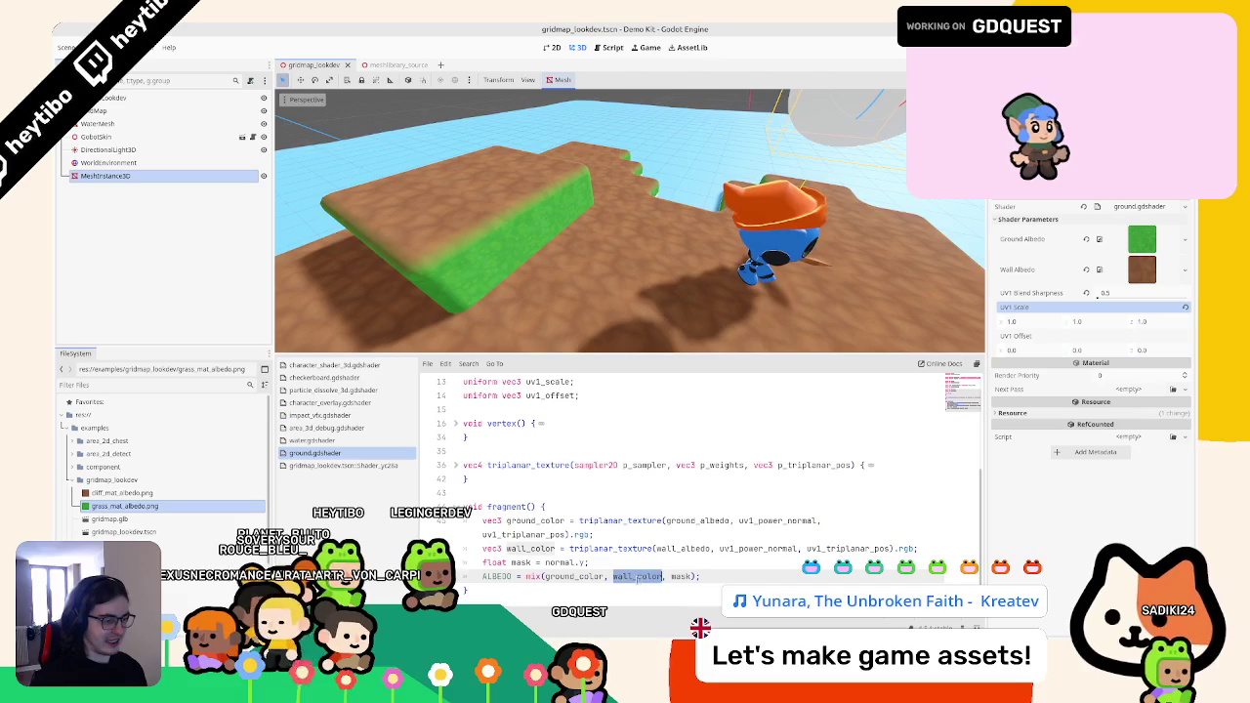
text(wall_color)
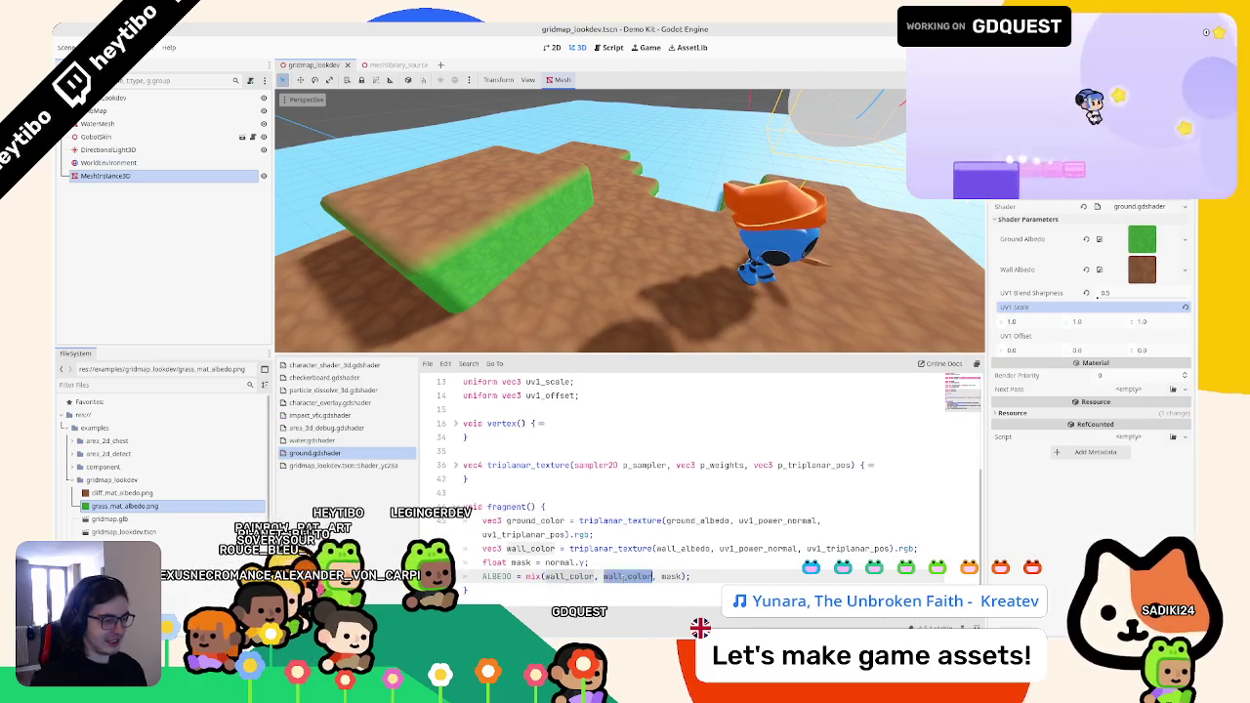
double_click(637, 576)
text(ground_color)
drag(507, 234, 616, 240)
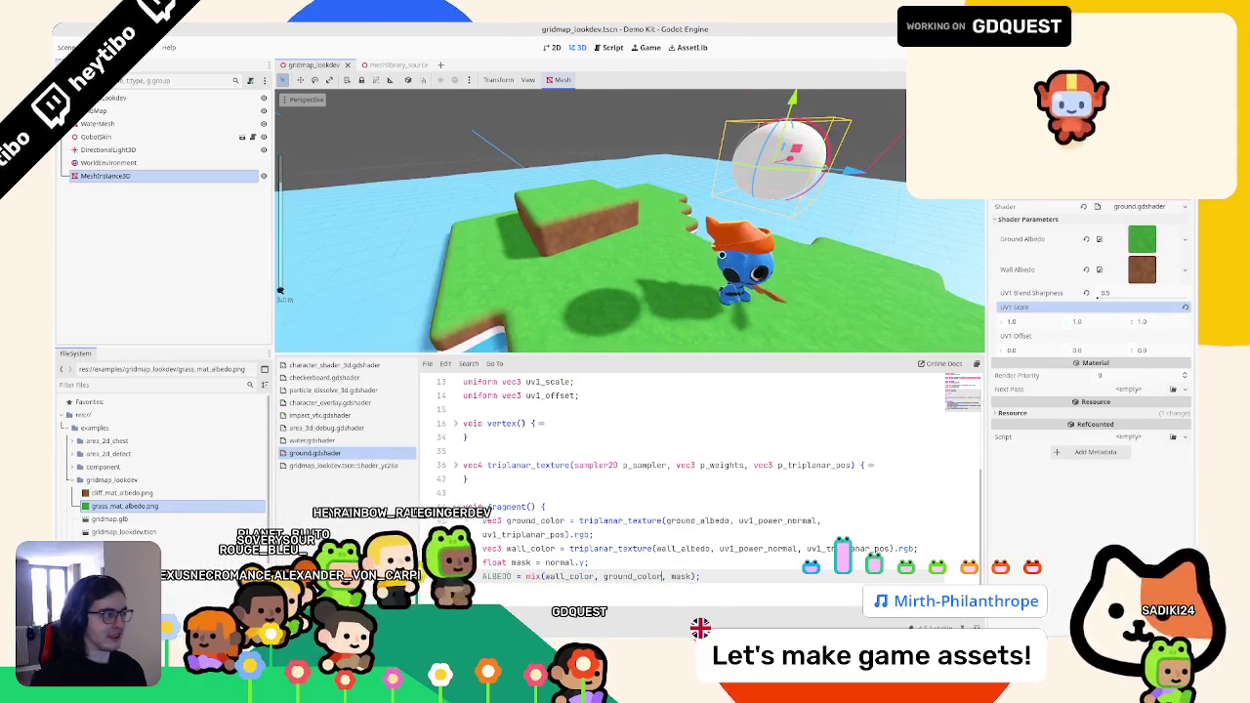
- Set UV1 Blend Sharpness to 1.0 and select the WaterMesh
drag(1097, 294, 1096, 303)
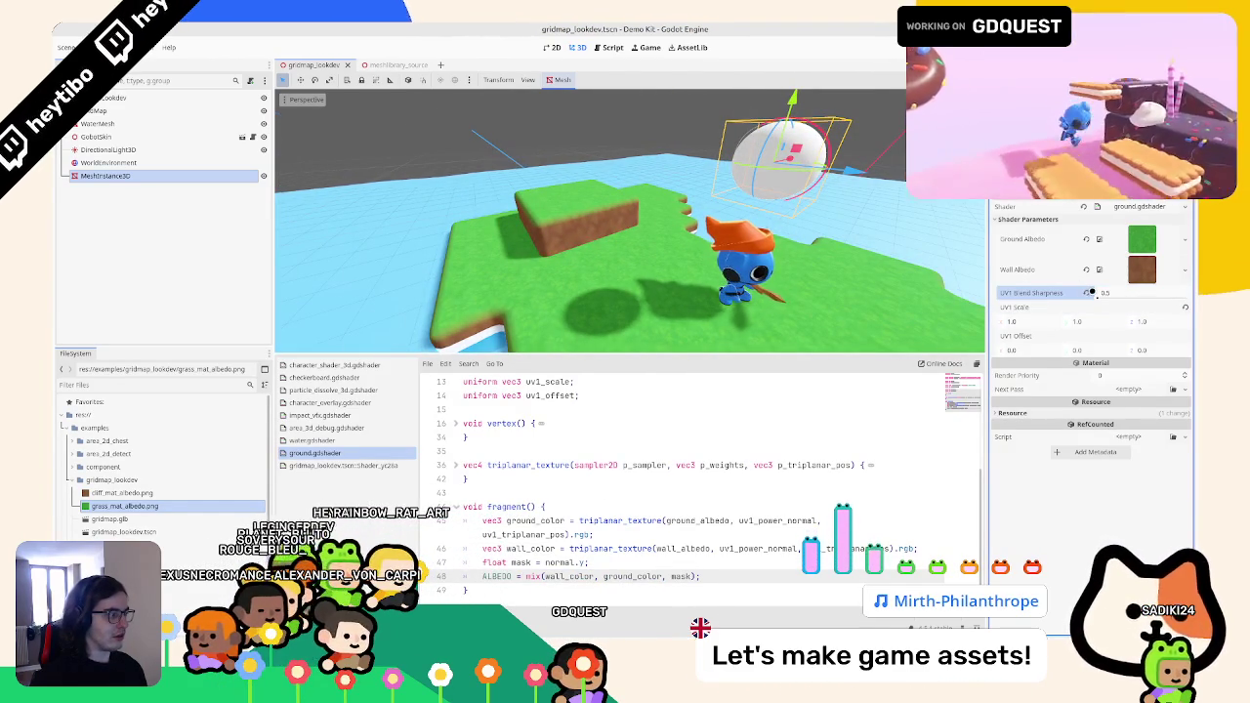
text(1)
key(Tab)
mouse_move(517, 145)
mouse_down()
mouse_move(567, 229)
mouse_move(595, 215)
mouse_move(700, 224)
mouse_move(483, 209)
mouse_up()
click(146, 123)
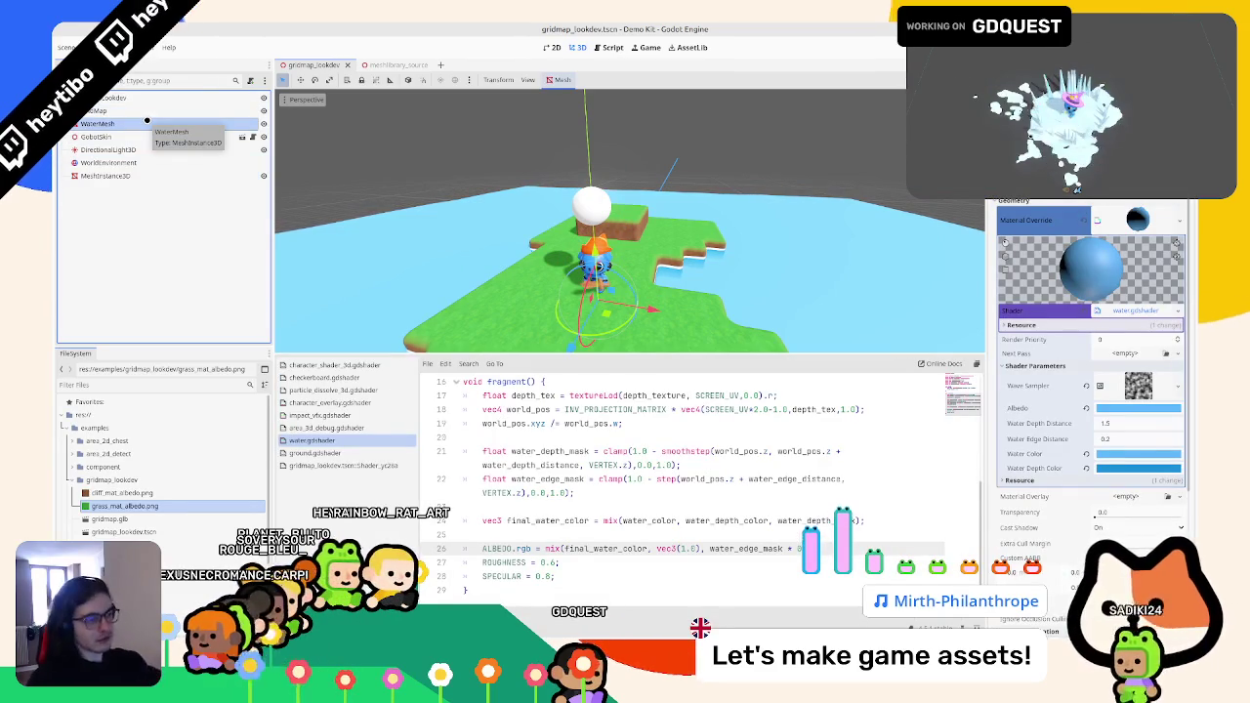
- Orbit in close around the robot character on the island
mouse_move(482, 150)
mouse_down()
mouse_move(694, 148)
mouse_move(583, 147)
mouse_move(603, 212)
mouse_up()
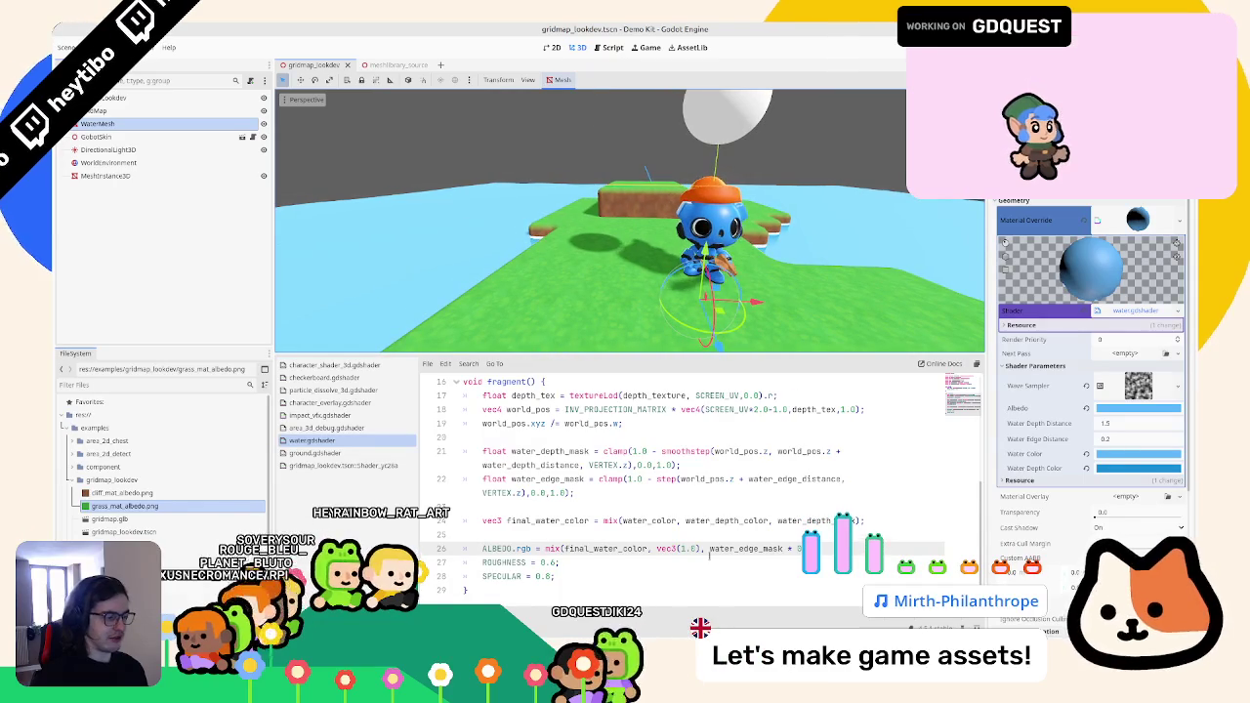
mouse_move(731, 632)
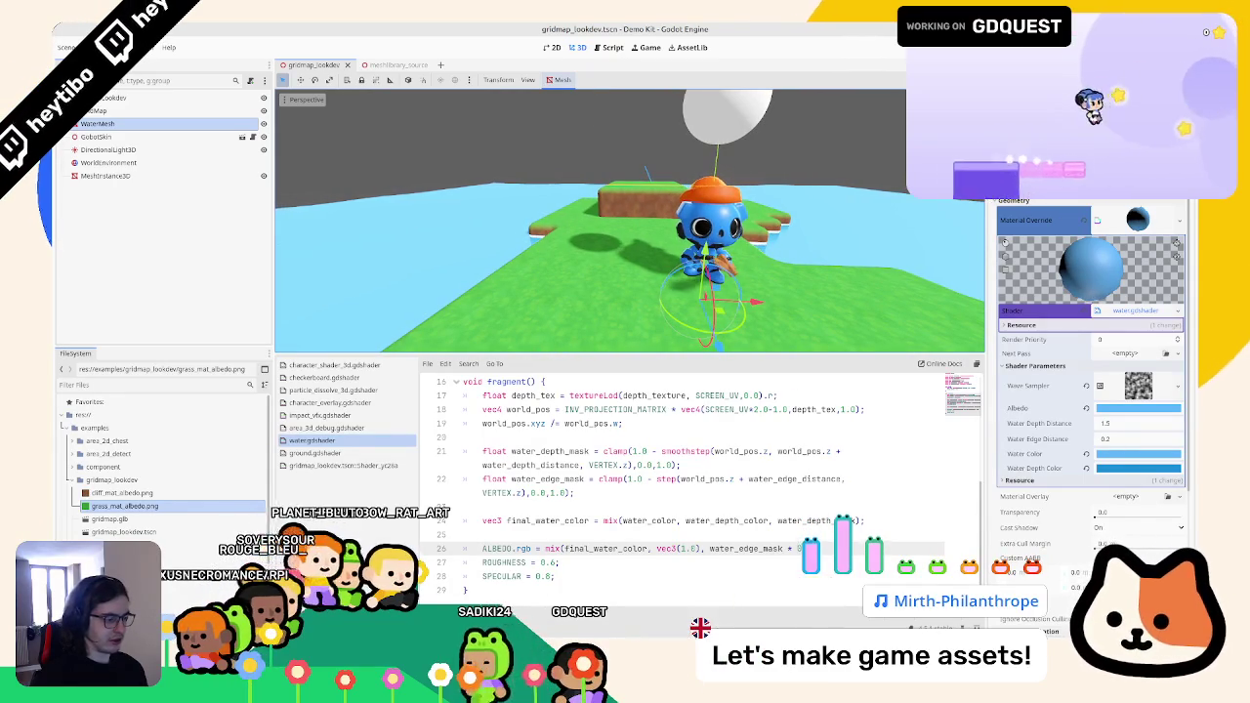
mouse_move(674, 632)
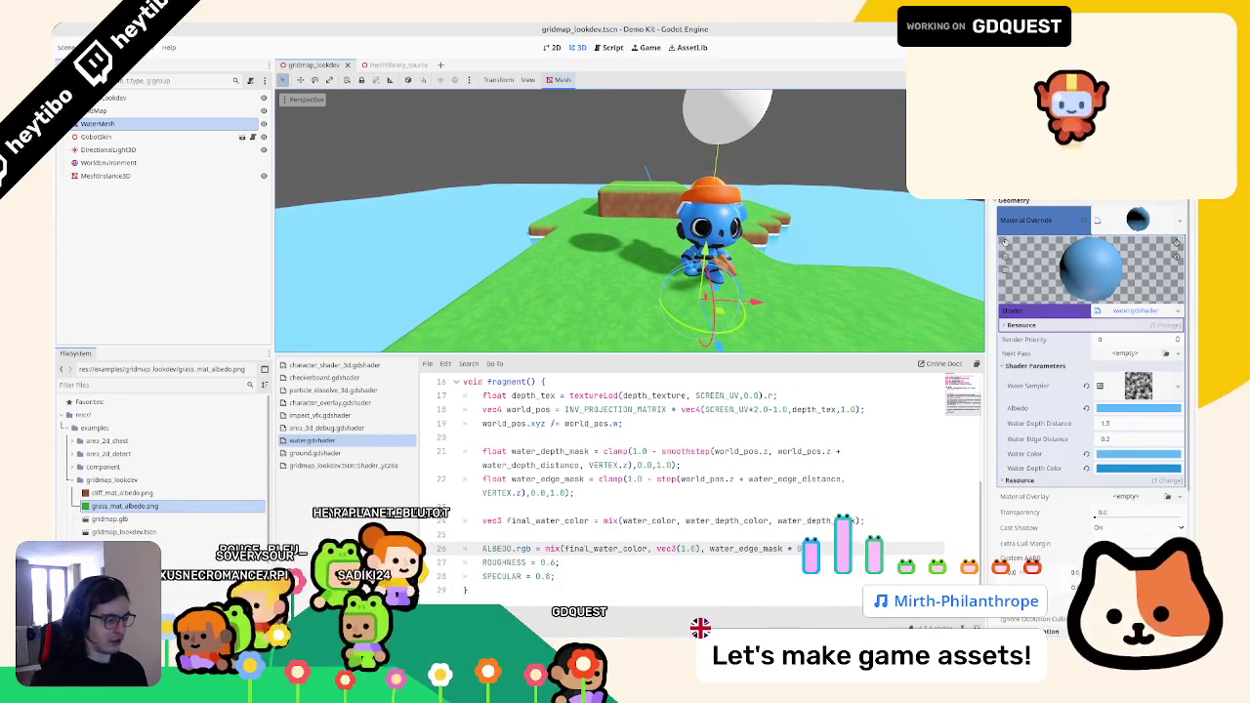
mouse_move(629, 280)
mouse_down()
mouse_move(593, 74)
mouse_move(585, 97)
mouse_up()
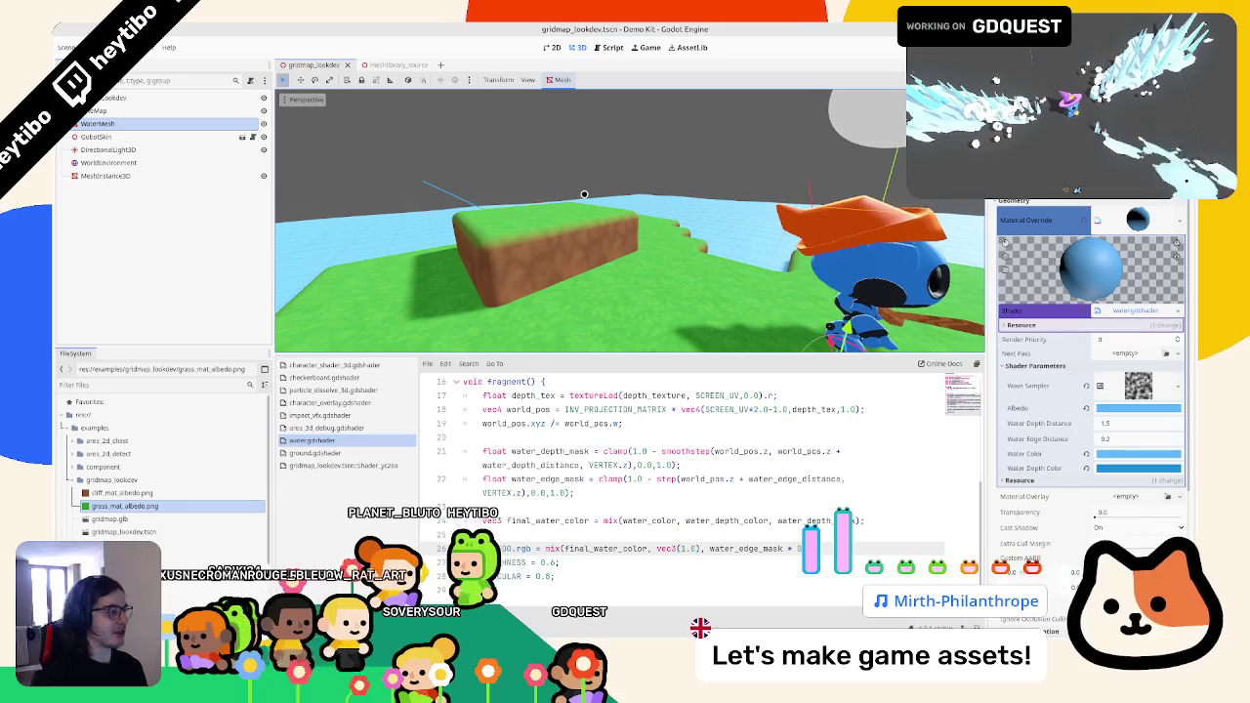
- Select WaterMesh to inspect water.gdshader and its material, then select the GridMap
click(159, 123)
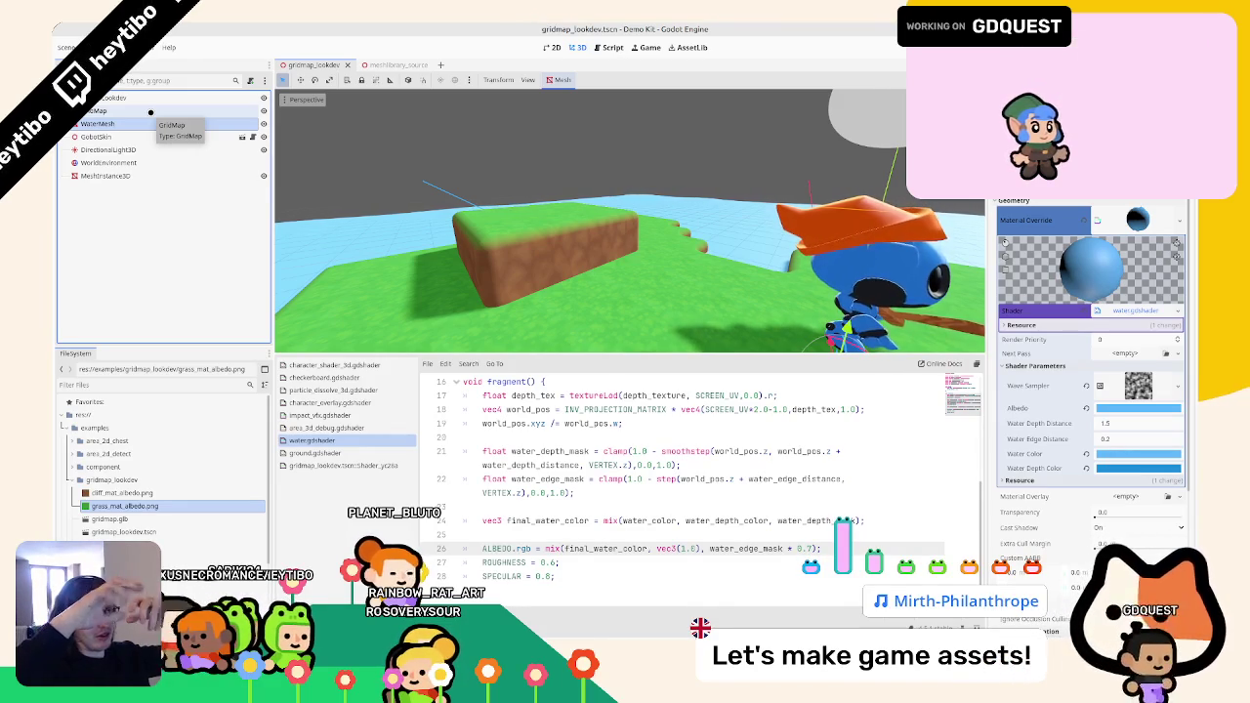
scroll(630, 148, down, 5)
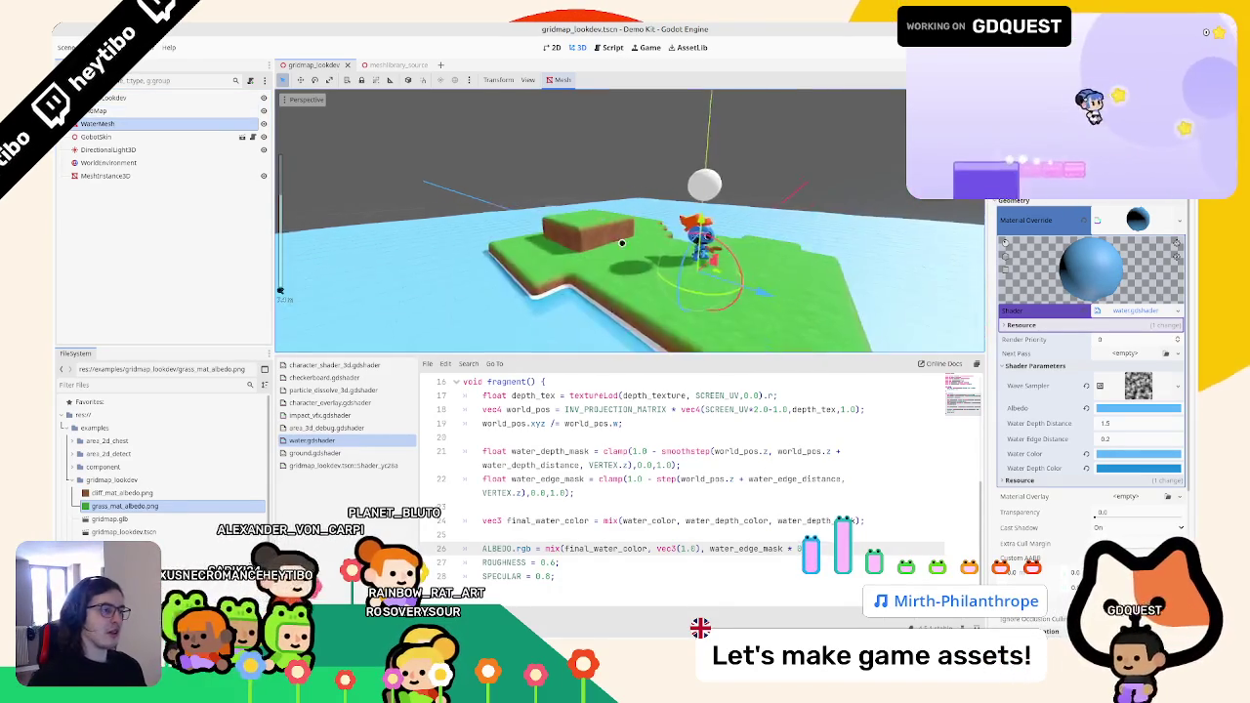
scroll(630, 148, up, 6)
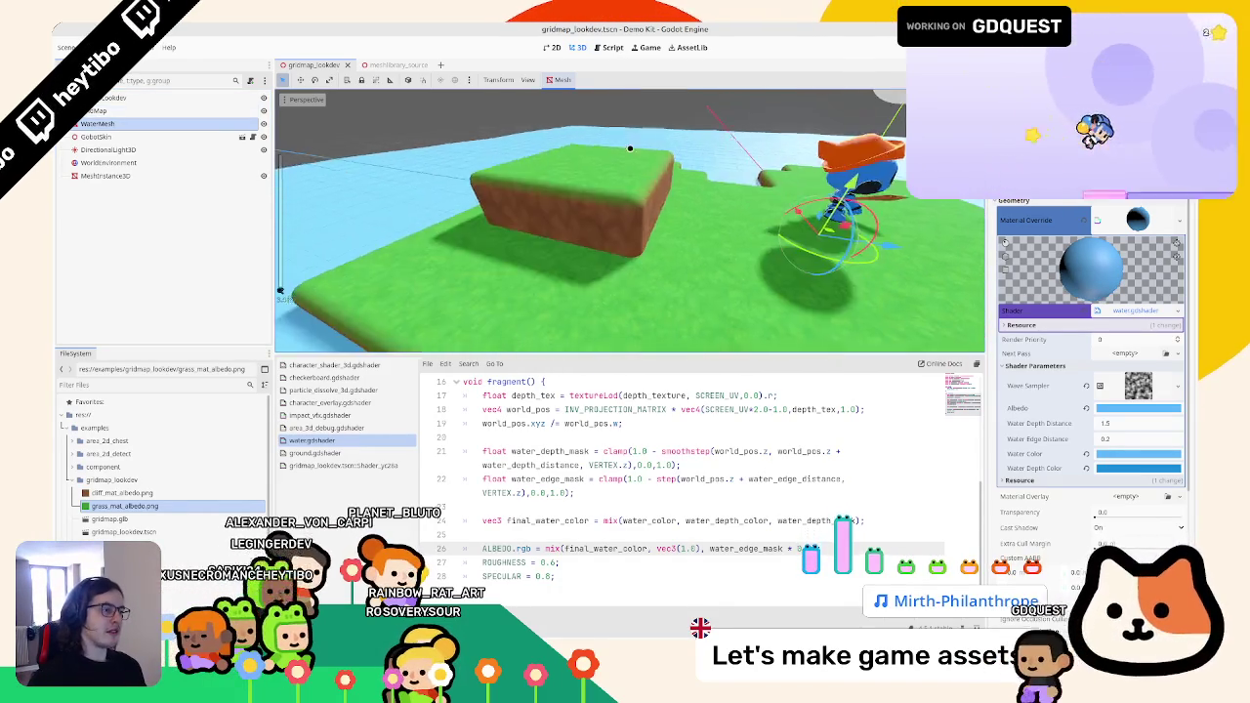
mouse_move(630, 149)
mouse_down()
mouse_move(544, 139)
mouse_move(619, 139)
mouse_move(580, 274)
mouse_move(583, 159)
mouse_move(566, 237)
mouse_move(280, 290)
mouse_up()
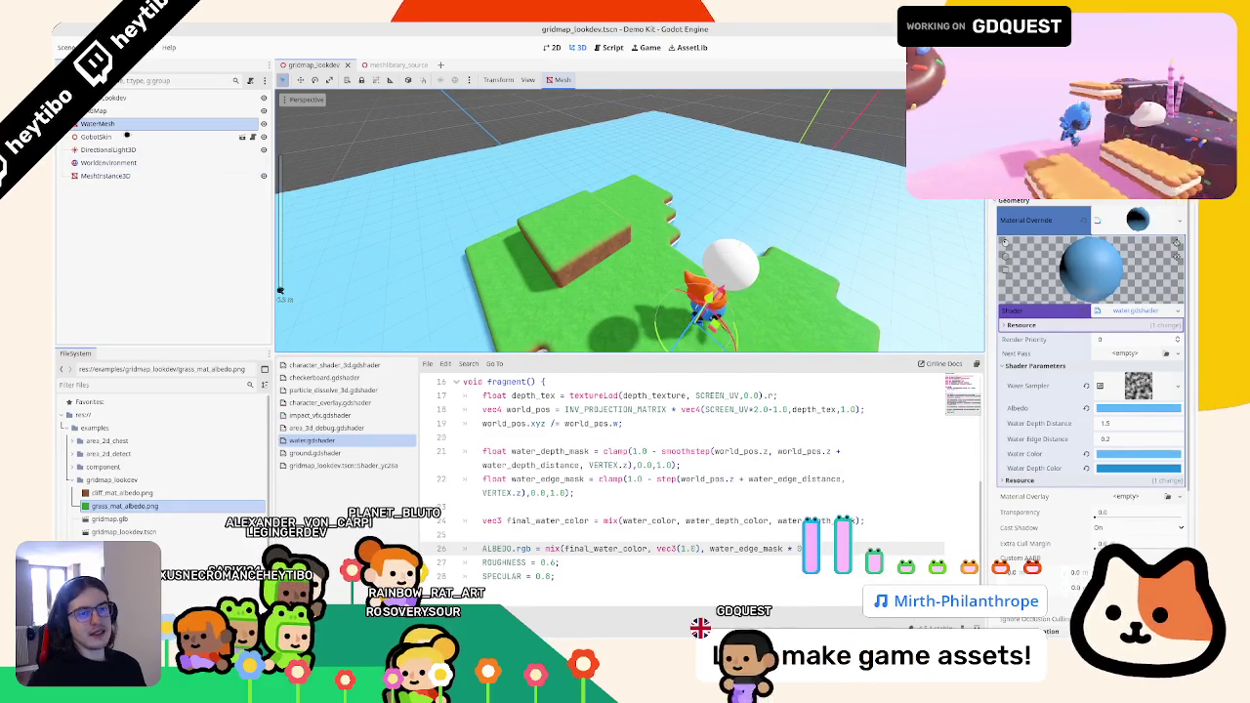
click(130, 111)
- Paint edge tiles along the island front with the GridMap, undo them, and select GobotSkin
click(129, 101)
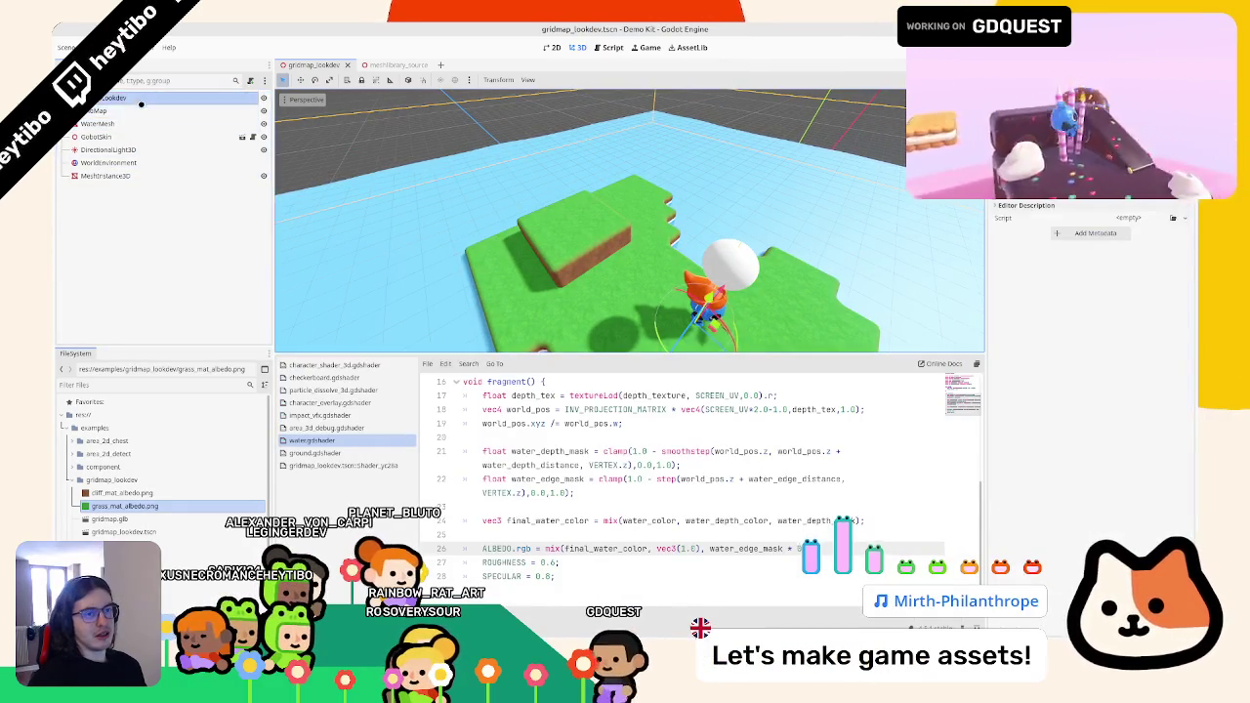
click(130, 110)
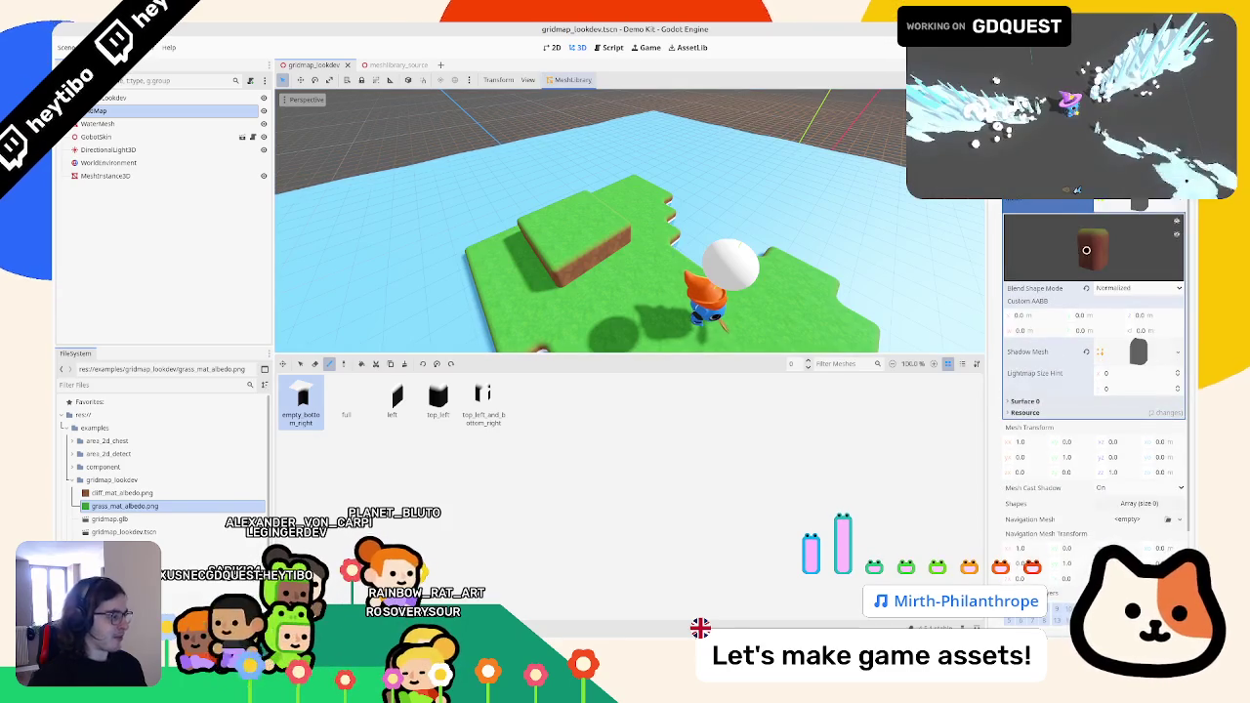
drag(420, 205, 554, 257)
scroll(660, 321, down, 3)
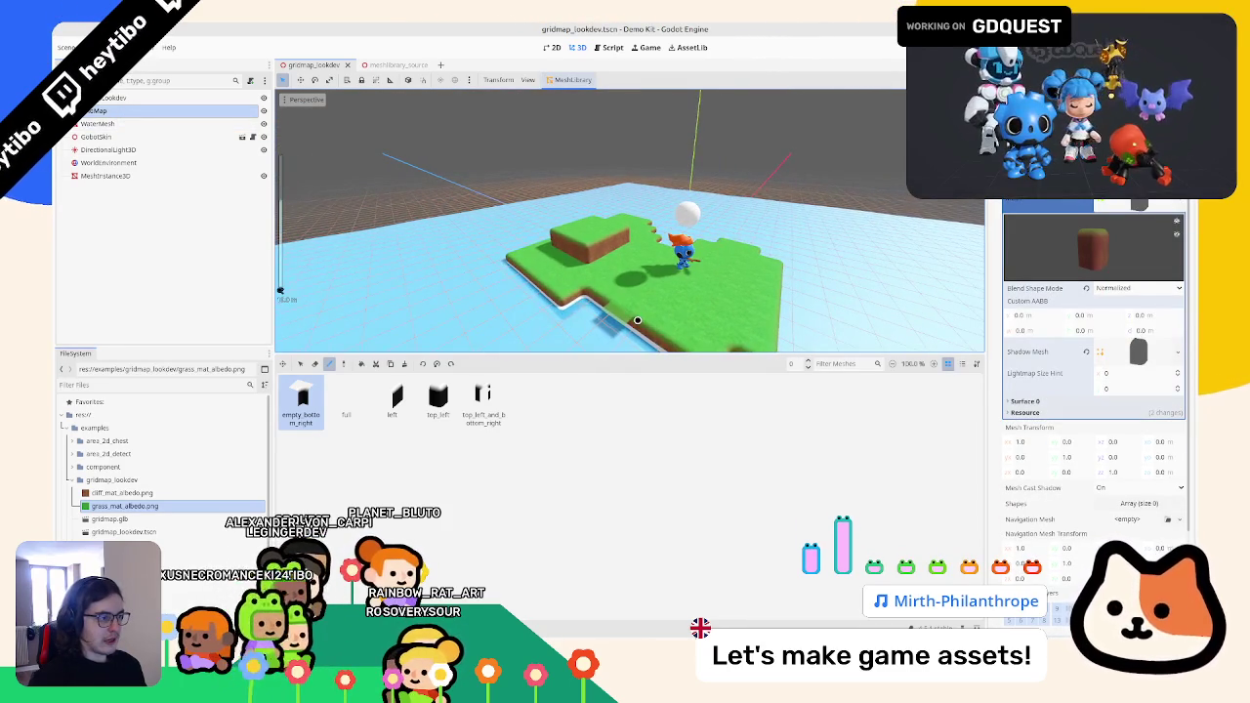
drag(637, 321, 589, 341)
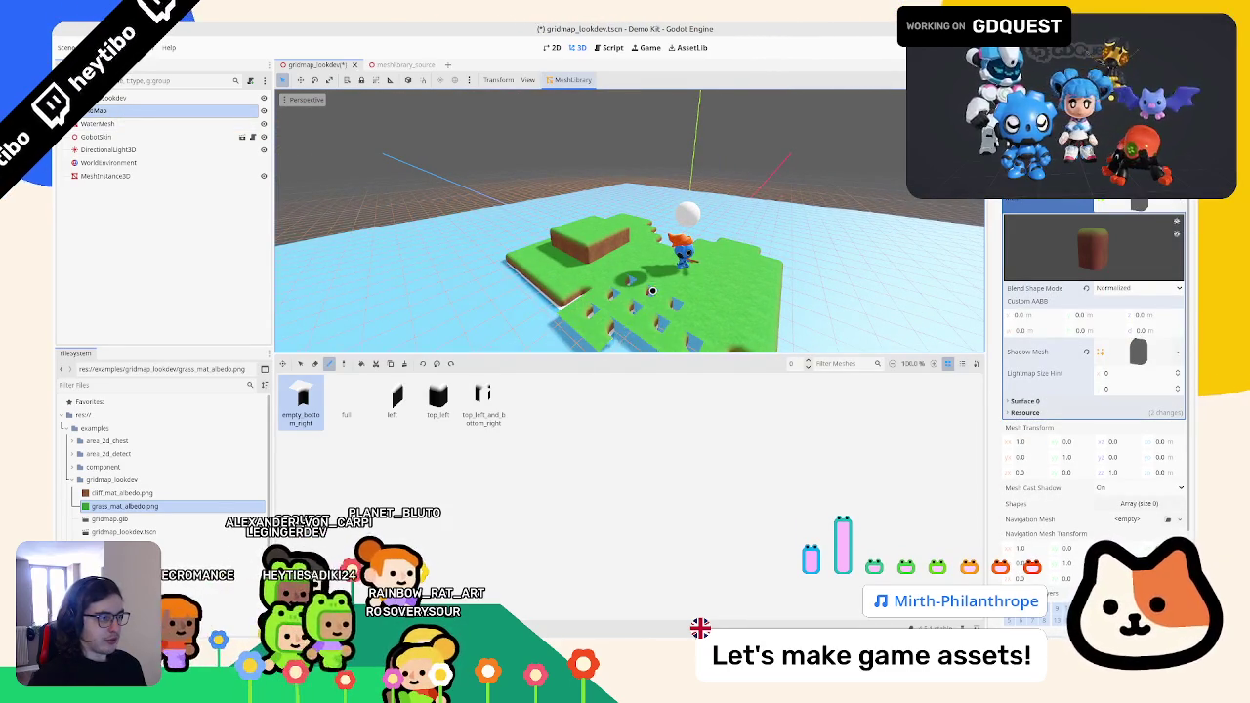
key(ctrl+z)
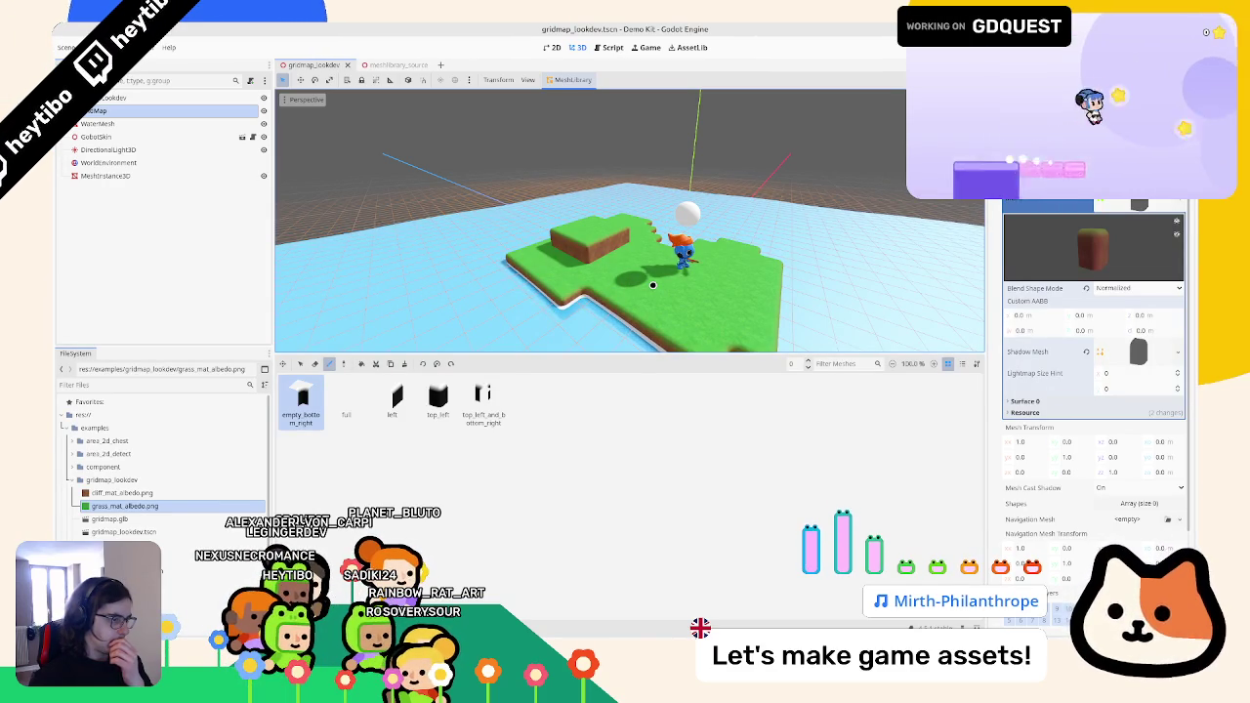
click(96, 137)
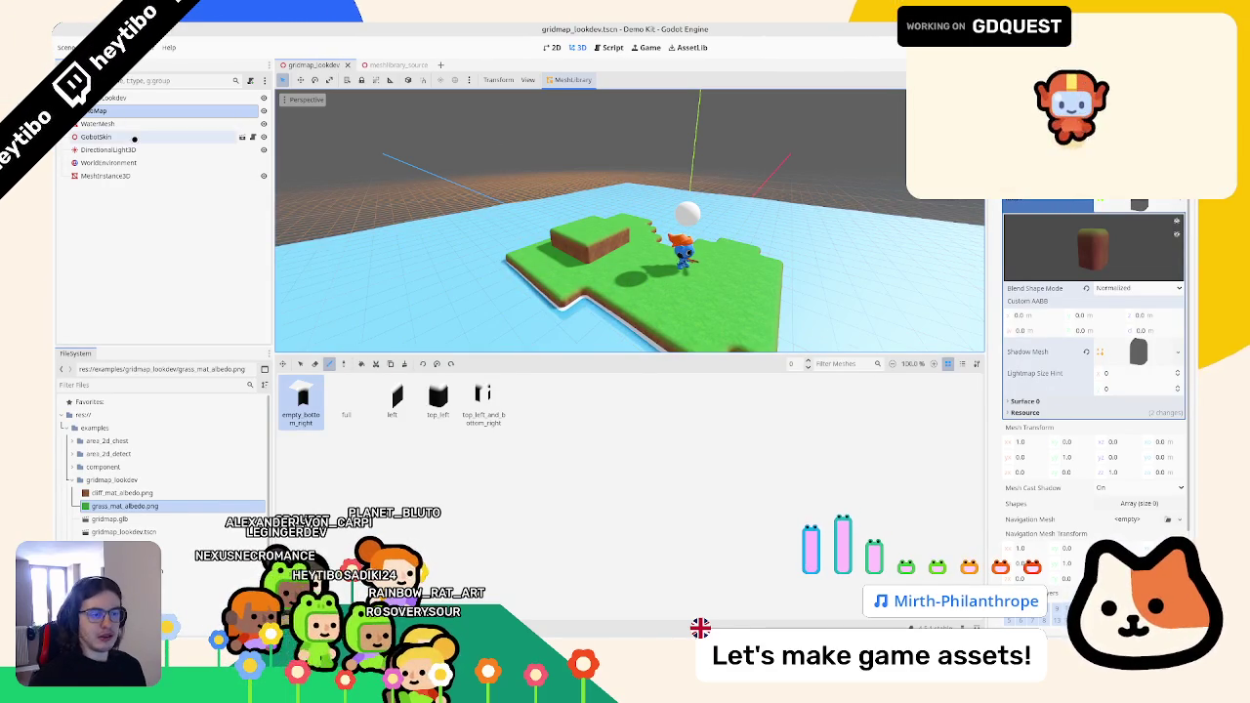
- In ground_mat.tres, give Ground Albedo a NoiseTexture2D with FastNoiseLite and a new Gradient colour ramp
click(122, 544)
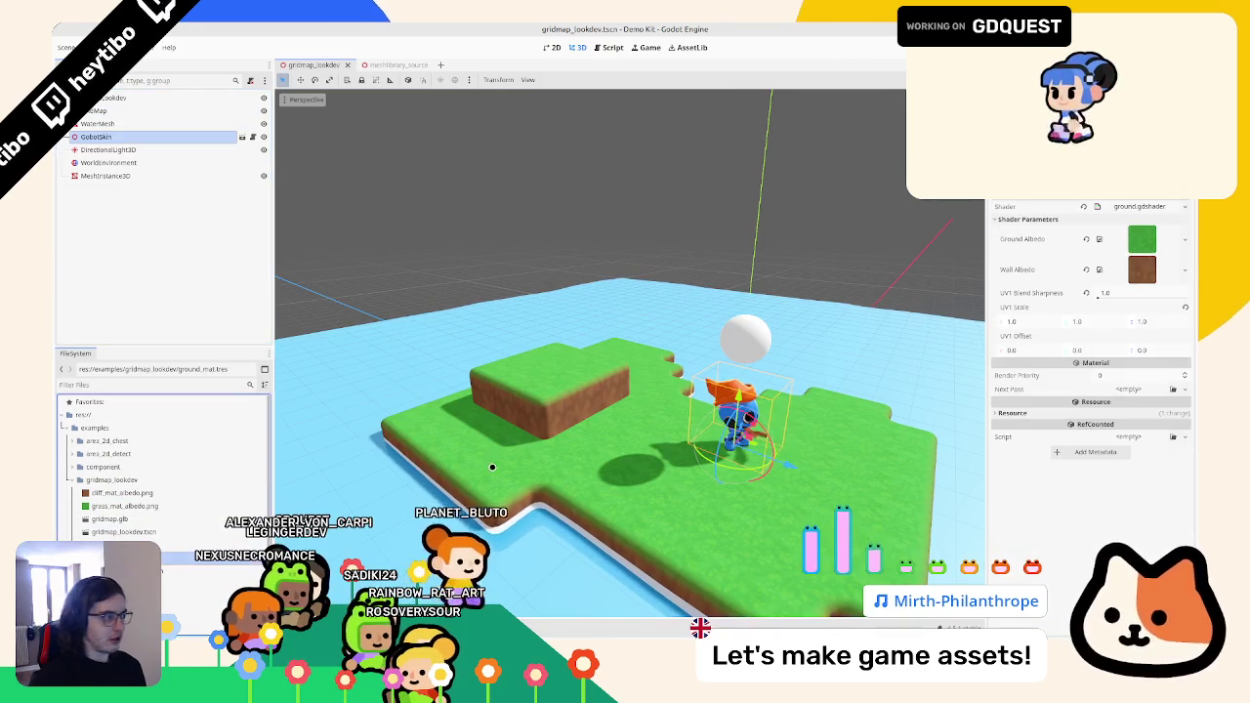
click(1185, 239)
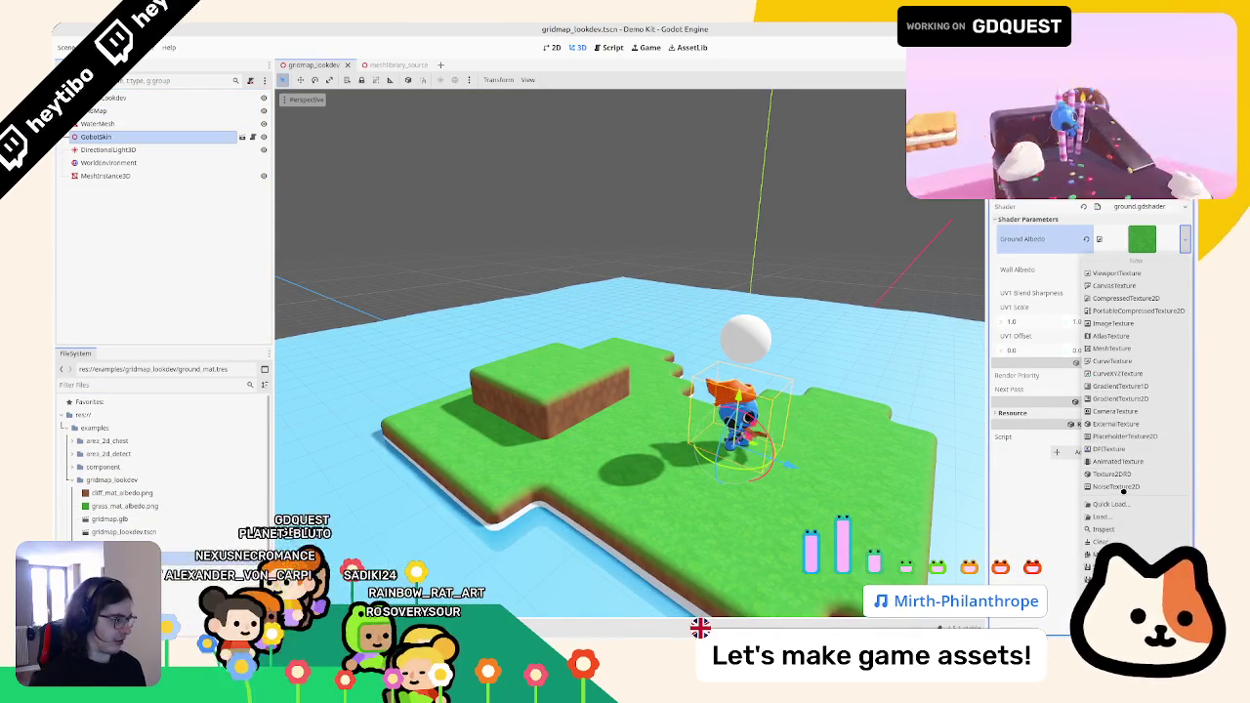
click(1115, 487)
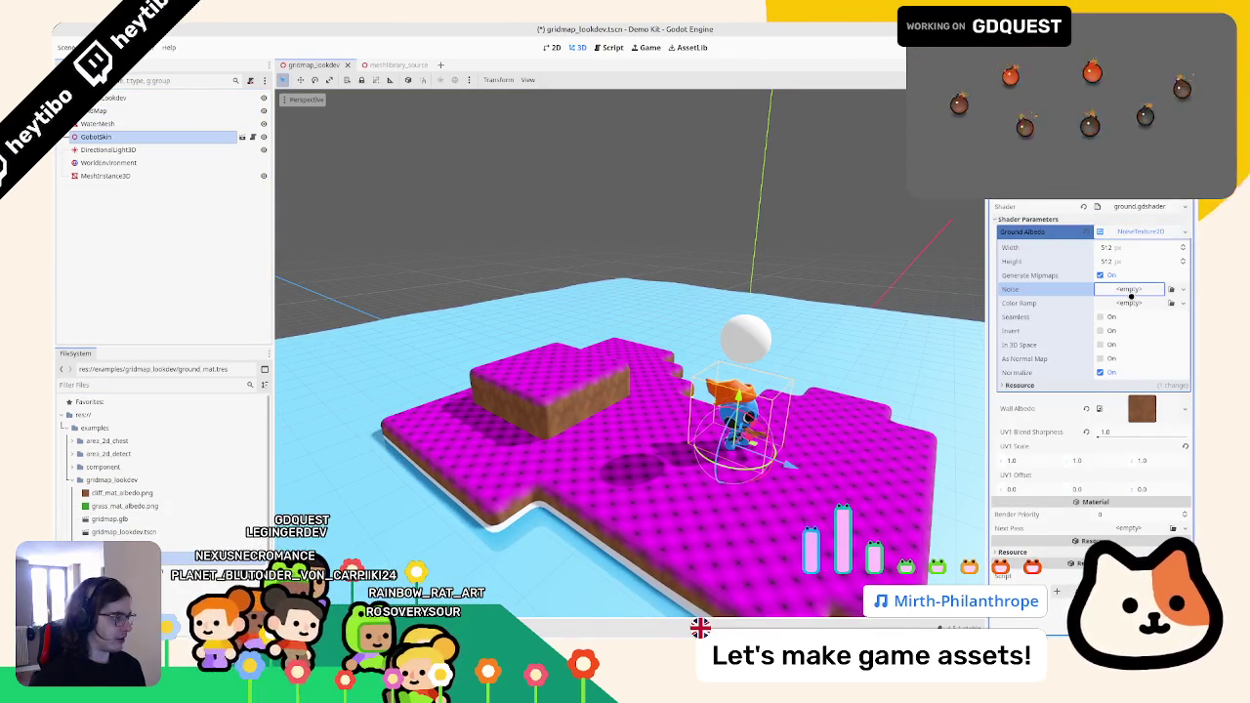
click(1131, 290)
click(1142, 315)
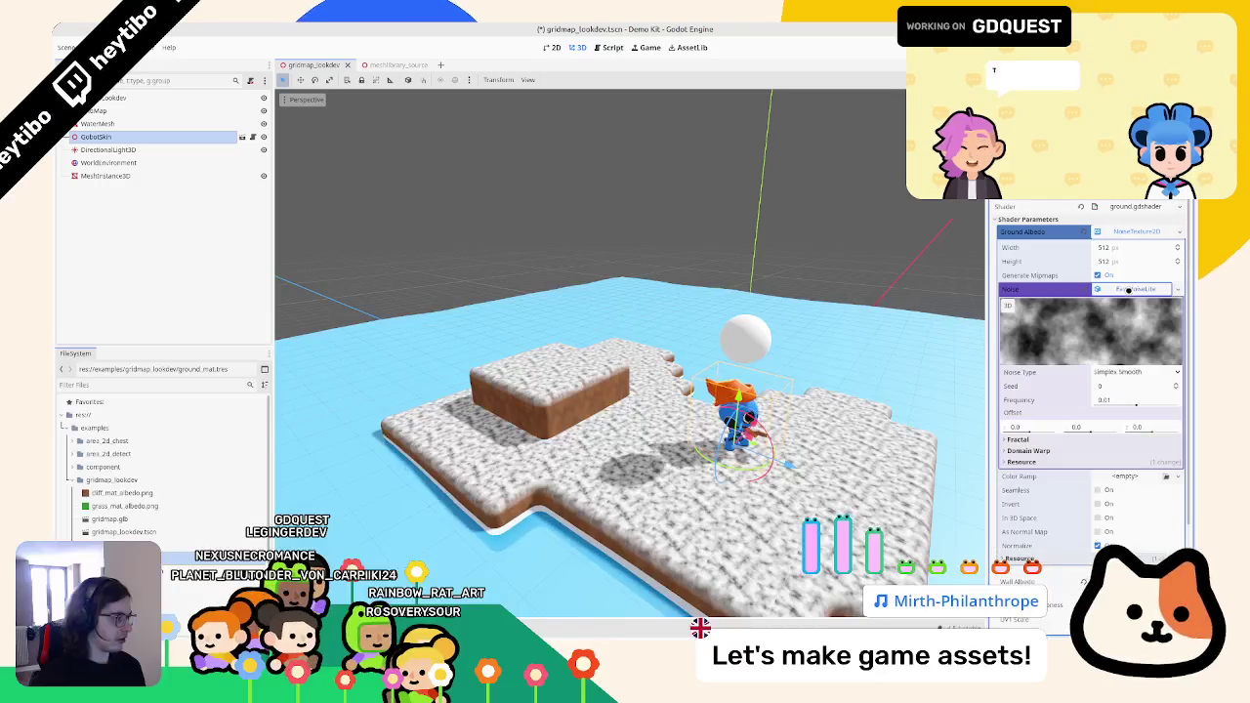
click(1133, 289)
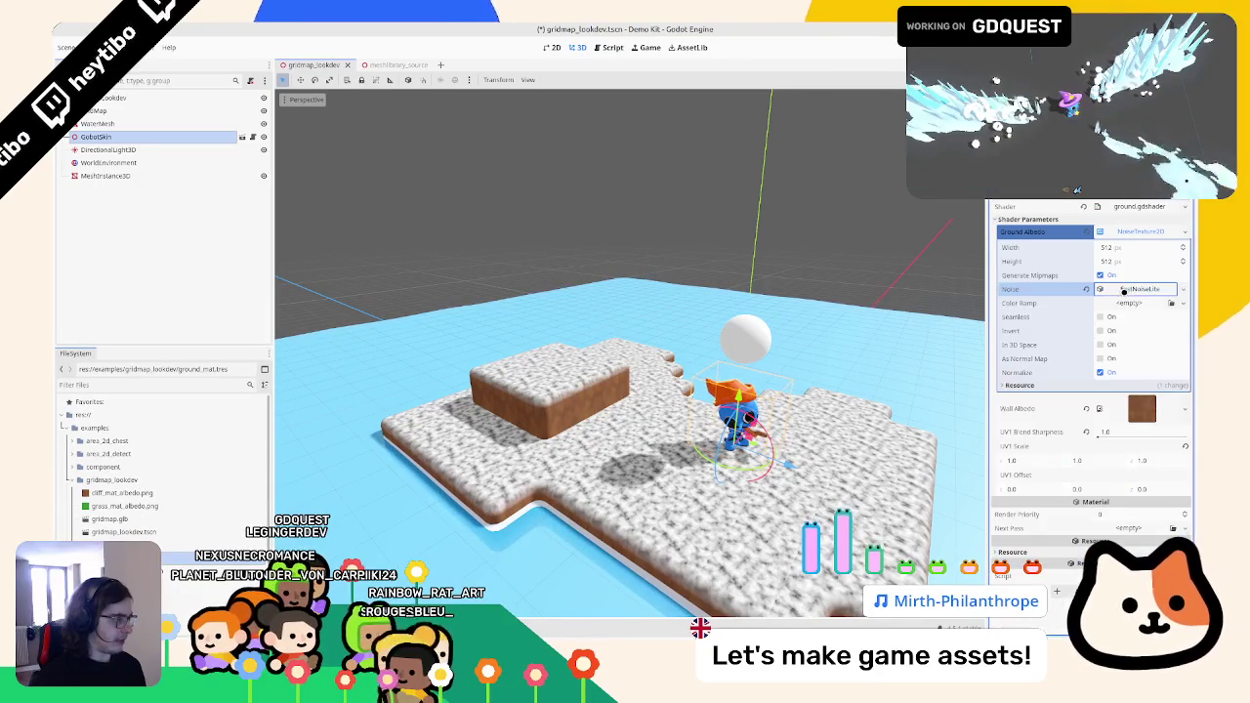
click(1133, 302)
click(1153, 322)
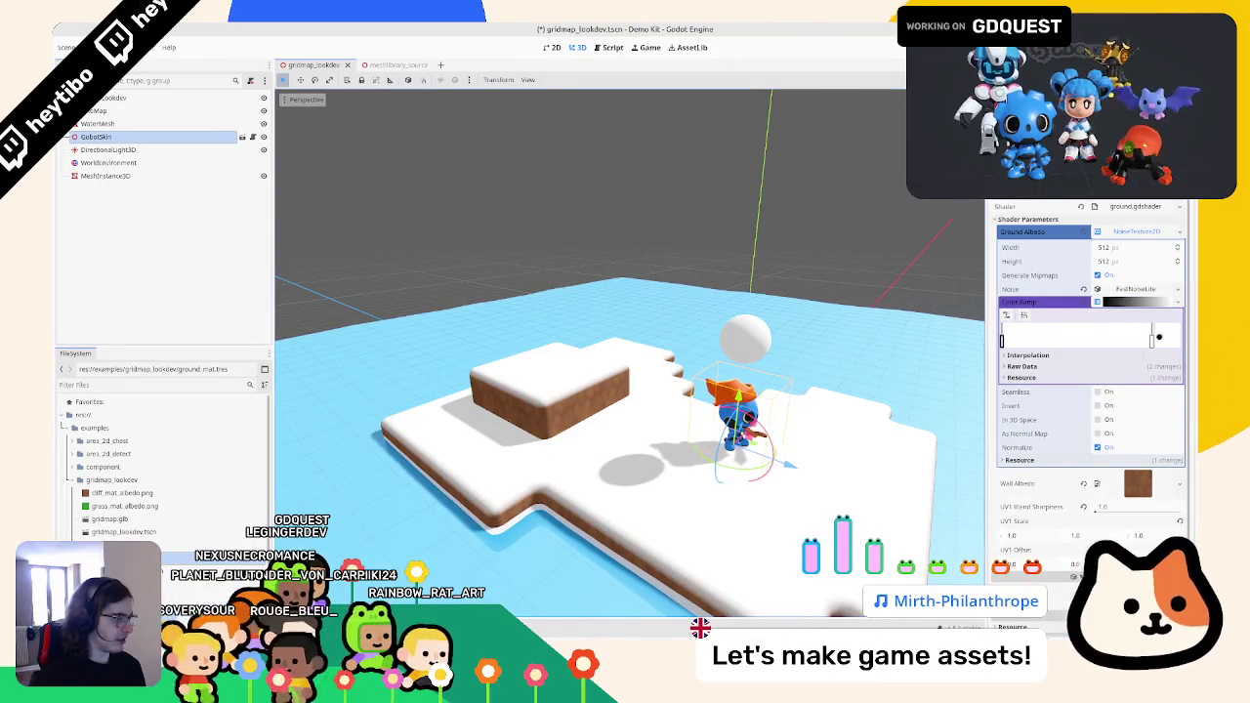
- Recolour the gradient stops to a saturated light green
click(1167, 335)
click(1116, 429)
click(1039, 508)
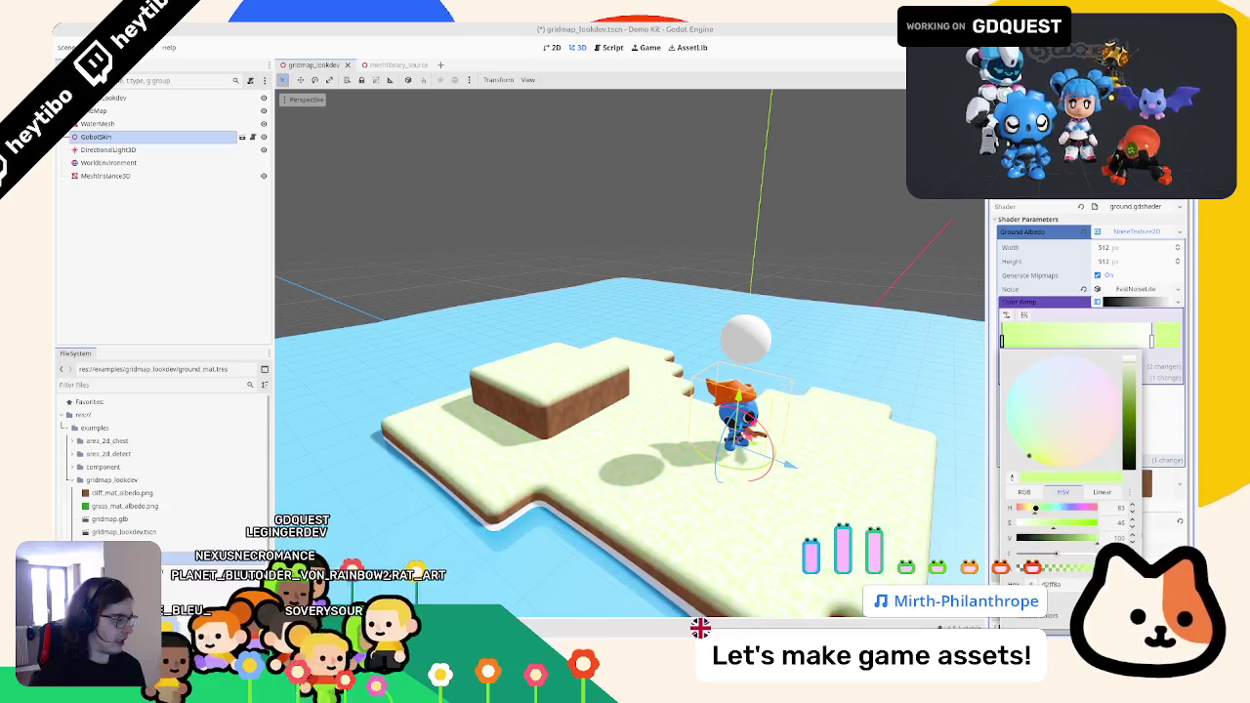
click(1084, 523)
click(1125, 342)
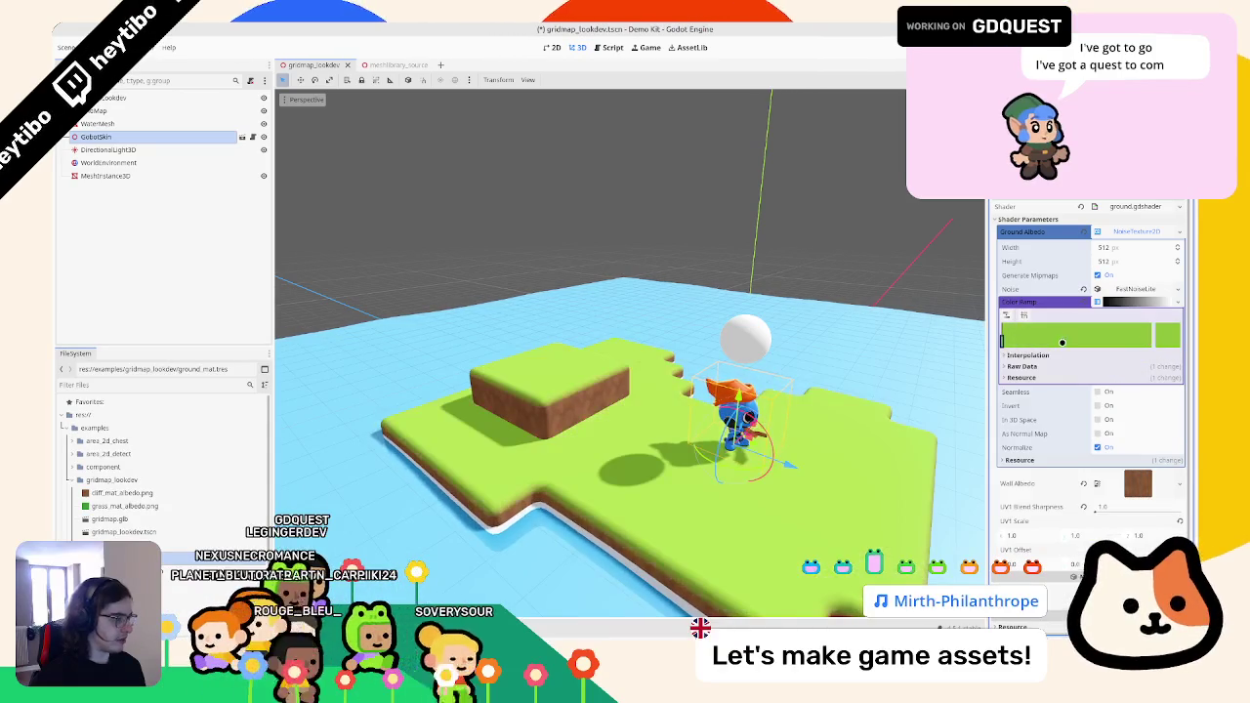
double_click(1001, 339)
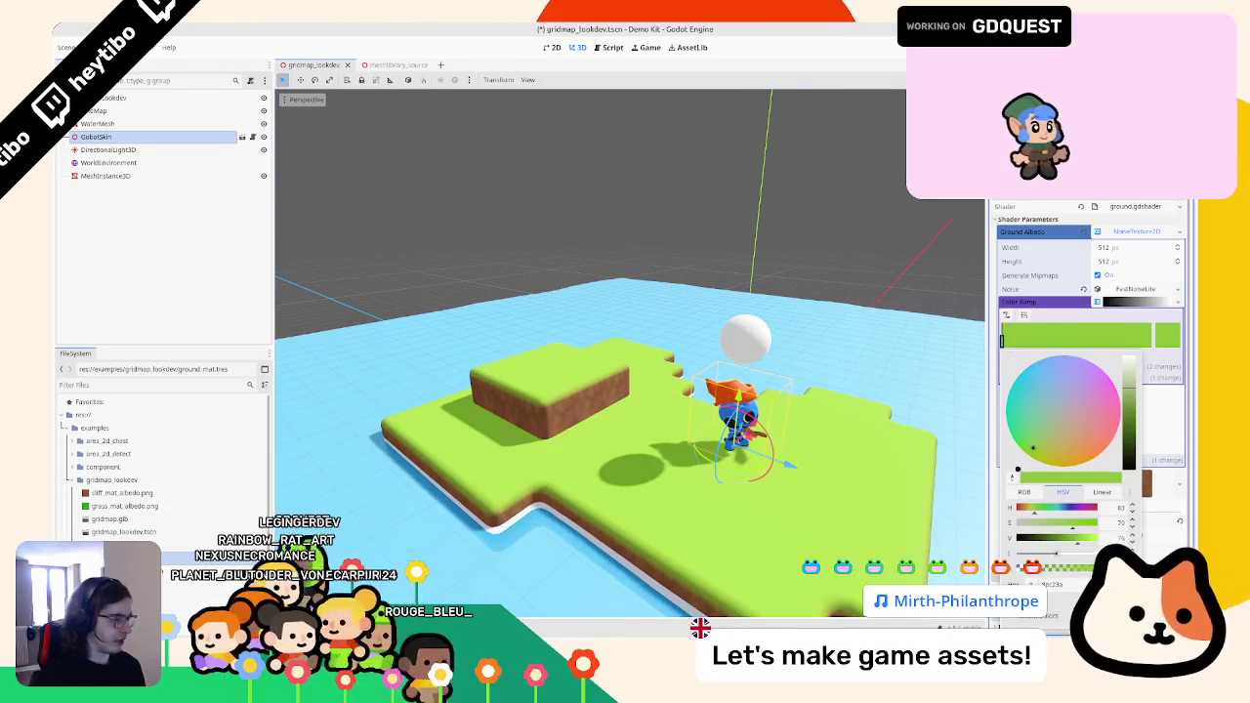
mouse_move(1060, 538)
mouse_down()
mouse_move(1045, 538)
mouse_move(1076, 536)
mouse_up()
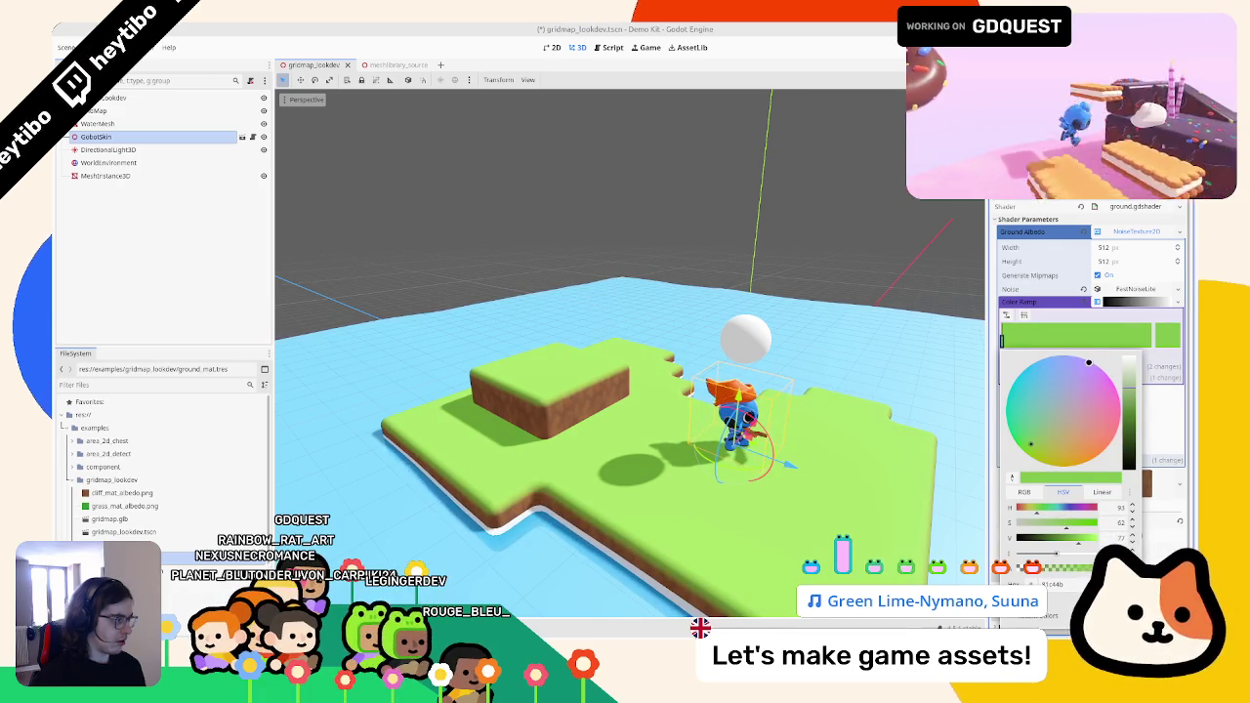
key(Escape)
key(ctrl+z)
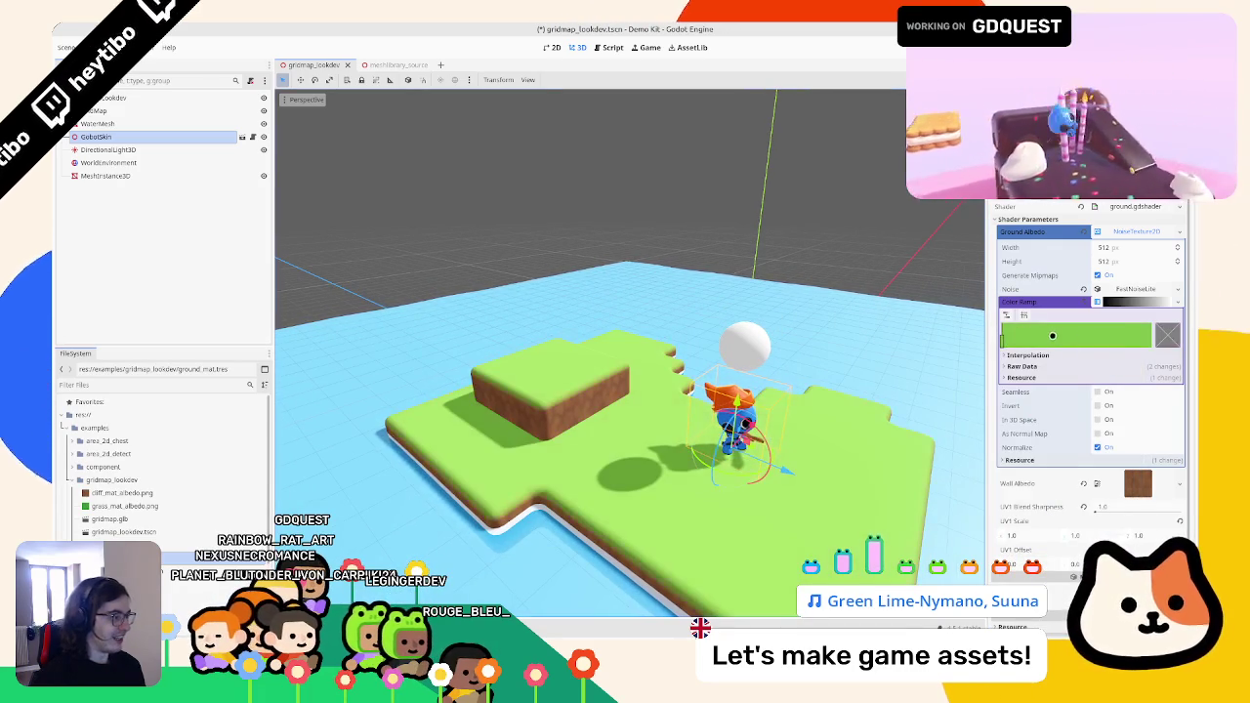
click(1001, 339)
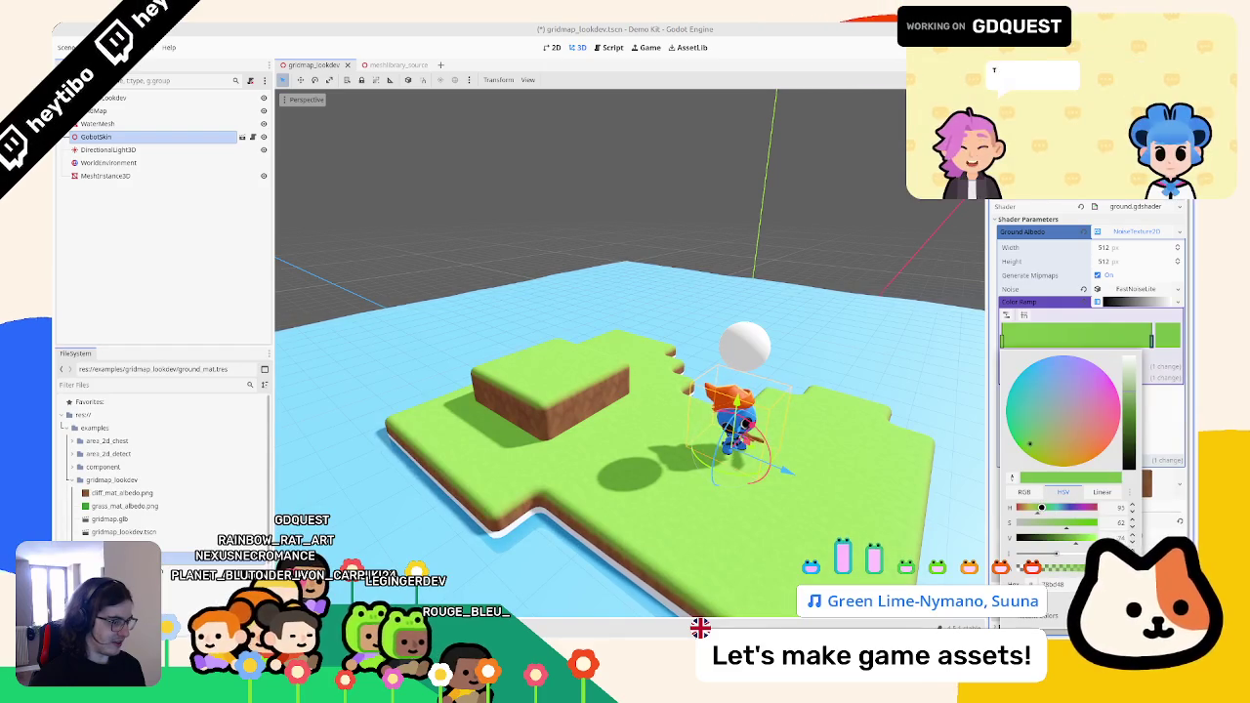
click(1139, 237)
- Set the ground material's UV1 Scale to 0.2 on x, y and z
click(1139, 237)
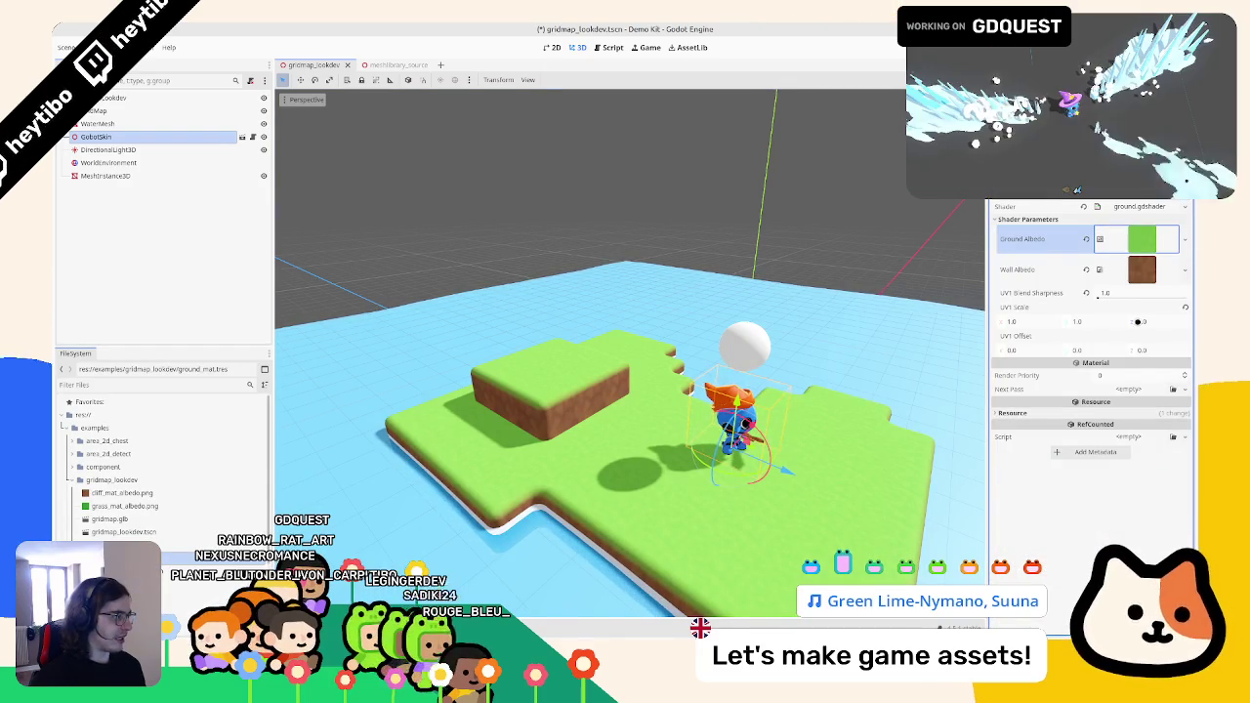
click(1030, 323)
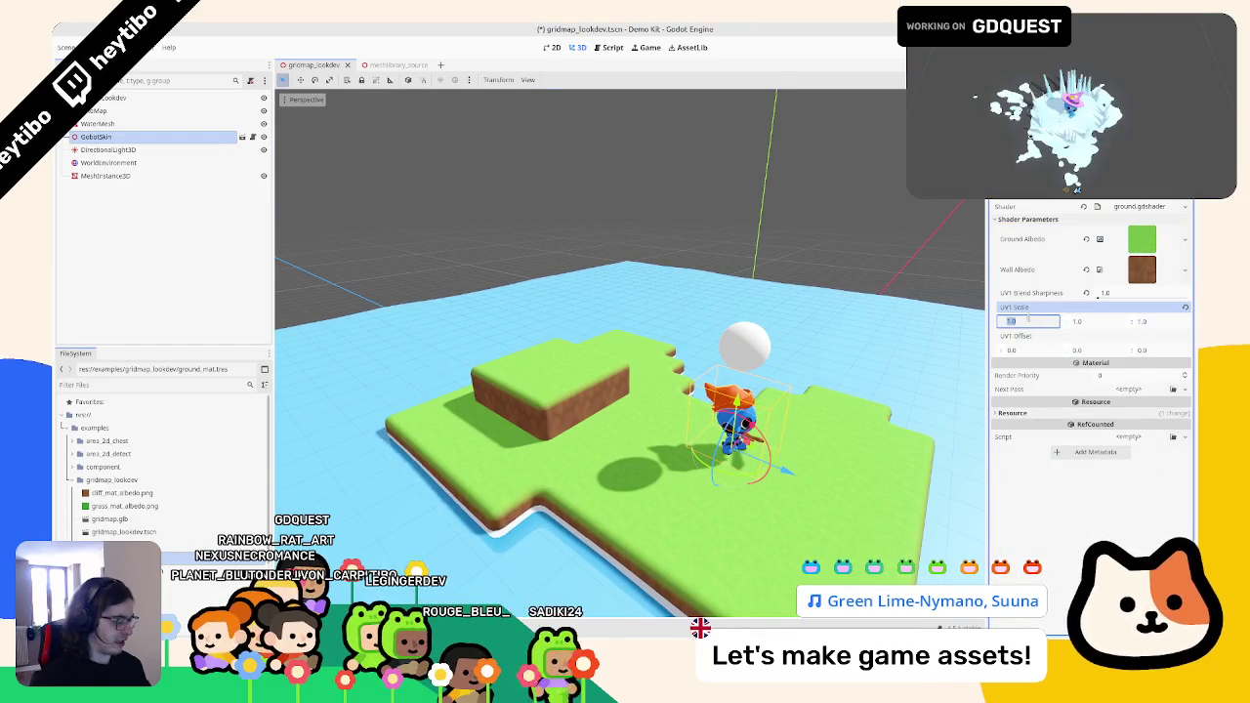
text(0.2)
key(Tab)
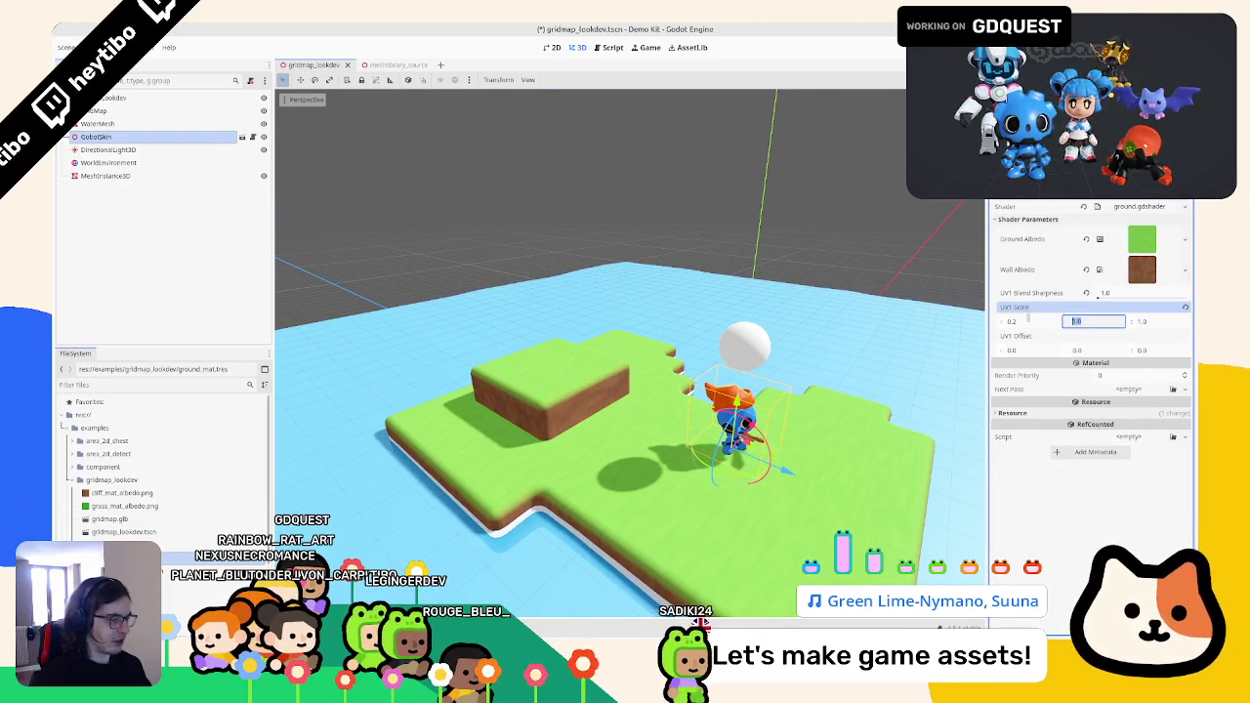
text(.2)
key(Tab)
text(0.2)
key(Tab)
scroll(686, 473, up, 4)
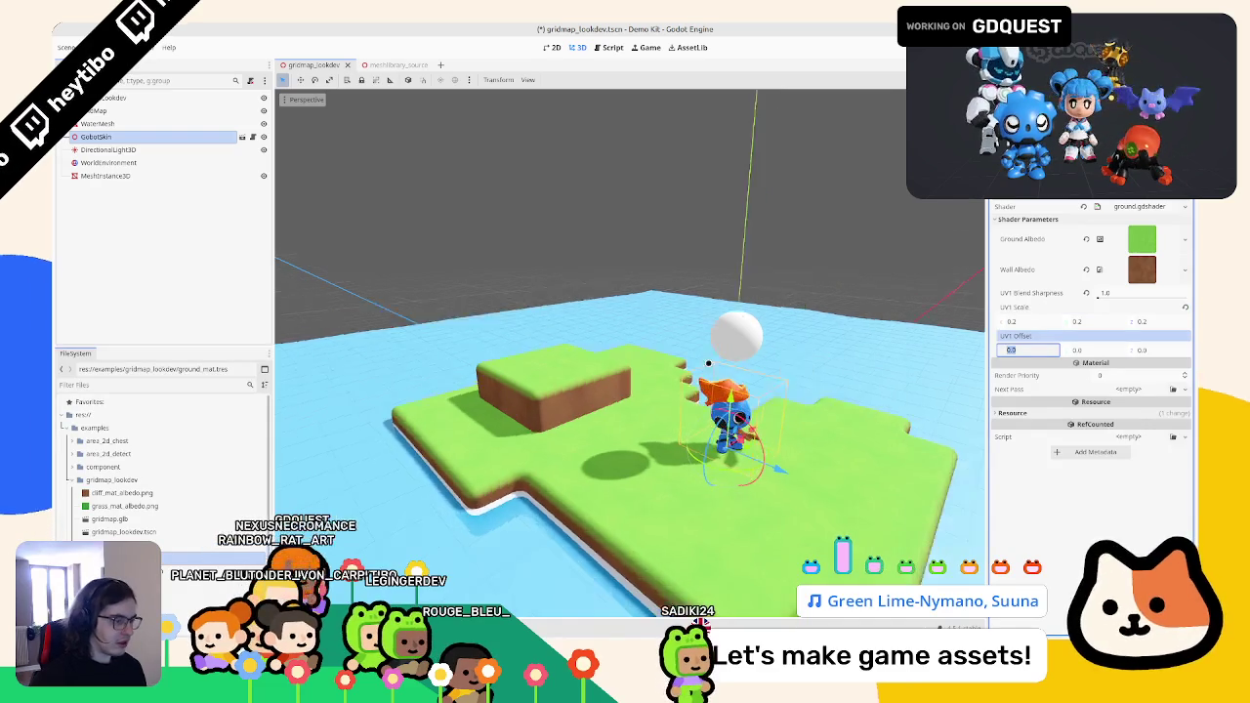
scroll(685, 473, down, 3)
- Make the noise Seamless and tune the gradient to a darker, more saturated yellow-green
click(1140, 240)
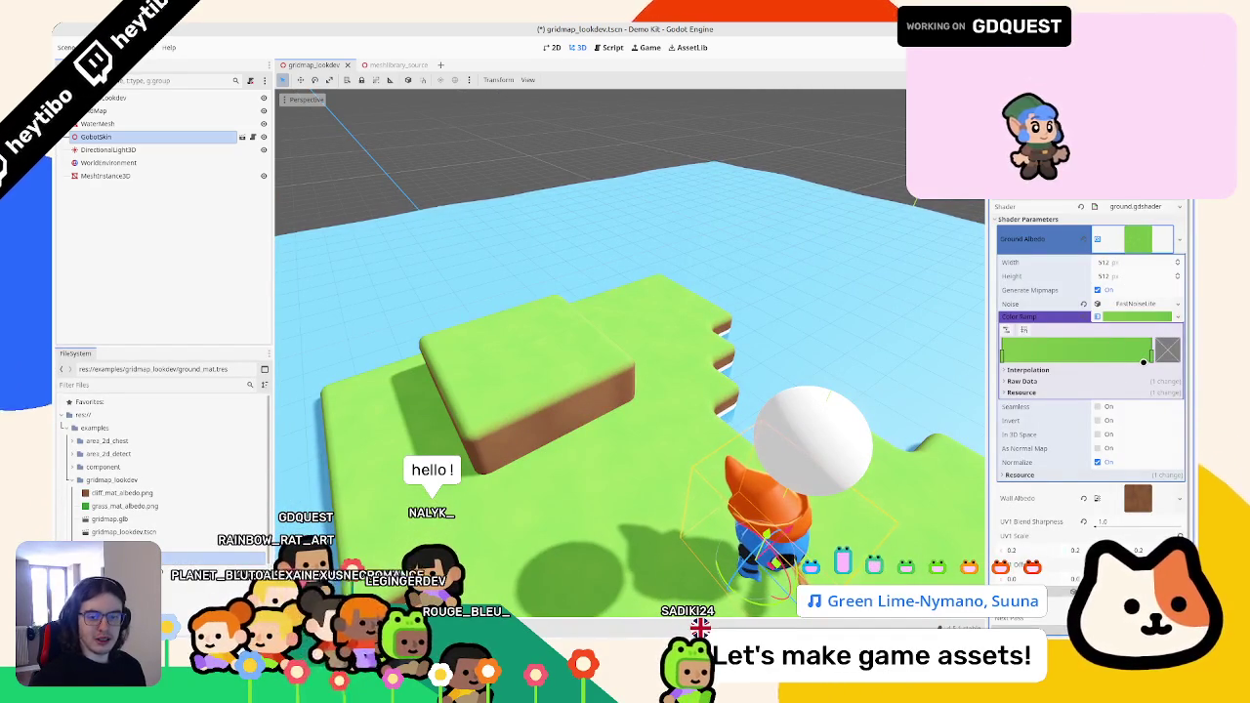
click(1152, 352)
click(1167, 349)
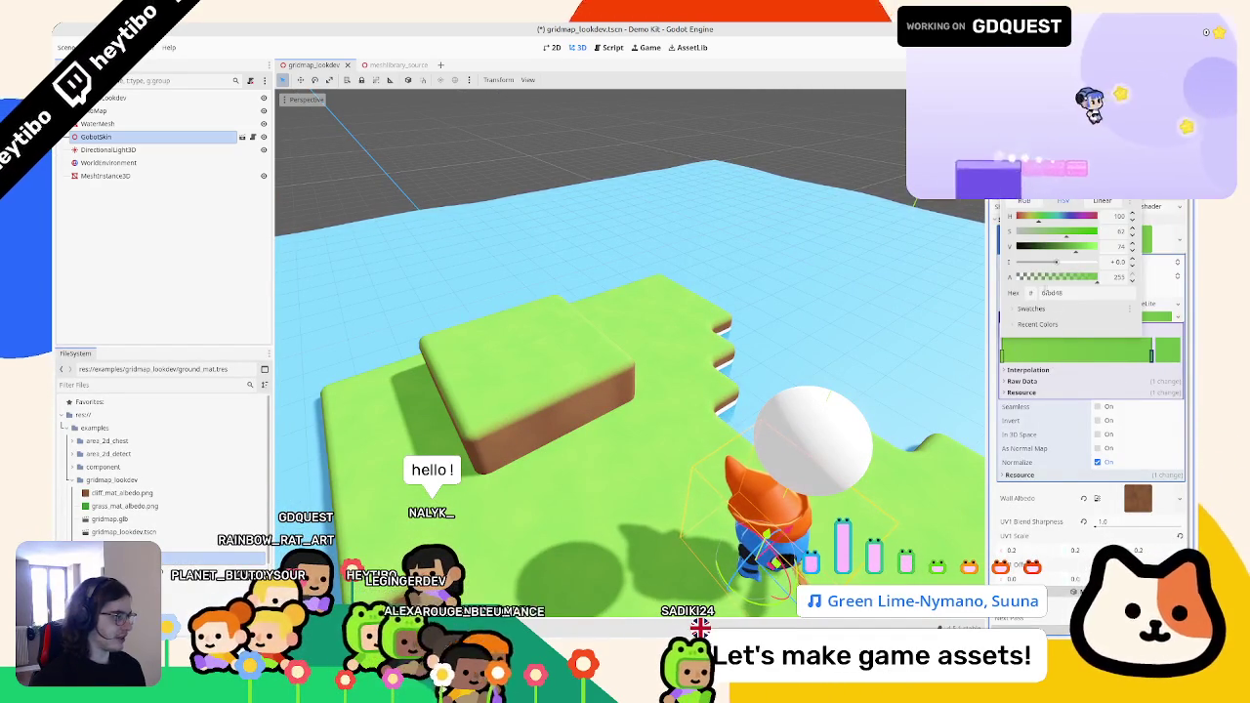
mouse_move(1050, 215)
mouse_down()
mouse_move(1035, 215)
mouse_move(1075, 245)
mouse_up()
click(1108, 406)
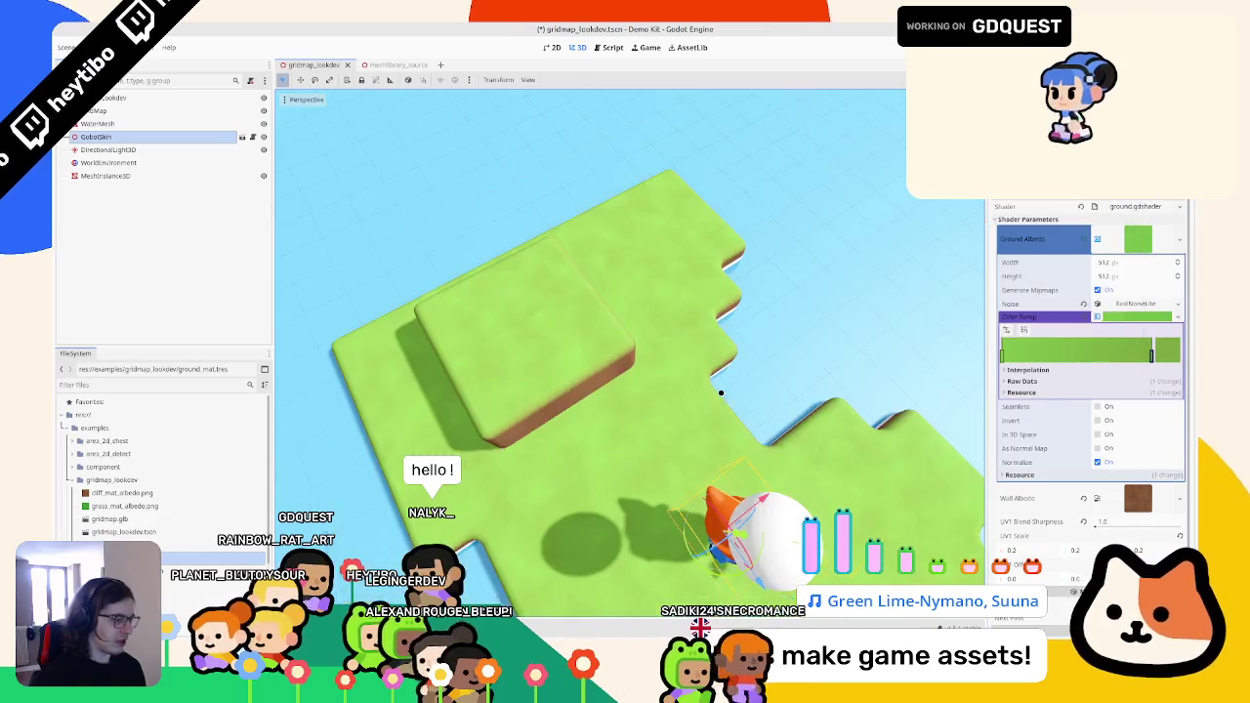
click(1109, 407)
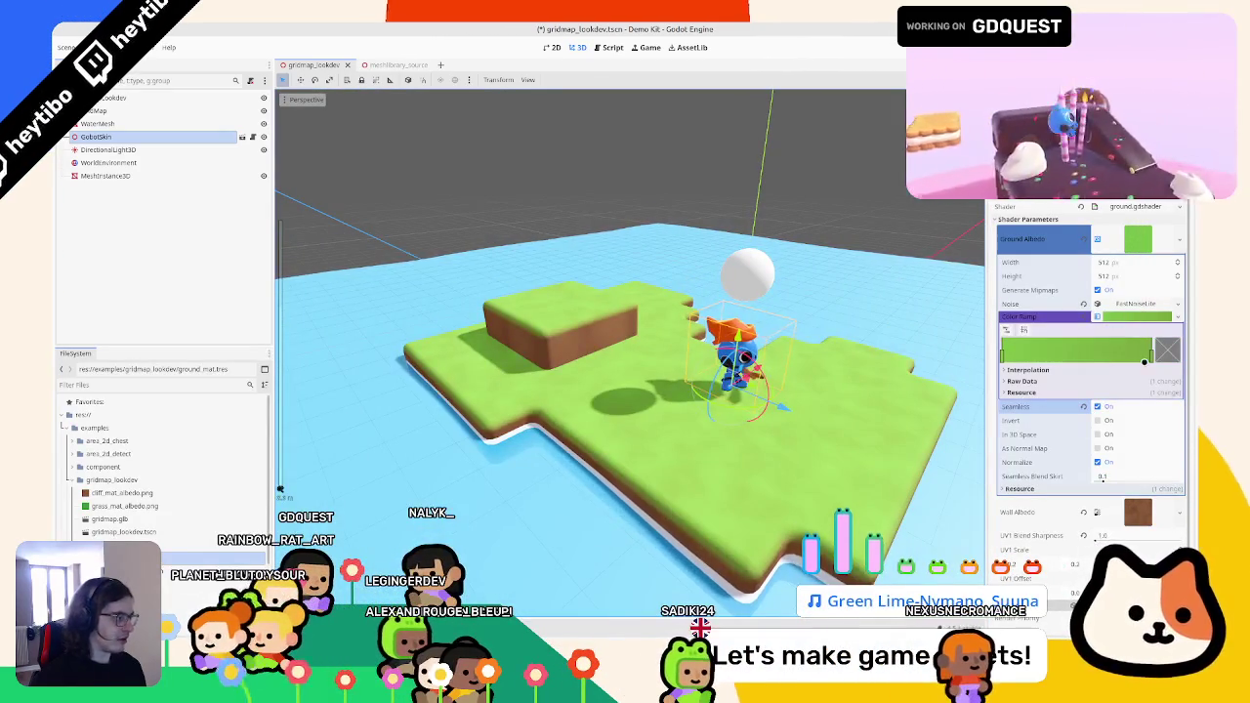
drag(1149, 355, 1026, 357)
double_click(1003, 355)
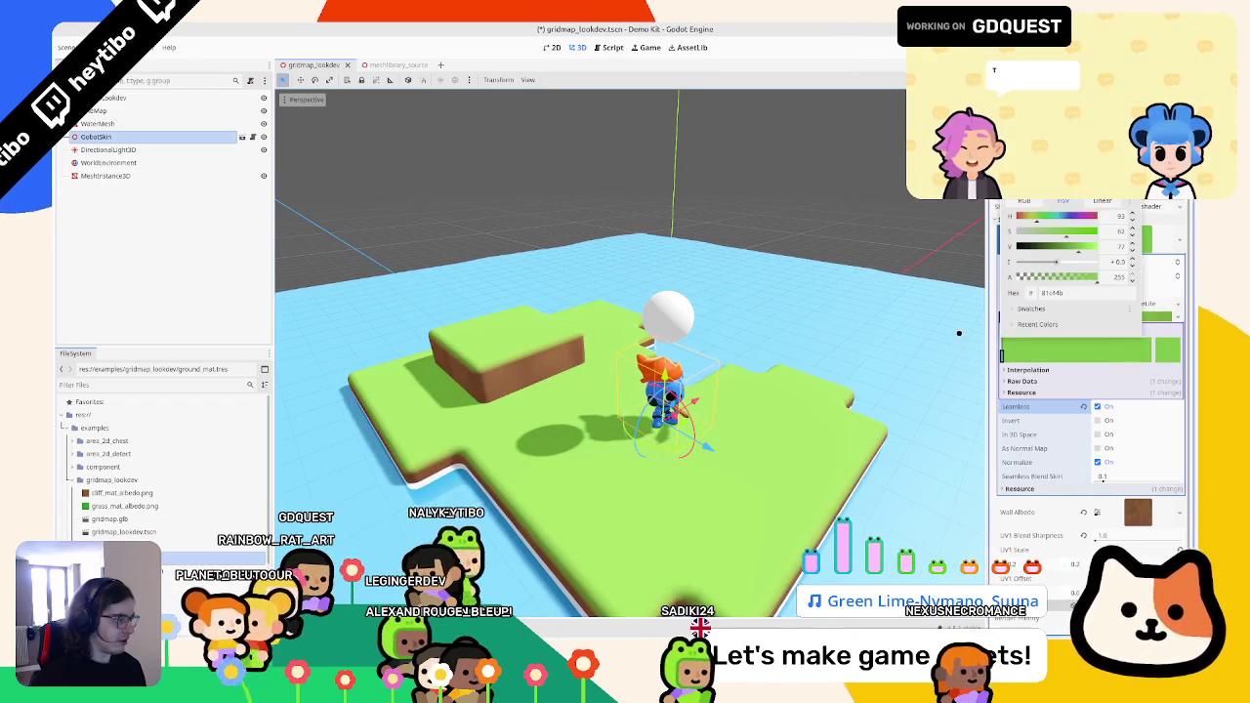
drag(1074, 244, 1092, 239)
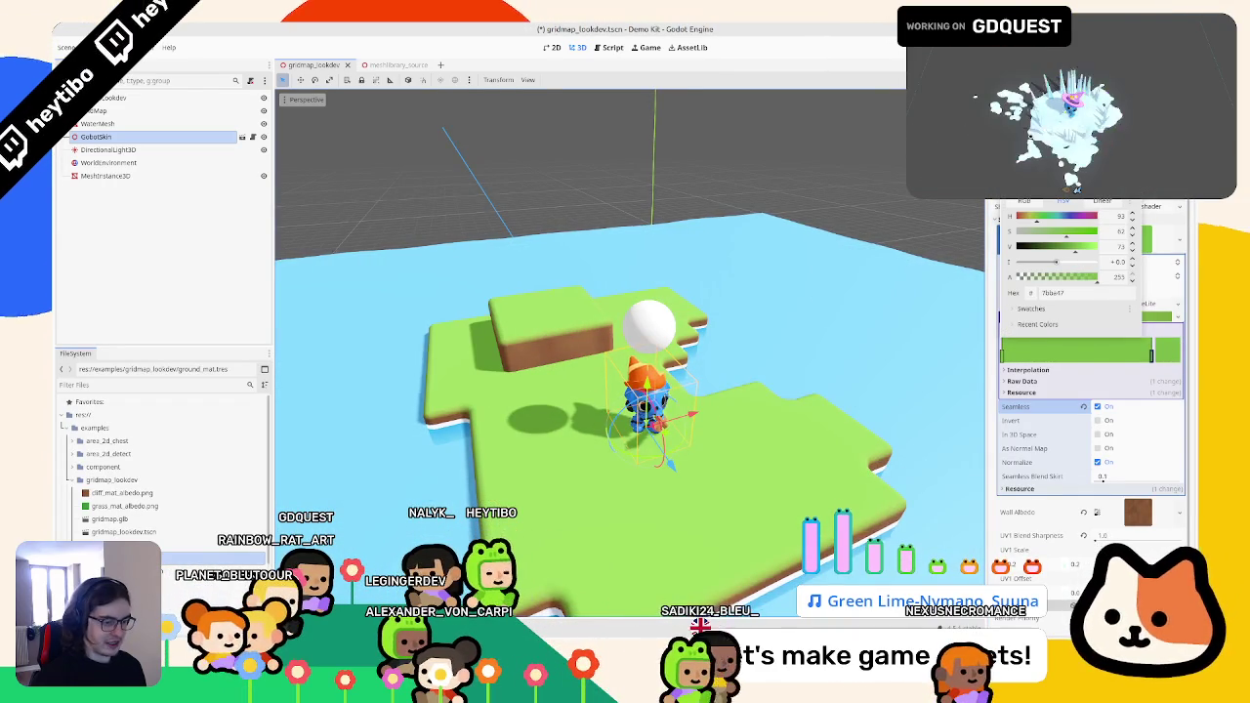
click(1074, 188)
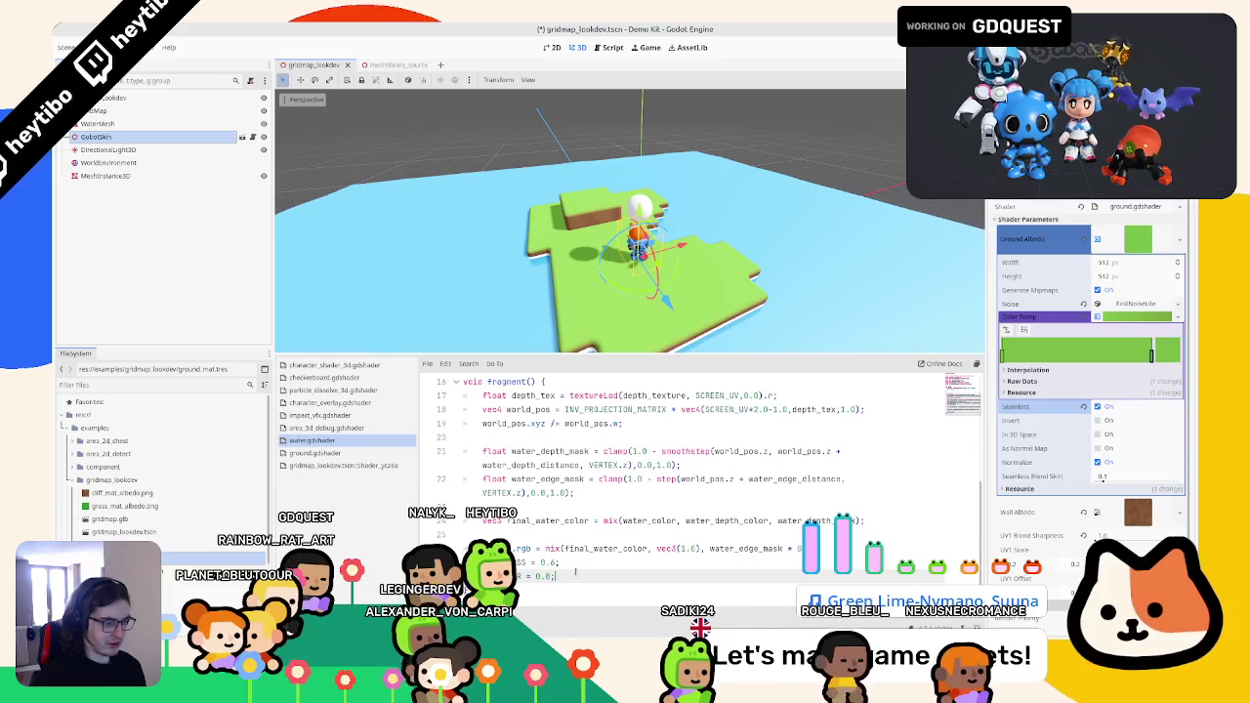
- In ground.gdshader's fragment(), add ROUGHNESS = 0.6; and SPECULAR = 0.8; and save
click(314, 453)
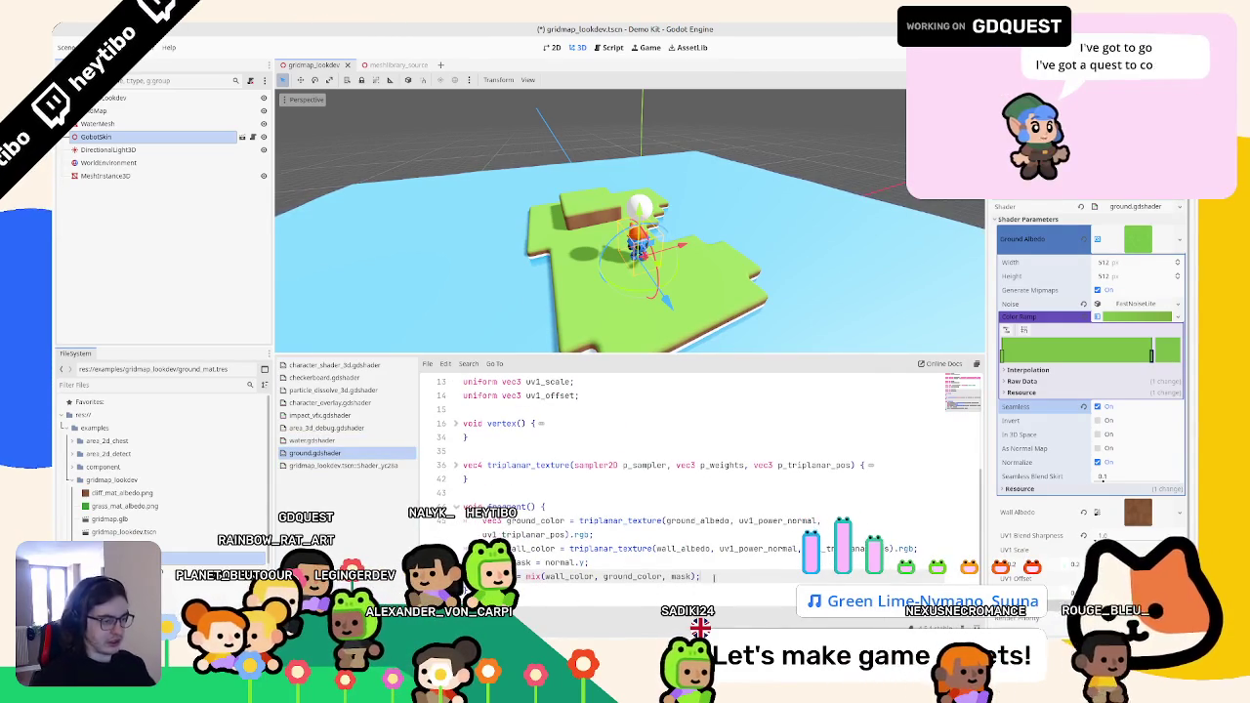
key(Return)
text(ROUGHNESS = 0.6;)
key(Return)
text(SPECULAR = 0.8;)
key(ctrl+s)
- Change the specular value to 0.2 and orbit the view to check the island's shading
key(Up)
key(Left)
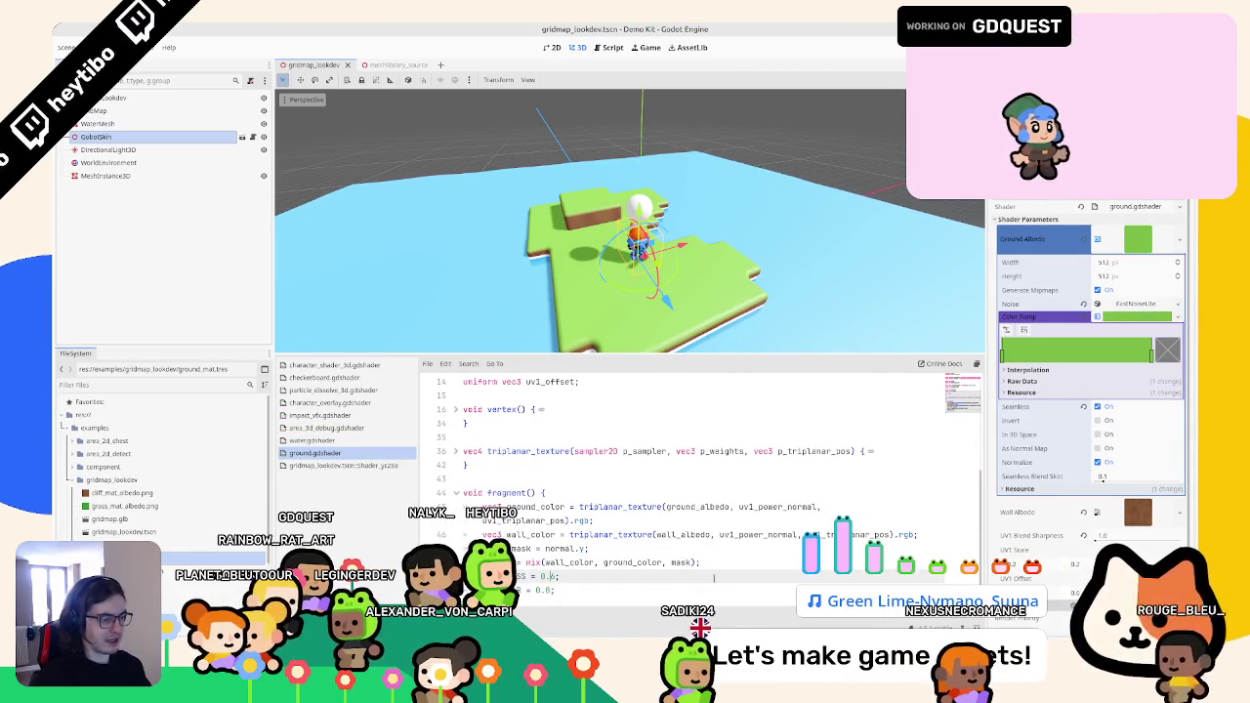
key(Down)
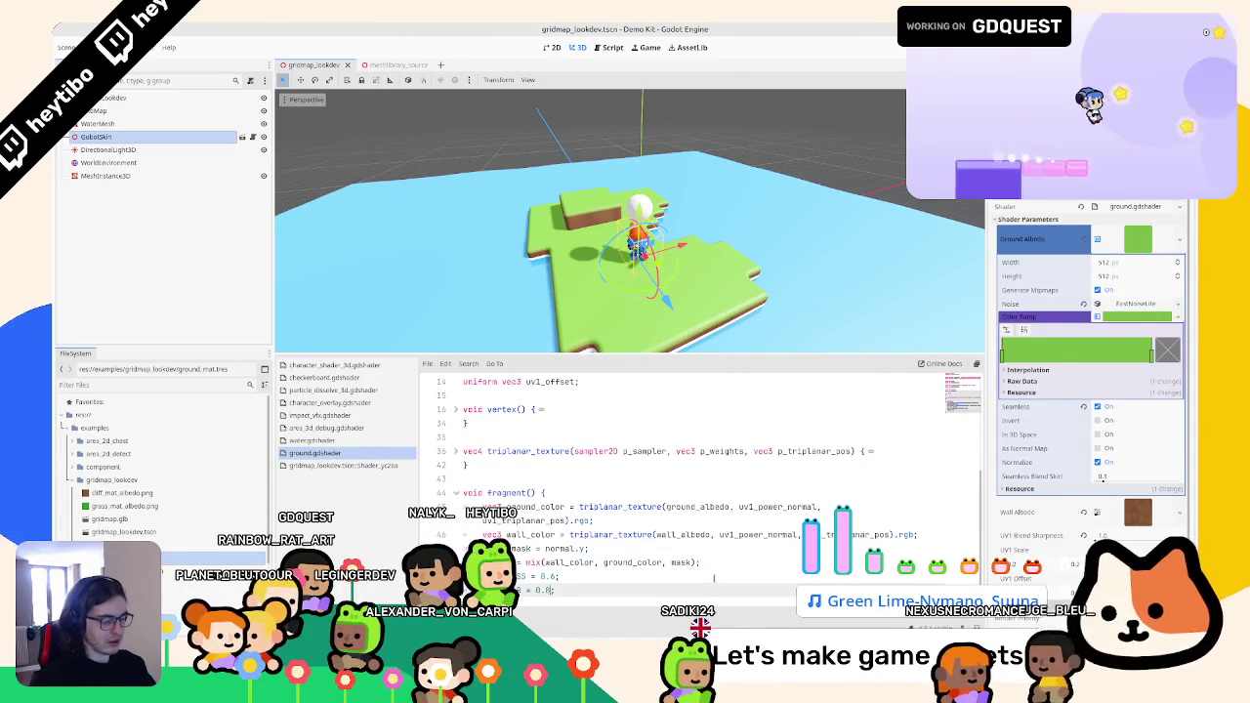
key(Up)
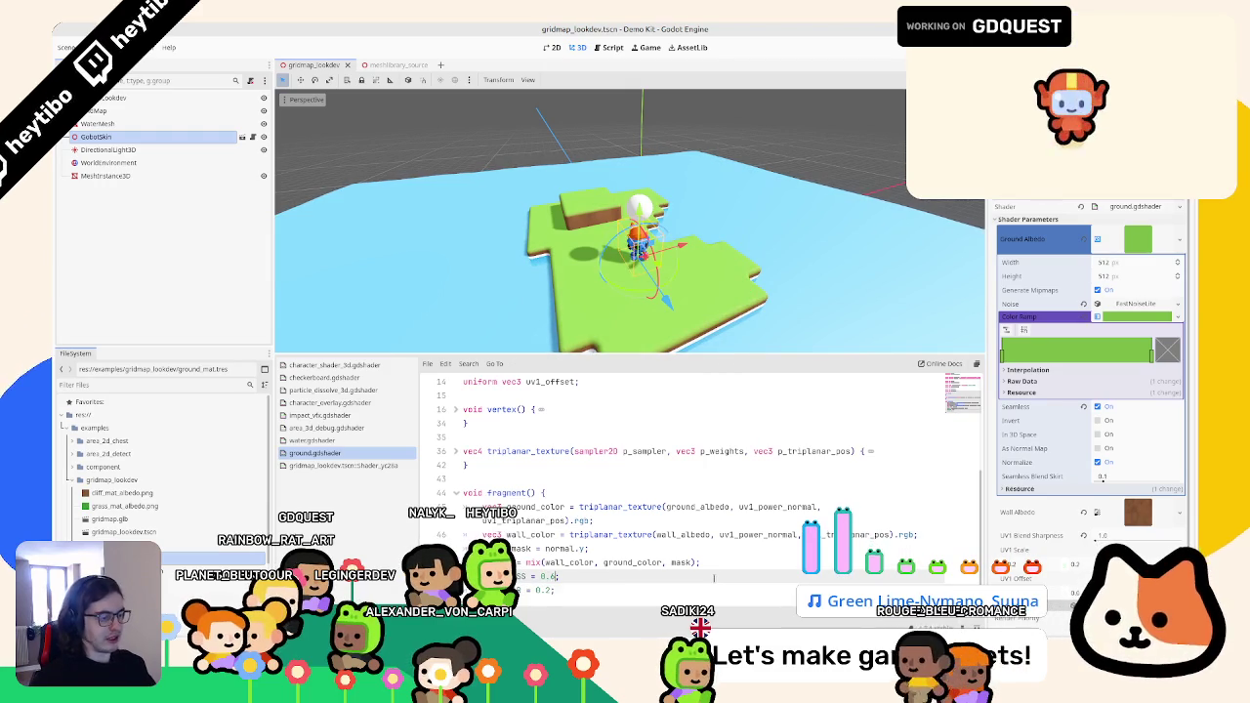
text(6)
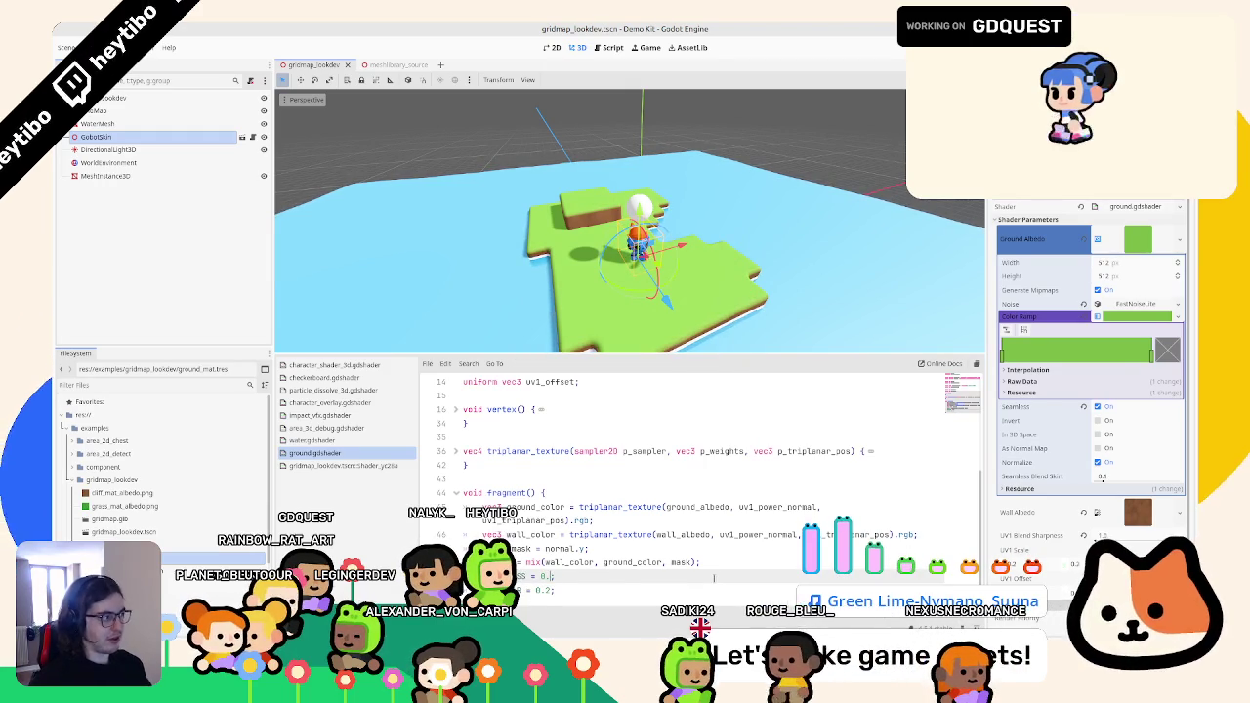
mouse_move(742, 244)
mouse_down()
mouse_move(673, 332)
mouse_move(799, 225)
mouse_move(637, 224)
mouse_up()
scroll(636, 223, up, 5)
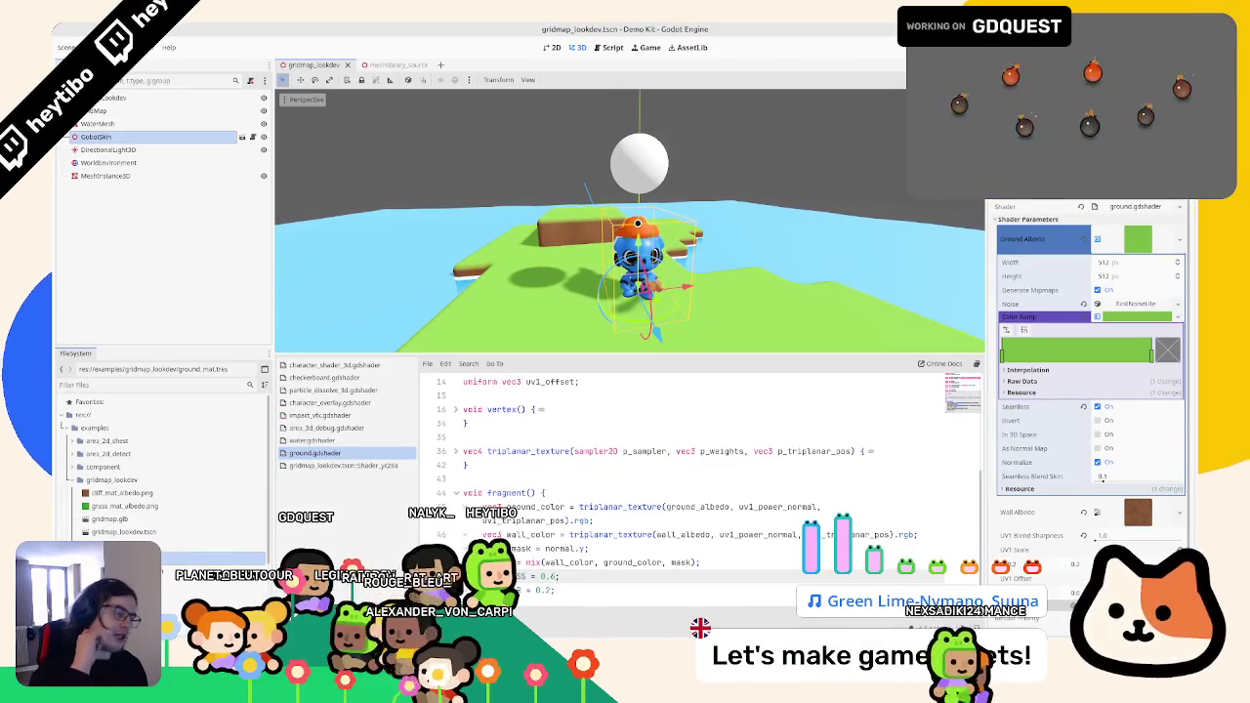
click(1130, 238)
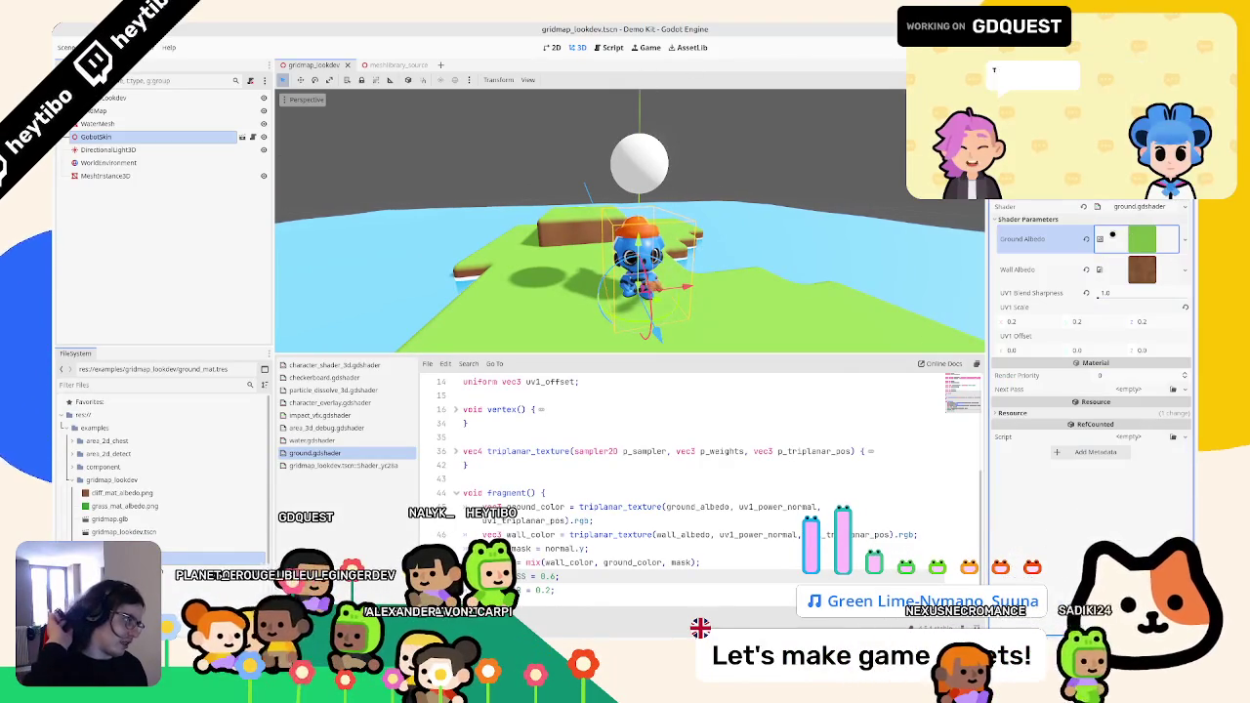
- Set the ground material's UV1 Scale to 0.5
drag(683, 284, 723, 240)
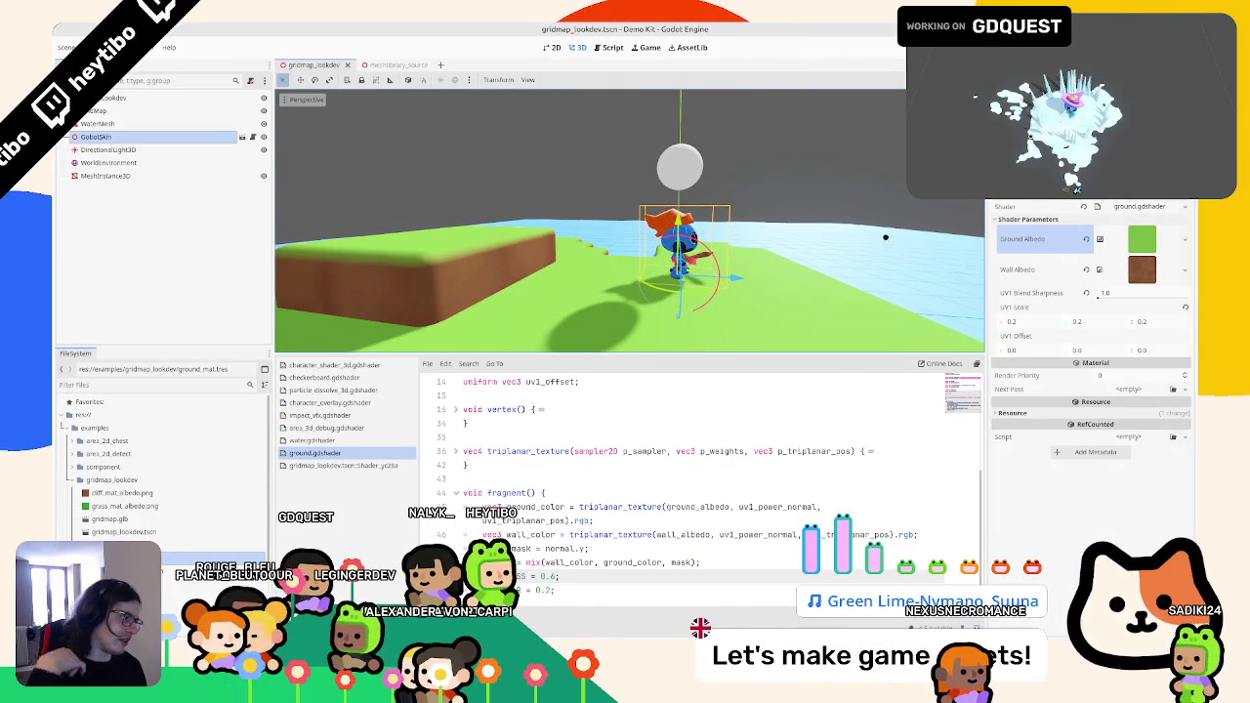
click(1060, 322)
text(0)
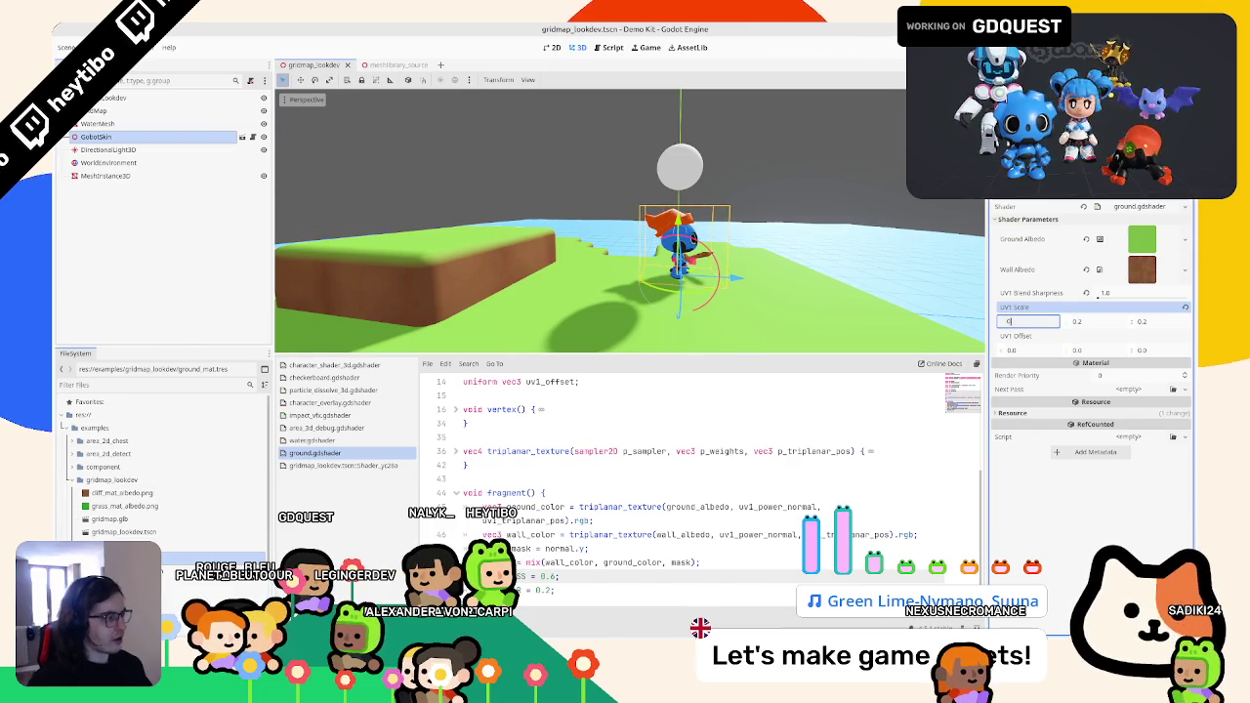
key(Tab)
key(Tab)
key(Tab)
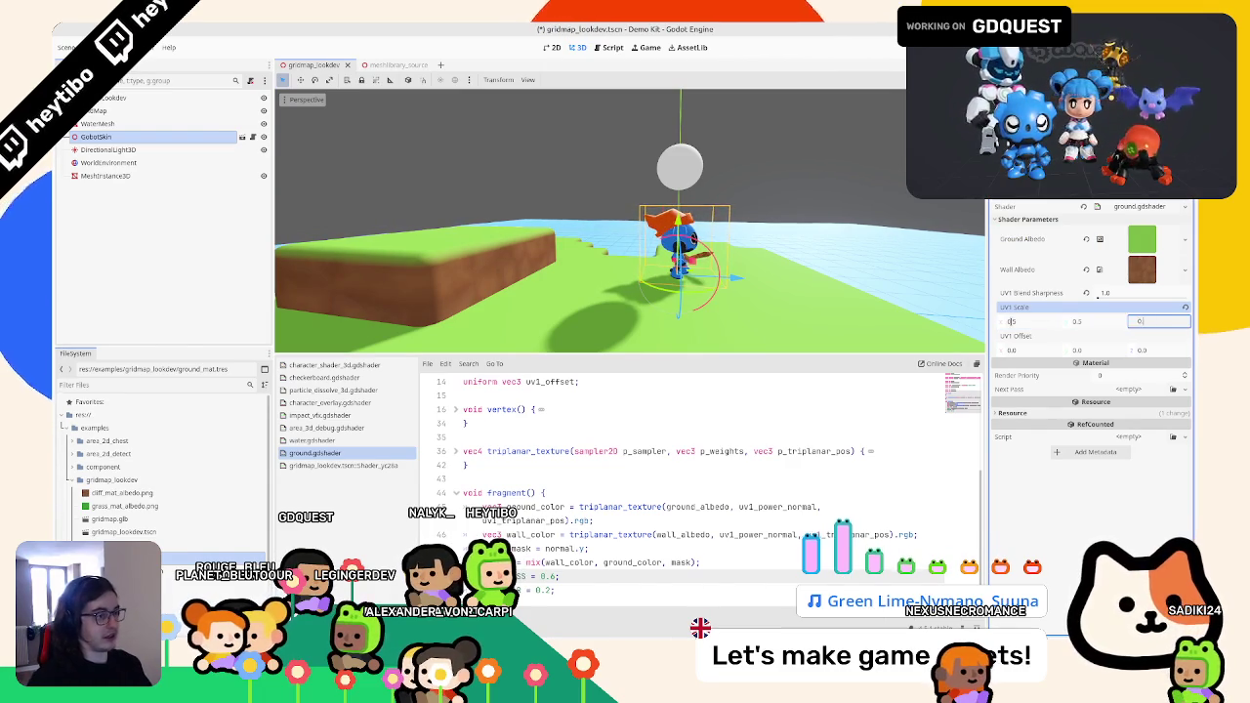
- Assign grass_mat_albedo.png as Ground Albedo, save, and import the cliff normal map
drag(648, 252, 614, 287)
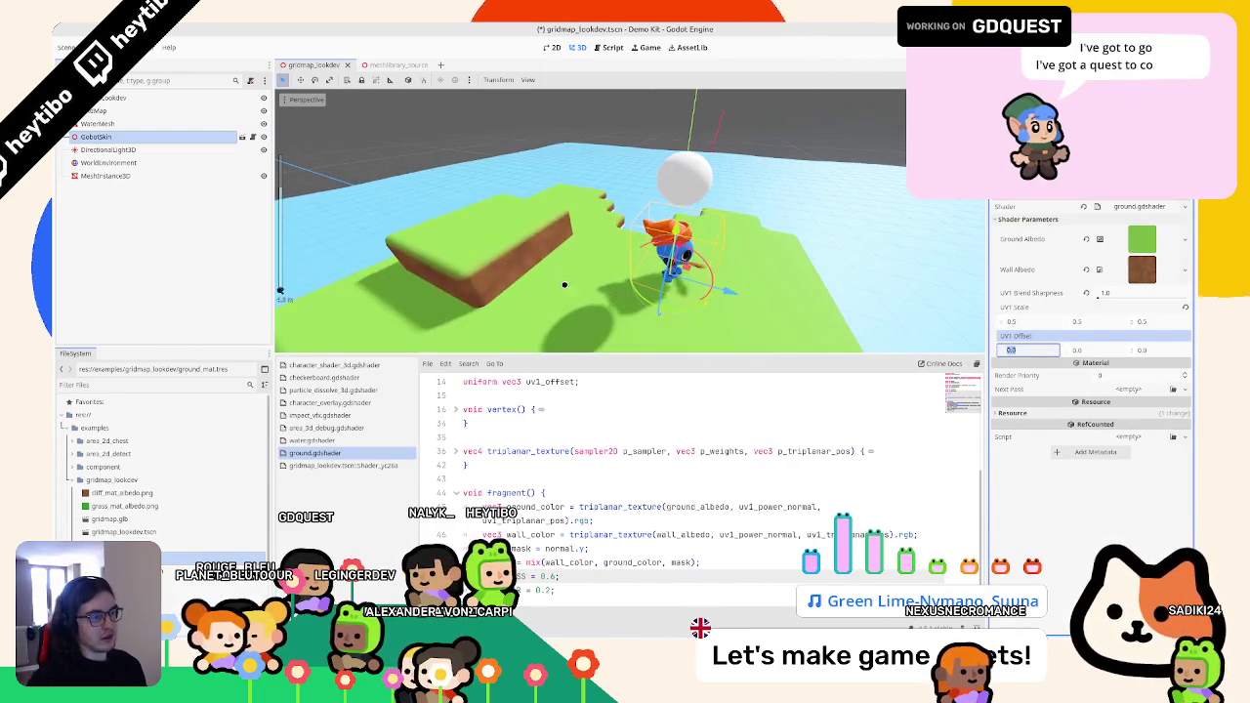
mouse_move(124, 506)
mouse_down()
mouse_move(196, 469)
mouse_move(1141, 238)
mouse_up()
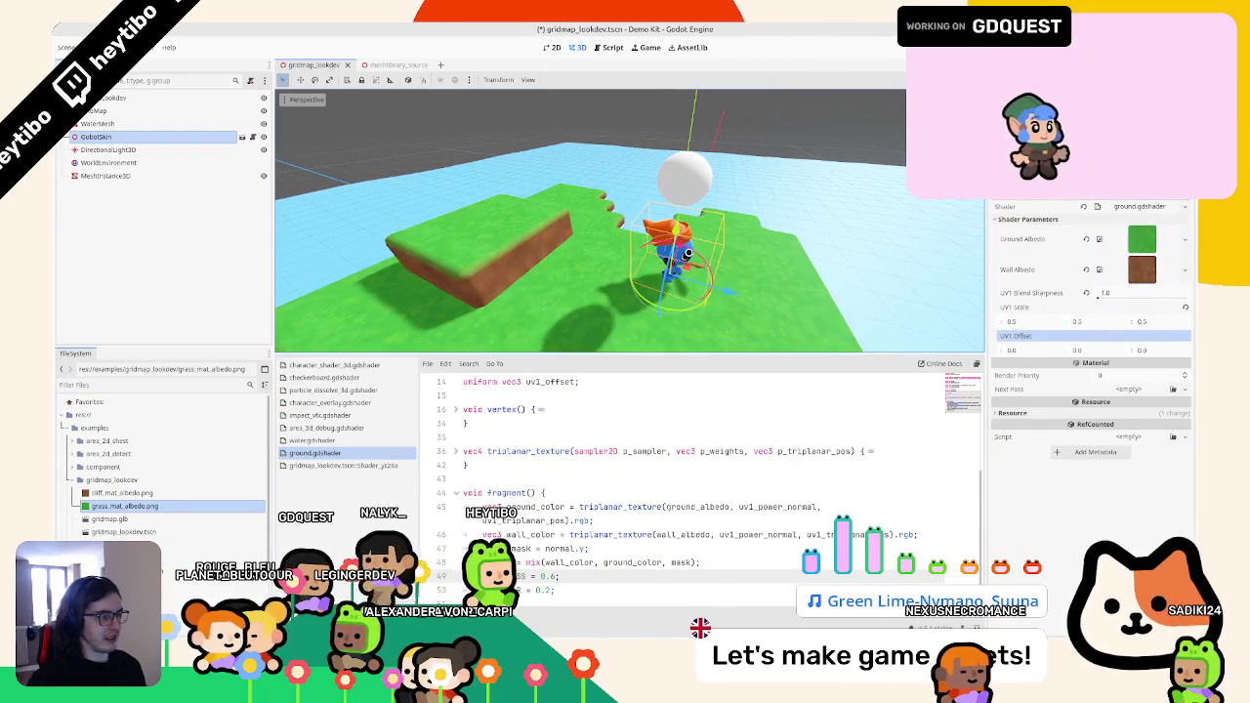
key(ctrl+s)
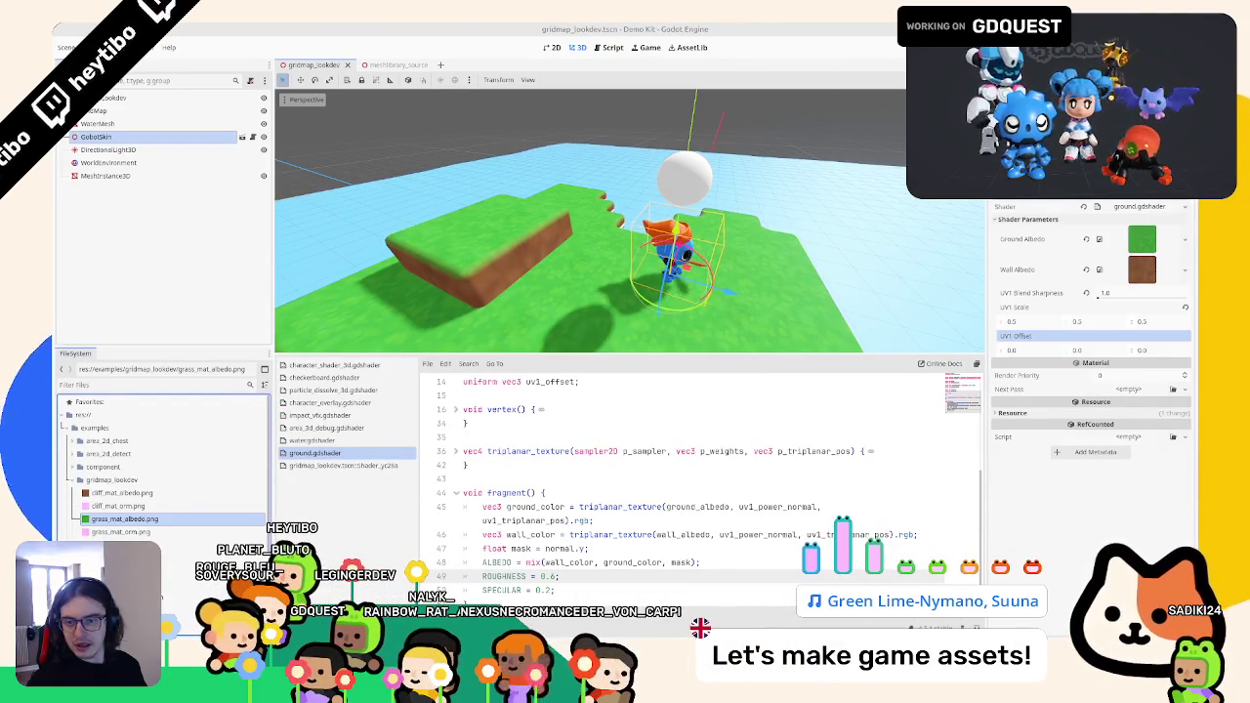
drag(167, 475, 143, 496)
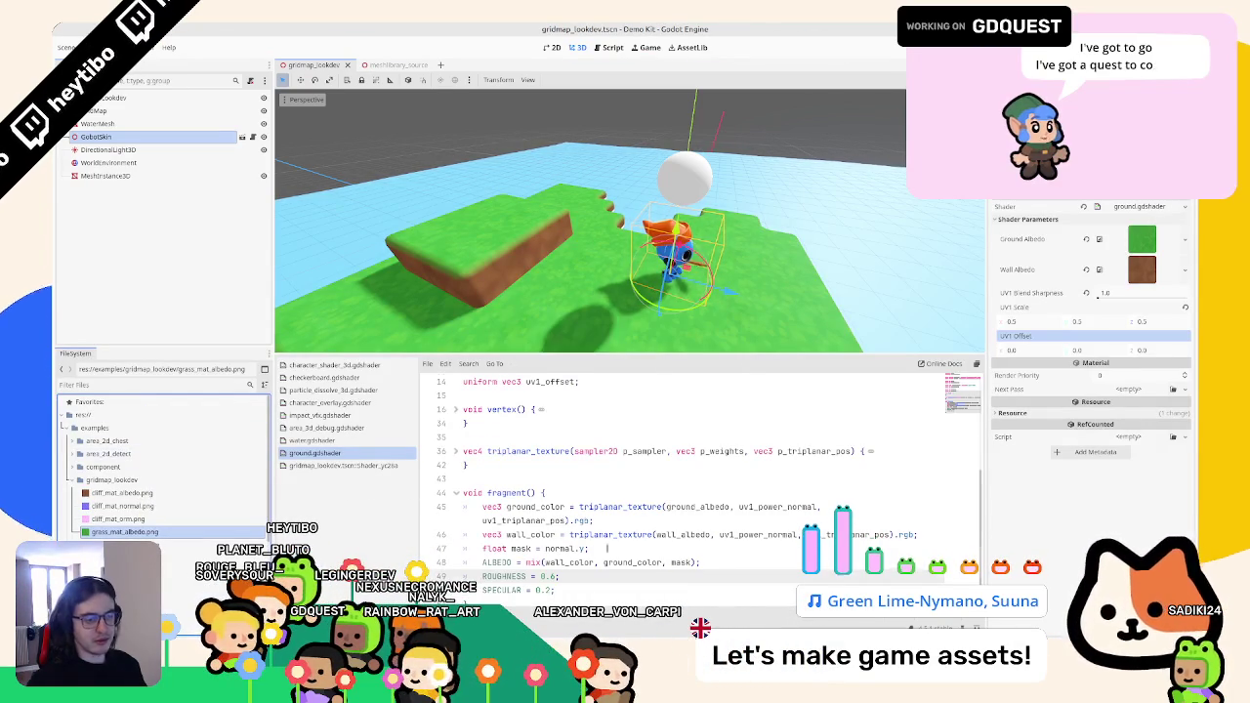
- Duplicate the albedo uniforms as ground_orm and wall_orm, removing the source_color hint
click(576, 424)
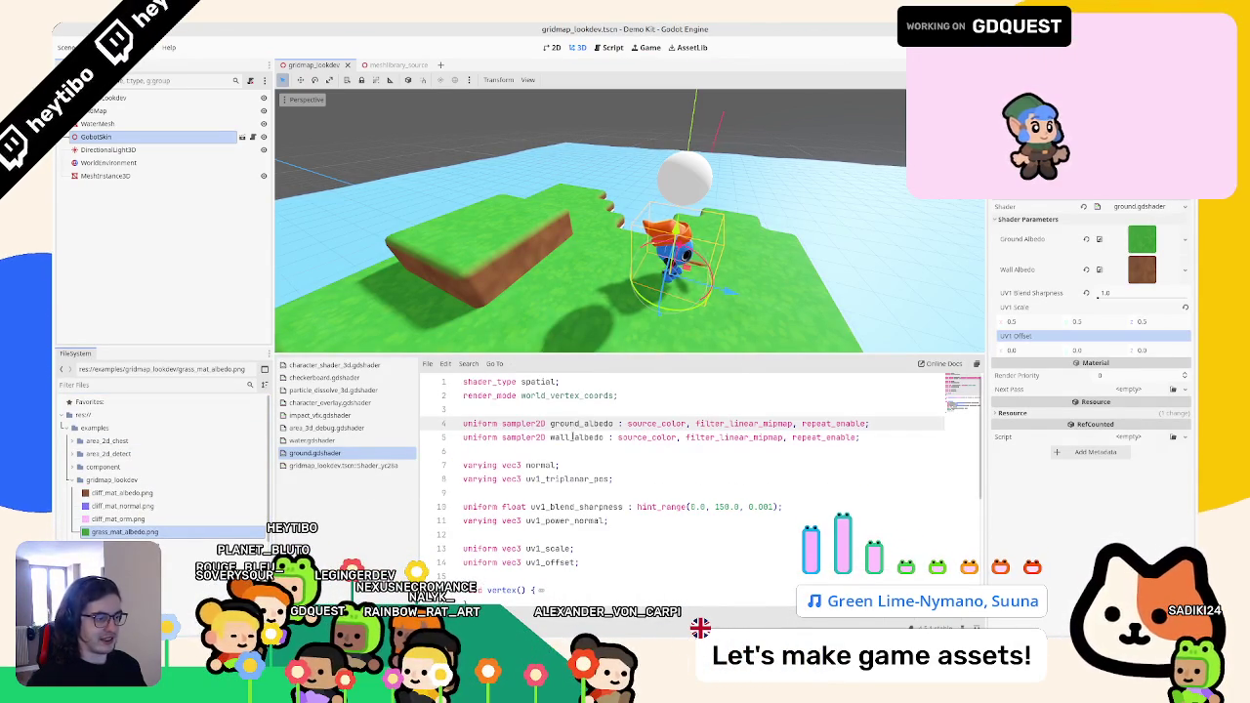
click(572, 438)
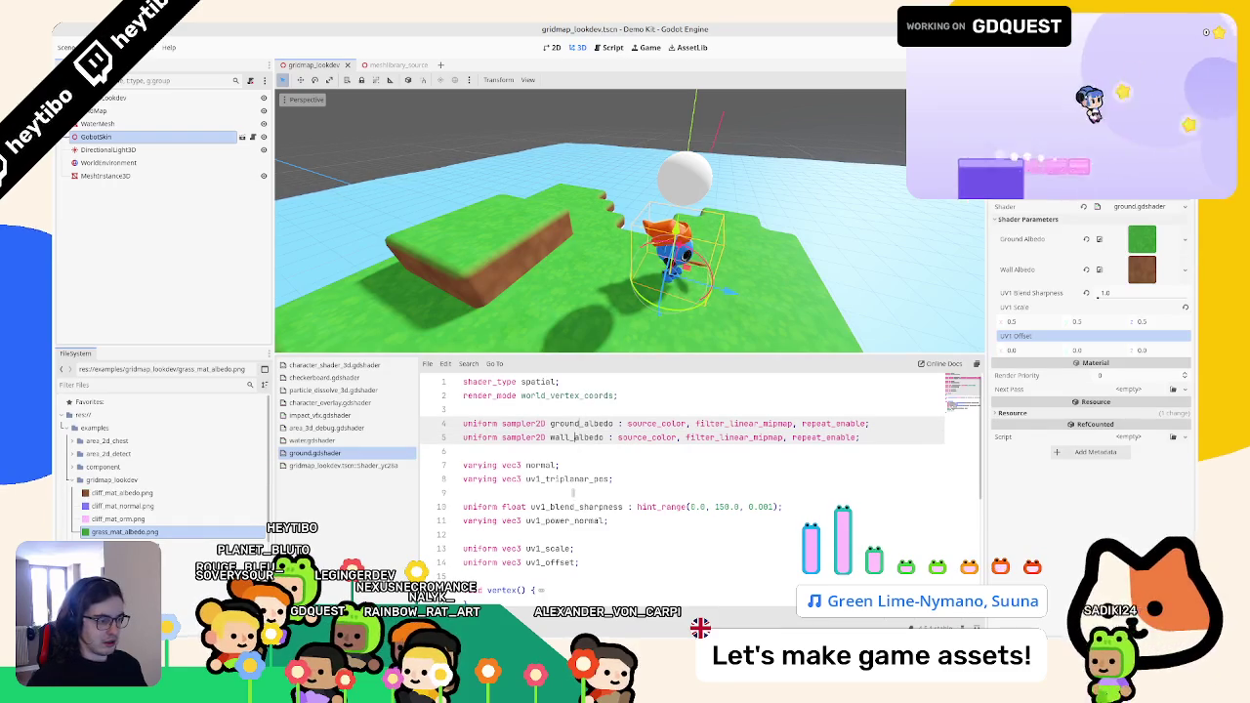
click(569, 451)
text(uniform sampler2D ground_albedo : source_color, filter_linear_mipmap, repeat_enable; uniform sampler2D wall_albedo : source_color, filter_linear_mipmap, repeat_enable;)
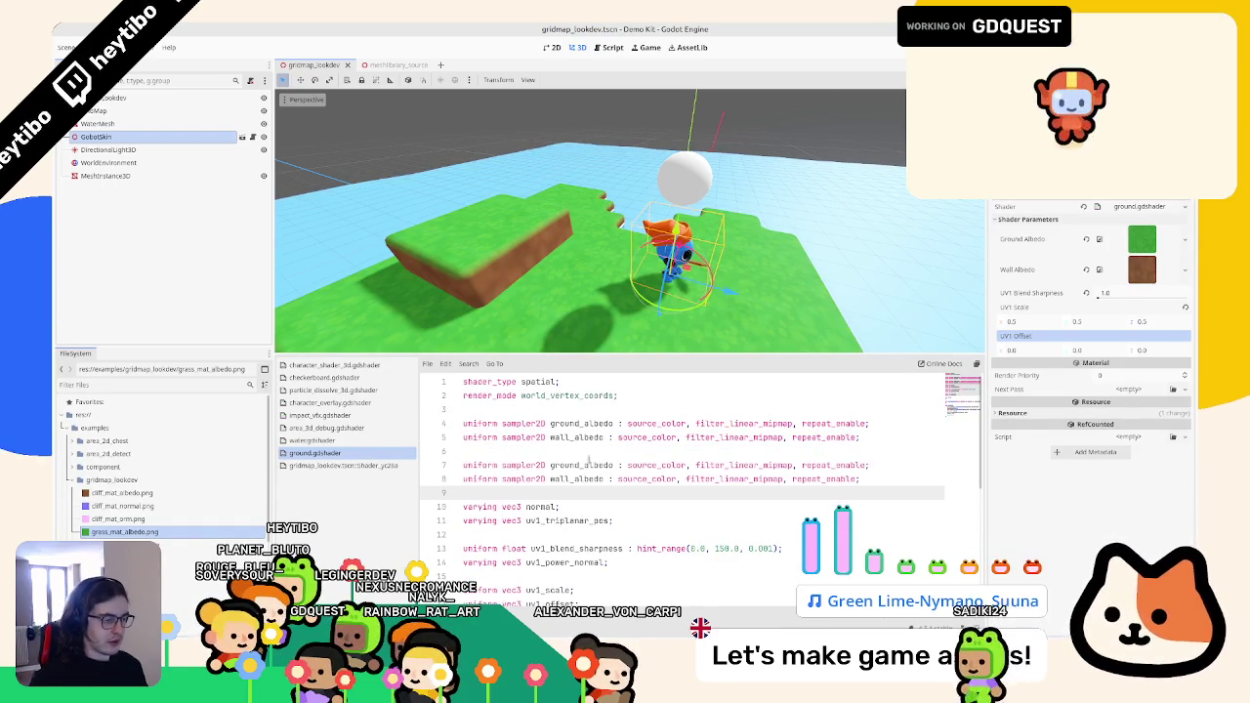
double_click(597, 465)
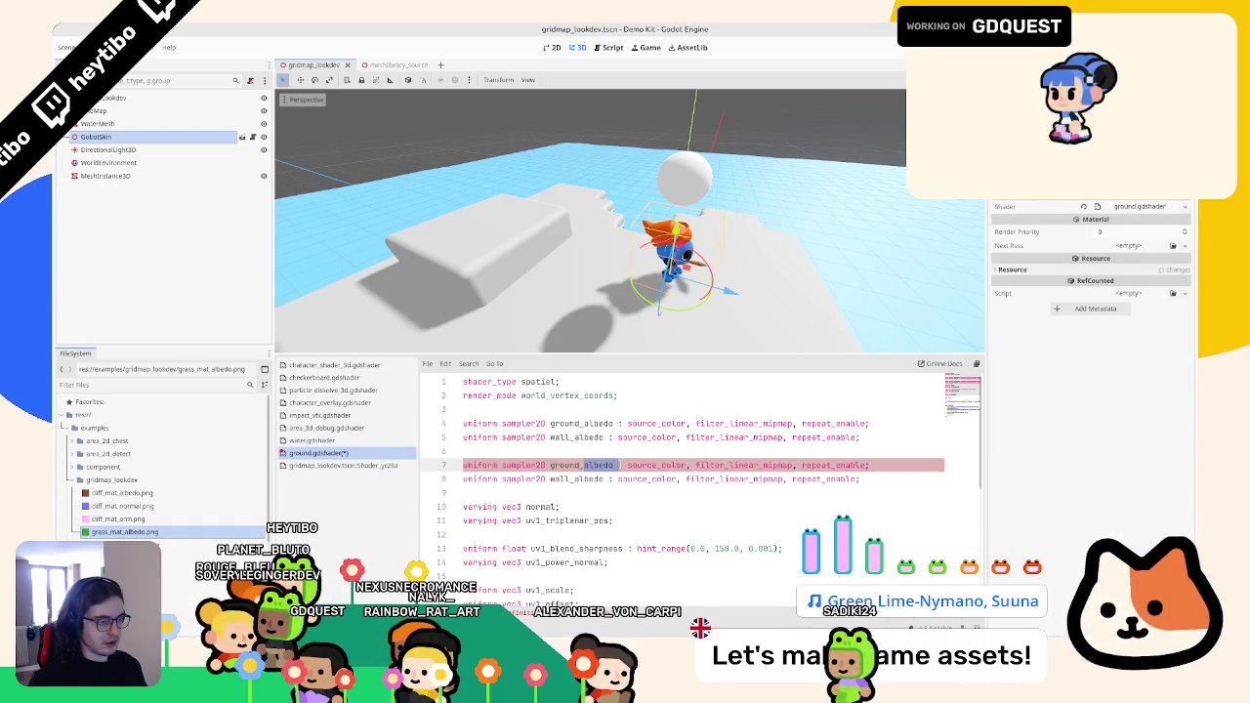
text(a)
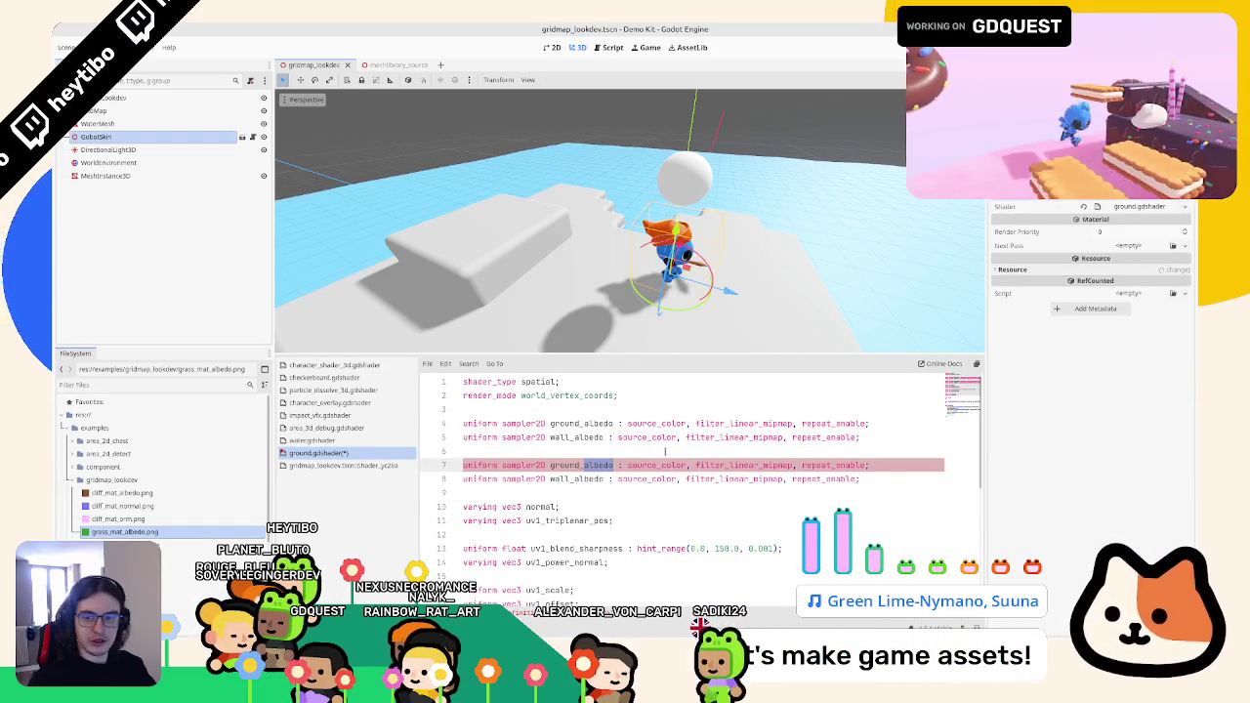
text(rm)
click(603, 478)
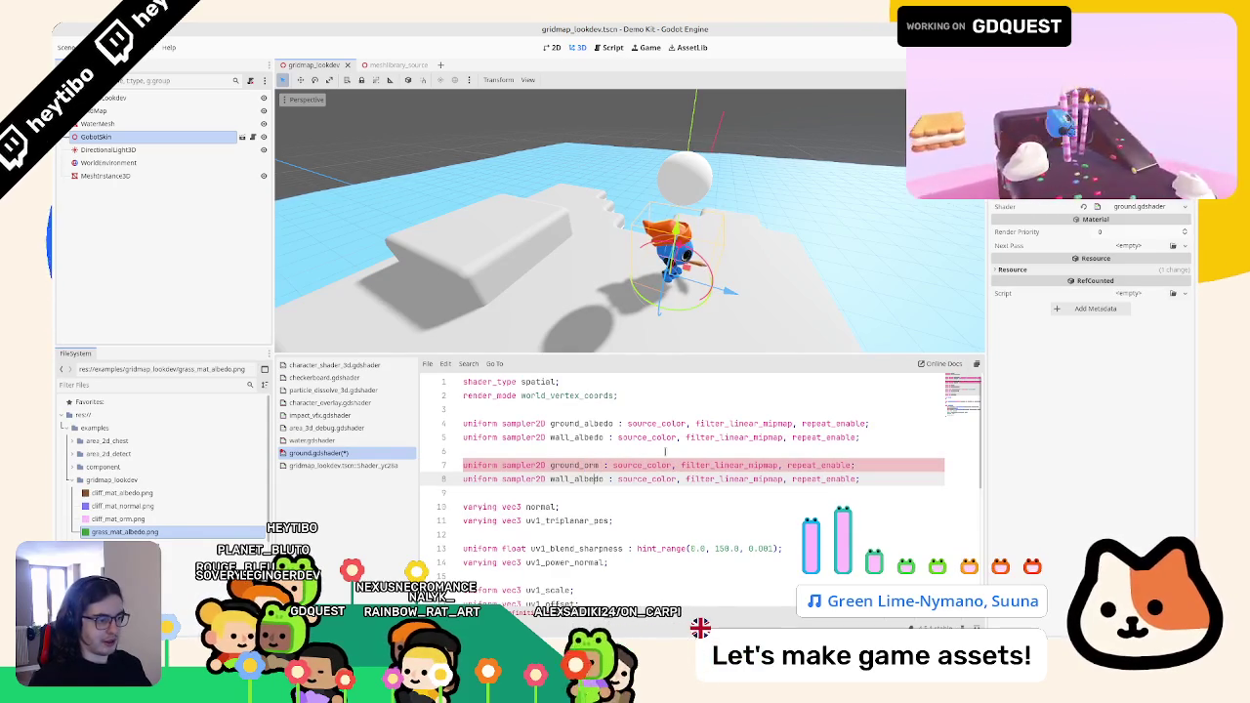
double_click(589, 479)
text(orm)
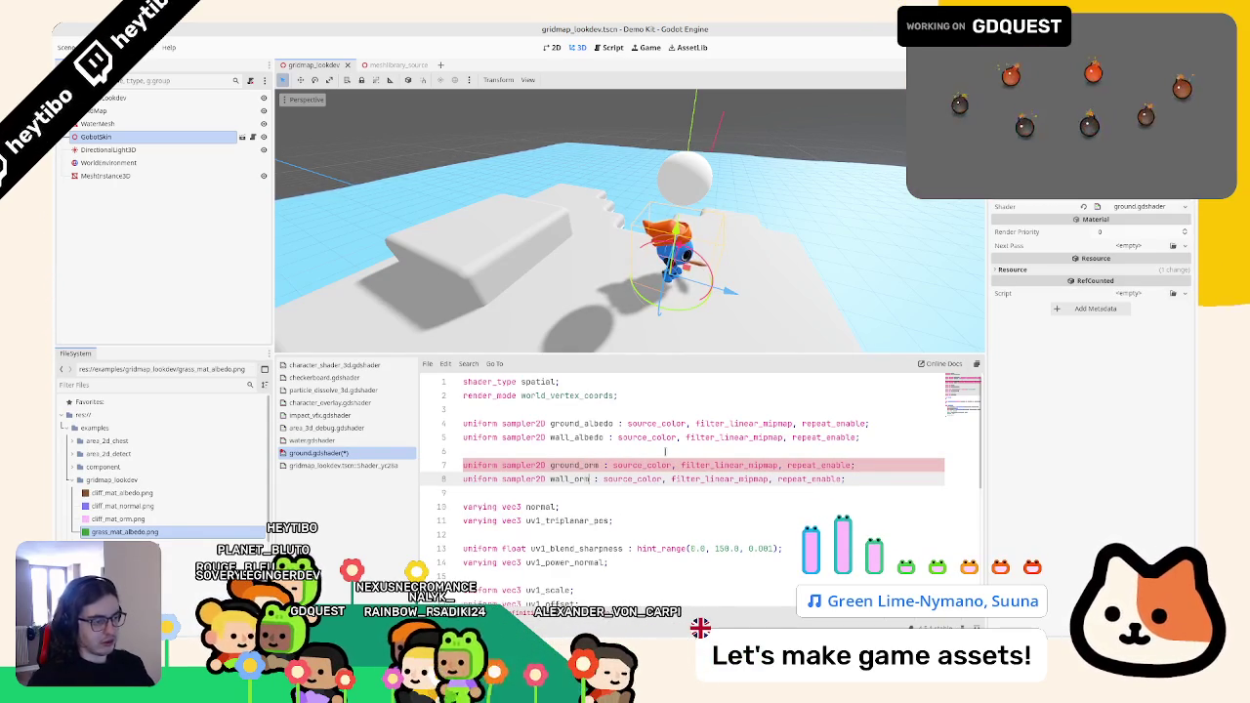
click(675, 466)
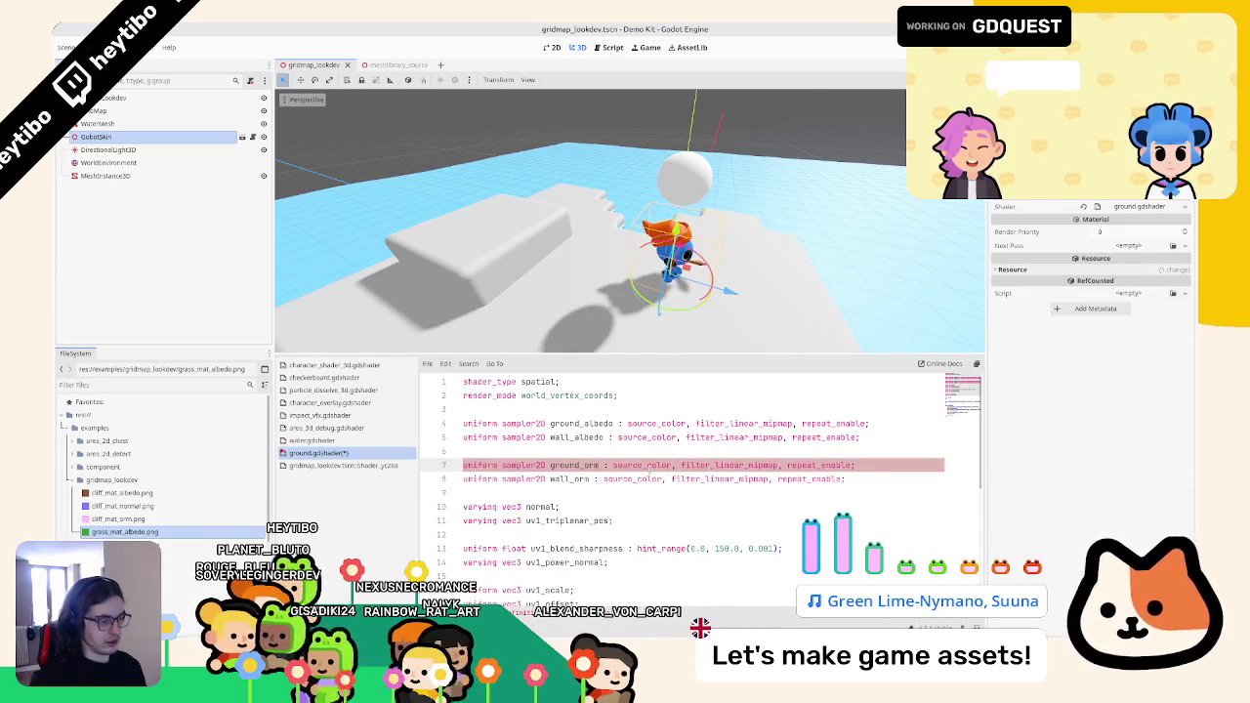
key(BackSpace)
key(End)
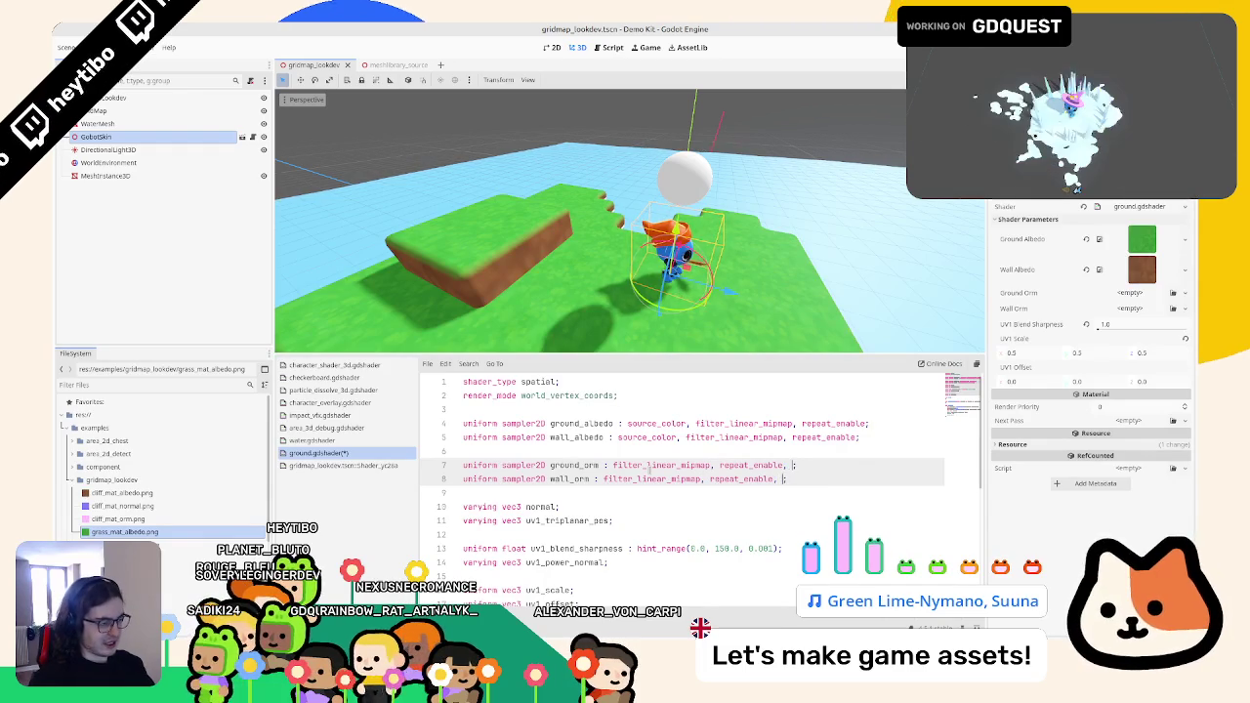
key(BackSpace)
key(BackSpace)
key(BackSpace)
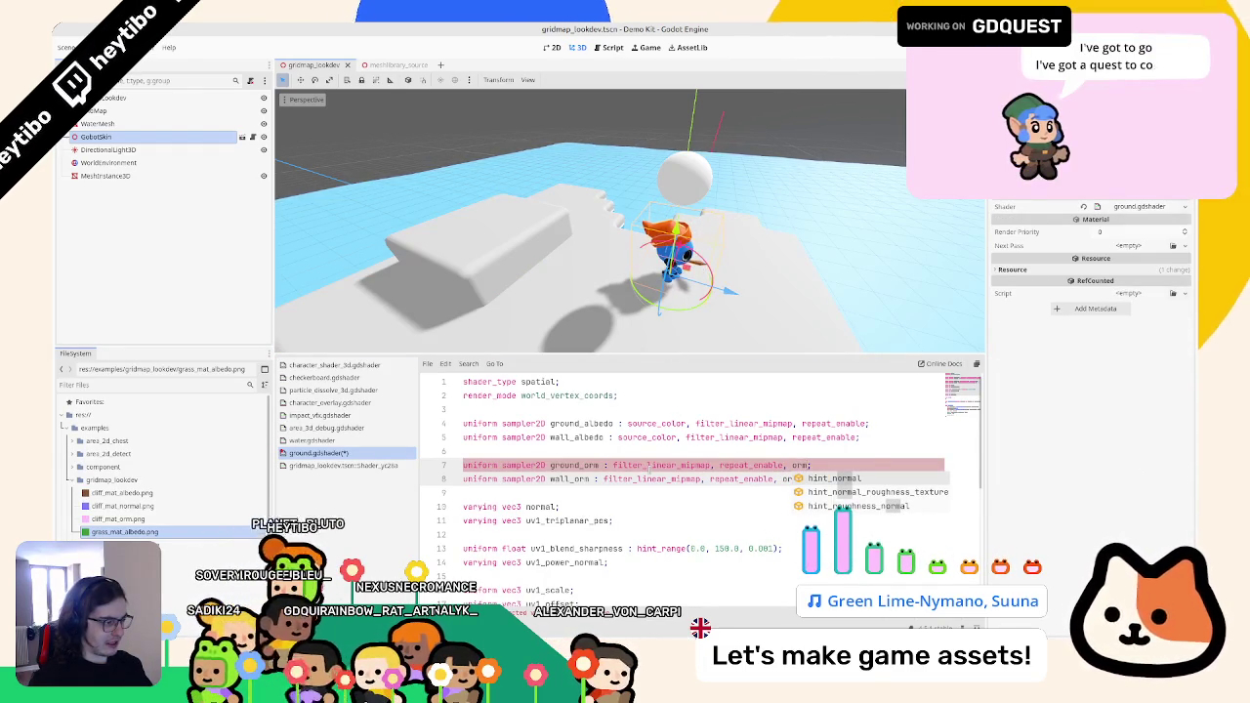
- Paste another copy of the ORM uniforms below to start the ground_normal uniform
key(Down)
key(ctrl+c)
key(Down)
key(Down)
key(ctrl+v)
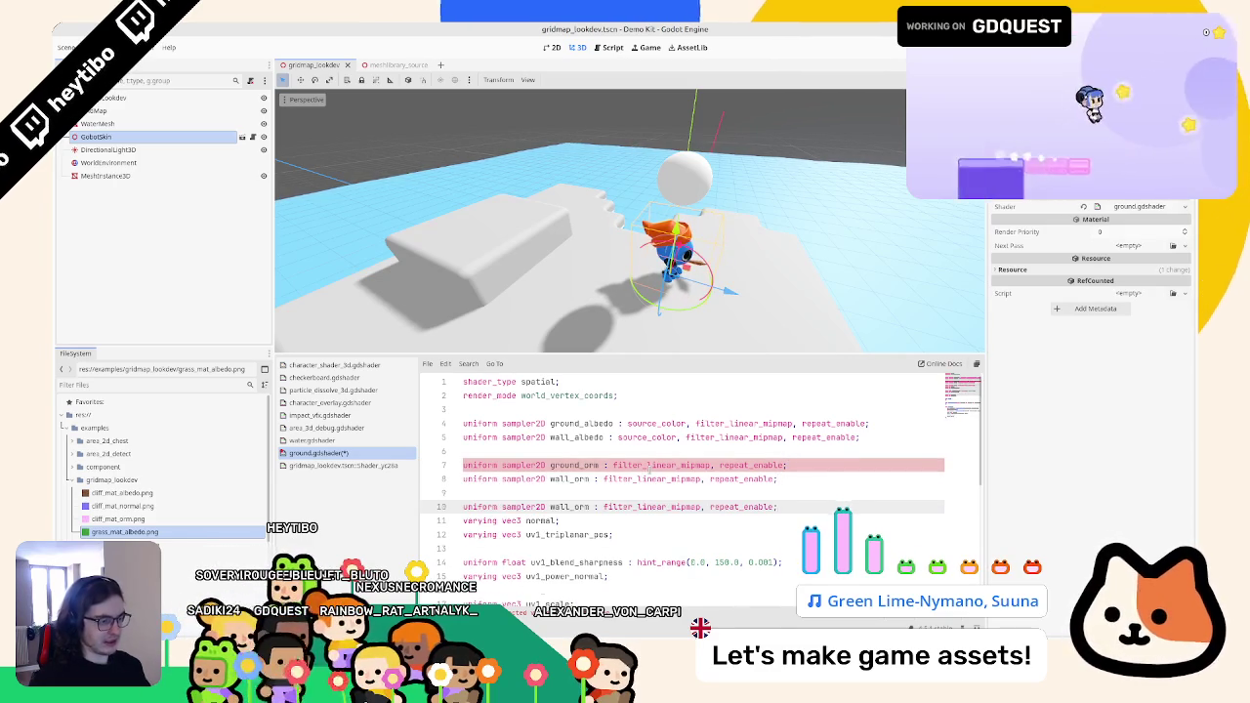
key(ctrl+z)
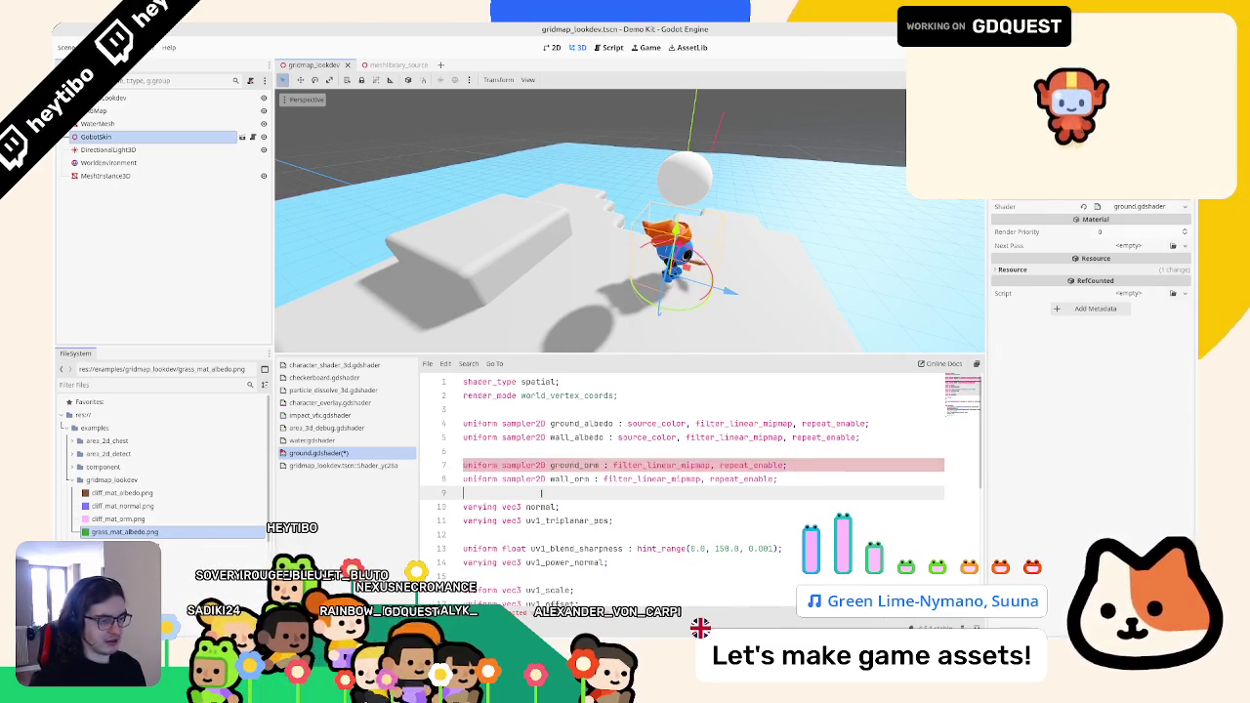
key(ctrl+v)
click(599, 507)
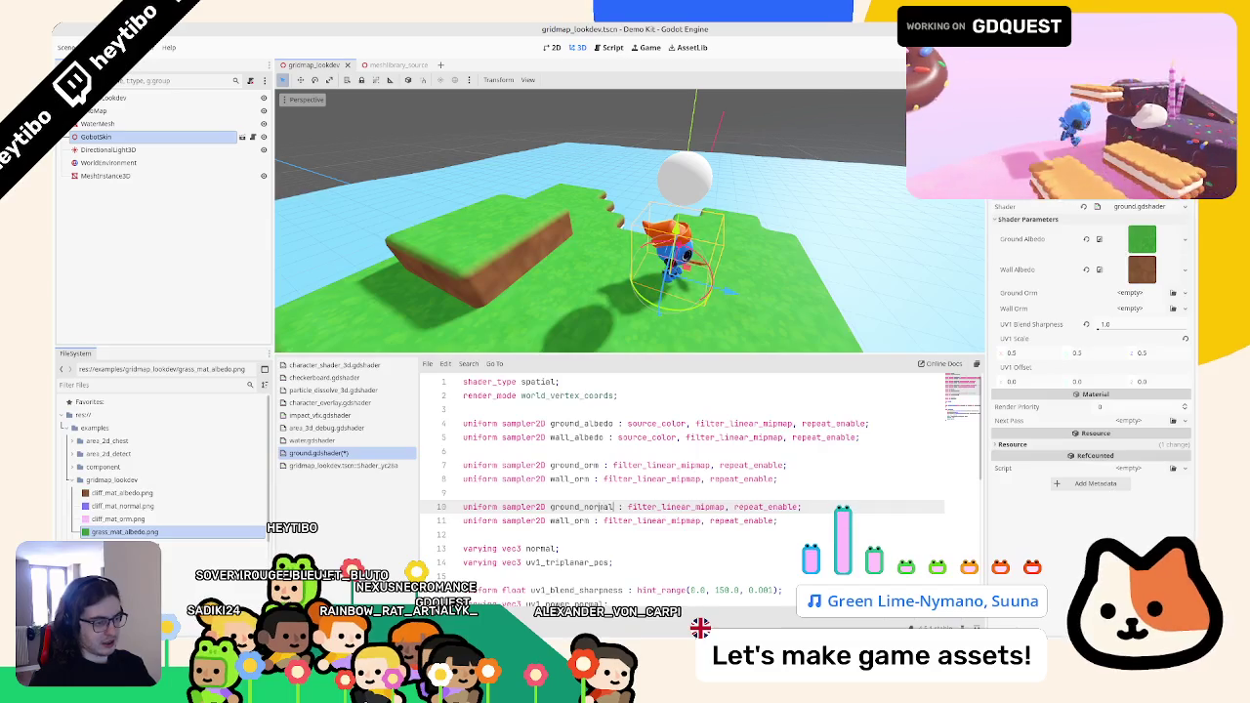
- Name the copies ground_normal and wall_normal and regroup the uniforms into ground then wall blocks
text(ormal)
key(Down)
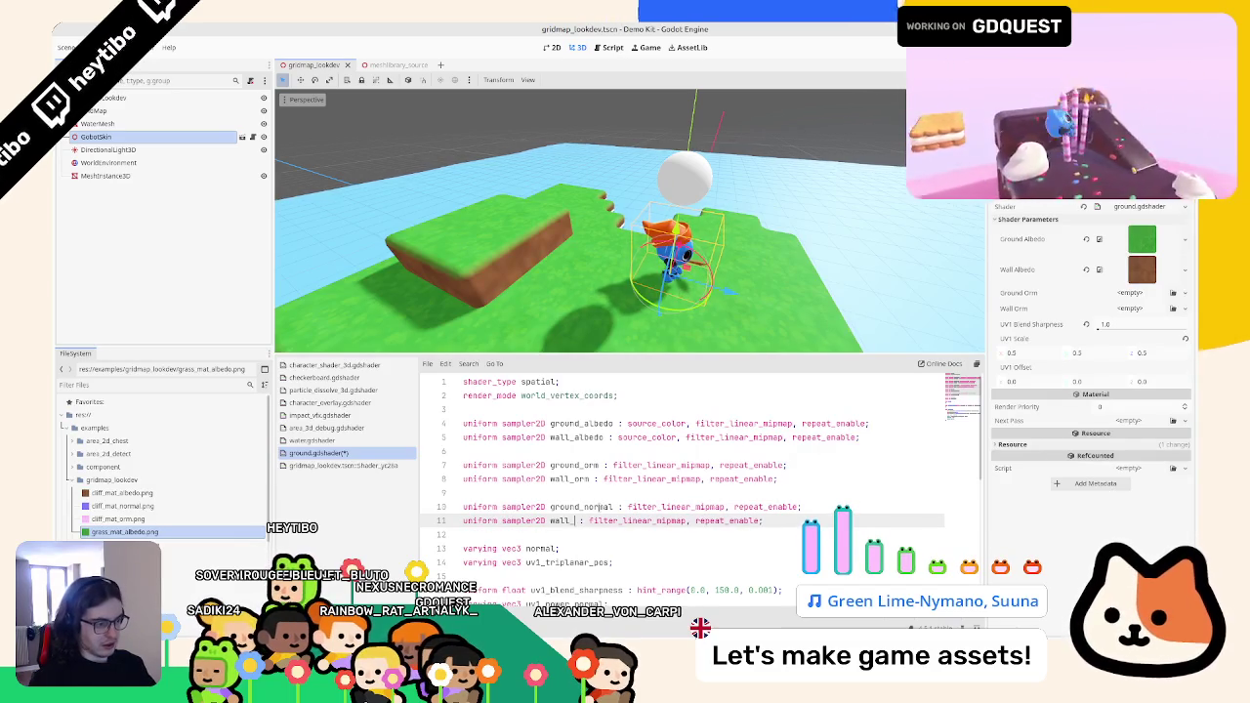
text(normal)
click(551, 507)
key(BackSpace)
key(Up)
key(Up)
key(Up)
key(BackSpace)
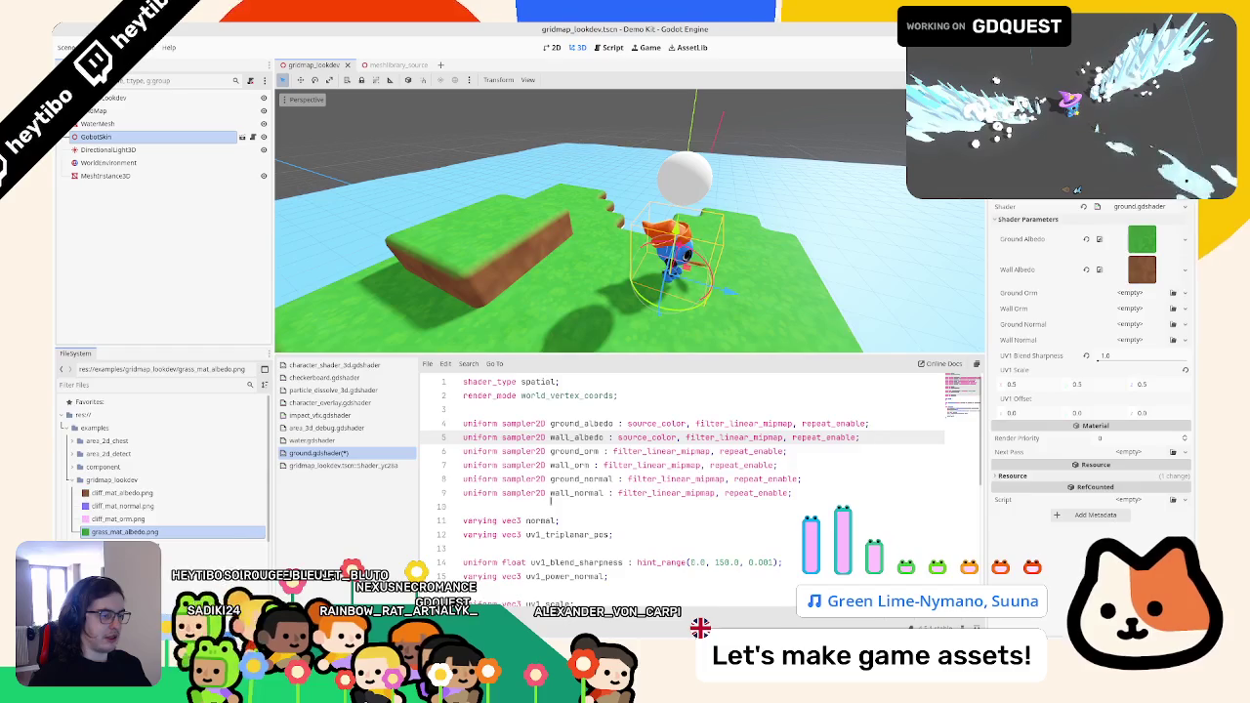
key(alt+Down)
key(Down)
key(Down)
key(alt+Up)
key(alt+Up)
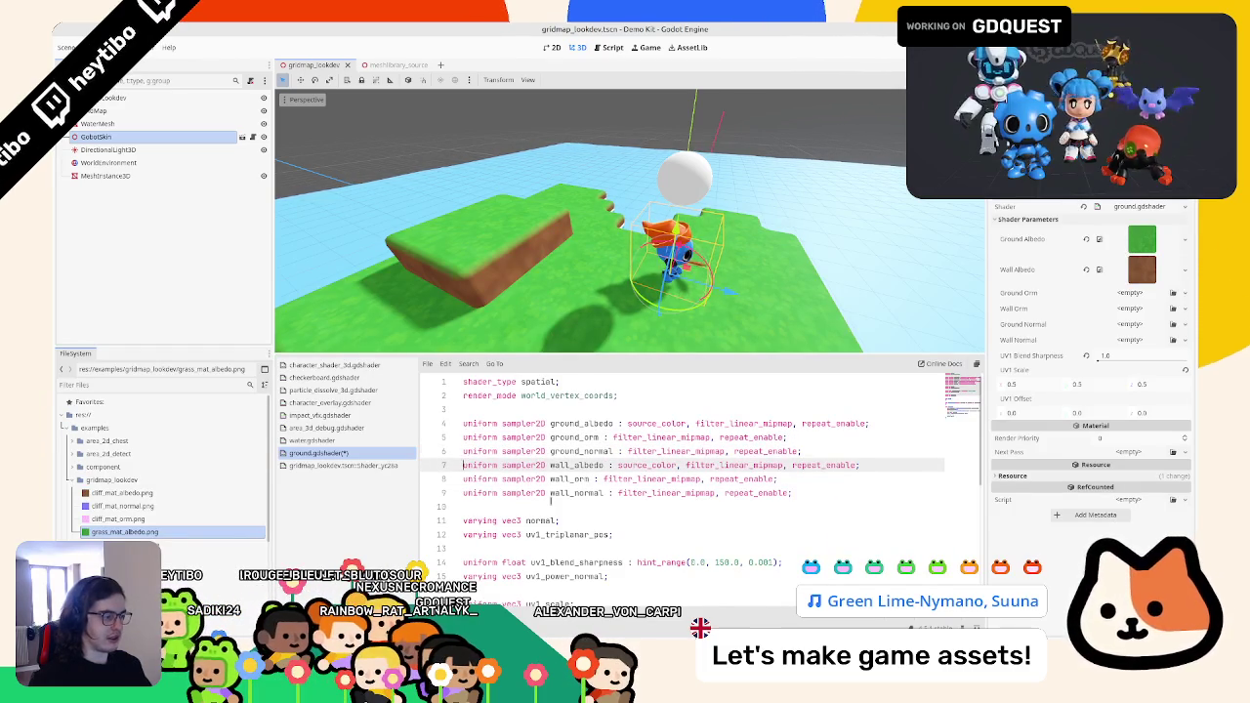
key(Return)
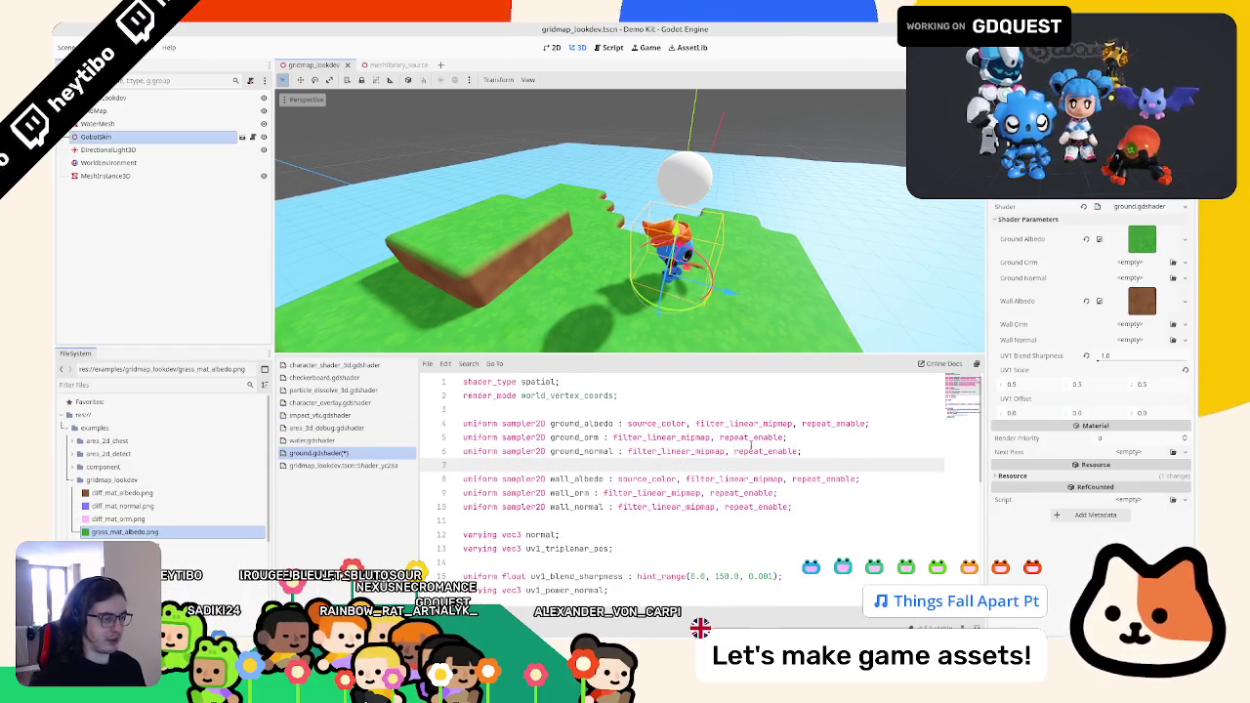
- Replace repeat_enable with hint_normal on both normal uniforms and save the shader
double_click(766, 451)
alt+double_click(753, 506)
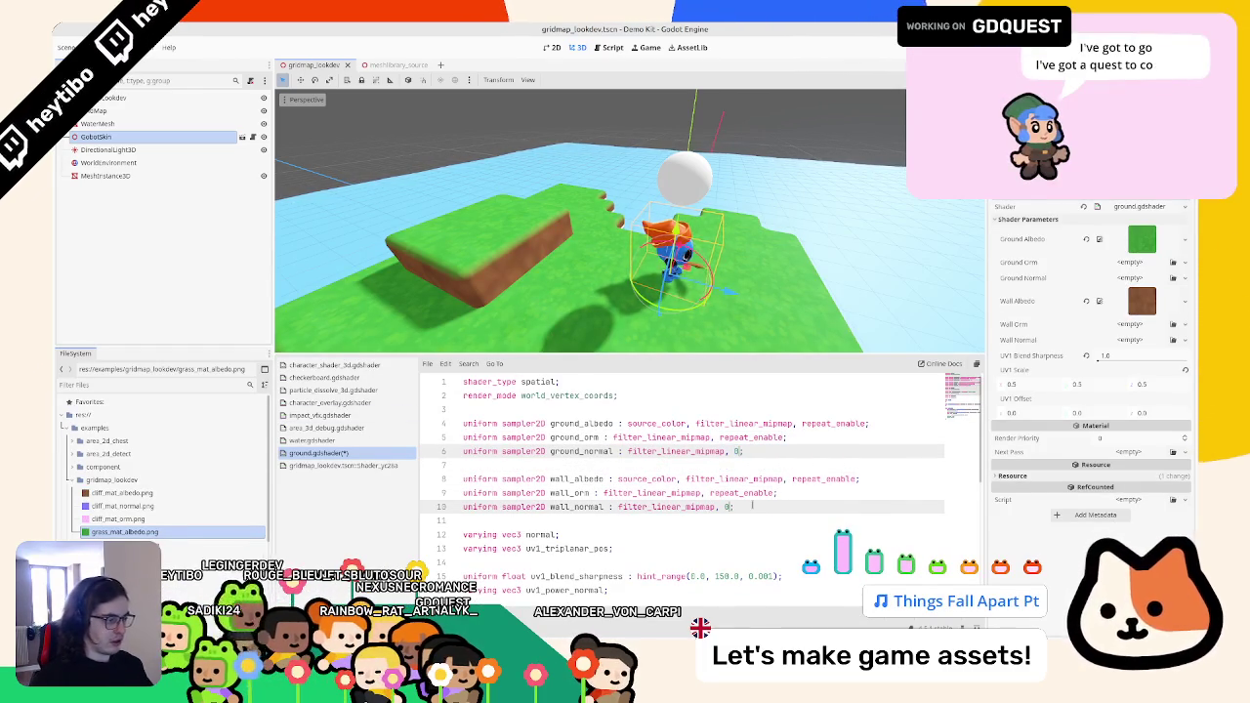
text(hint_normal)
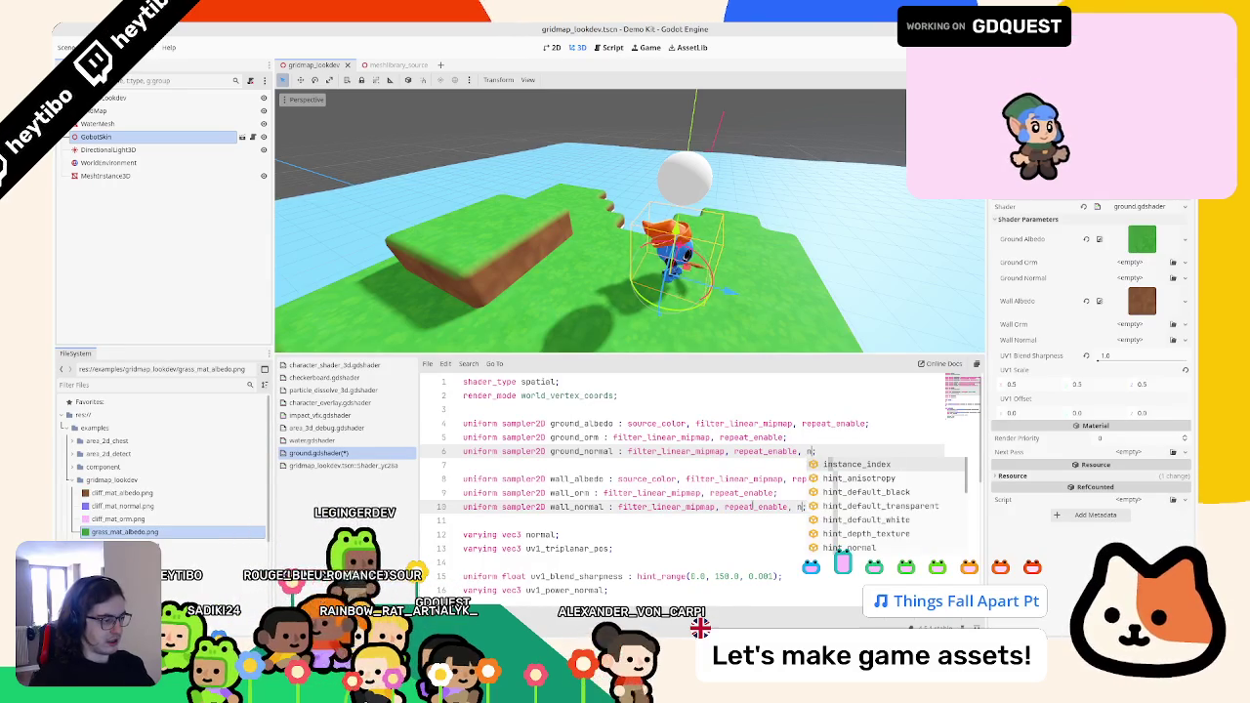
key(ctrl+s)
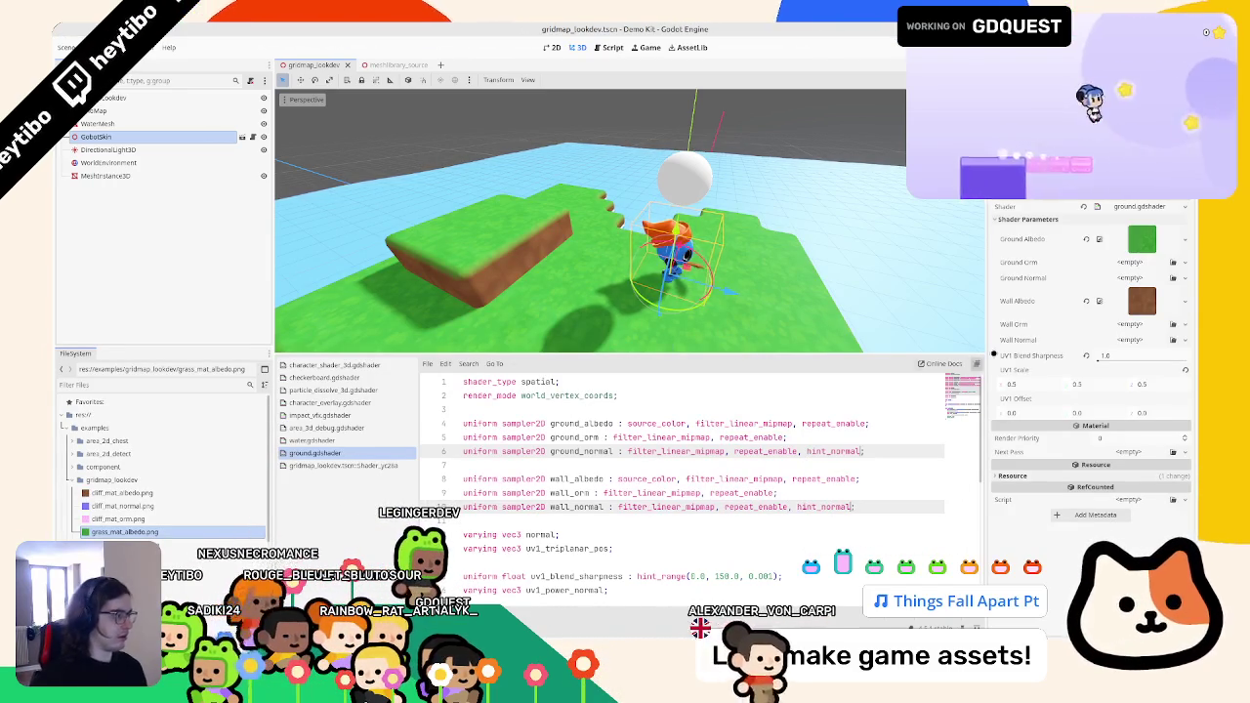